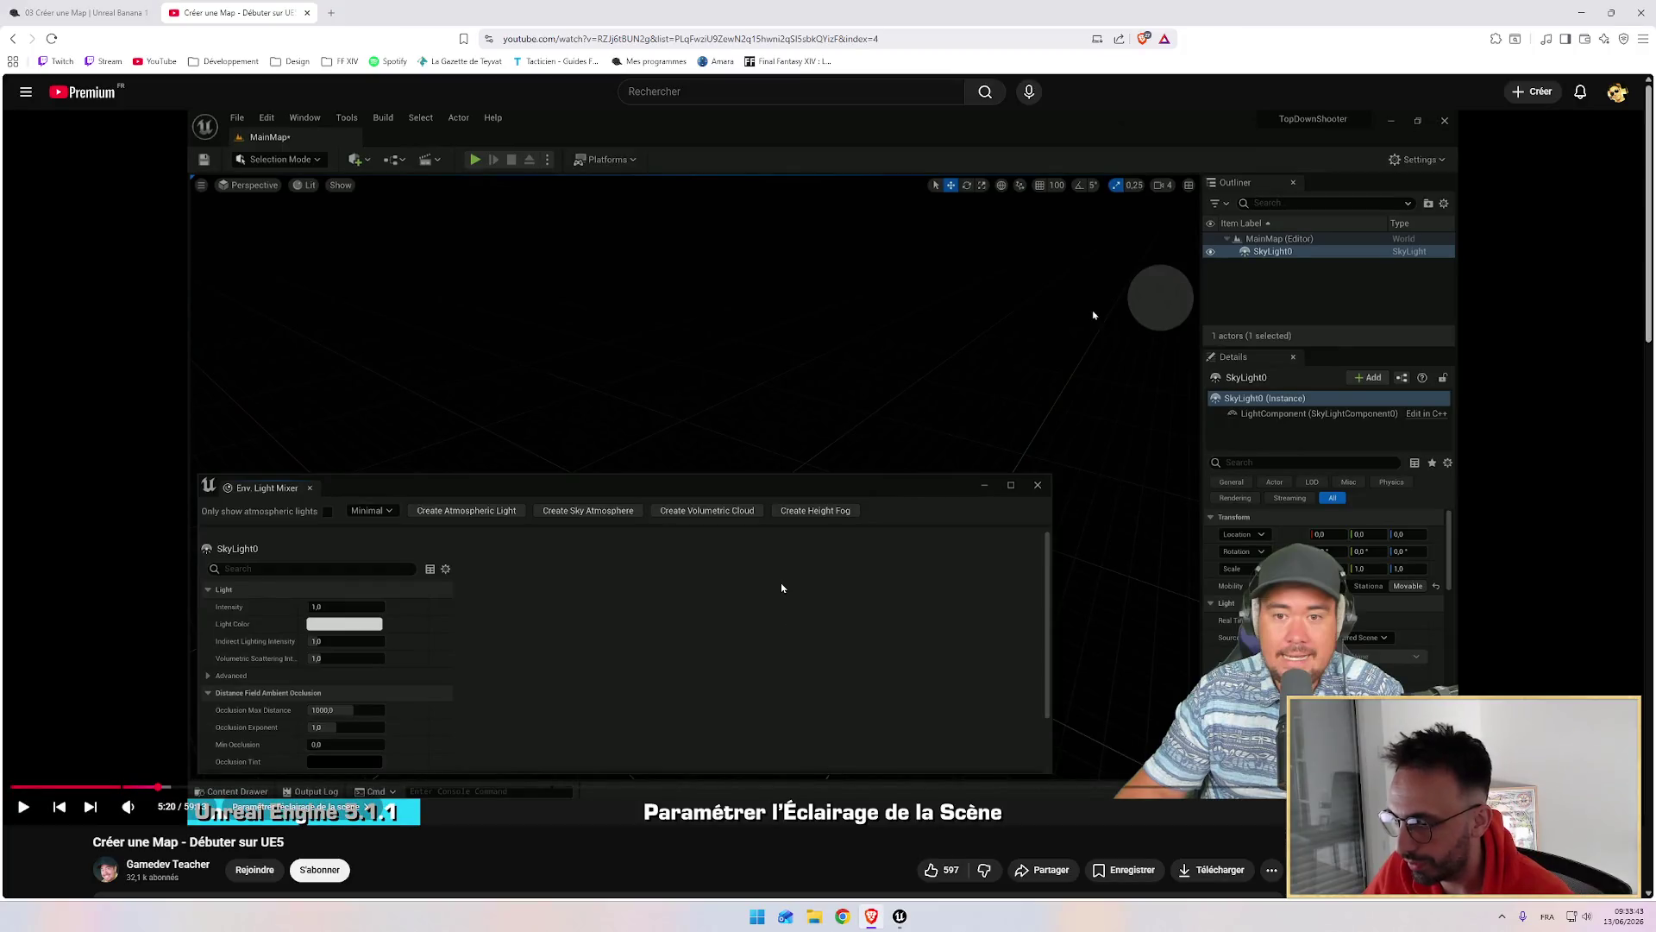
Step: Resume the UE5 map tutorial and watch until it adds DirectionalLight0 beside SkyLight0
click(781, 595)
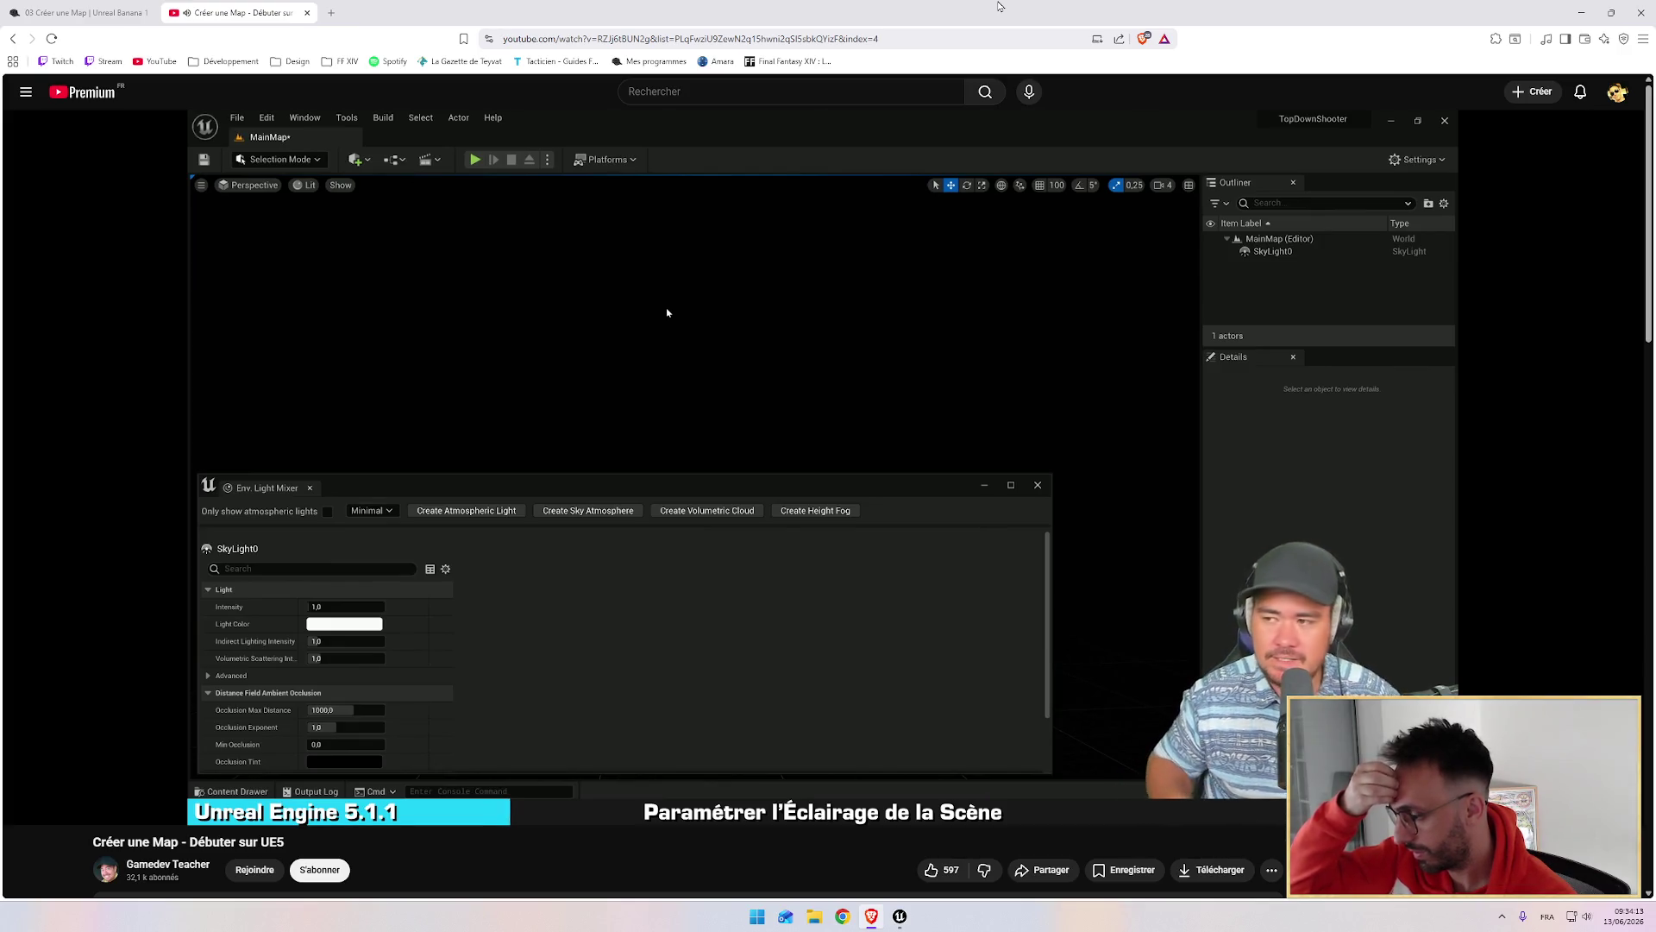
mouse_move(789, 339)
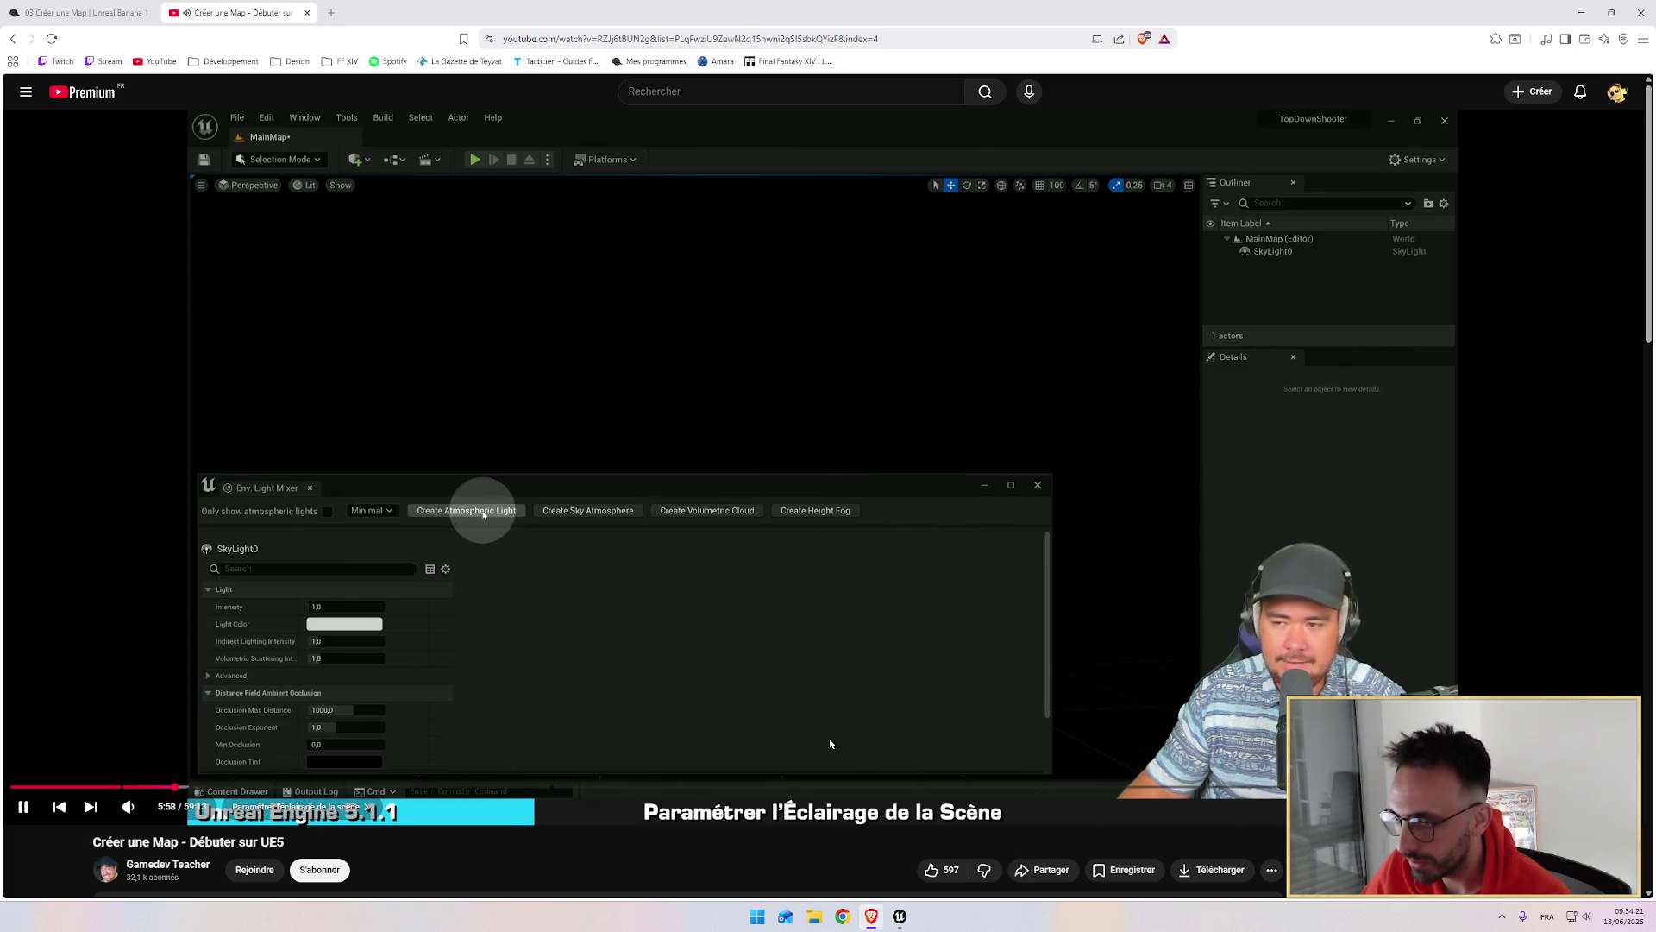
Step: Create a directional light in MainMap from the Env. Light Mixer and move the mixer lower
mouse_move(904, 919)
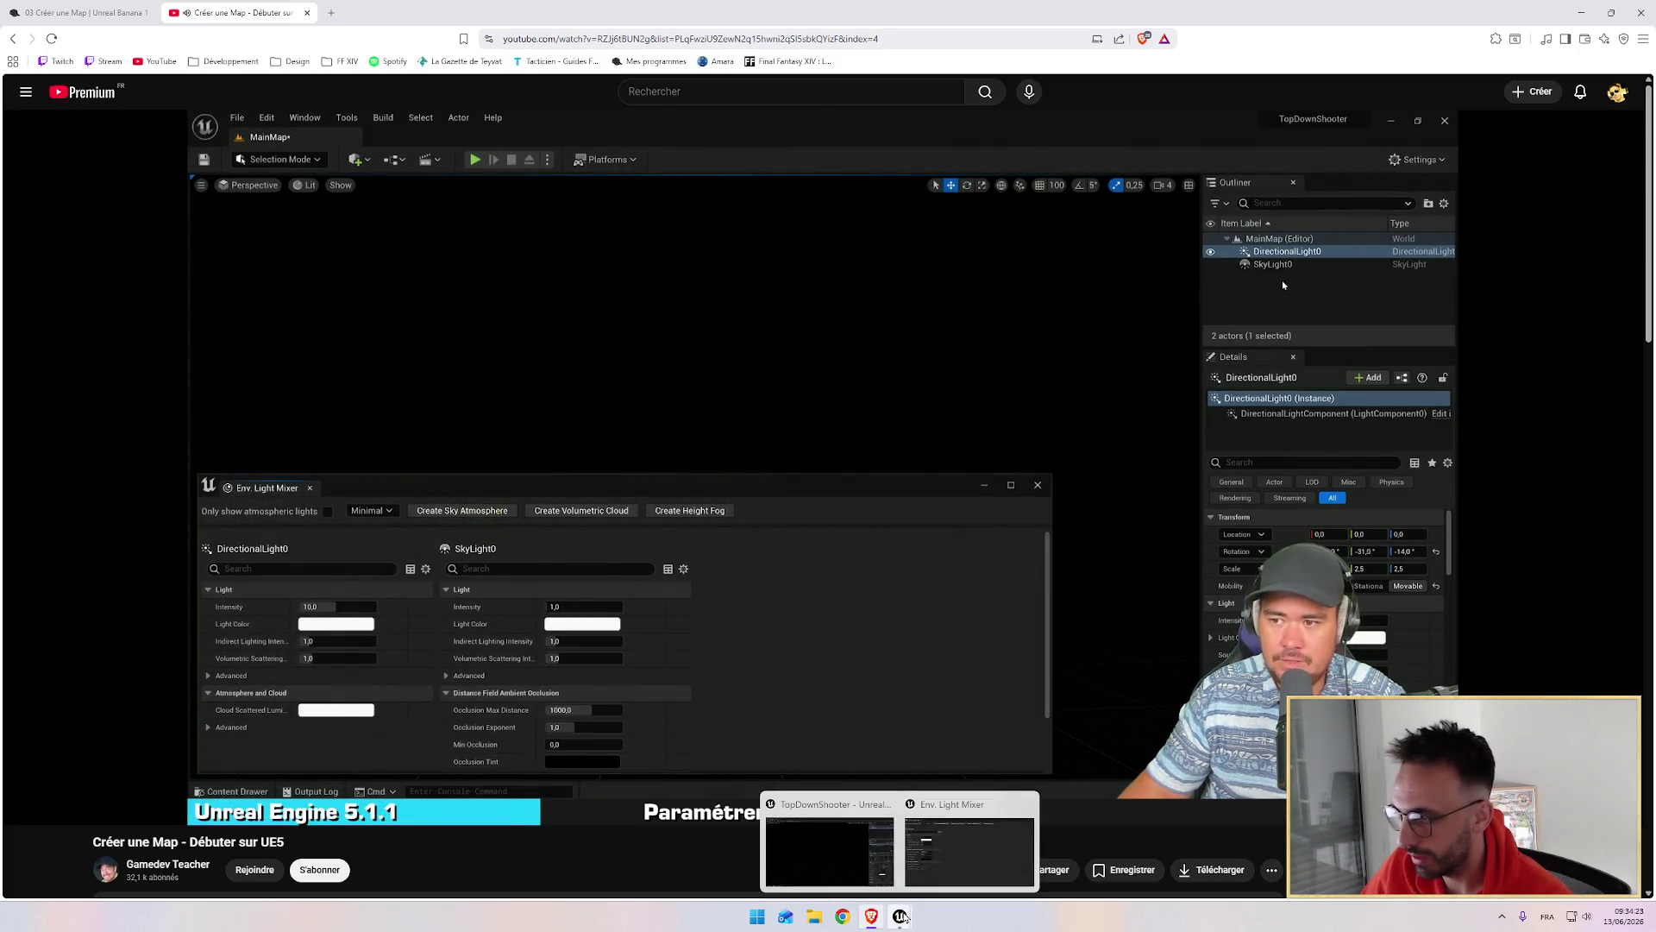
click(969, 849)
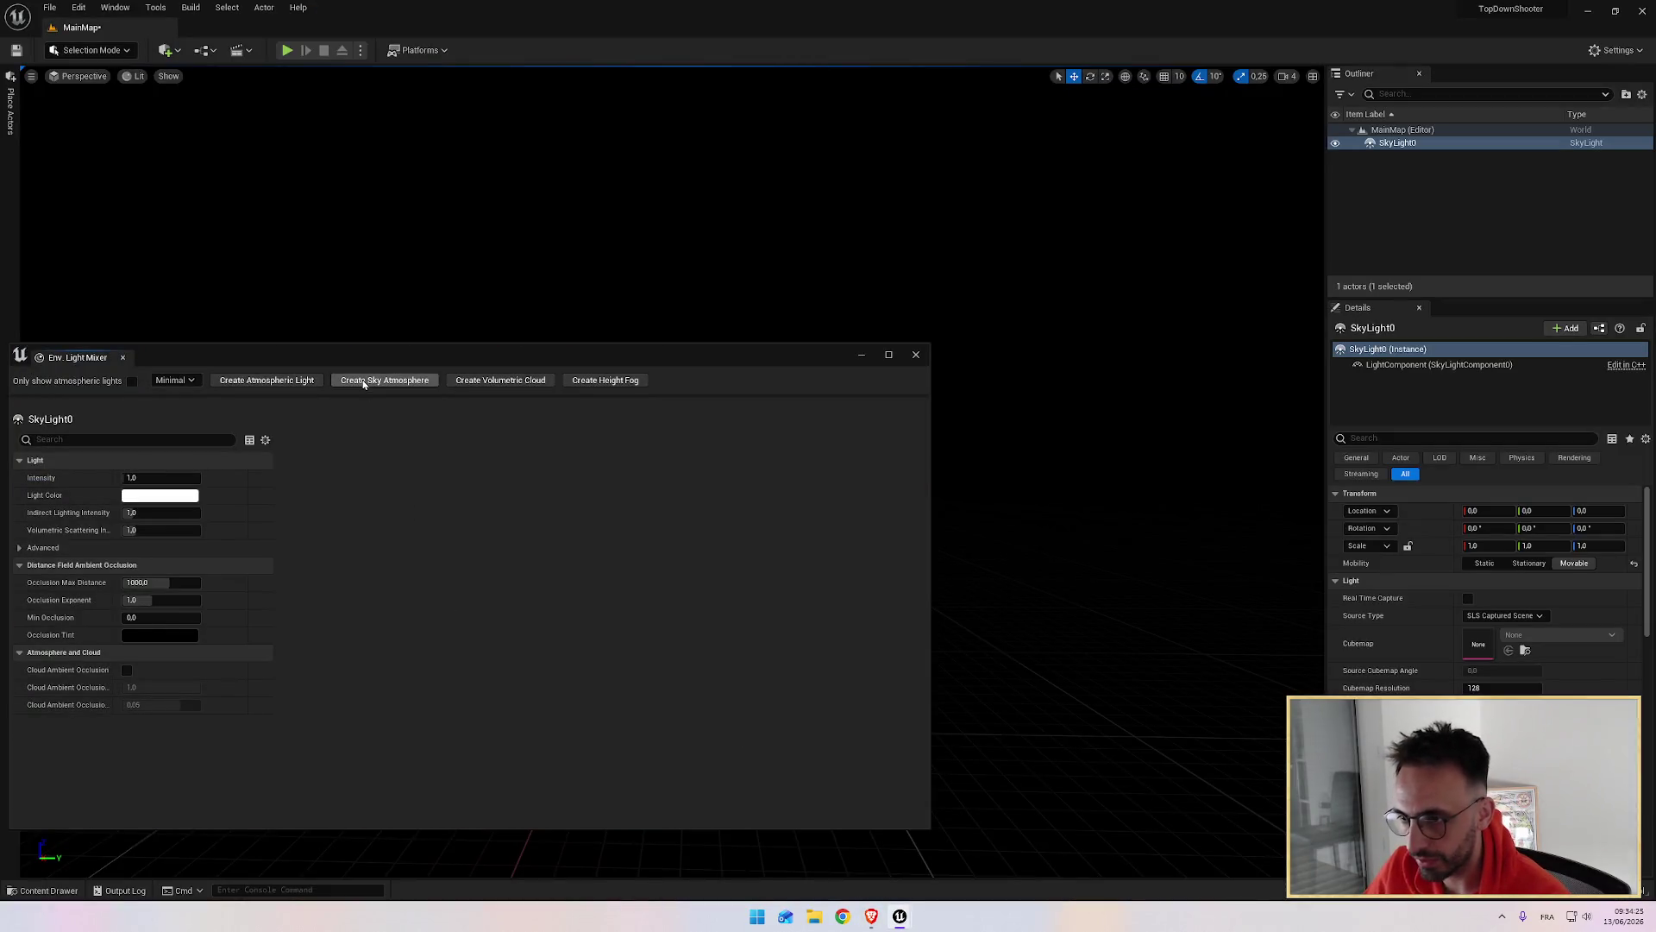
click(288, 384)
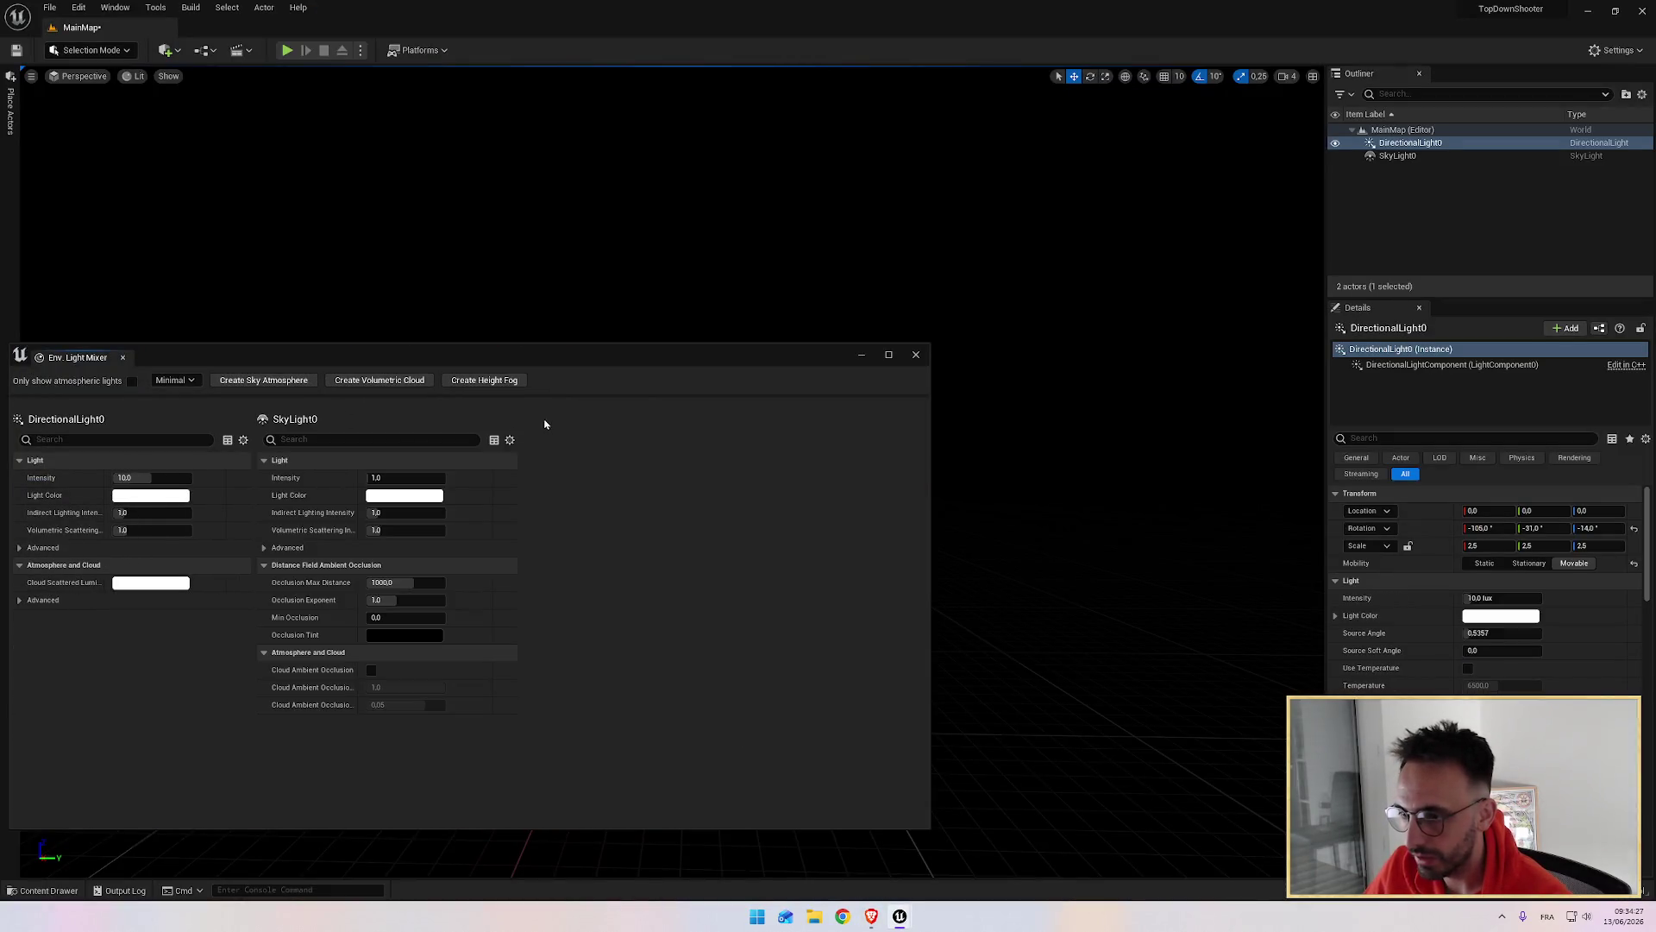
mouse_move(463, 354)
mouse_down()
mouse_move(520, 371)
mouse_move(481, 397)
mouse_up()
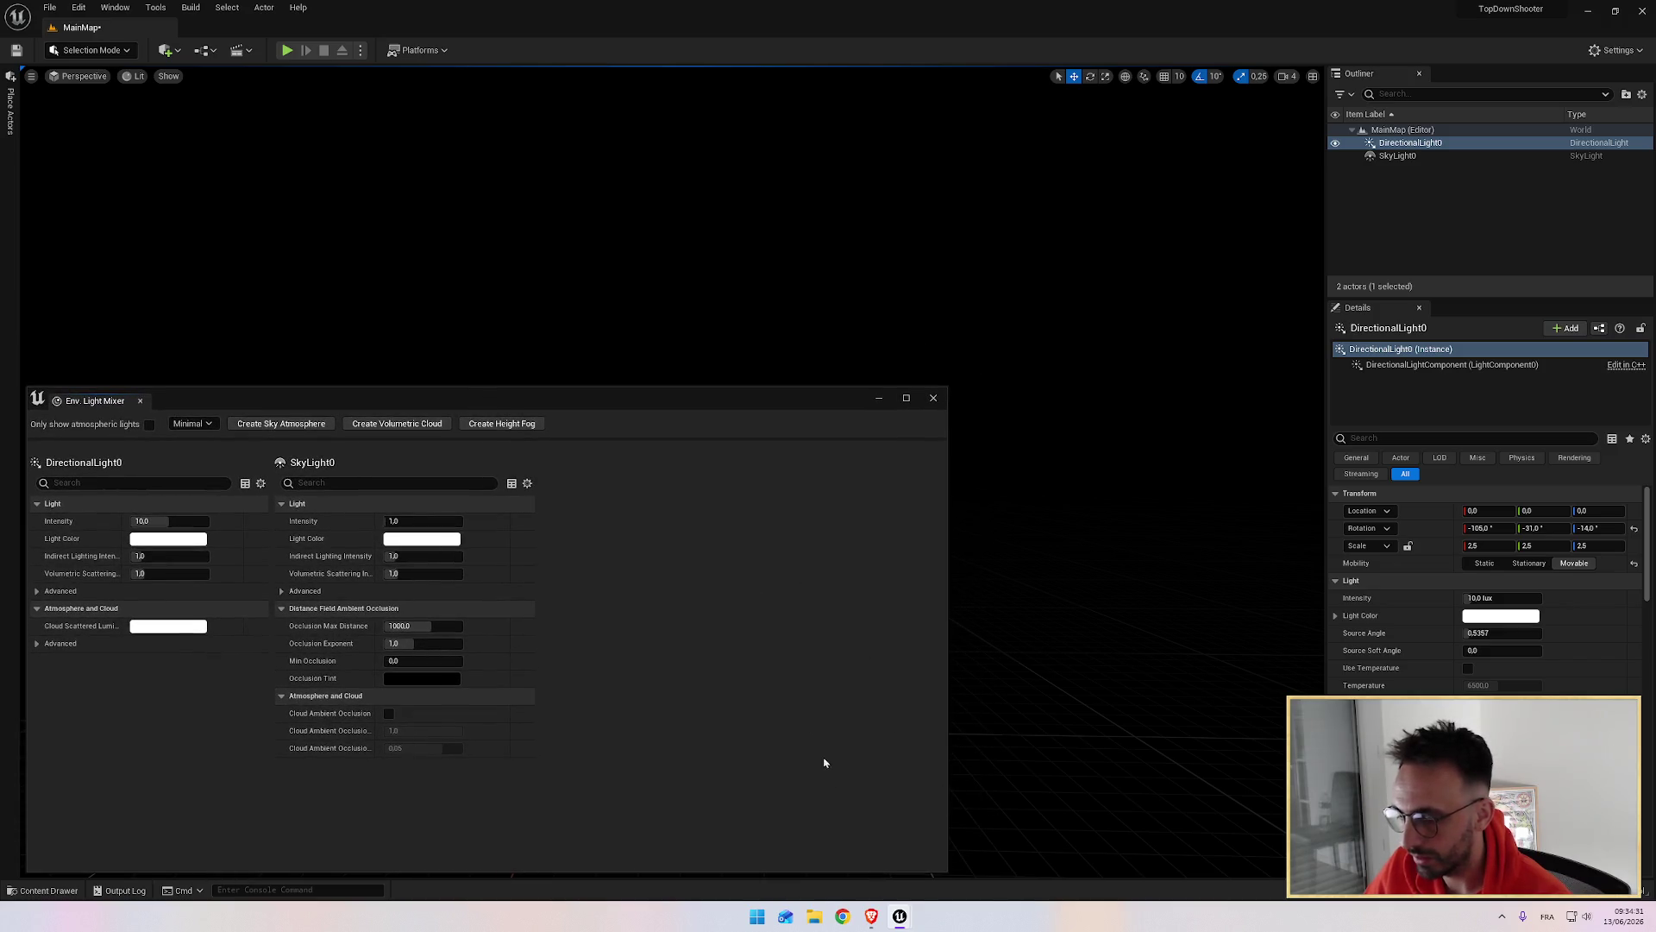
click(871, 916)
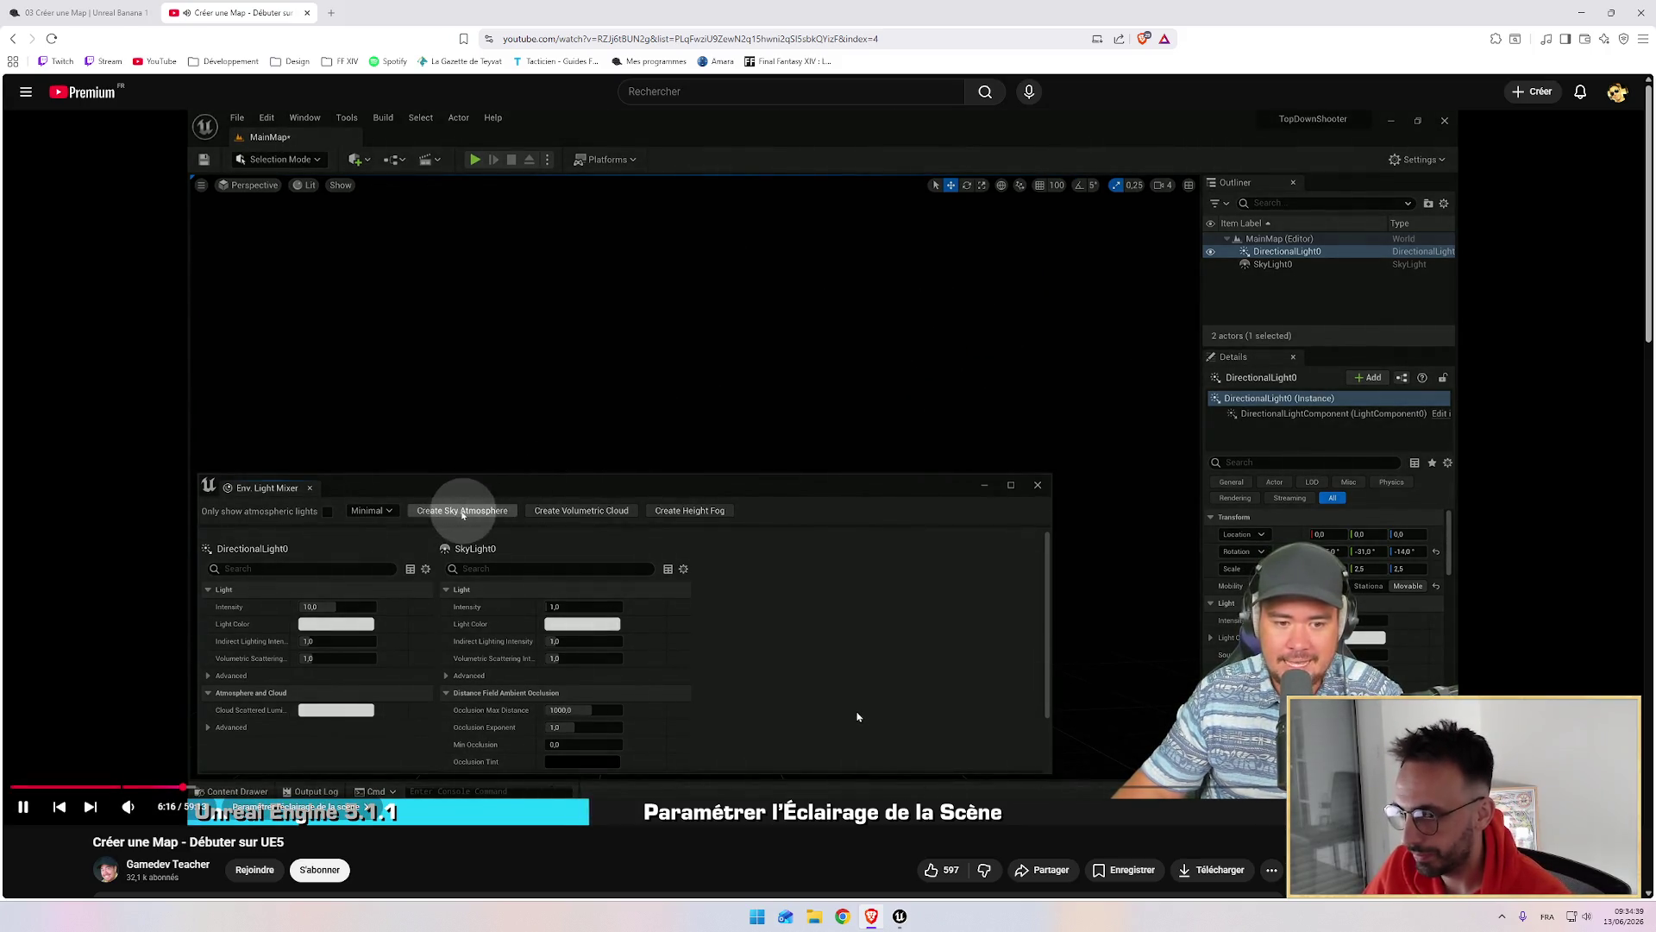
Step: Add a sky atmosphere to MainMap and return to the tutorial video
mouse_move(900, 917)
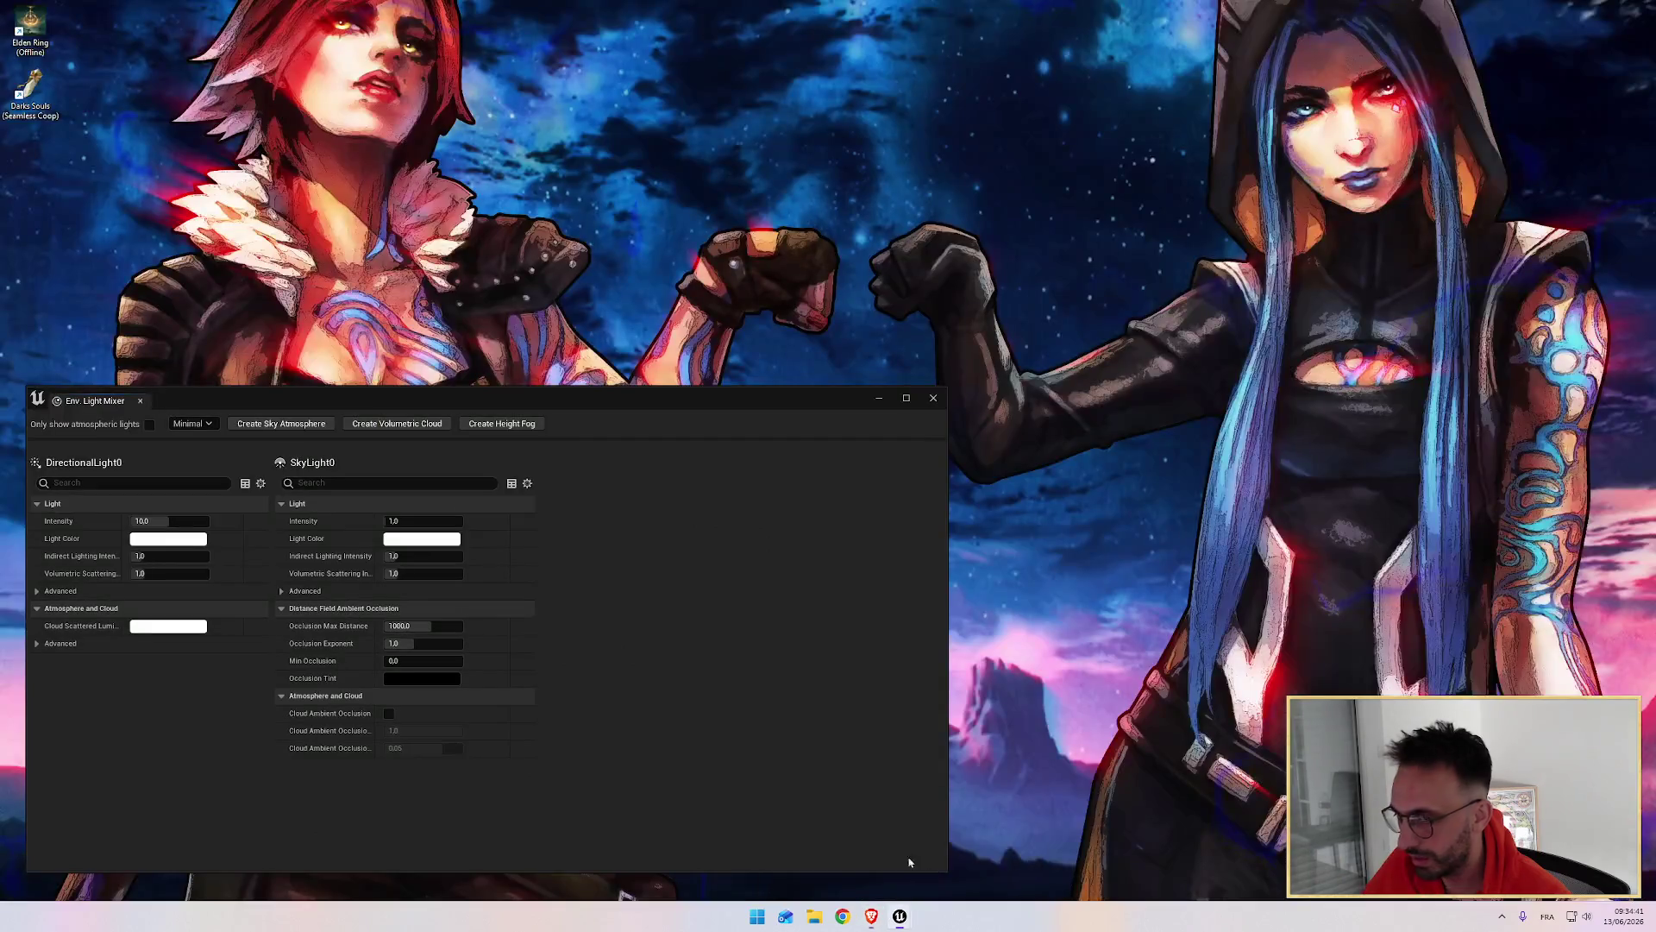
click(909, 862)
click(281, 424)
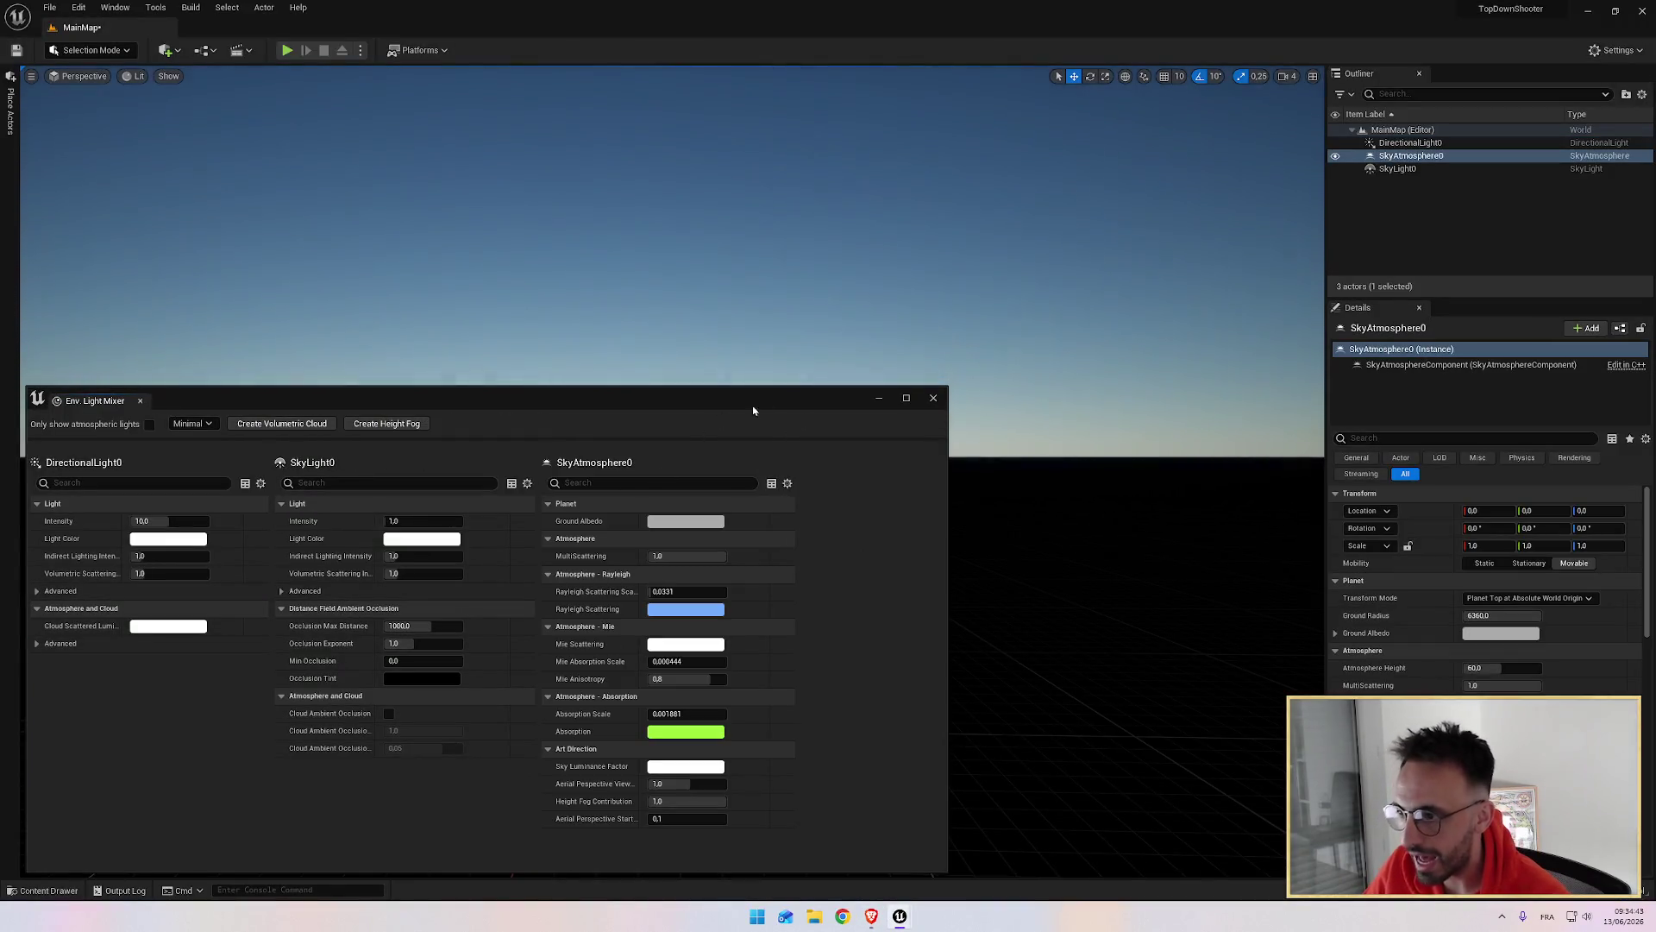
drag(754, 388, 762, 457)
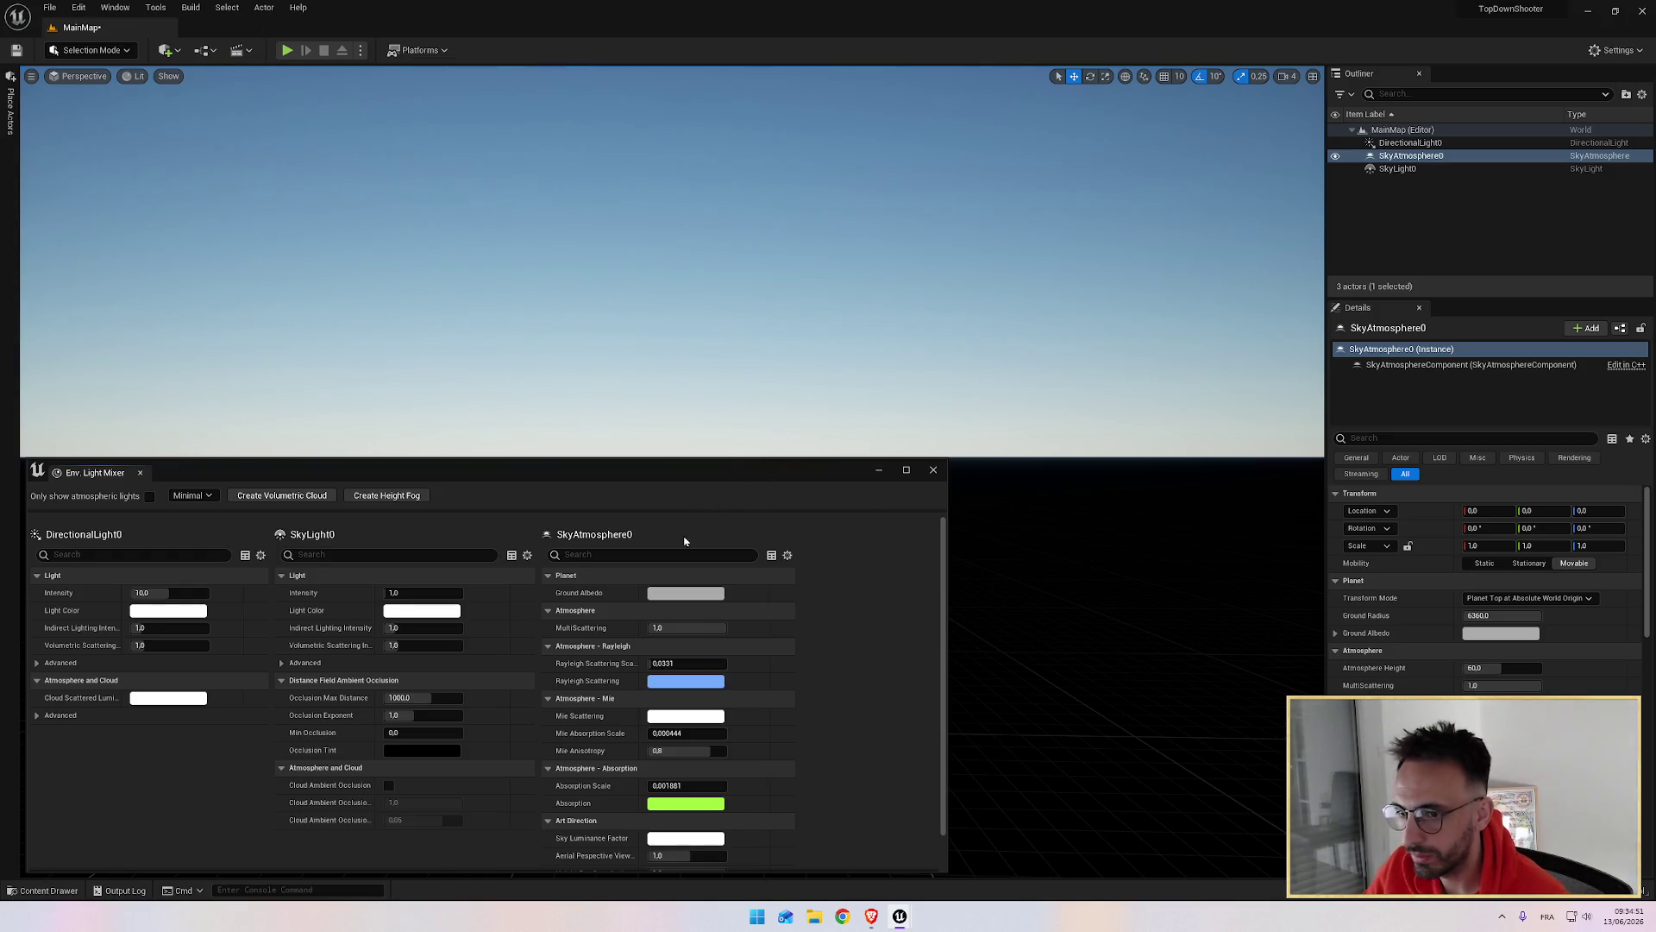
click(871, 916)
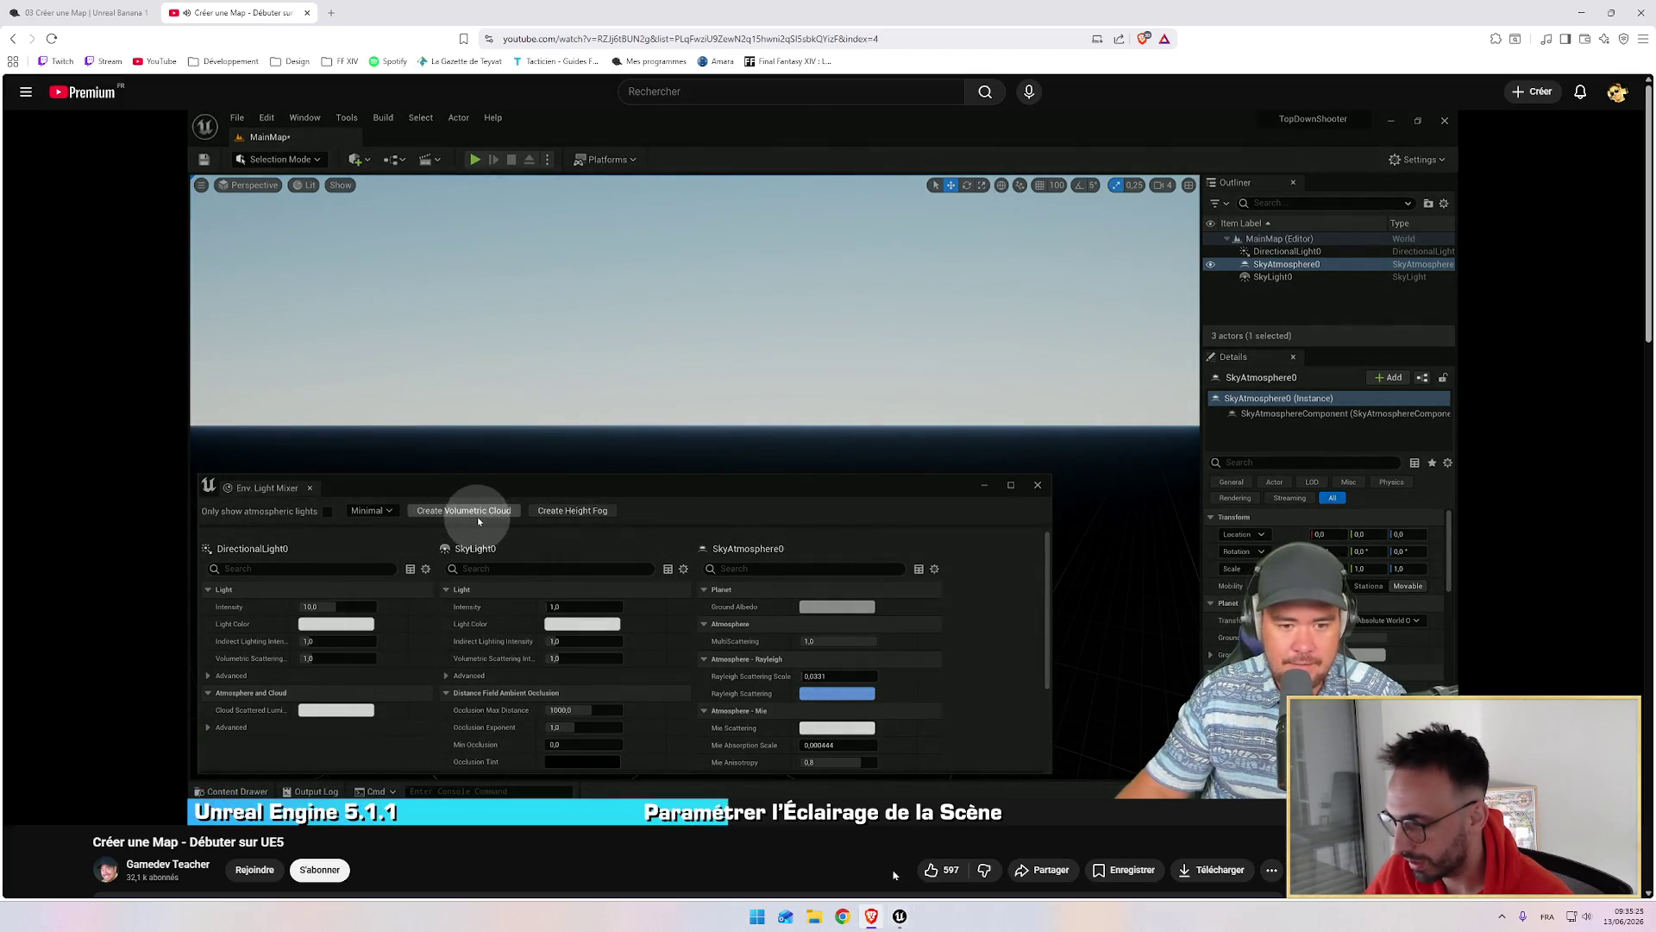
Step: Add volumetric clouds to MainMap's sky, then check the tutorial again
mouse_move(900, 916)
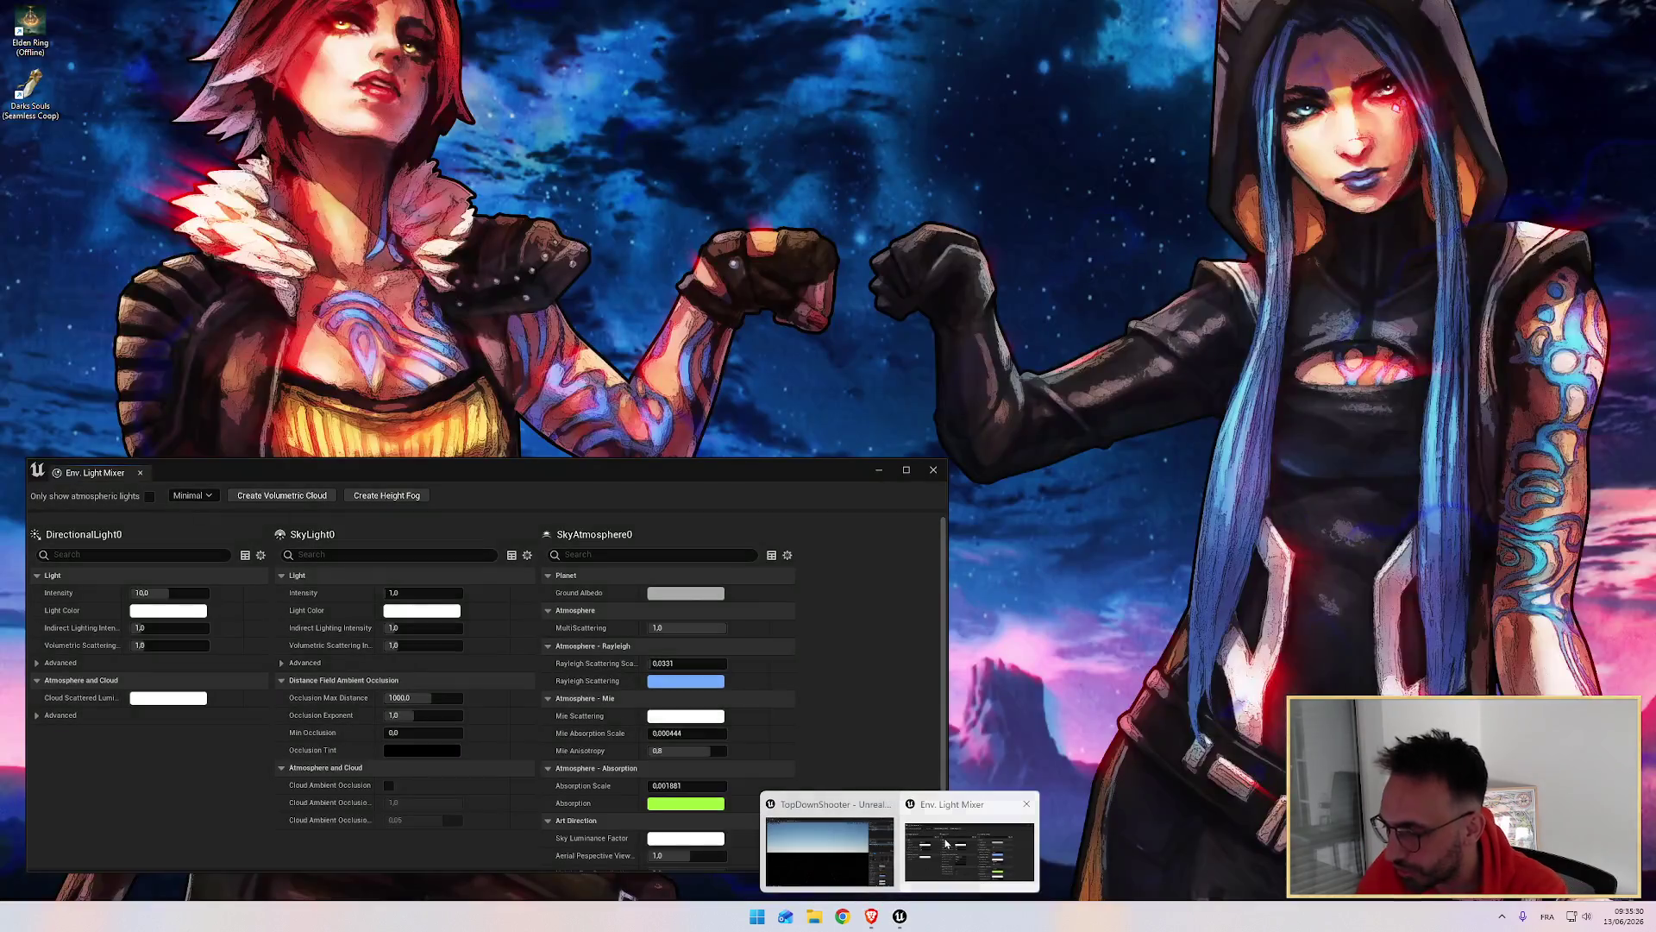
click(972, 842)
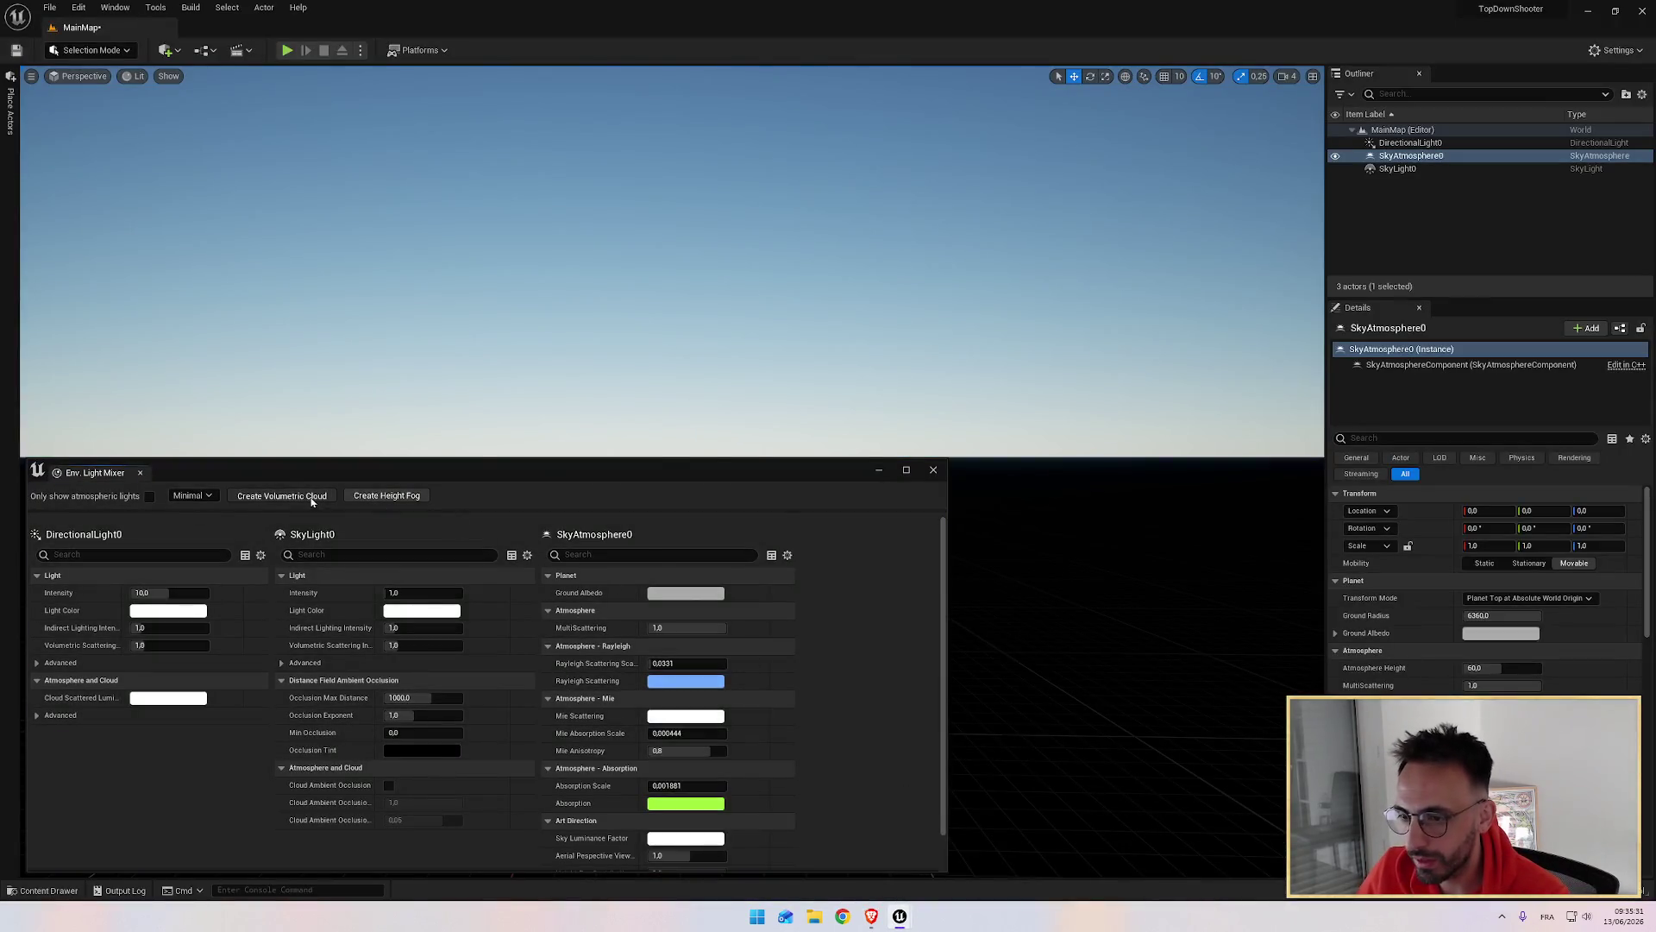
click(312, 498)
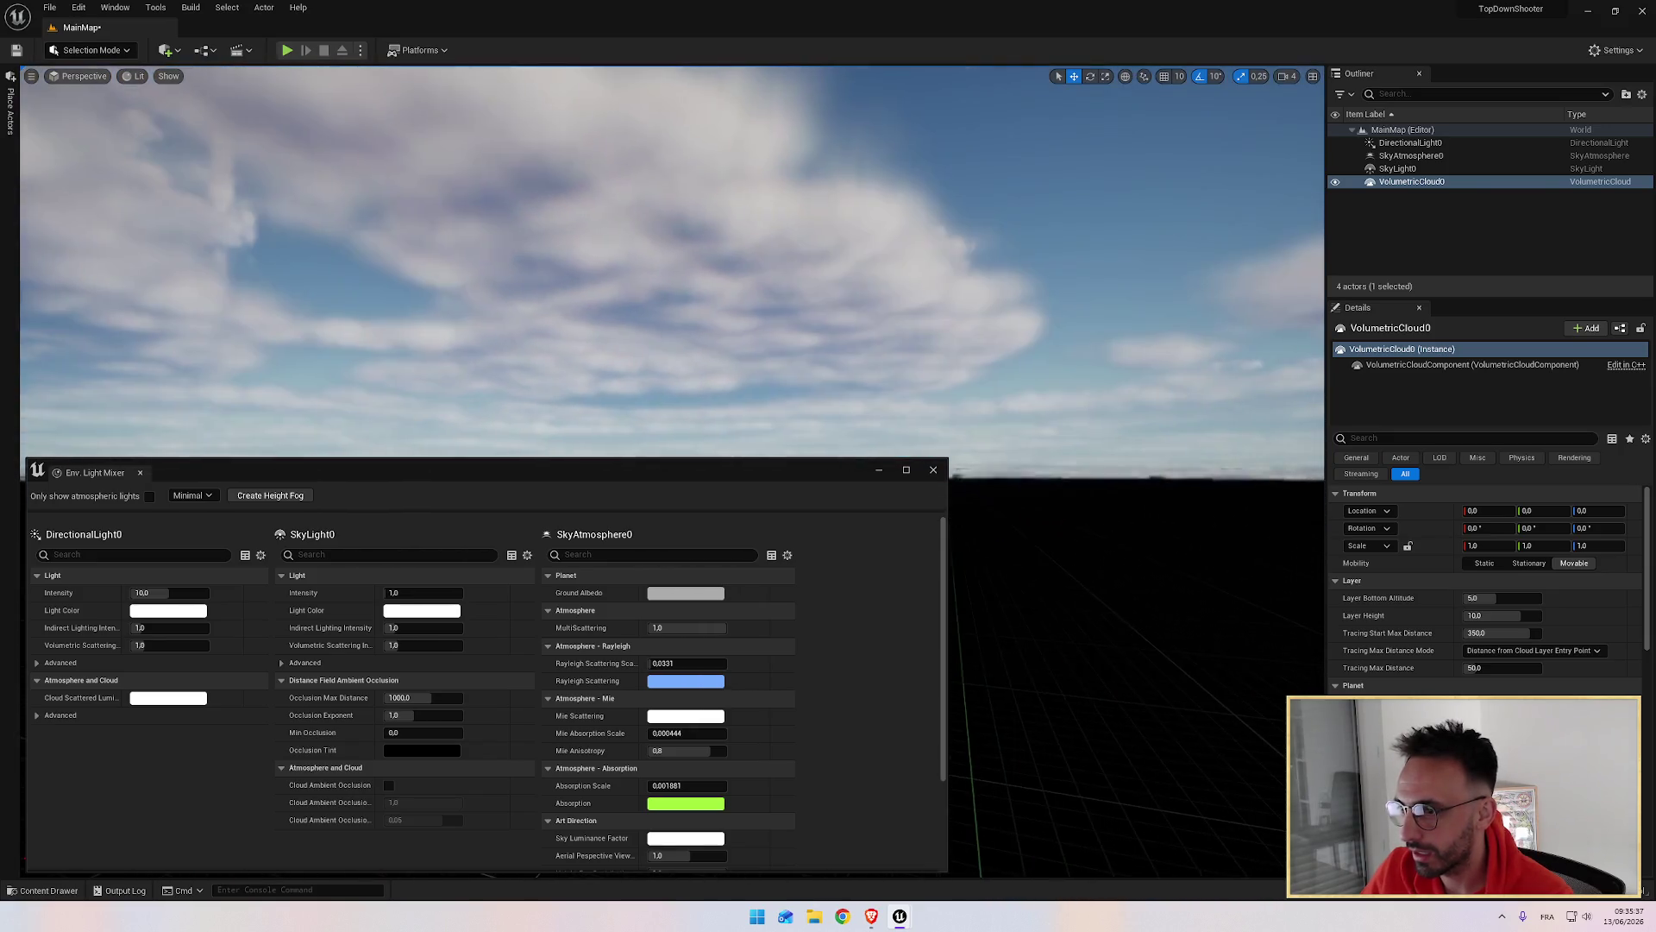
click(872, 916)
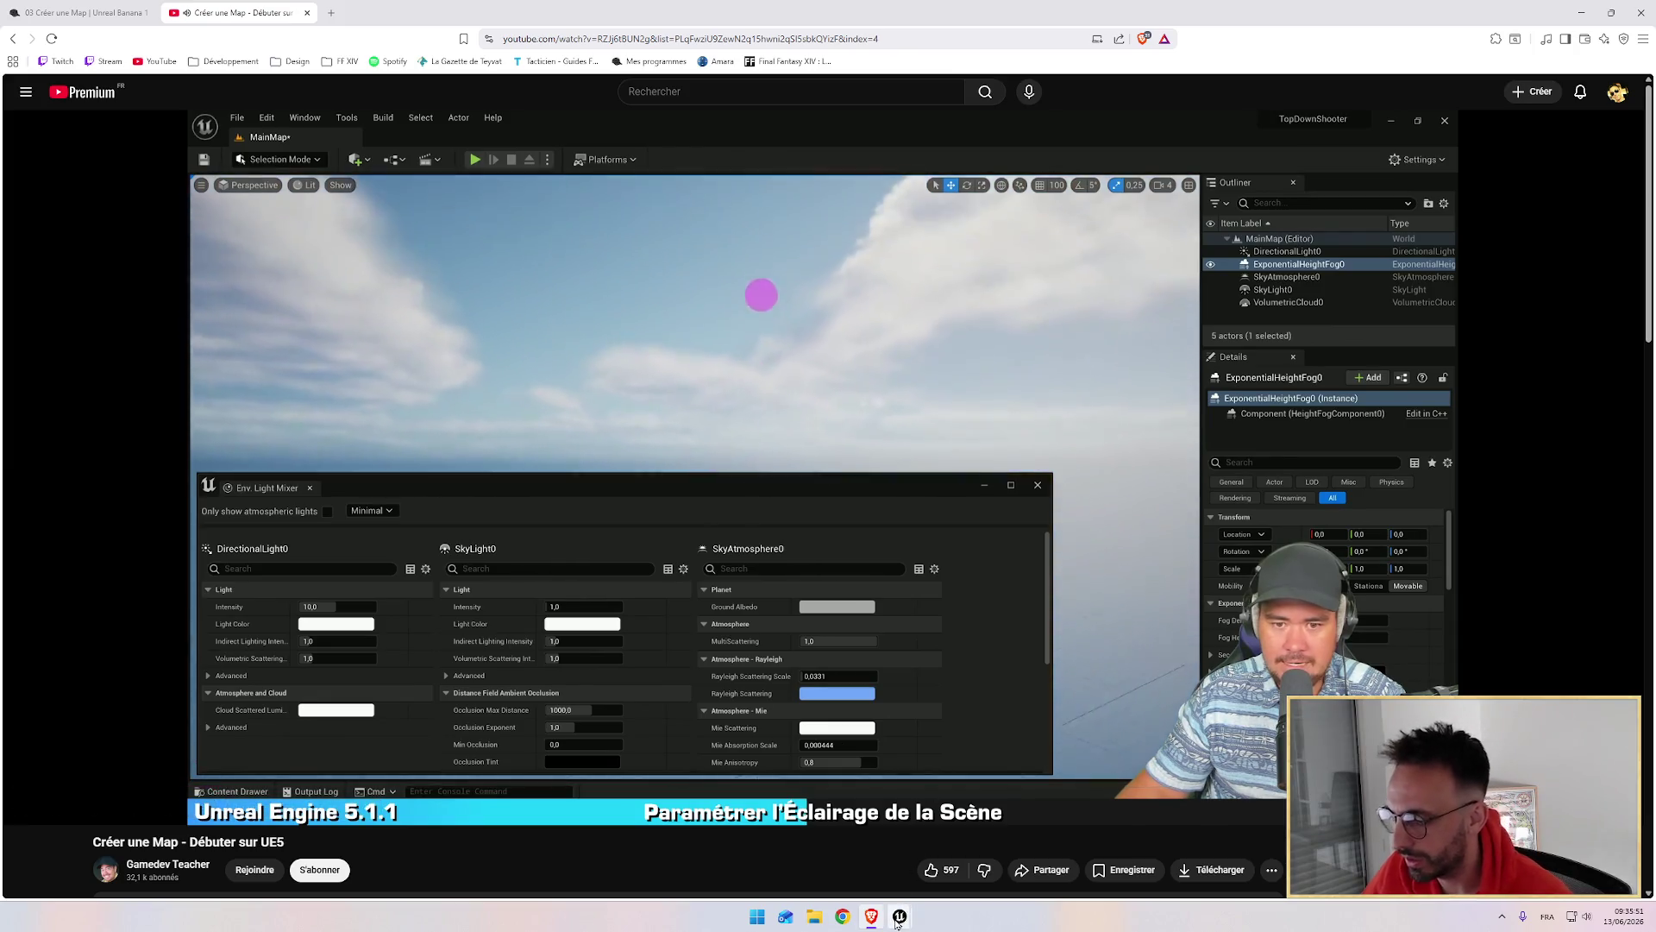
Step: Add exponential height fog to the map and go back to the tutorial
mouse_move(900, 916)
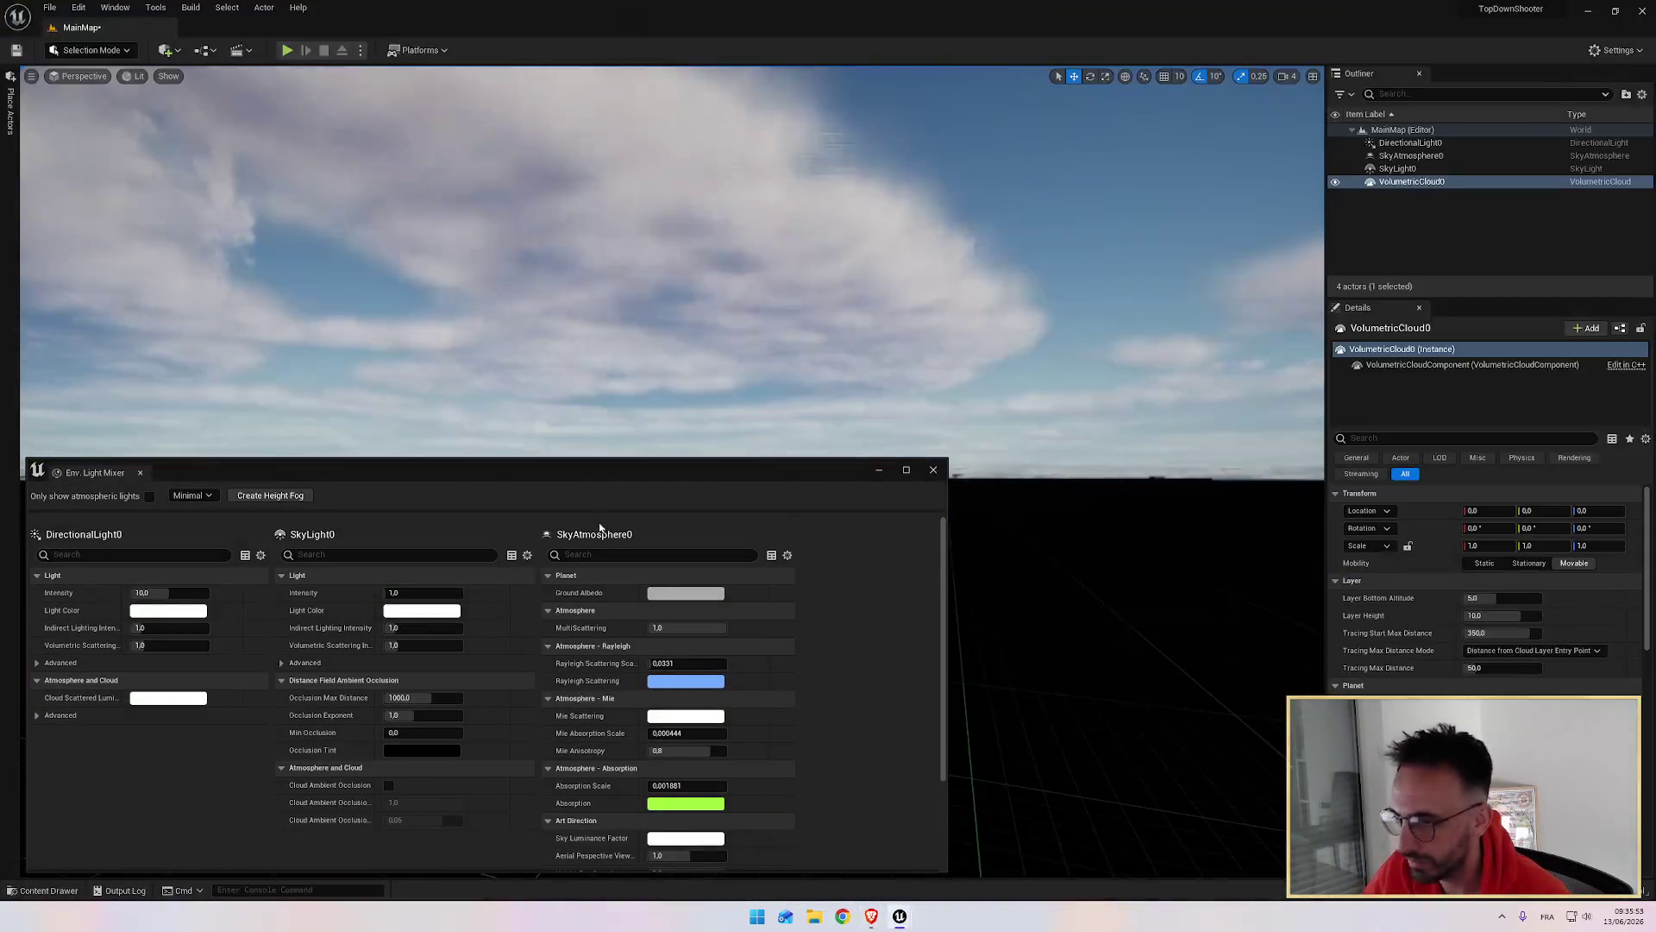
click(283, 499)
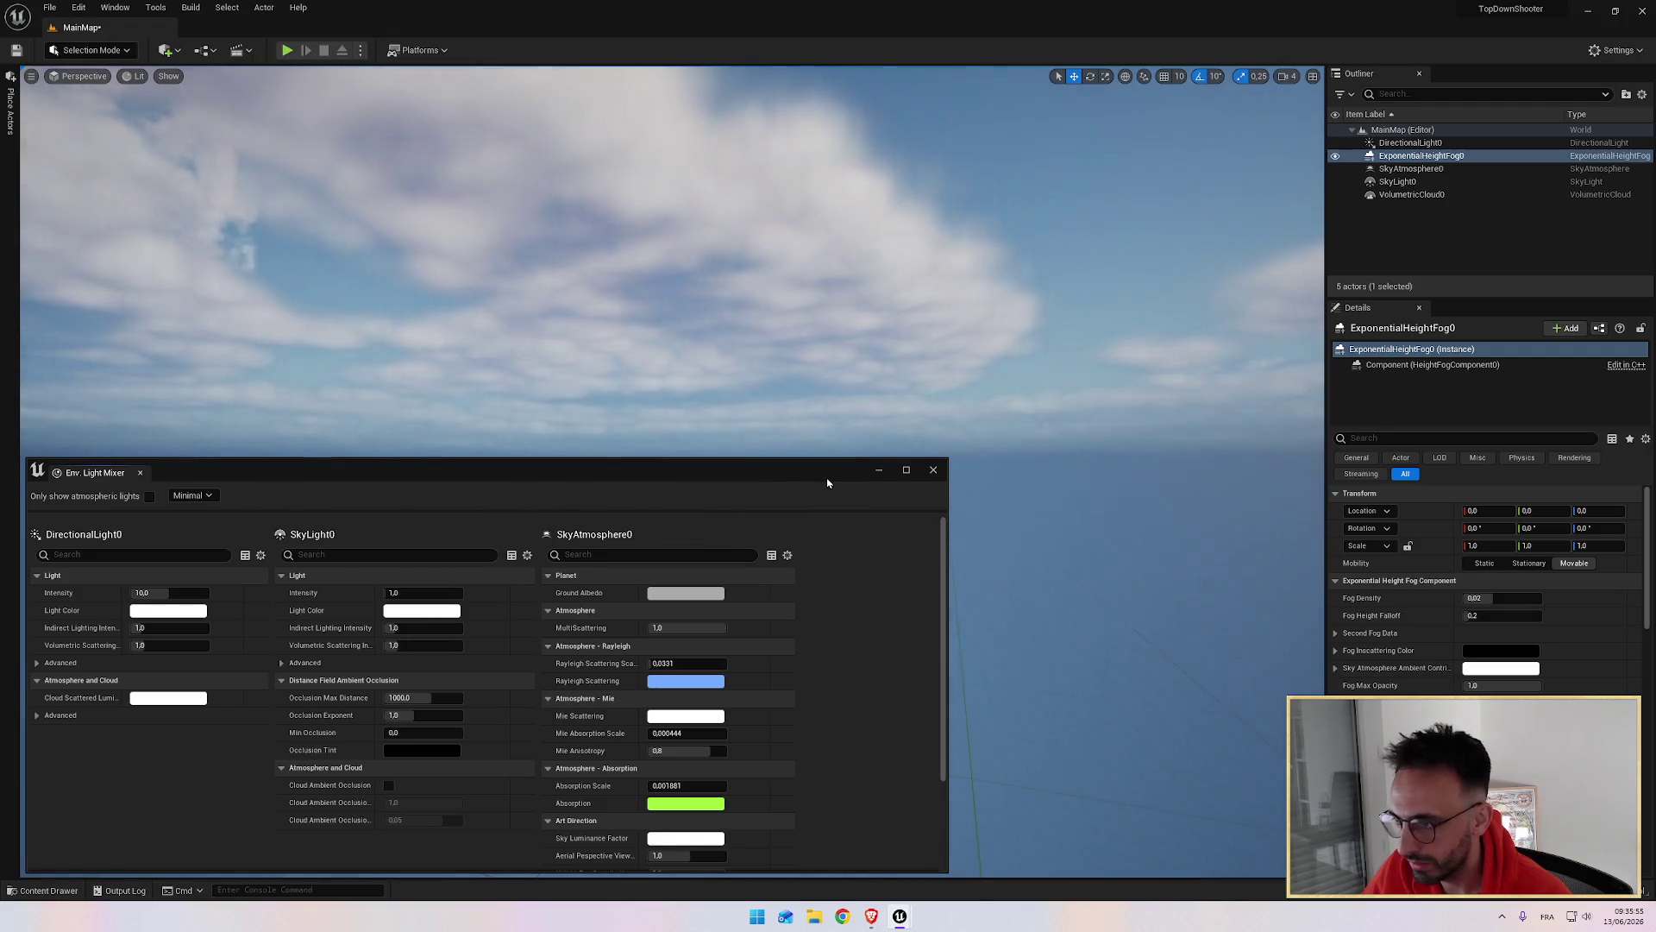
drag(755, 471, 751, 471)
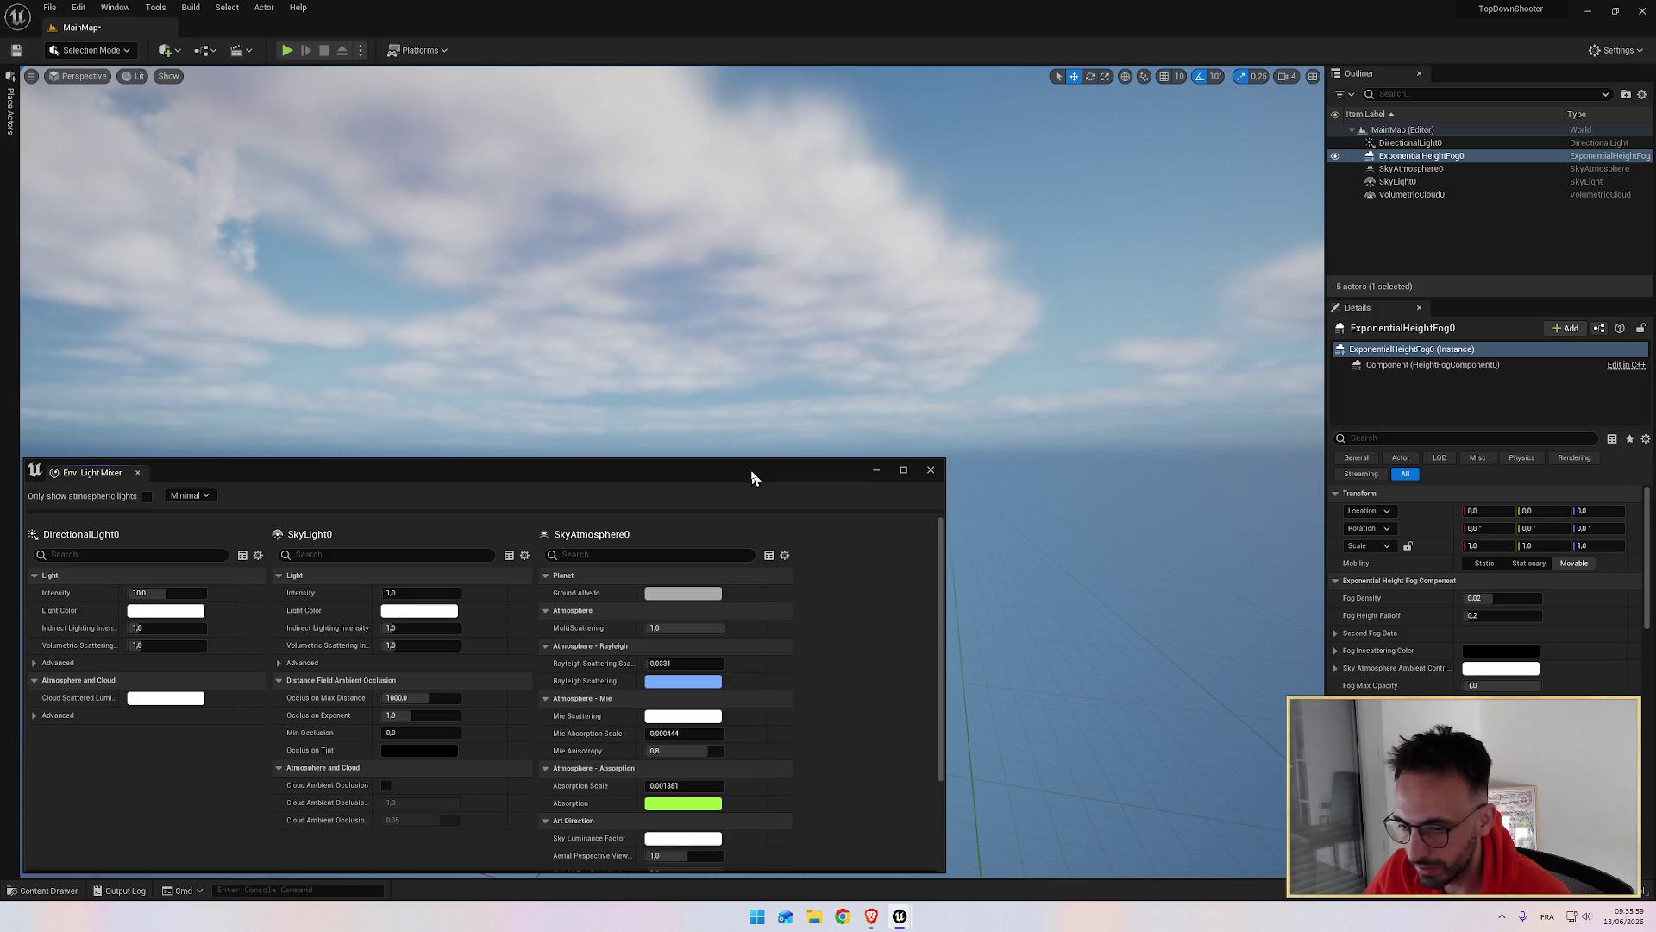
click(873, 917)
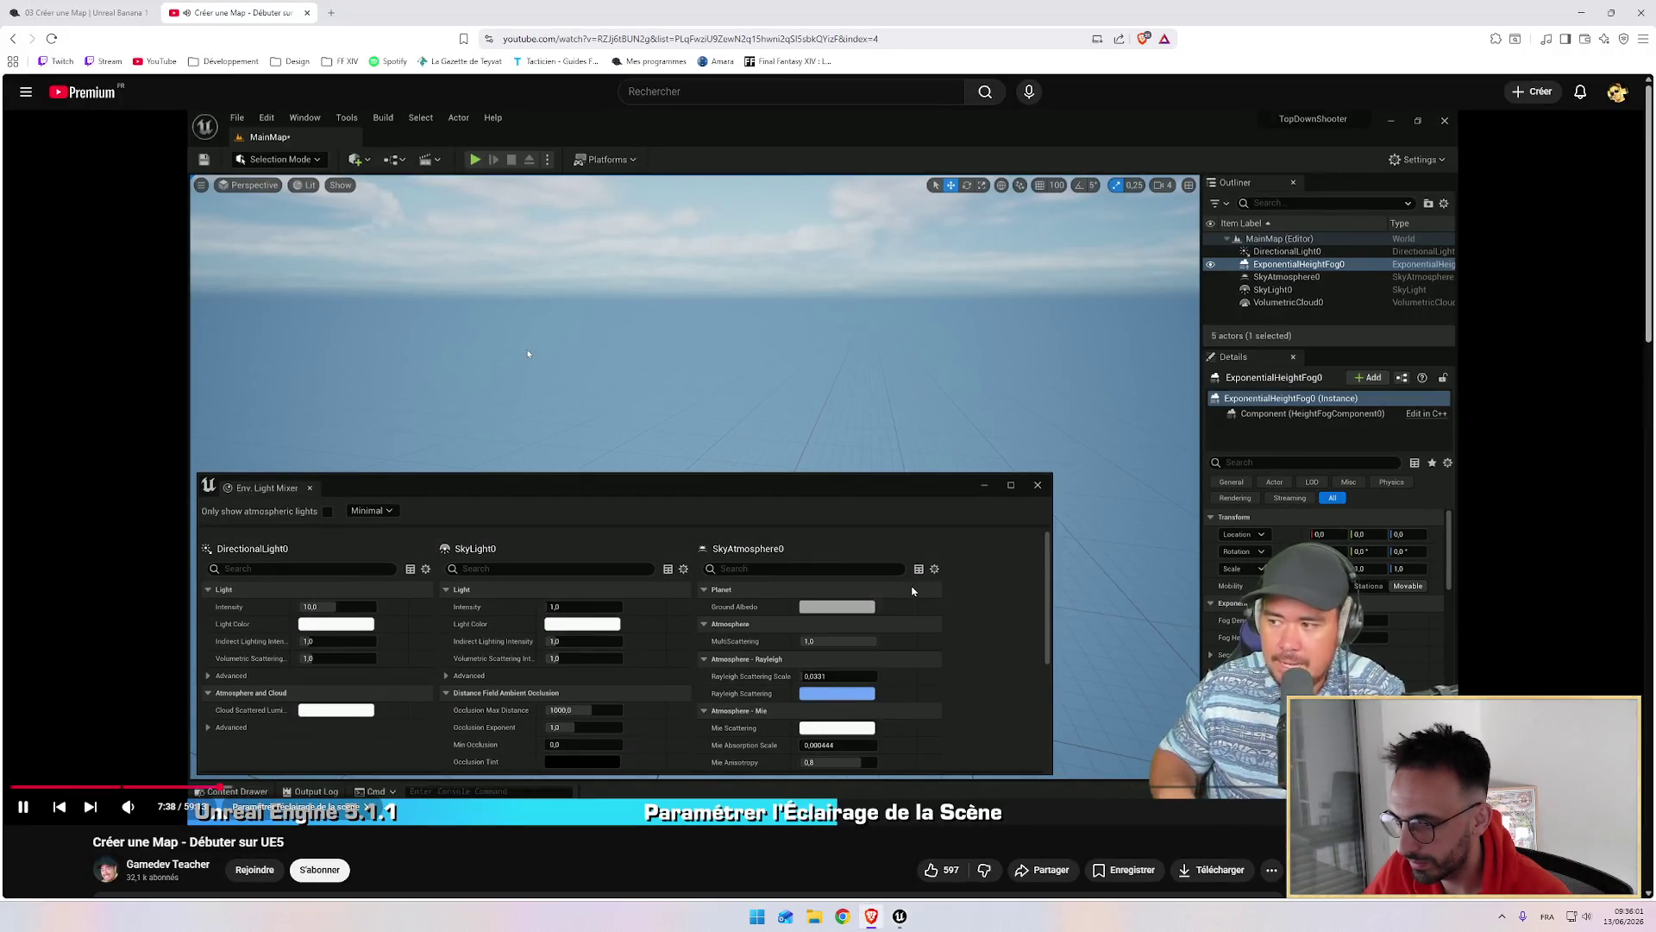
Step: Watch the tutorial set its light mixer to Normal+Advanced, pause it, and return to Unreal
mouse_move(900, 916)
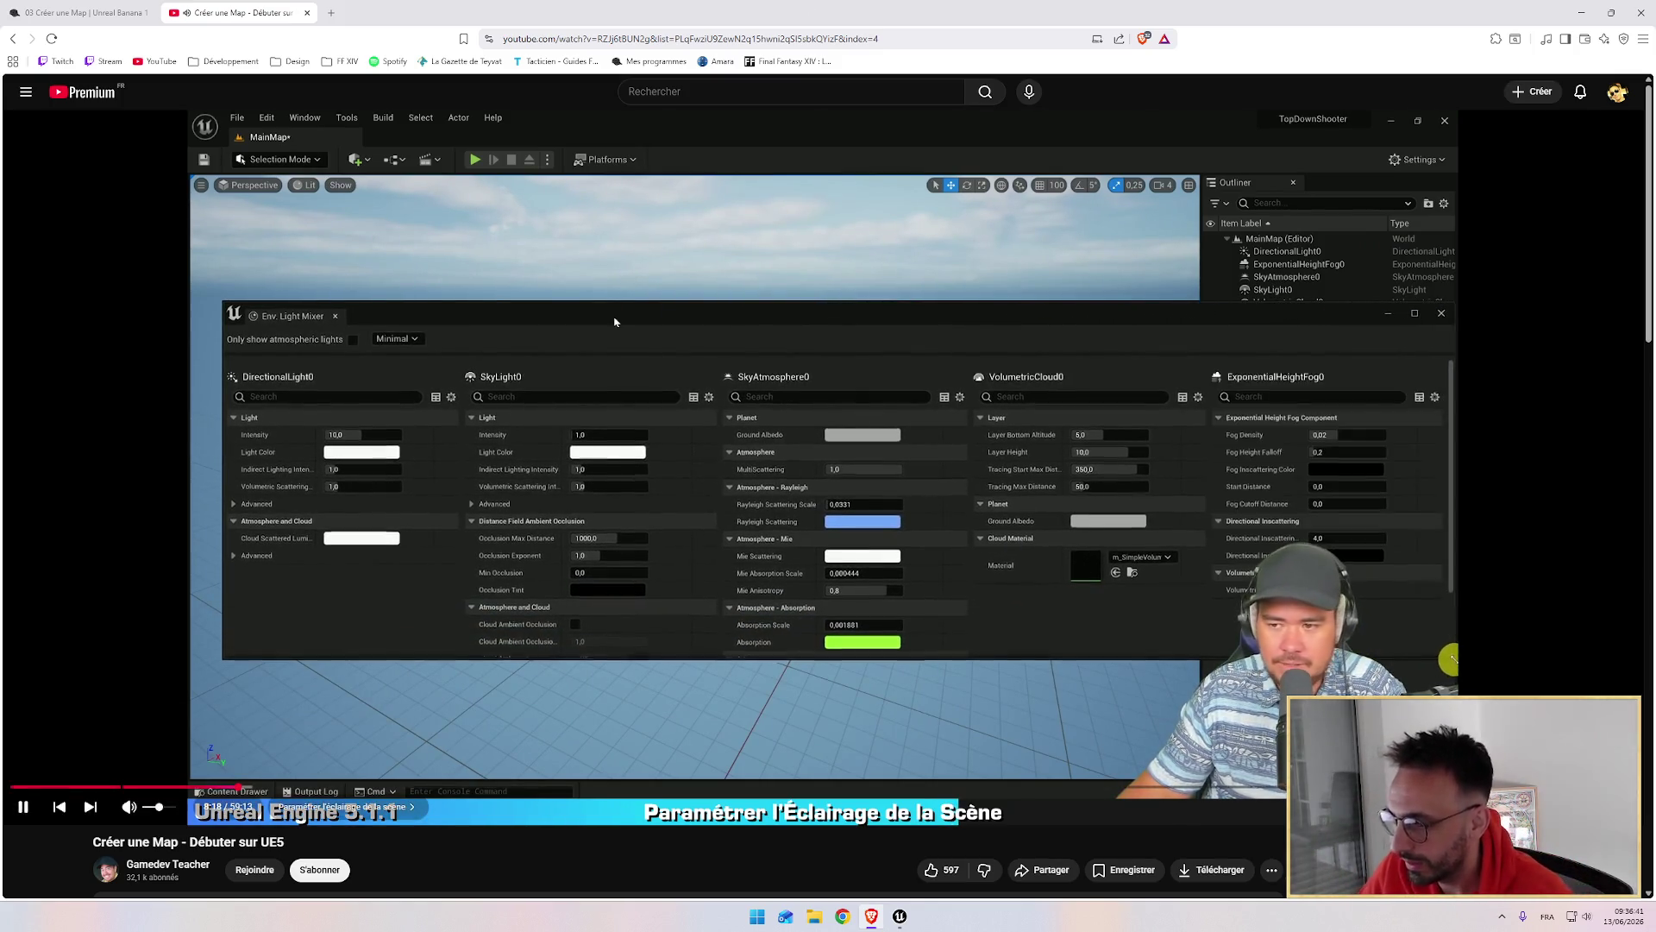
click(655, 359)
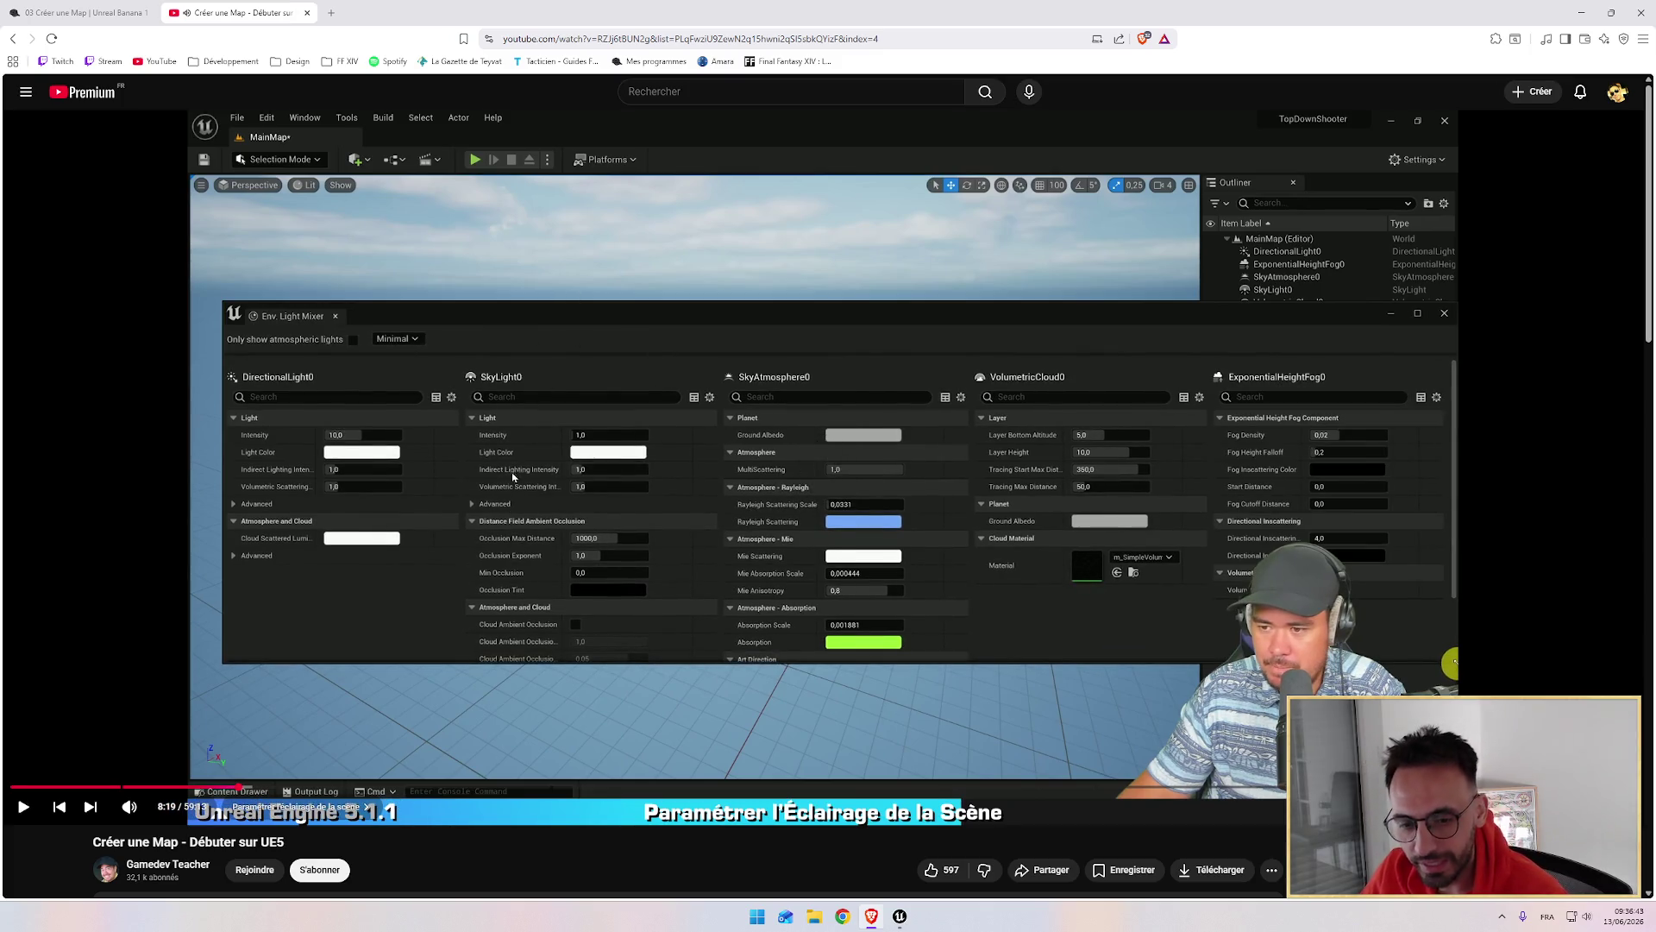
click(723, 450)
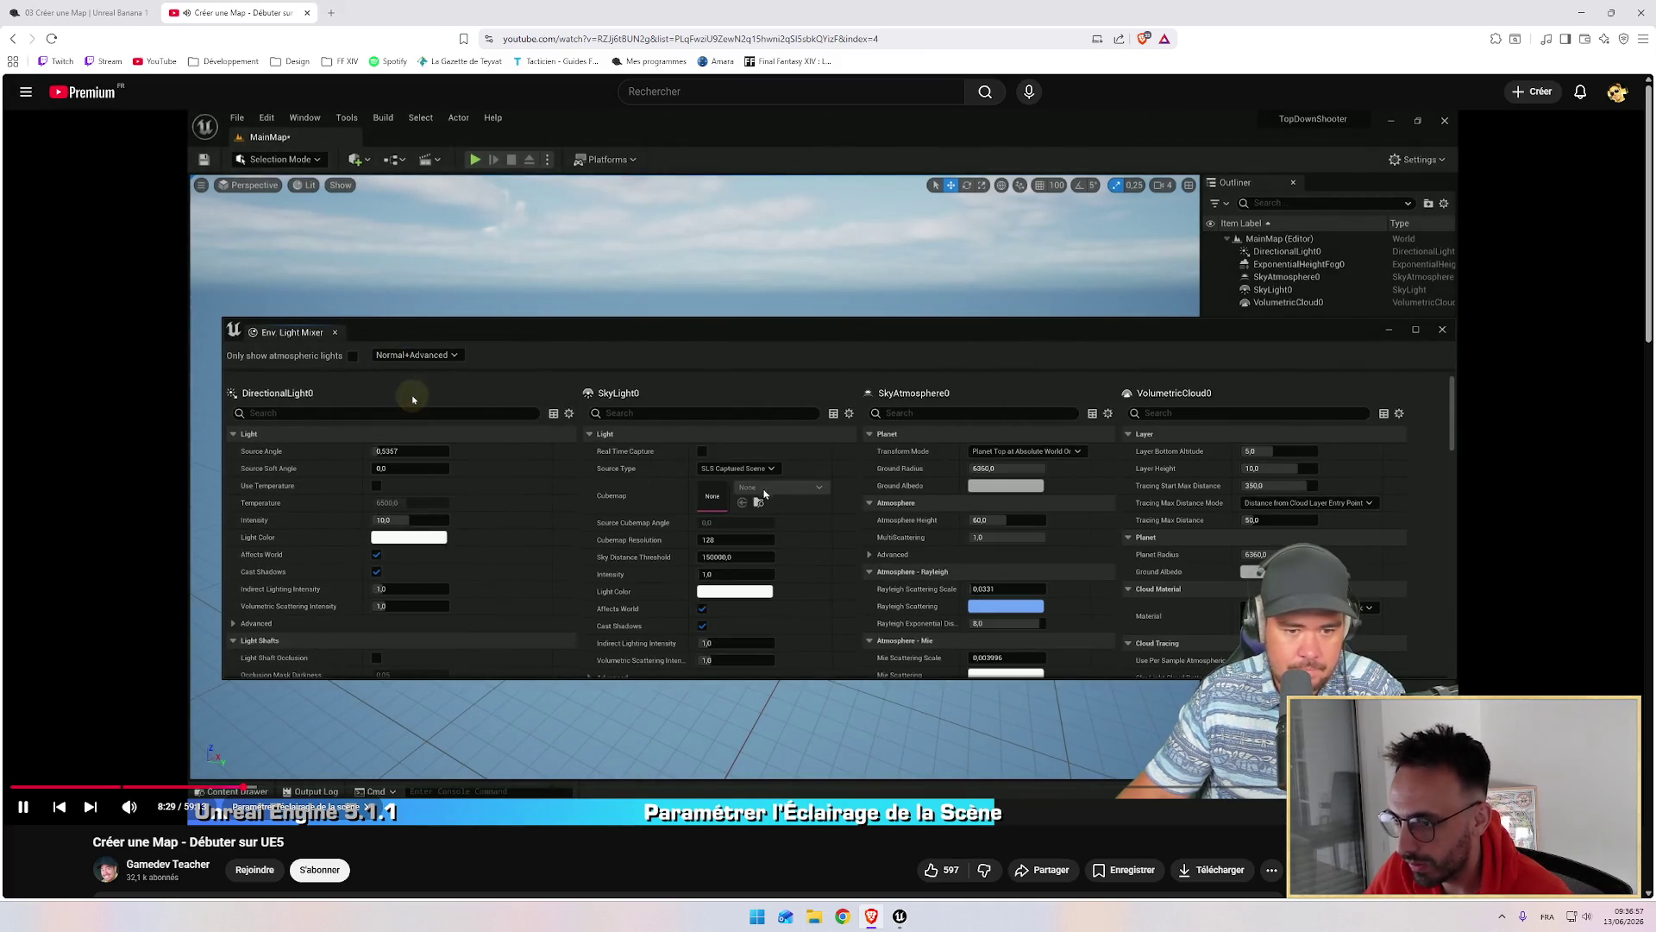
click(1034, 414)
key(alt+Tab)
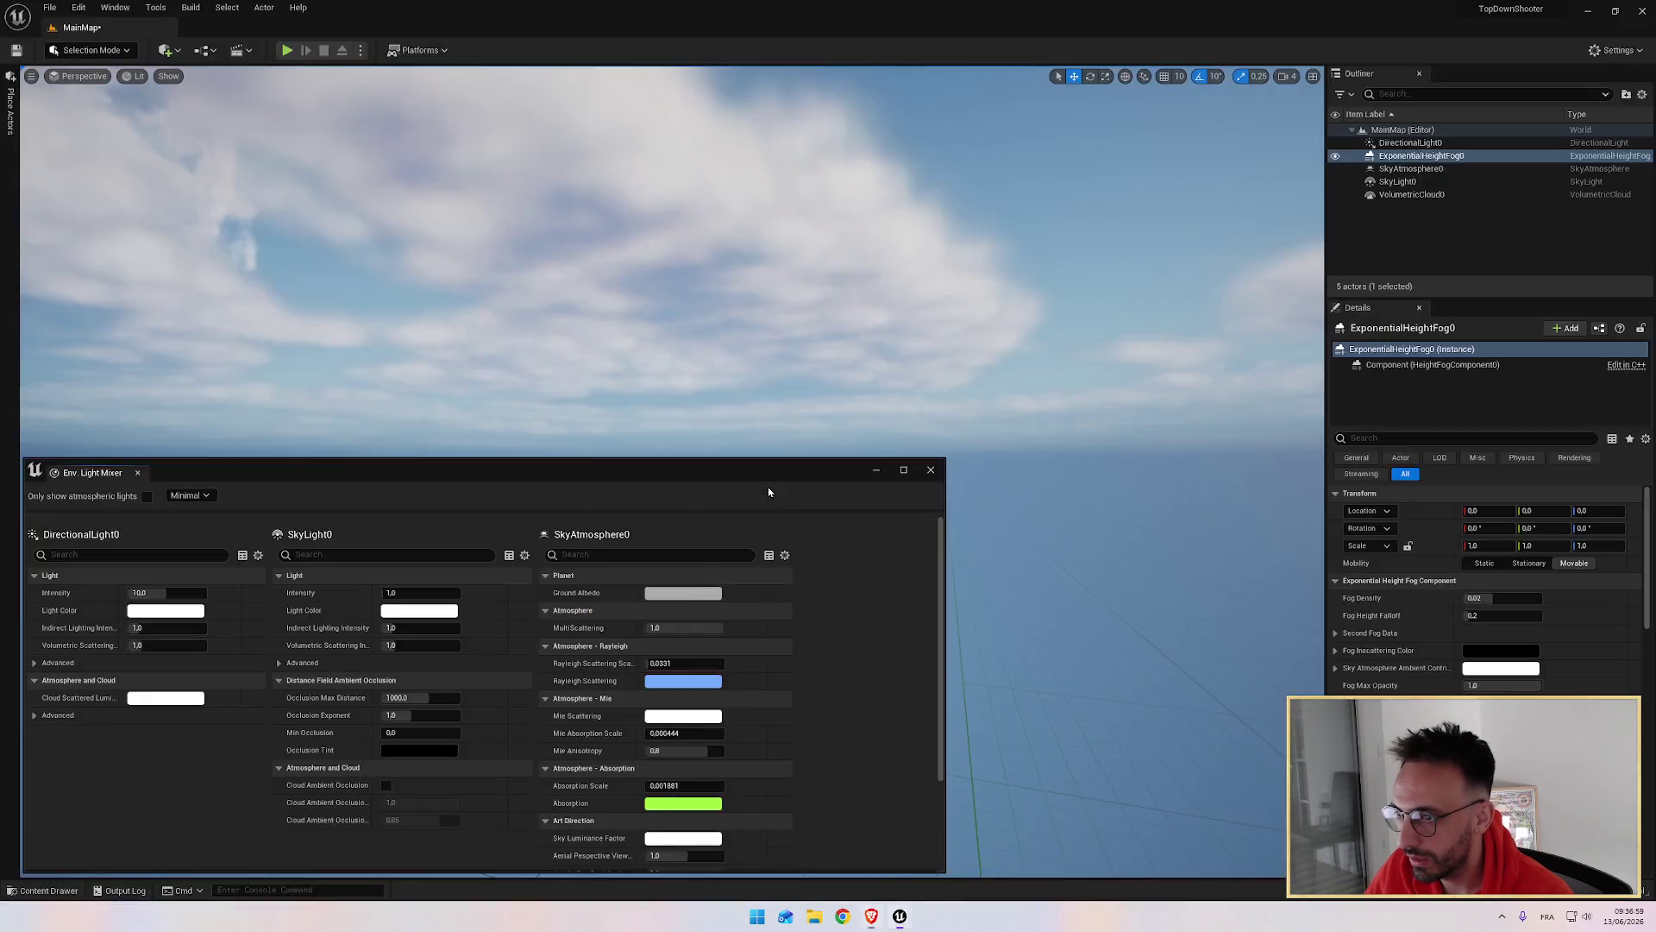
Step: Widen the Env. Light Mixer and show its properties at Normal+Advanced detail
drag(946, 561, 1348, 519)
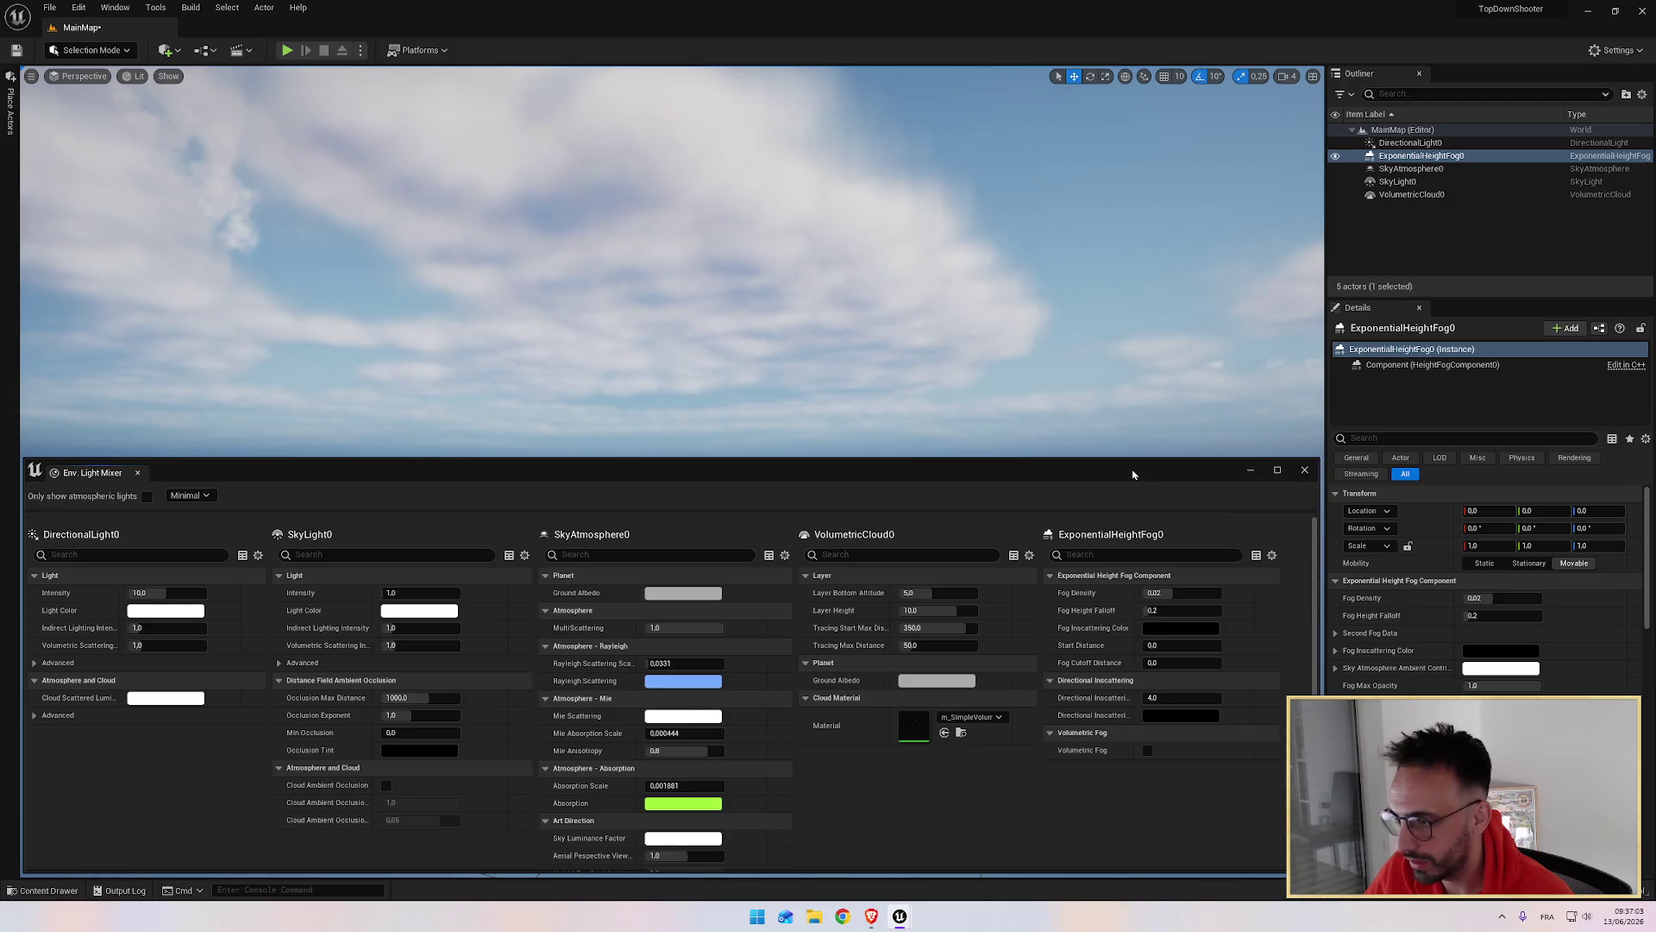
click(189, 495)
click(211, 537)
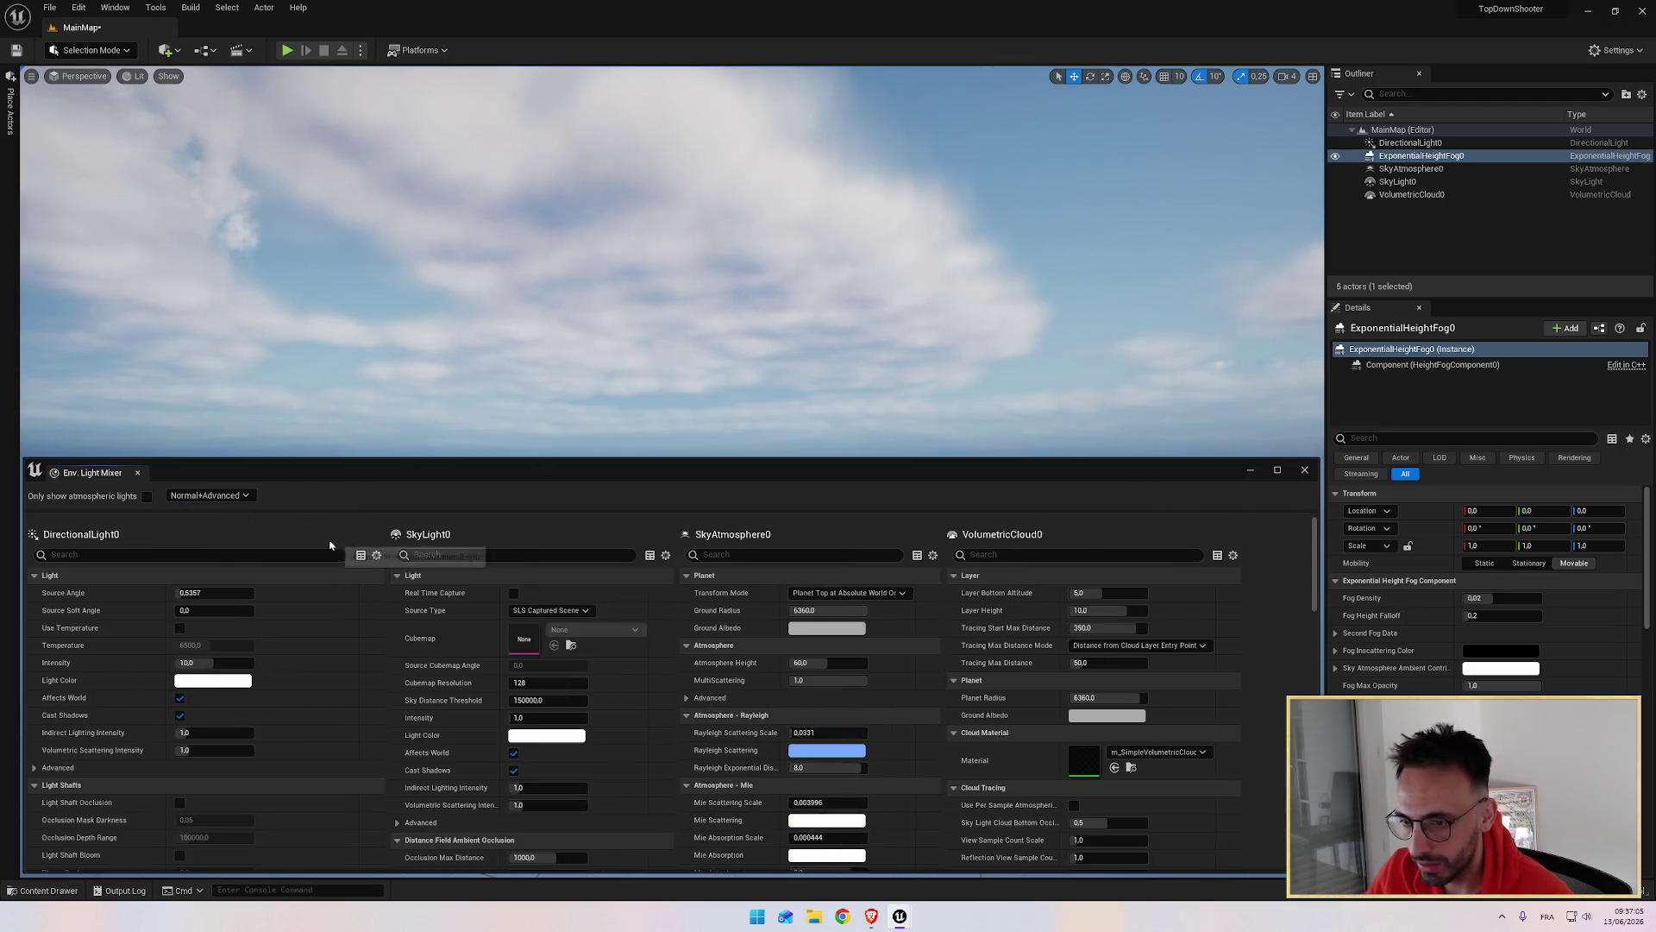
mouse_move(1312, 573)
mouse_down()
mouse_move(1304, 684)
mouse_move(1310, 569)
mouse_up()
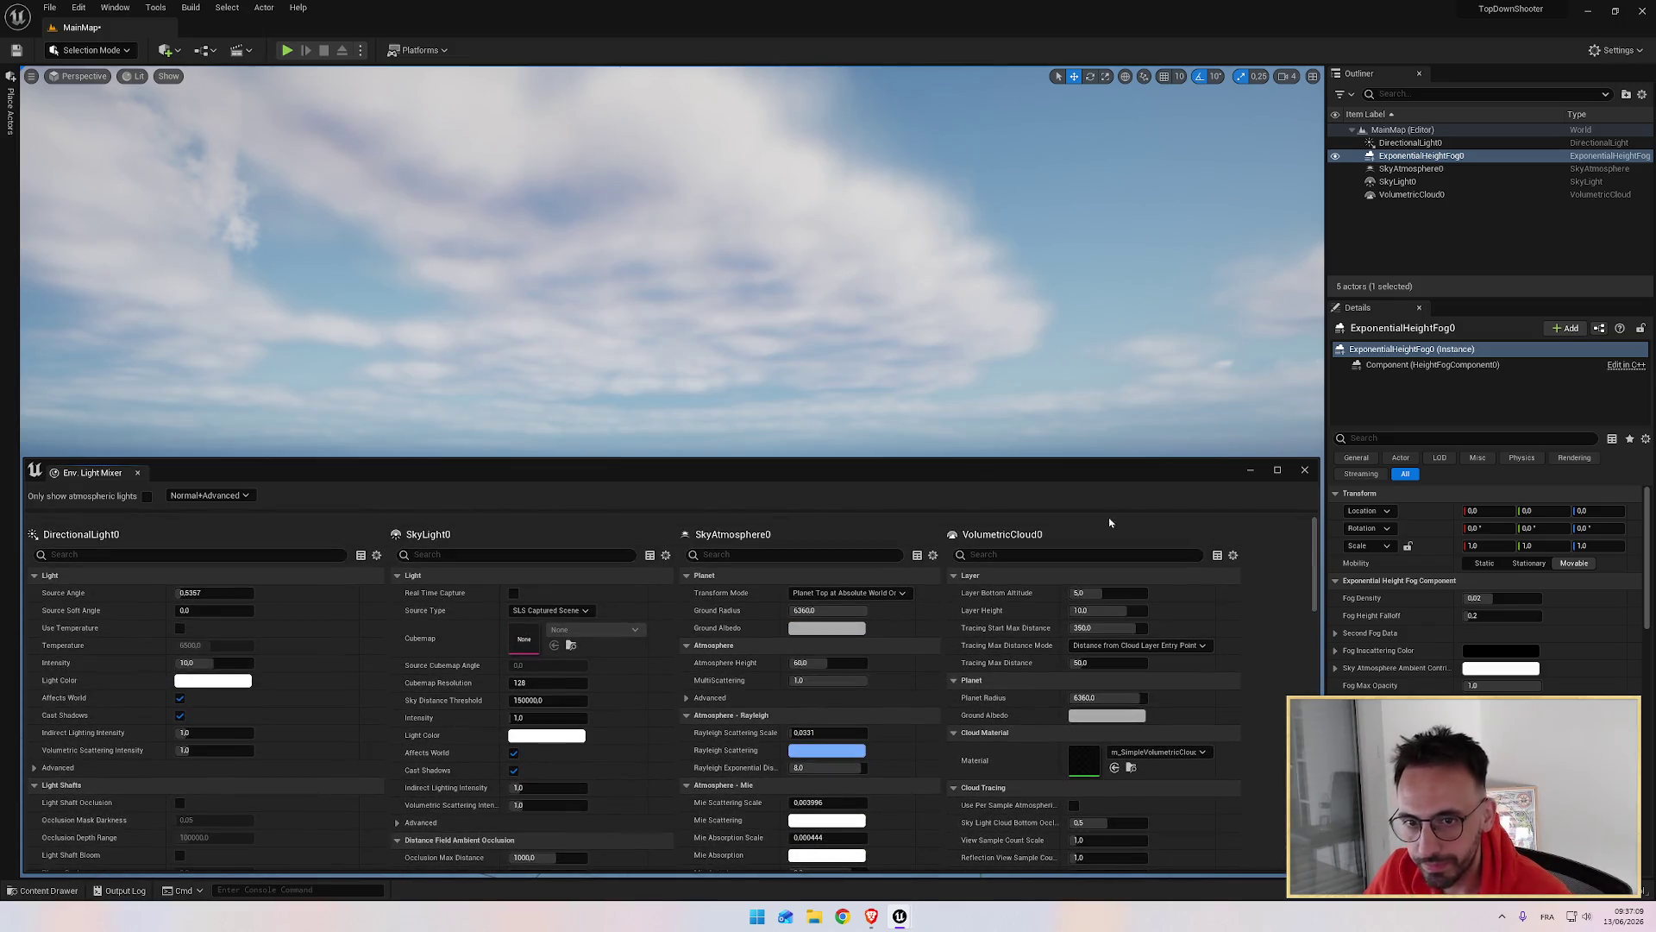
Step: Follow the tutorial alongside the editor to enable Real Time Capture on SkyLight0
click(871, 916)
click(845, 618)
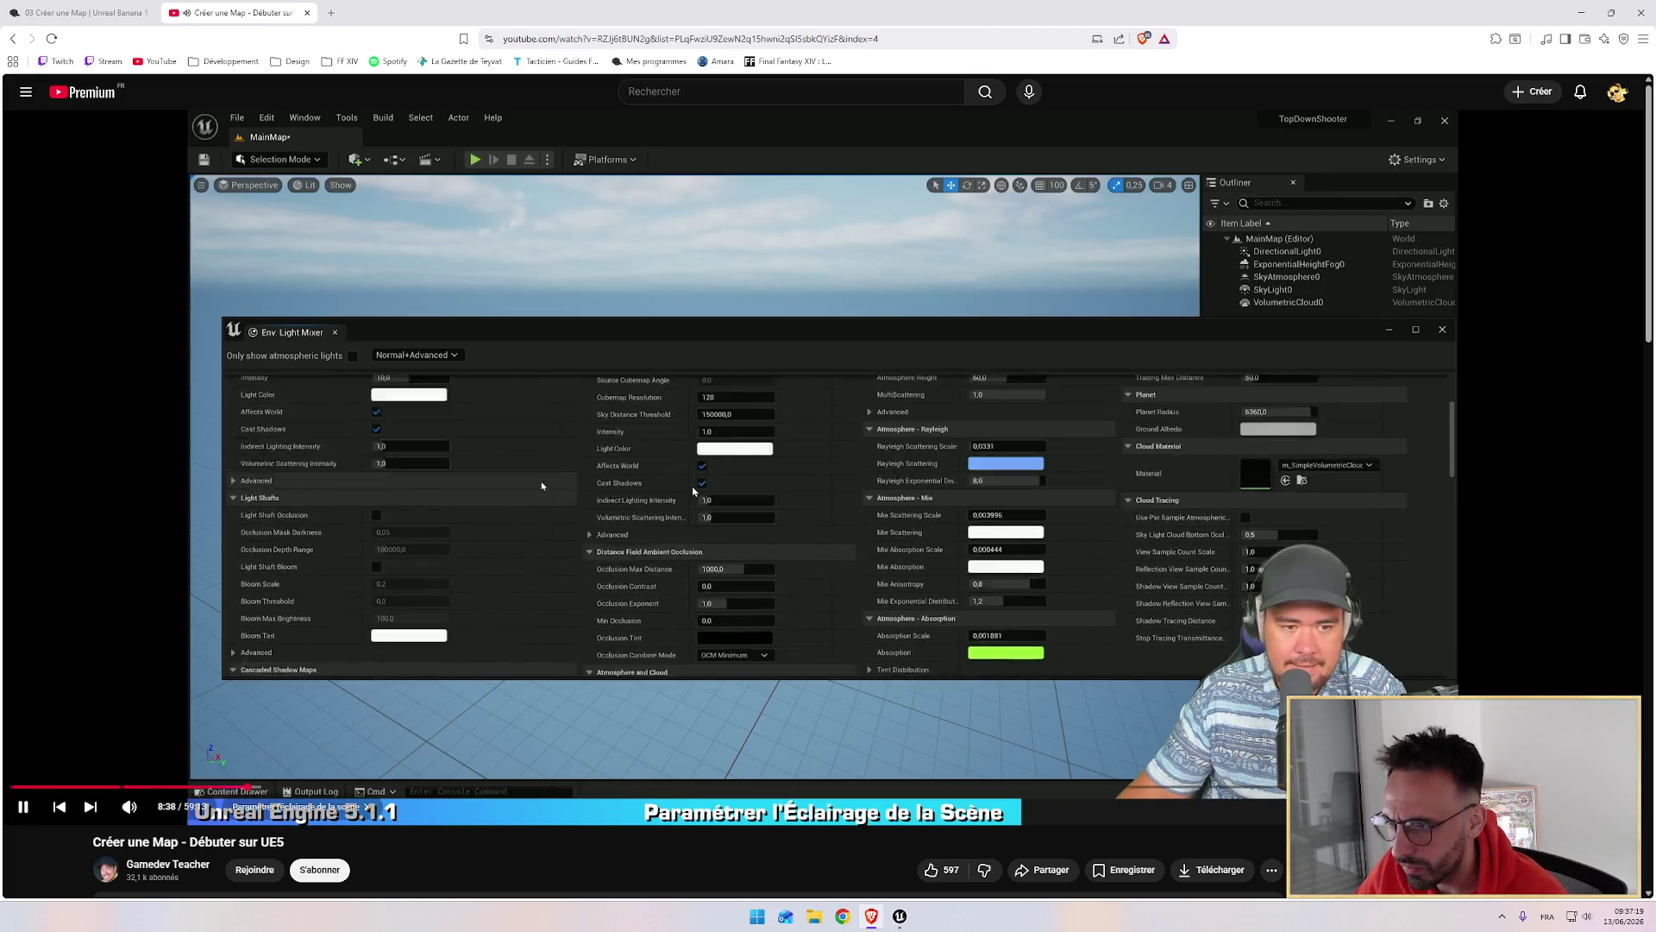
click(900, 916)
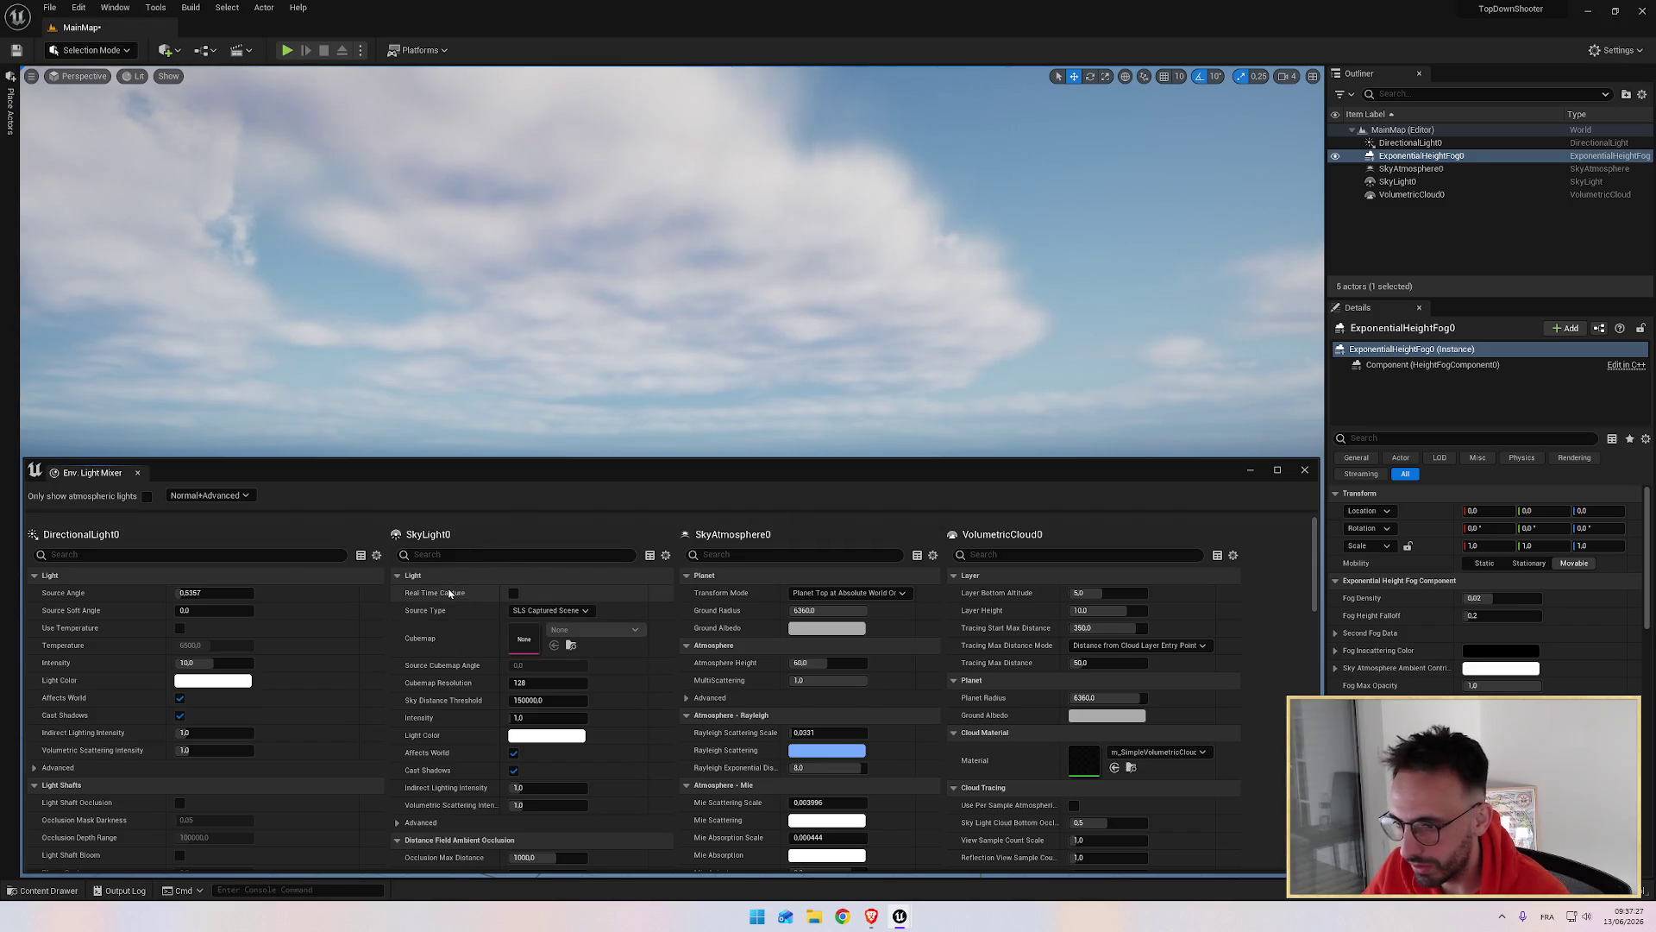
key(alt+Tab)
click(802, 618)
key(alt+Tab)
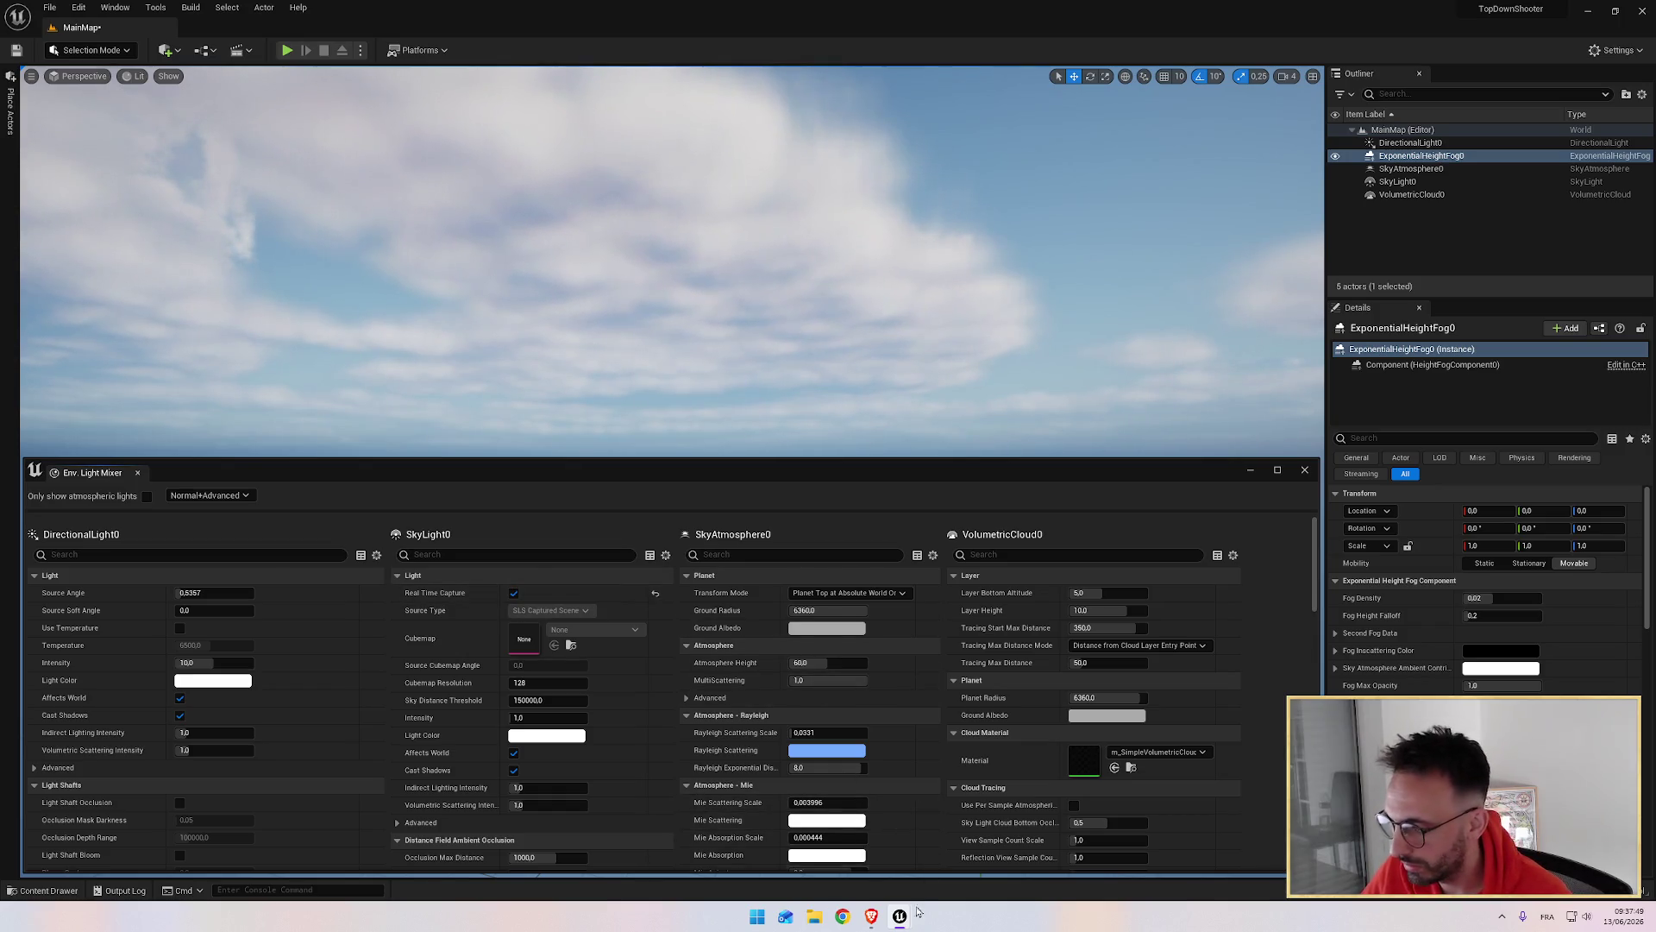
click(871, 916)
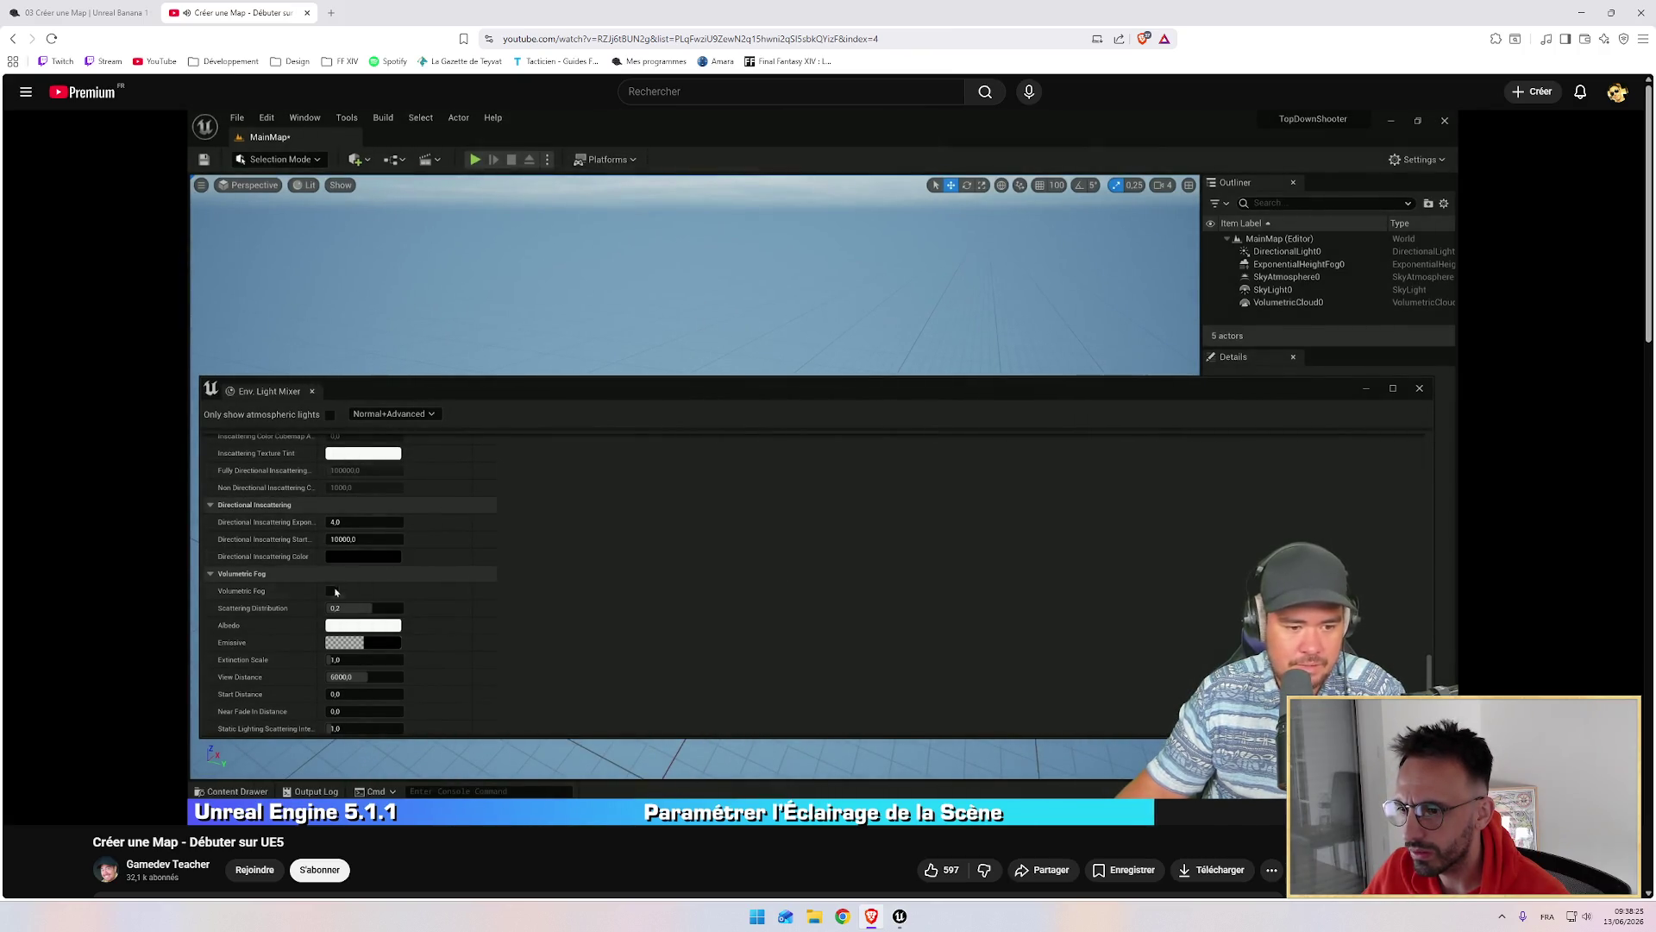
Step: Pause the tutorial and scroll the light mixer down to the height fog settings
click(638, 563)
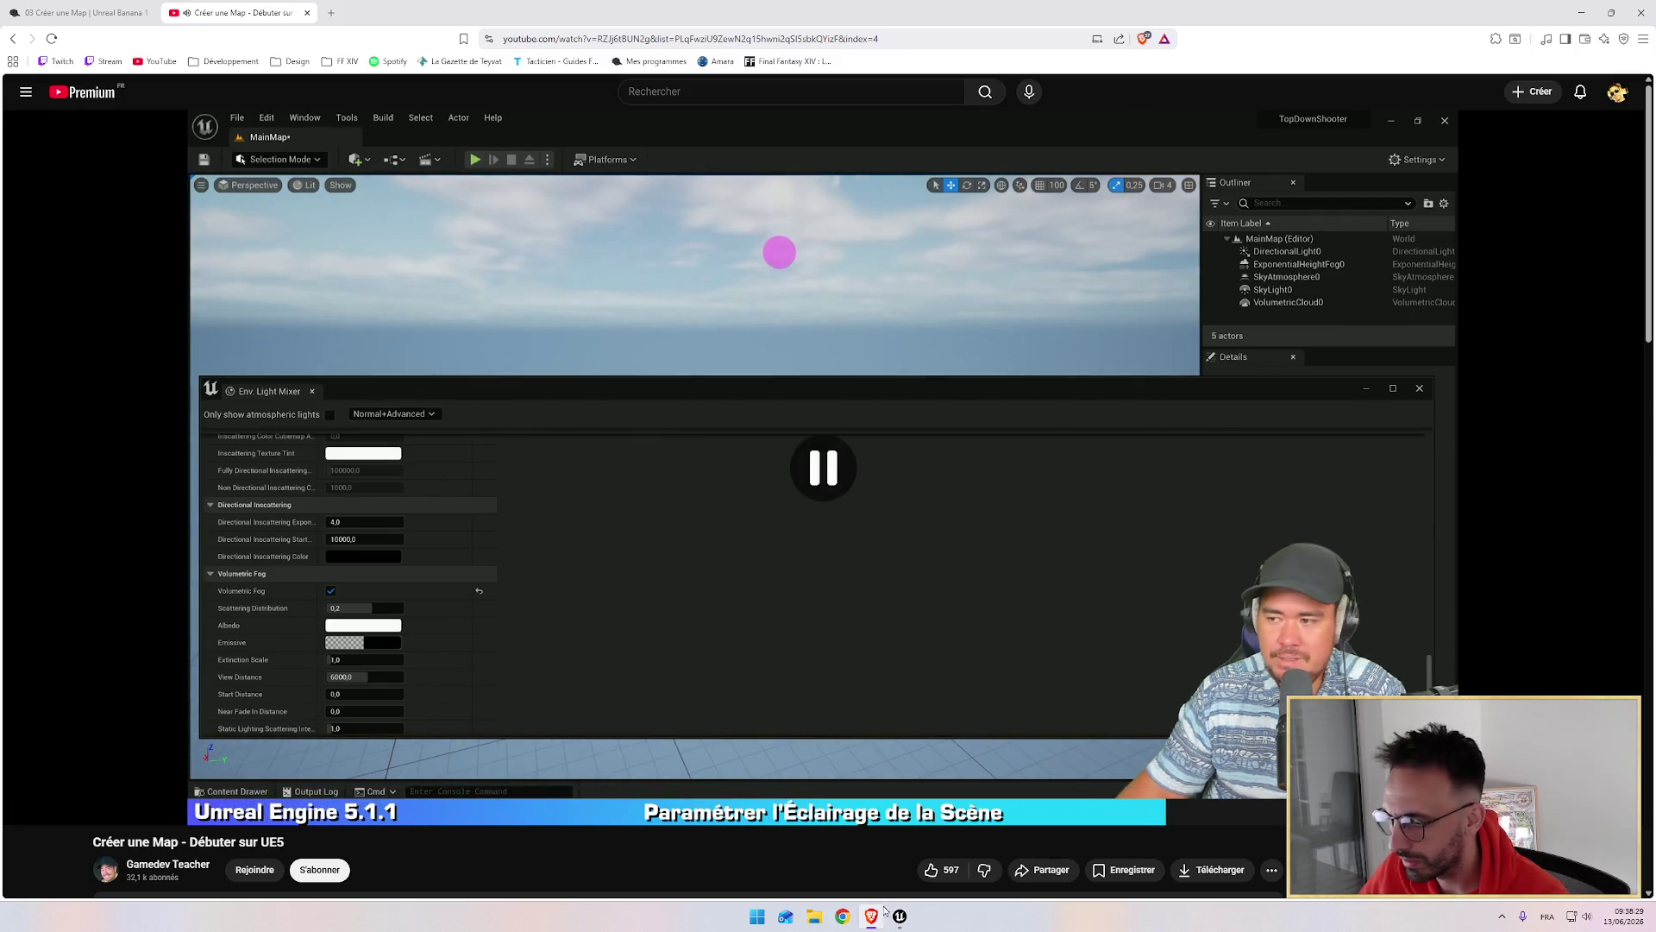
mouse_move(900, 916)
click(824, 841)
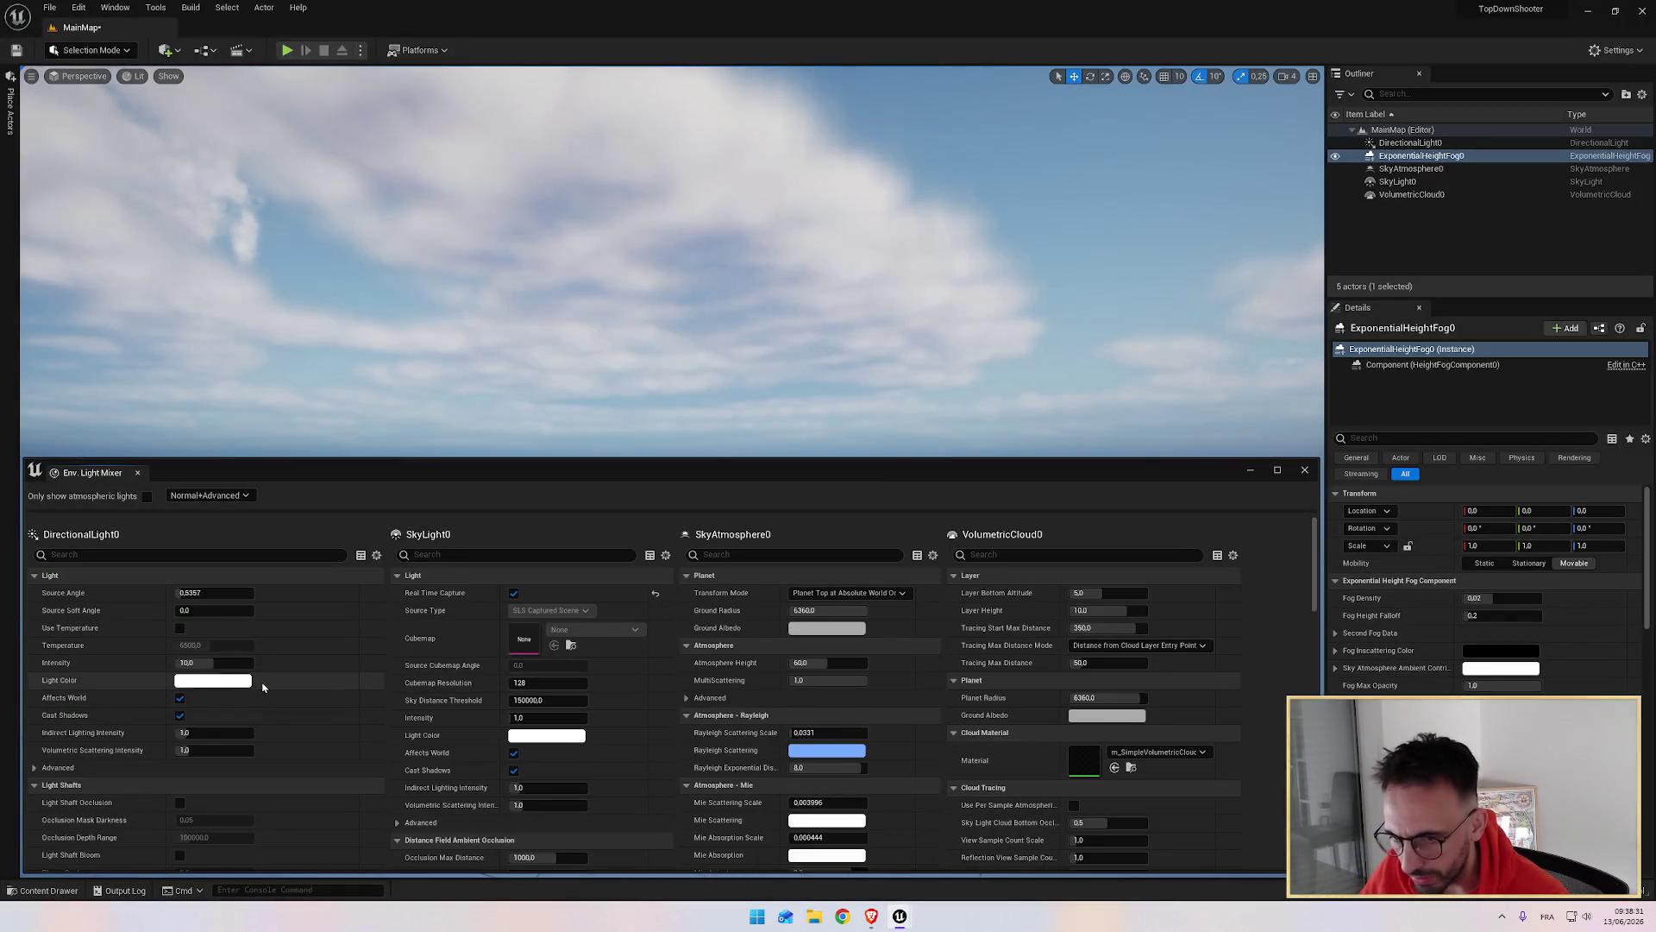
scroll(919, 604, down, 10)
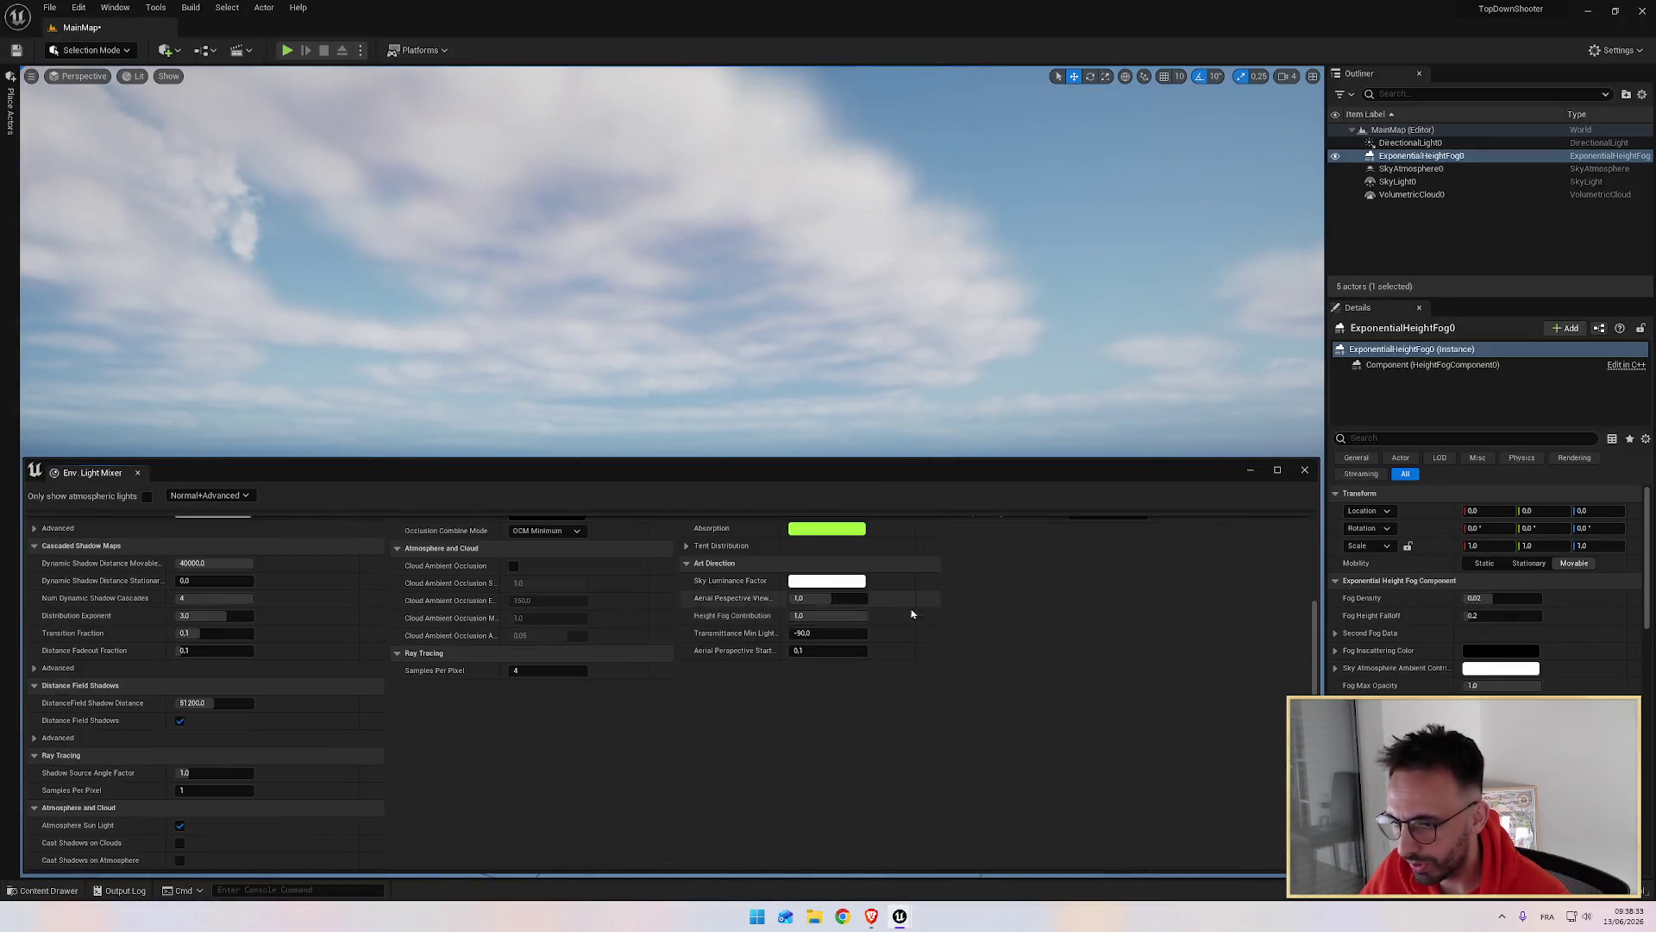
scroll(912, 613, down, 3)
scroll(912, 614, up, 5)
scroll(910, 618, down, 3)
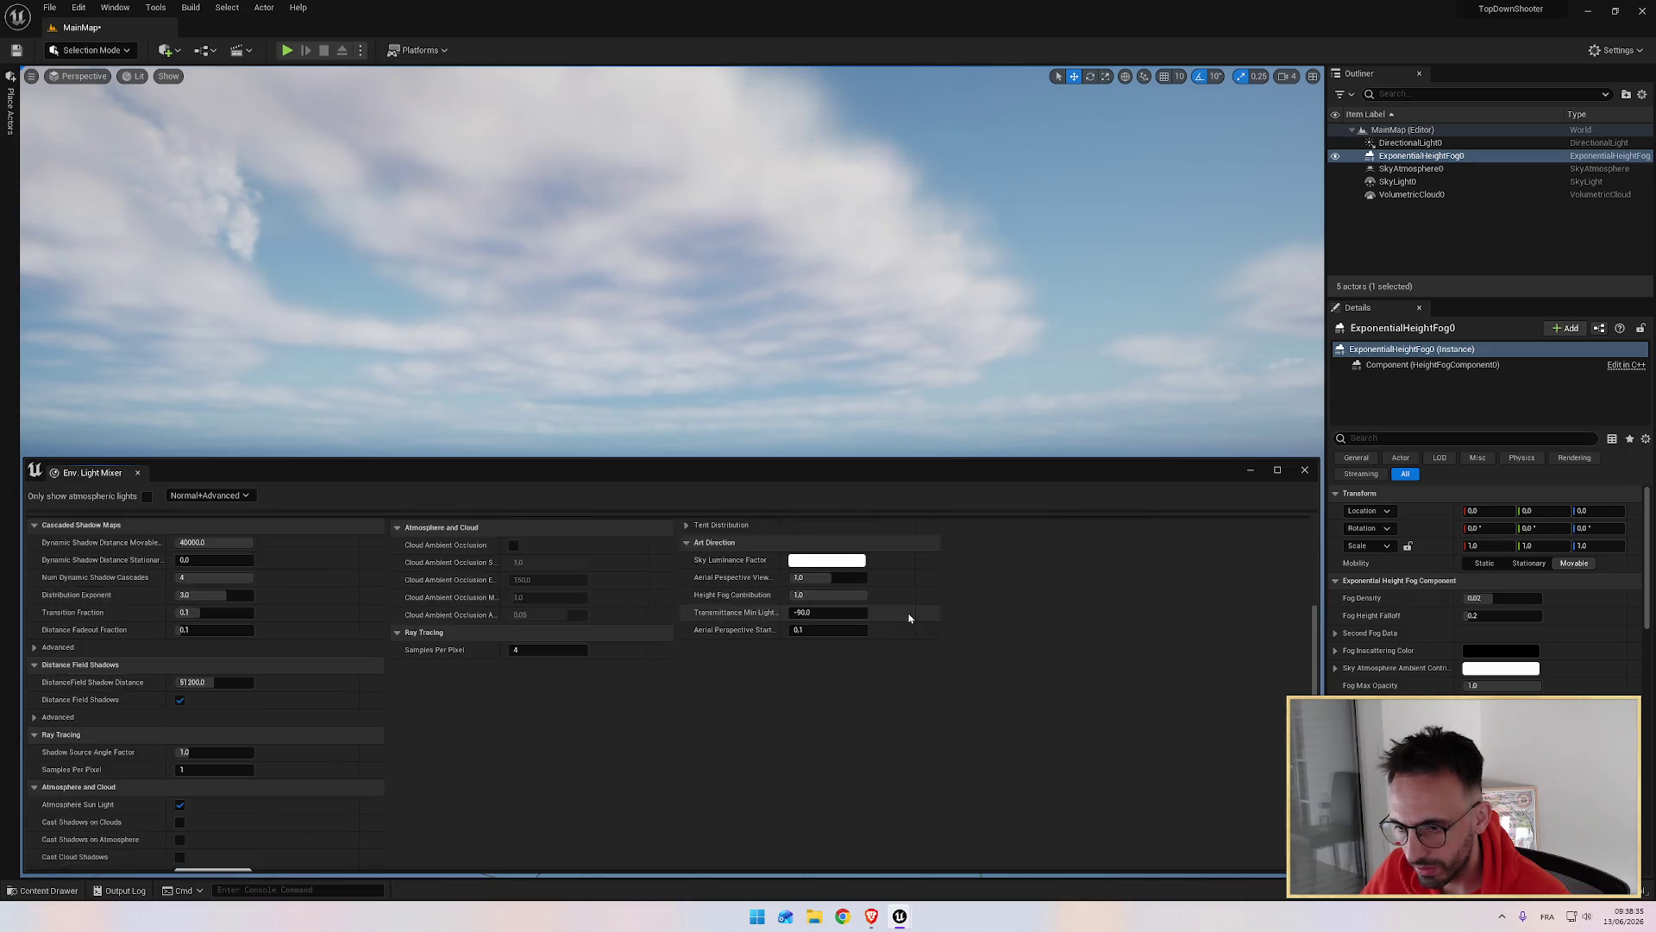
scroll(909, 618, down, 5)
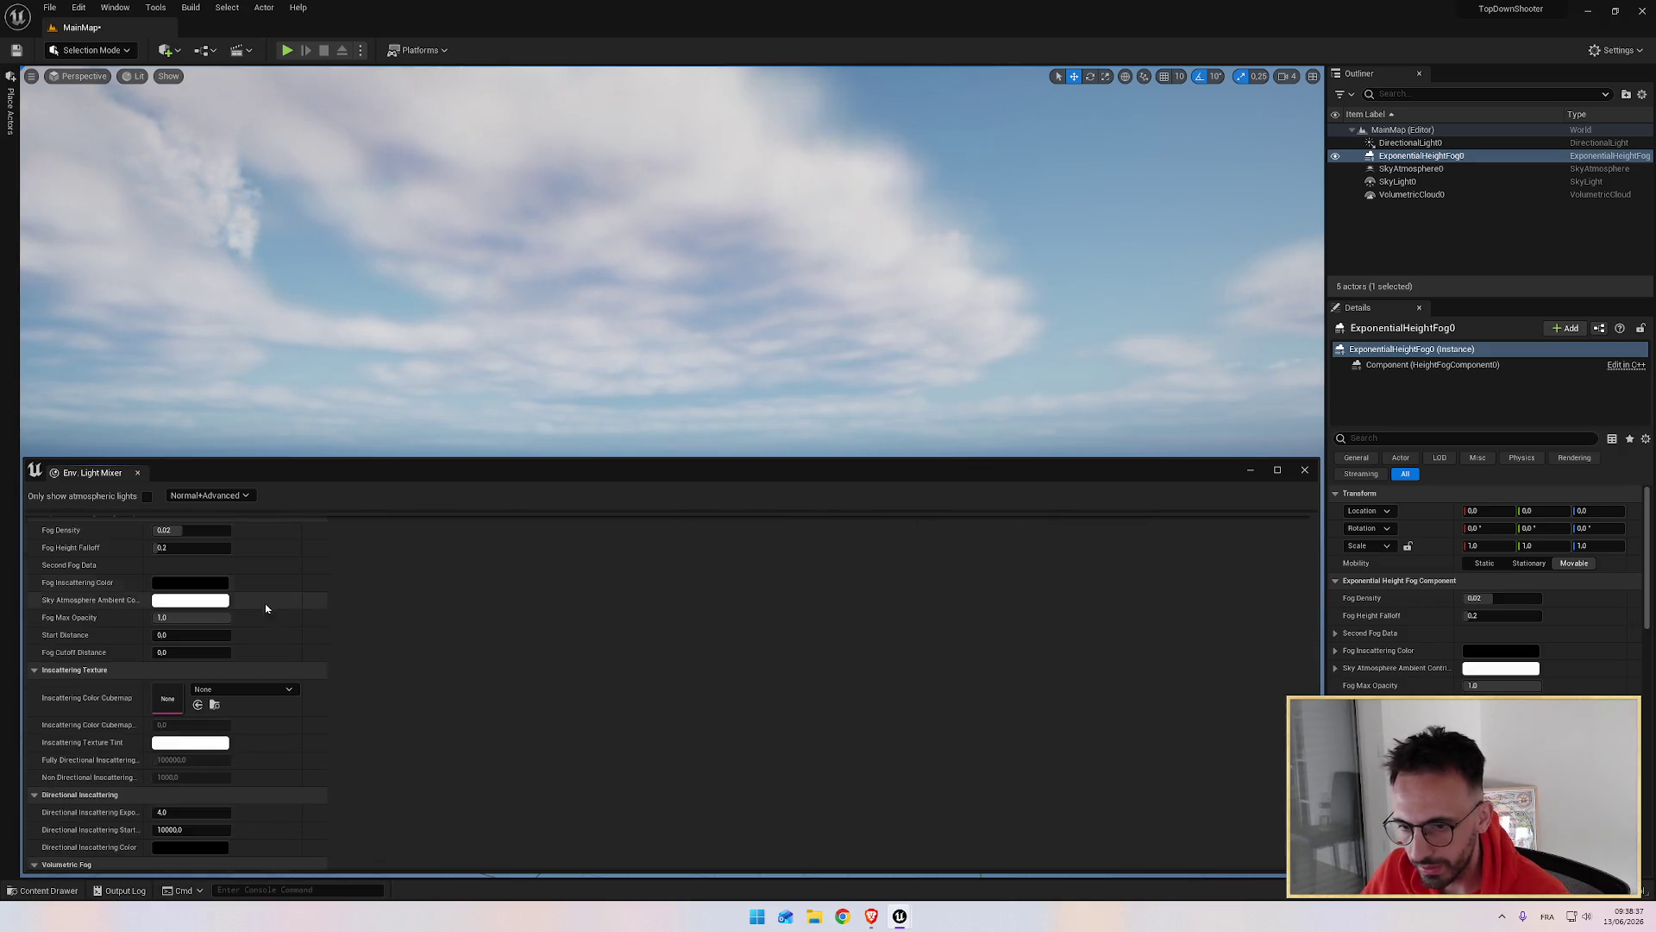
scroll(104, 630, up, 3)
scroll(98, 636, down, 6)
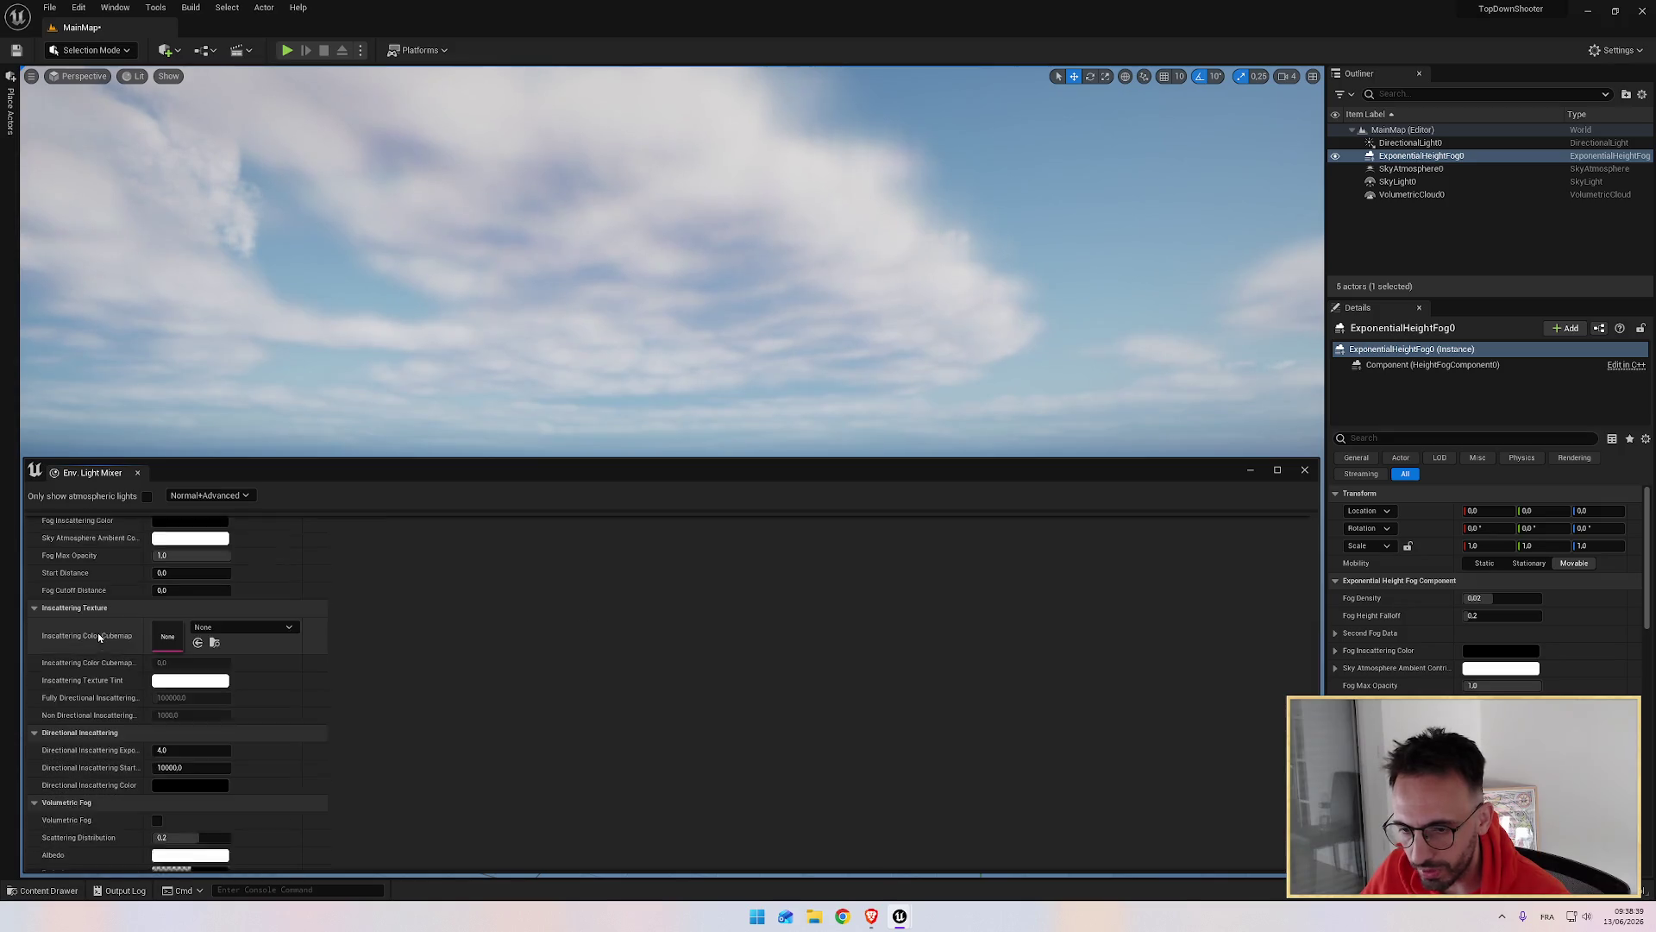
scroll(99, 636, down, 3)
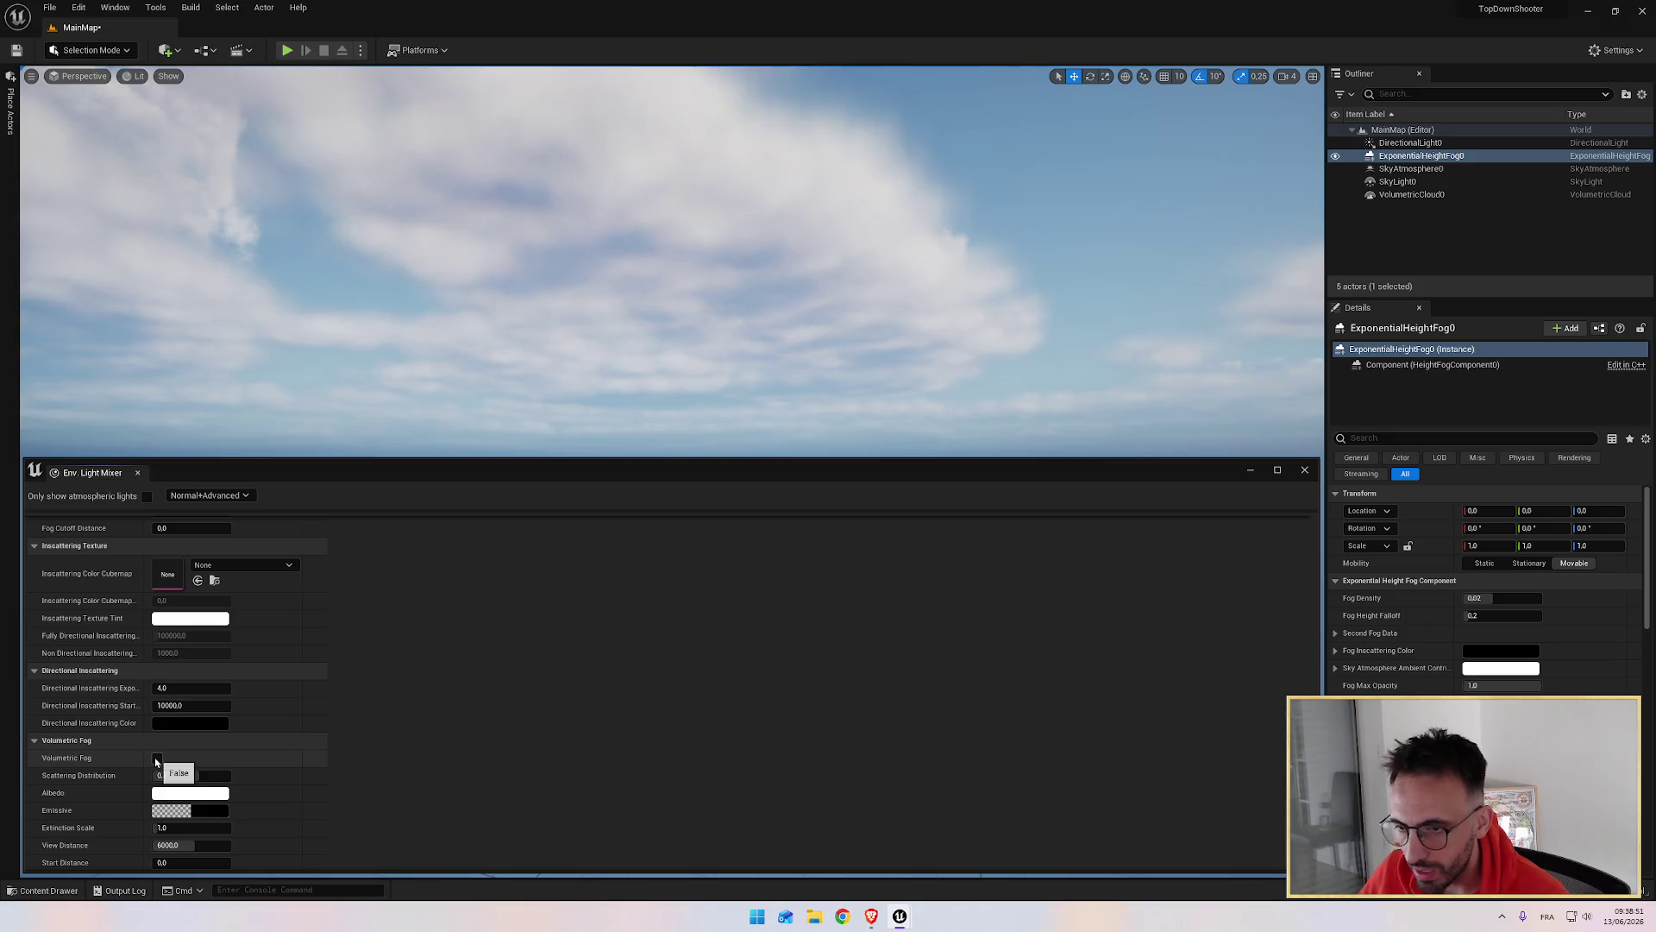
key(Escape)
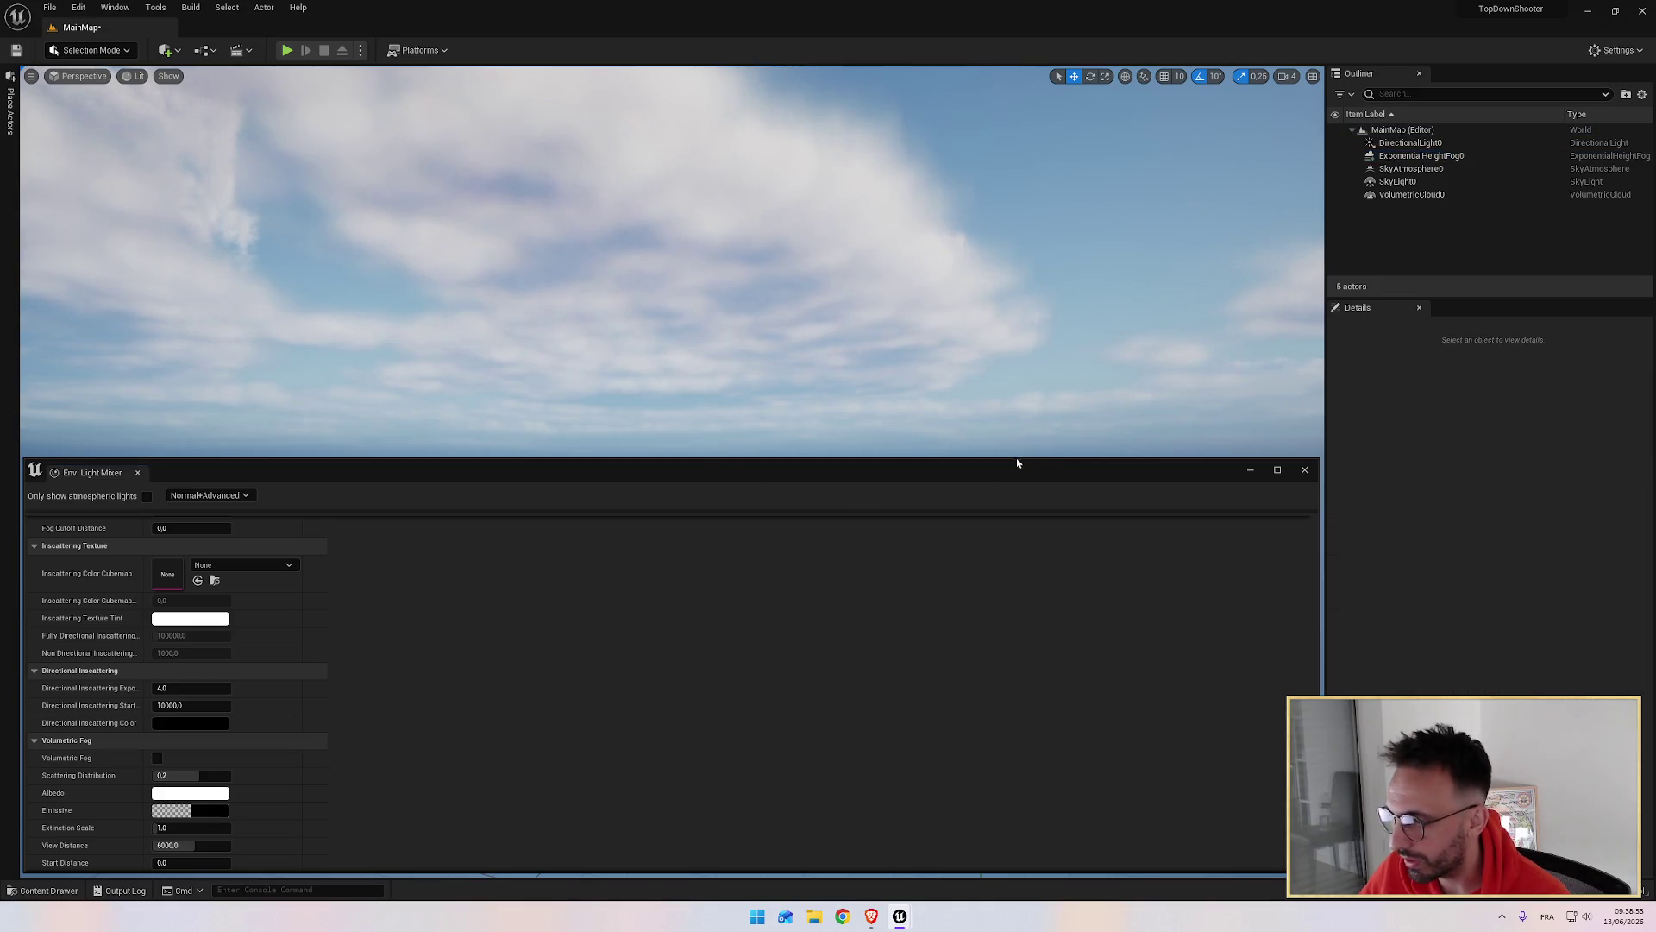
drag(1017, 462, 1020, 559)
Step: Turn on Volumetric Fog for the height fog after comparing on and off
scroll(208, 779, down, 2)
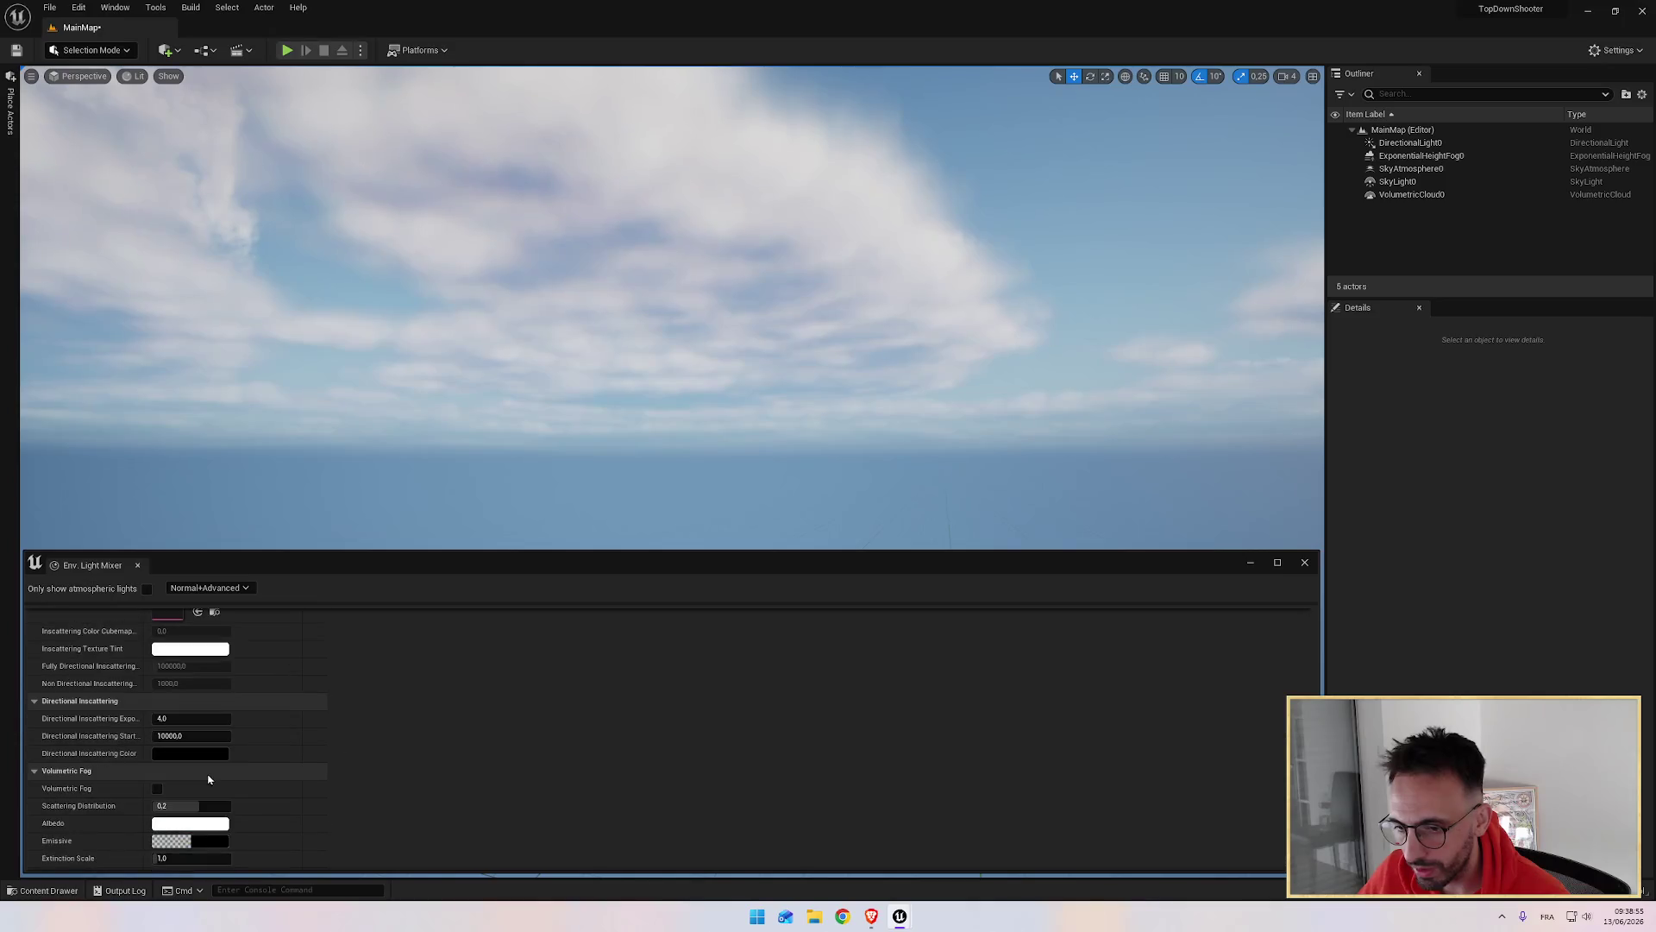
click(157, 789)
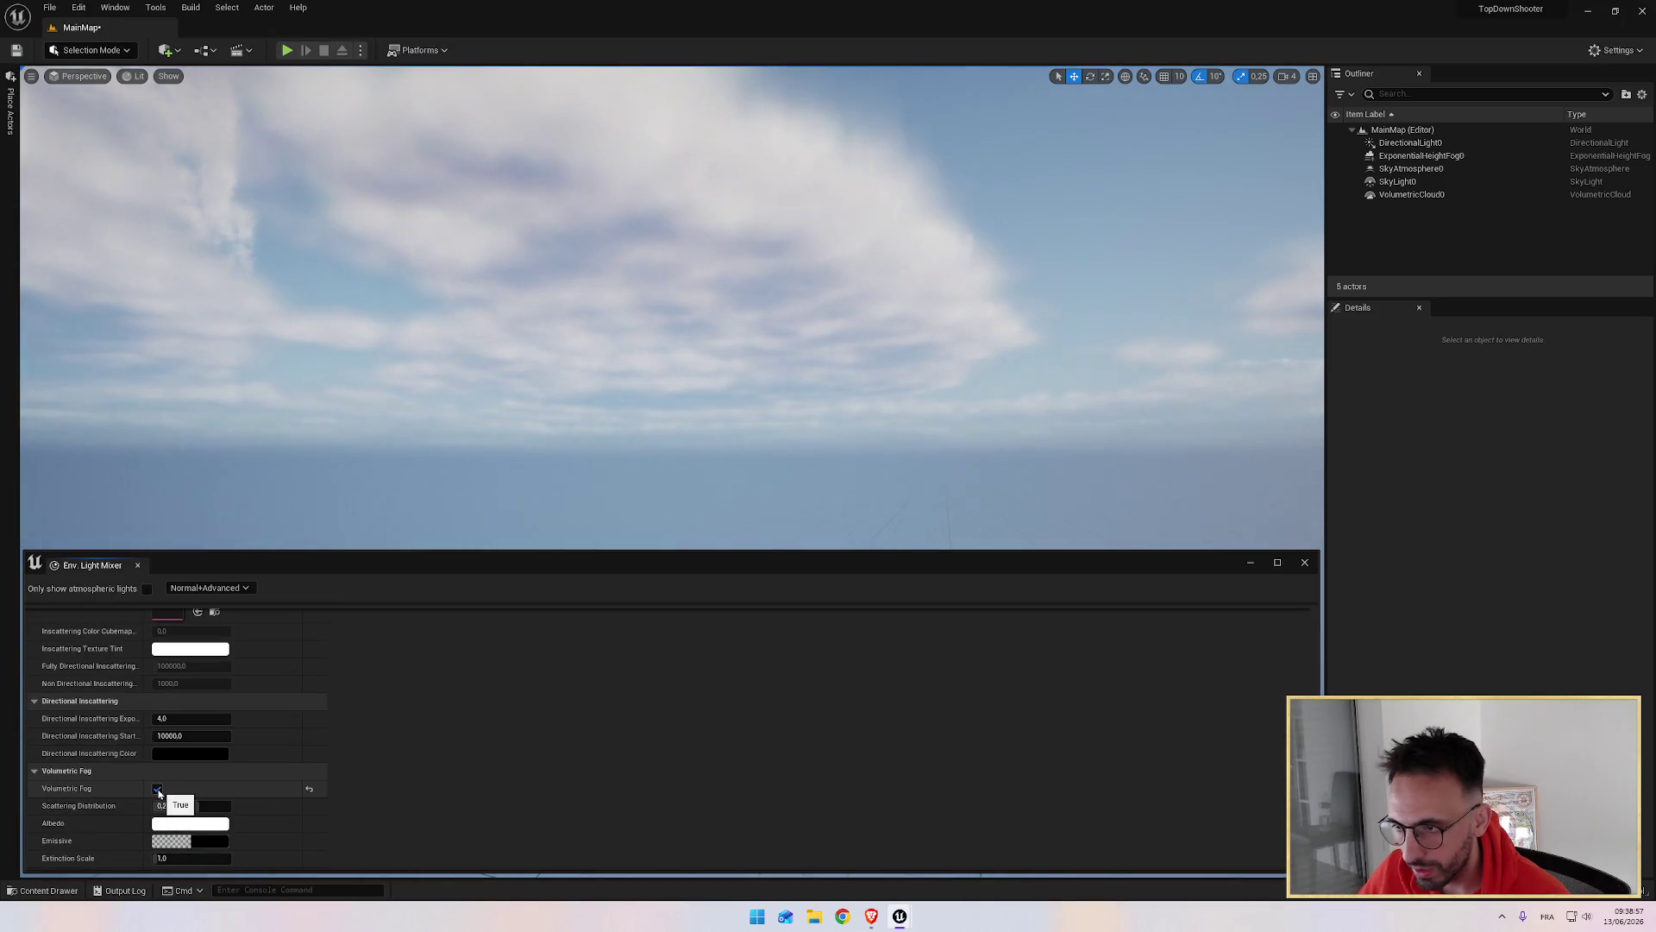
click(157, 790)
click(157, 789)
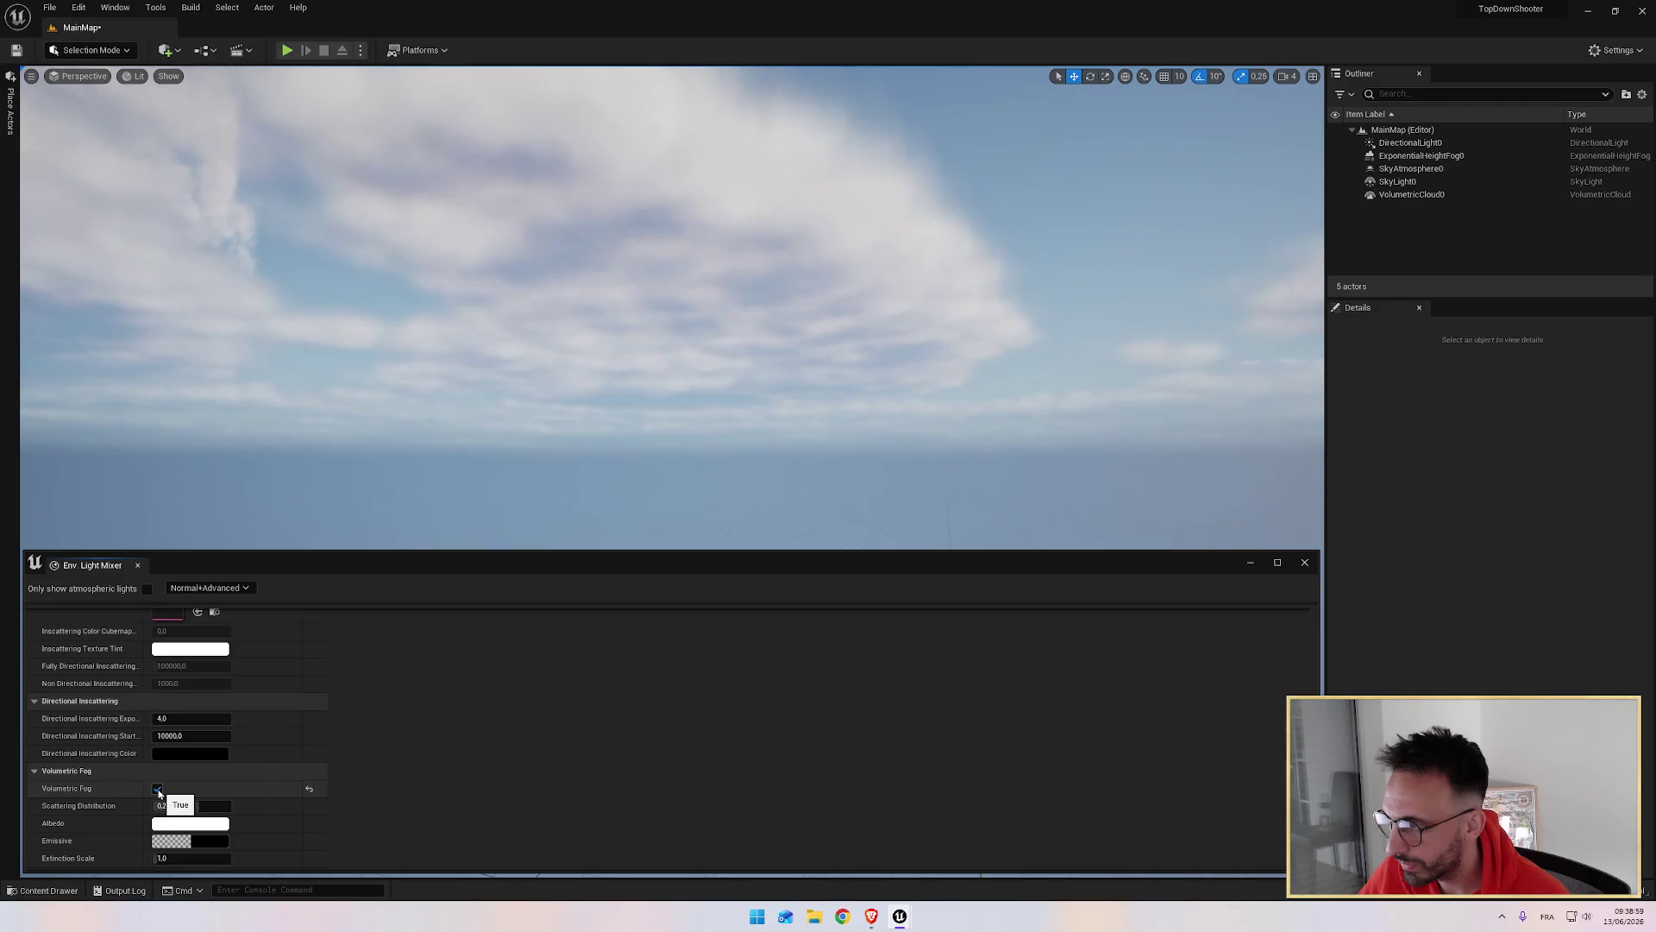
click(157, 790)
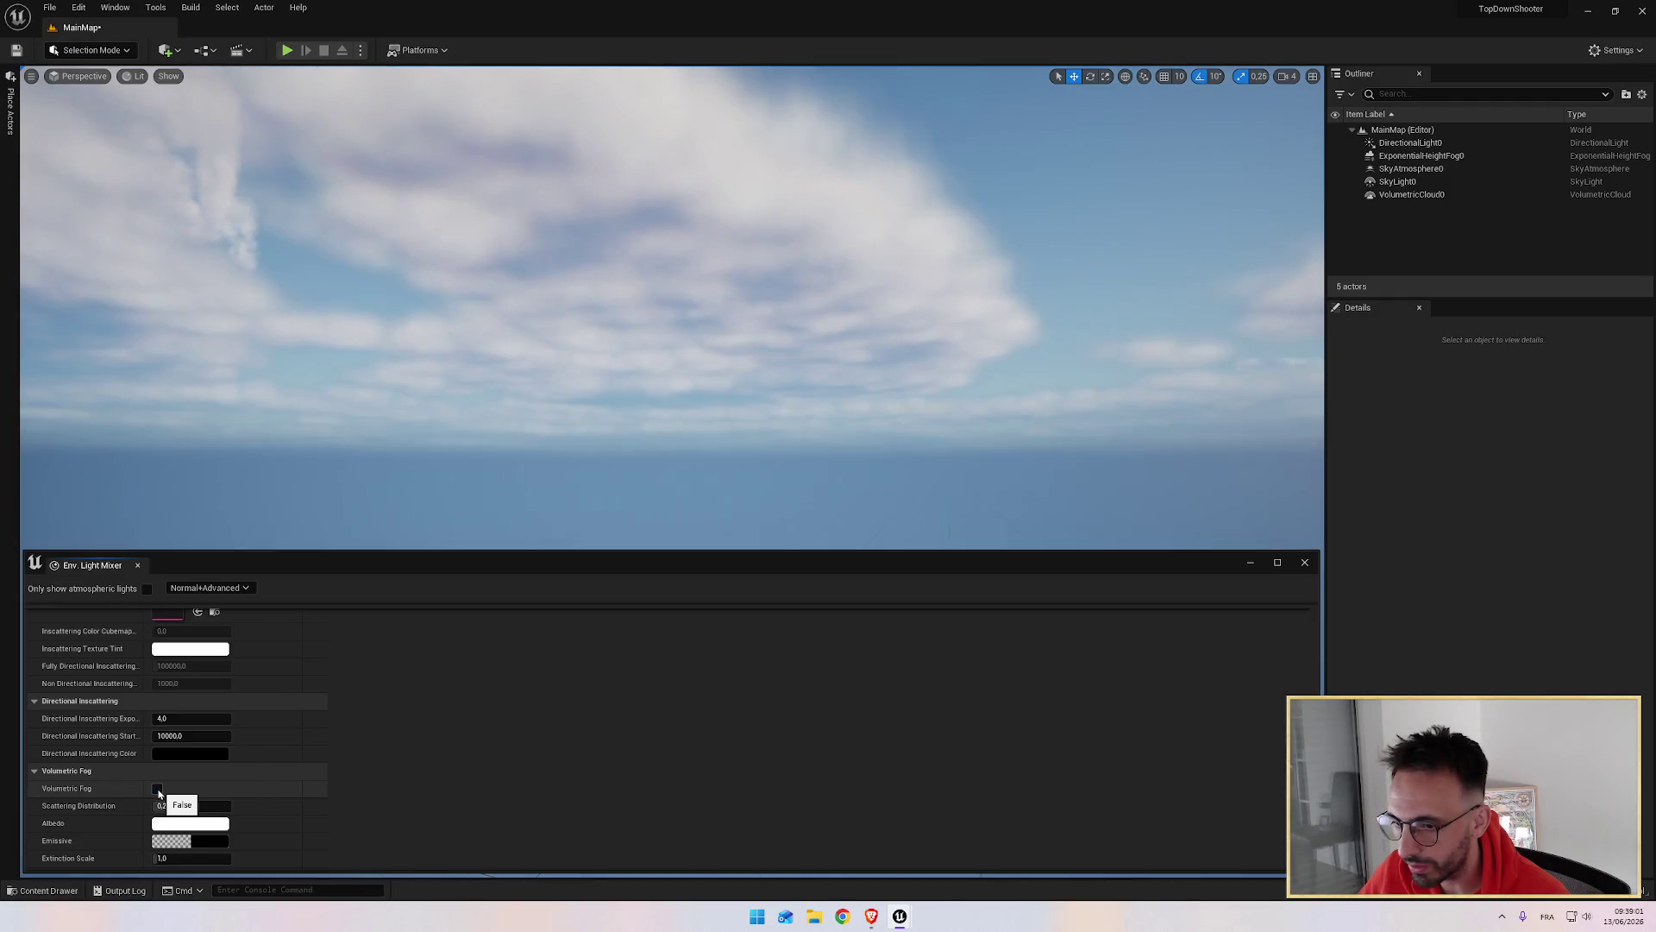
click(157, 789)
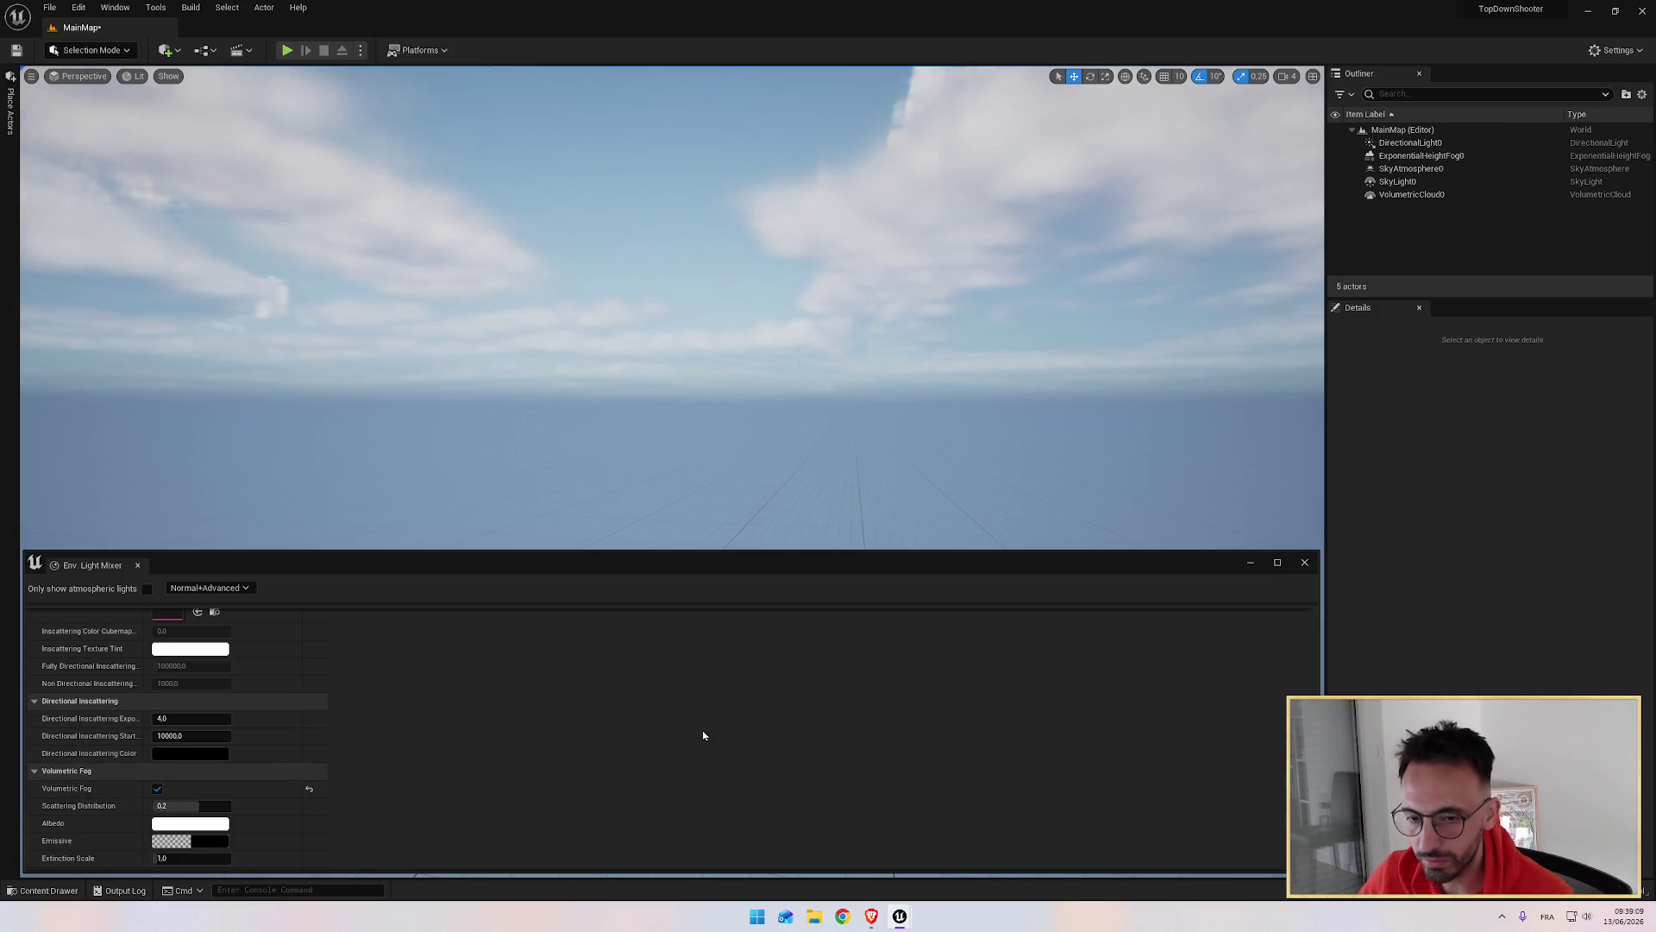
click(872, 916)
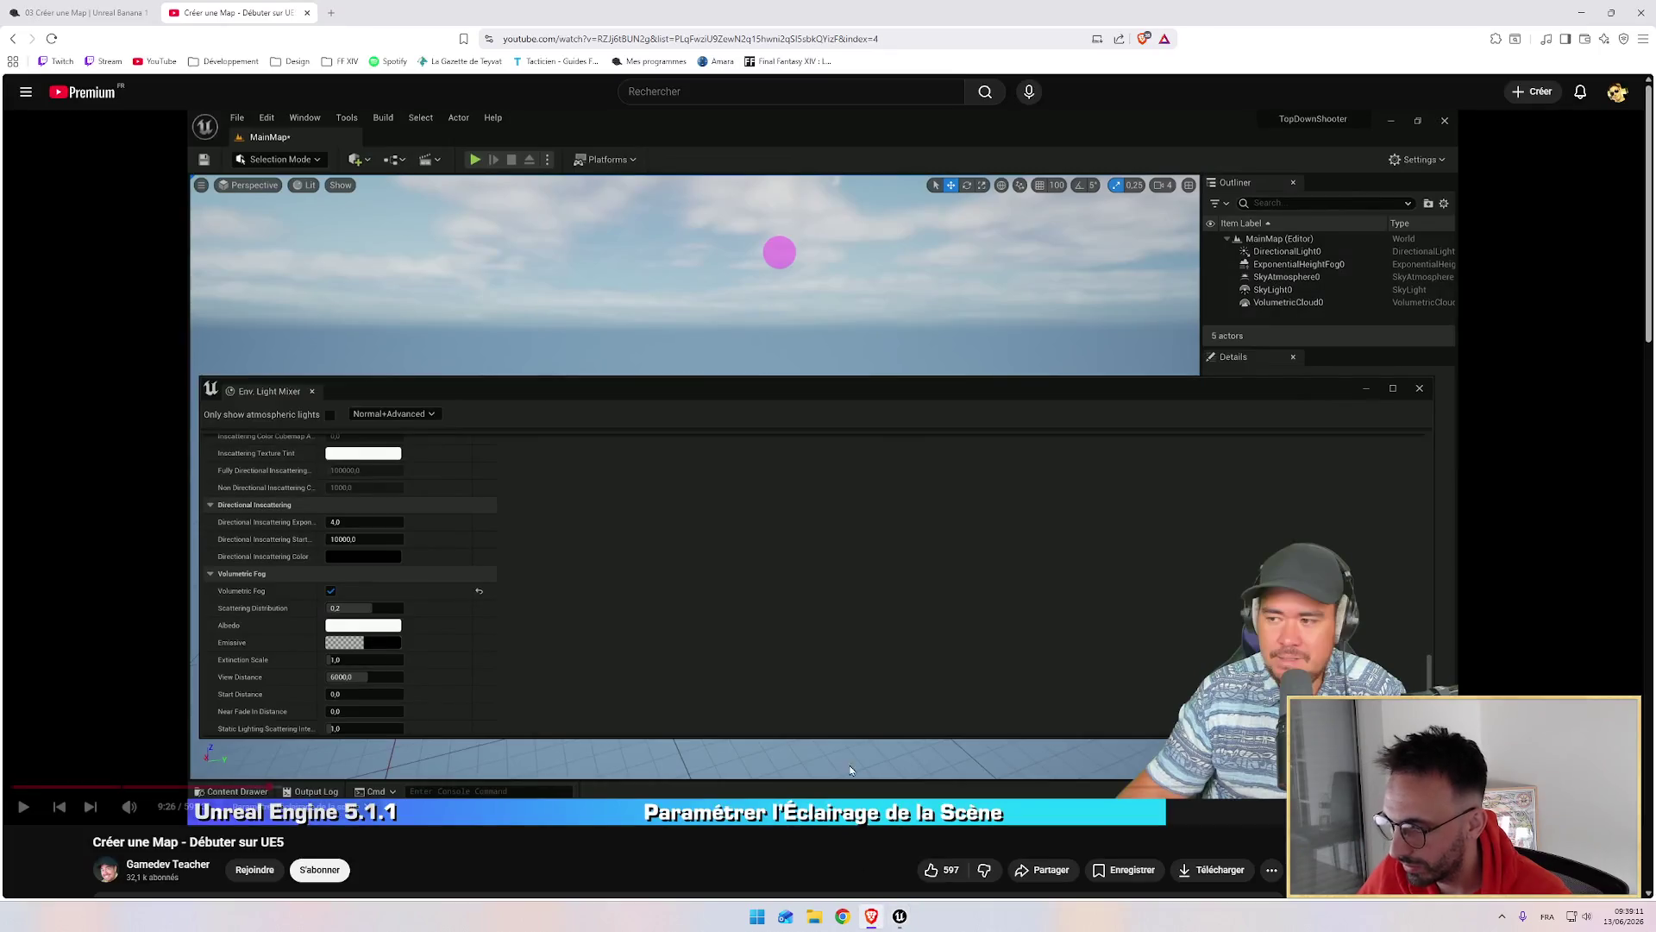
Step: Play the tutorial's scene lighting section, briefly comparing against the Unreal editor
click(483, 723)
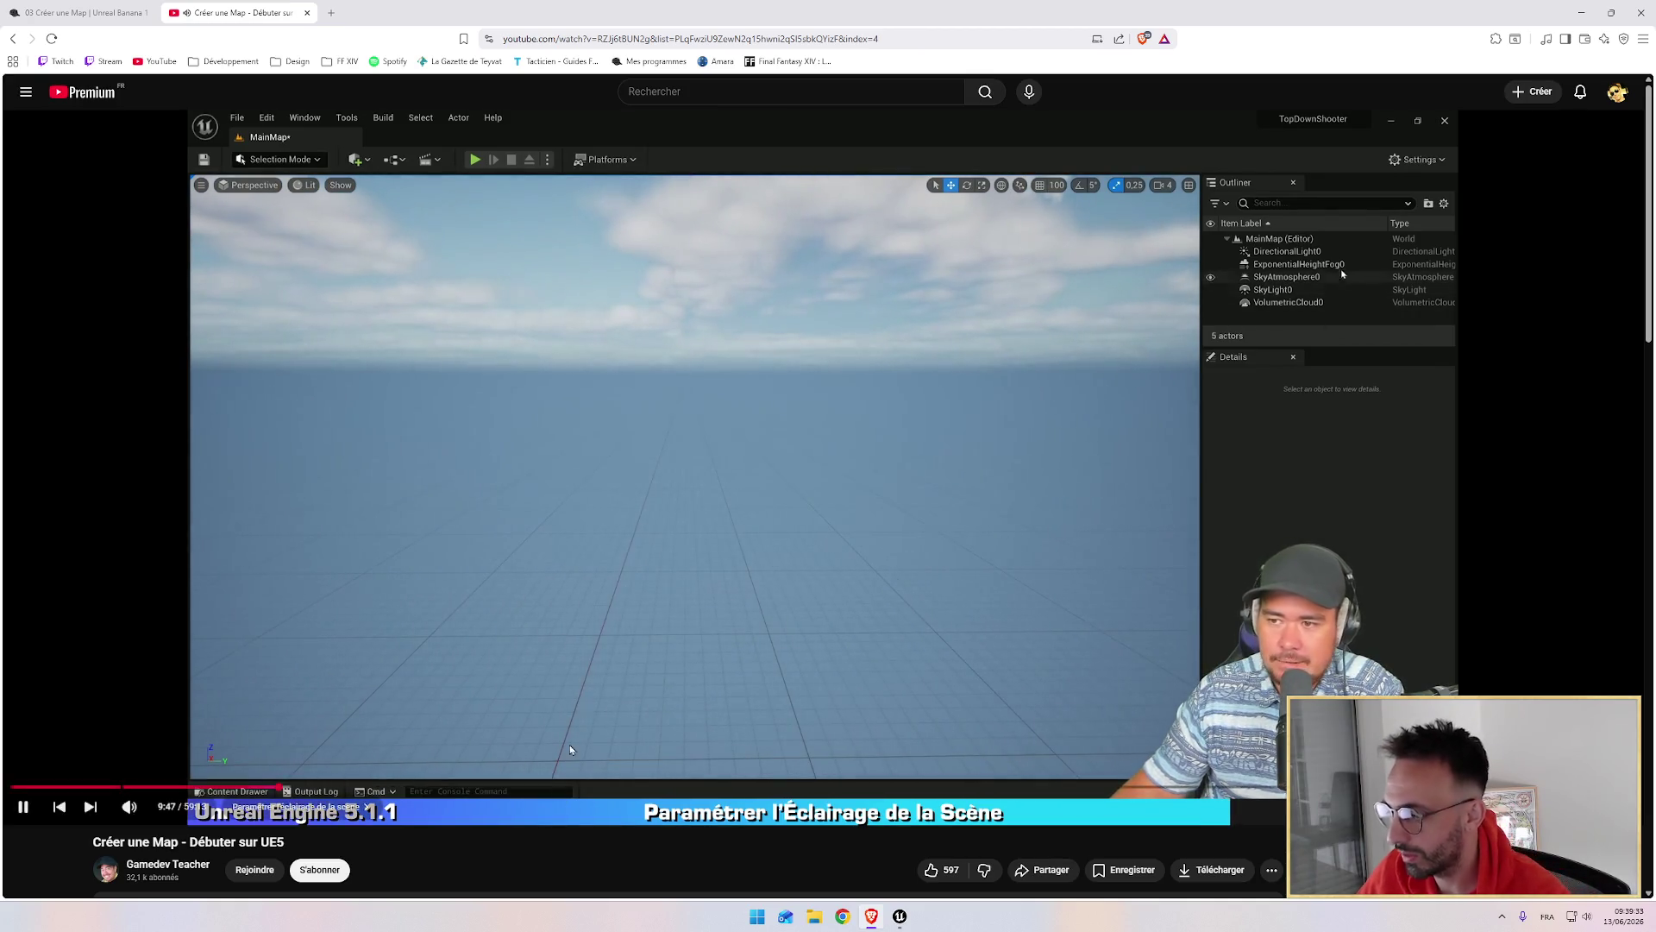
mouse_move(899, 918)
click(966, 842)
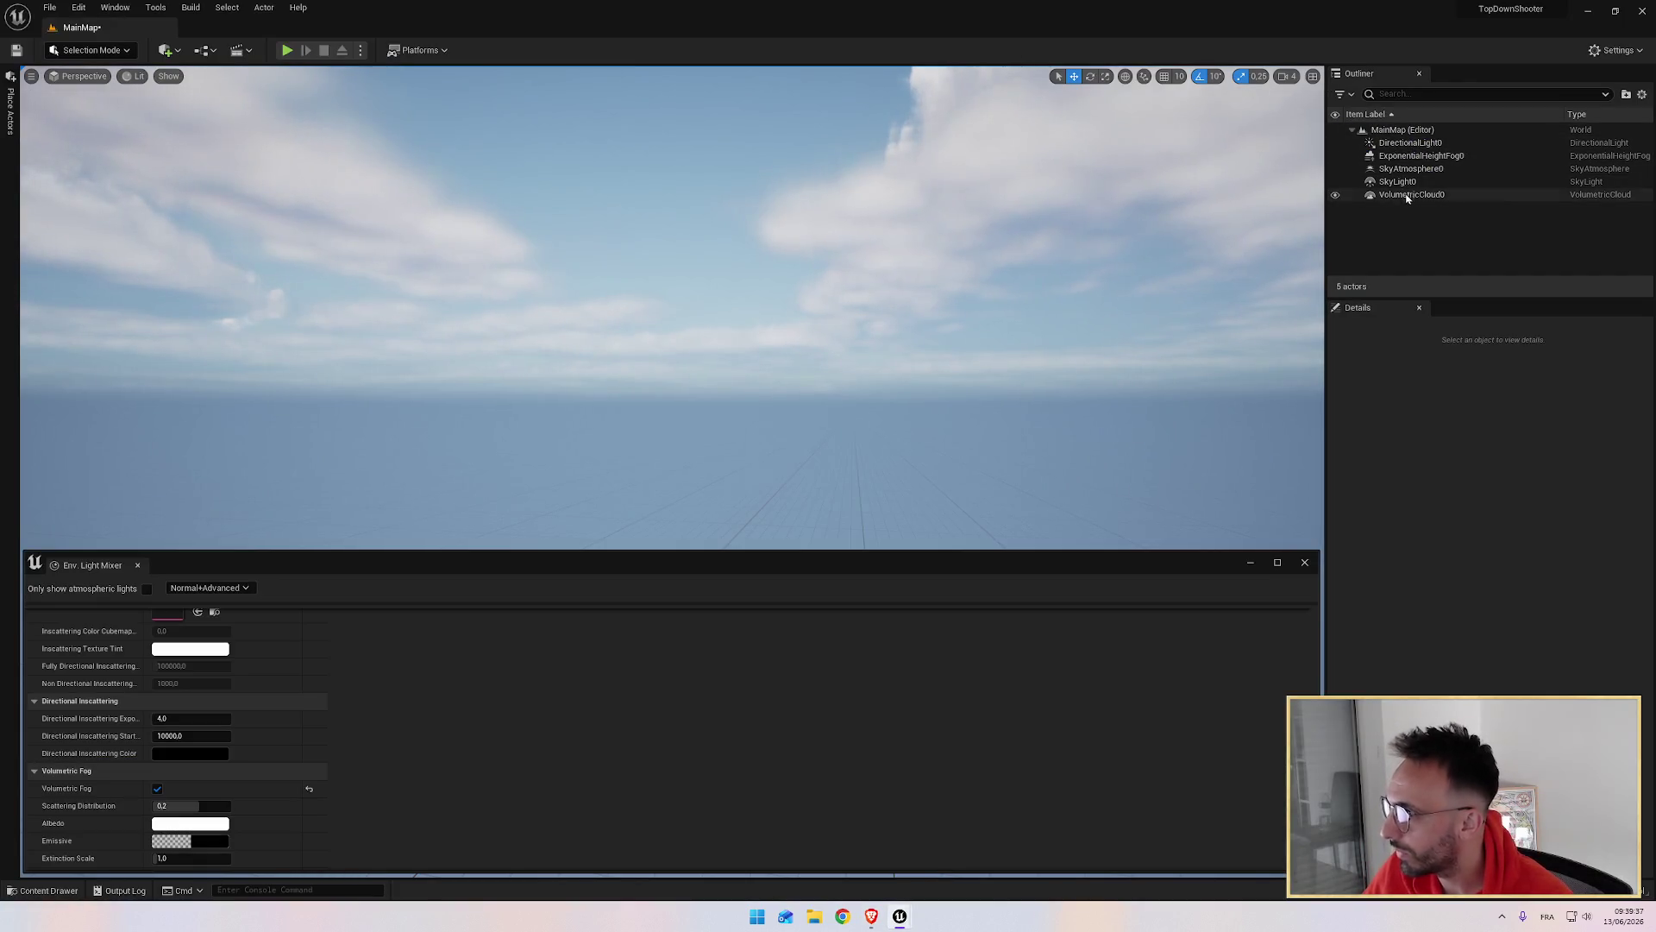
click(869, 918)
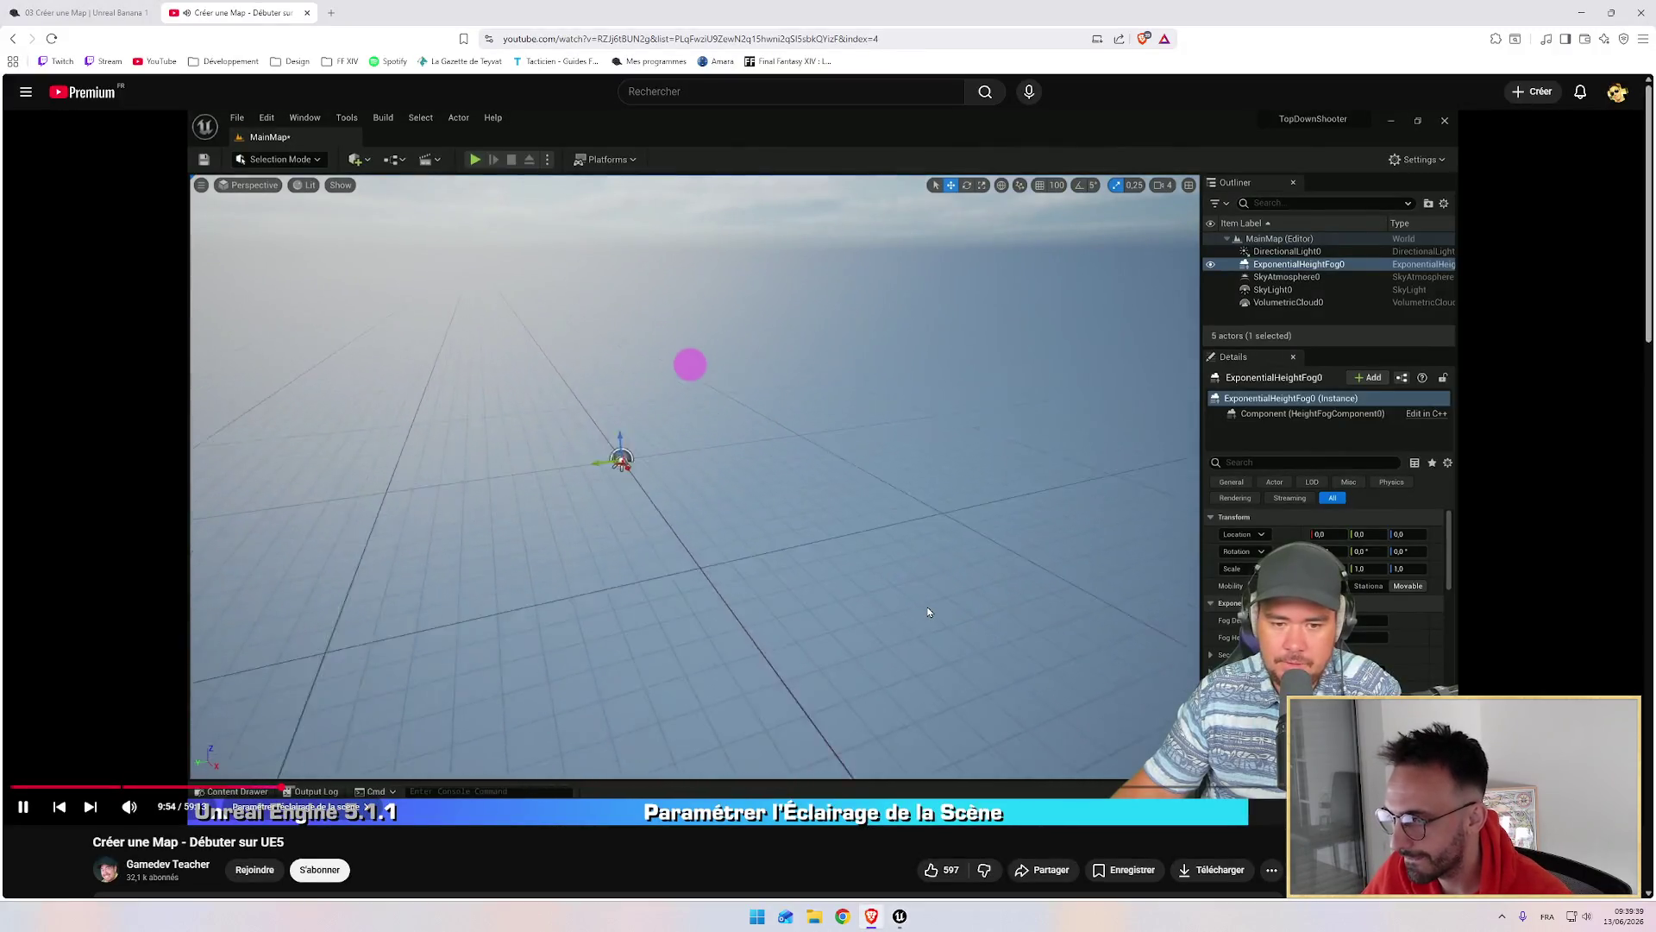
Step: Close the Env. Light Mixer and tilt the viewport toward the sky actors
mouse_move(899, 918)
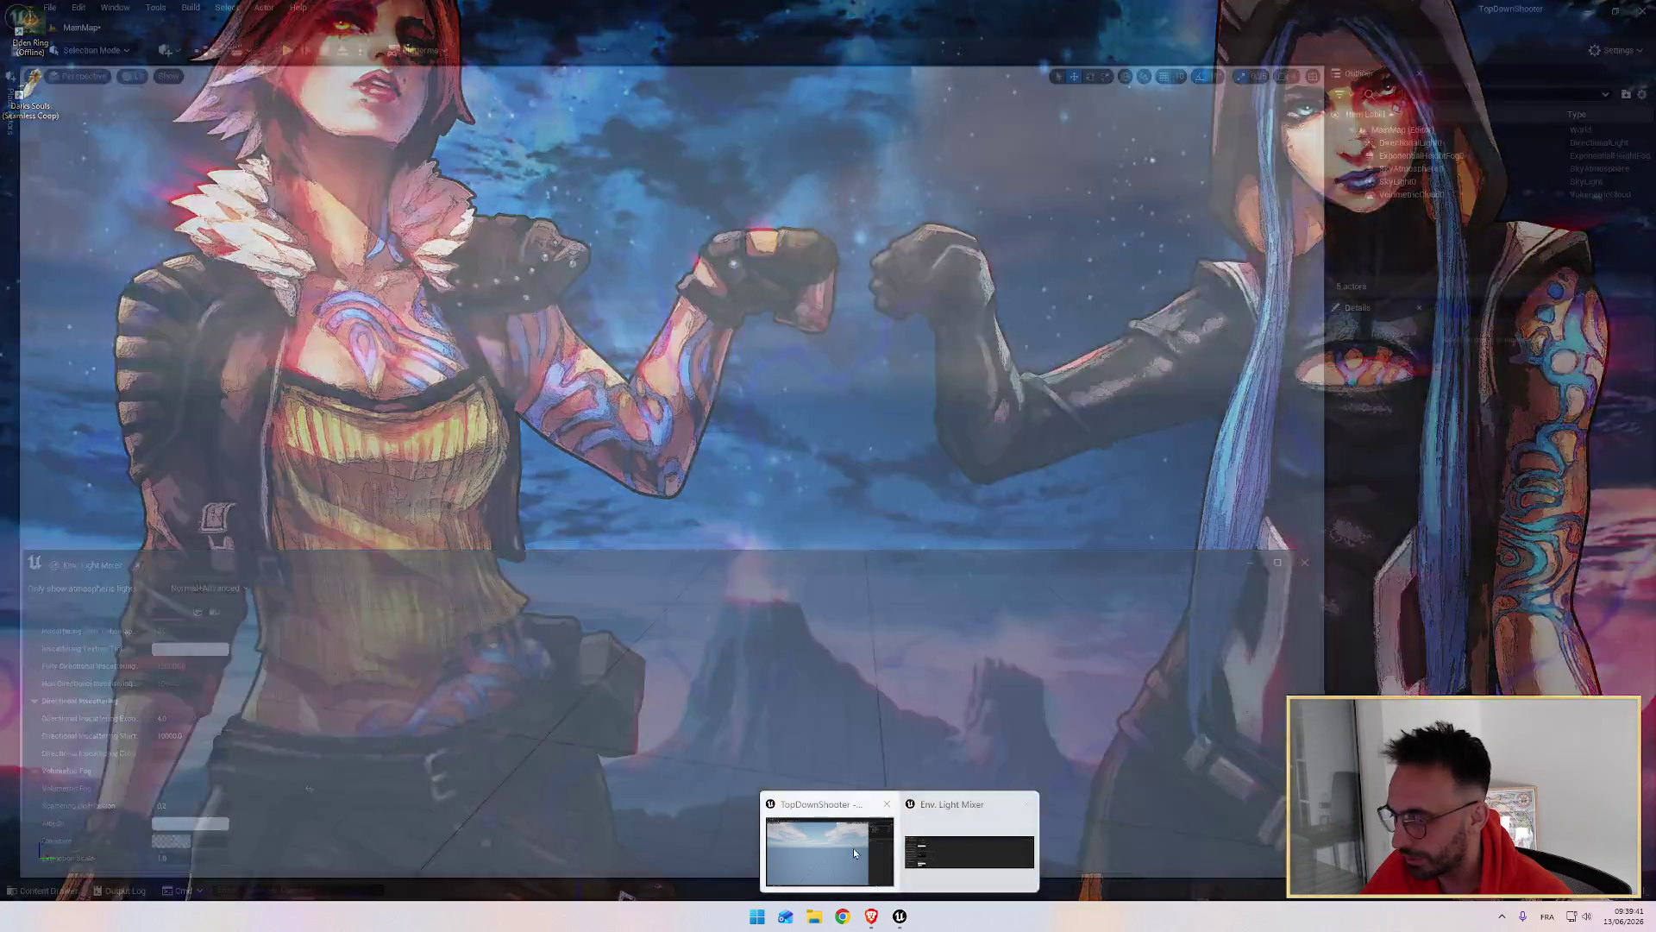
click(852, 847)
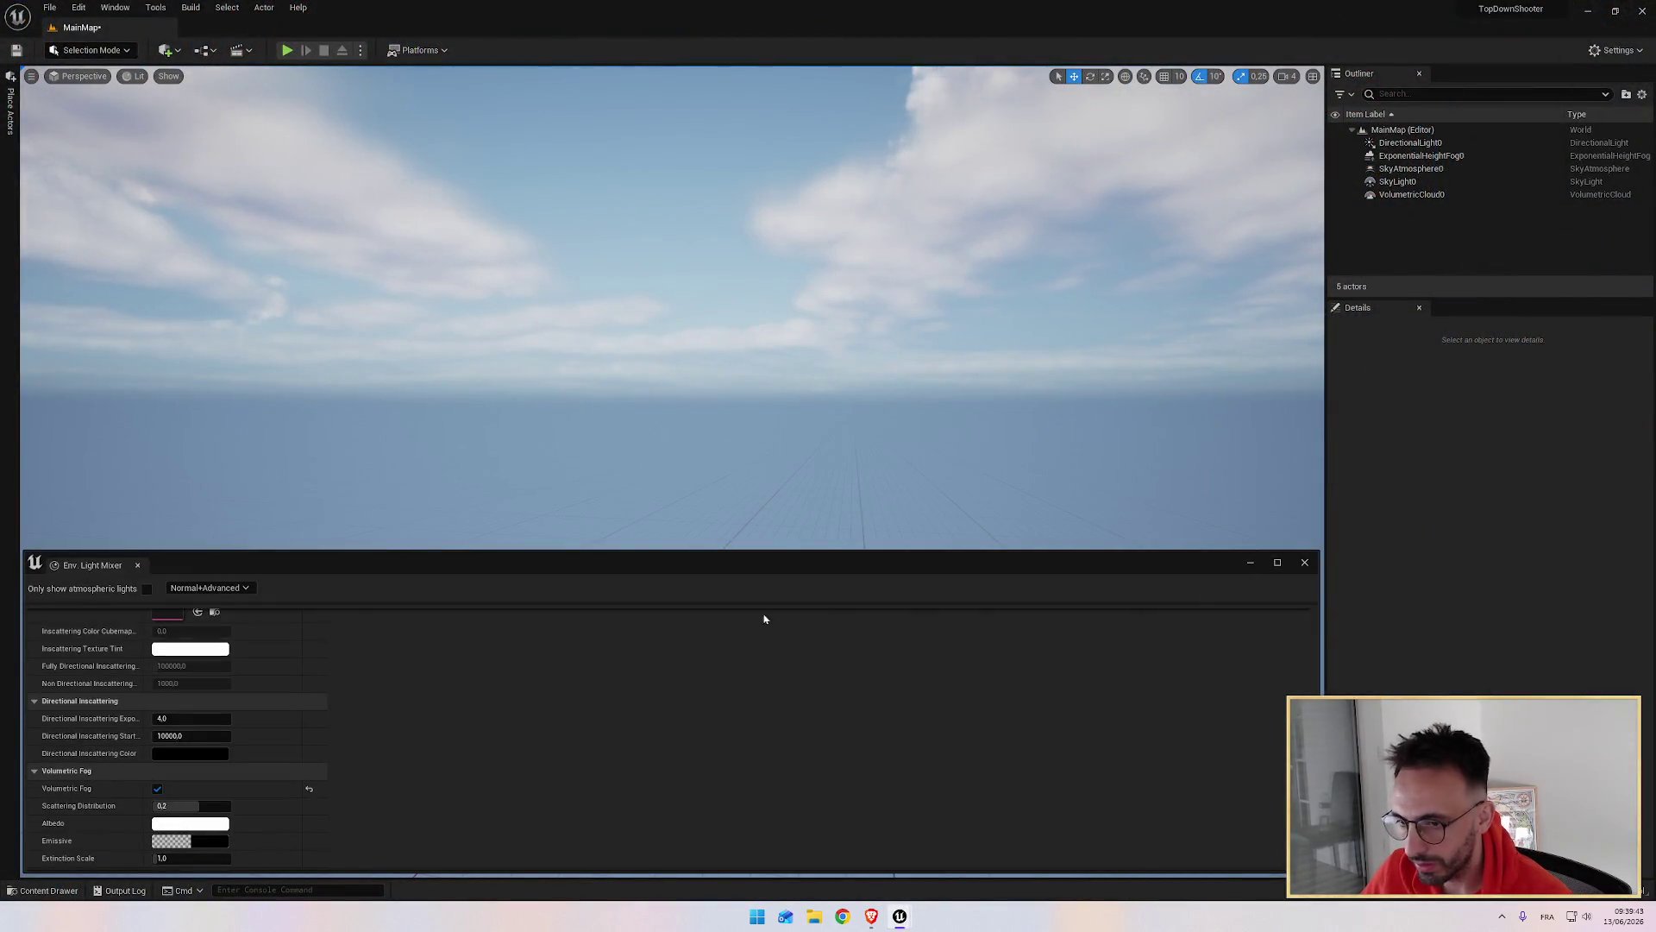
click(1305, 563)
drag(780, 609, 788, 610)
key(alt+Tab)
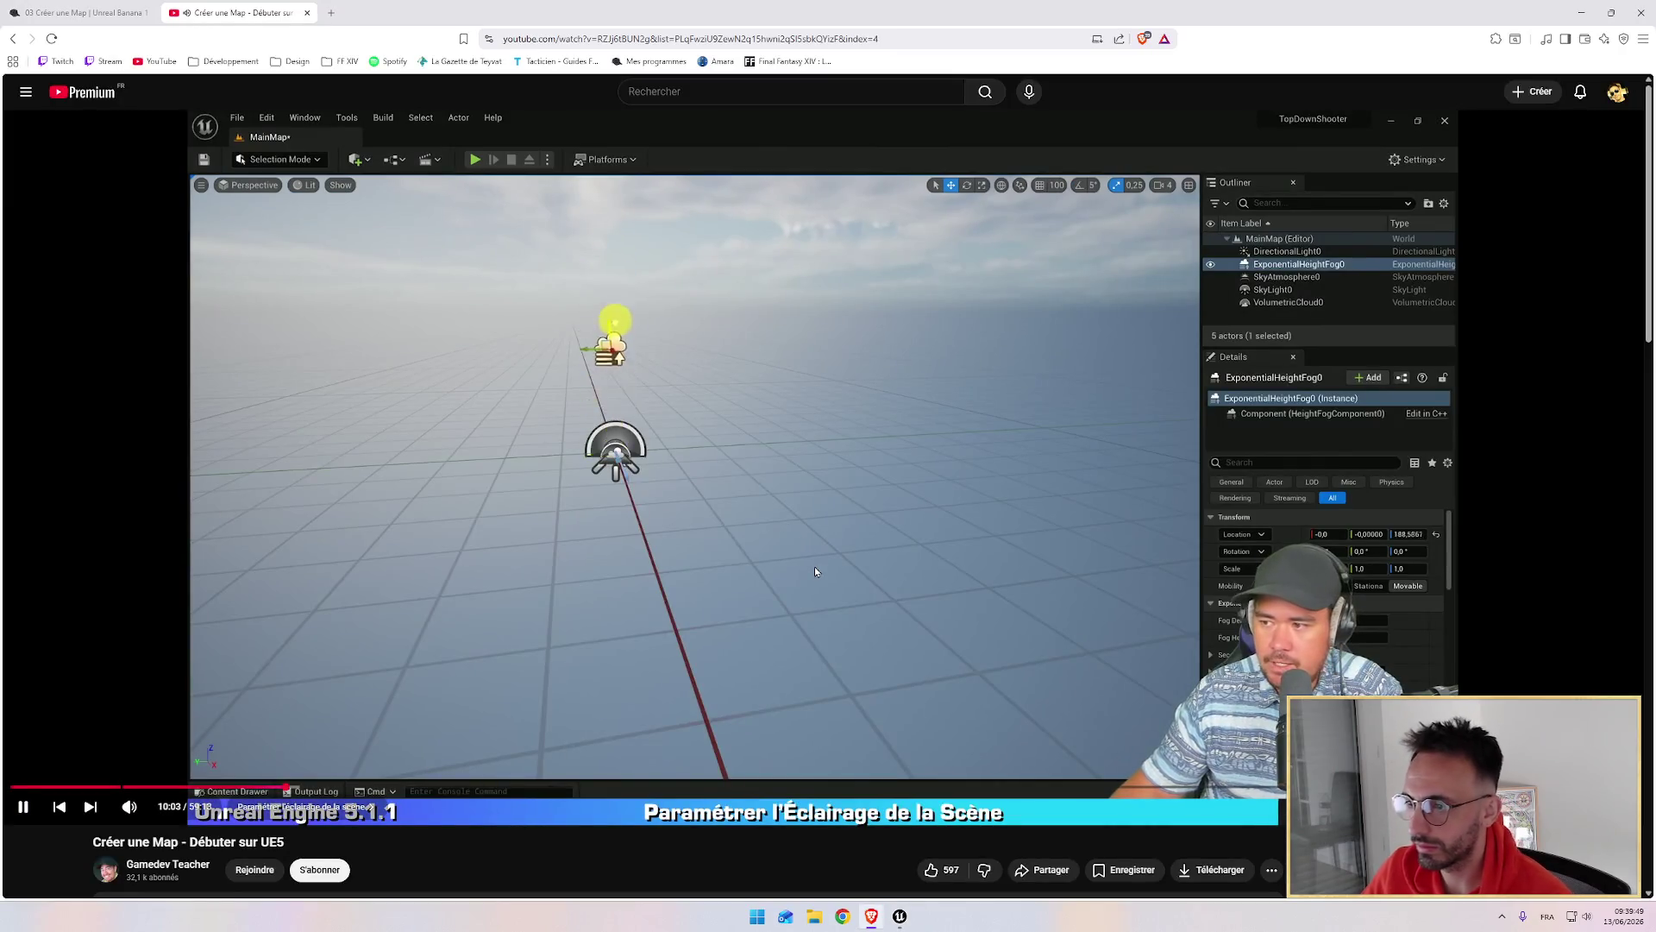
key(alt+Tab)
drag(788, 610, 787, 610)
key(alt+Tab)
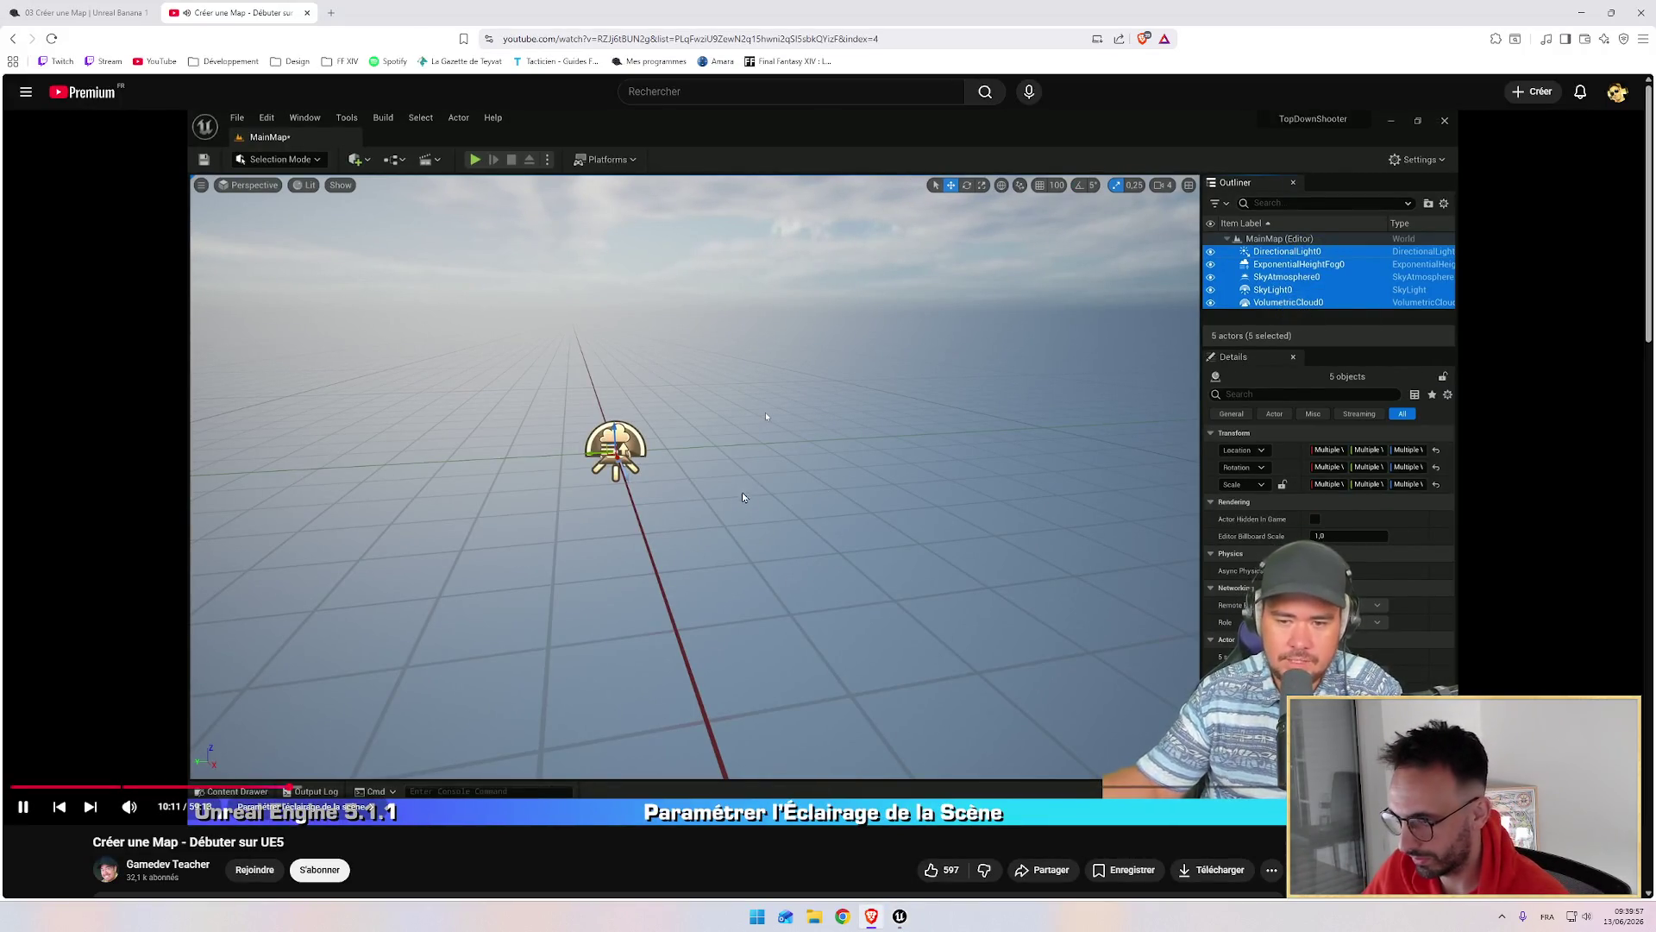
key(alt+Tab)
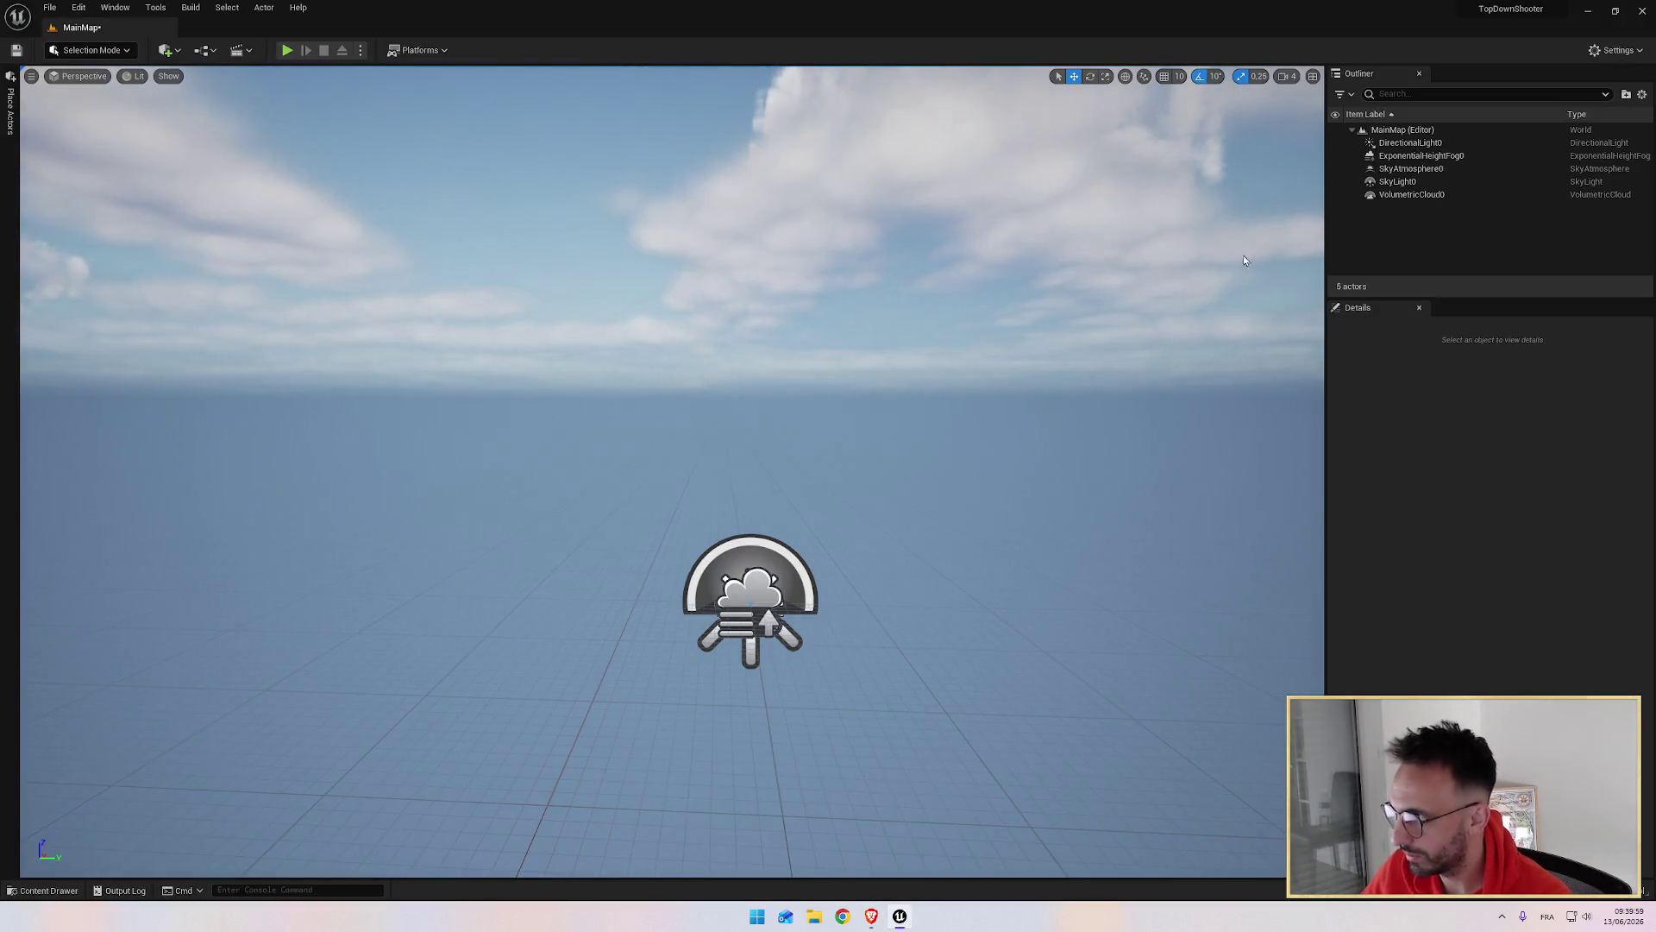
Step: Select all five sky, light and fog actors and set their Location Z to -500
click(1396, 145)
shift+click(1397, 197)
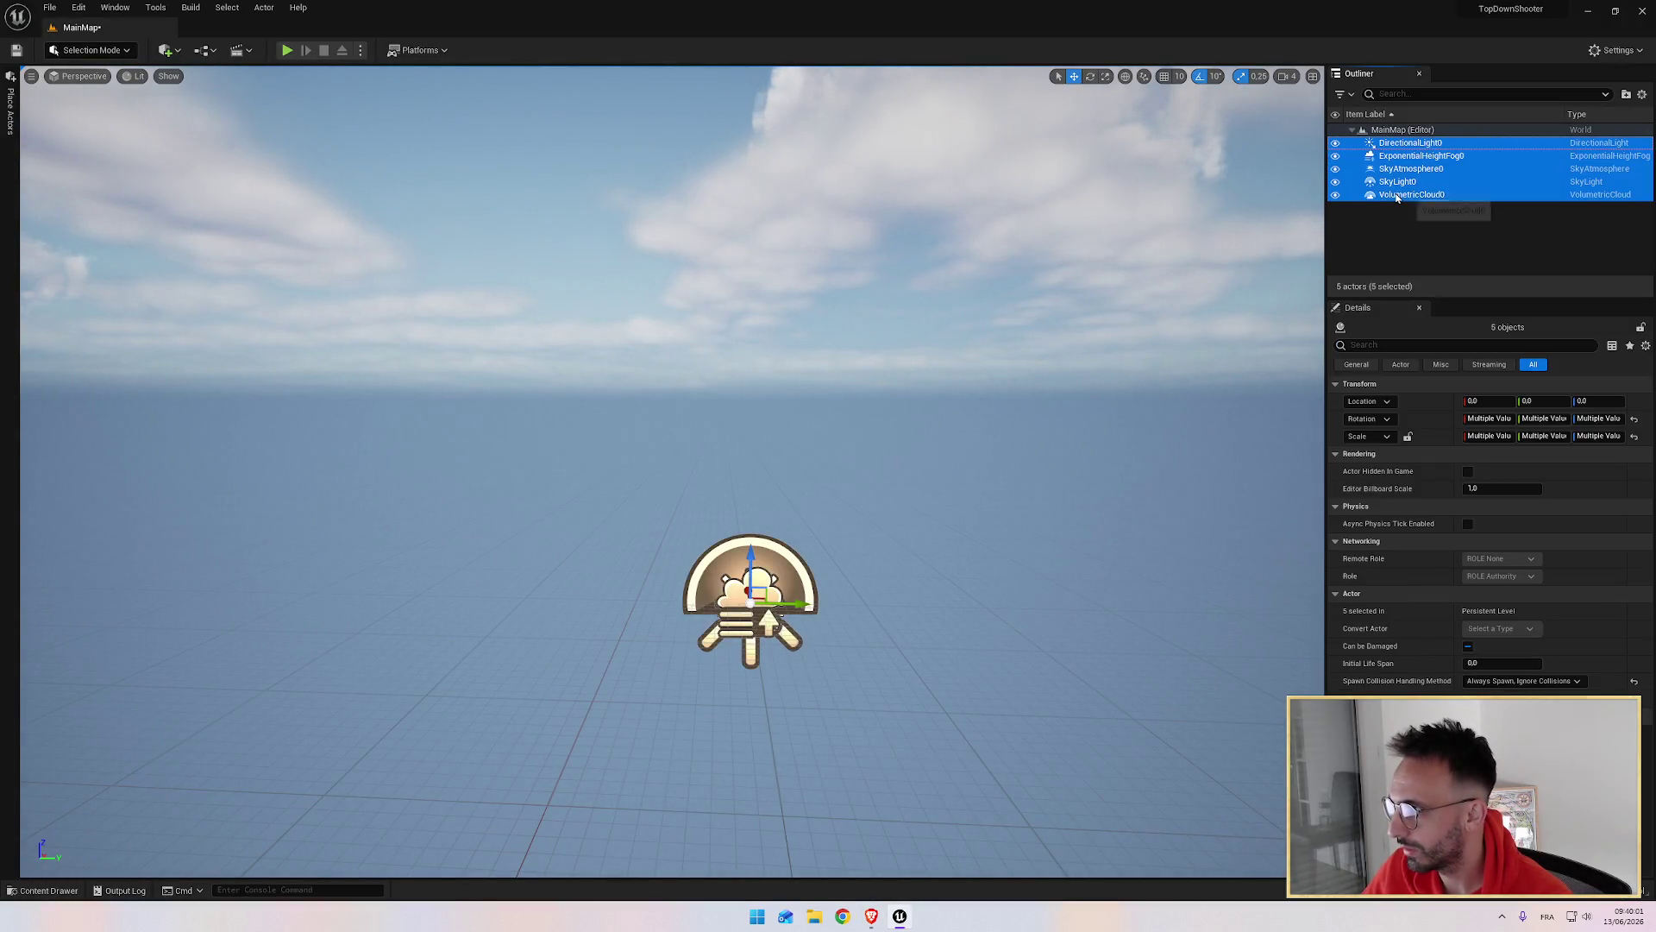
key(alt+Tab)
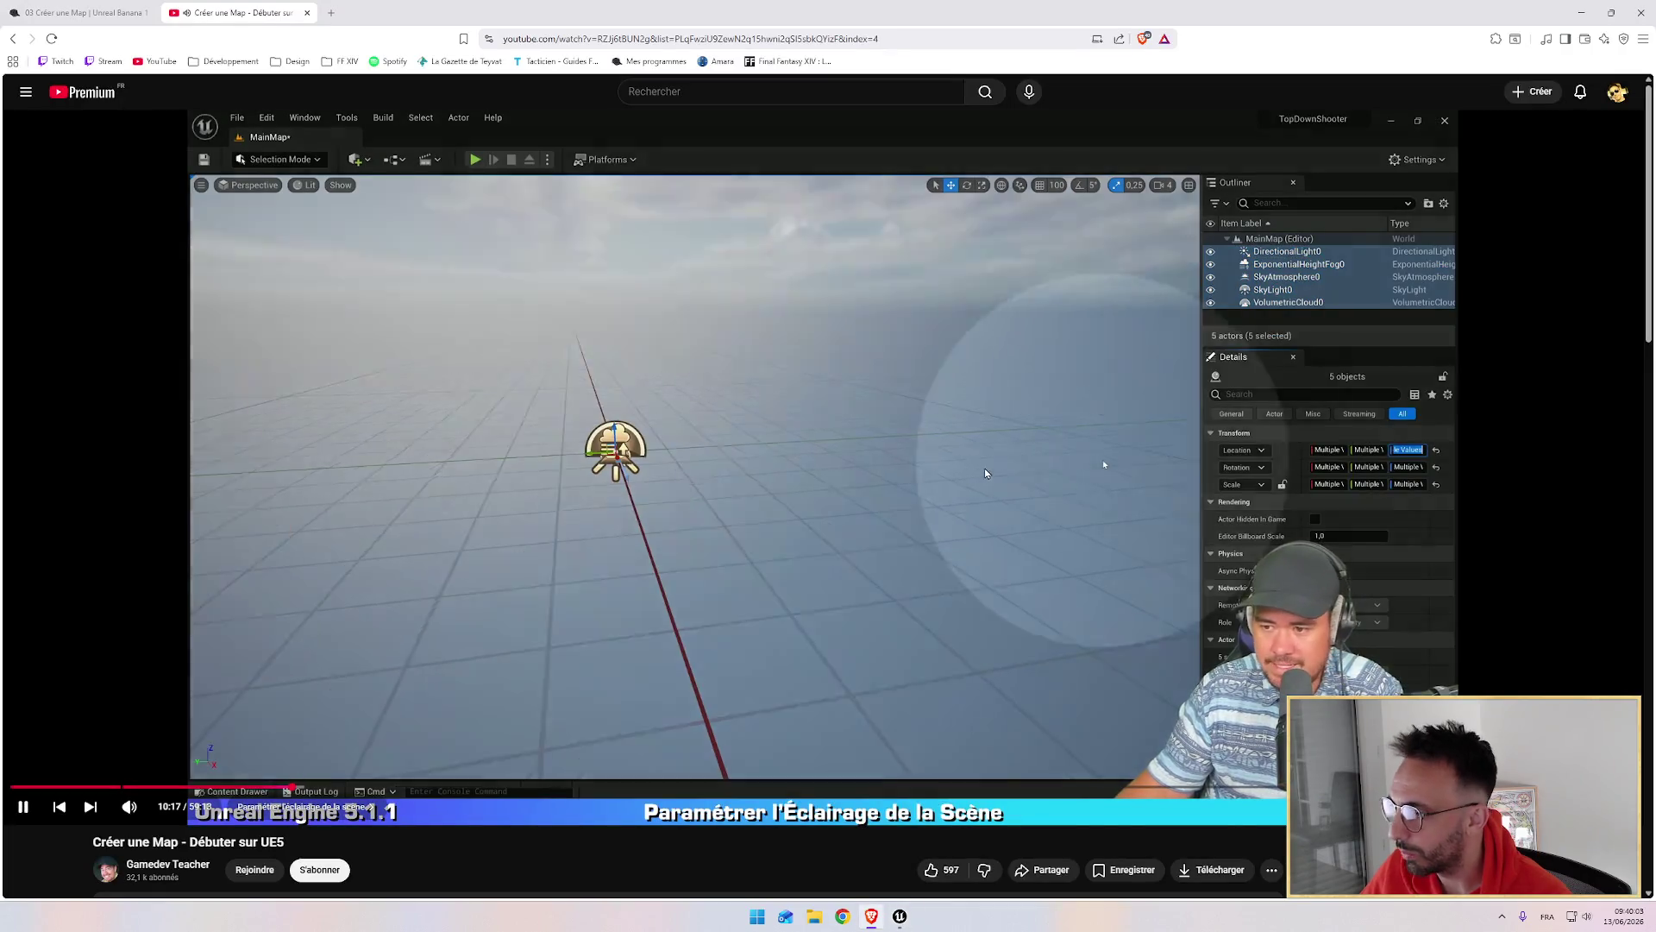
key(alt+Tab)
click(1601, 401)
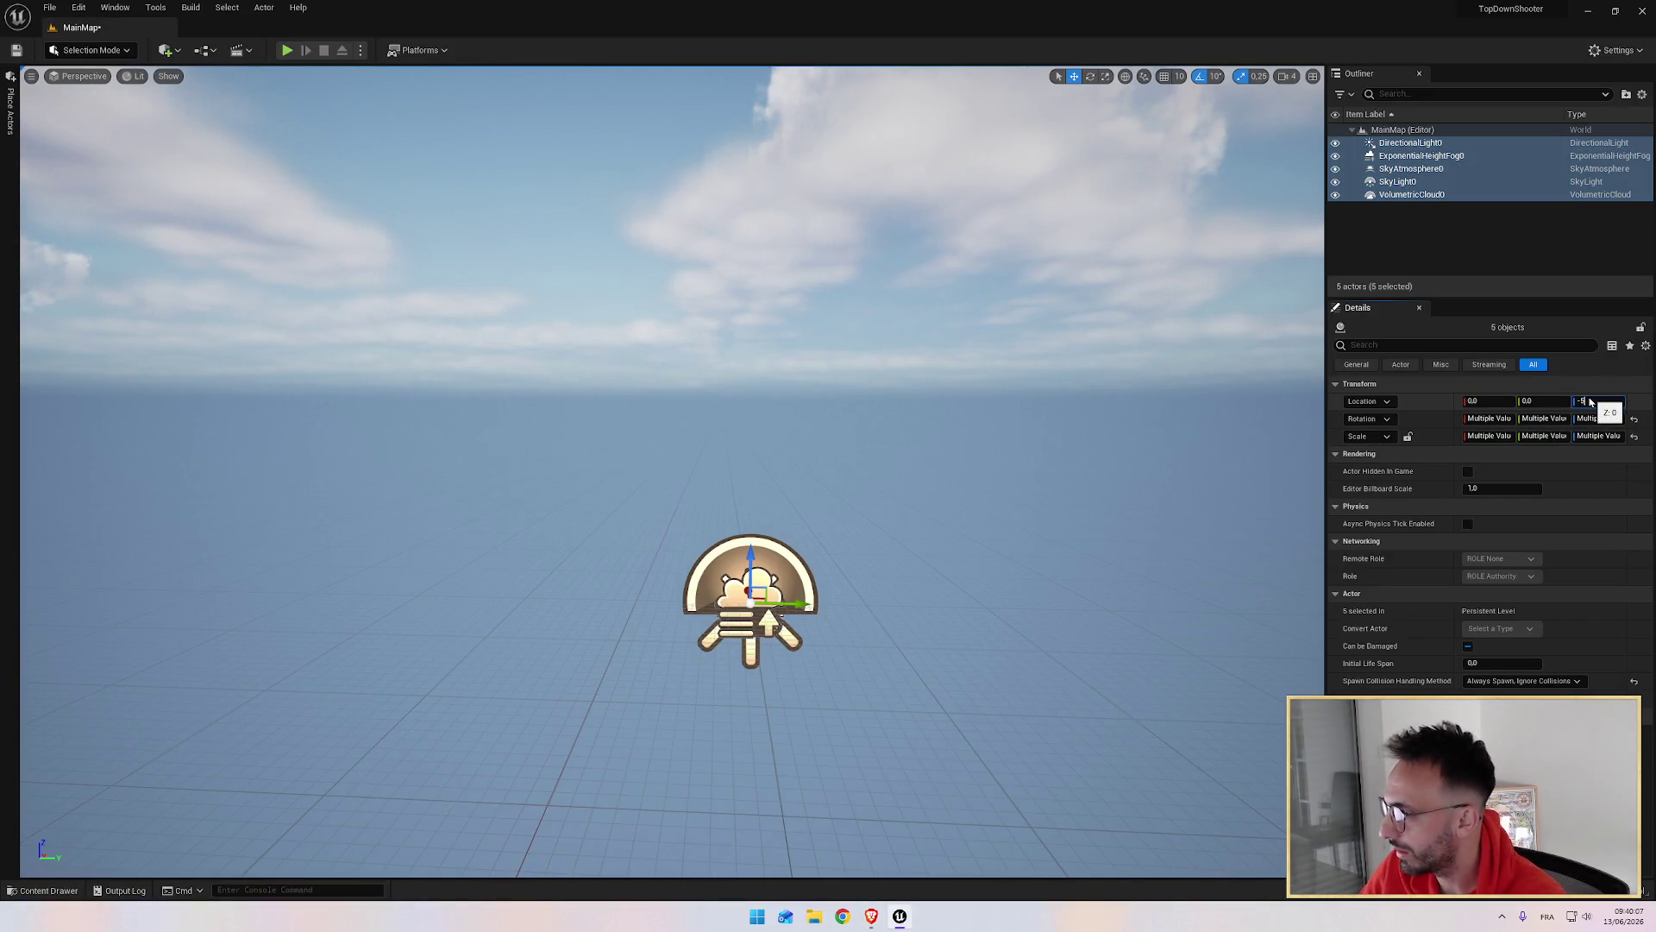
text(00.0)
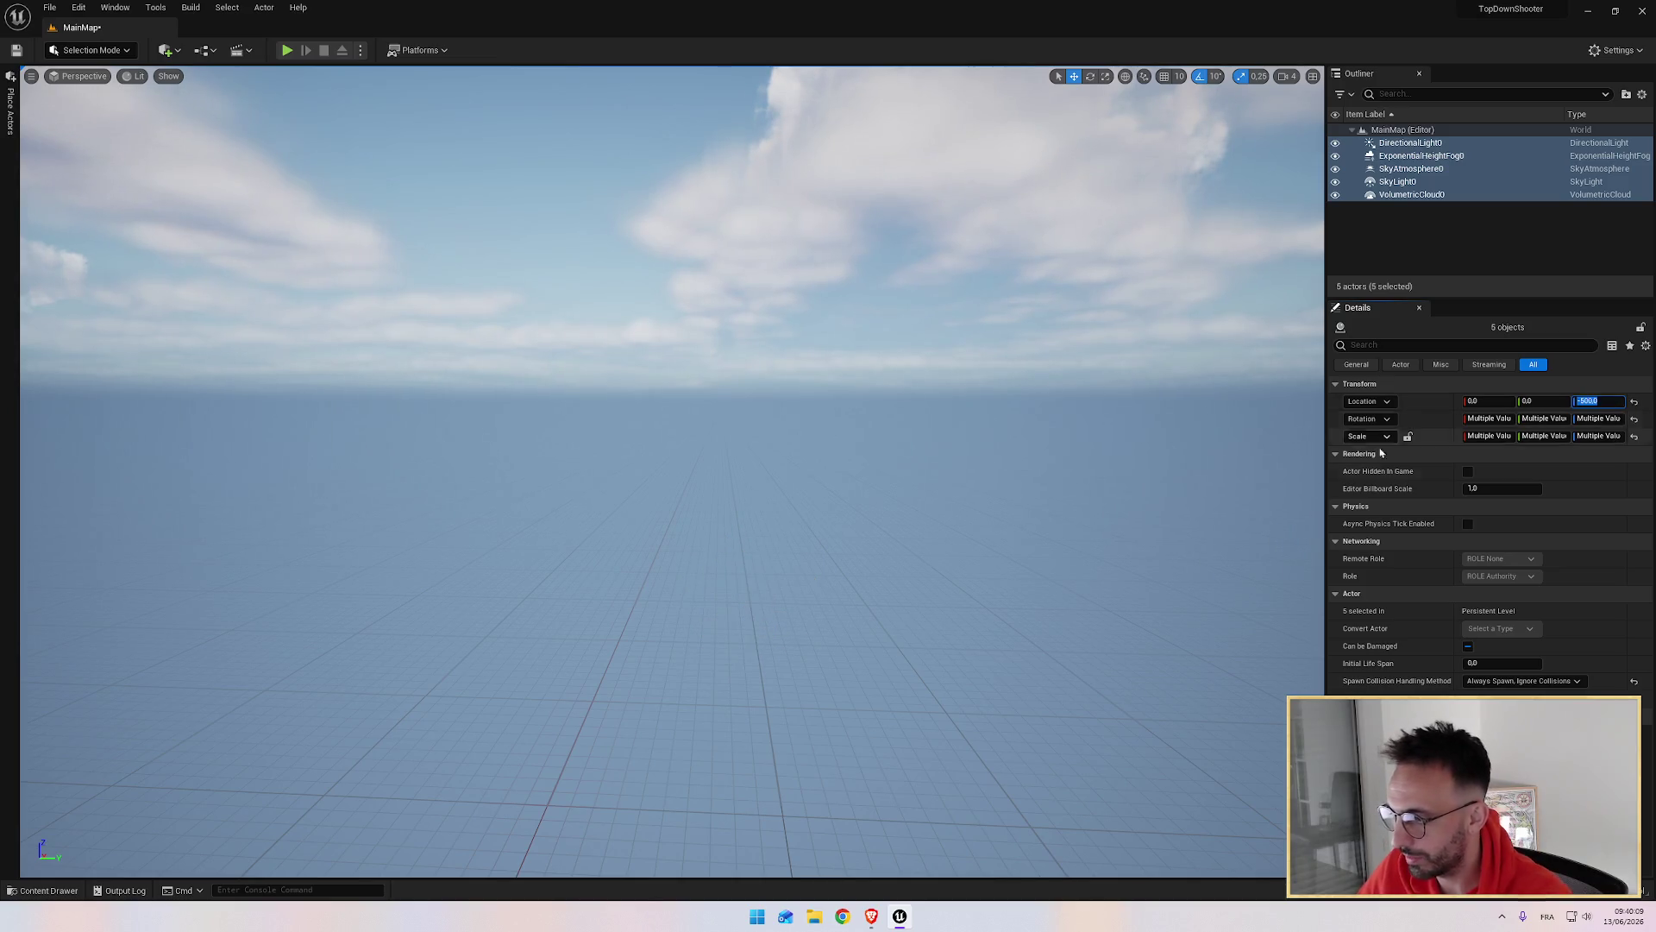
key(Return)
mouse_move(742, 518)
mouse_down()
mouse_move(742, 362)
mouse_move(742, 435)
mouse_up()
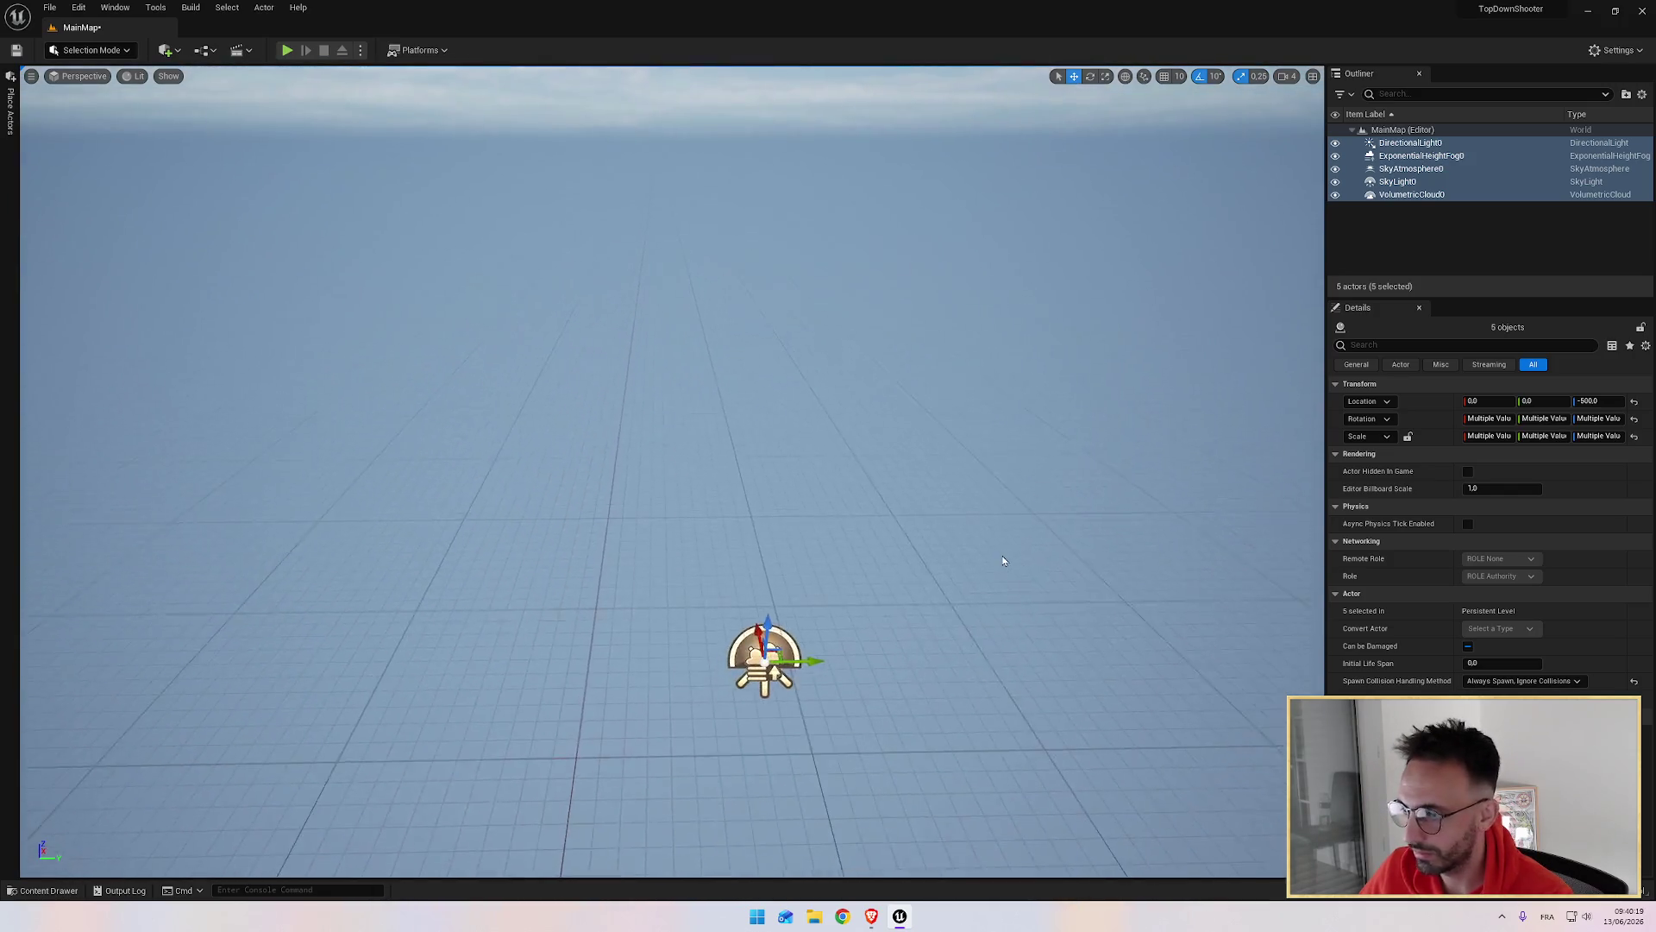
key(alt+Tab)
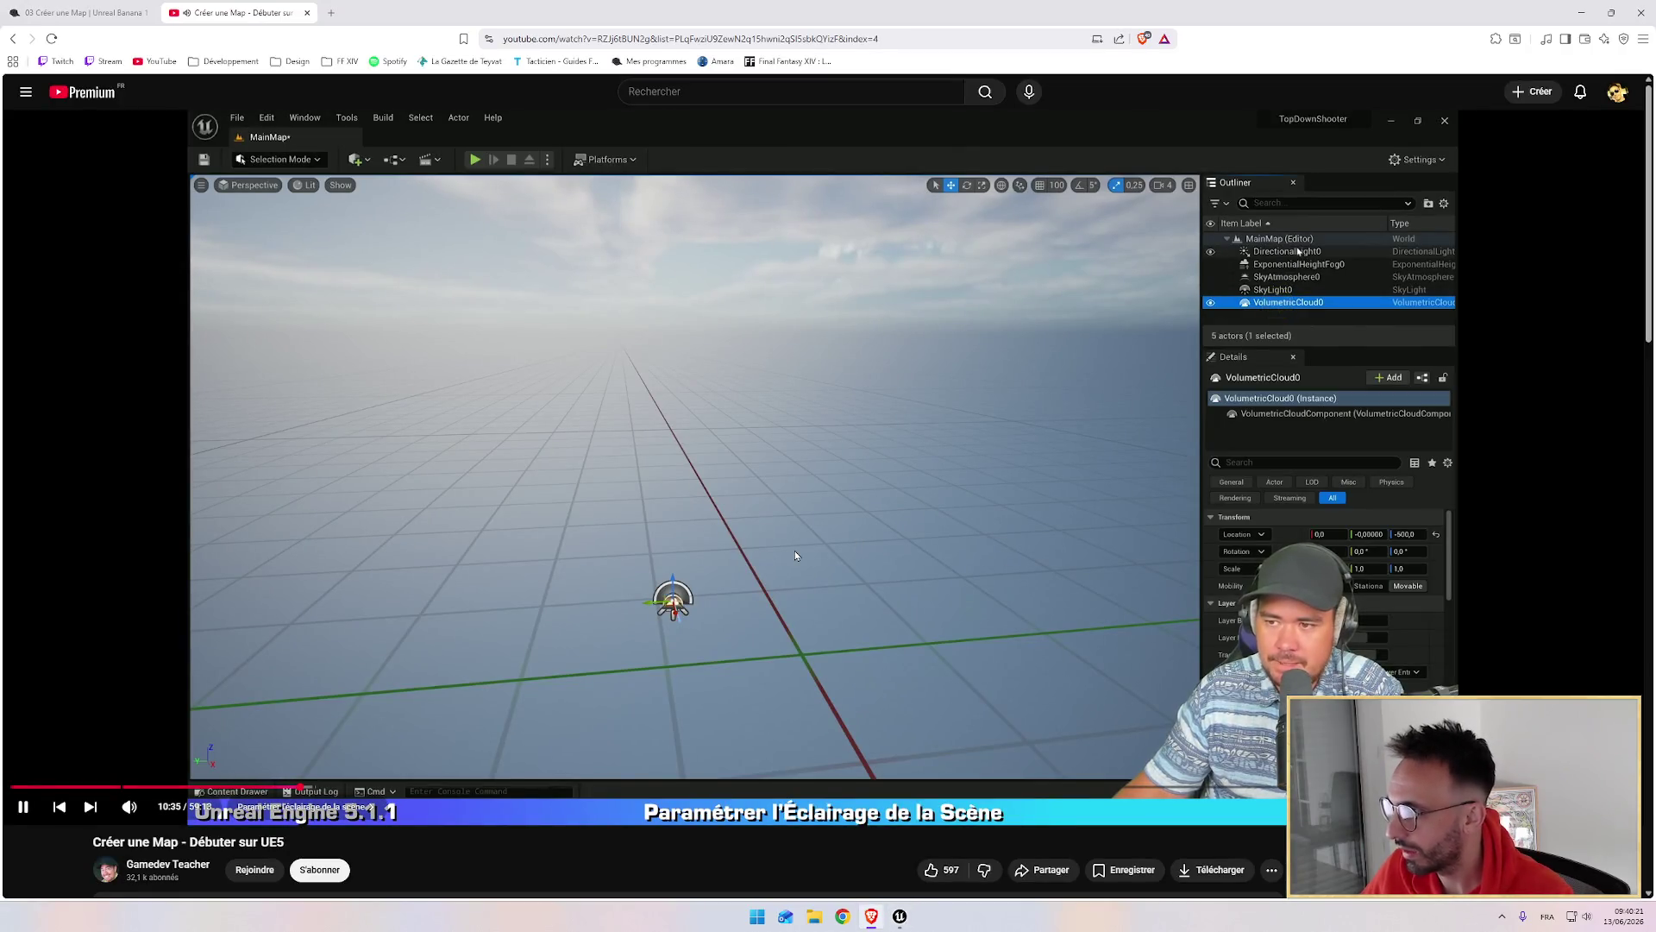
key(alt+Tab)
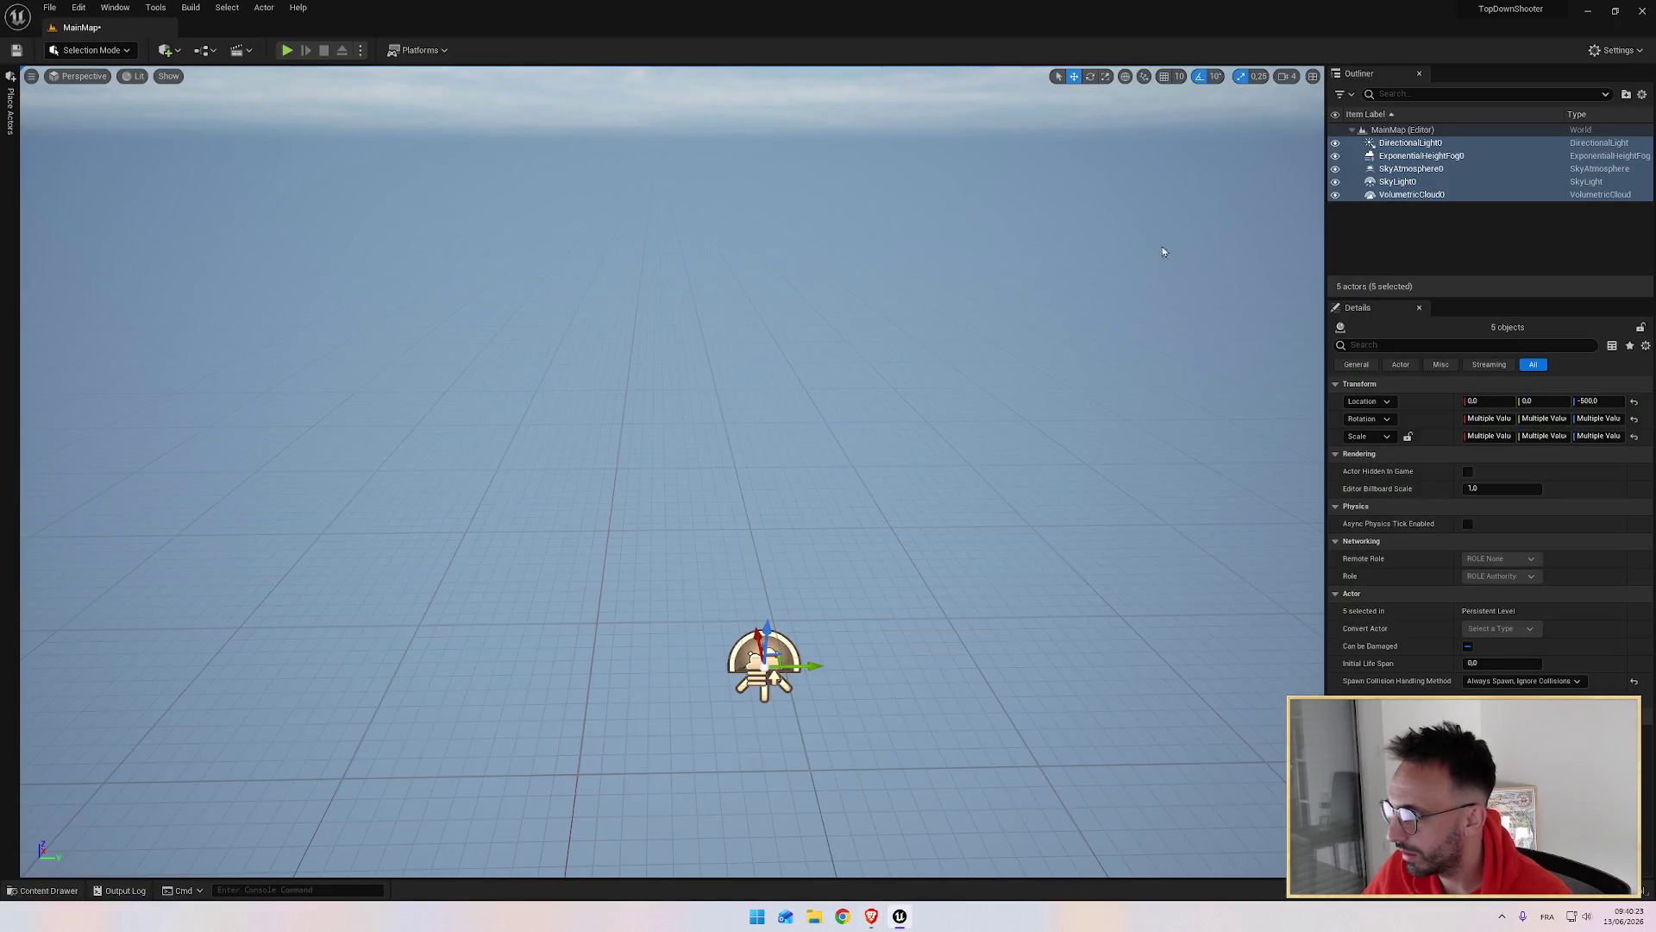
Step: Put the five selected actors into a new Outliner folder named Lighting and collapse it
key(alt+Tab)
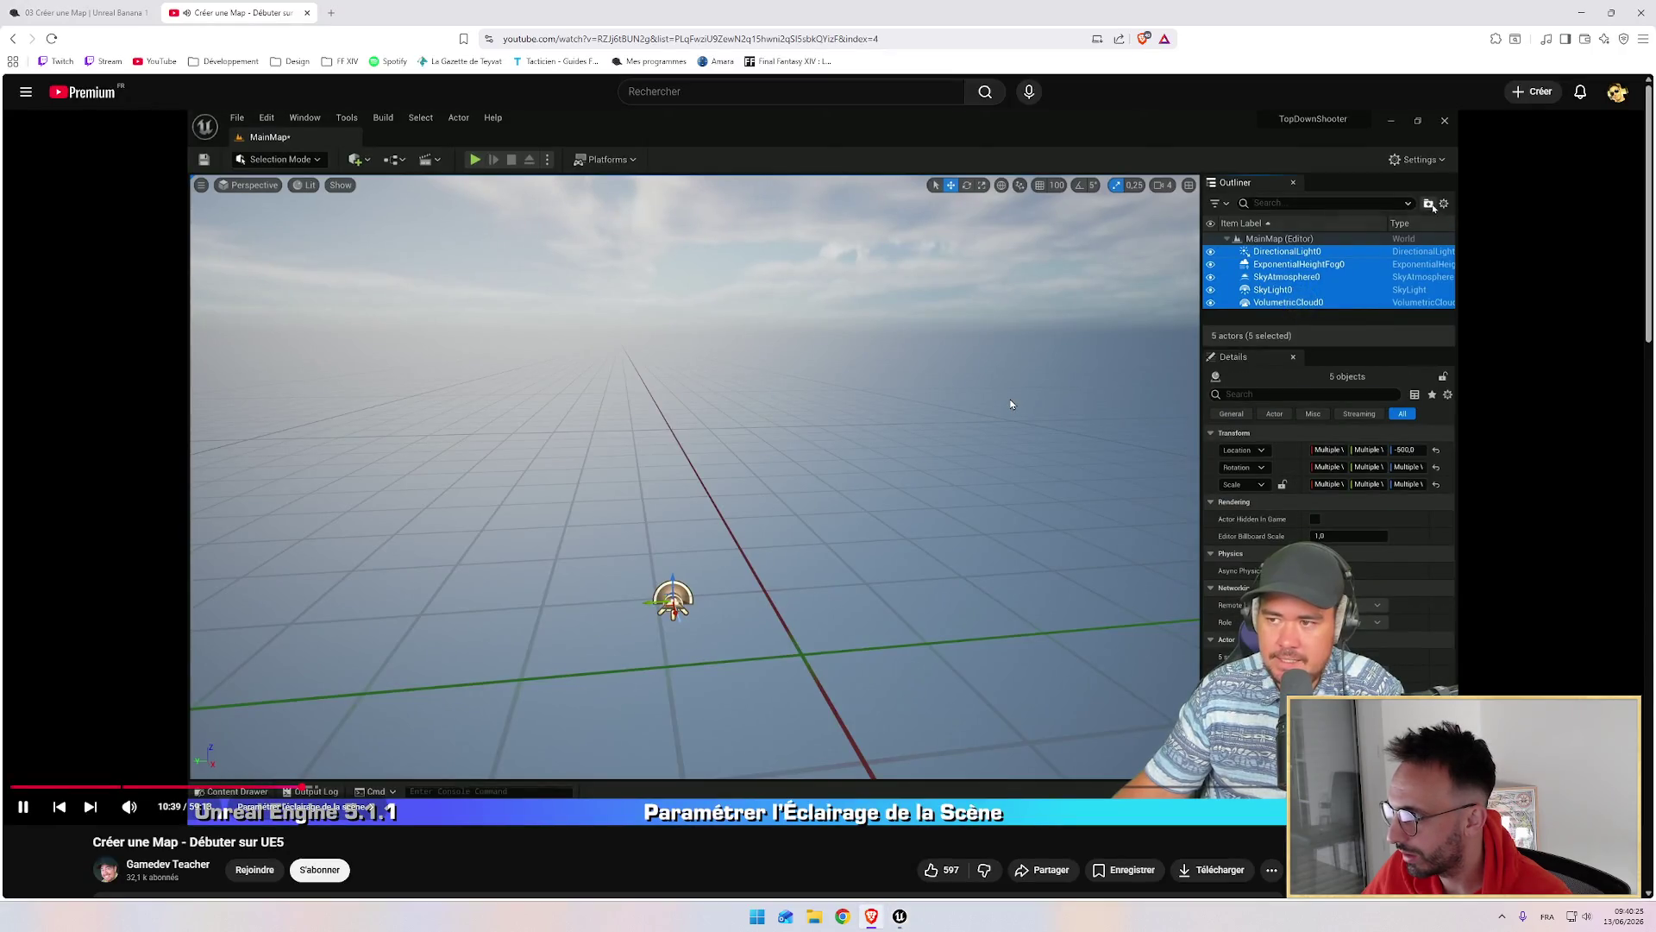
key(alt+Tab)
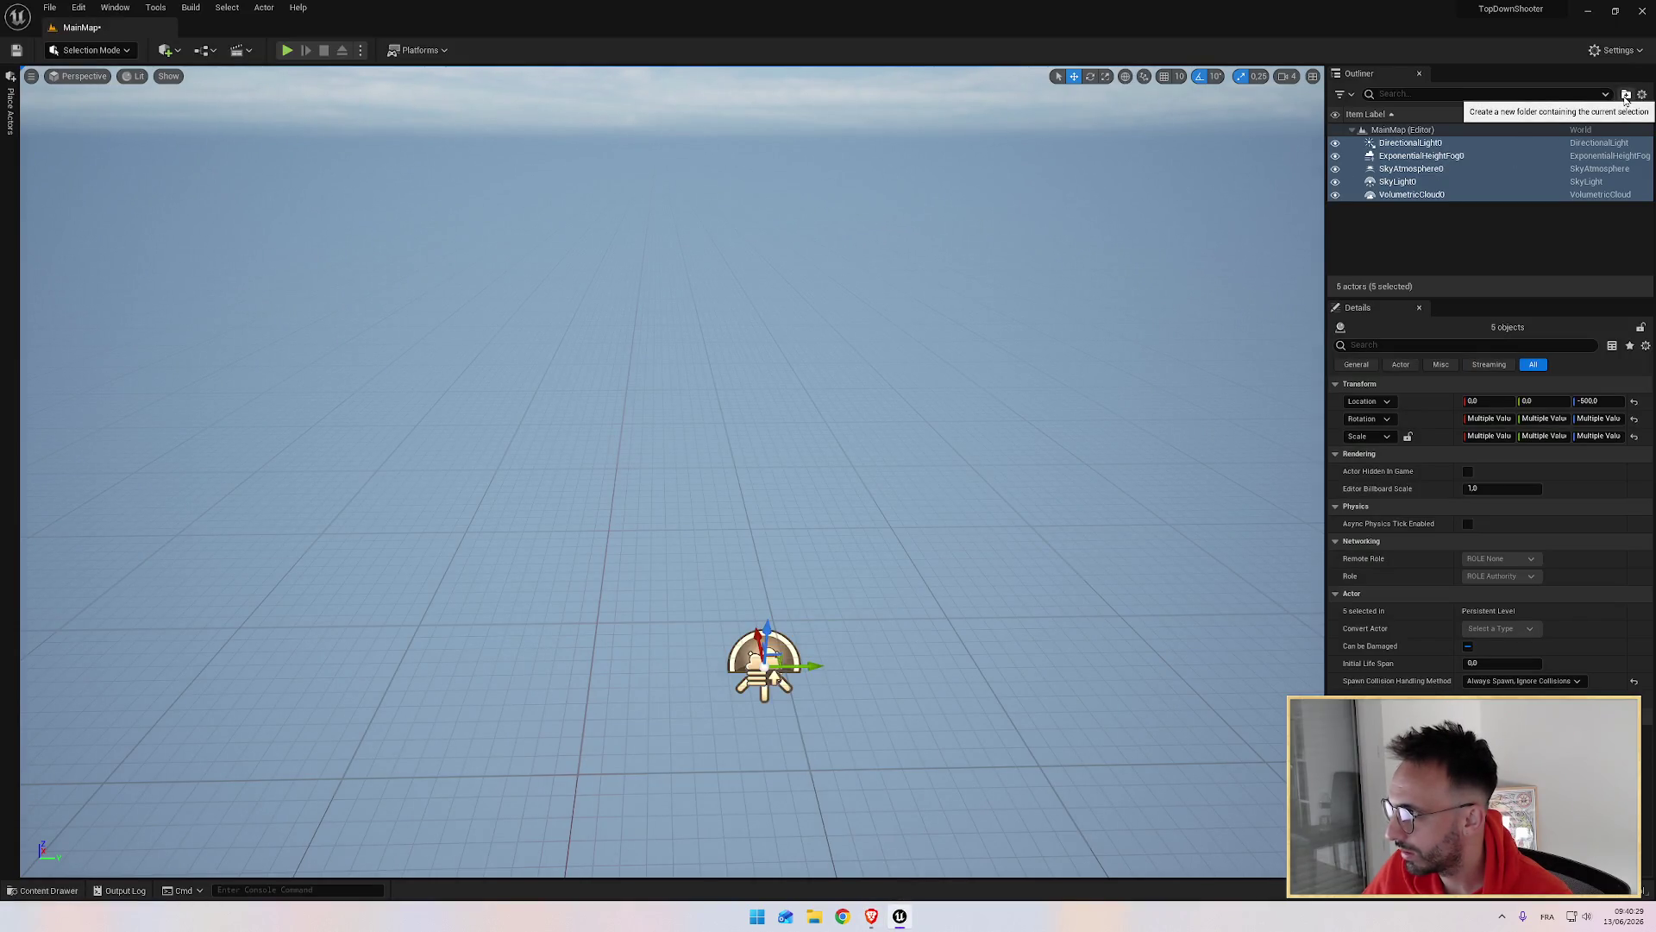
click(1625, 97)
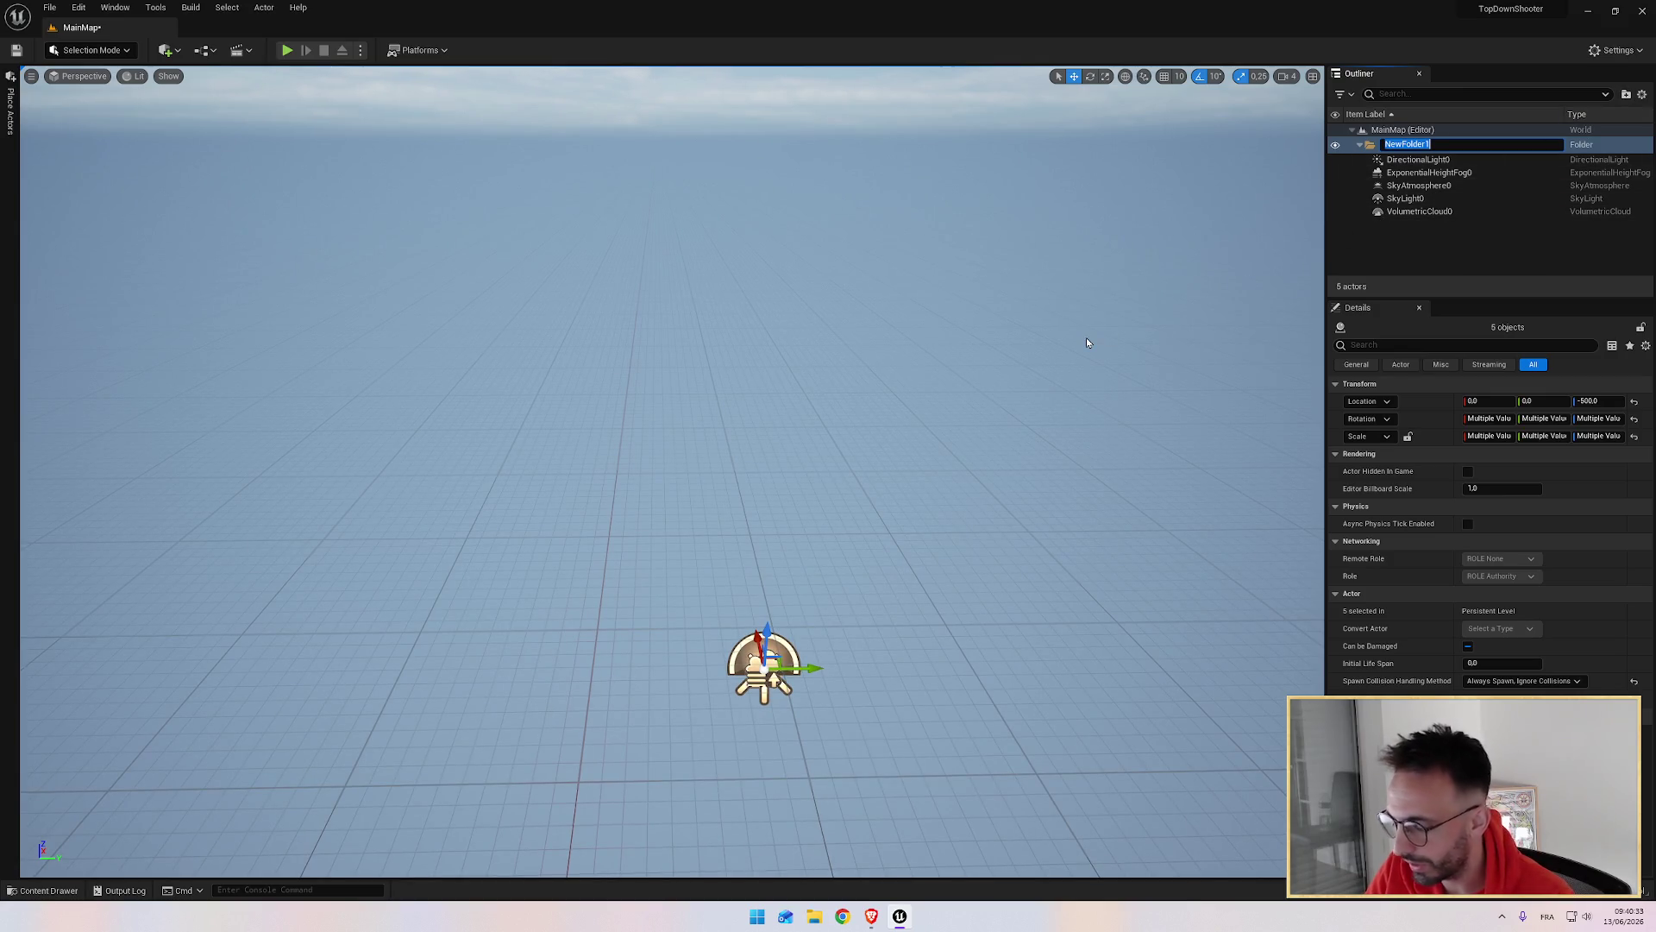
text(Lighting)
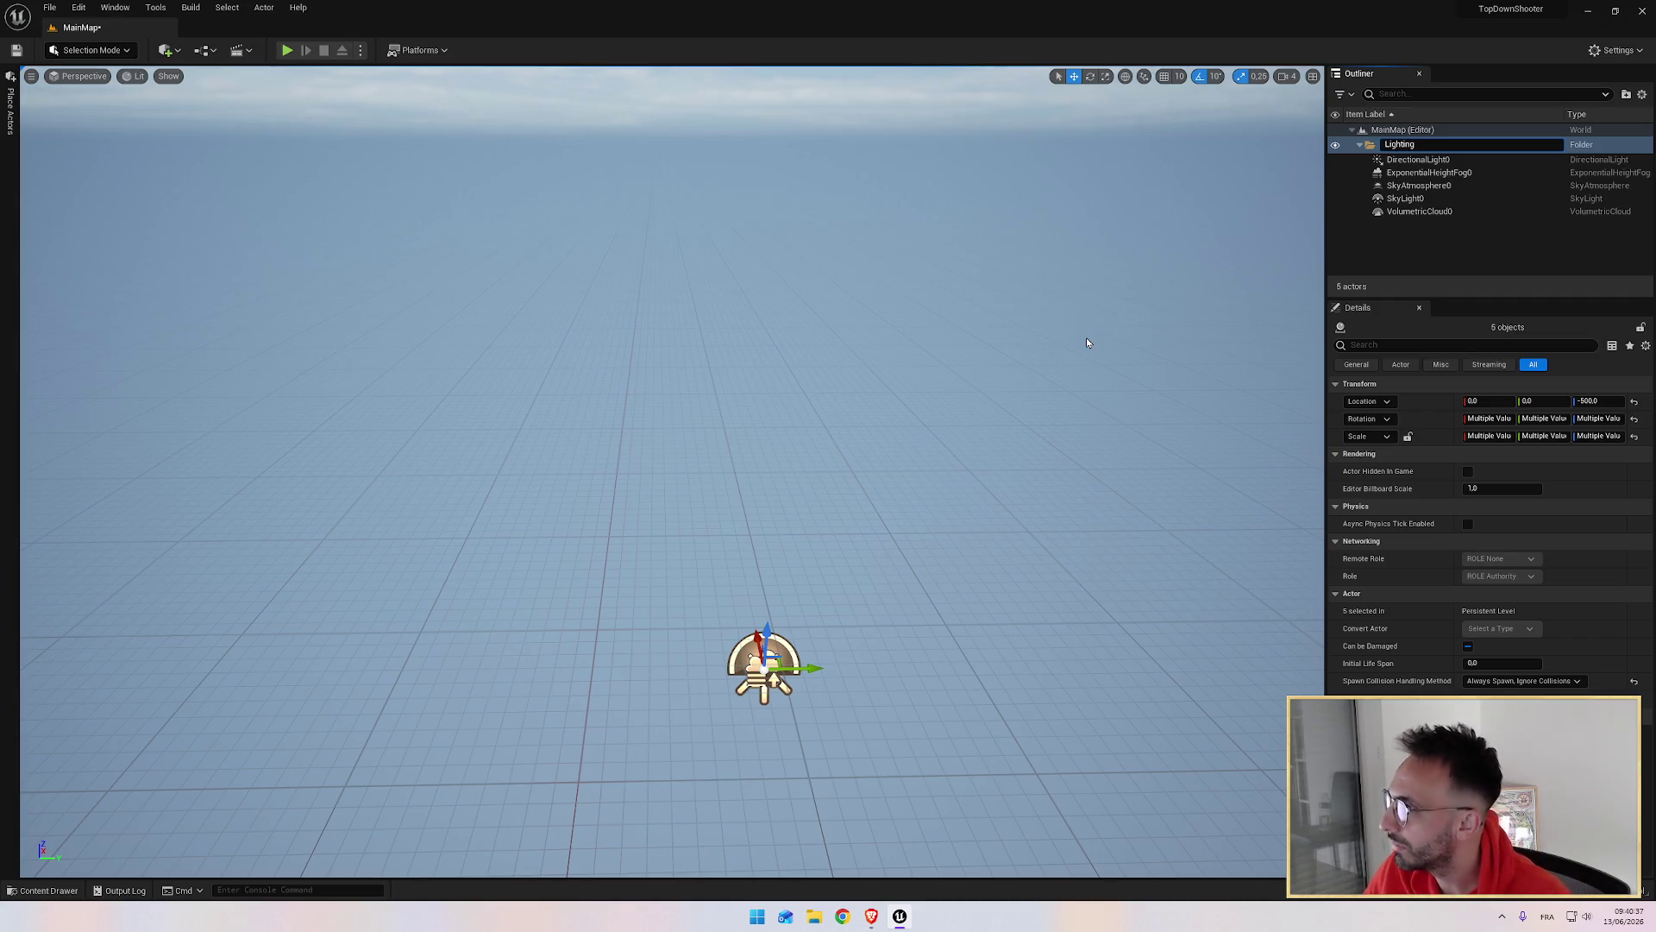
key(Return)
click(1360, 143)
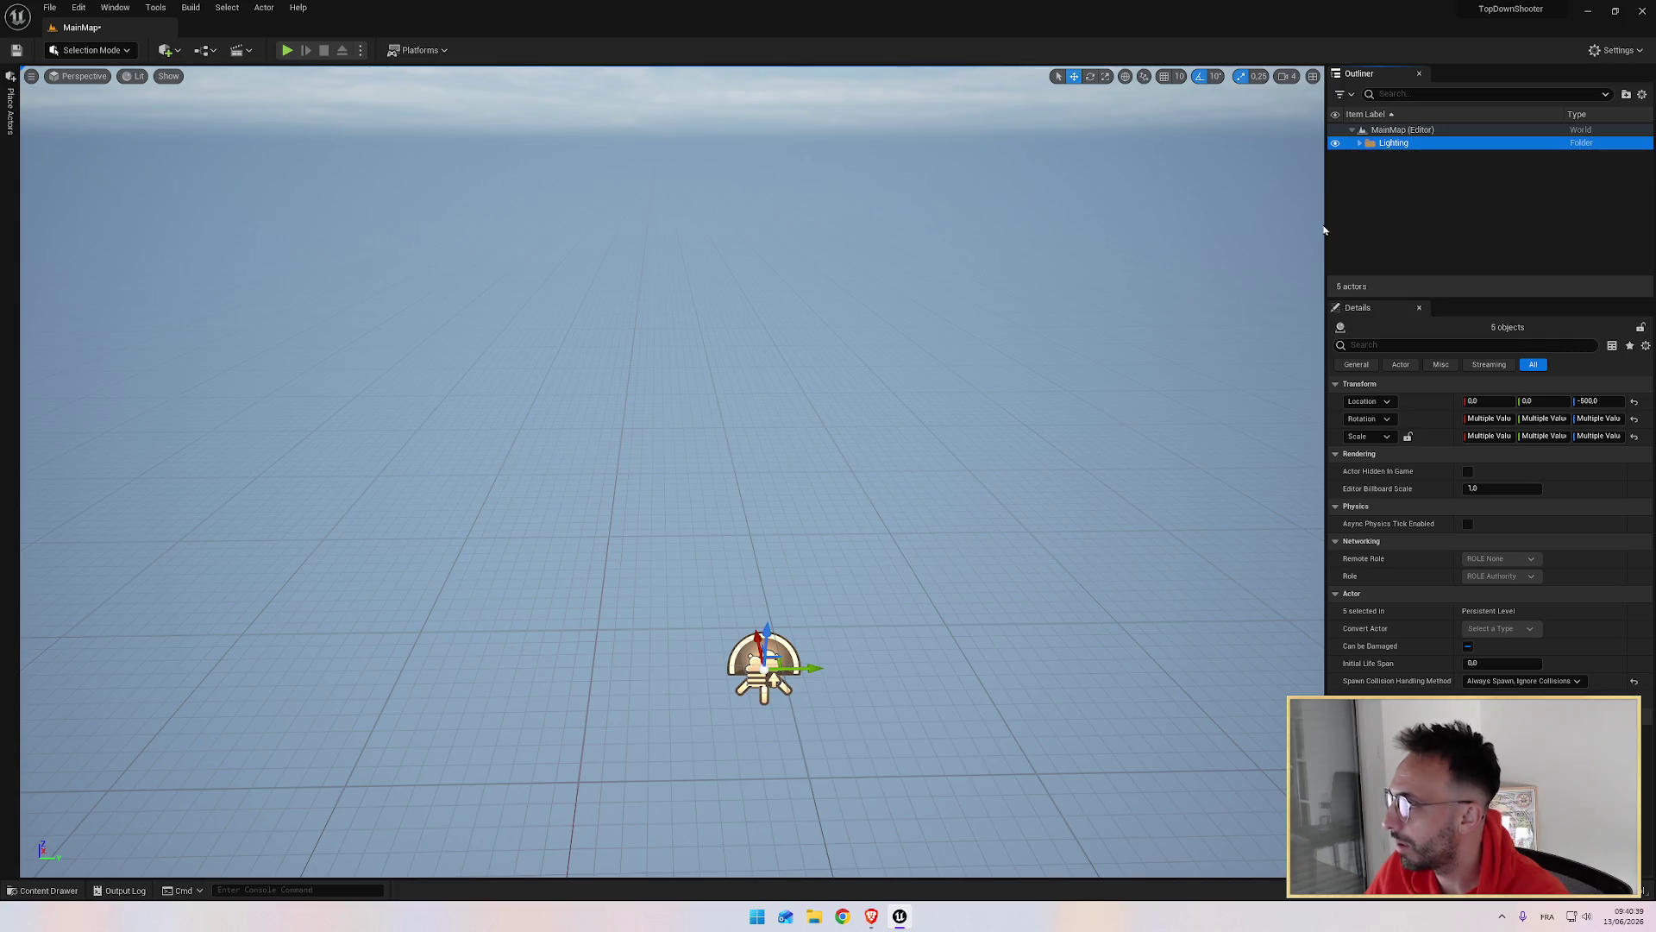
key(alt+Tab)
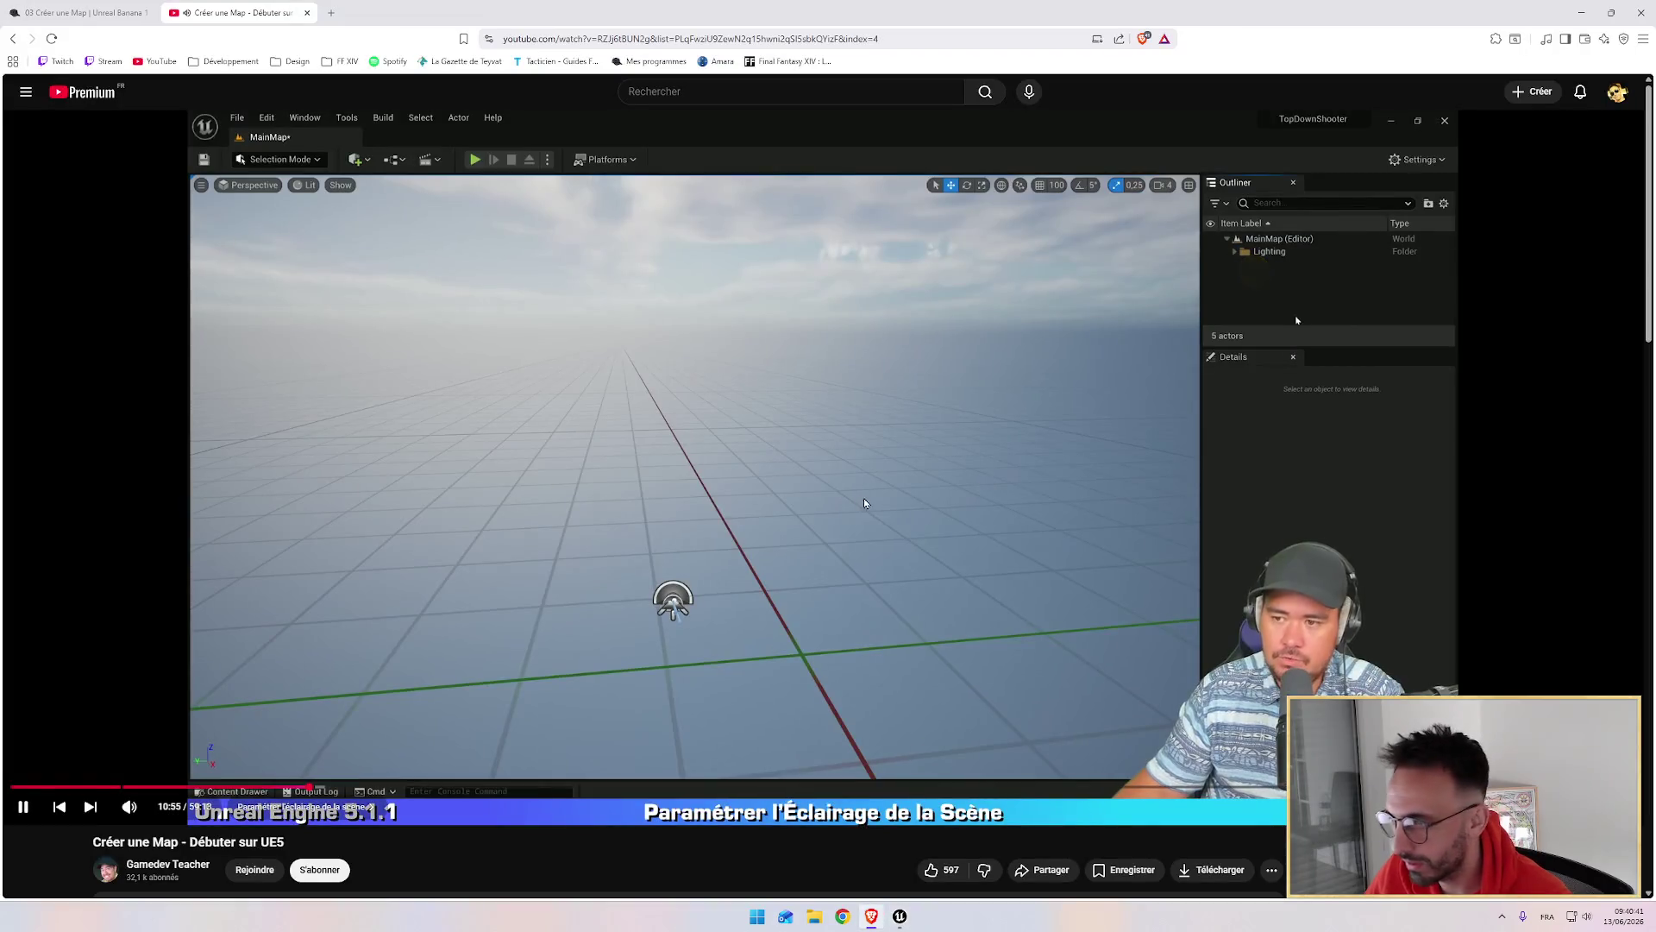
click(912, 481)
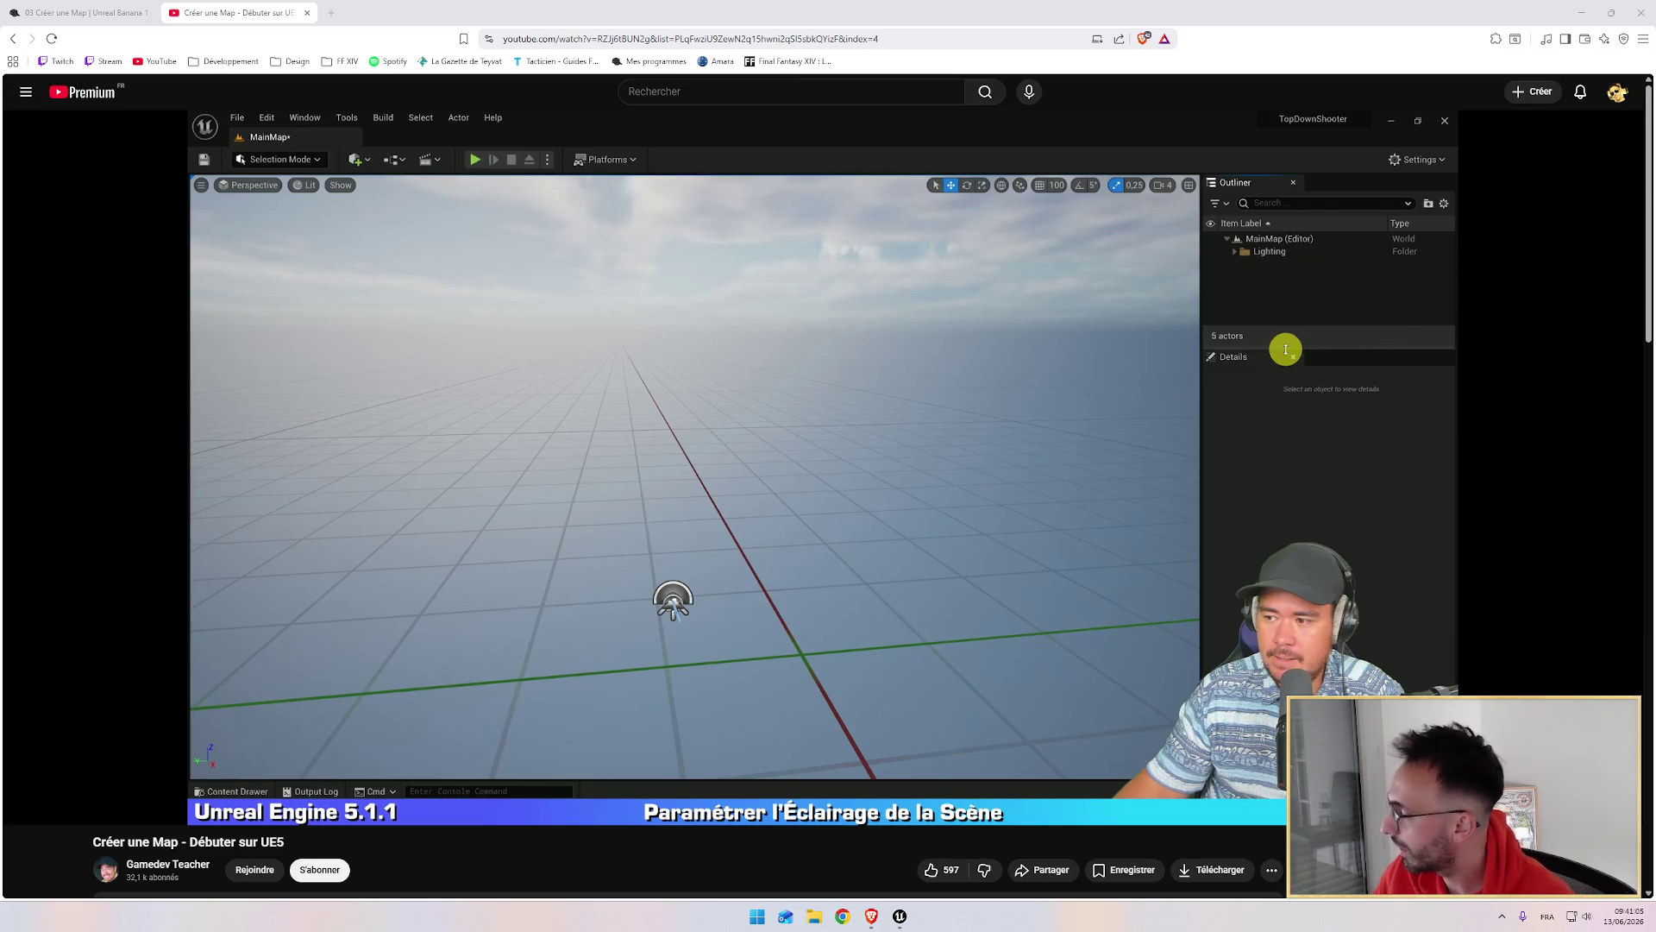
Step: Watch the tutorial's 'Créer le Sol et les Murs' floor and walls section, then return to Unreal
click(951, 483)
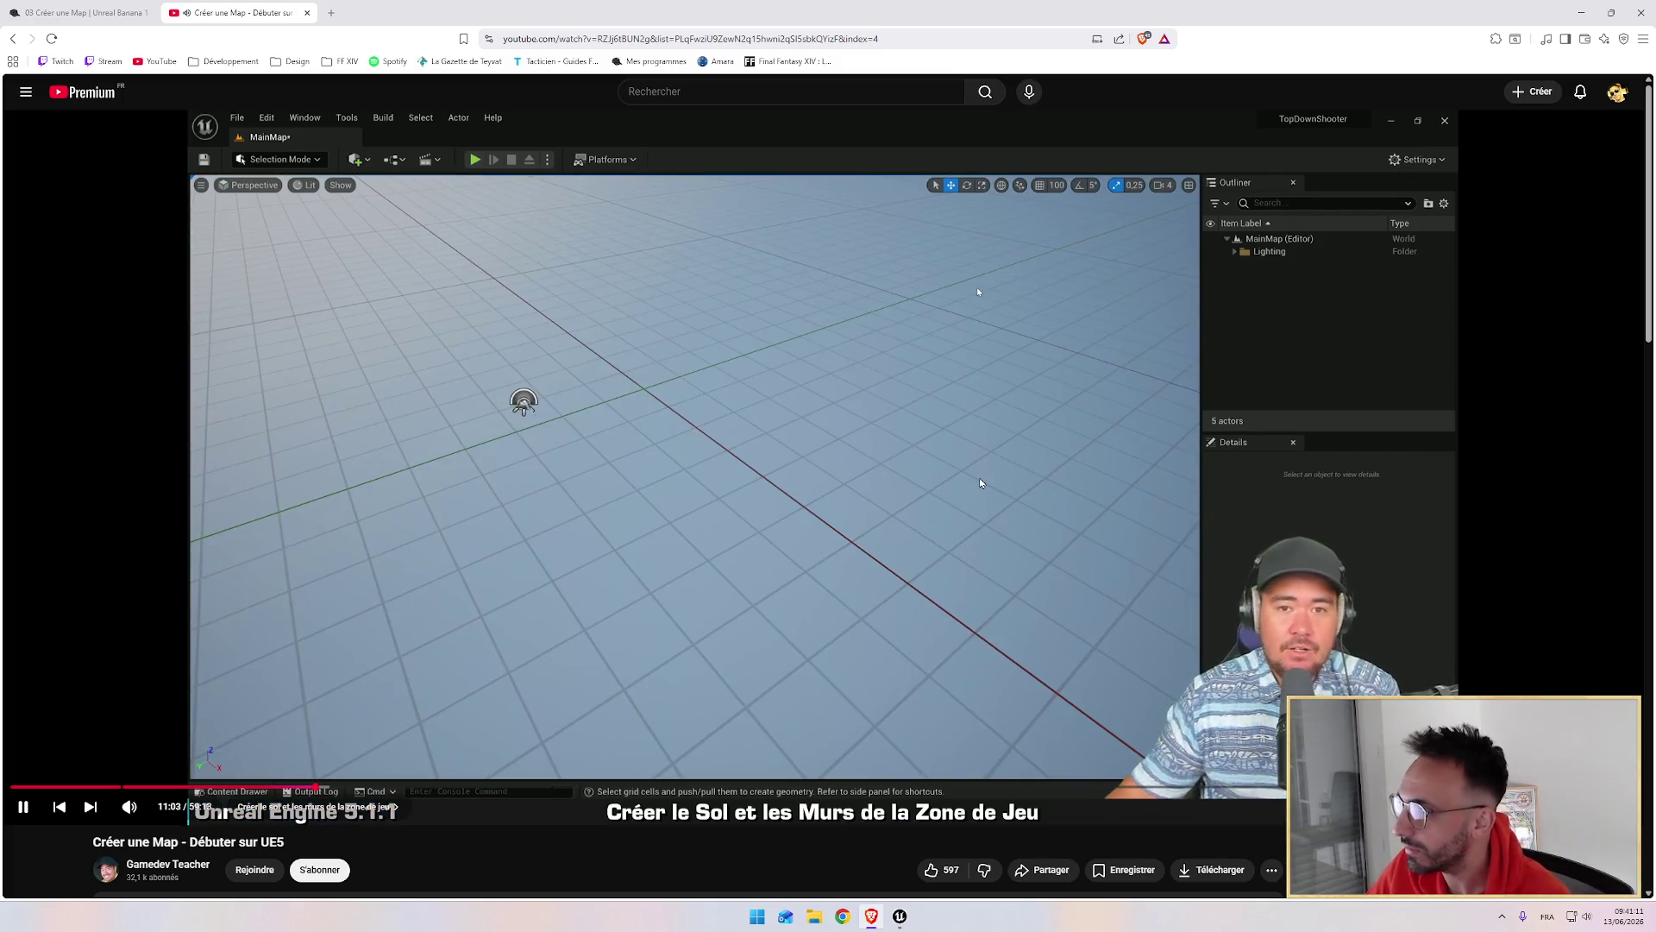
mouse_move(899, 918)
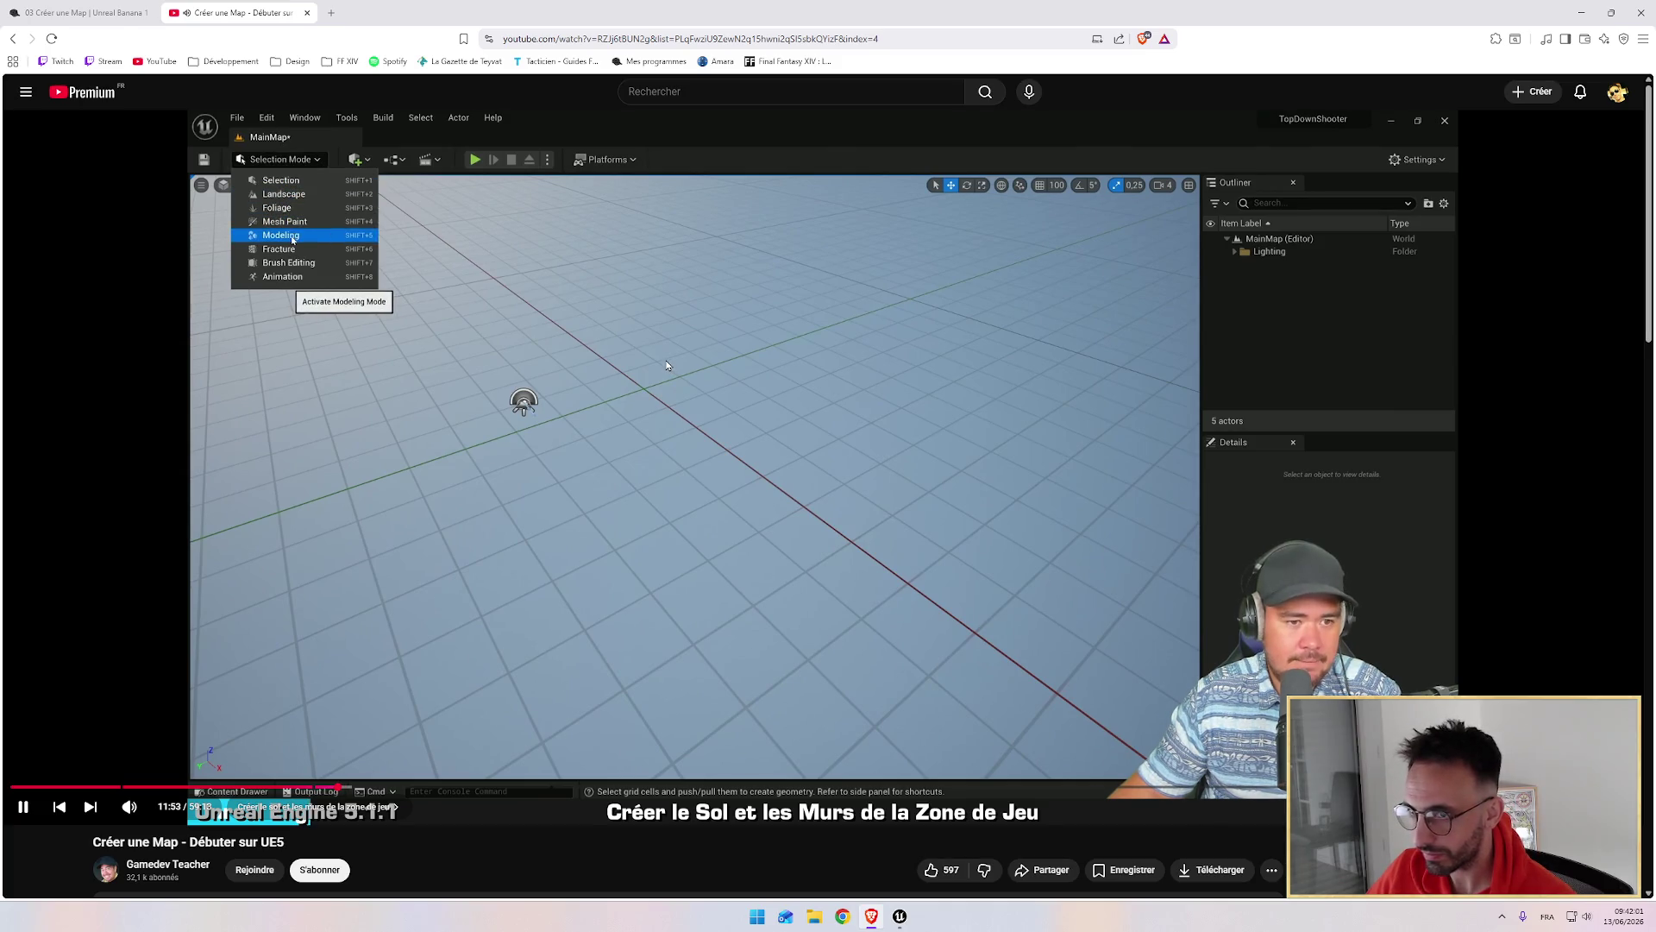
key(alt+Tab)
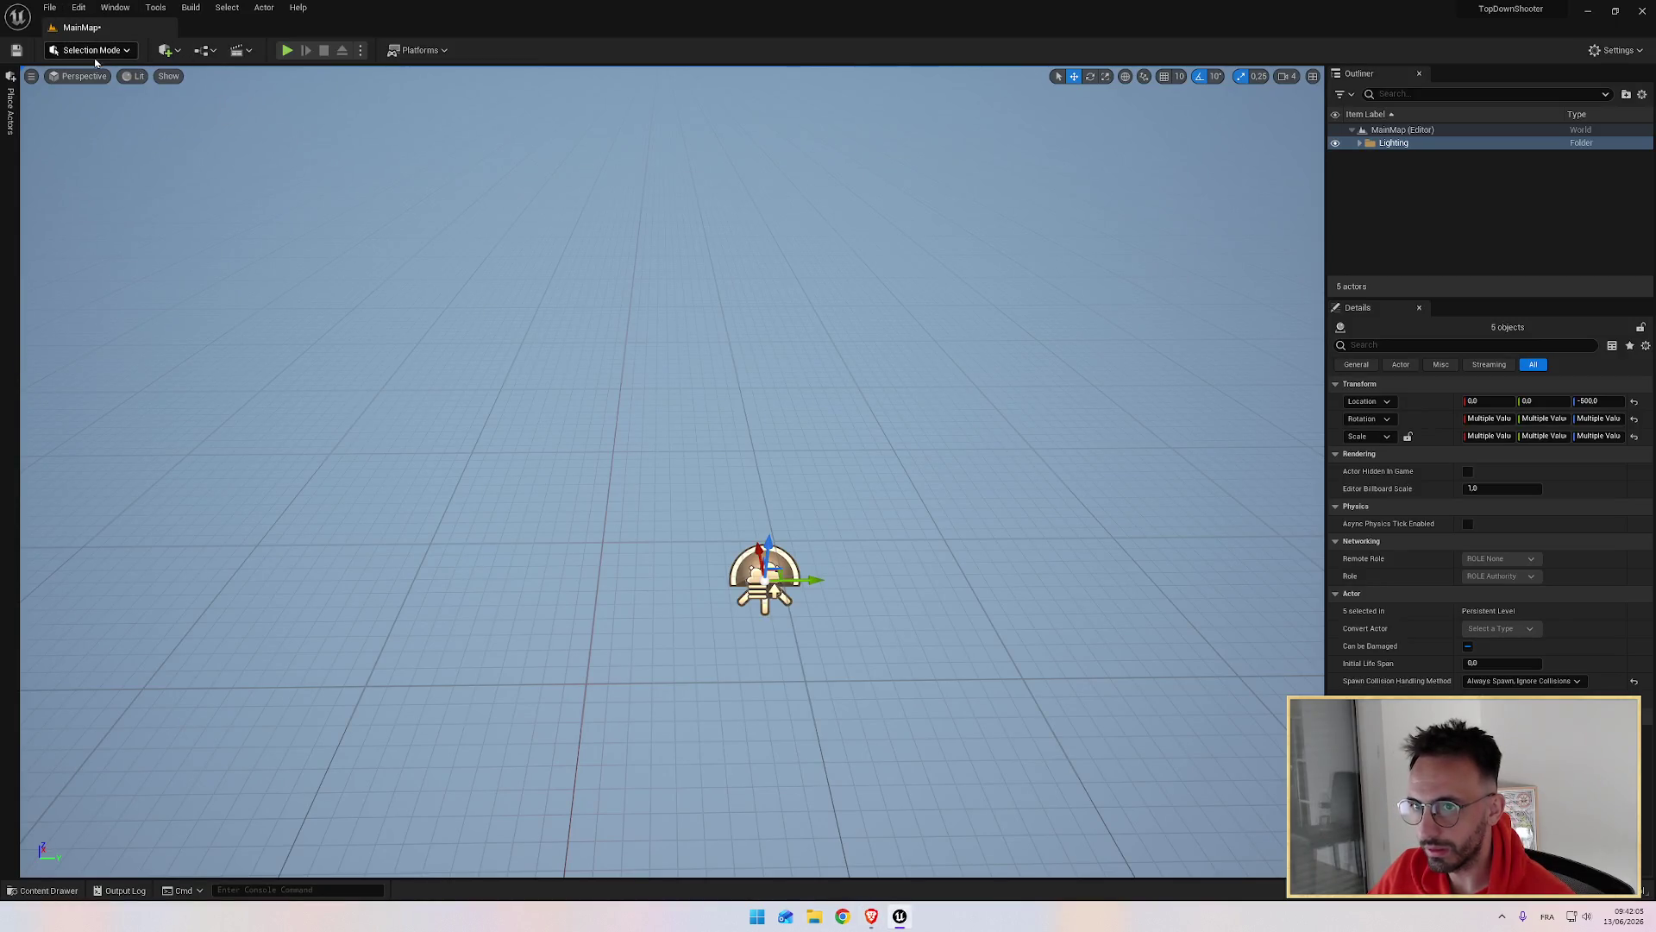
Step: Switch the editor to Modeling mode and launch CubeGrid from the PolyModel tools
click(95, 52)
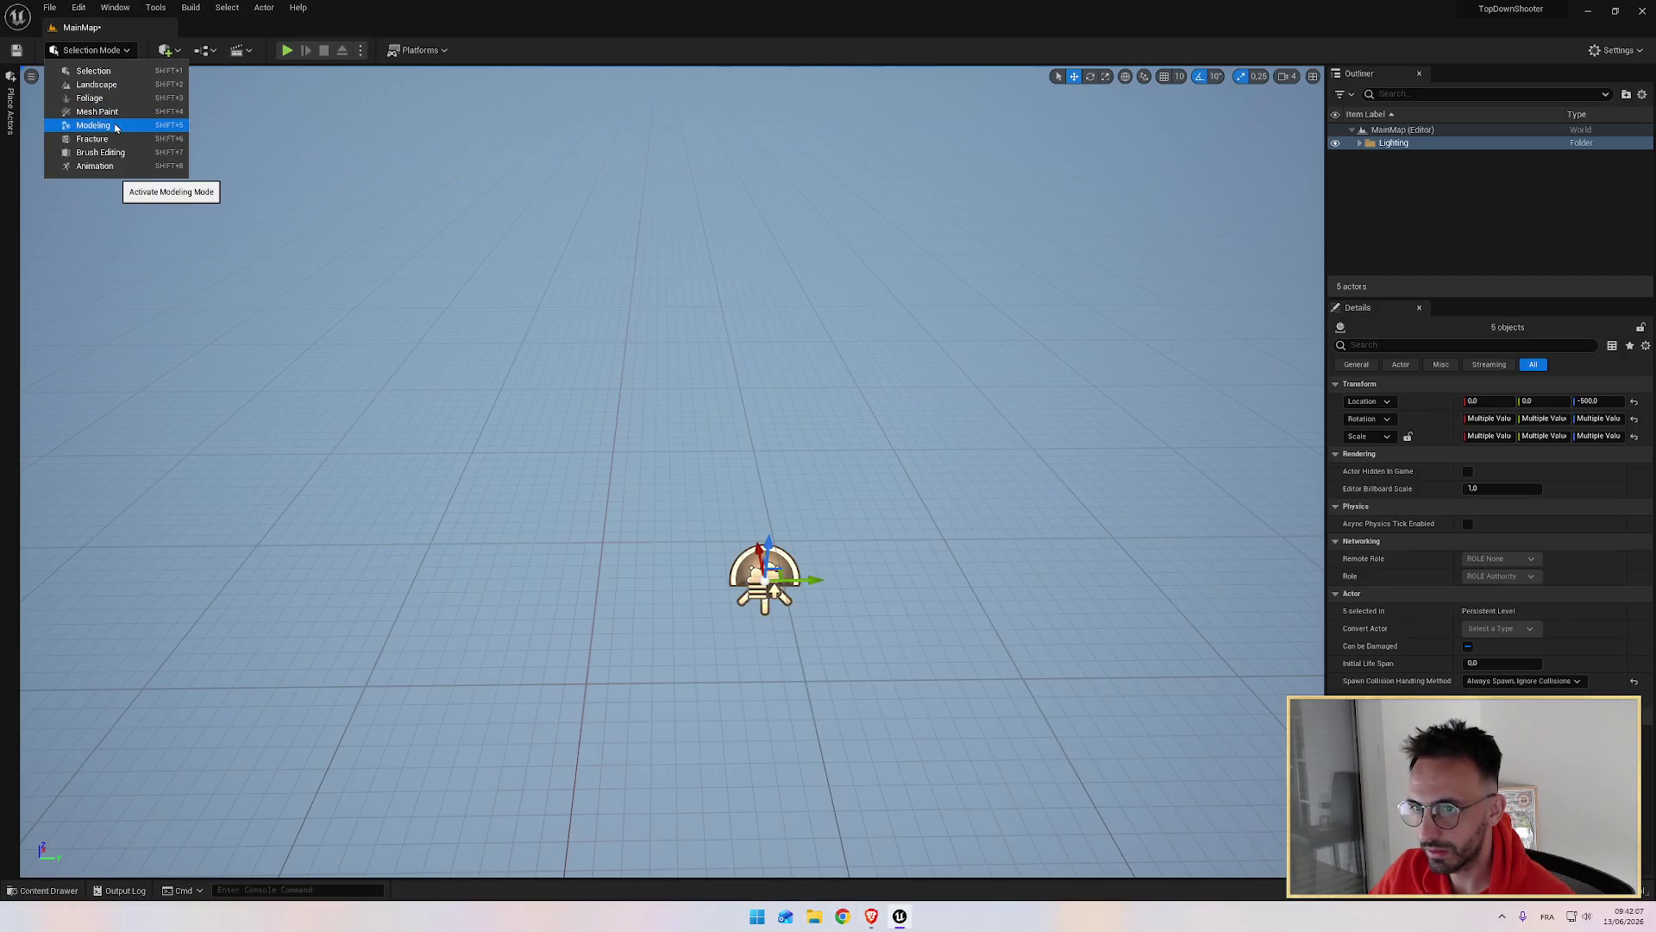
click(94, 126)
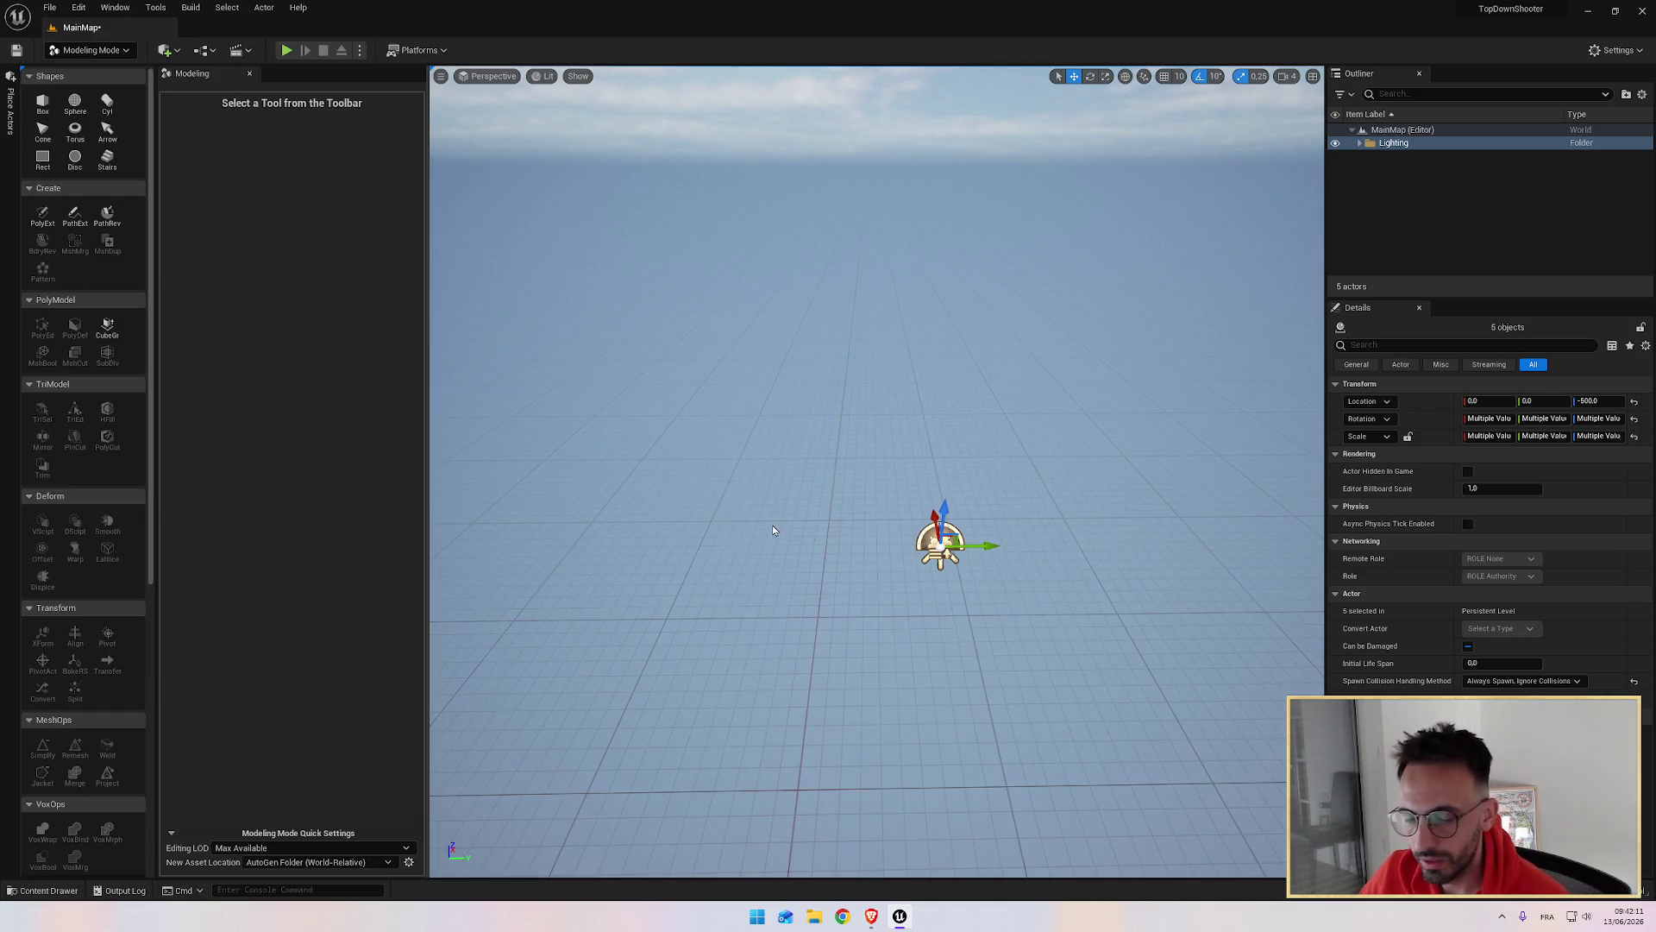
key(alt+Tab)
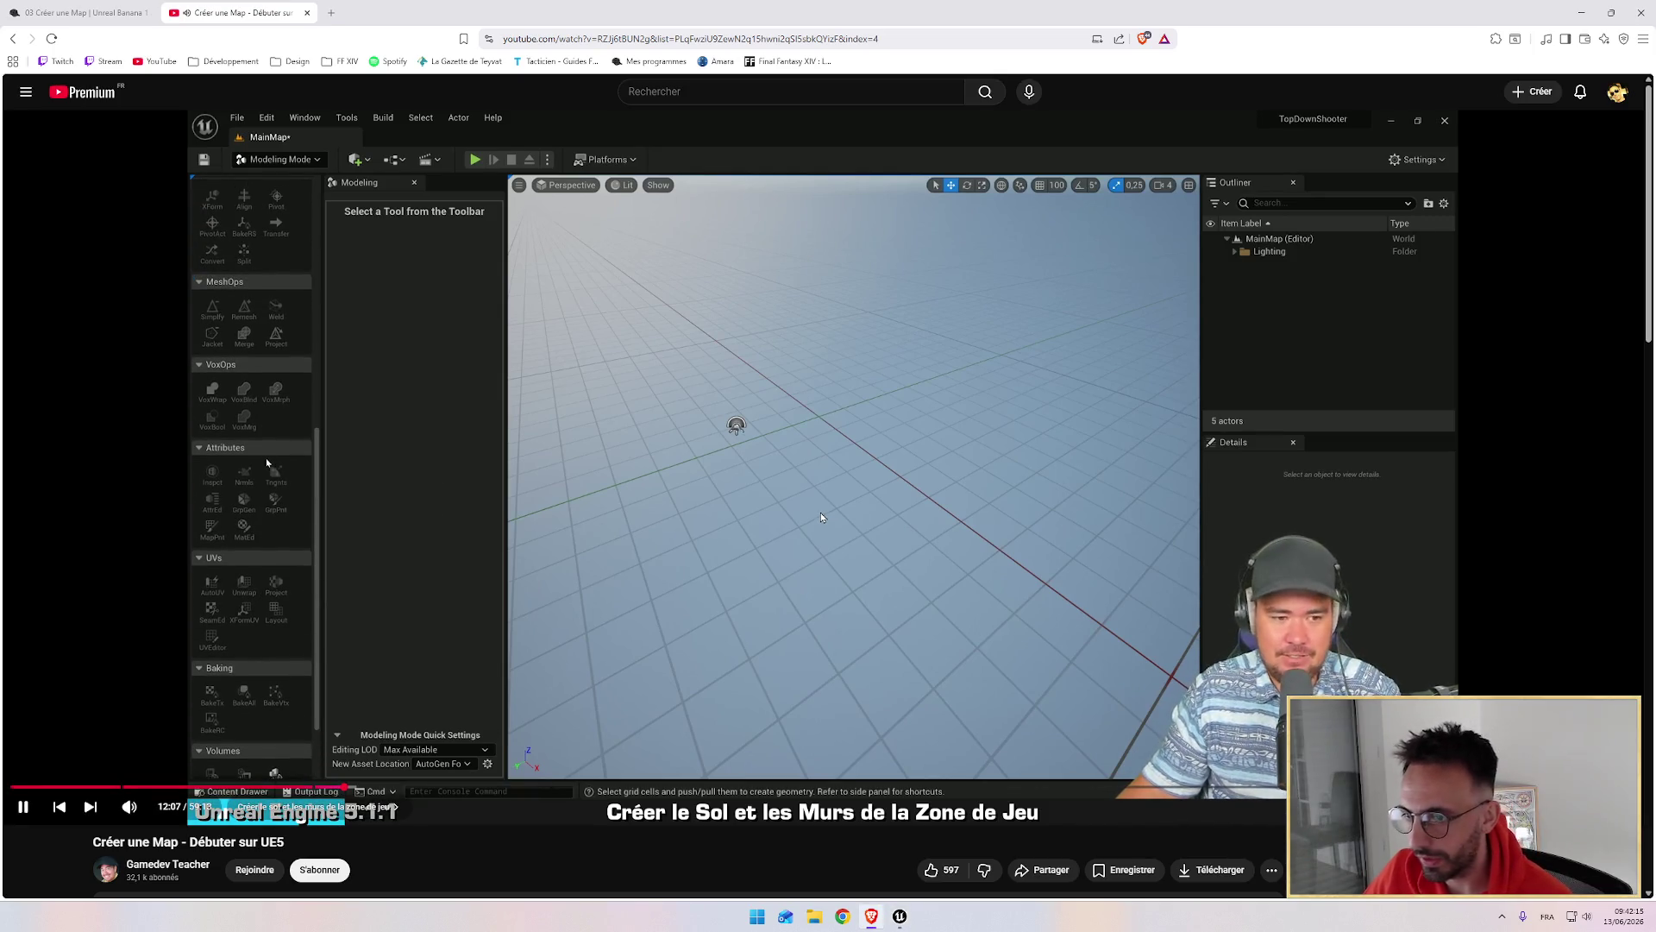
key(alt+Tab)
mouse_move(150, 392)
mouse_down()
mouse_move(162, 674)
mouse_move(172, 347)
mouse_up()
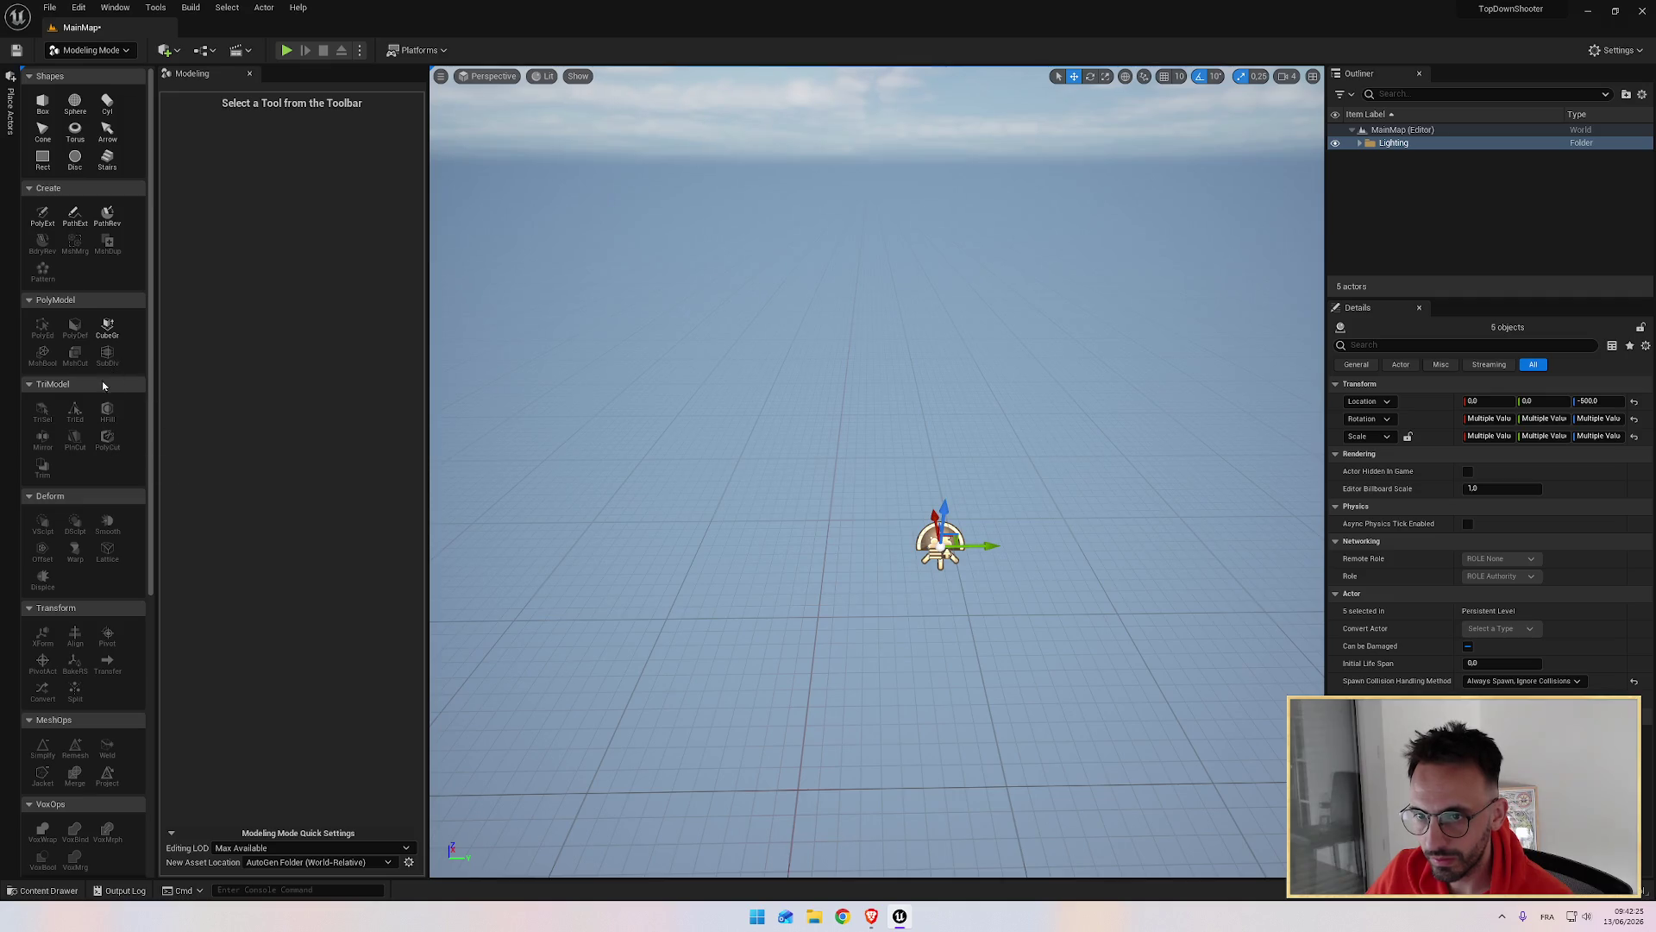
click(108, 332)
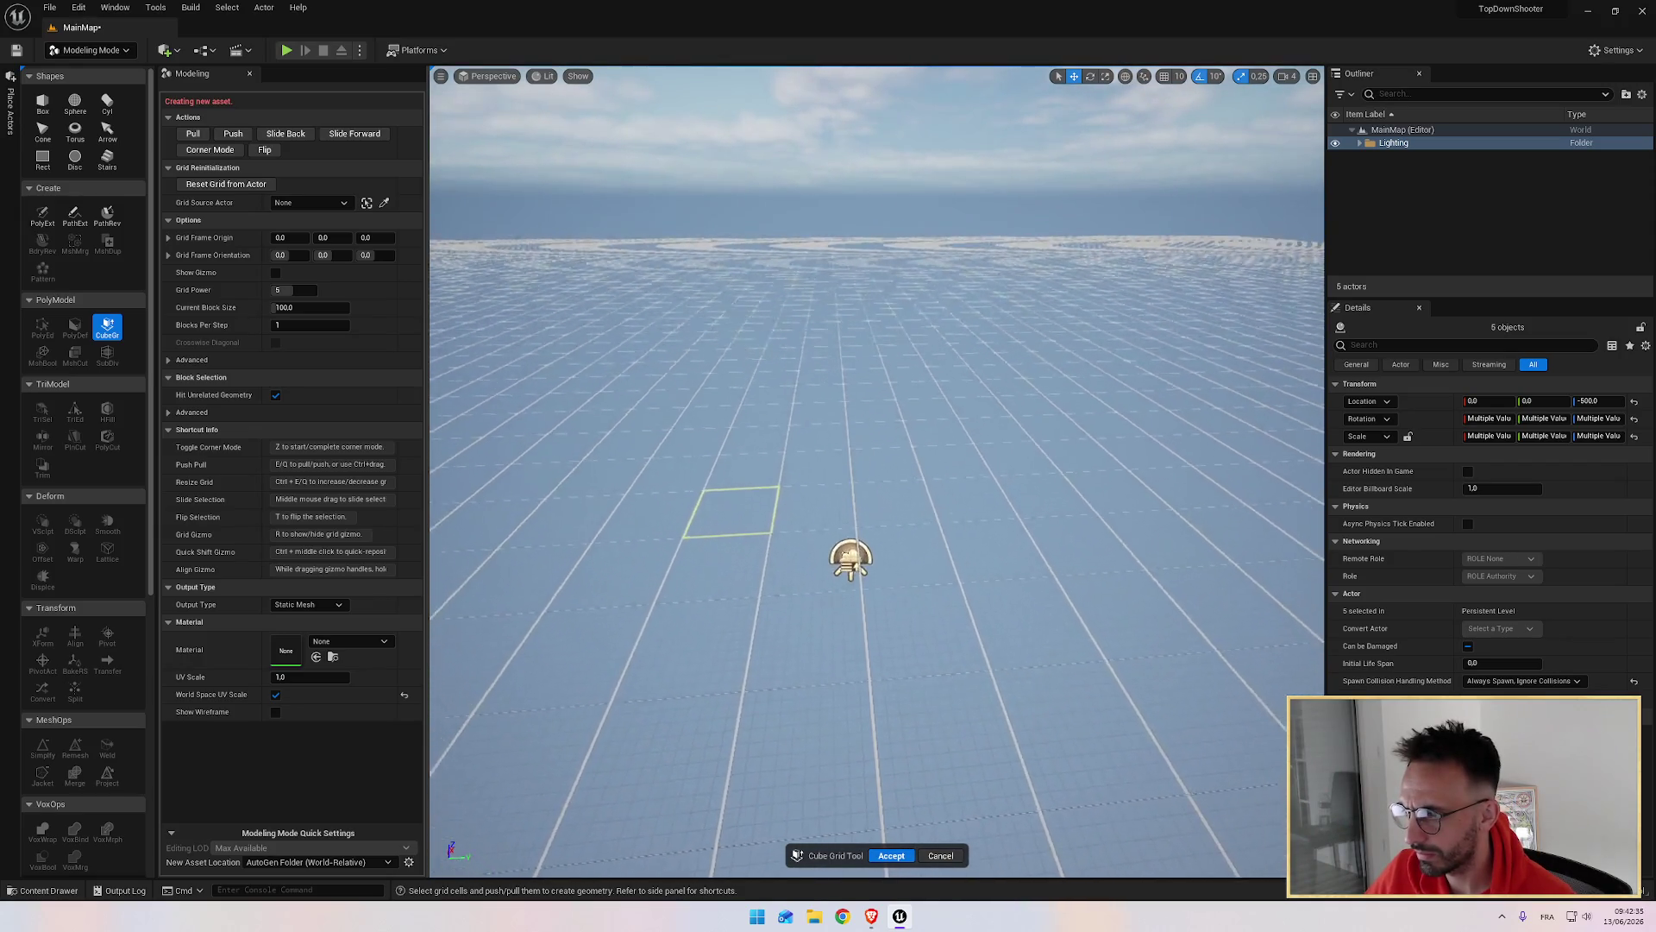
Step: Rewatch the tutorial's floor step, rewinding it ten seconds
key(alt+Tab)
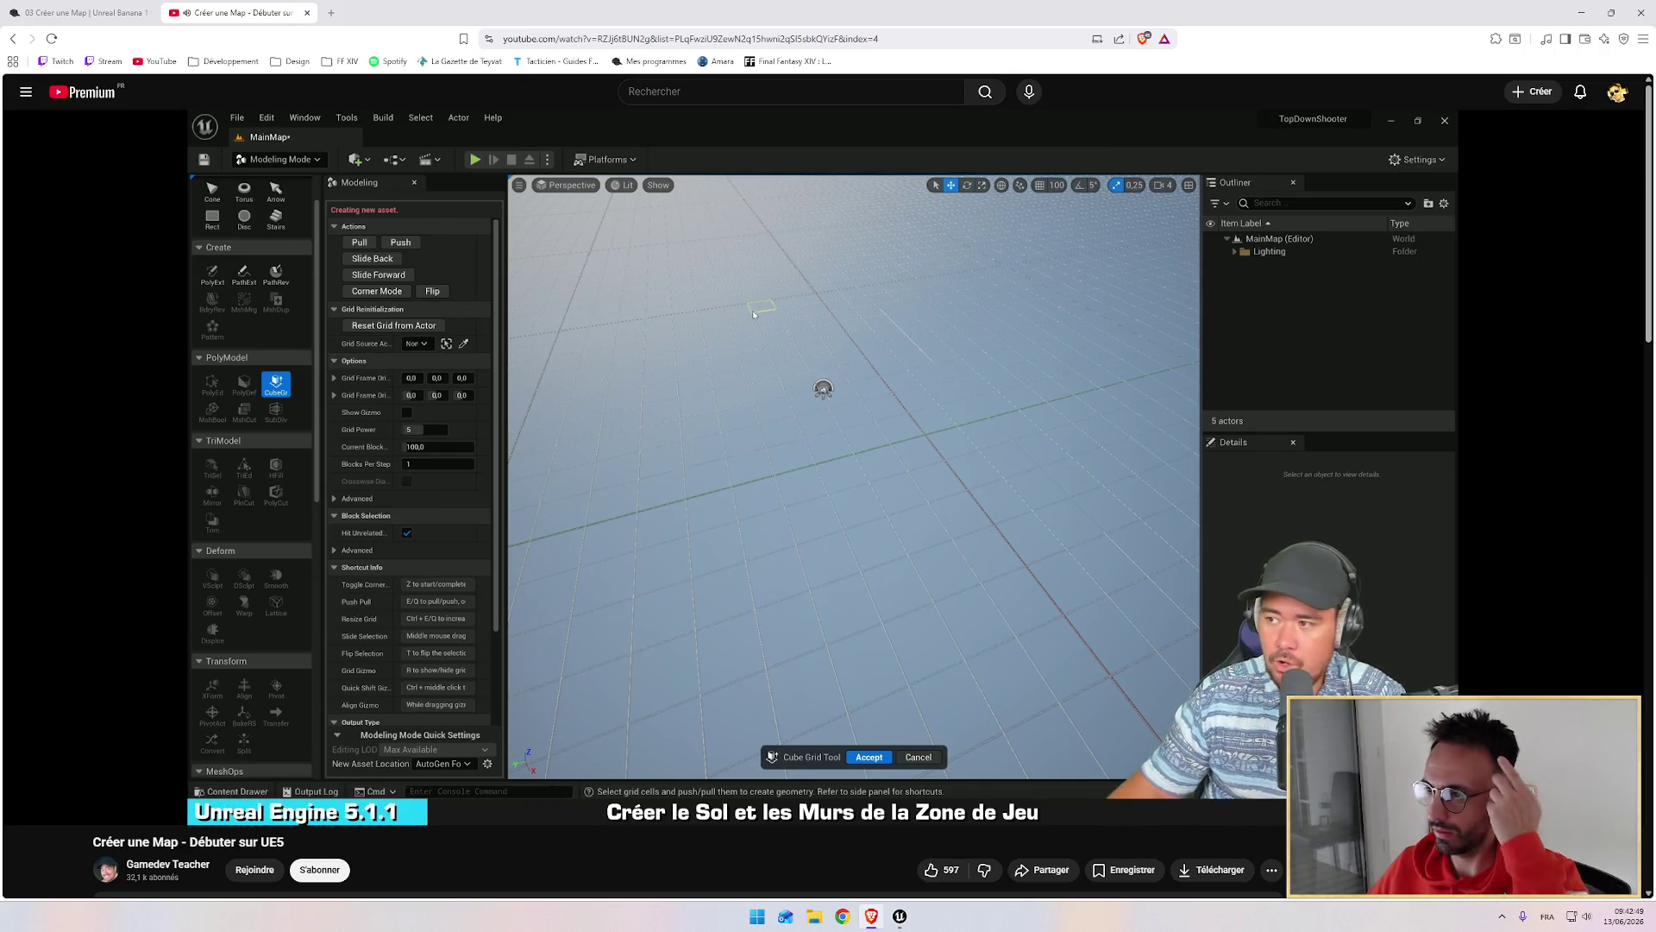
mouse_move(836, 411)
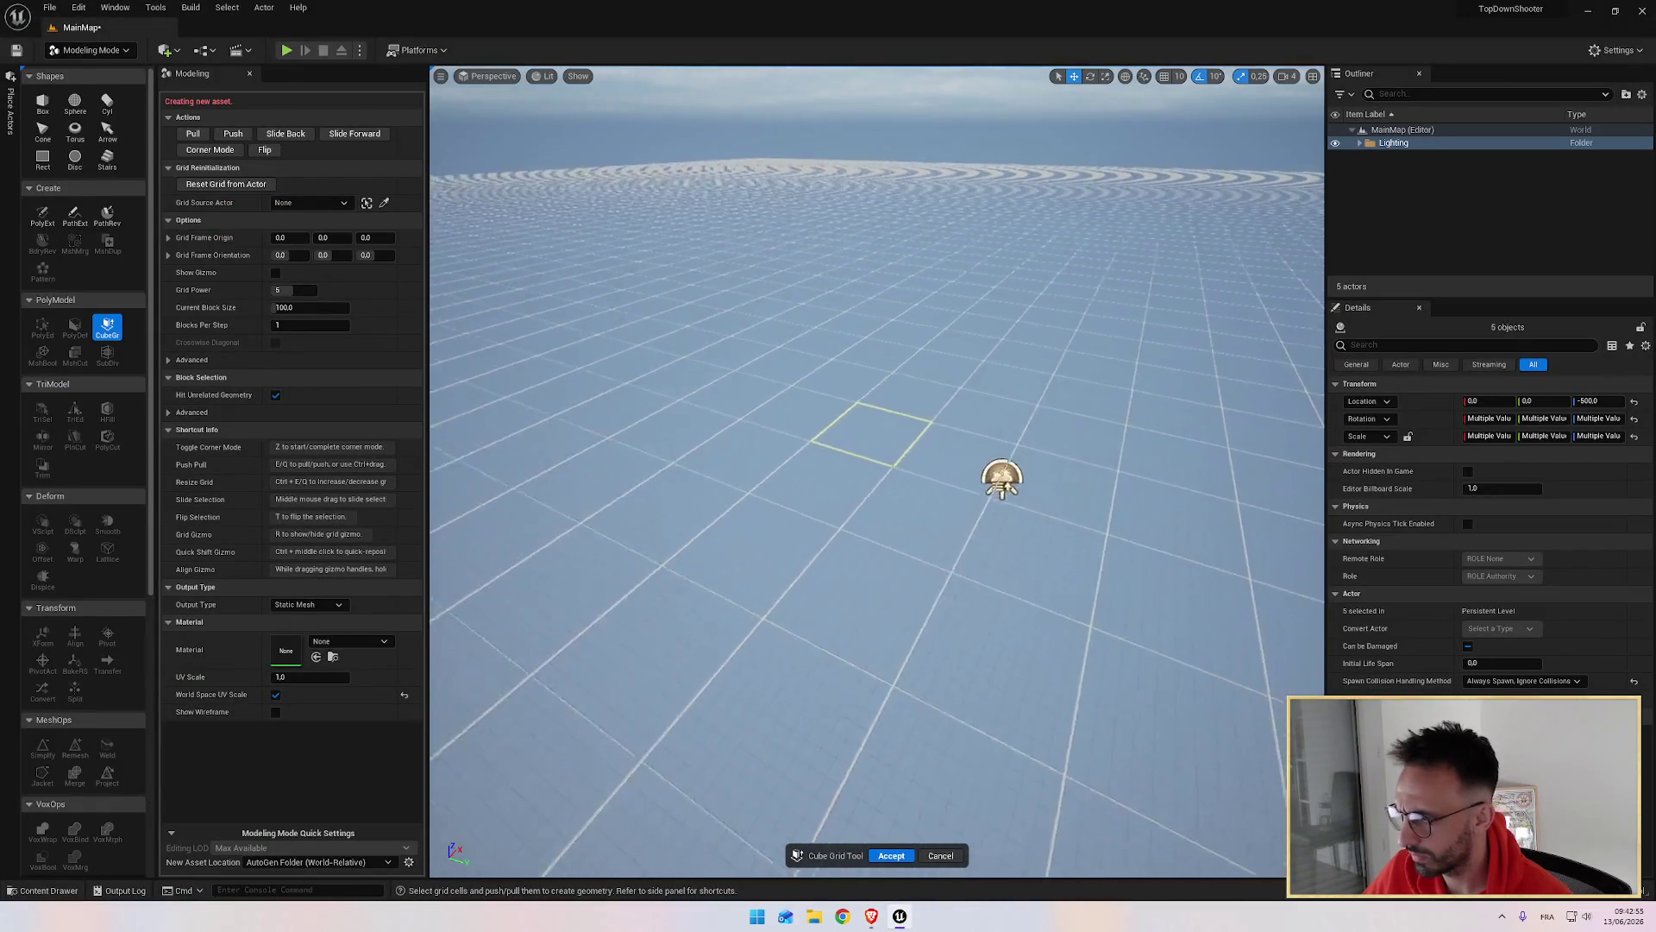
click(1398, 143)
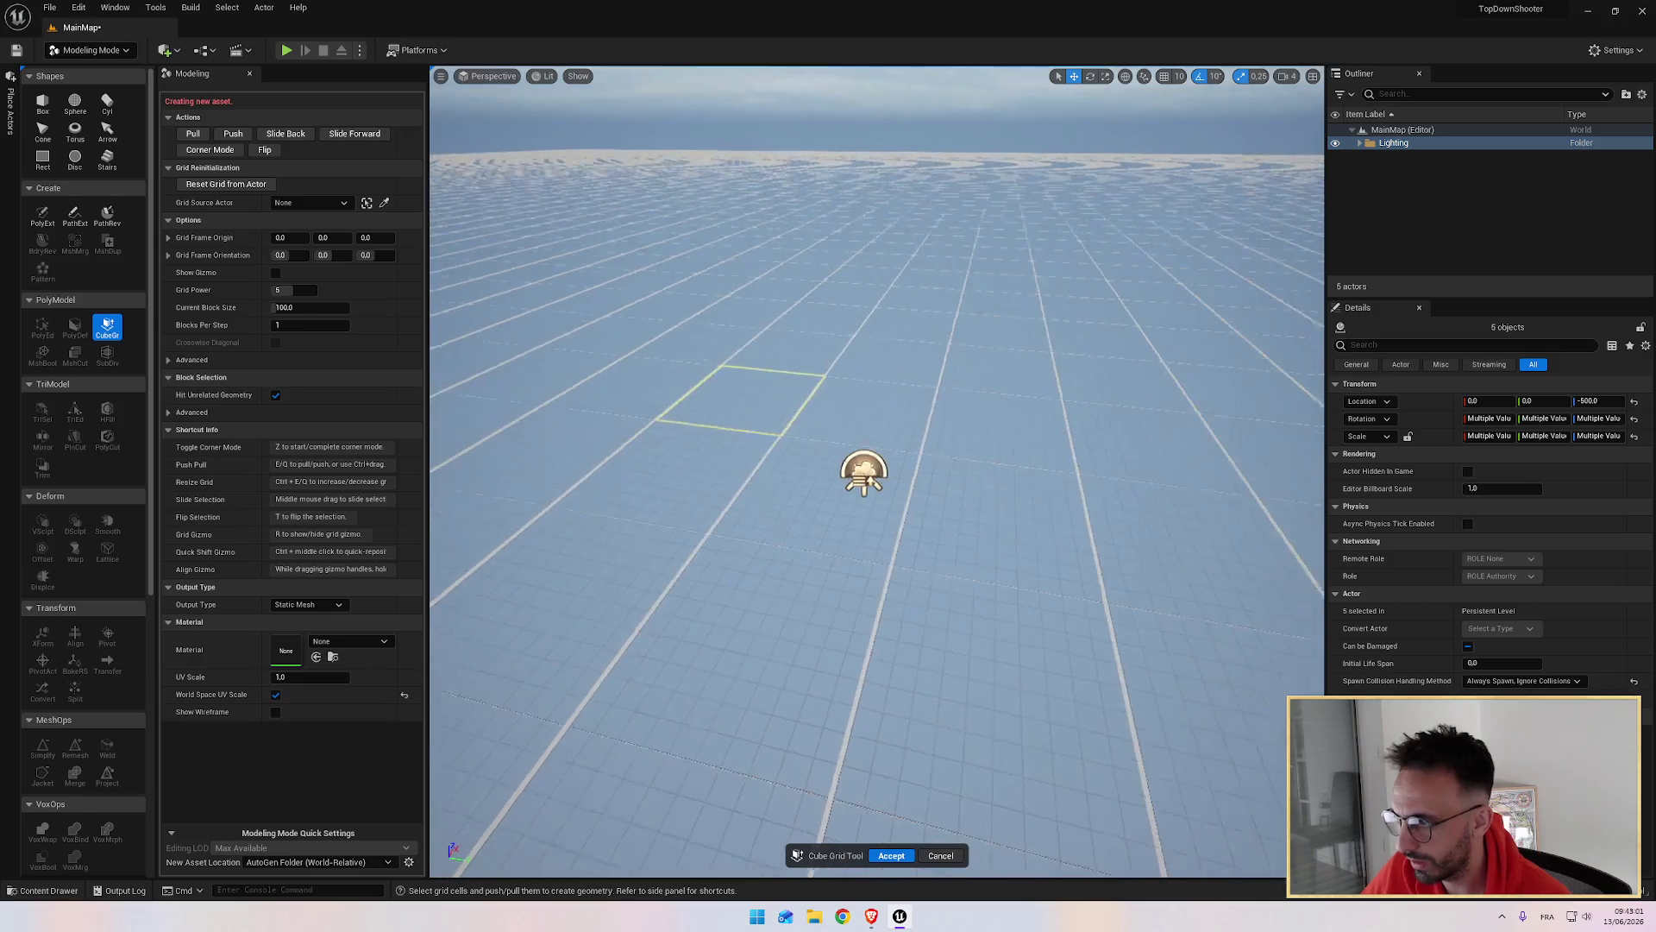
key(alt+Tab)
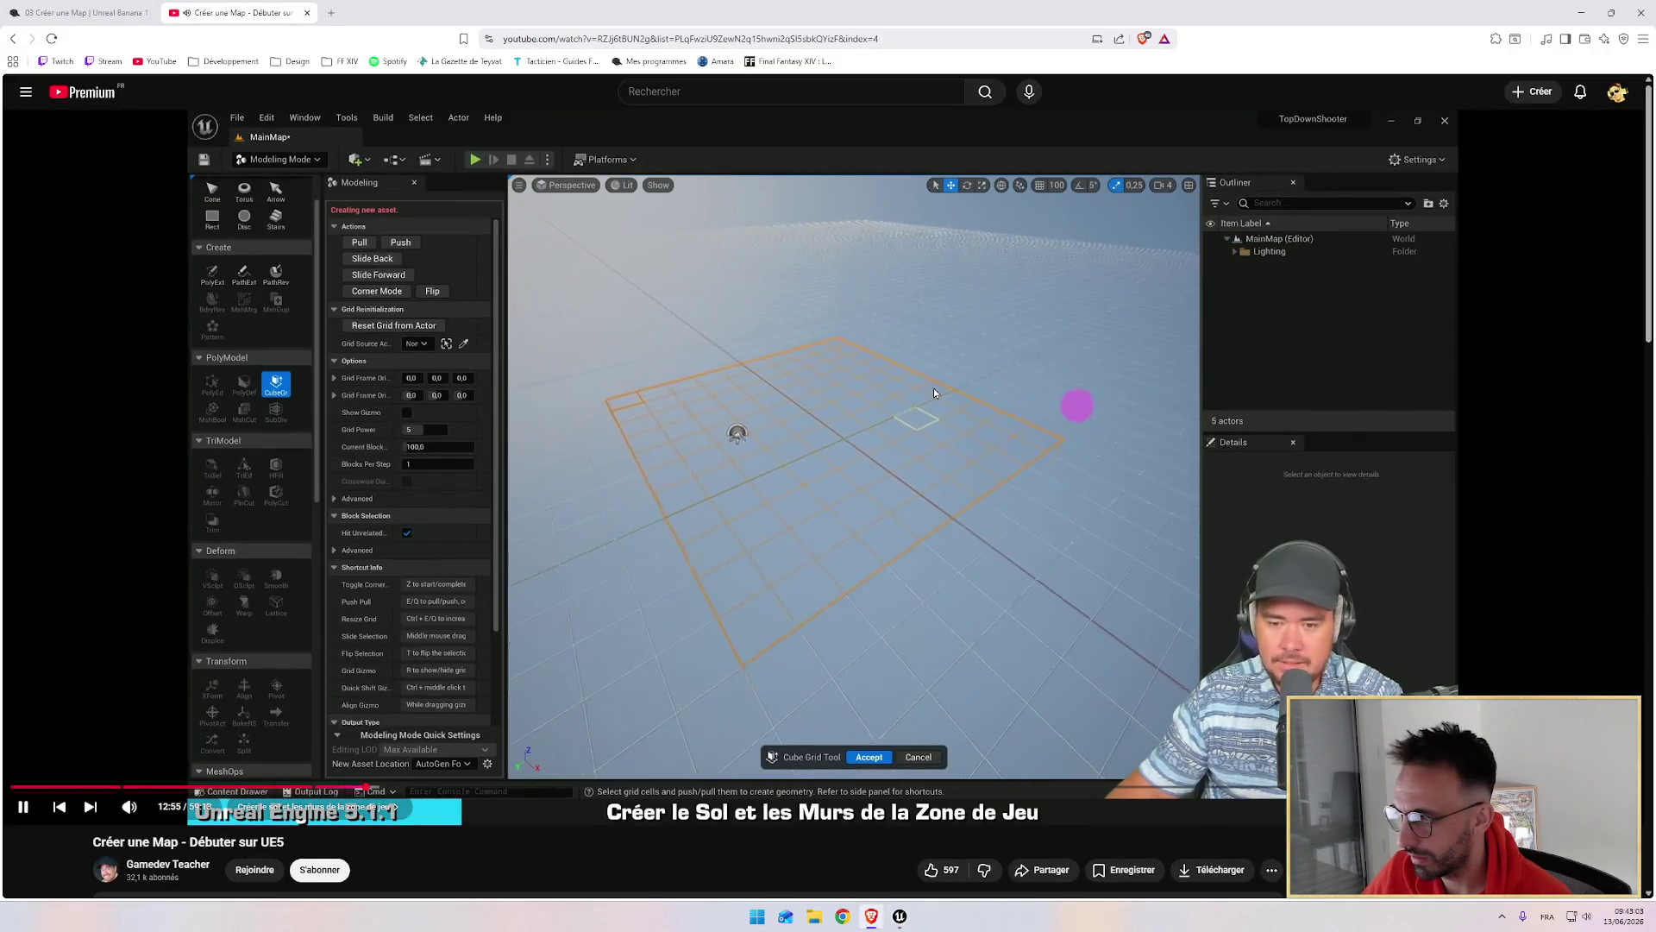
key(Left)
key(Left)
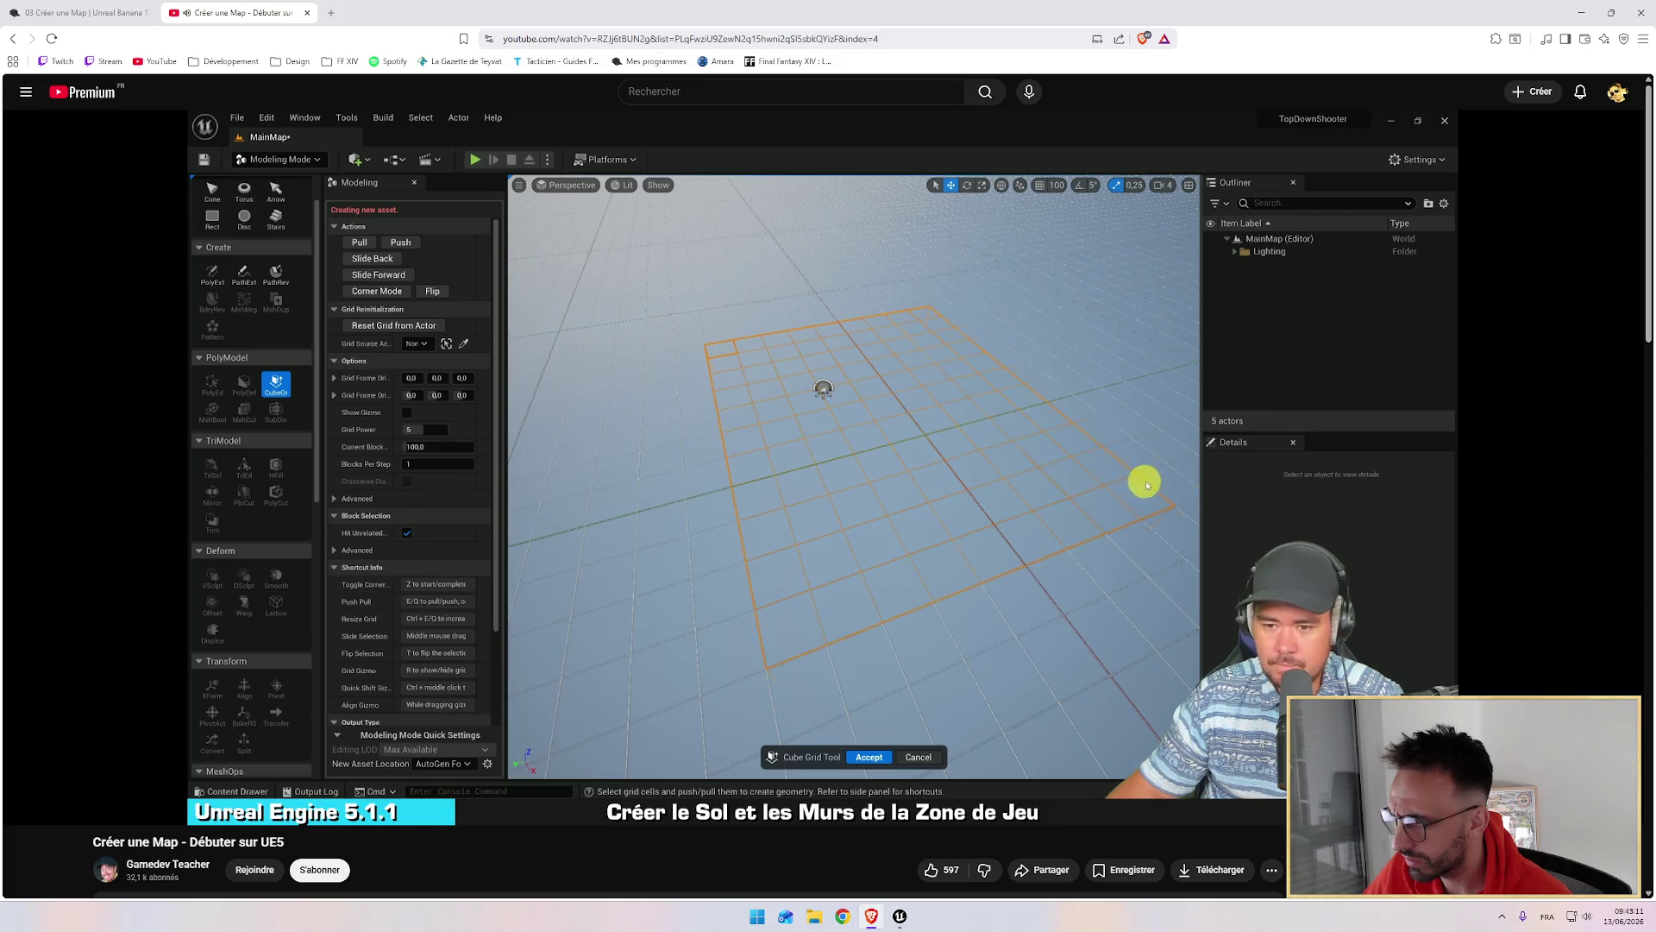
mouse_move(825, 447)
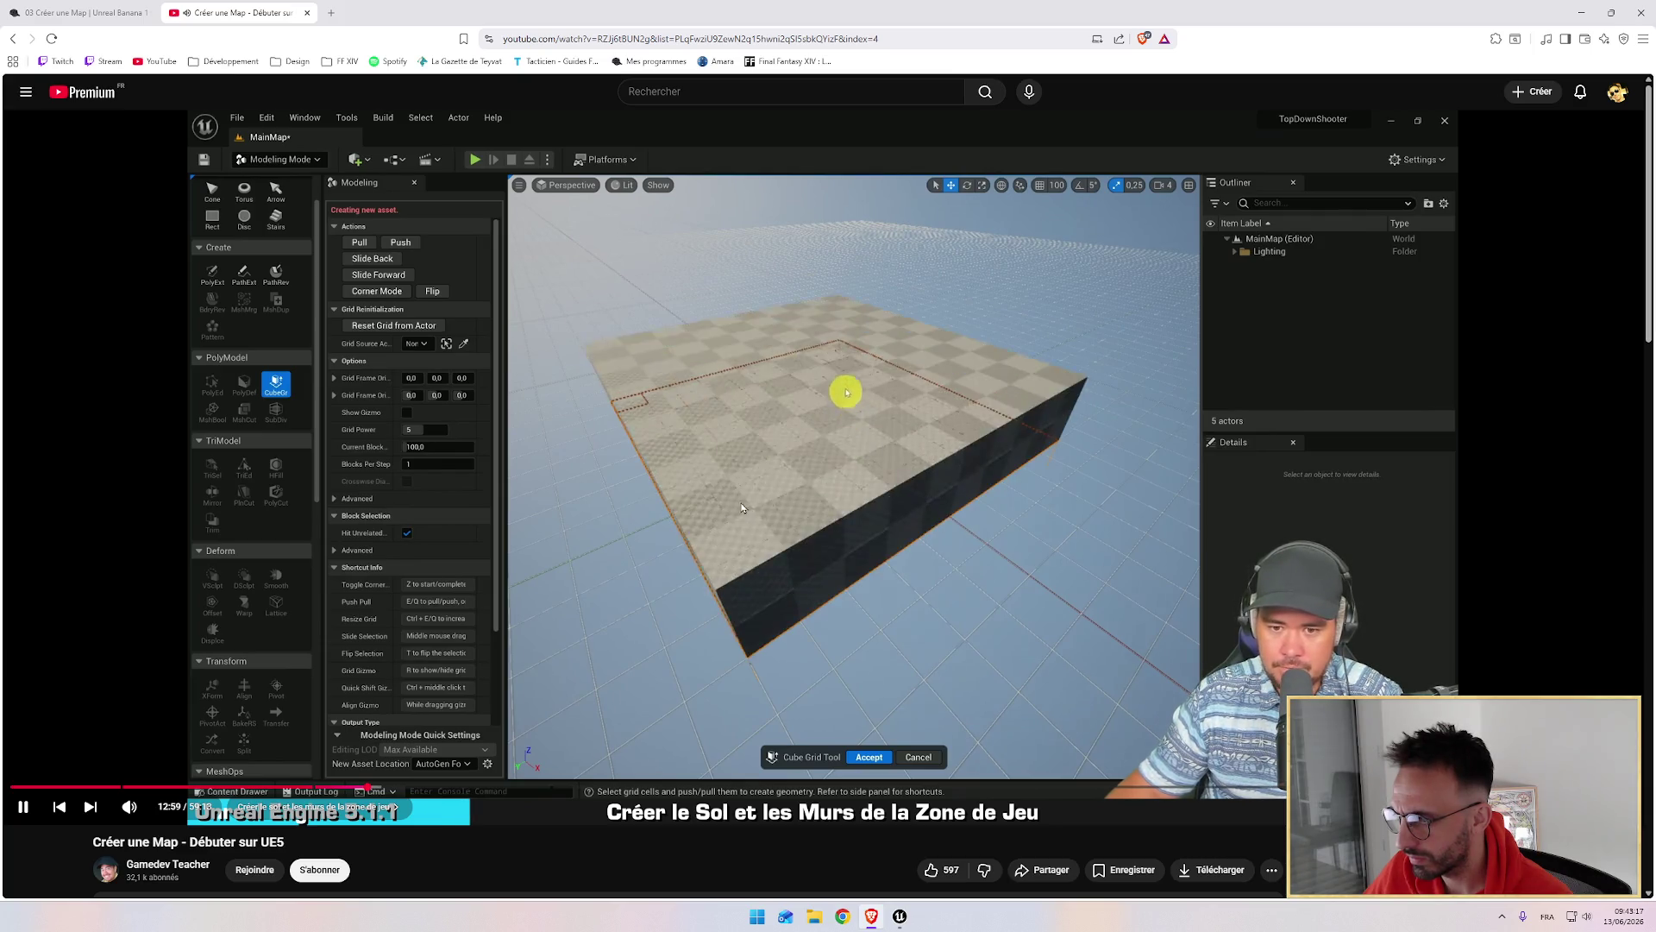
Step: Tilt the viewport to look down onto the ground grid
key(alt+Tab)
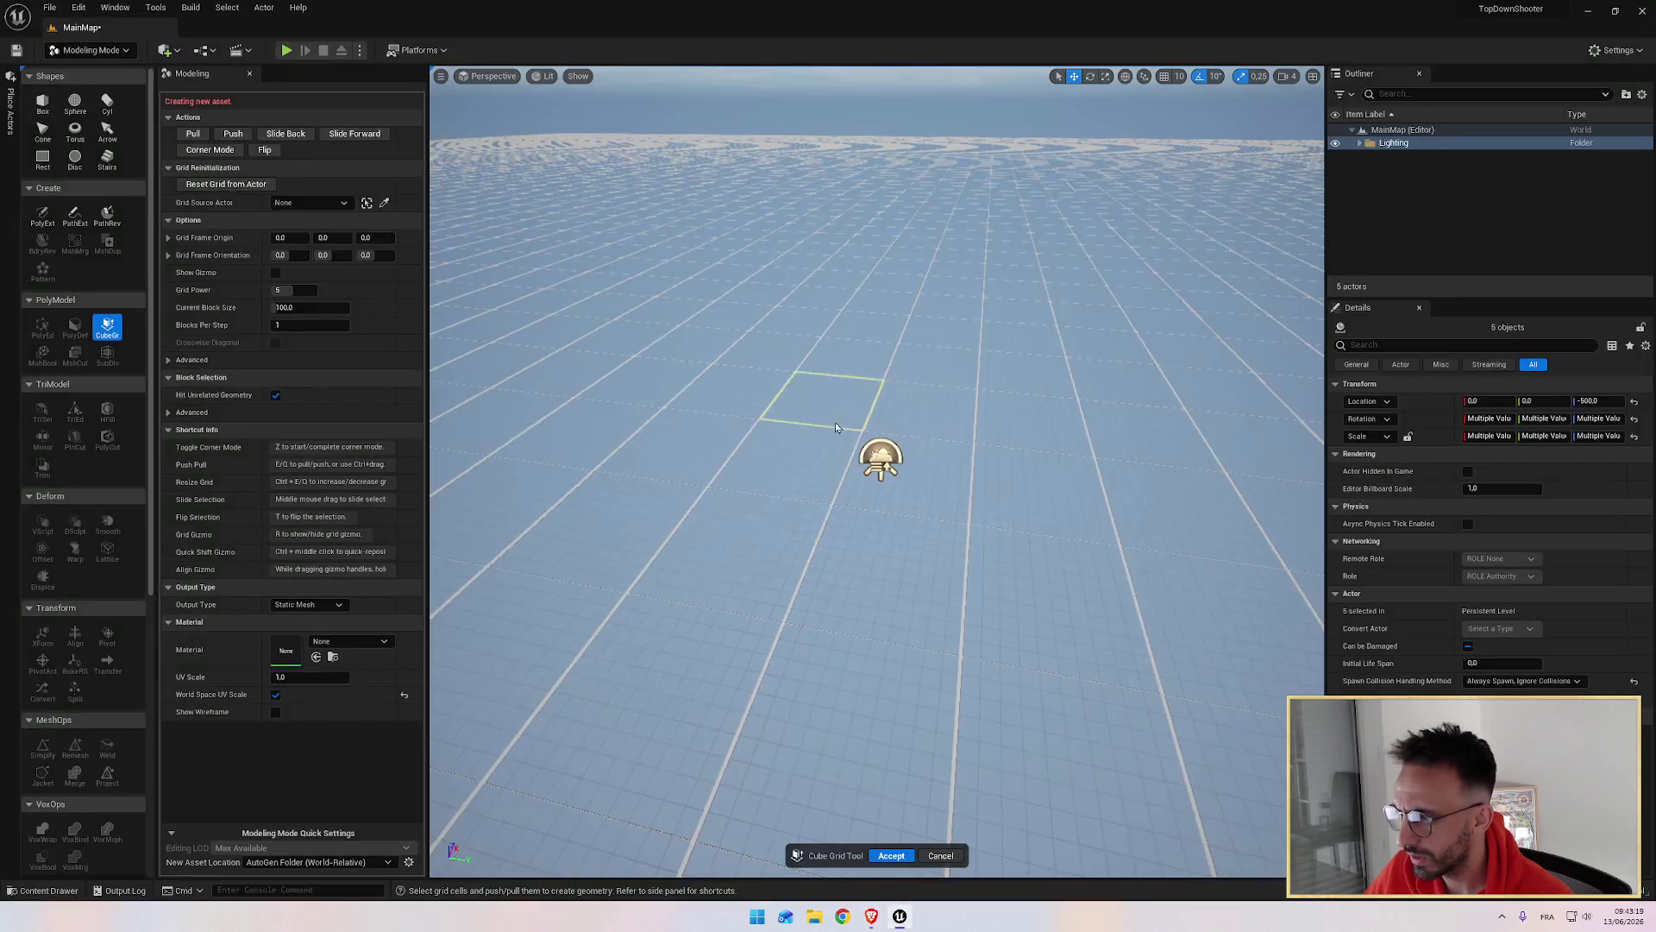
mouse_move(859, 410)
mouse_down()
mouse_move(858, 379)
mouse_move(897, 371)
mouse_move(876, 277)
mouse_move(915, 258)
mouse_move(897, 242)
mouse_move(862, 293)
mouse_move(823, 293)
mouse_up()
key(alt+Tab)
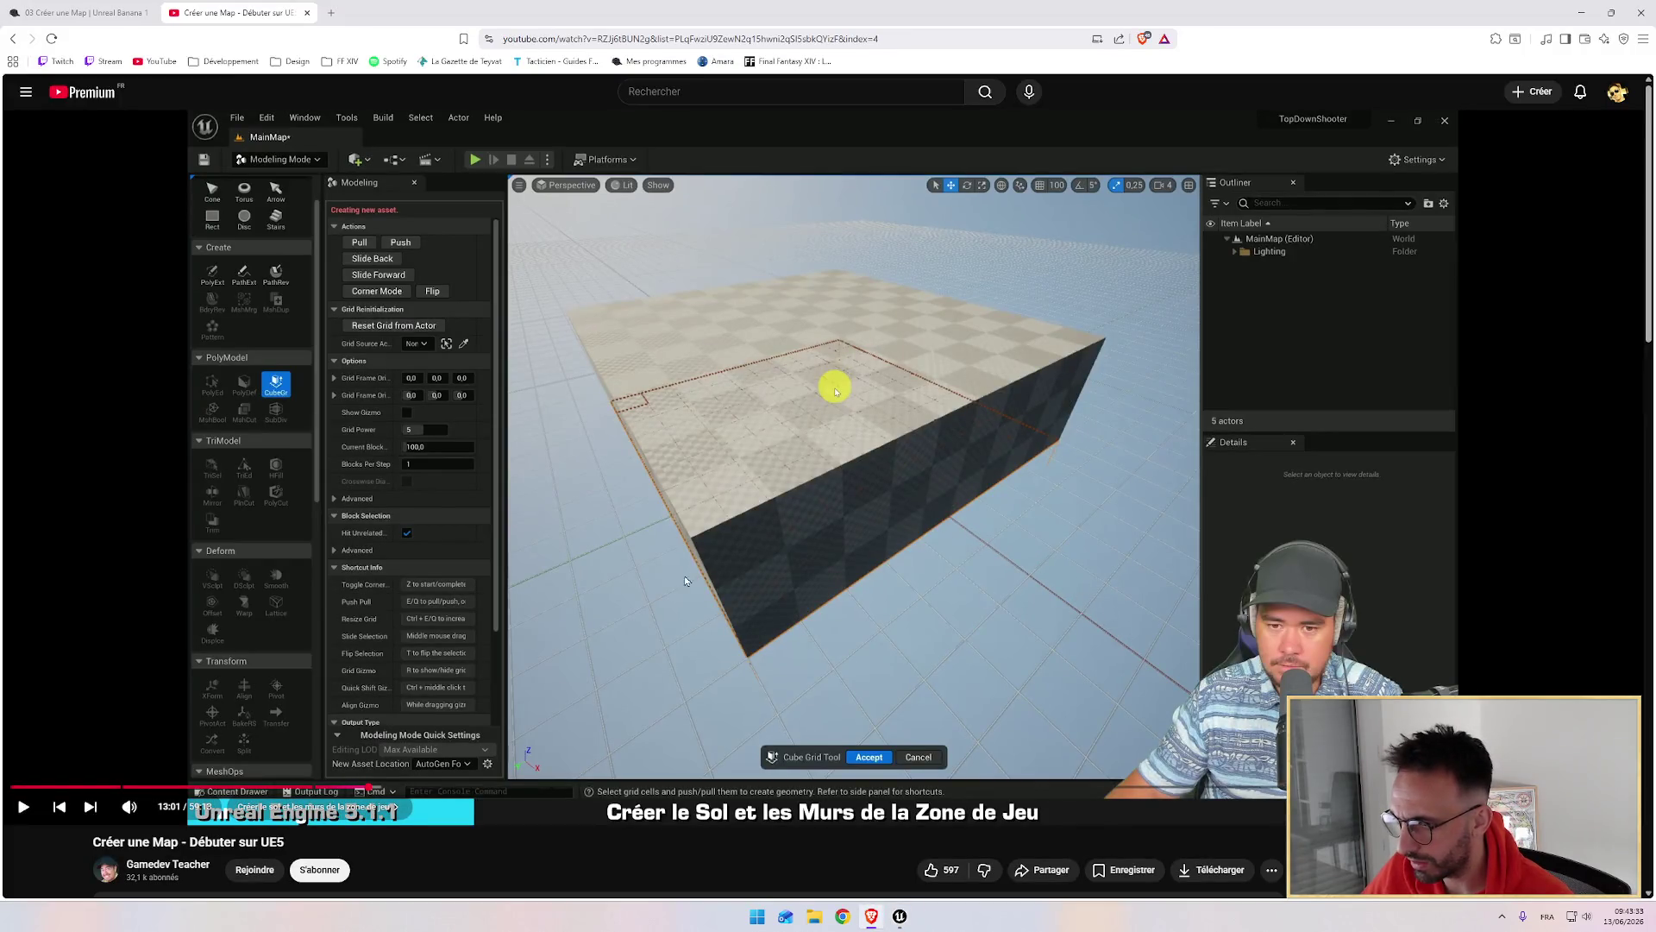
key(alt+Tab)
mouse_move(793, 492)
mouse_down()
mouse_move(793, 418)
mouse_move(793, 552)
mouse_move(794, 500)
mouse_move(854, 496)
mouse_up()
mouse_move(877, 472)
mouse_down()
mouse_move(877, 543)
mouse_move(810, 487)
mouse_move(744, 498)
mouse_move(992, 704)
mouse_up()
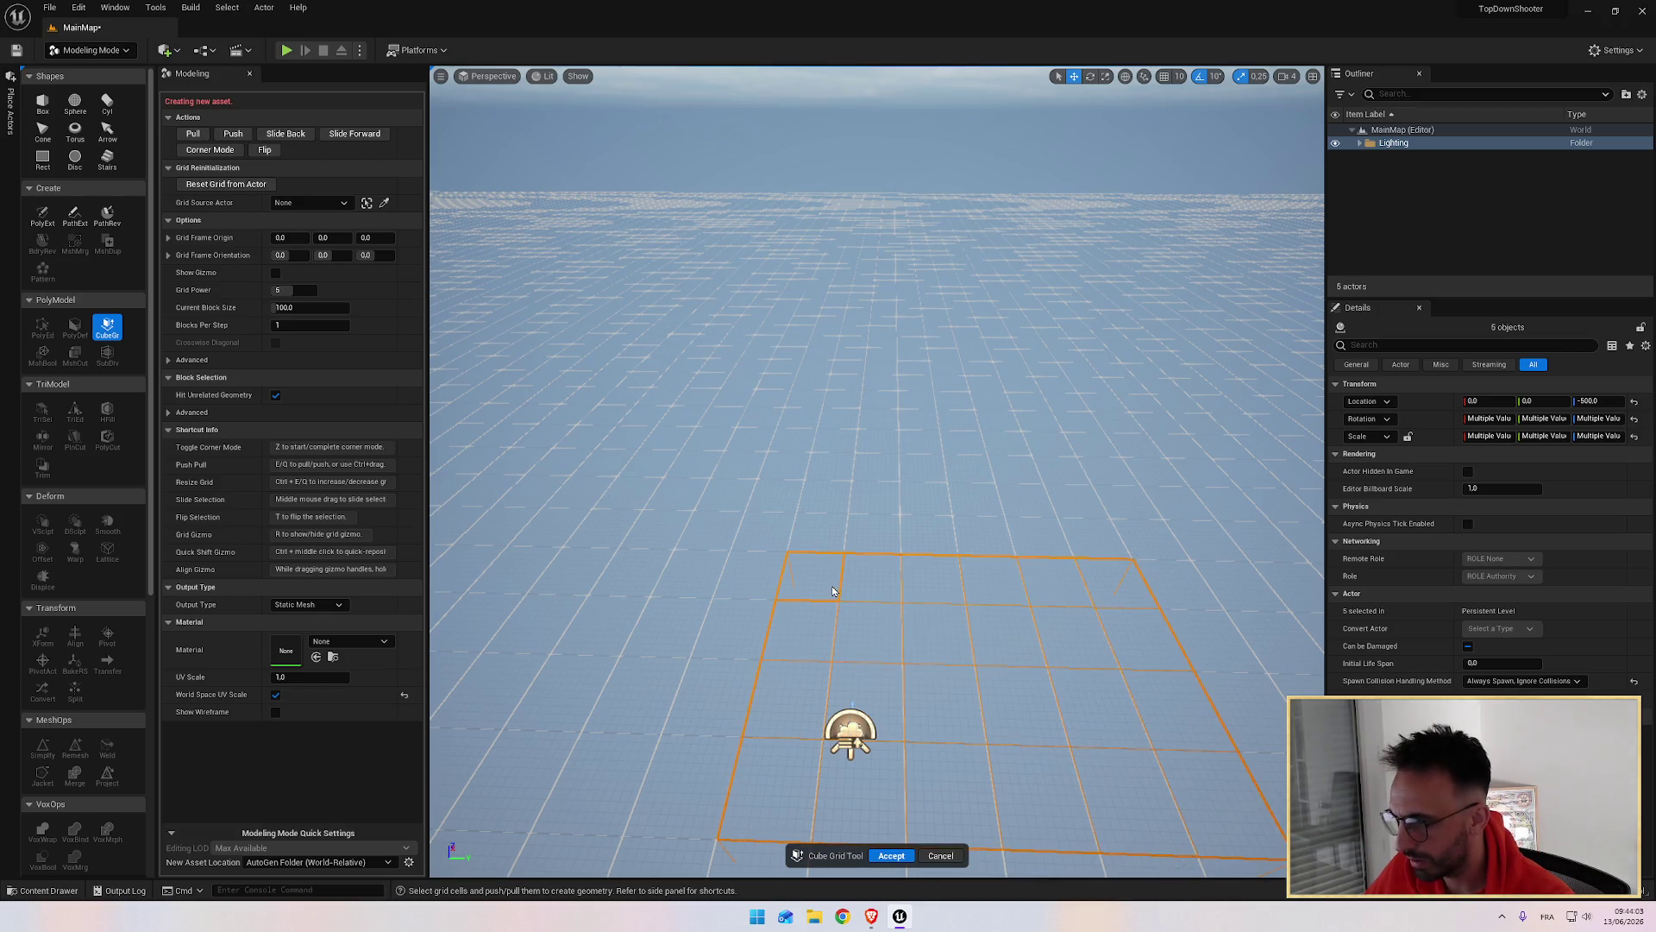
Step: Raise the selected cells into a checkered slab and orbit in closer to it
key(e)
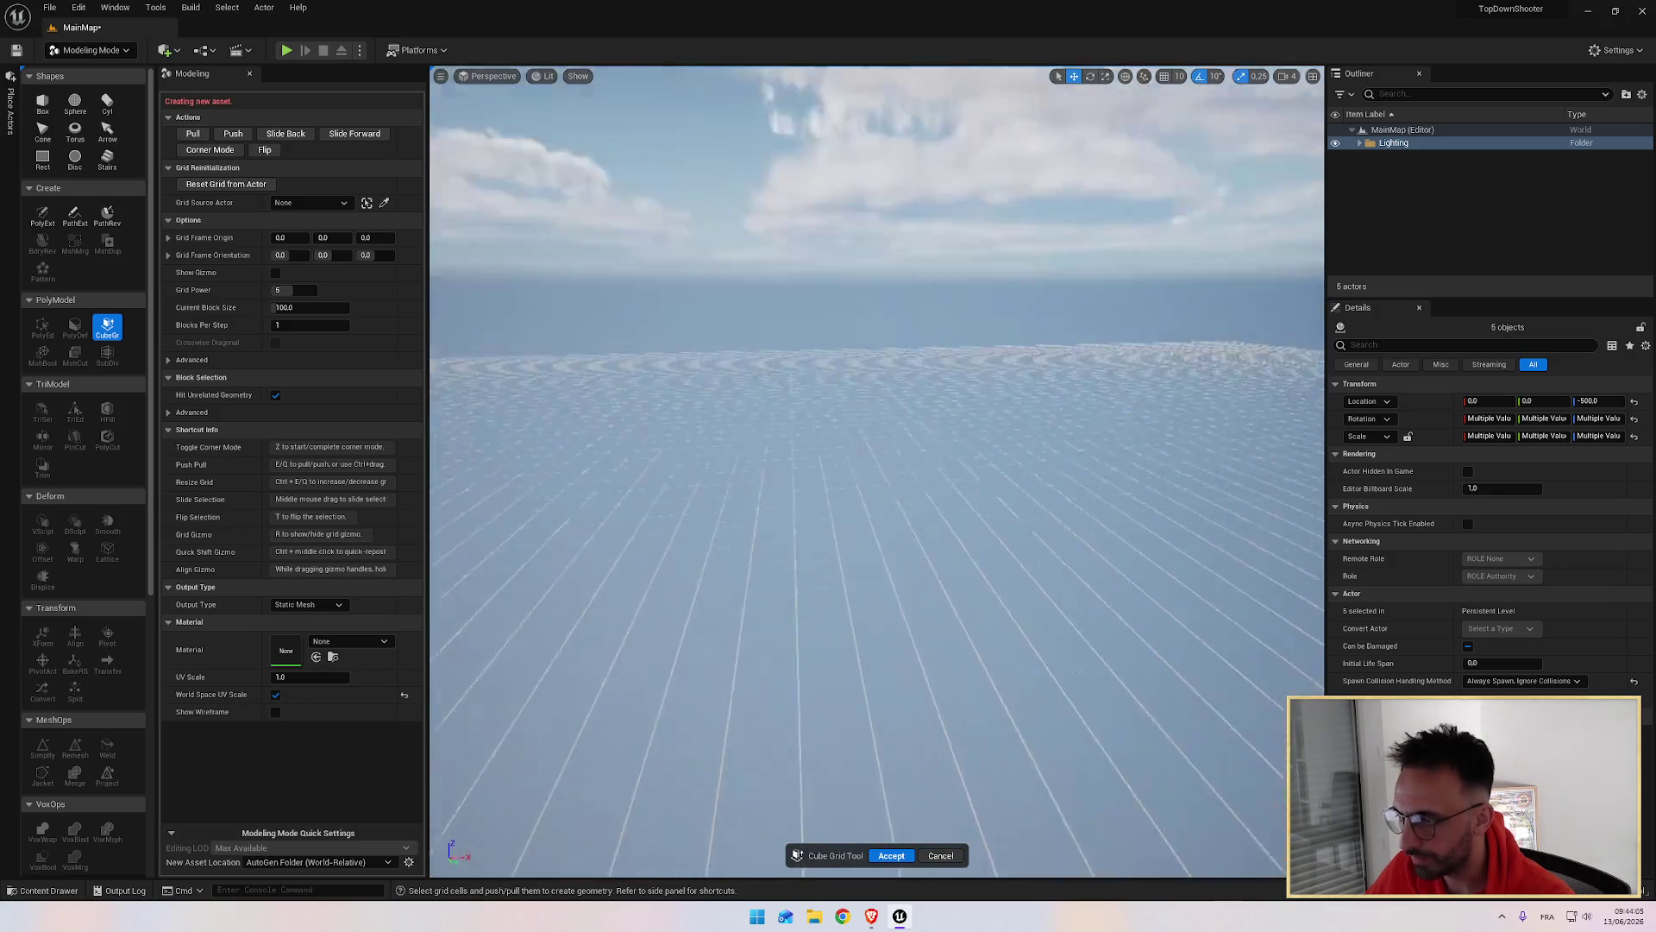
mouse_move(797, 618)
mouse_down()
mouse_move(759, 604)
mouse_move(819, 621)
mouse_move(797, 618)
mouse_up()
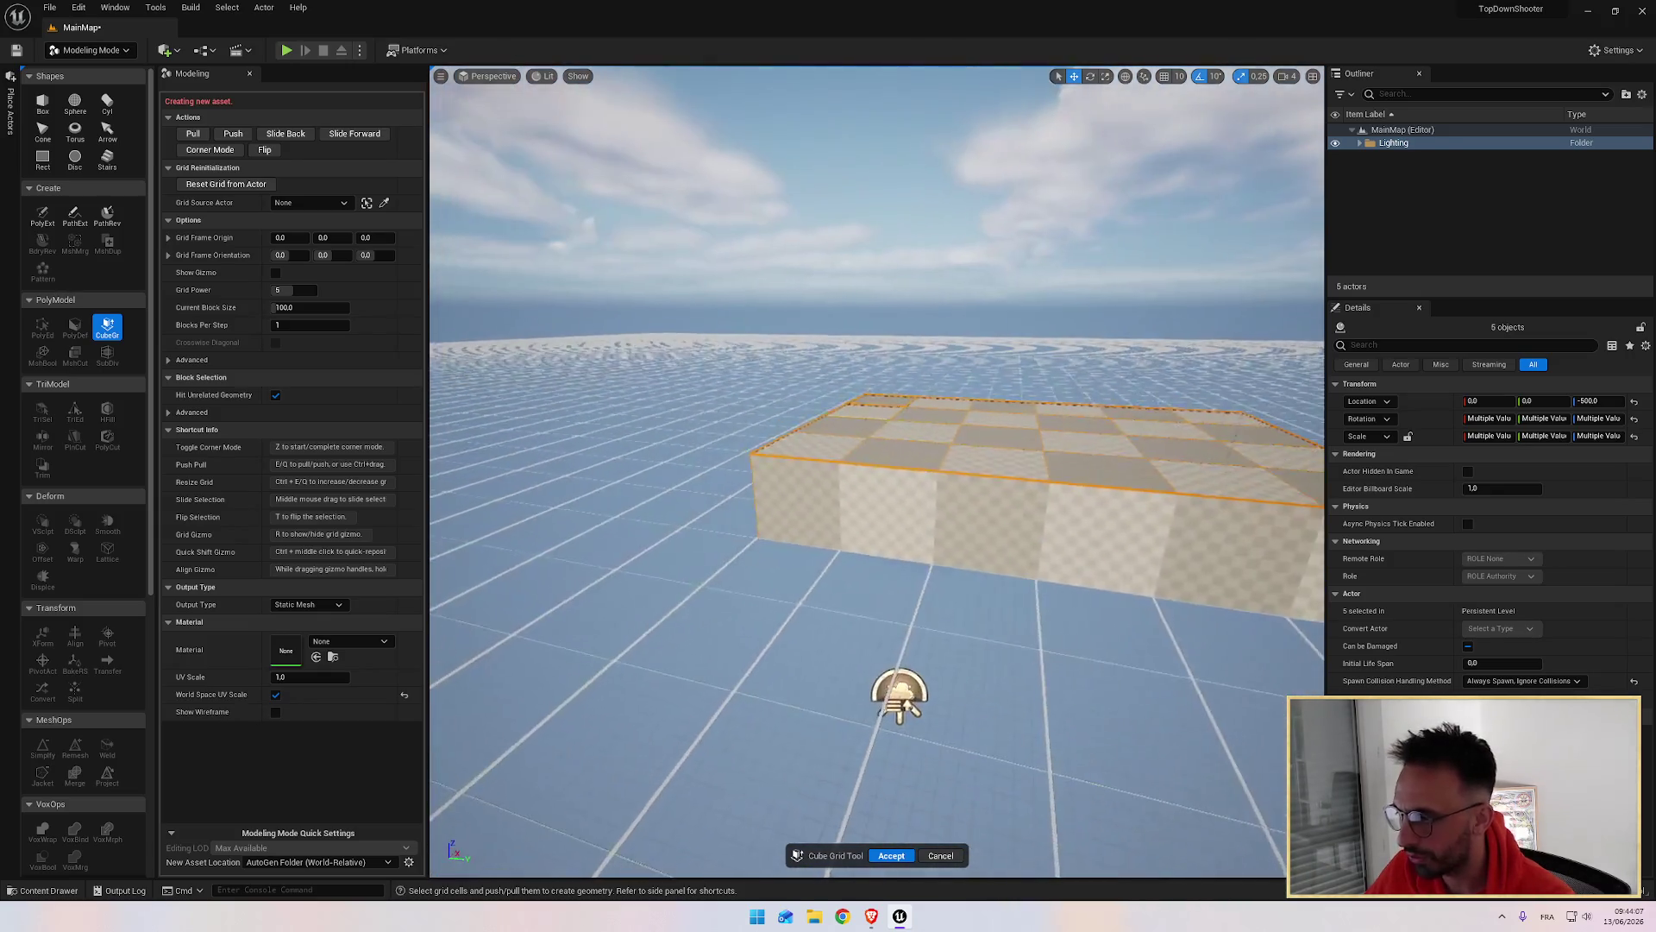
key(z)
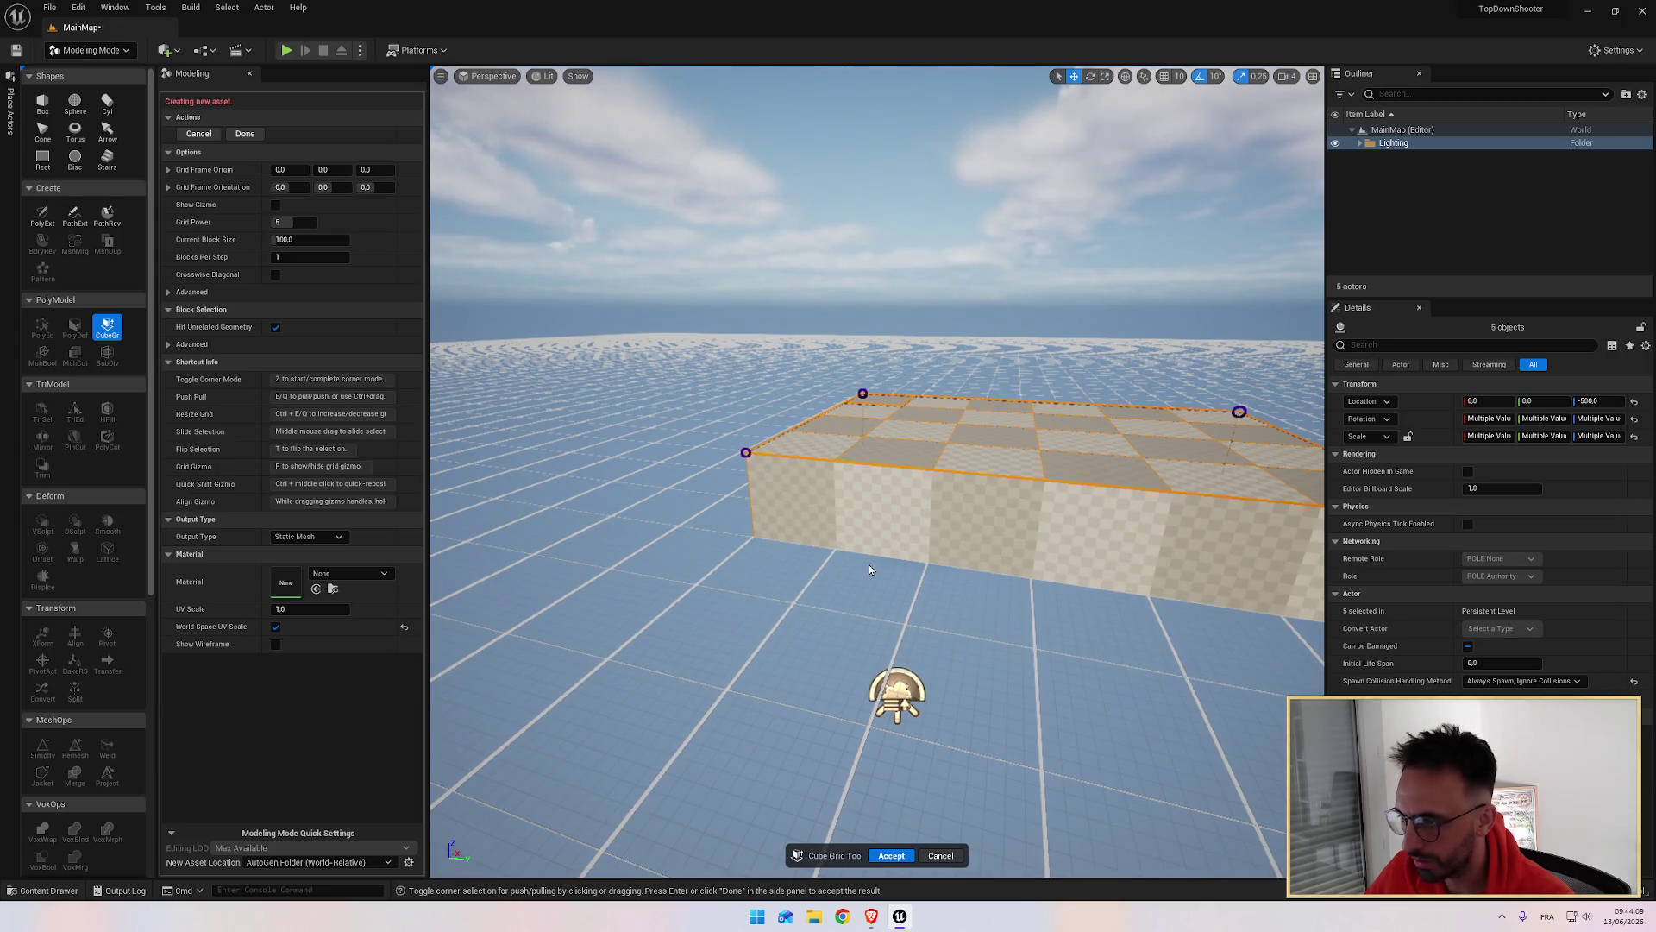
key(z)
drag(869, 564, 777, 578)
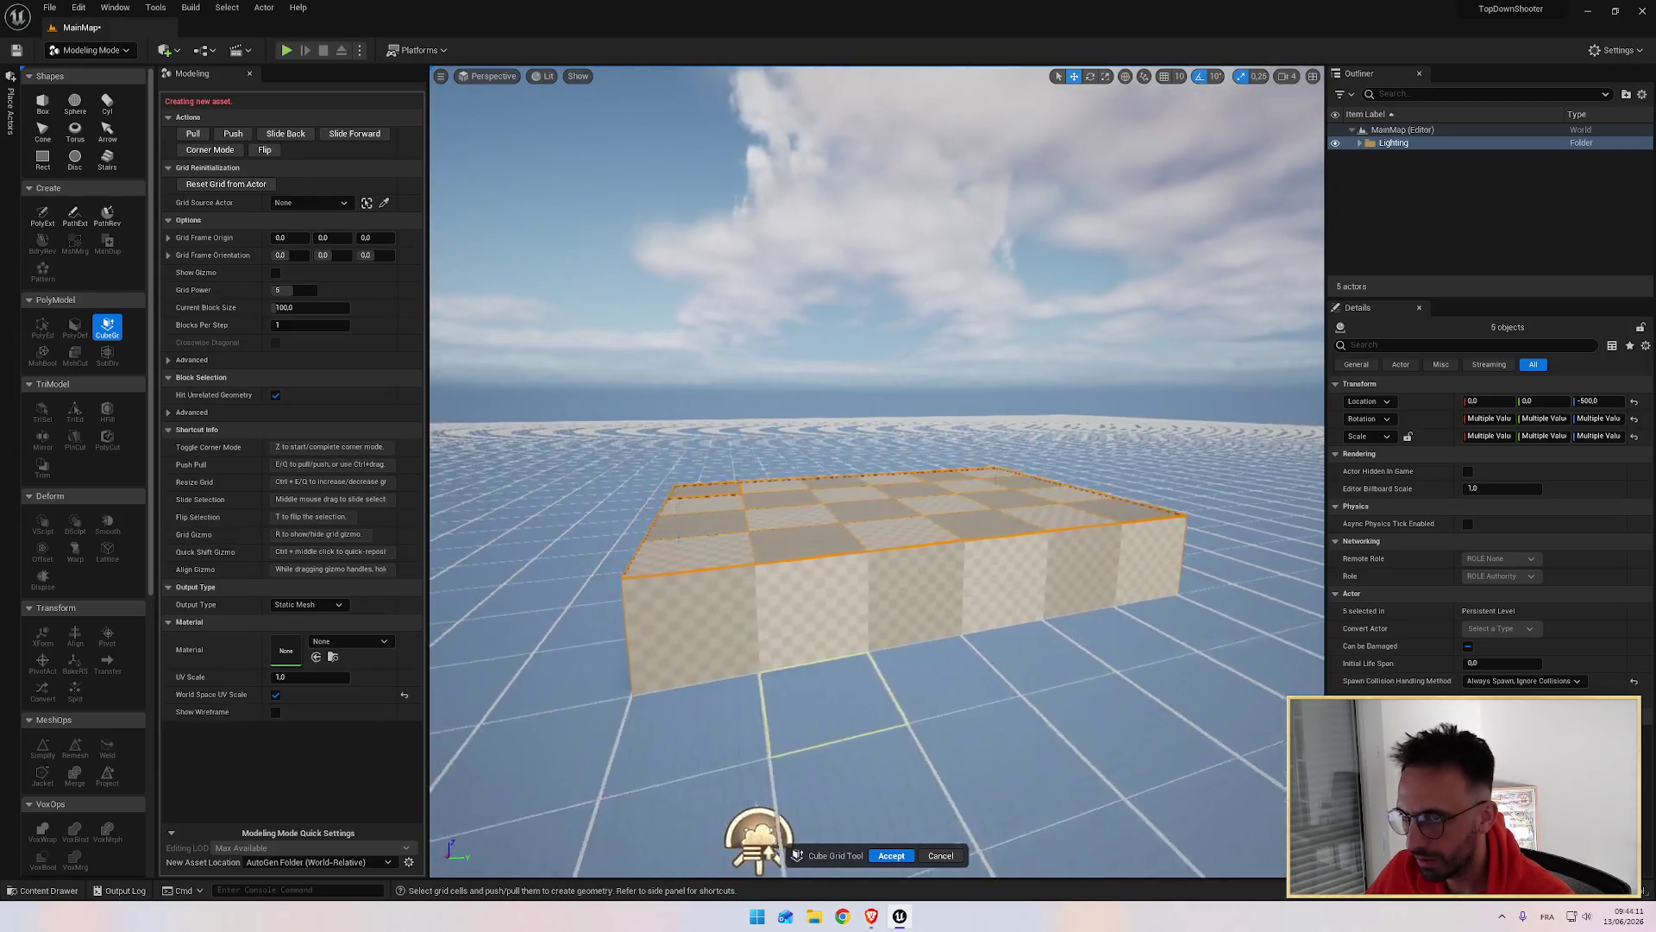
mouse_move(759, 841)
mouse_down()
mouse_move(740, 854)
mouse_move(876, 738)
mouse_move(850, 711)
mouse_move(914, 742)
mouse_move(889, 609)
mouse_move(830, 519)
mouse_up()
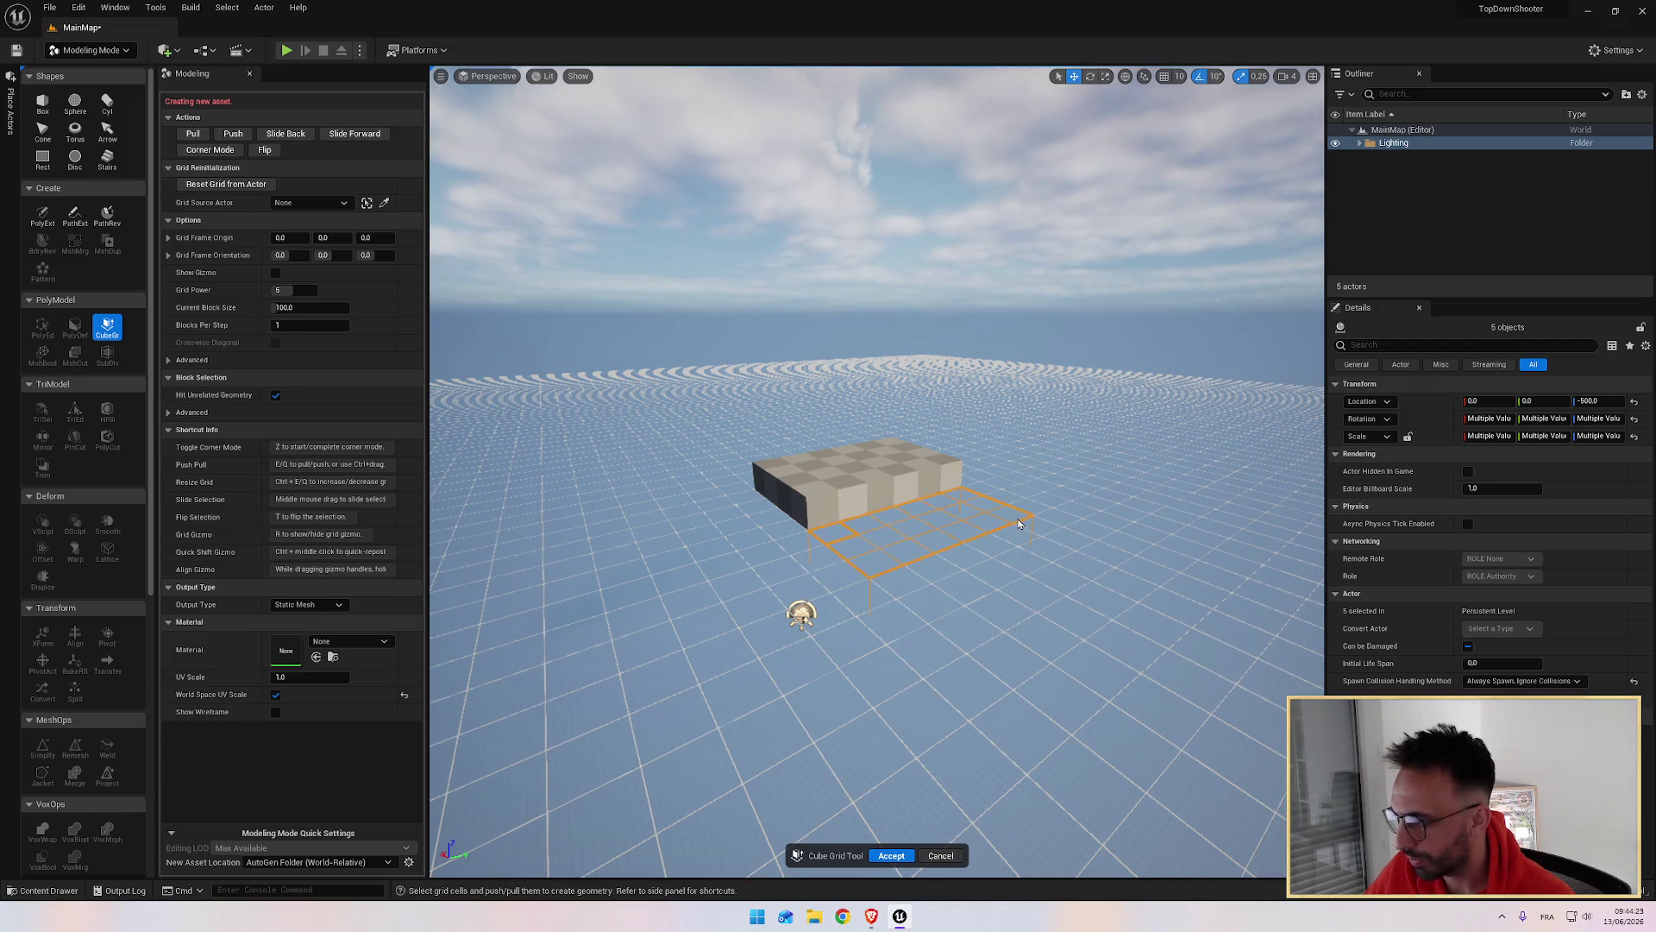
Step: Raise a strip beside the slab and pull a side face outward to extend it
key(e)
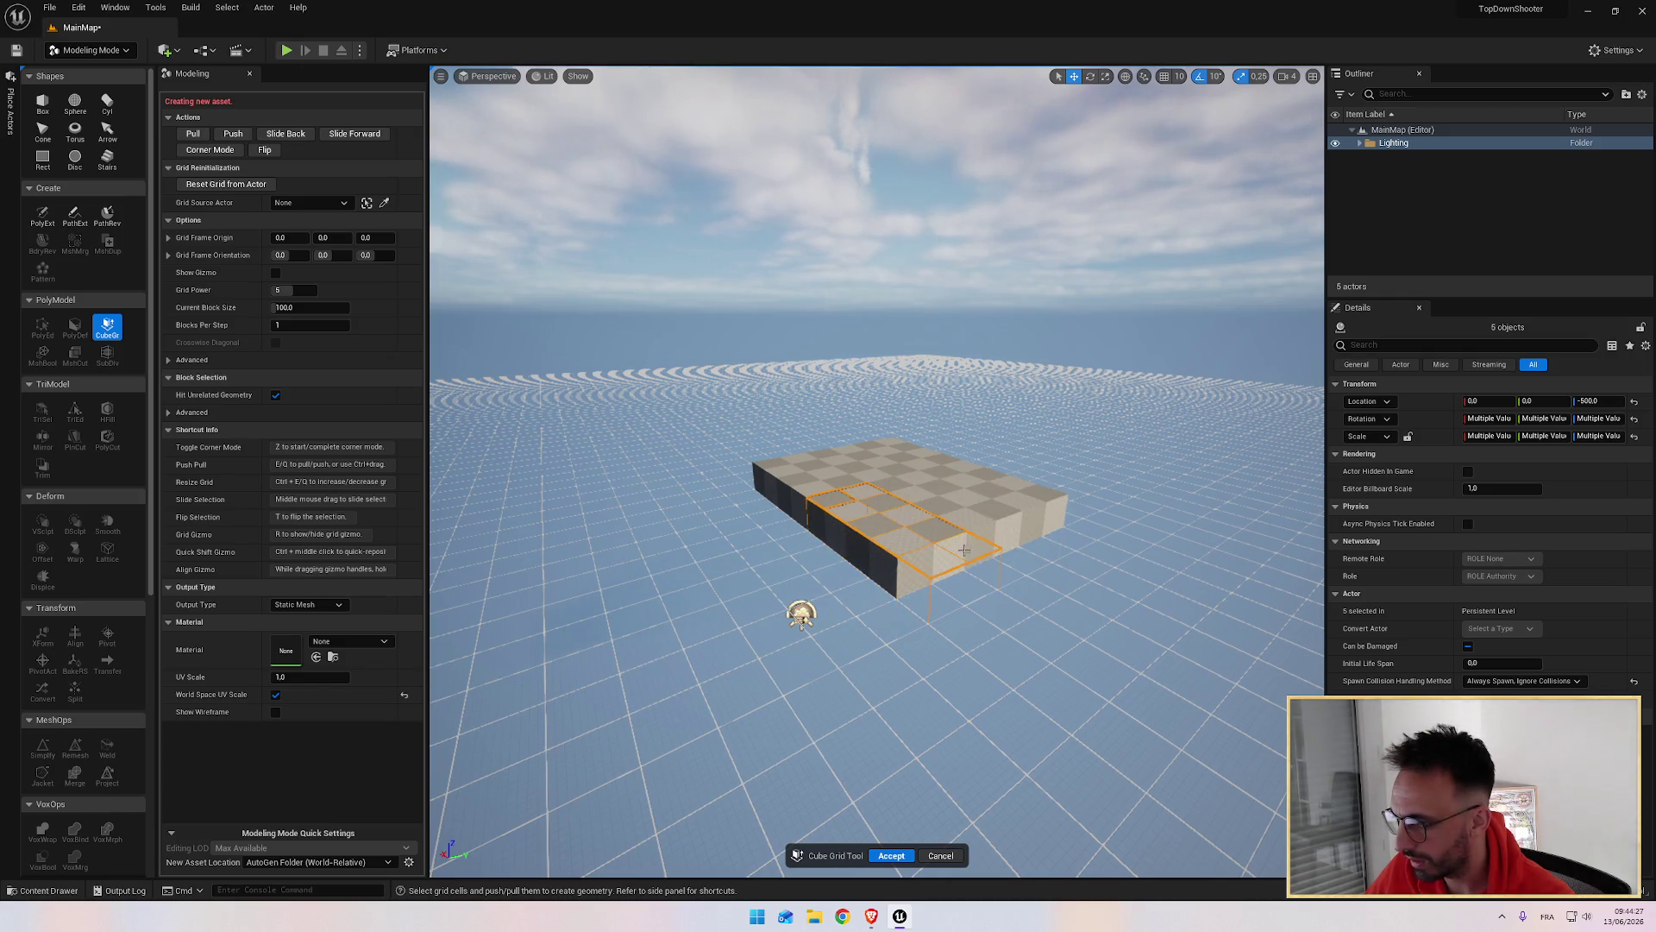
drag(1012, 647, 761, 754)
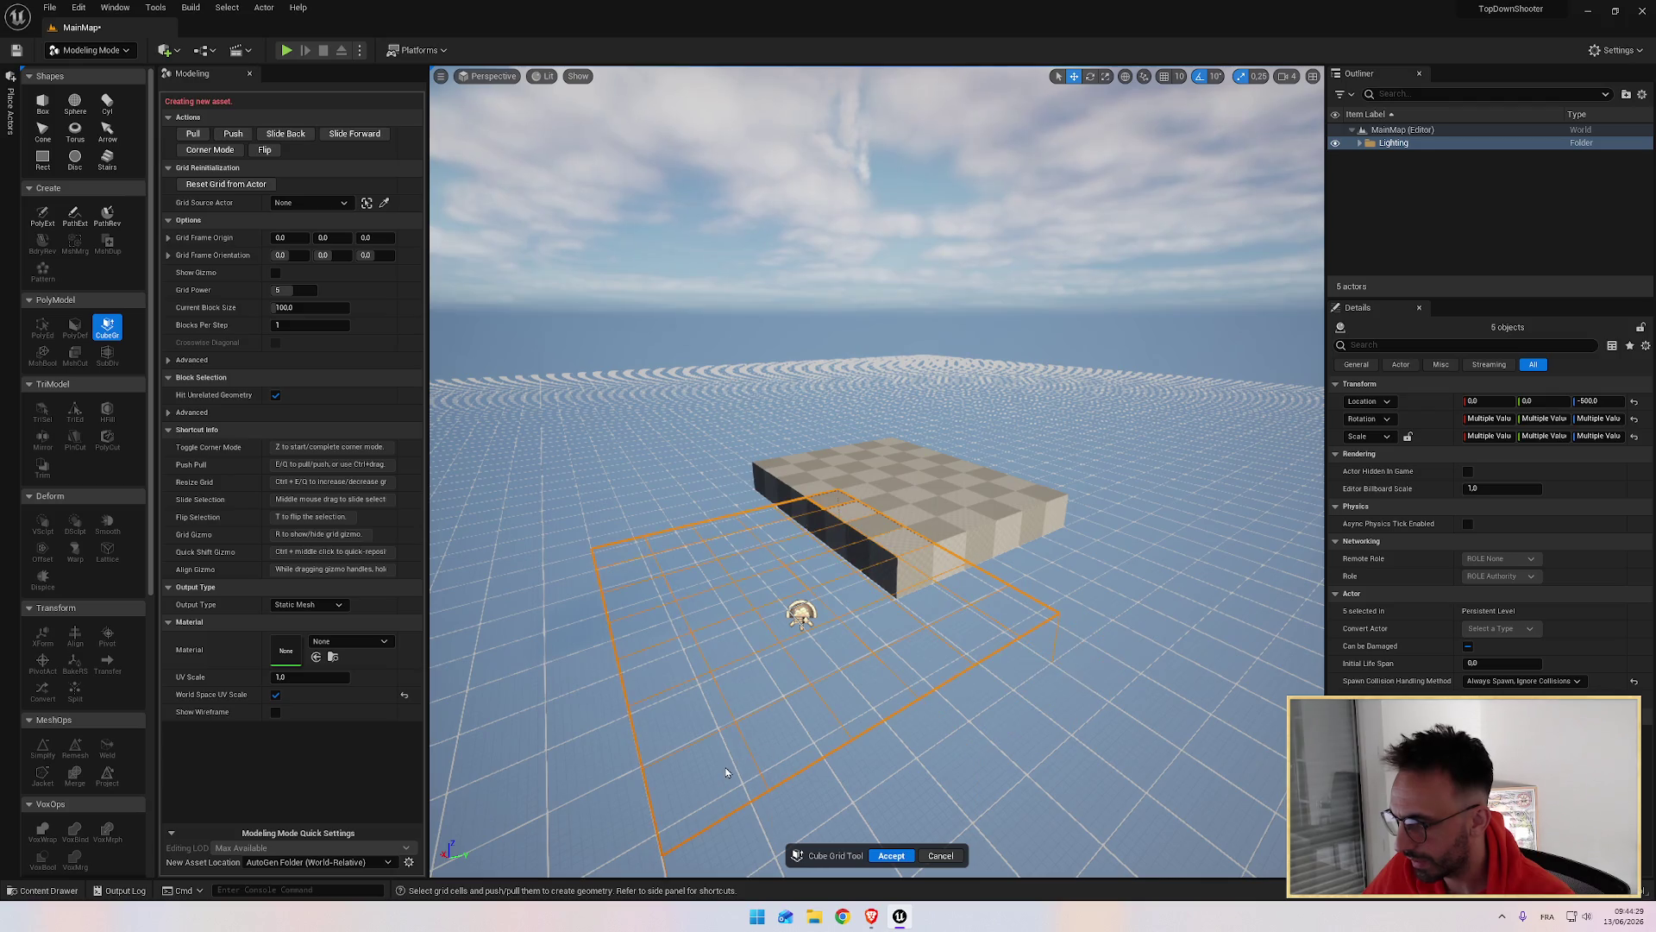
click(835, 740)
drag(835, 740, 835, 659)
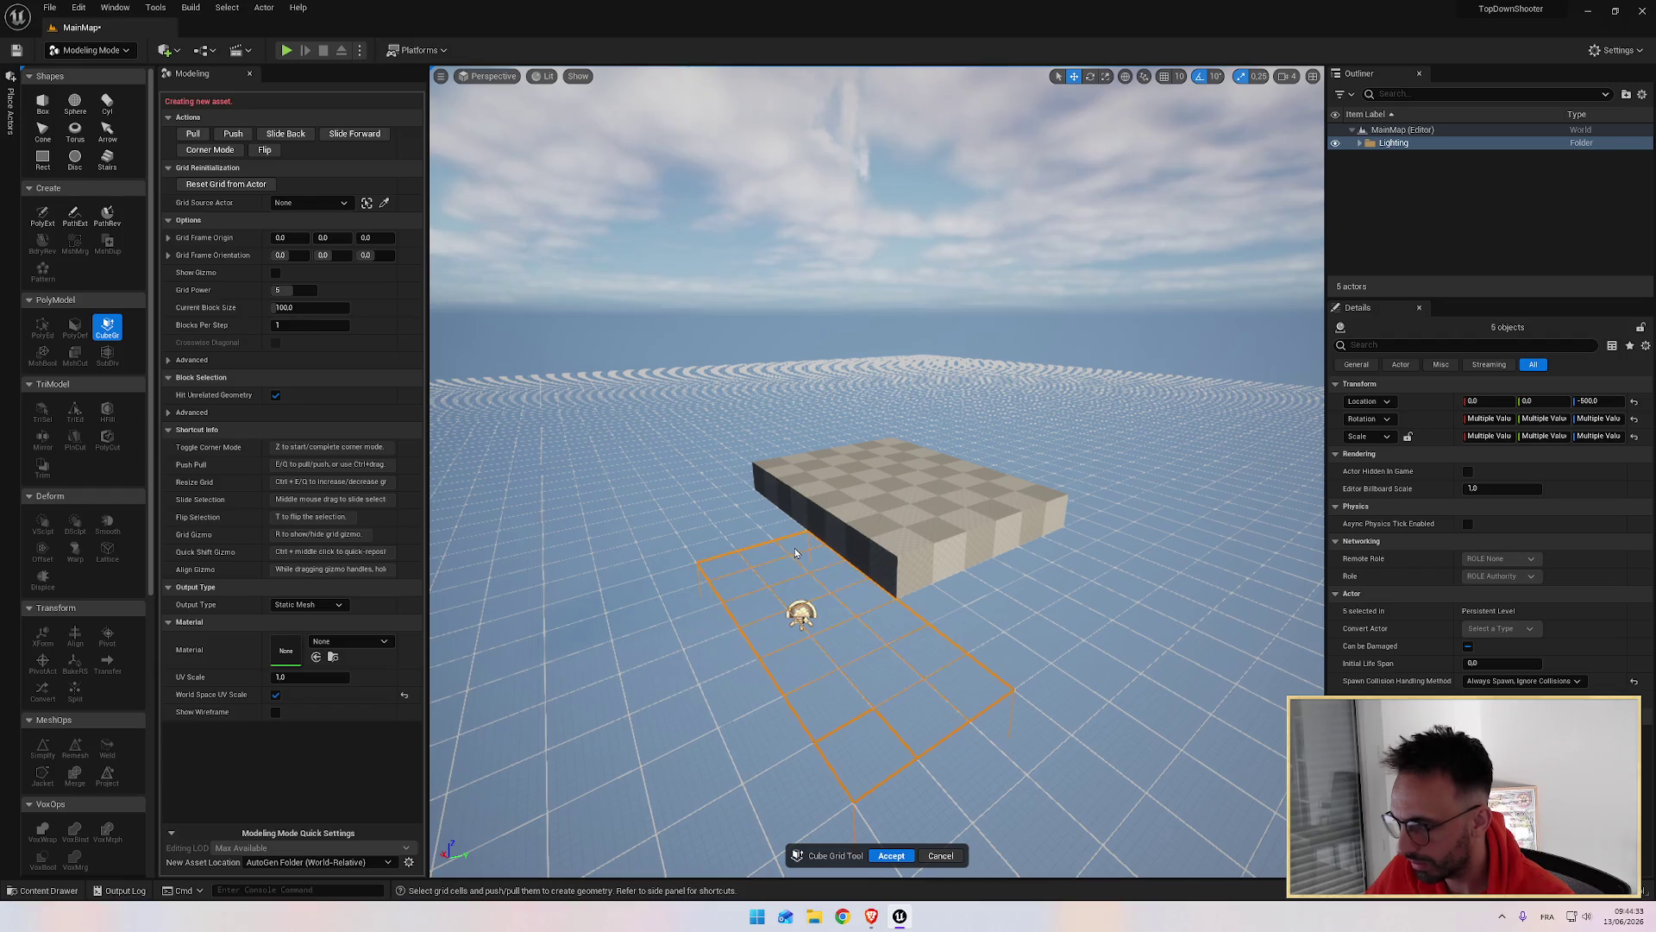
click(799, 512)
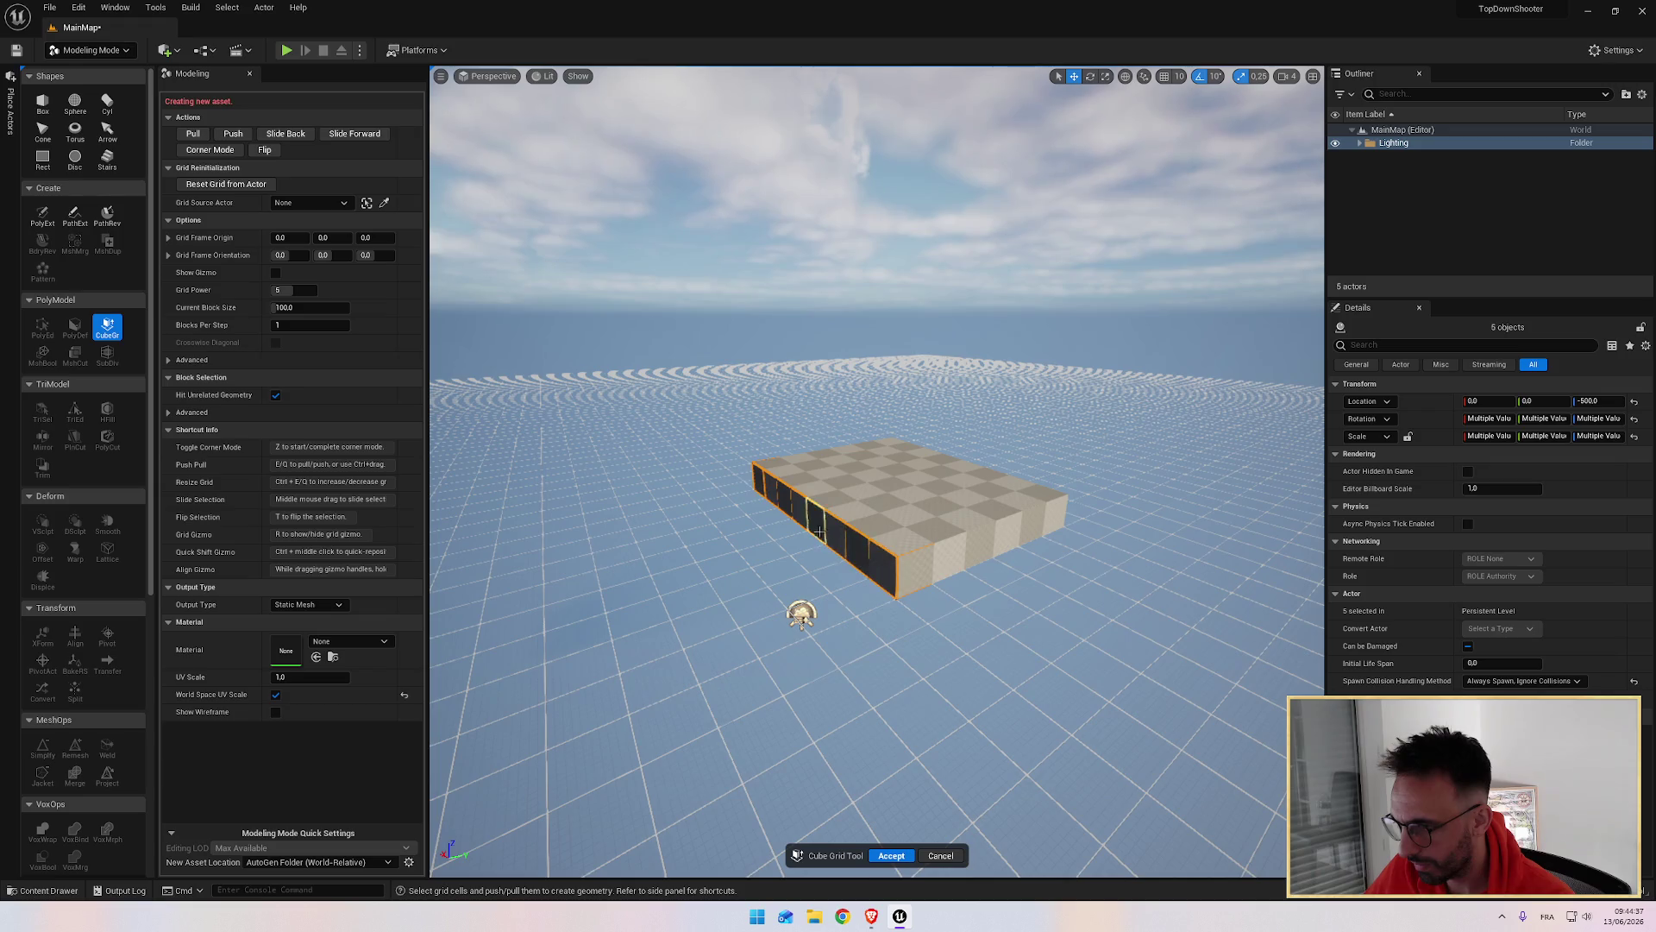
key(e)
key(e)
key(e)
scroll(967, 617, up, 2)
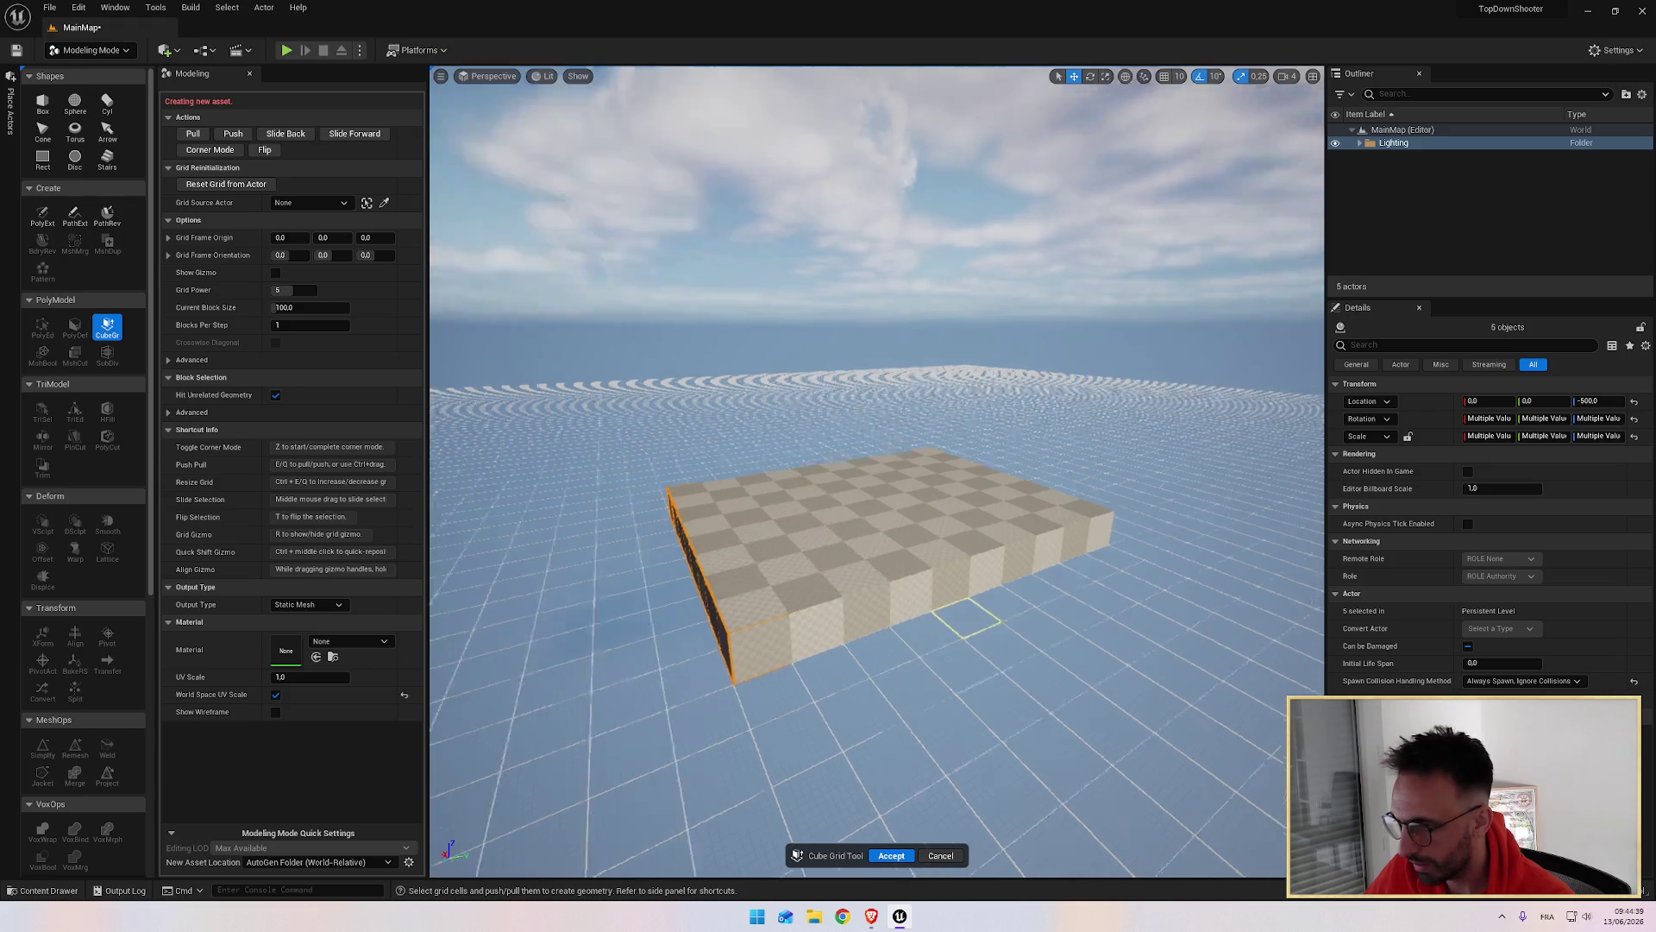
mouse_move(966, 617)
mouse_down()
mouse_move(981, 666)
mouse_move(925, 732)
mouse_move(859, 760)
mouse_move(748, 703)
mouse_move(828, 673)
mouse_move(828, 654)
mouse_move(1062, 617)
mouse_move(1257, 676)
mouse_move(888, 639)
mouse_move(869, 658)
mouse_up()
Step: Play and pause the tutorial video to compare its floor rectangle
key(alt+Tab)
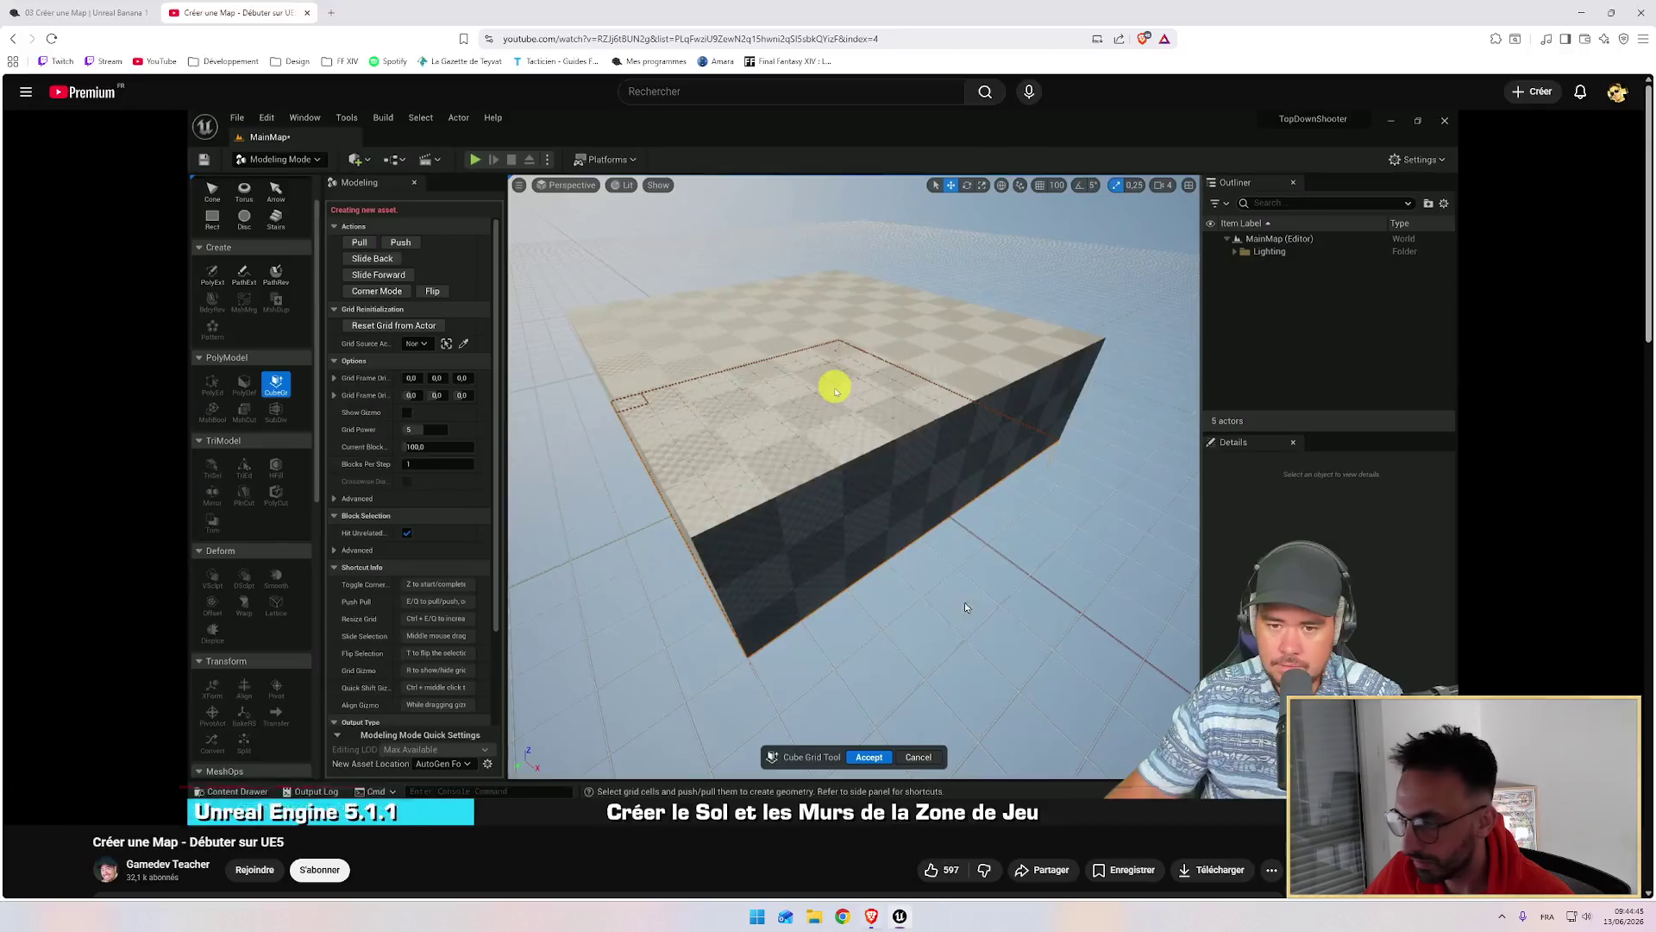
click(909, 561)
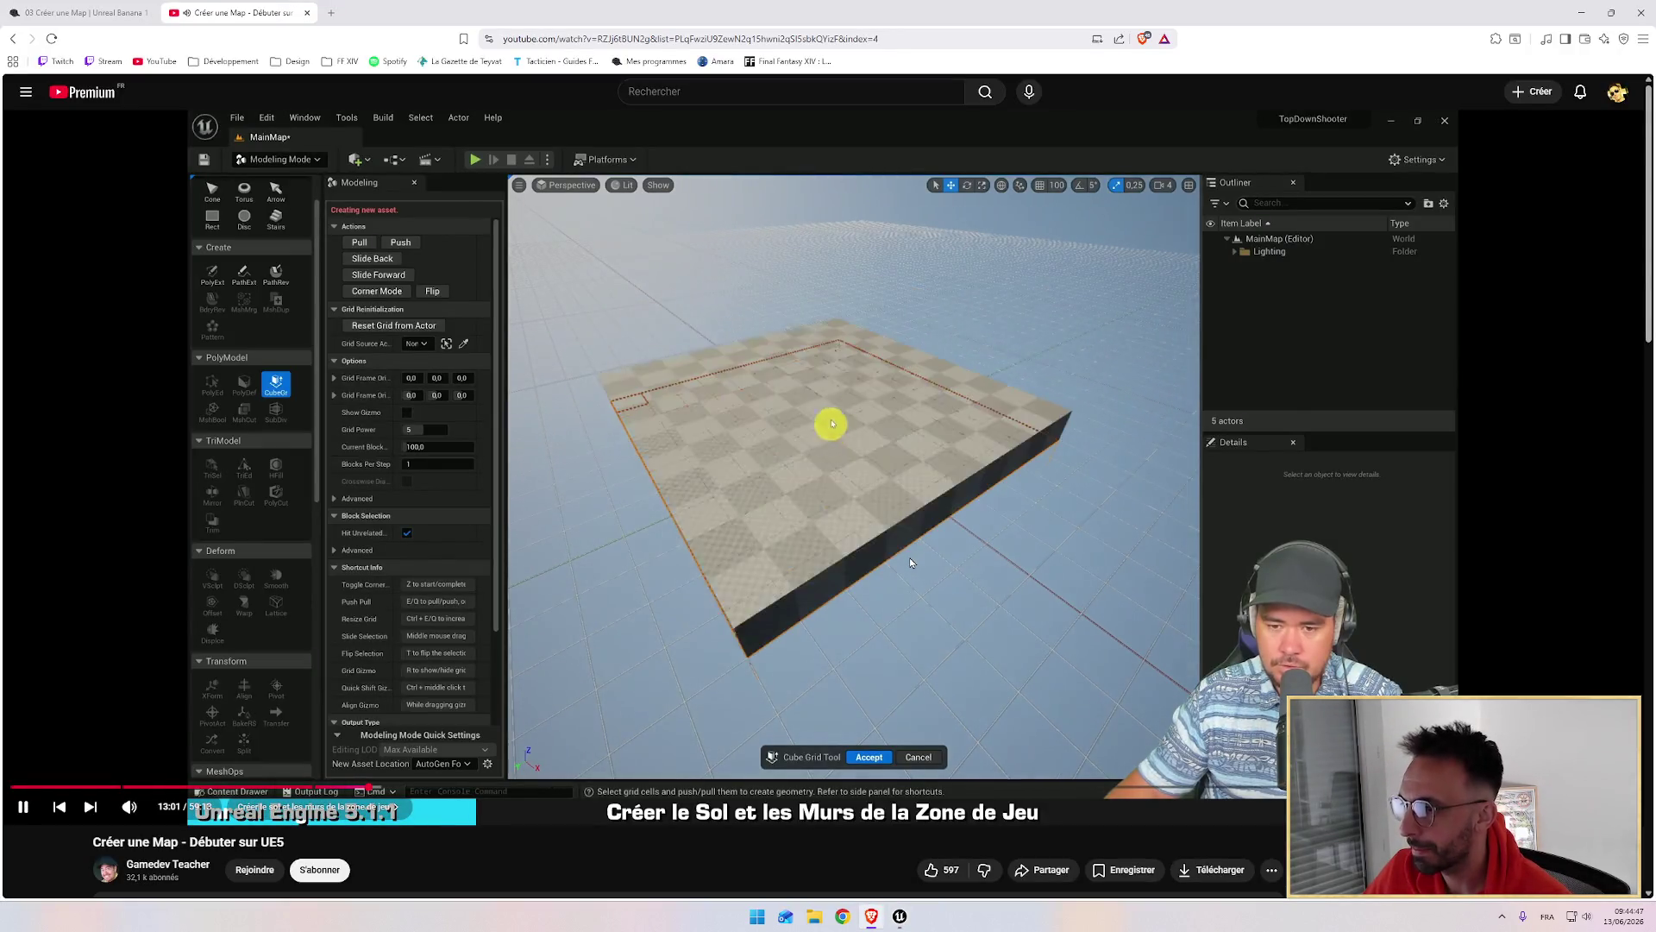
click(925, 535)
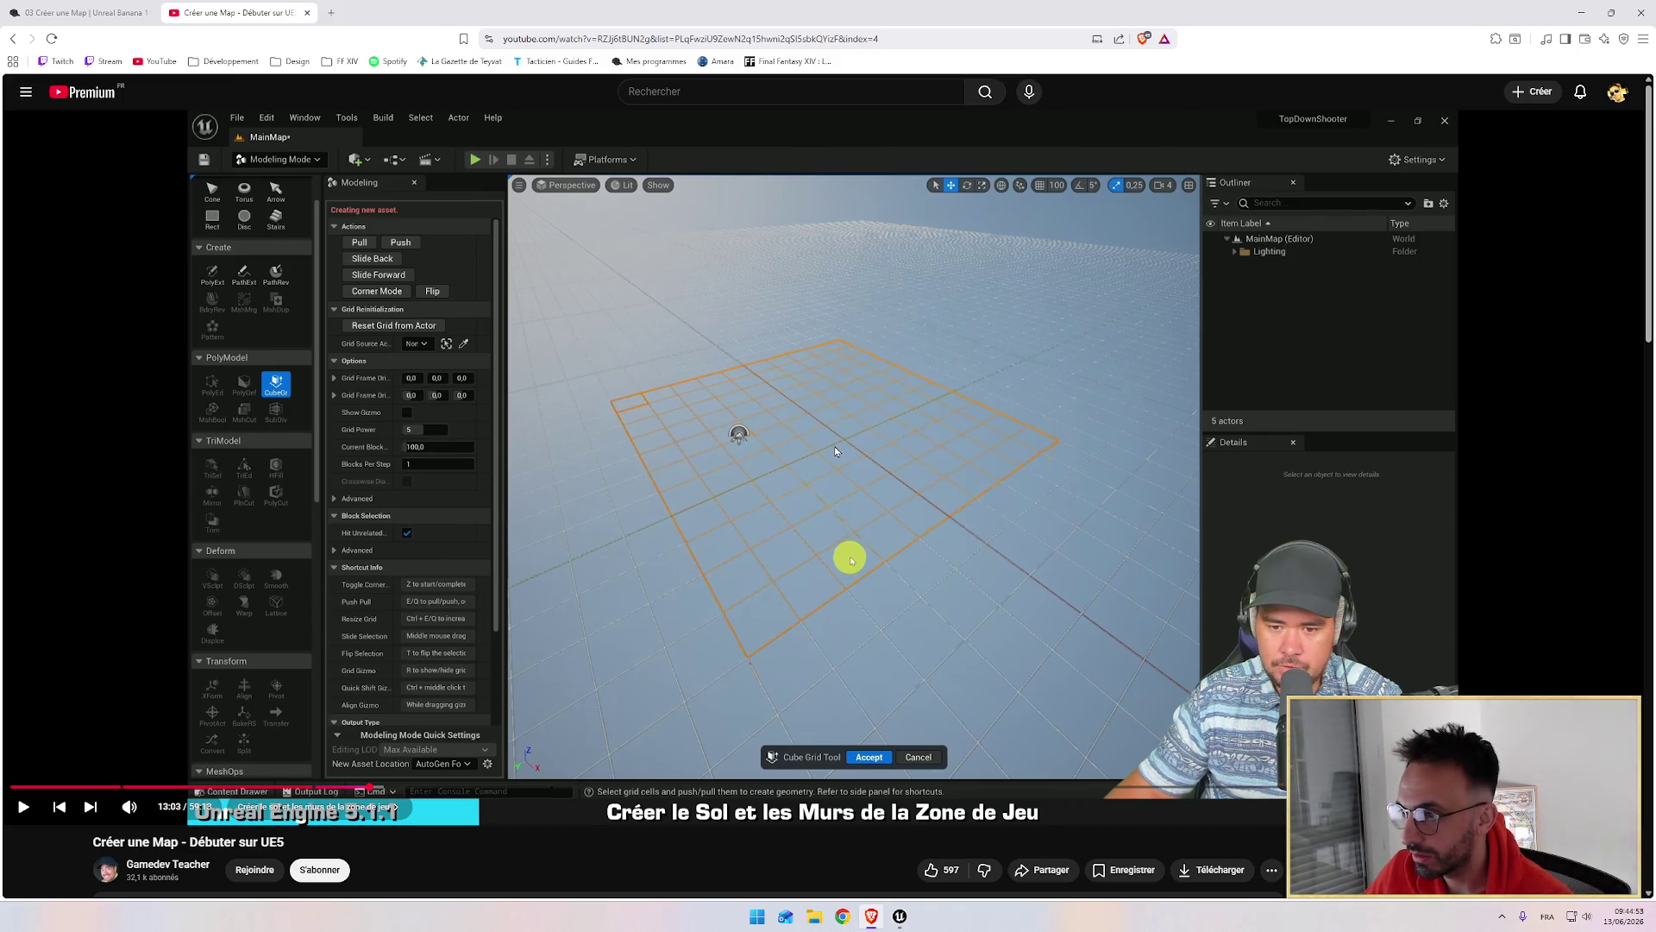
Step: Resume the tutorial, skip it back with Left arrow, and watch in full screen
key(alt+Tab)
key(alt+Tab)
click(873, 503)
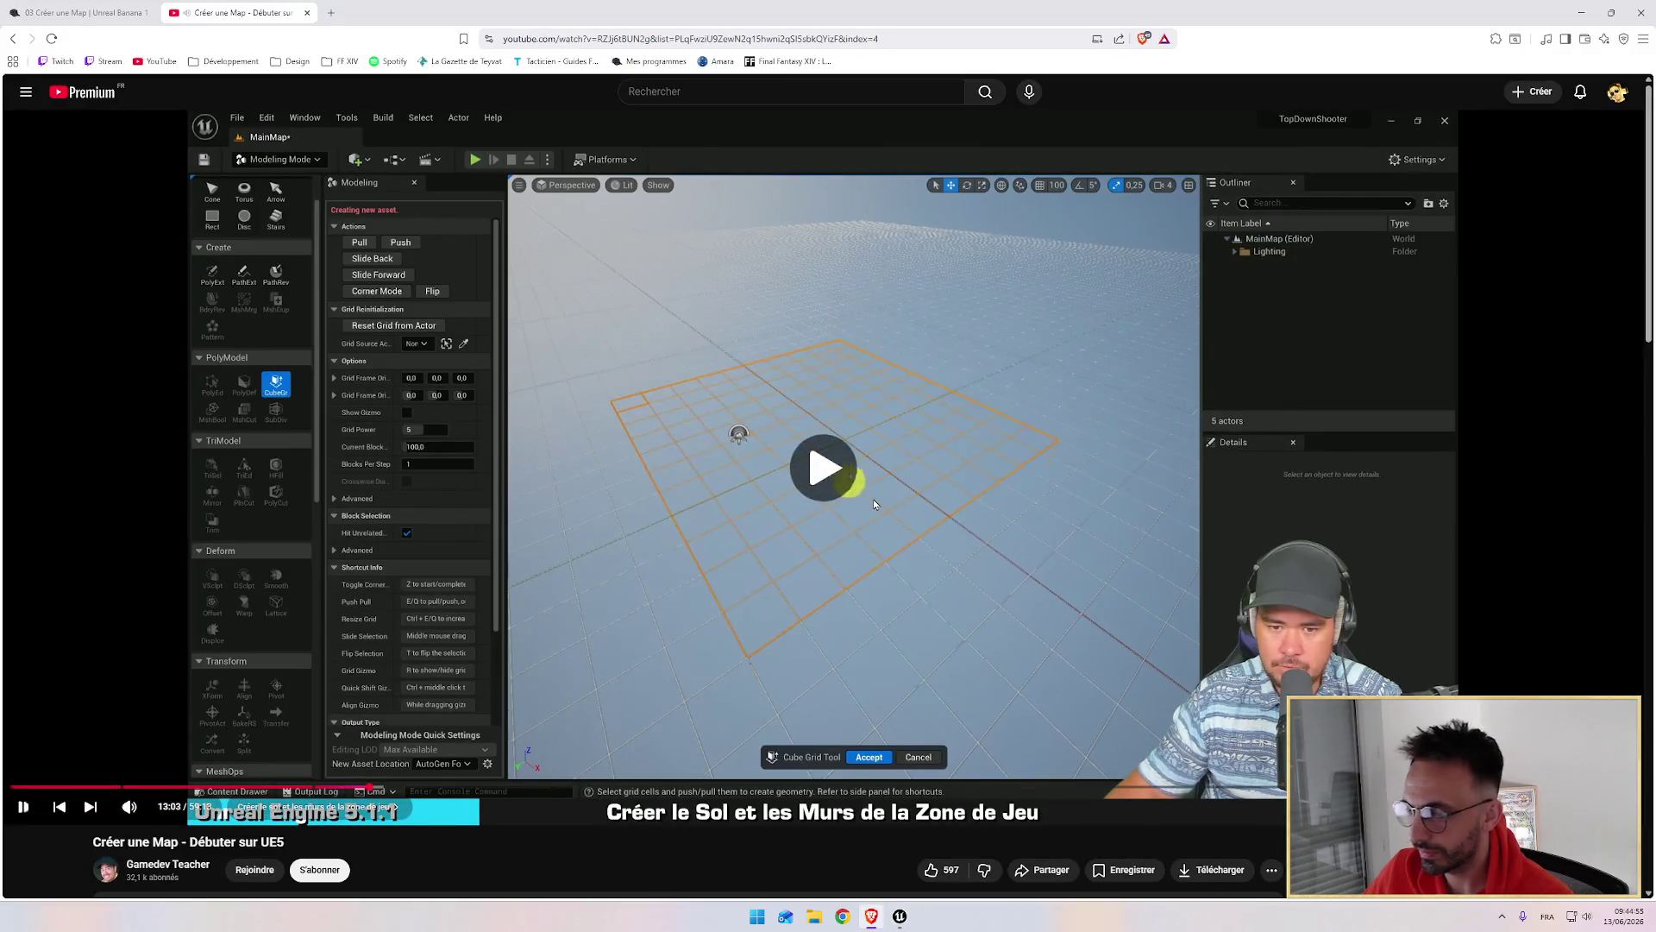
key(Left)
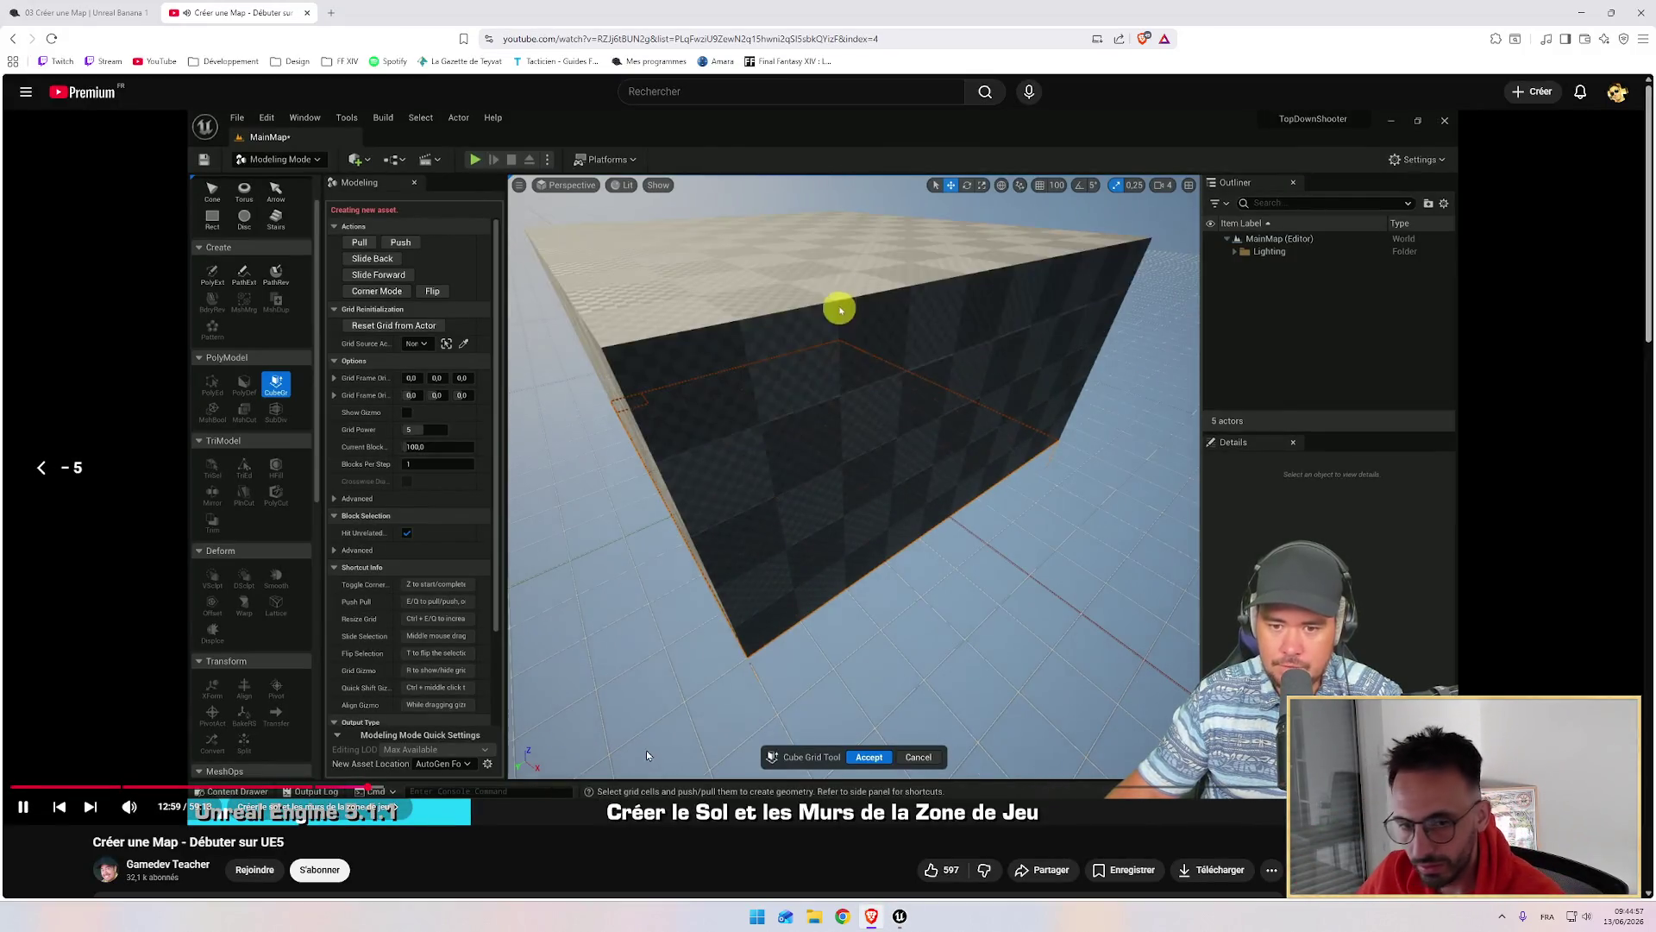
key(Left)
key(Left)
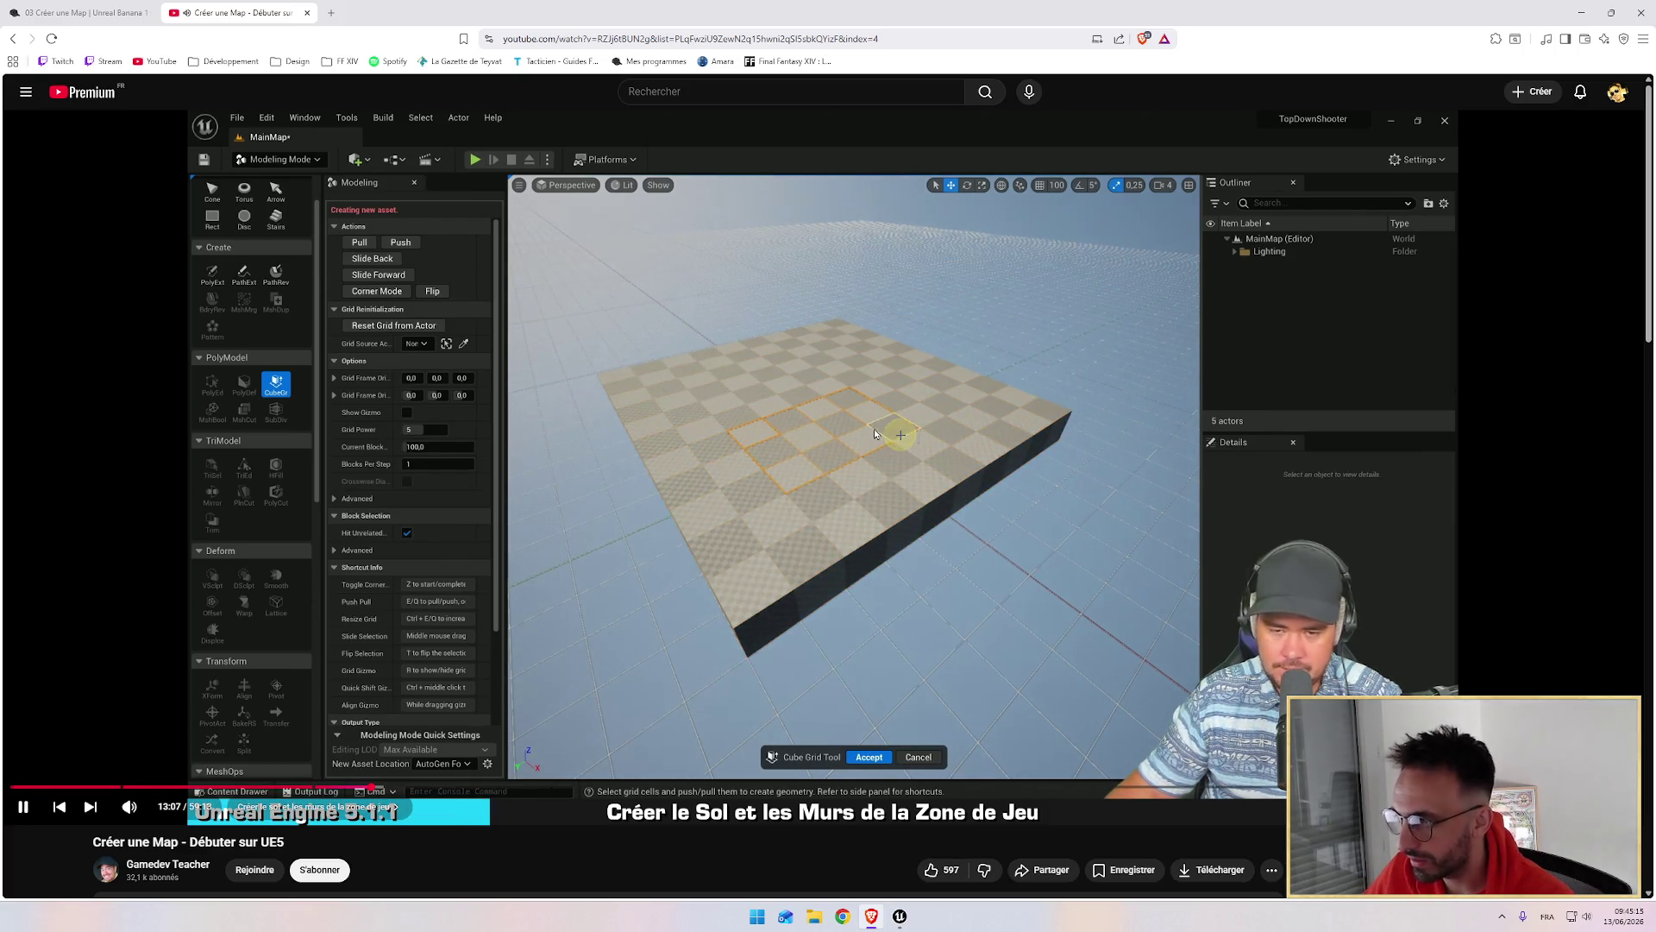
key(f)
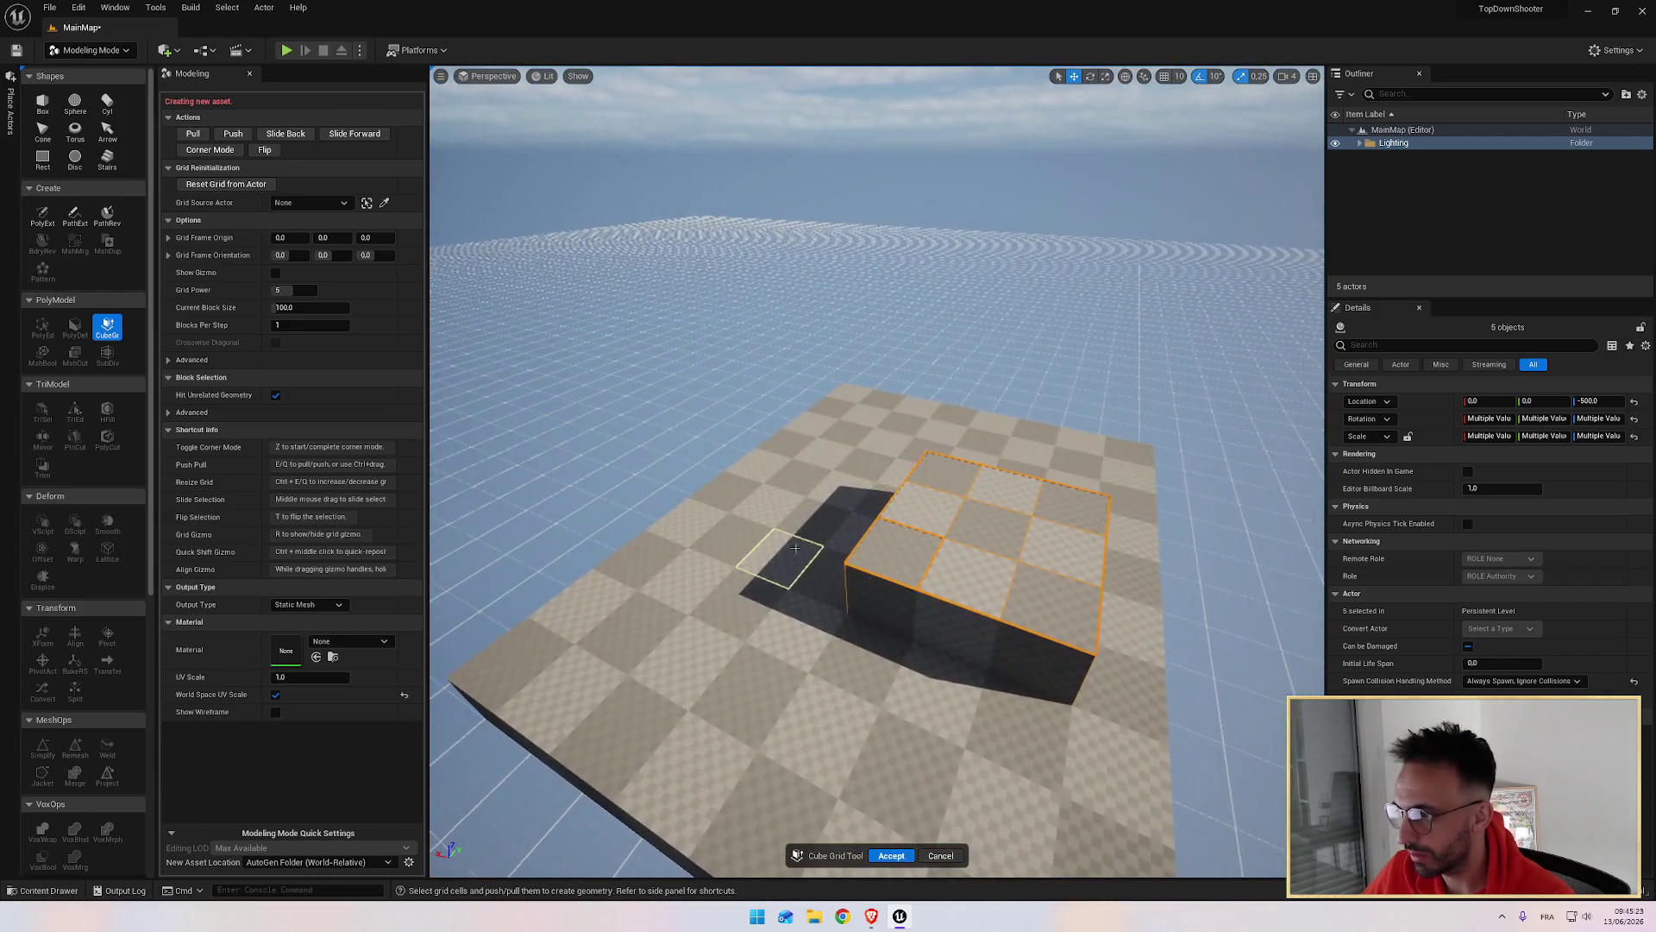
Step: Finish the tutorial part, then undo the raised block and slab extrusions with Ctrl+Z
key(Escape)
click(760, 476)
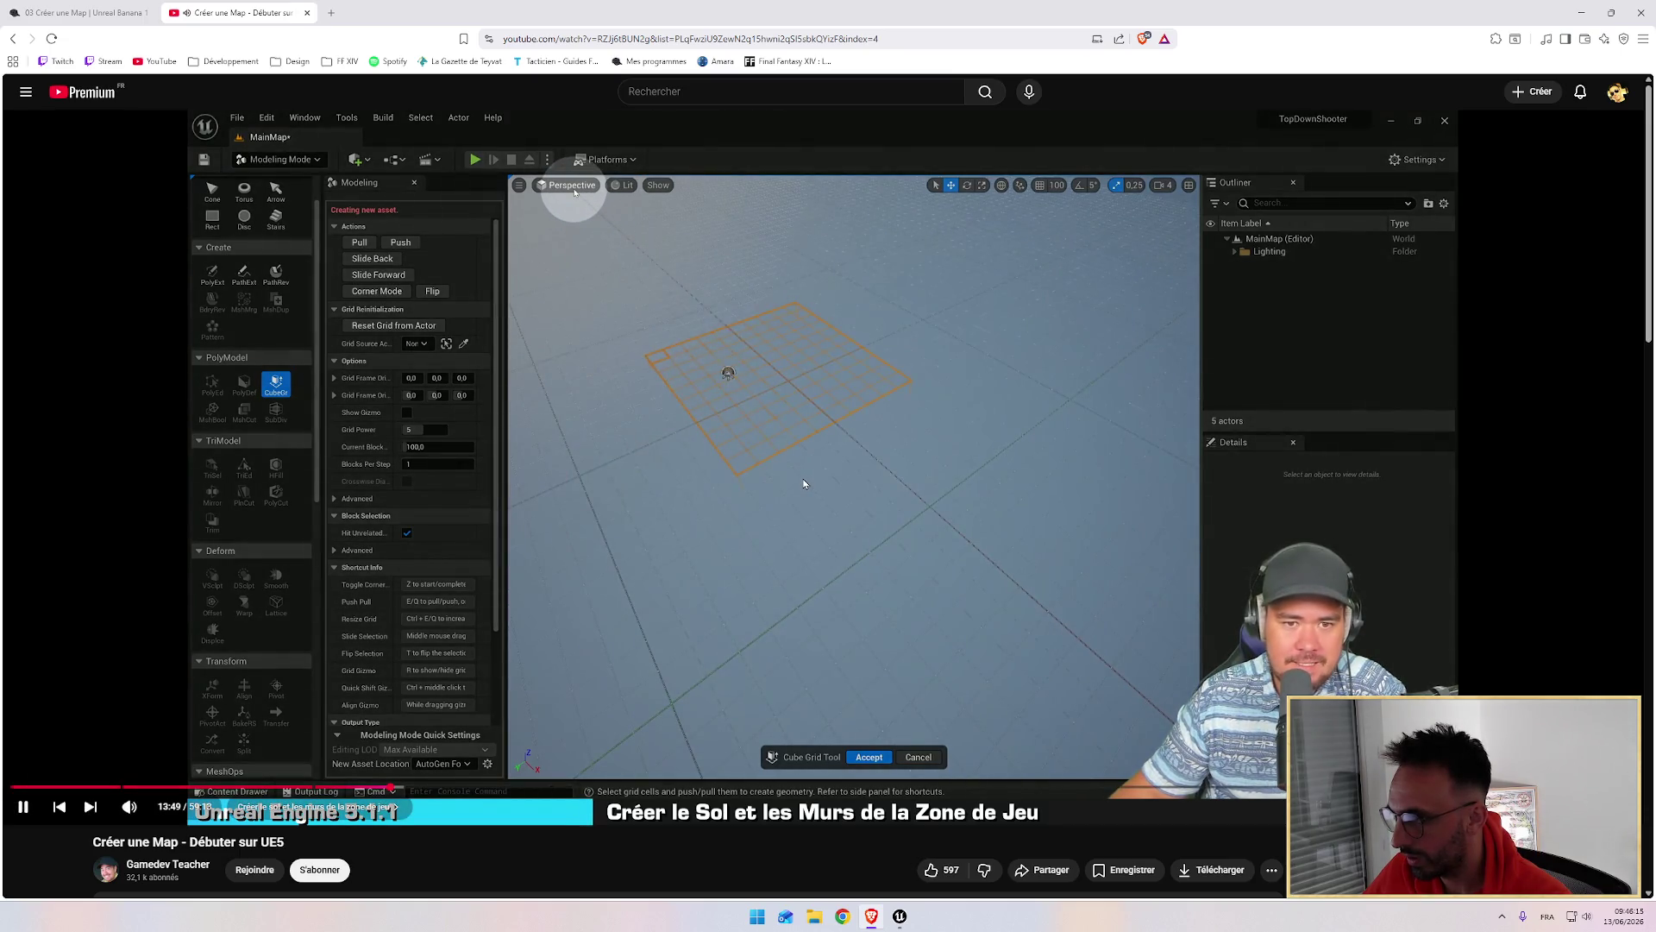
key(alt+Tab)
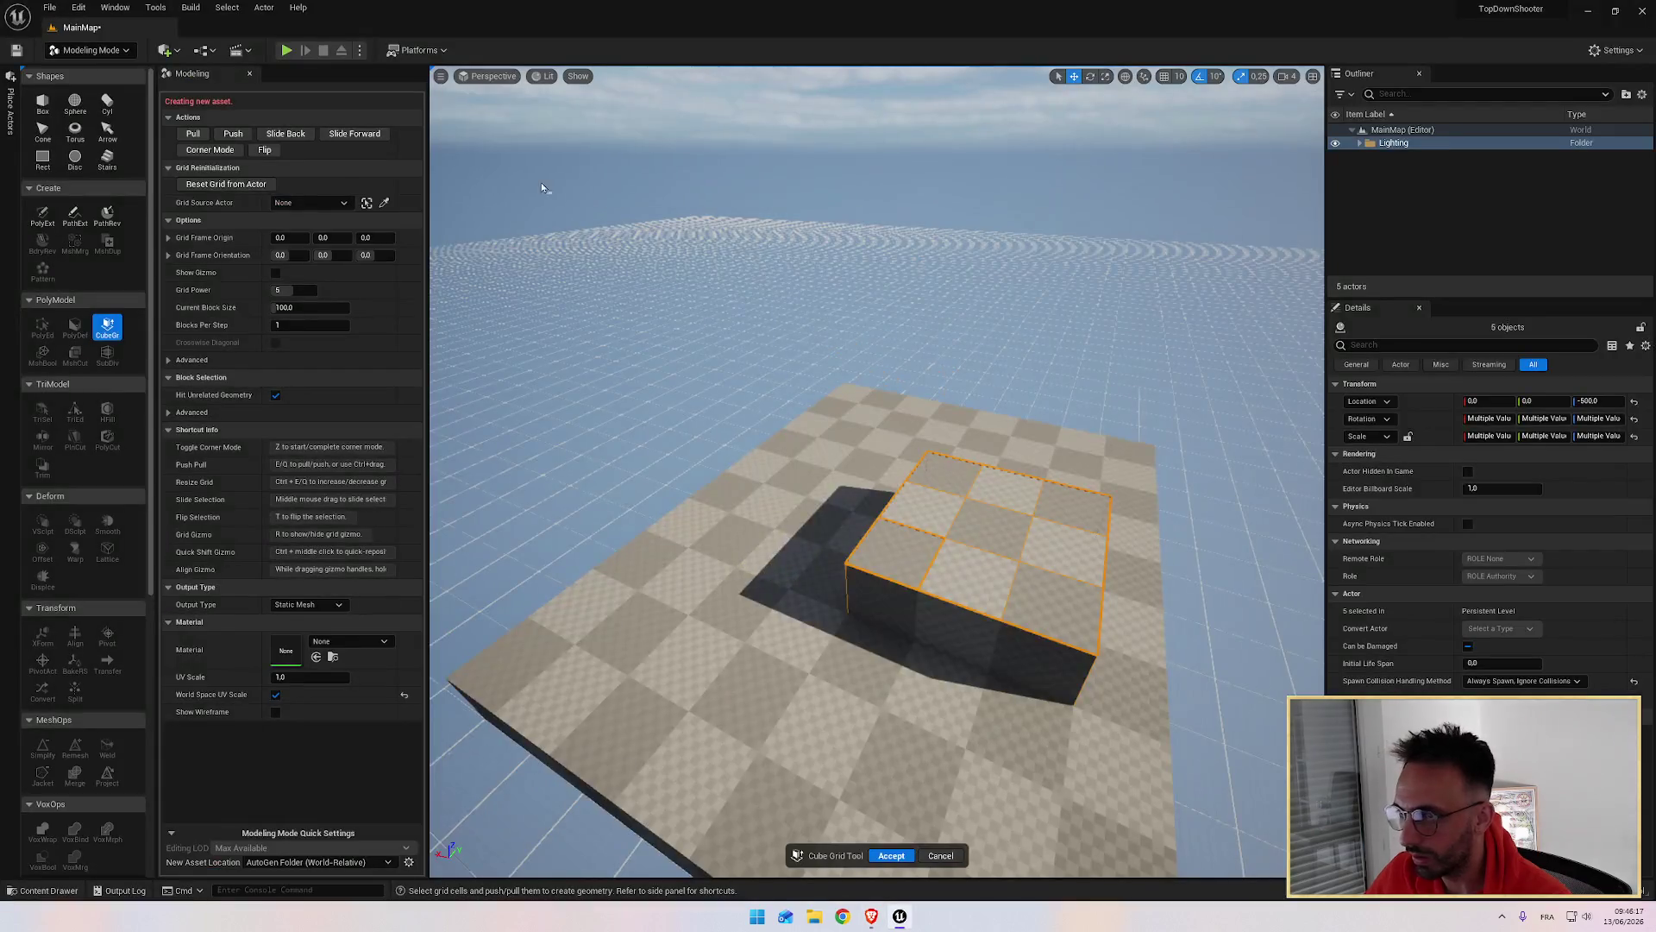
key(ctrl+z)
key(ctrl+z)
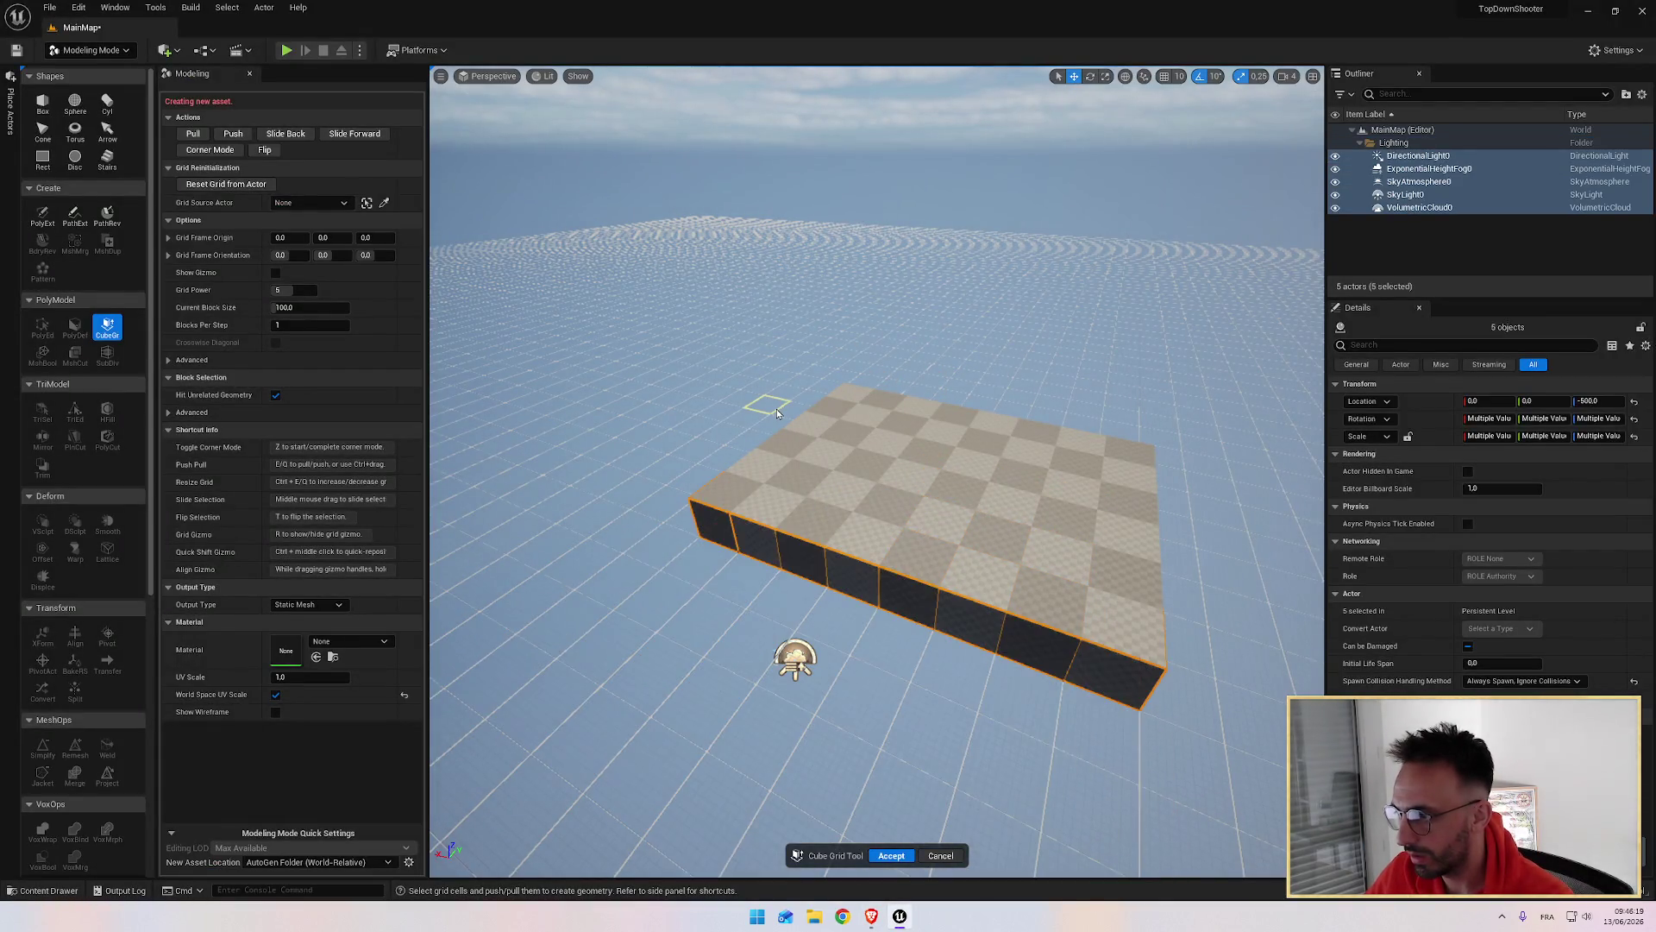
key(ctrl+z)
key(ctrl+z)
key(ctrl+z)
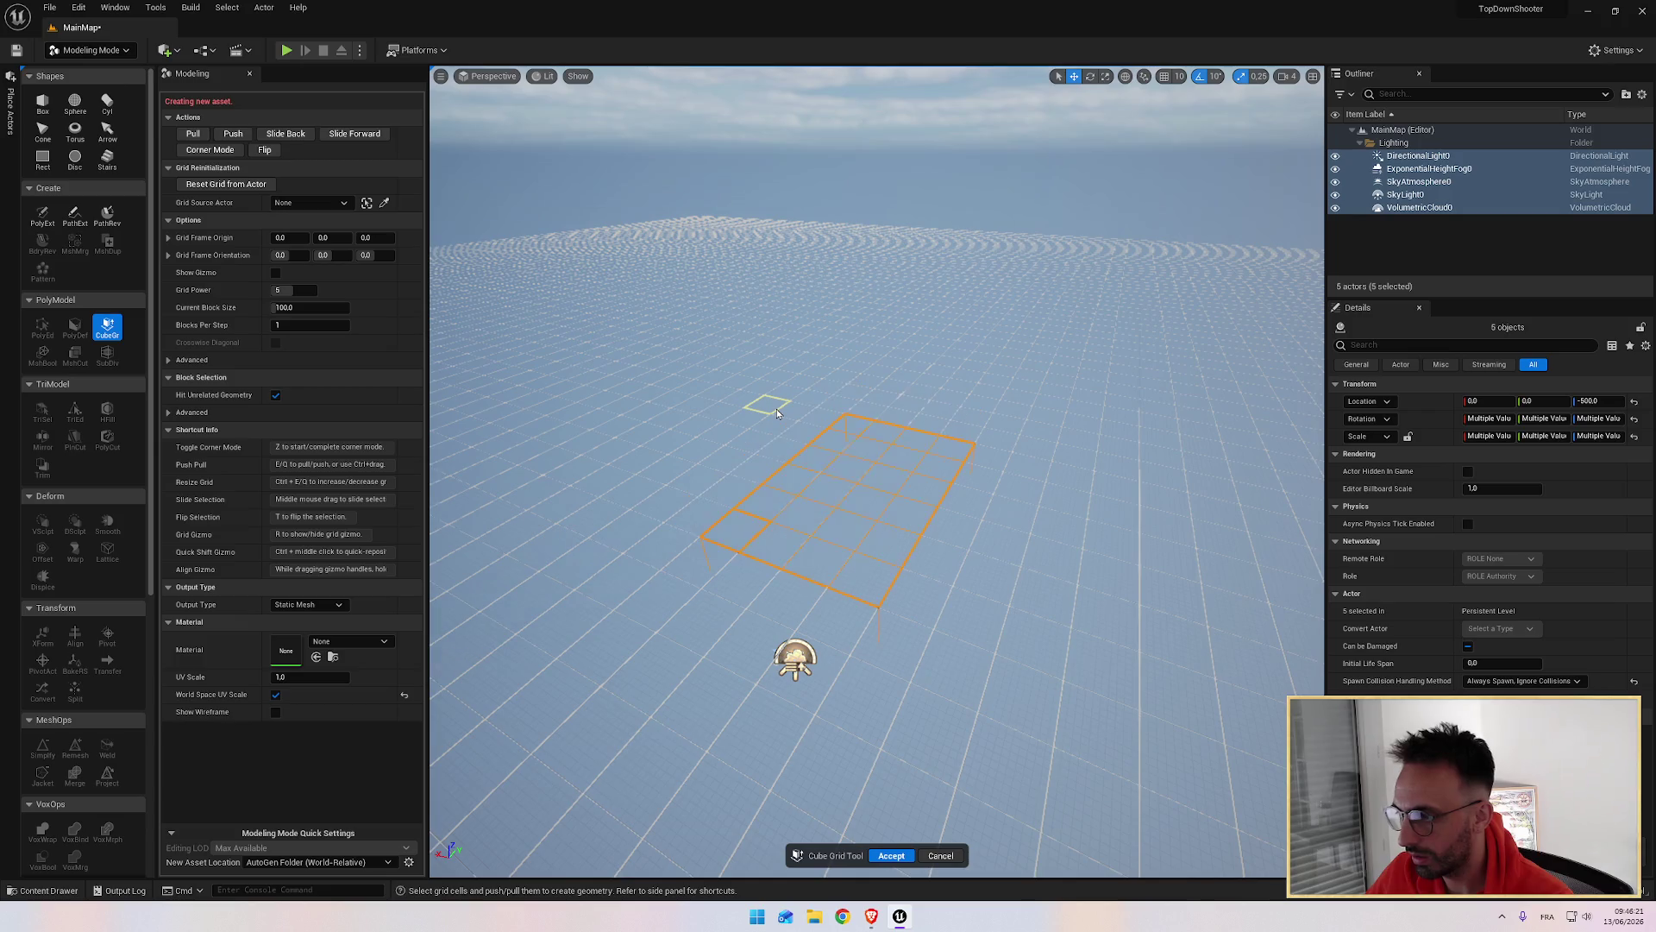
click(489, 75)
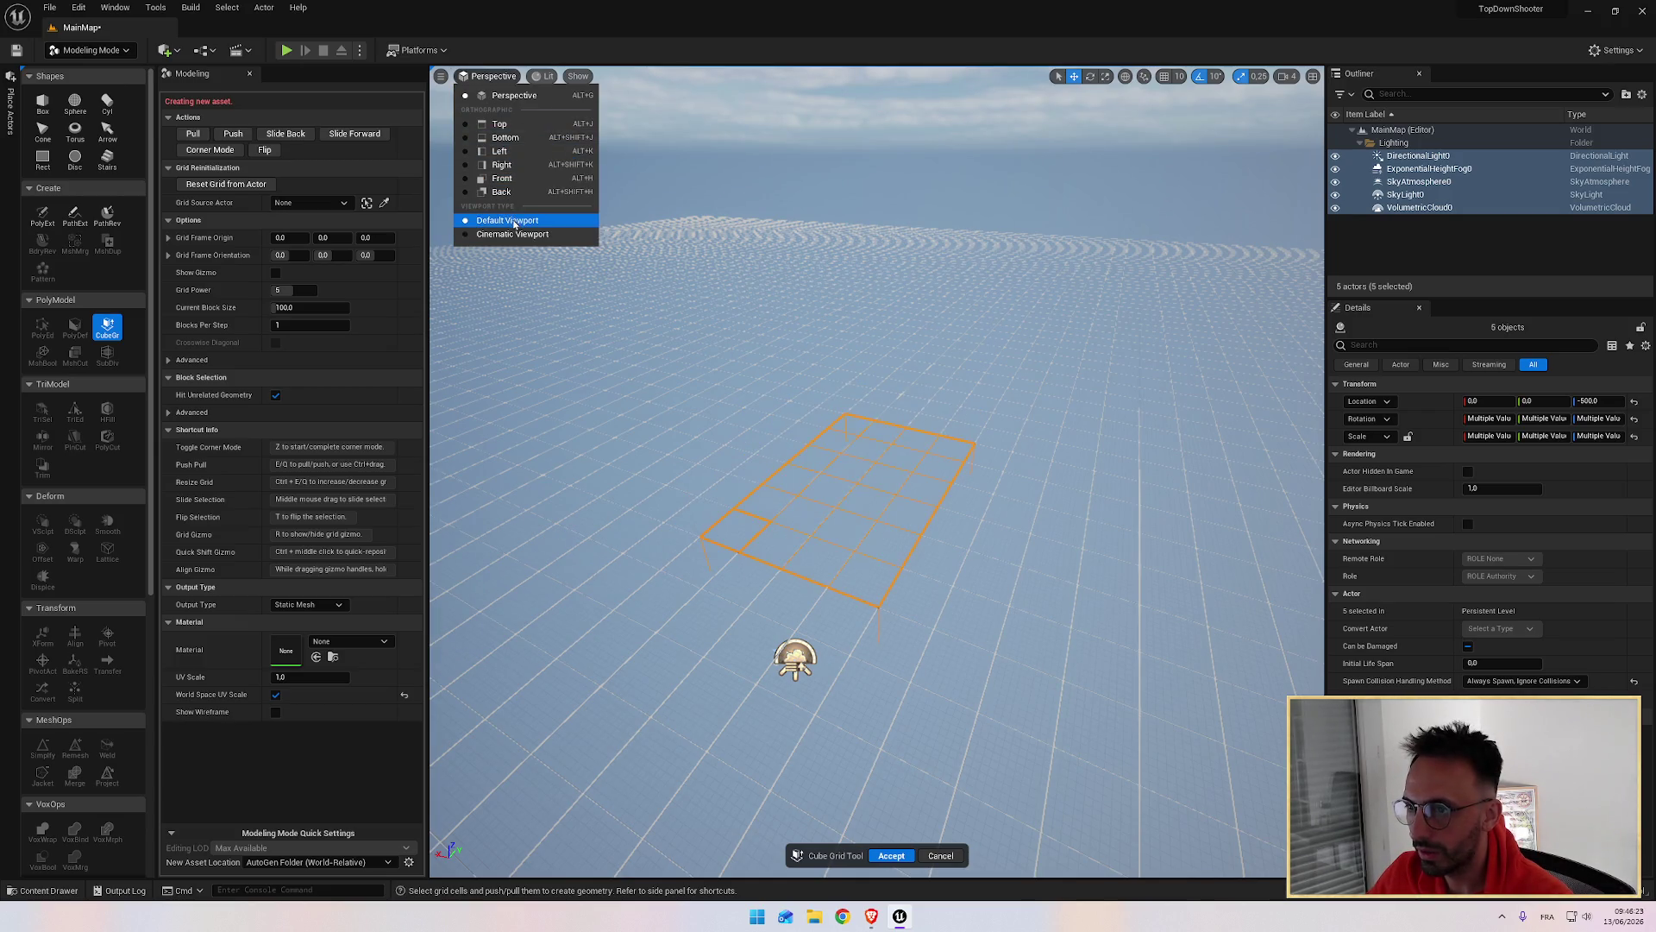
Step: Switch to the Top view, zoom, and reduce the grid selection to one cell
click(500, 124)
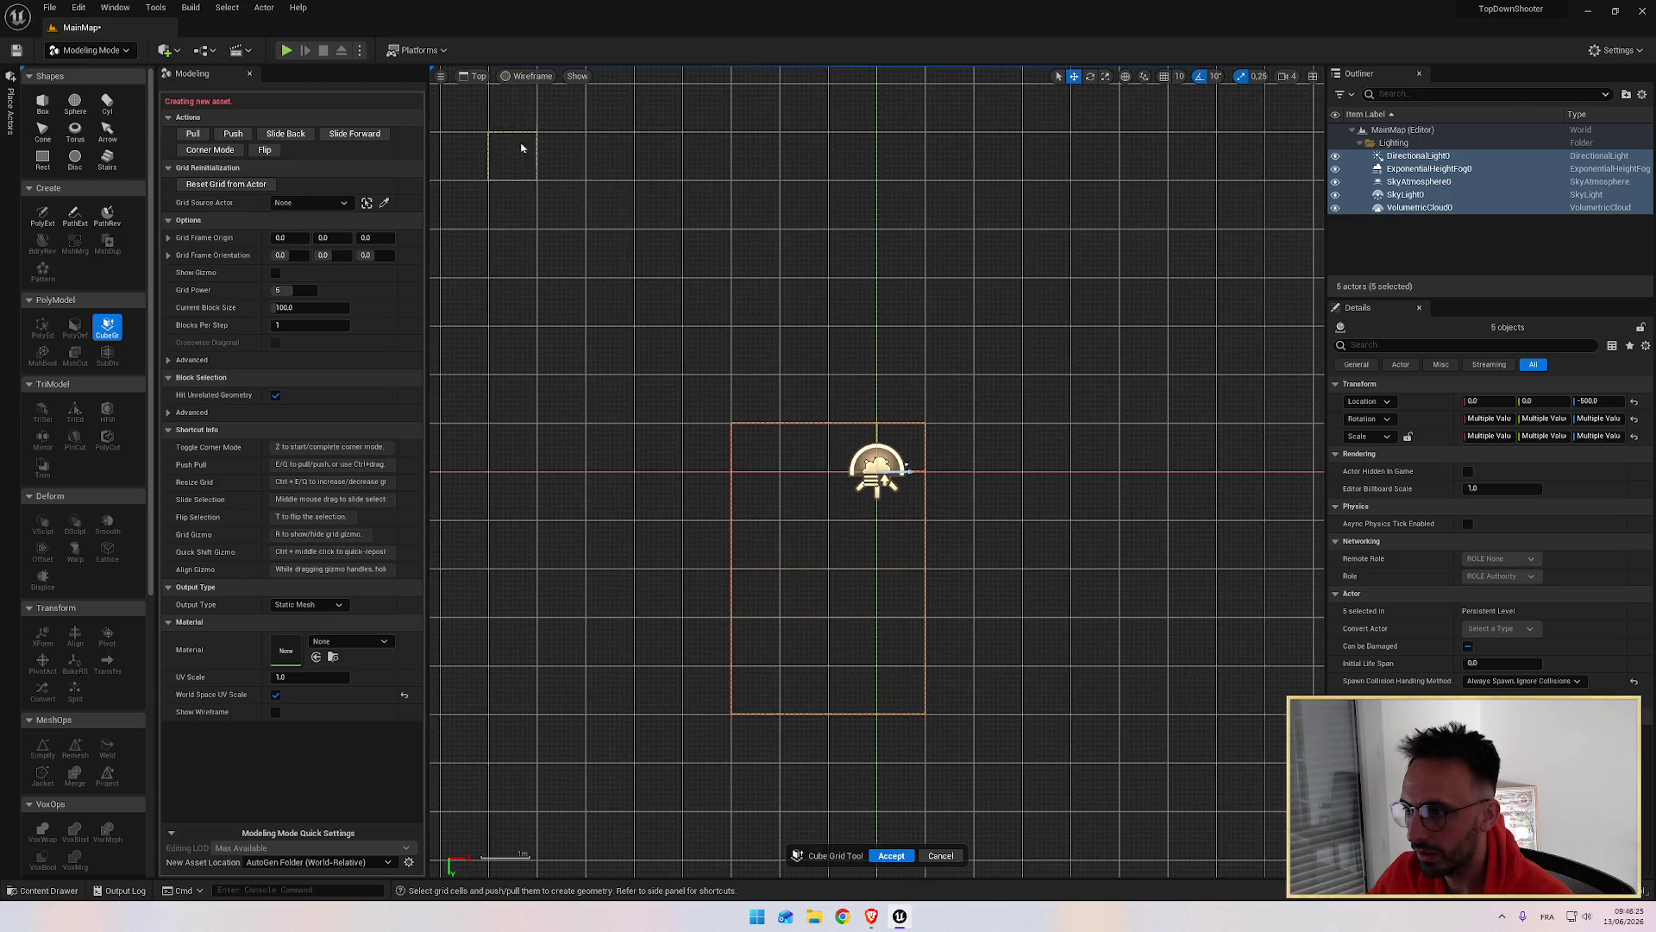
scroll(778, 365, up, 2)
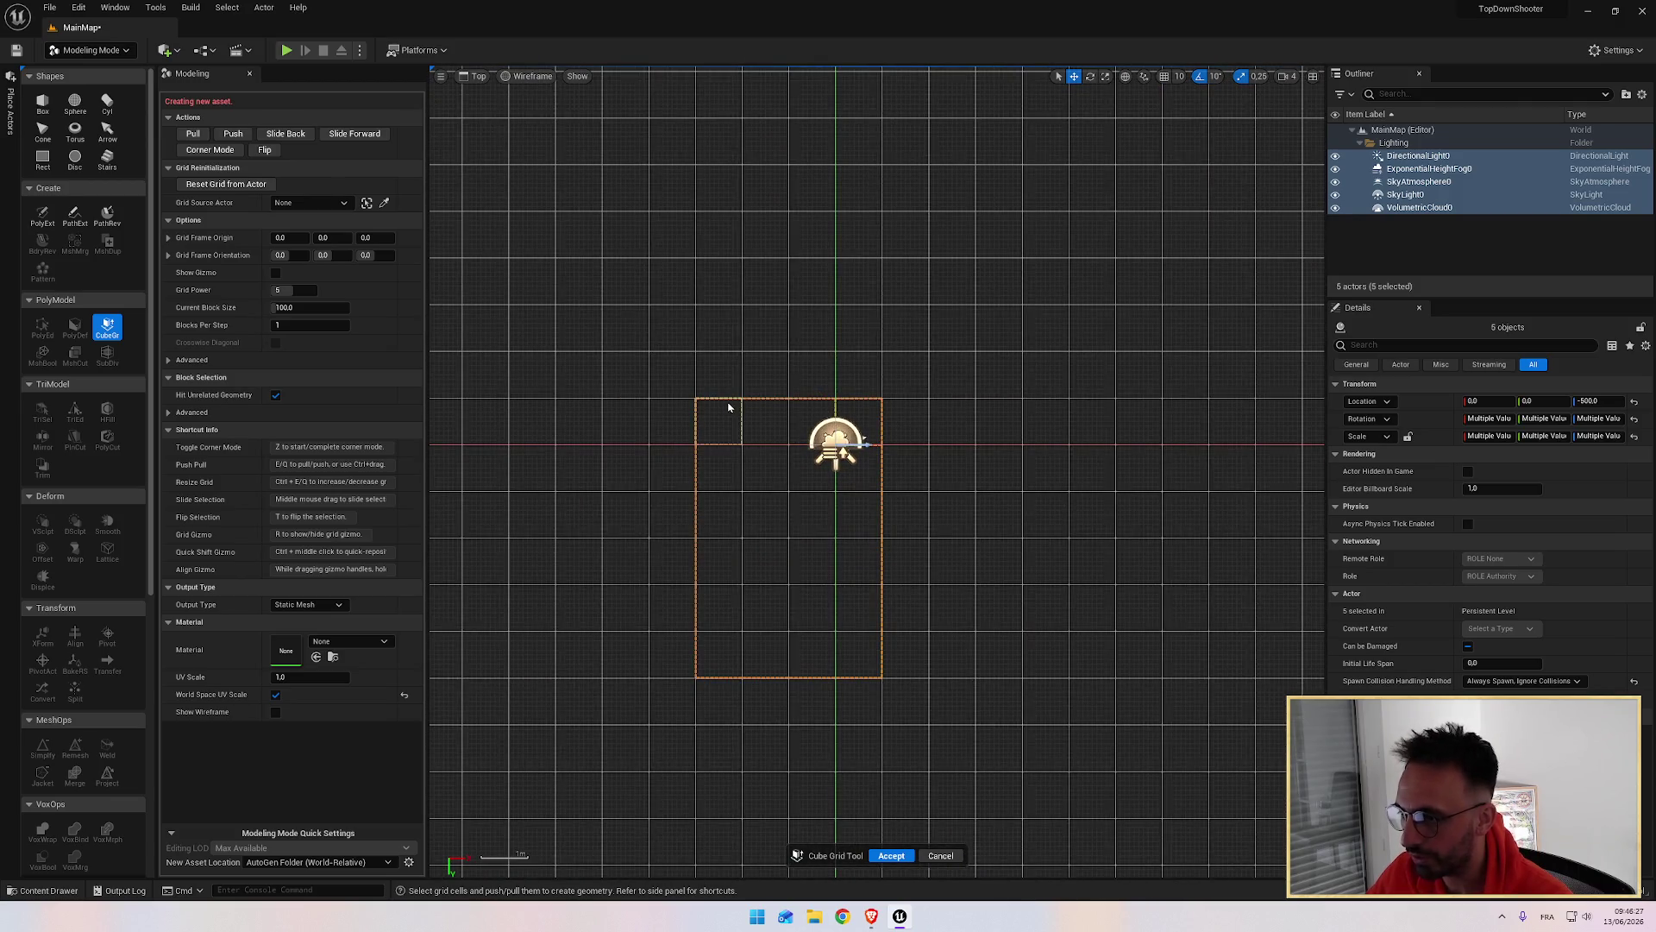
click(728, 407)
scroll(730, 405, down, 3)
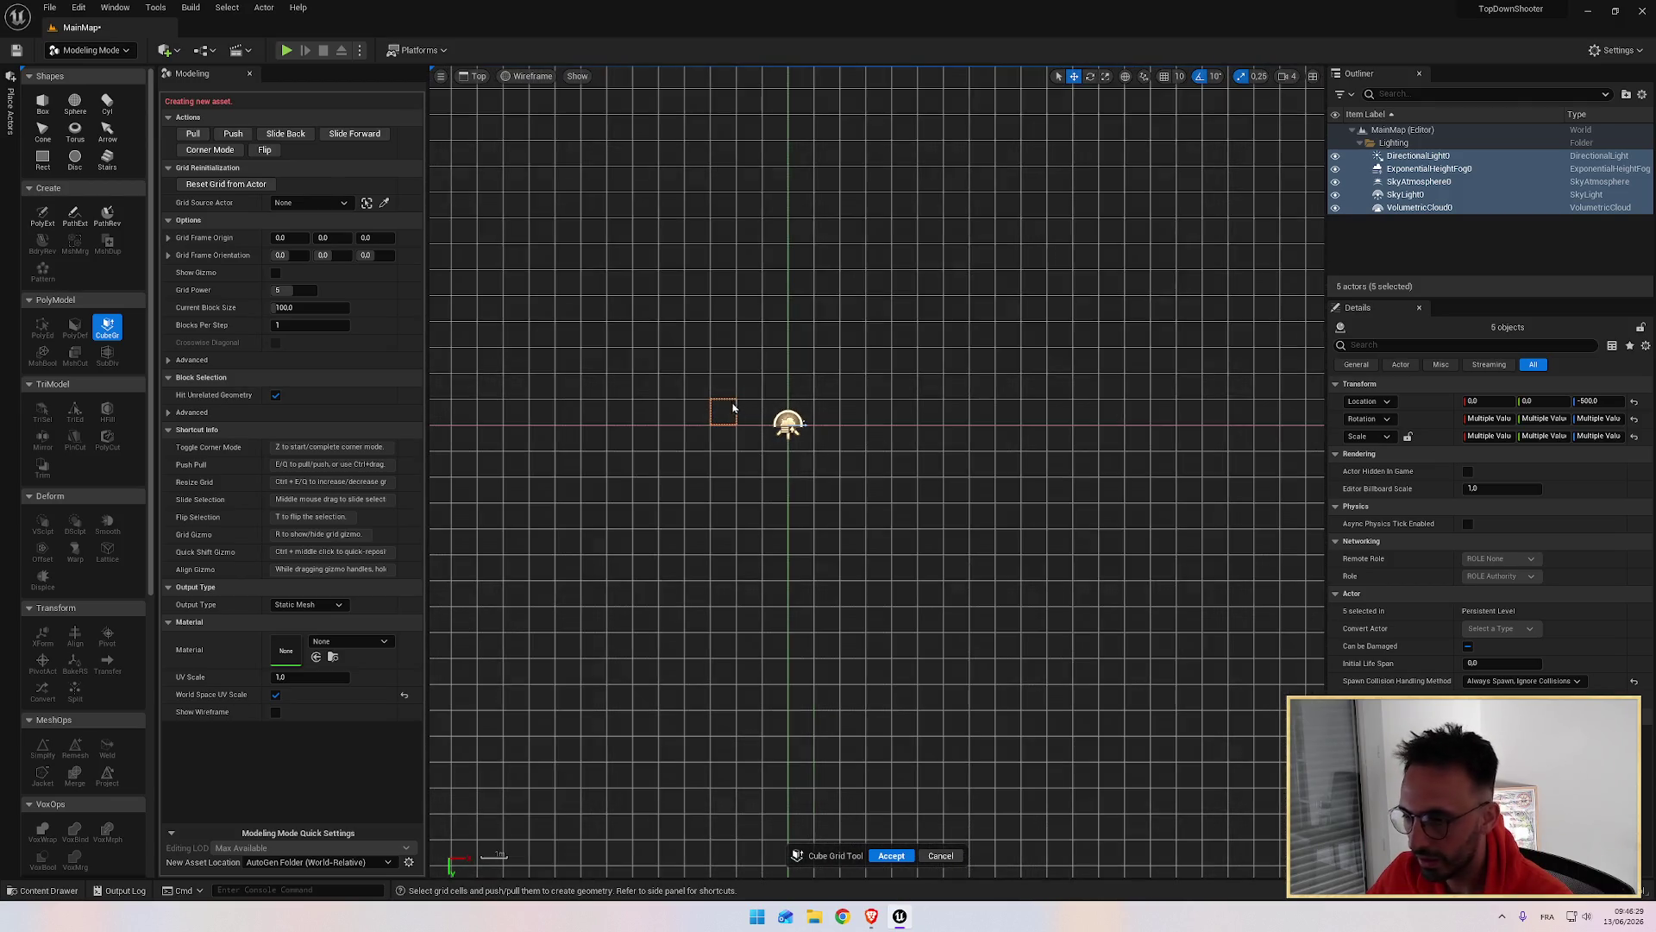
scroll(749, 386, down, 1)
Step: Compare the editor with the tutorial's wireframe Cube Grid floor area
key(alt+Tab)
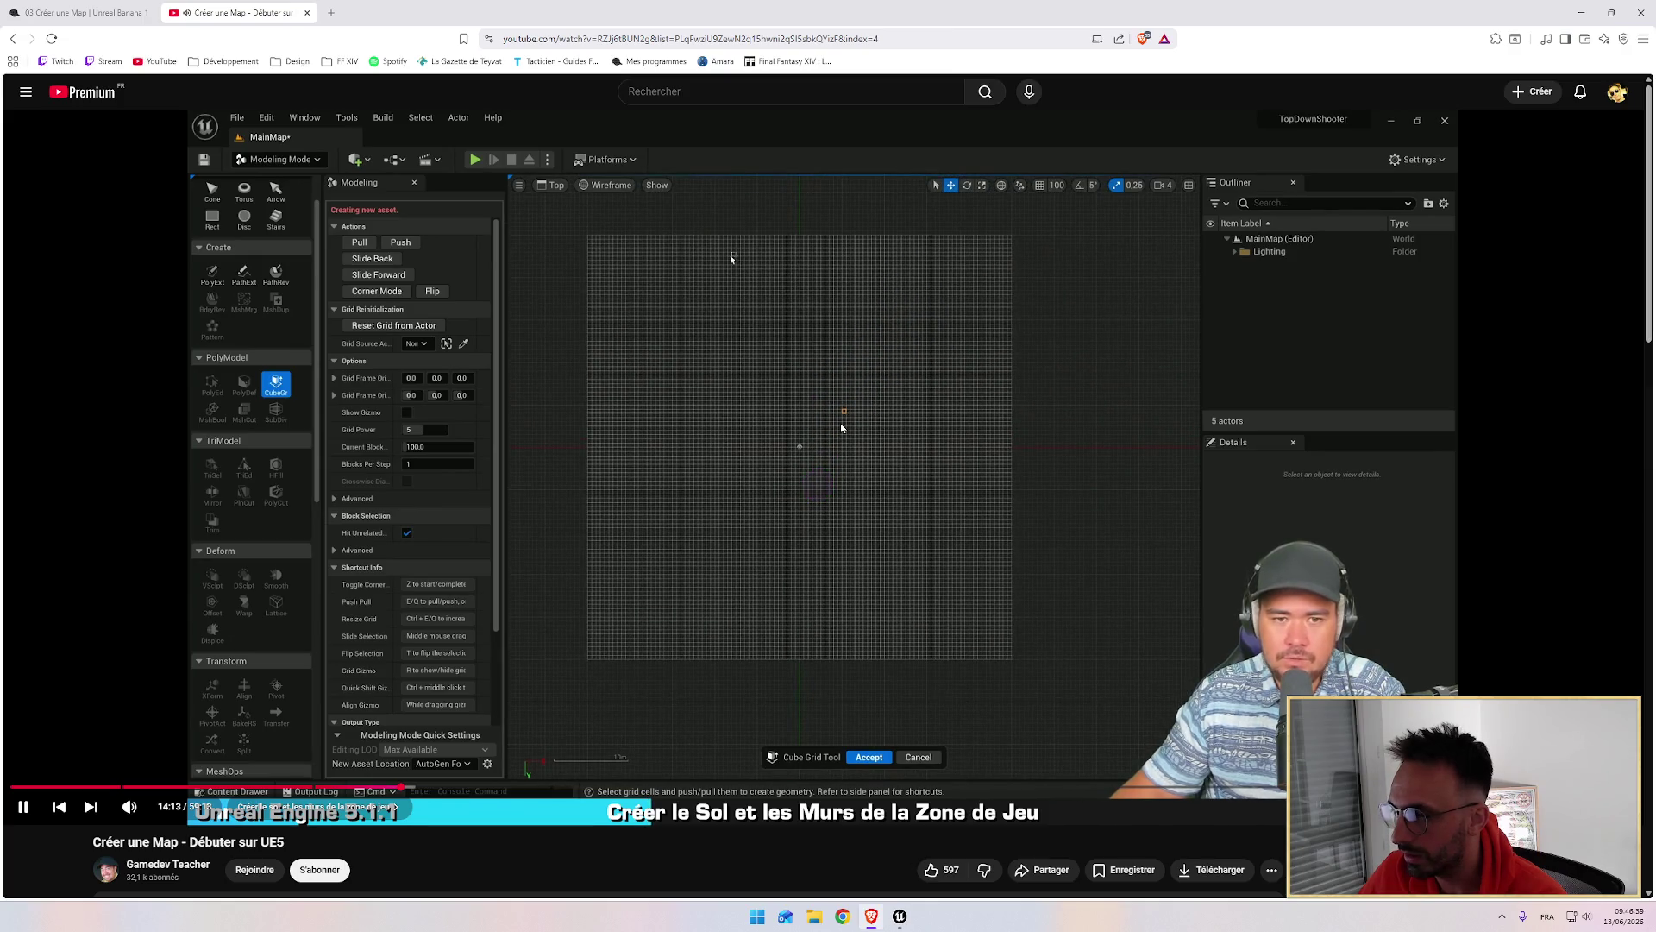
key(alt+Tab)
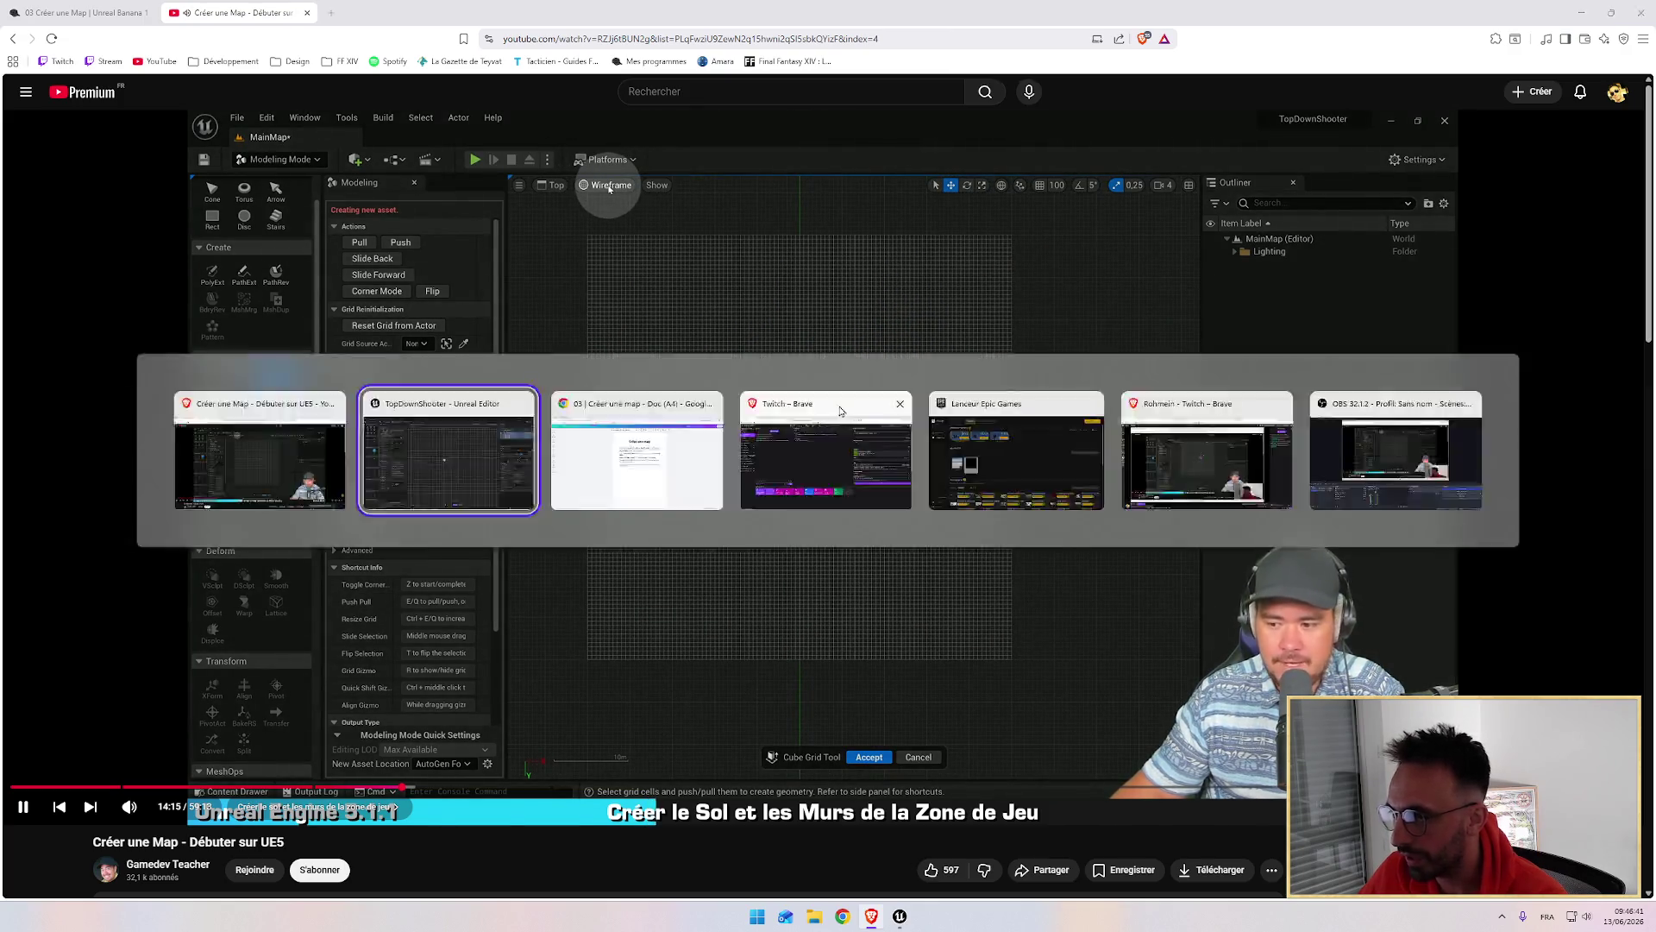
key(alt+Tab)
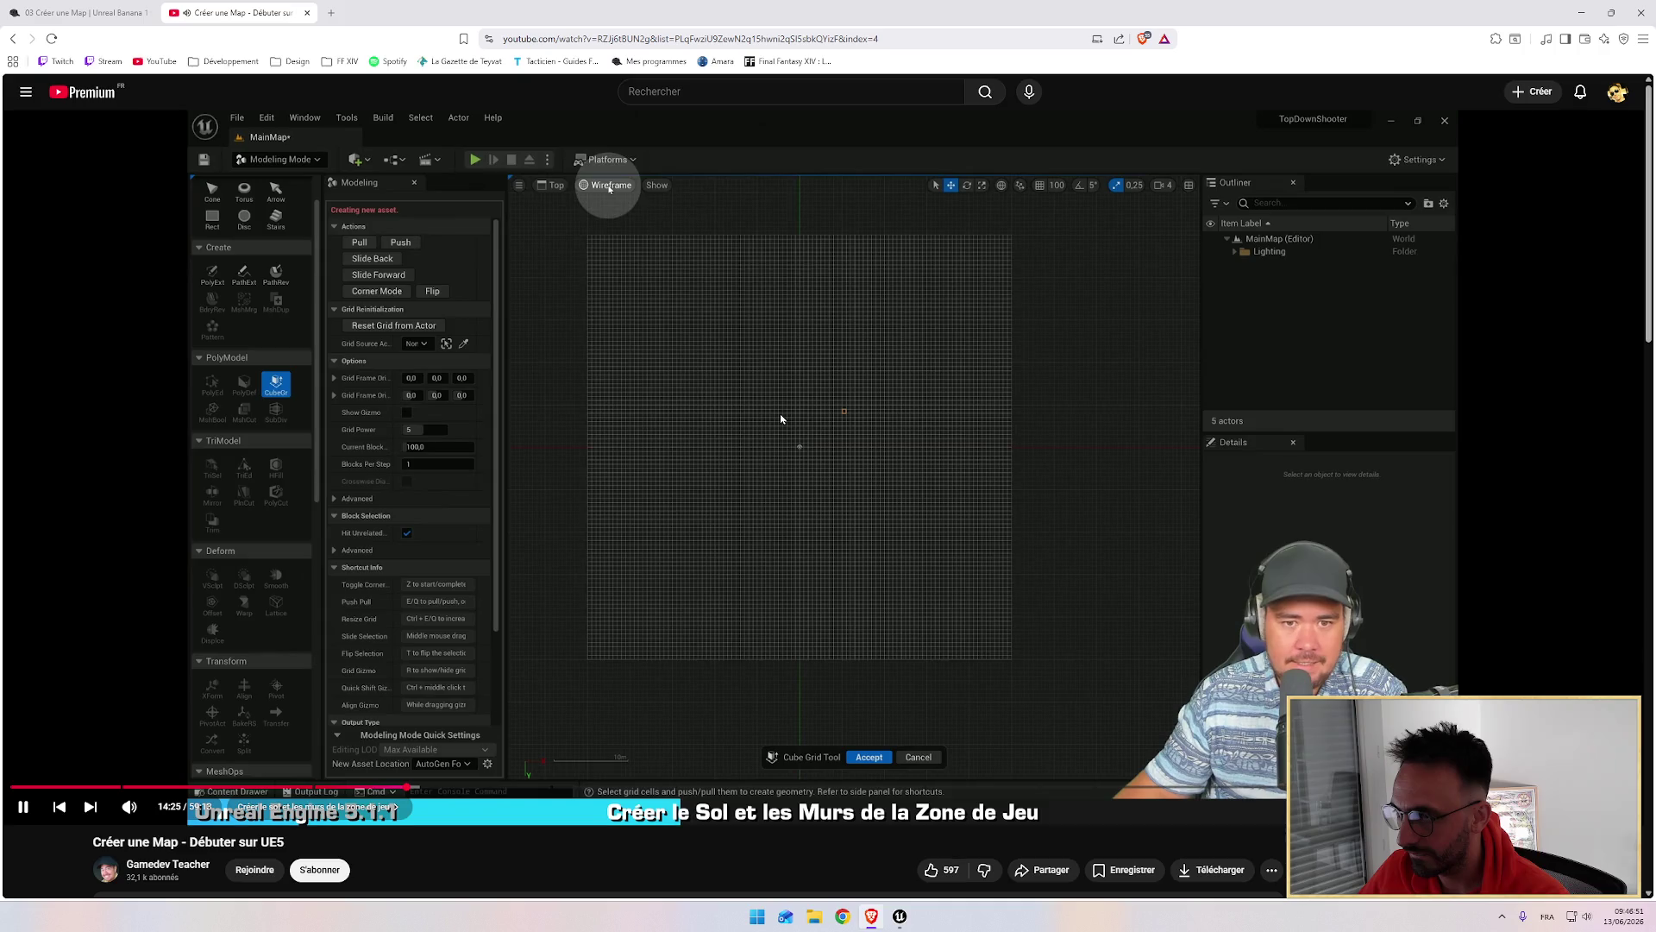
key(alt+Tab)
click(521, 77)
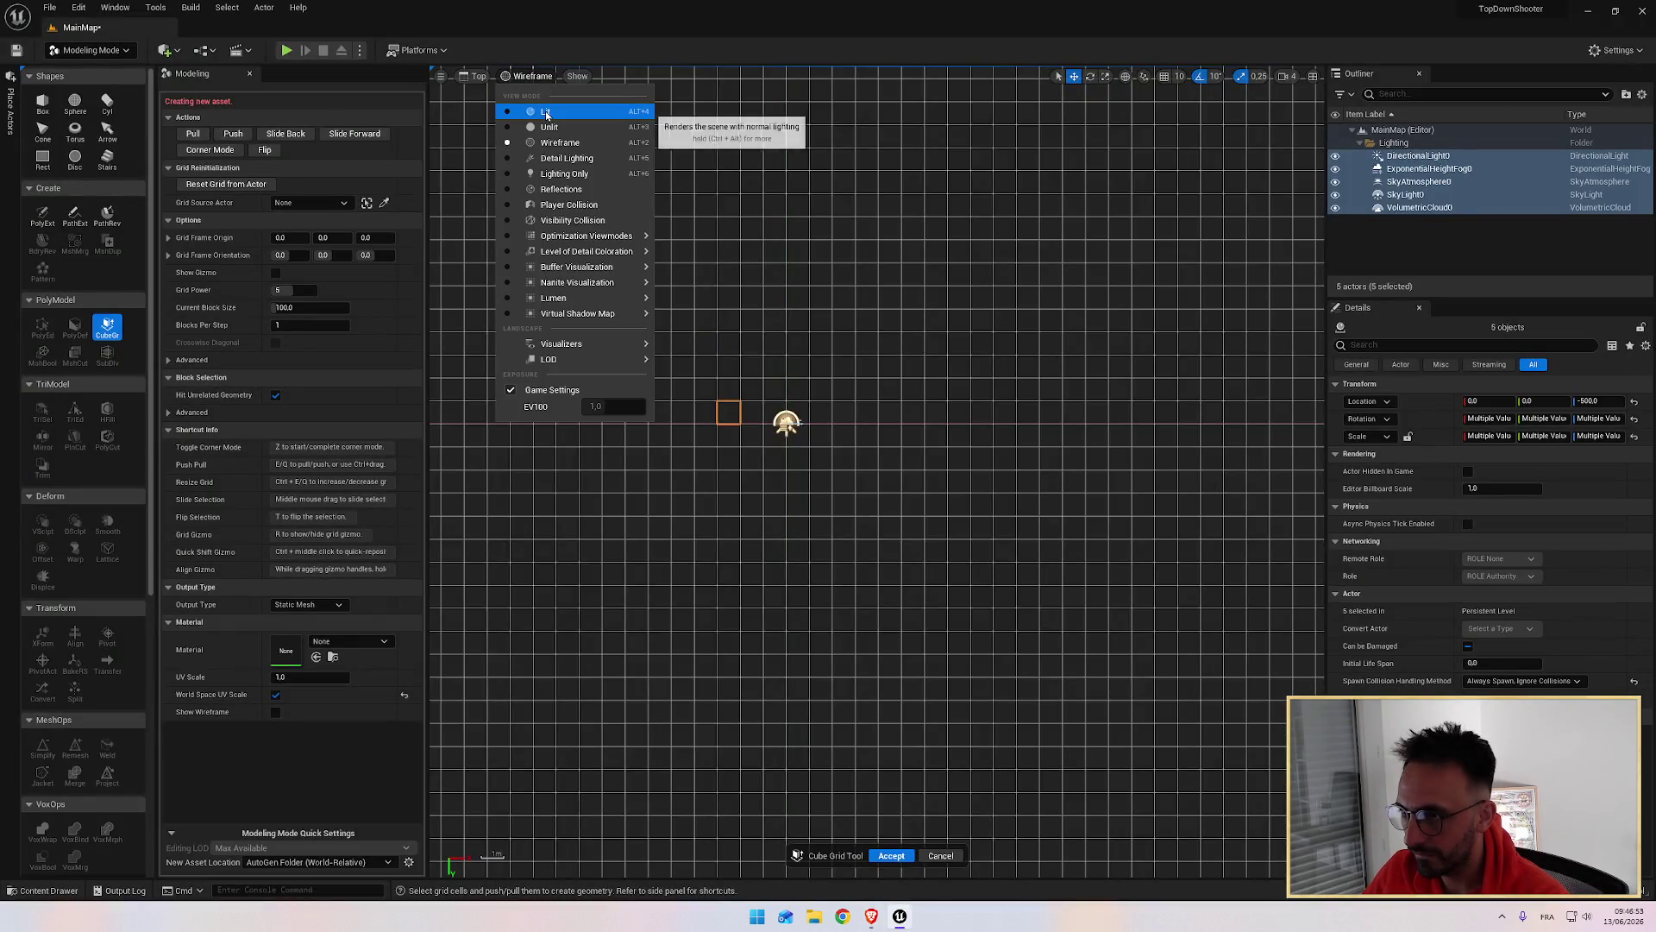
Step: Cycle the viewport through Lit and Unlit back to Wireframe, and pan the top view
click(545, 111)
scroll(690, 333, down, 3)
scroll(690, 337, down, 1)
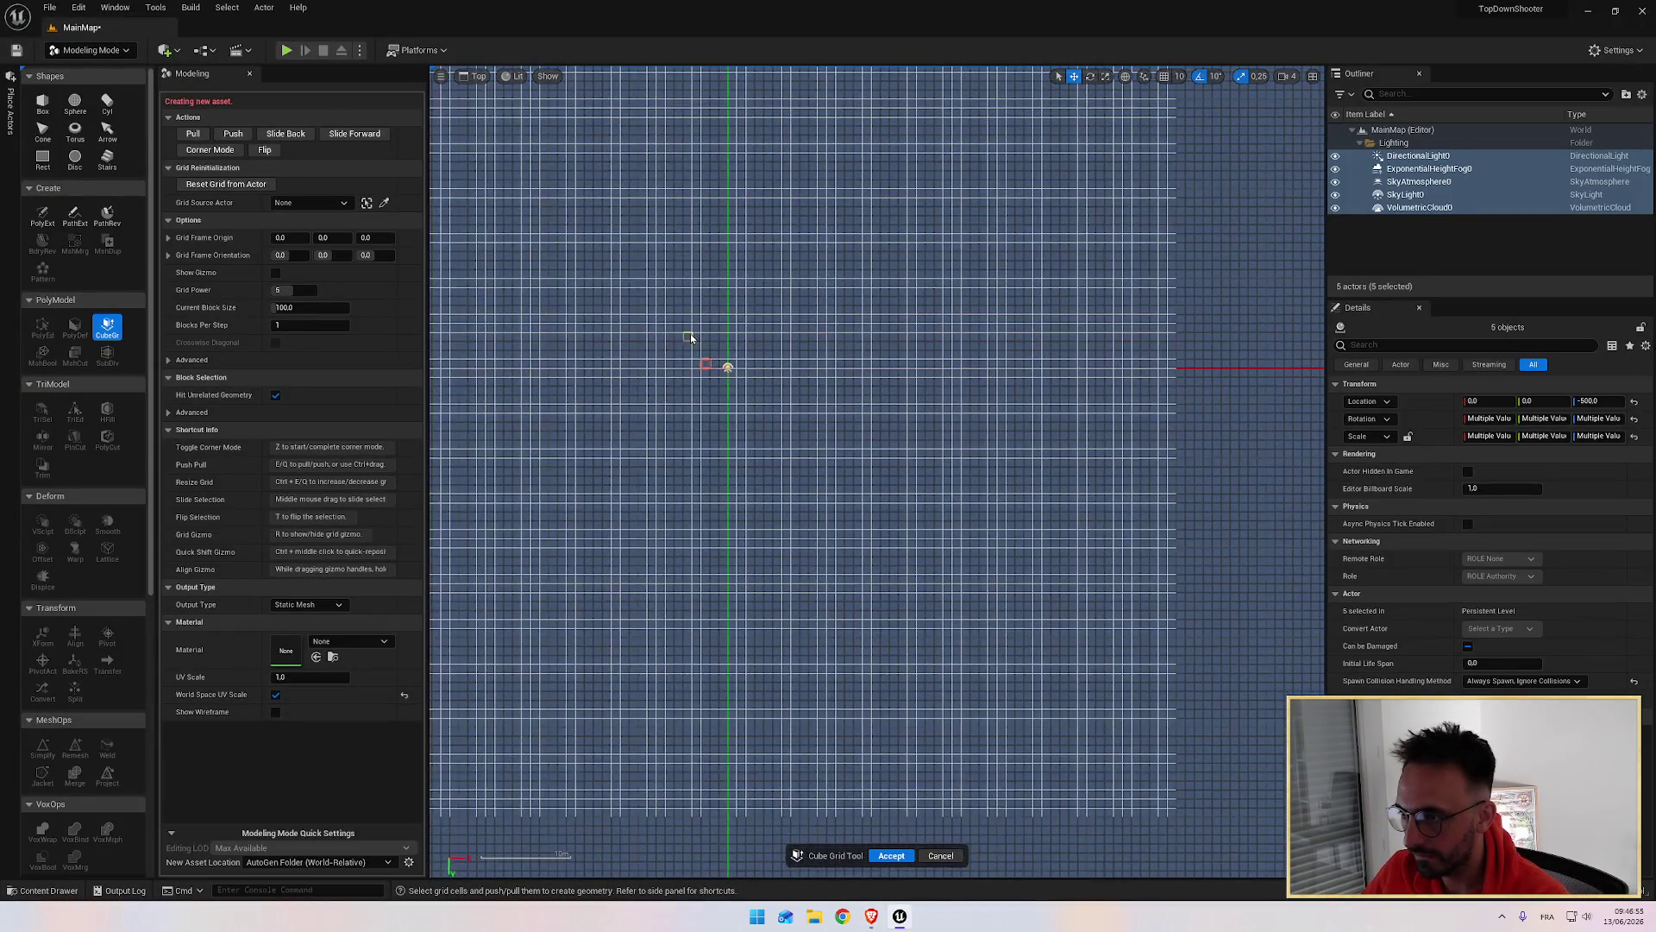
click(517, 77)
click(543, 130)
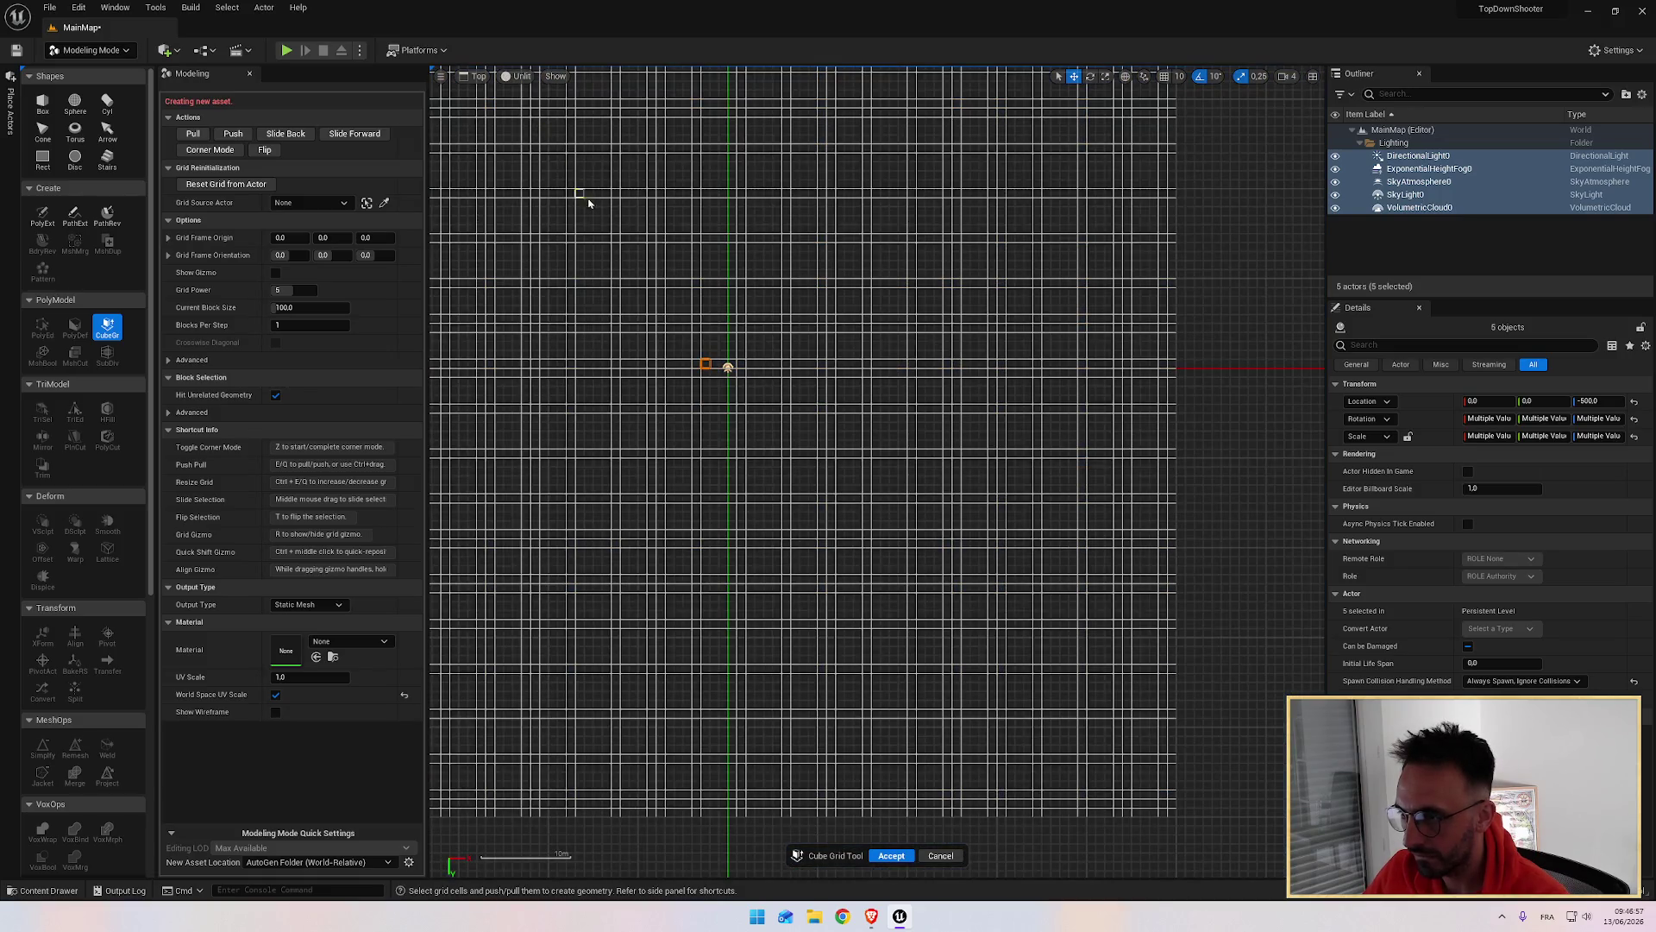
scroll(589, 203, down, 1)
click(520, 77)
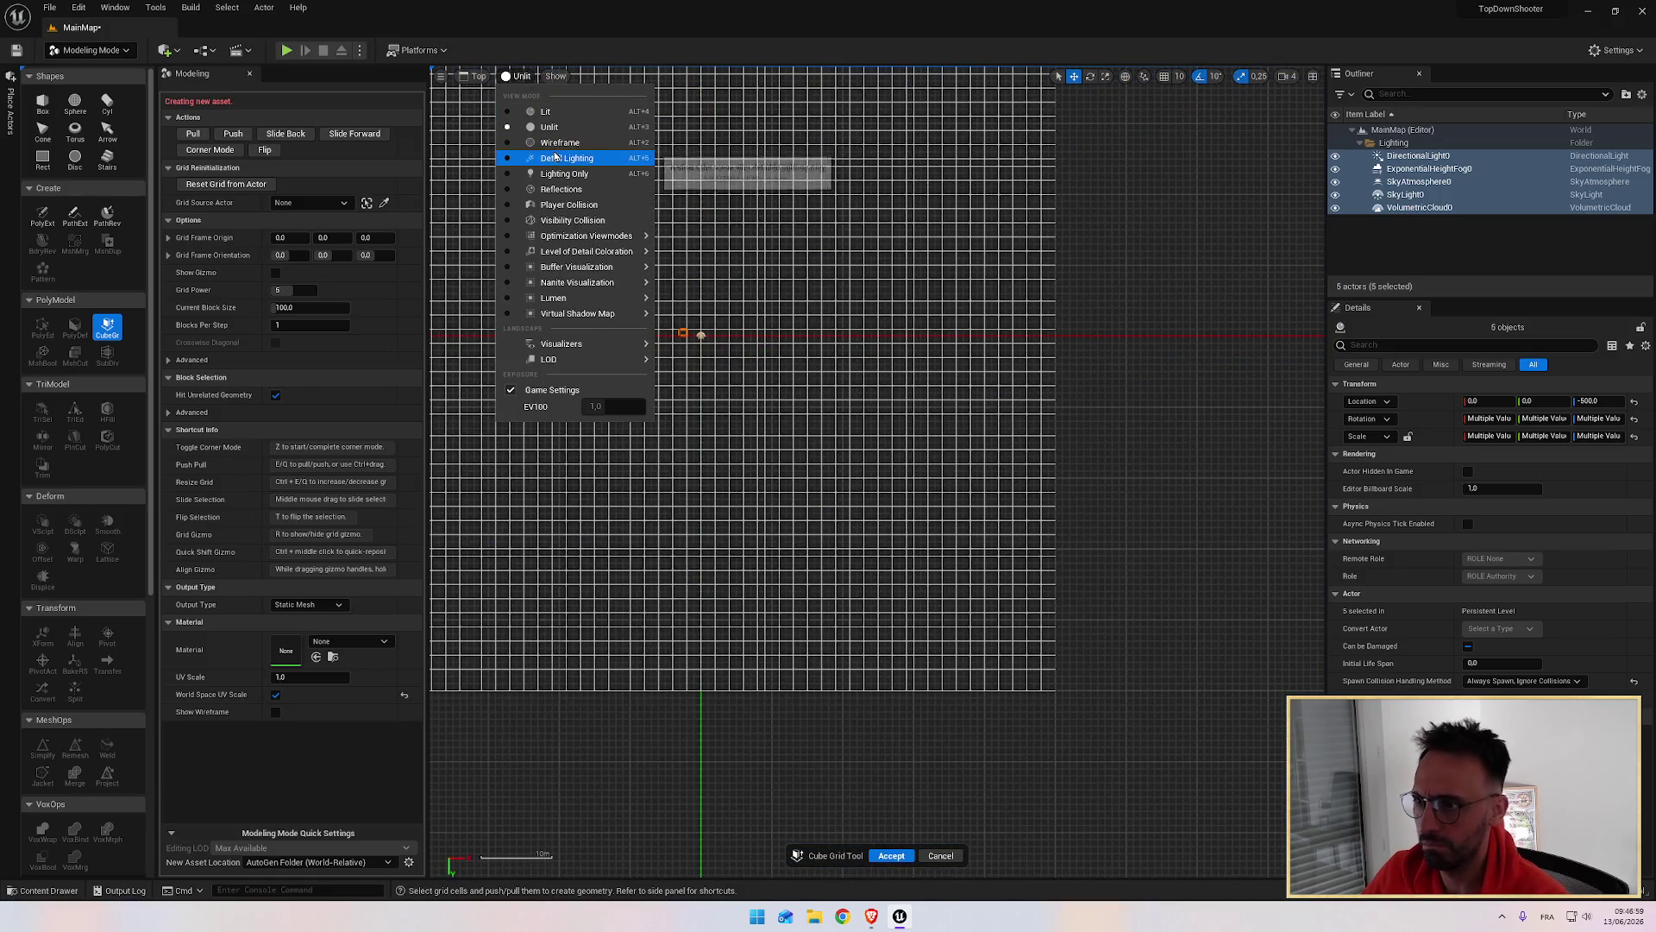
click(570, 154)
scroll(665, 300, up, 1)
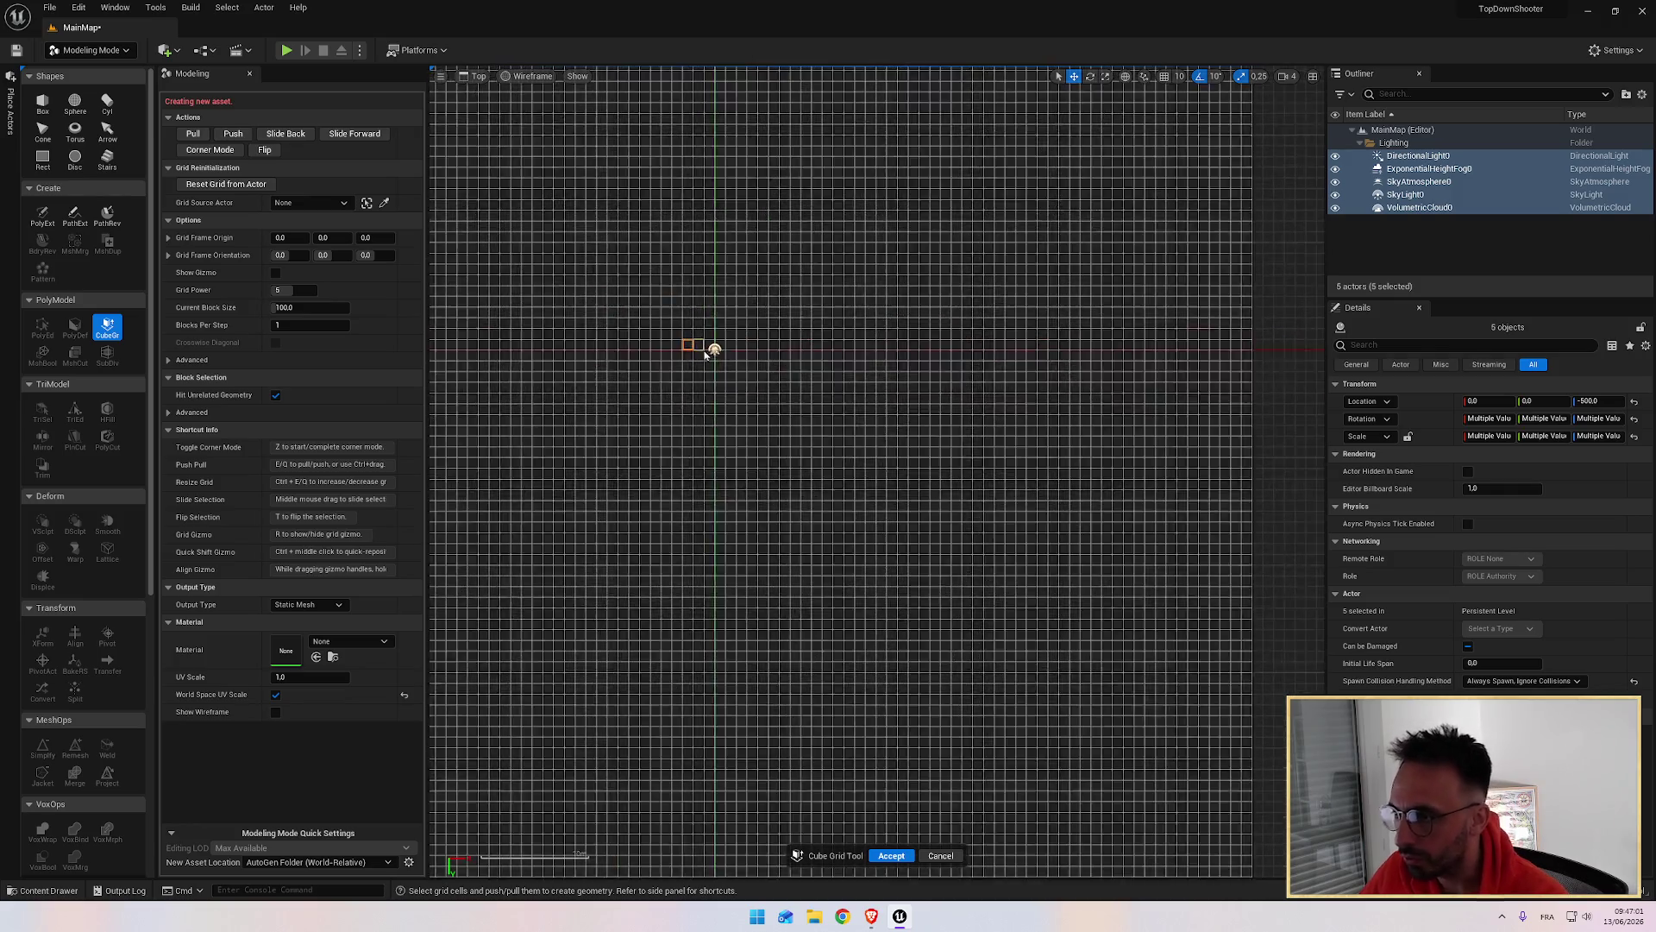
scroll(701, 345, up, 1)
drag(779, 408, 810, 467)
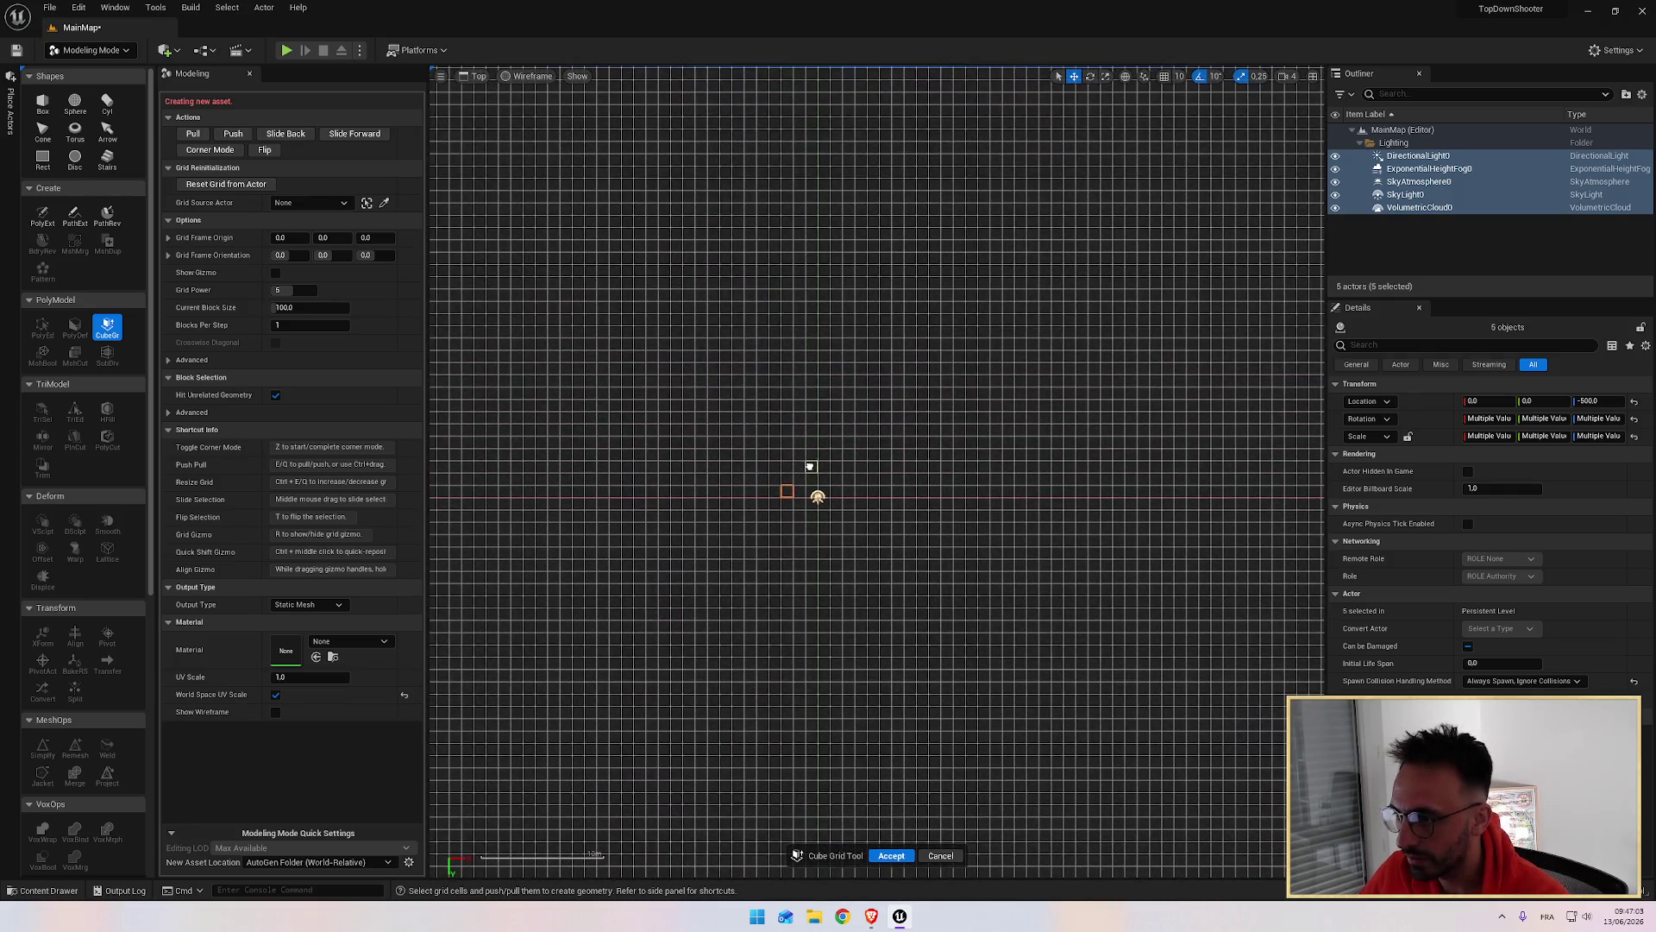
Step: Try Detail Lighting display, then return the viewport to Wireframe
click(528, 76)
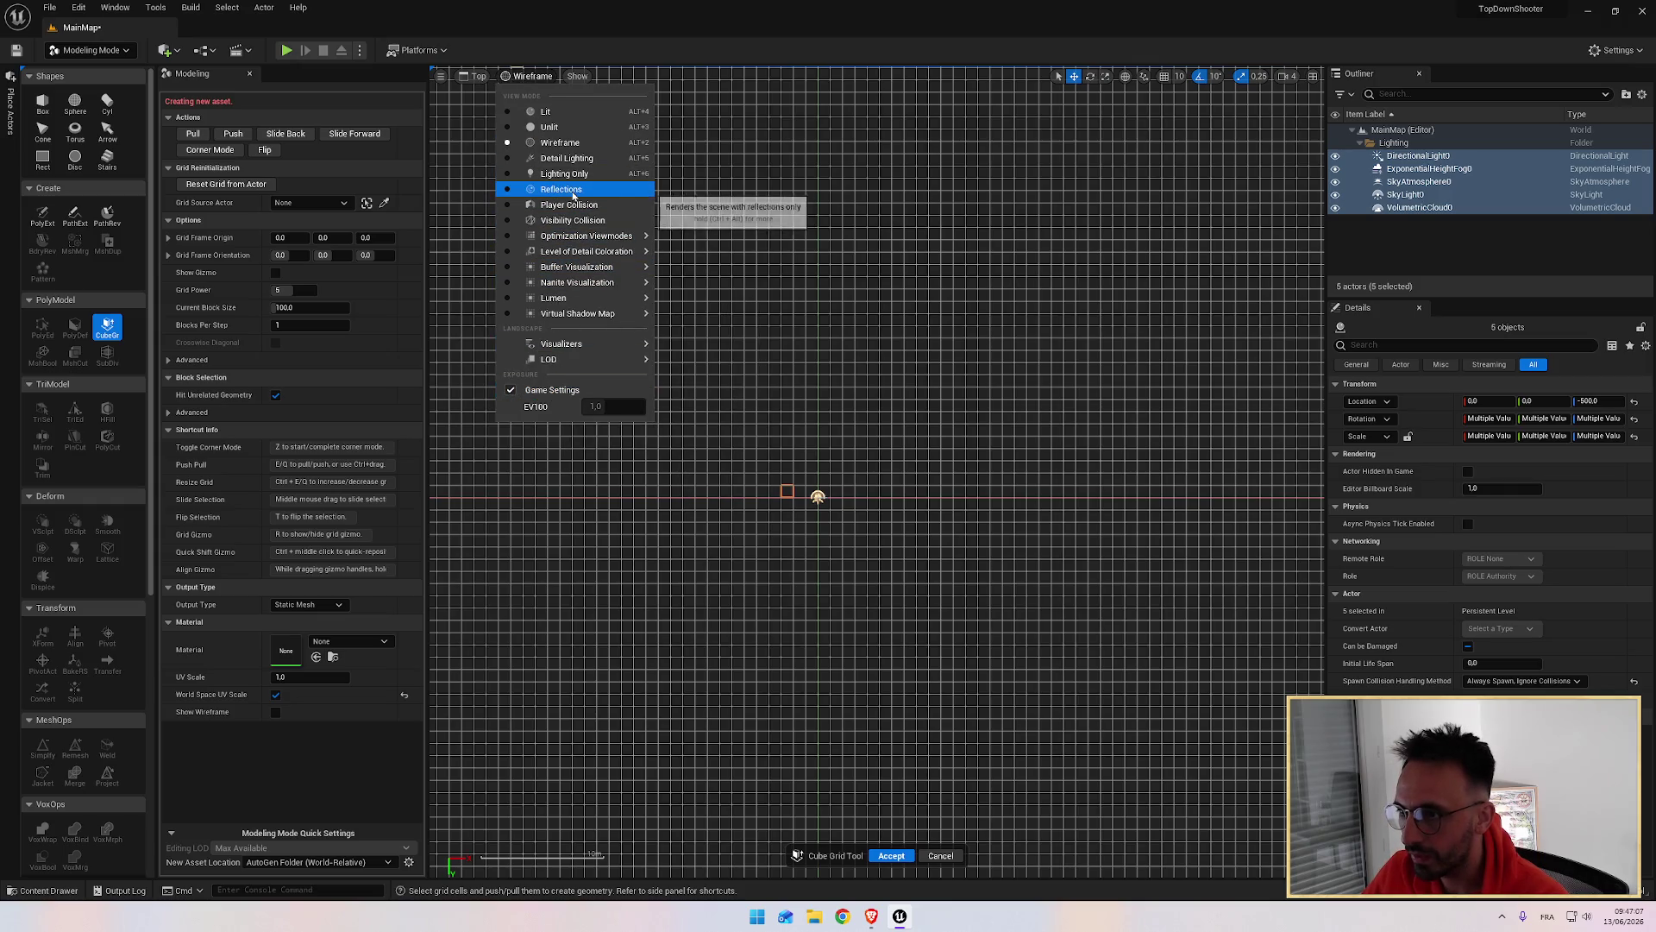
key(alt+Tab)
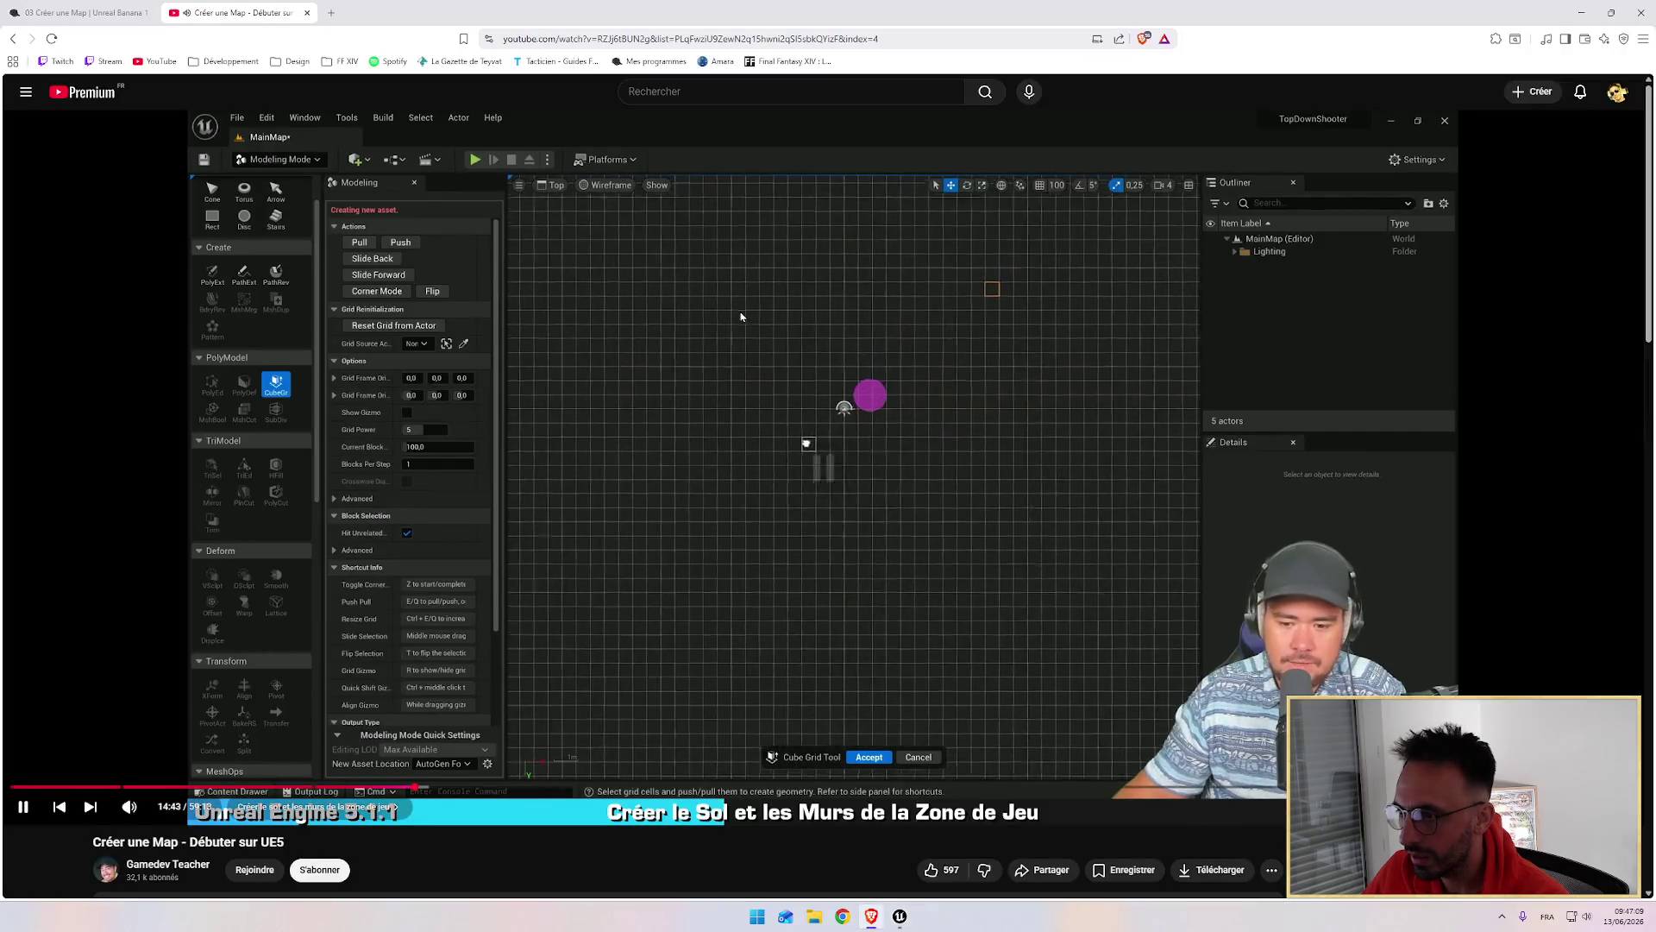
key(alt+Tab)
click(528, 78)
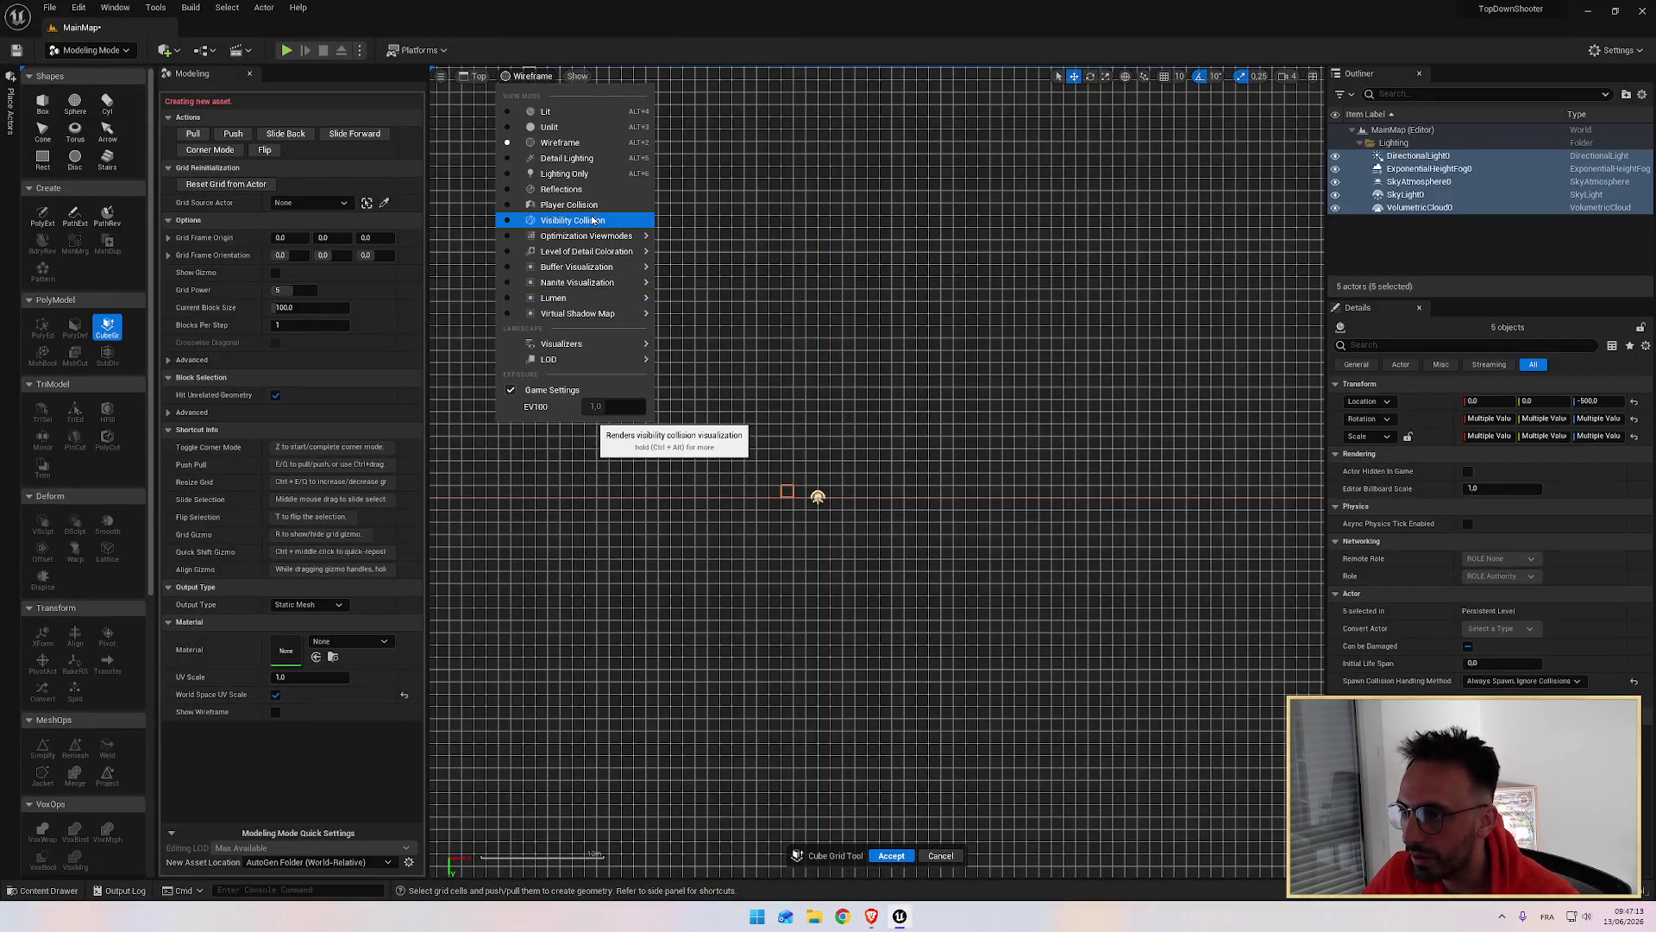
click(569, 161)
scroll(646, 289, down, 2)
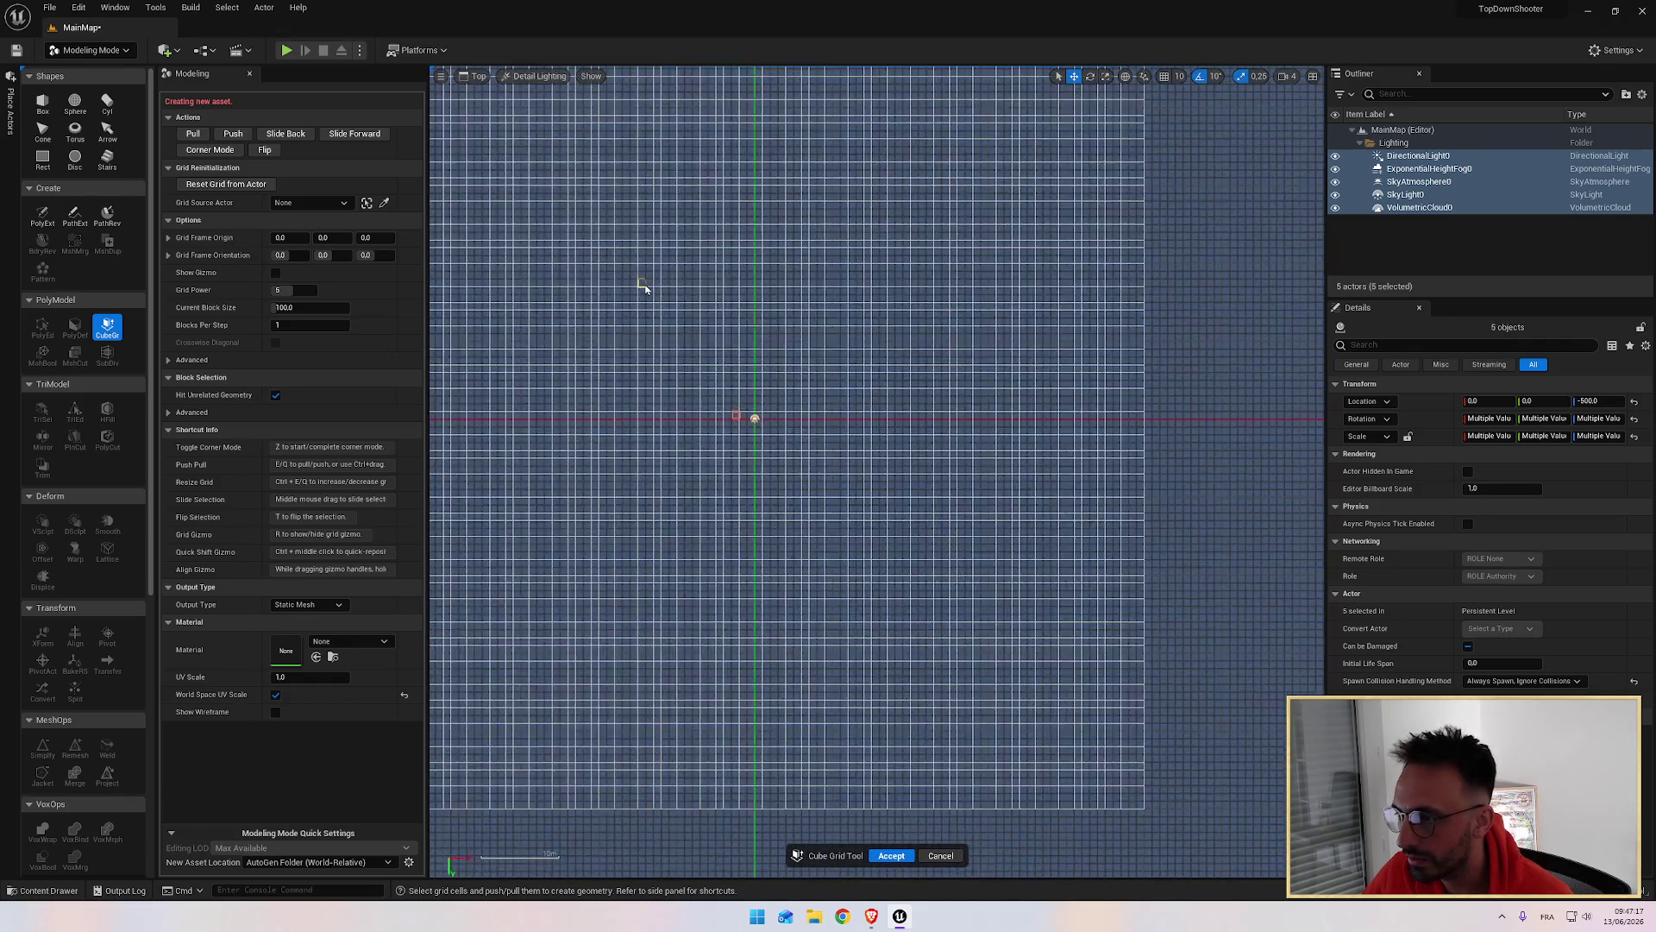
scroll(645, 289, up, 1)
click(554, 83)
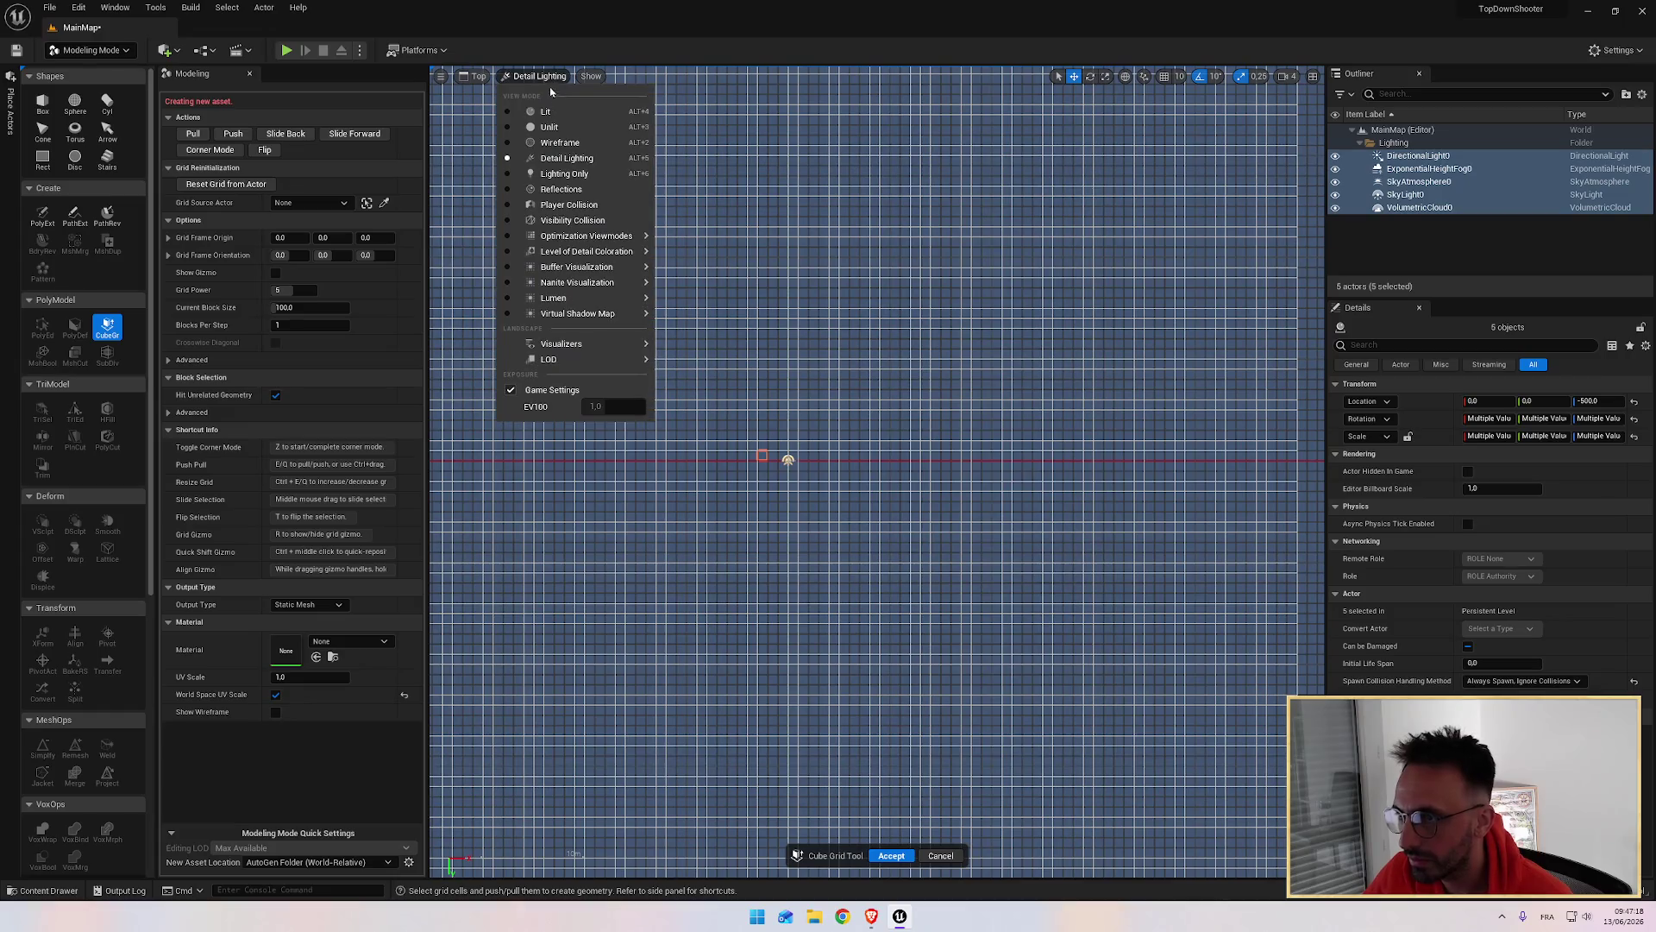
click(549, 144)
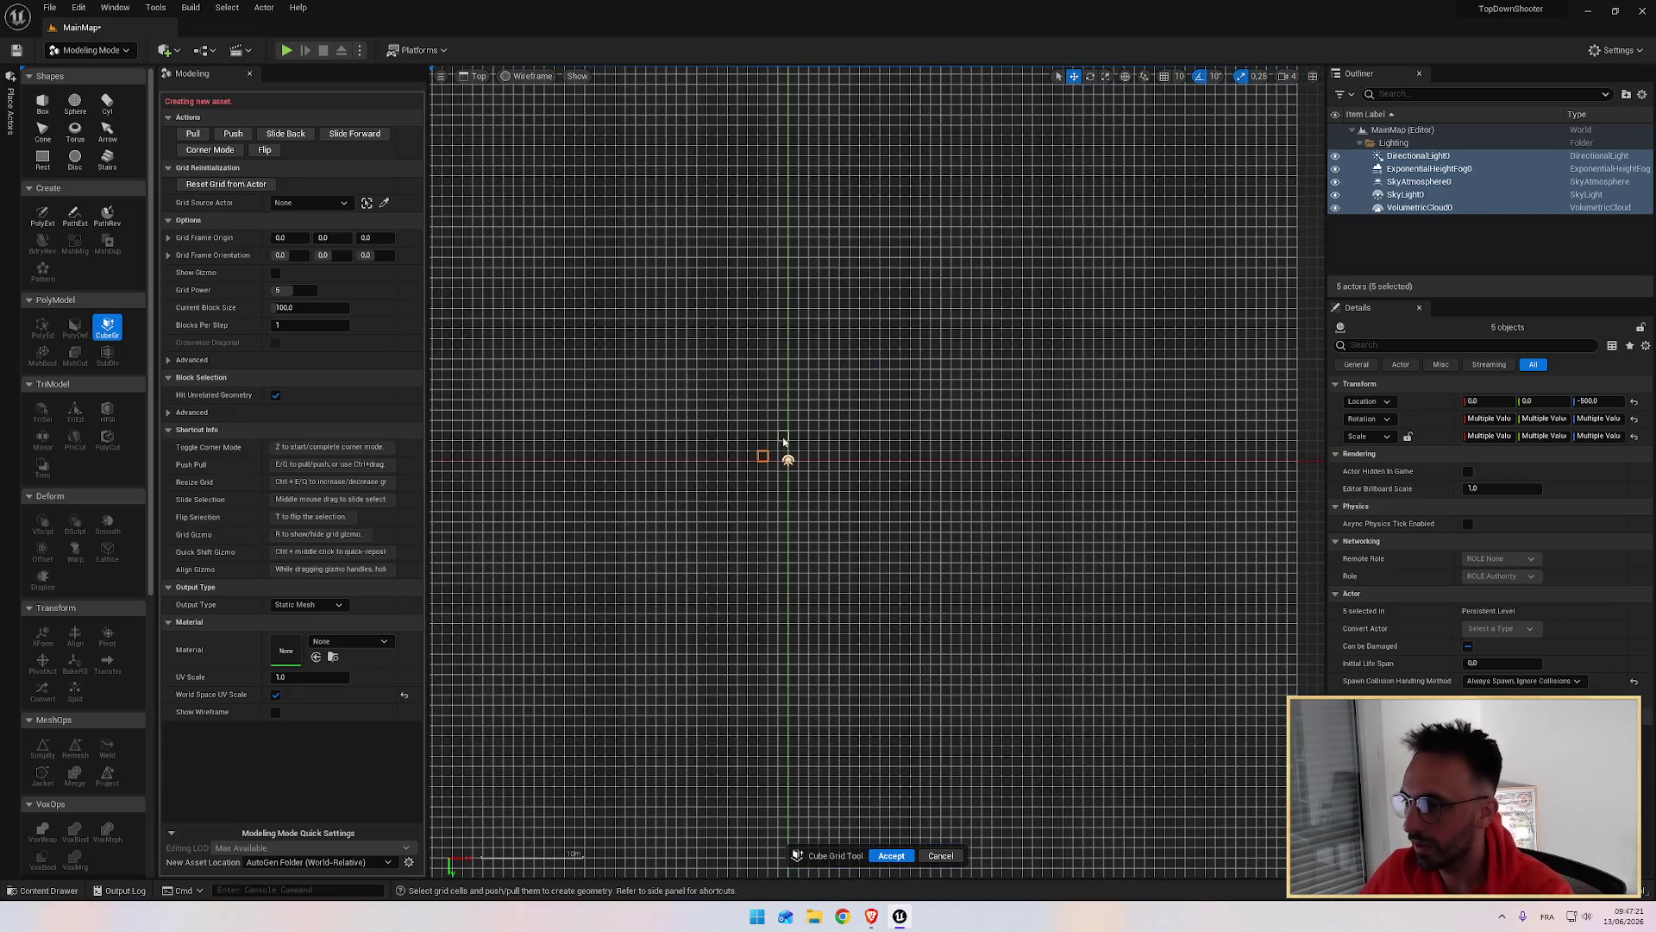
Step: Check the tutorial, then deselect the lighting actors in the Outliner
key(alt+Tab)
click(857, 464)
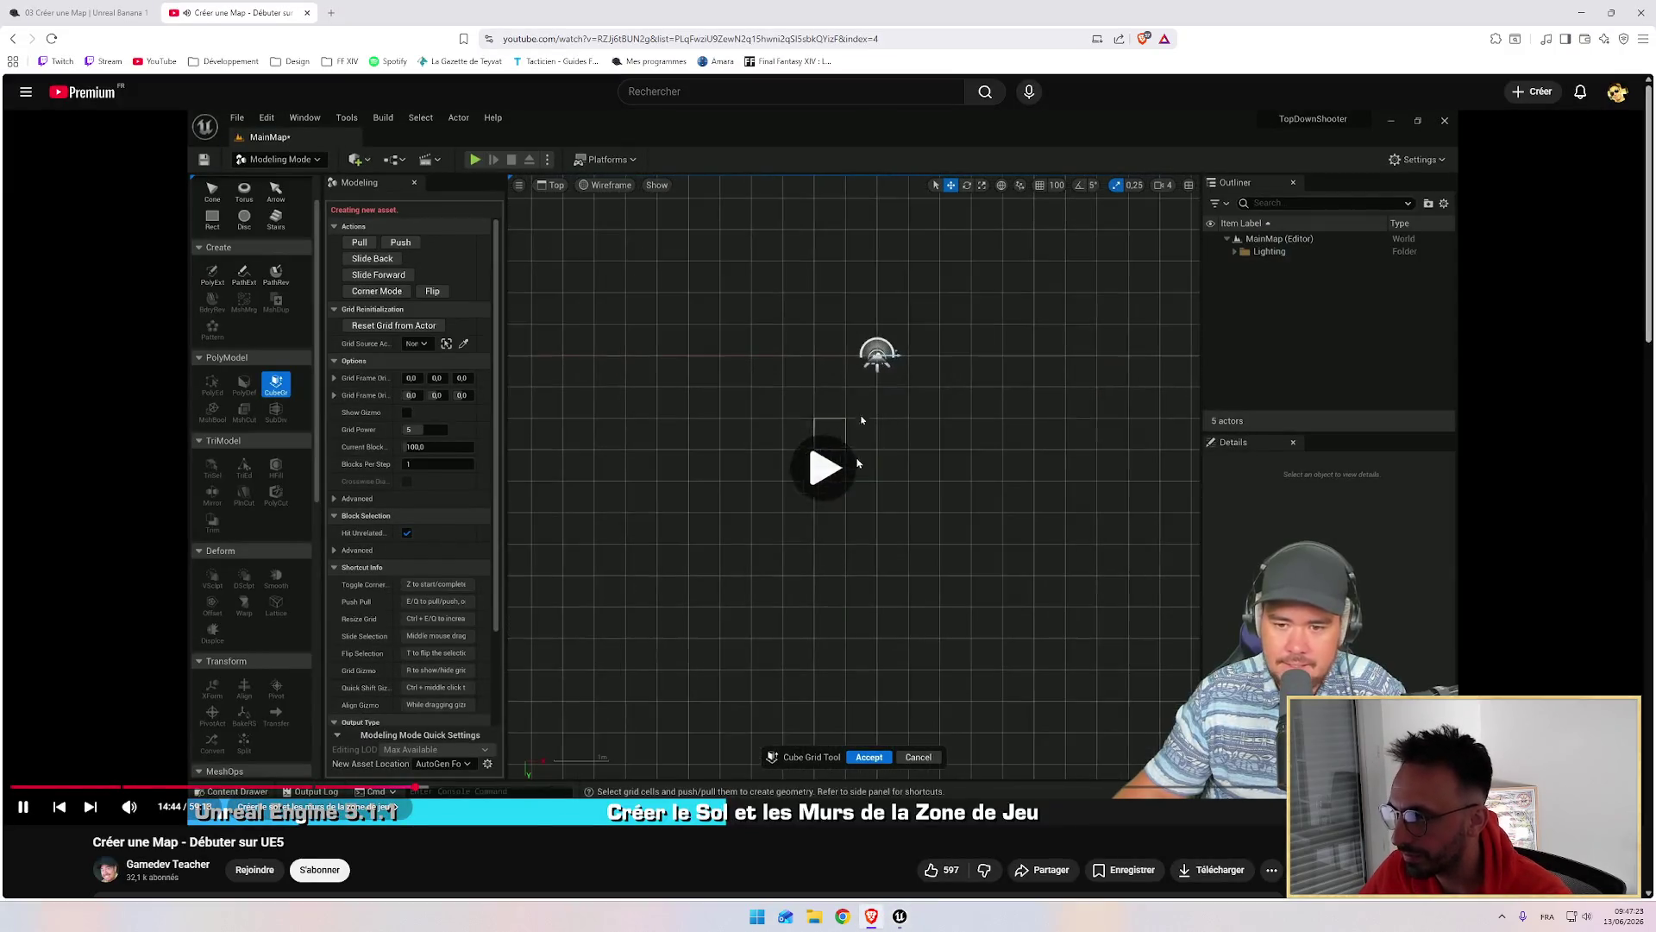
key(alt+Tab)
scroll(790, 499, up, 5)
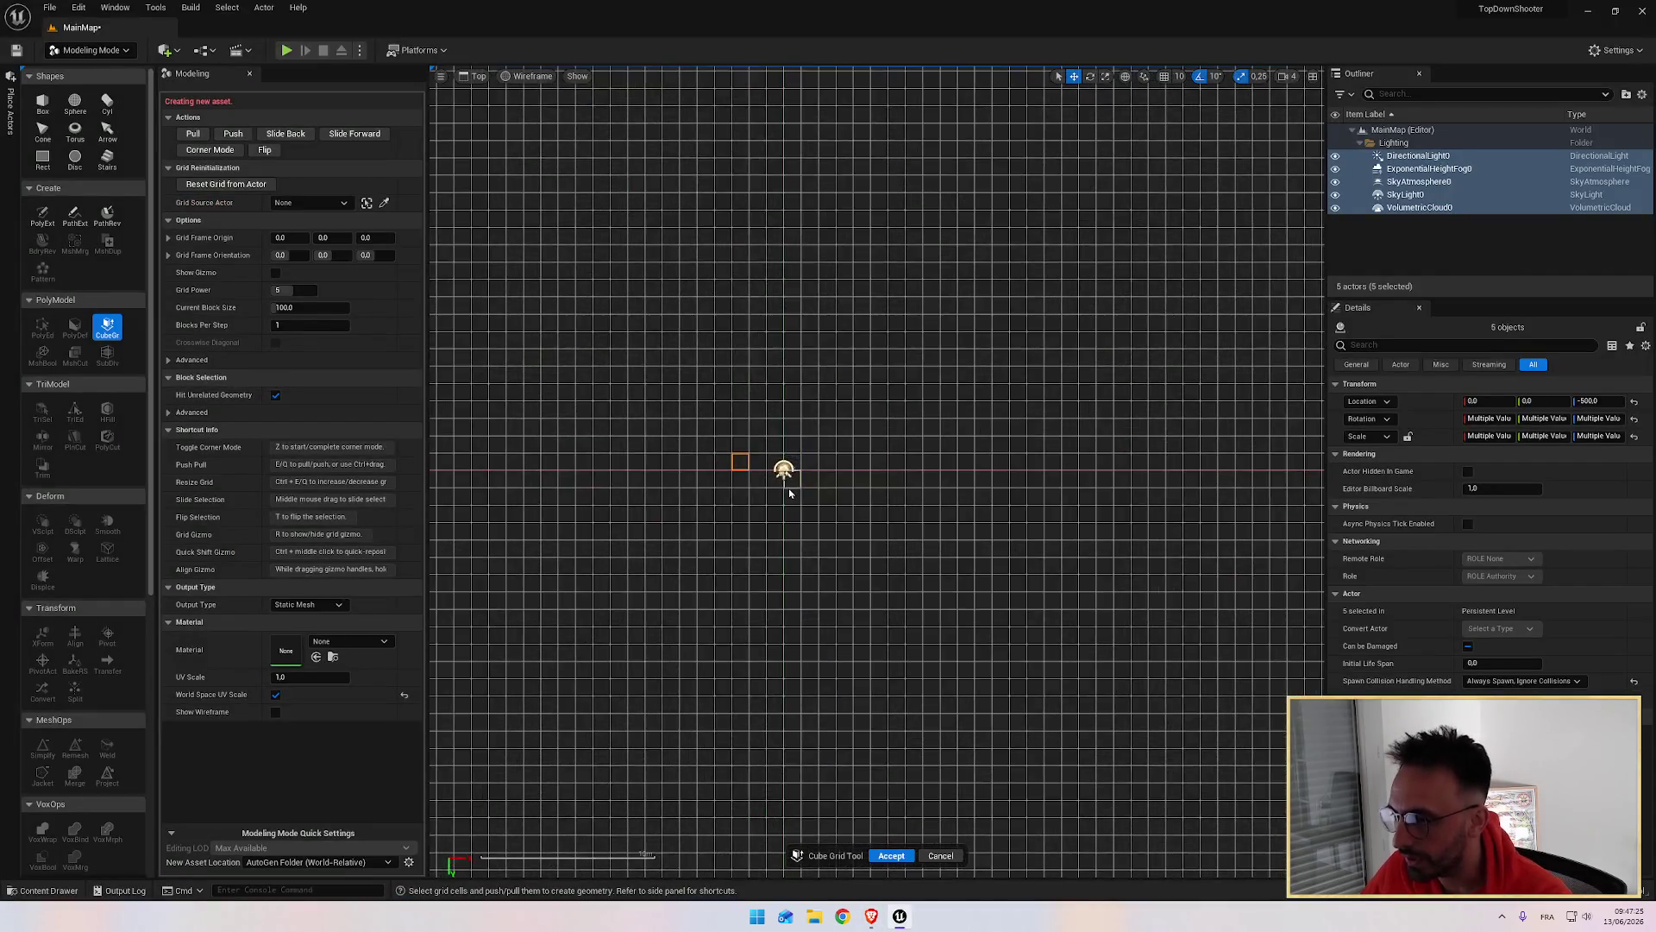
scroll(789, 499, up, 2)
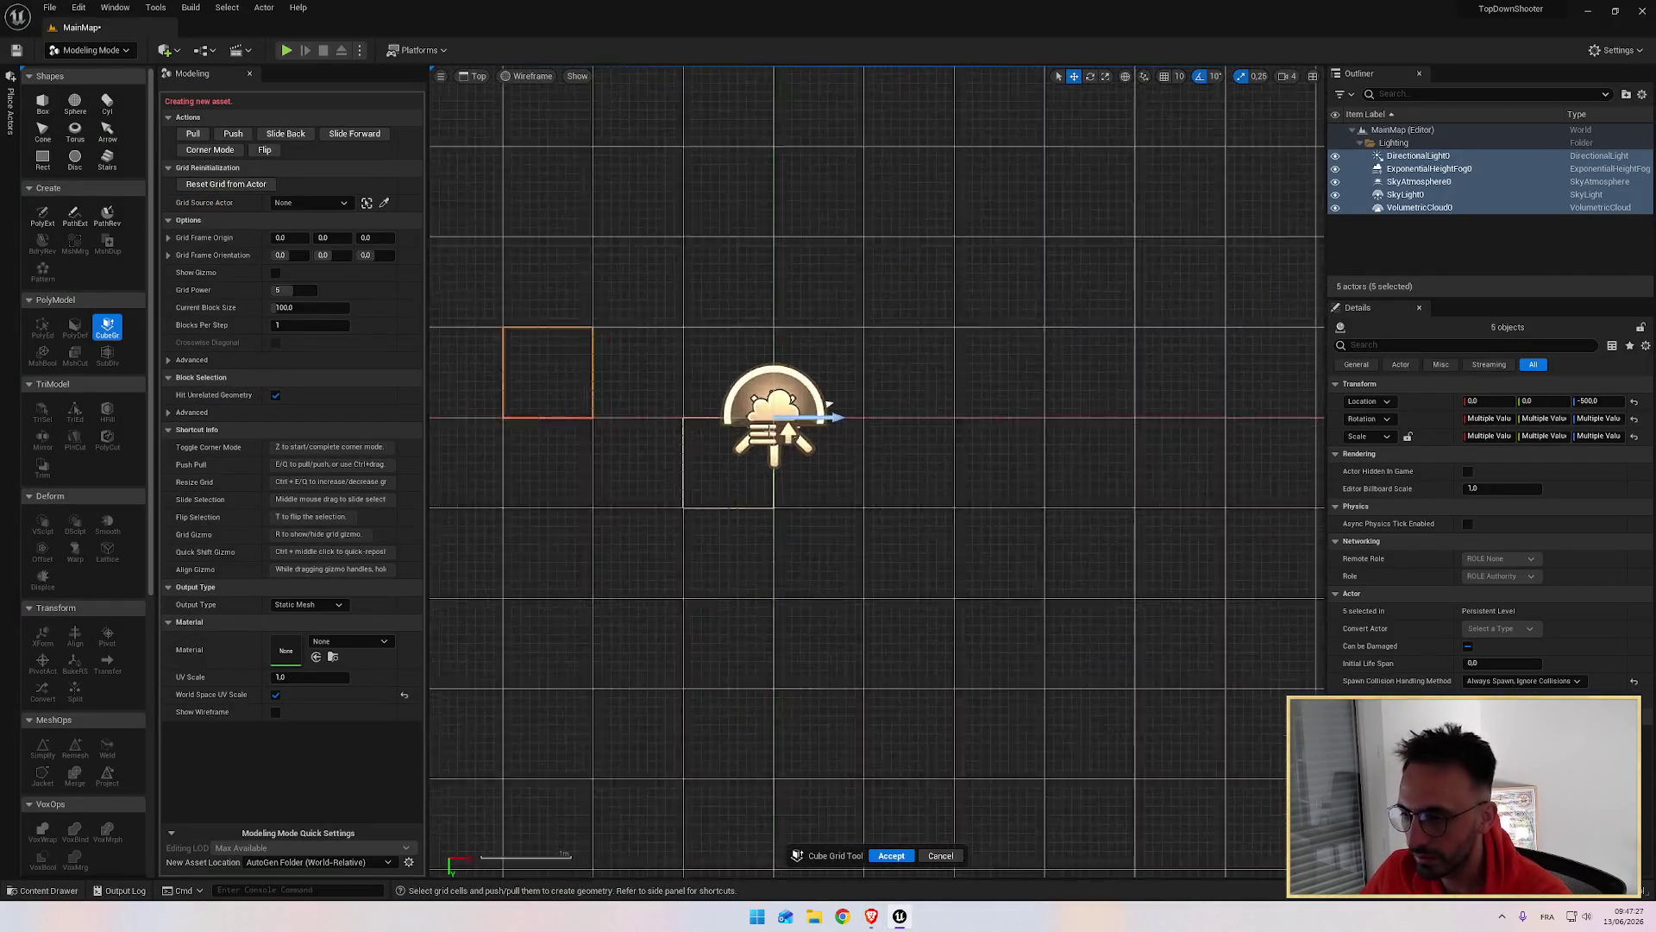
scroll(786, 436, down, 6)
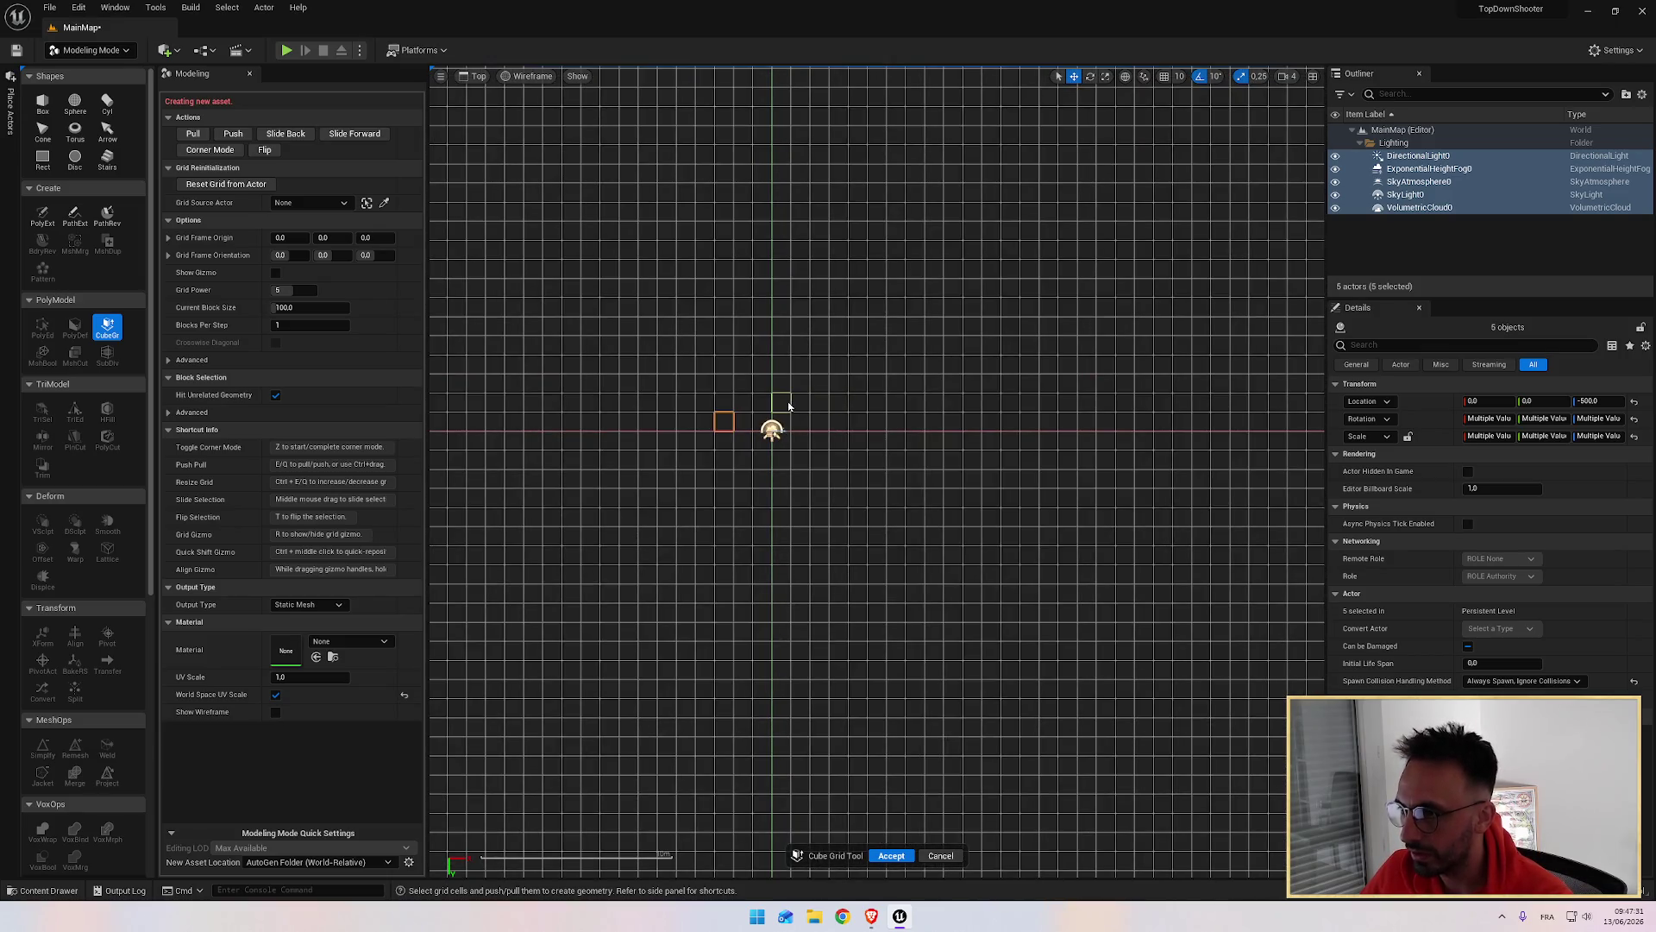
click(1398, 248)
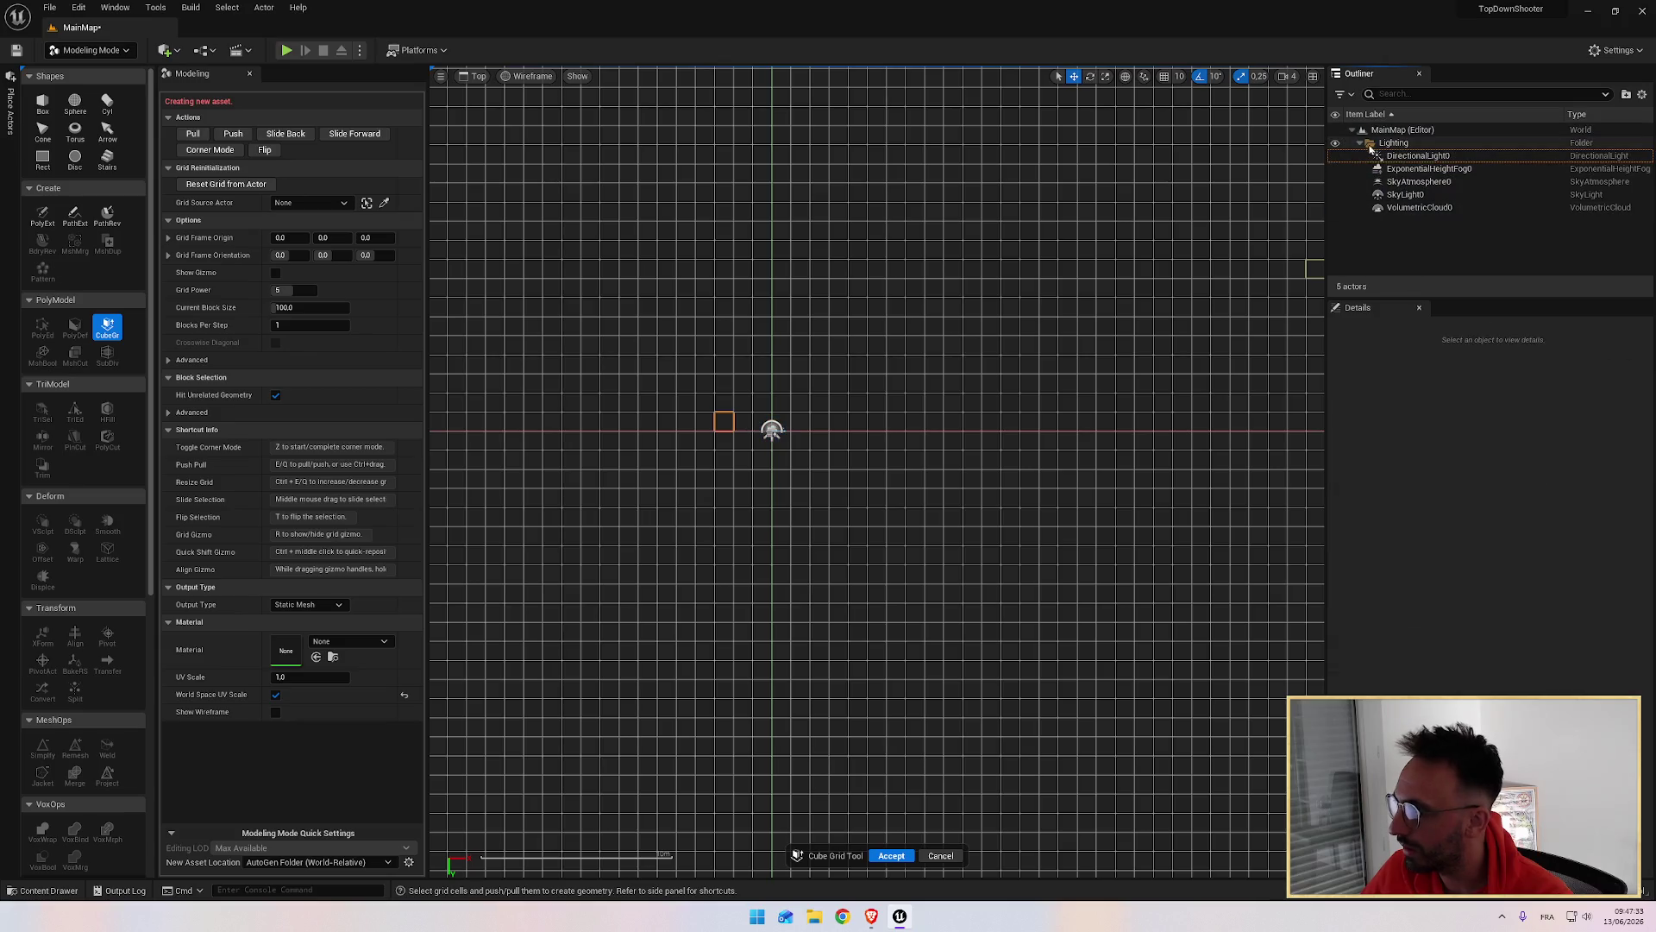
Step: Collapse the Outliner's Lighting folder and replay the tutorial in full screen
click(1361, 143)
key(alt+Tab)
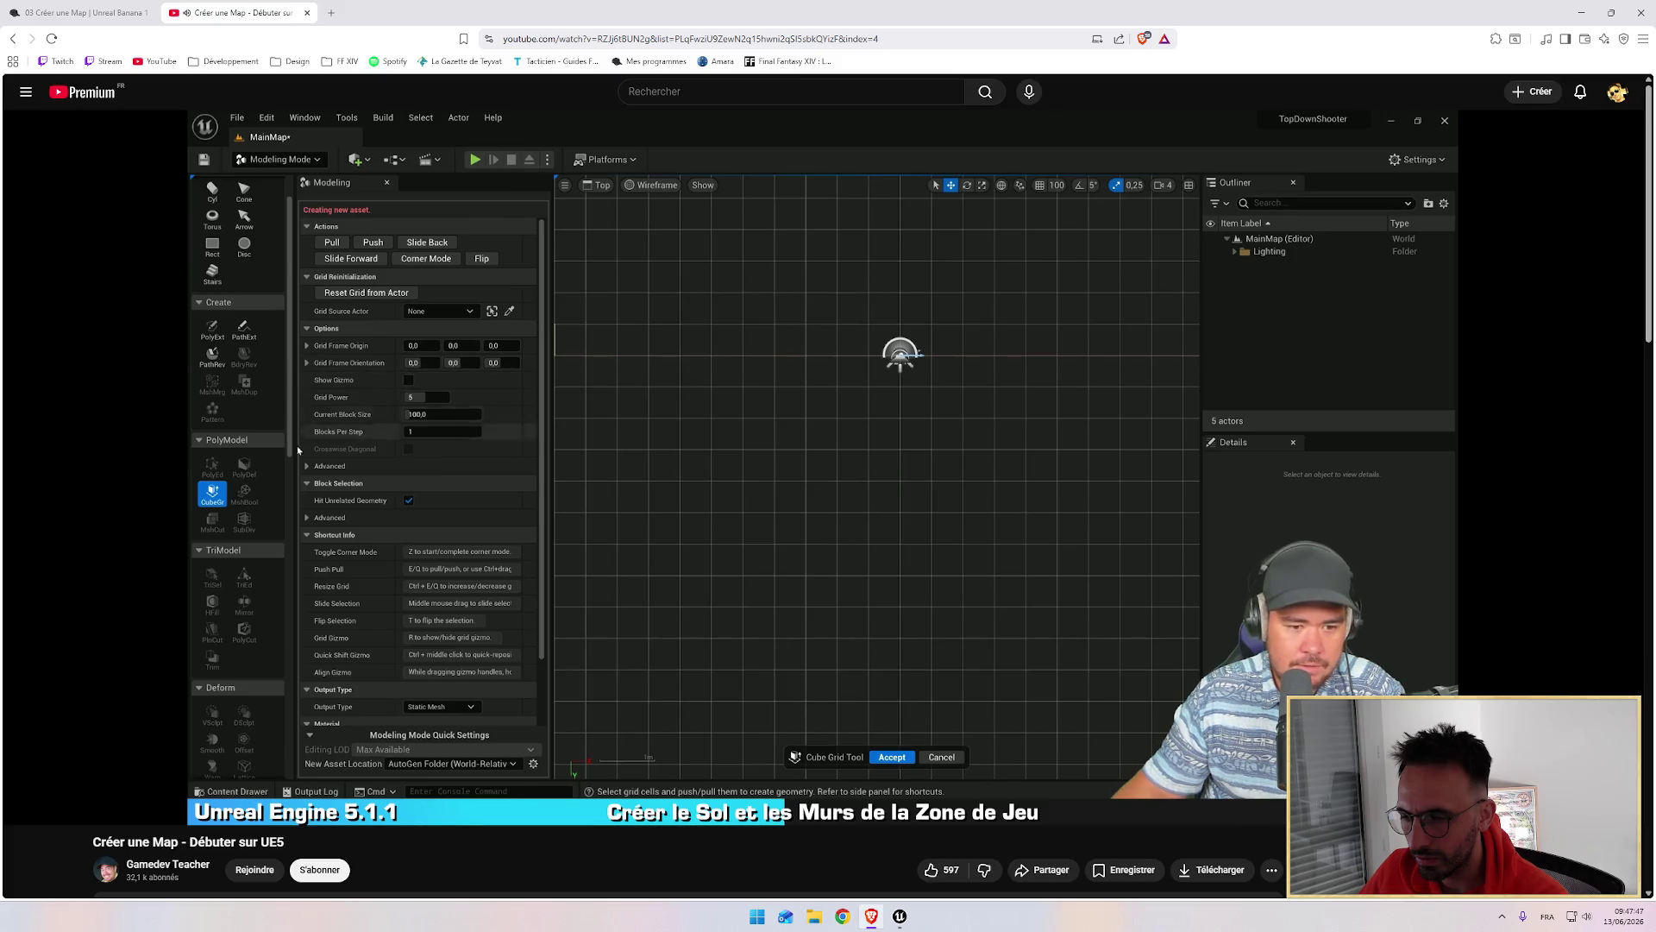
double_click(886, 383)
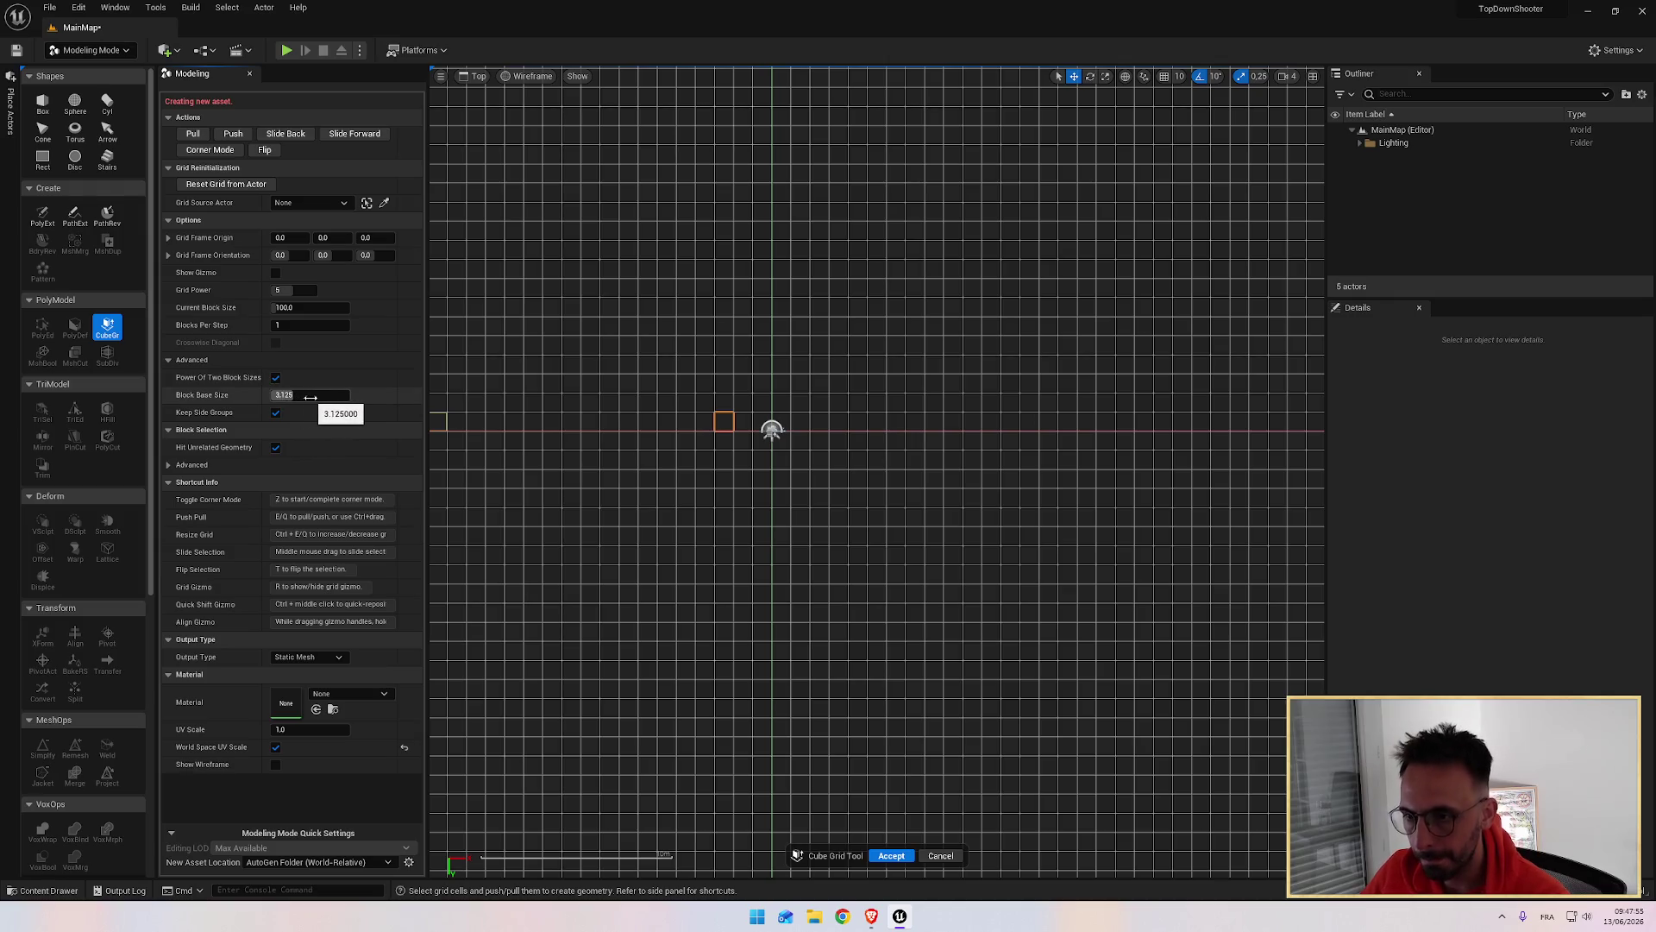
double_click(565, 376)
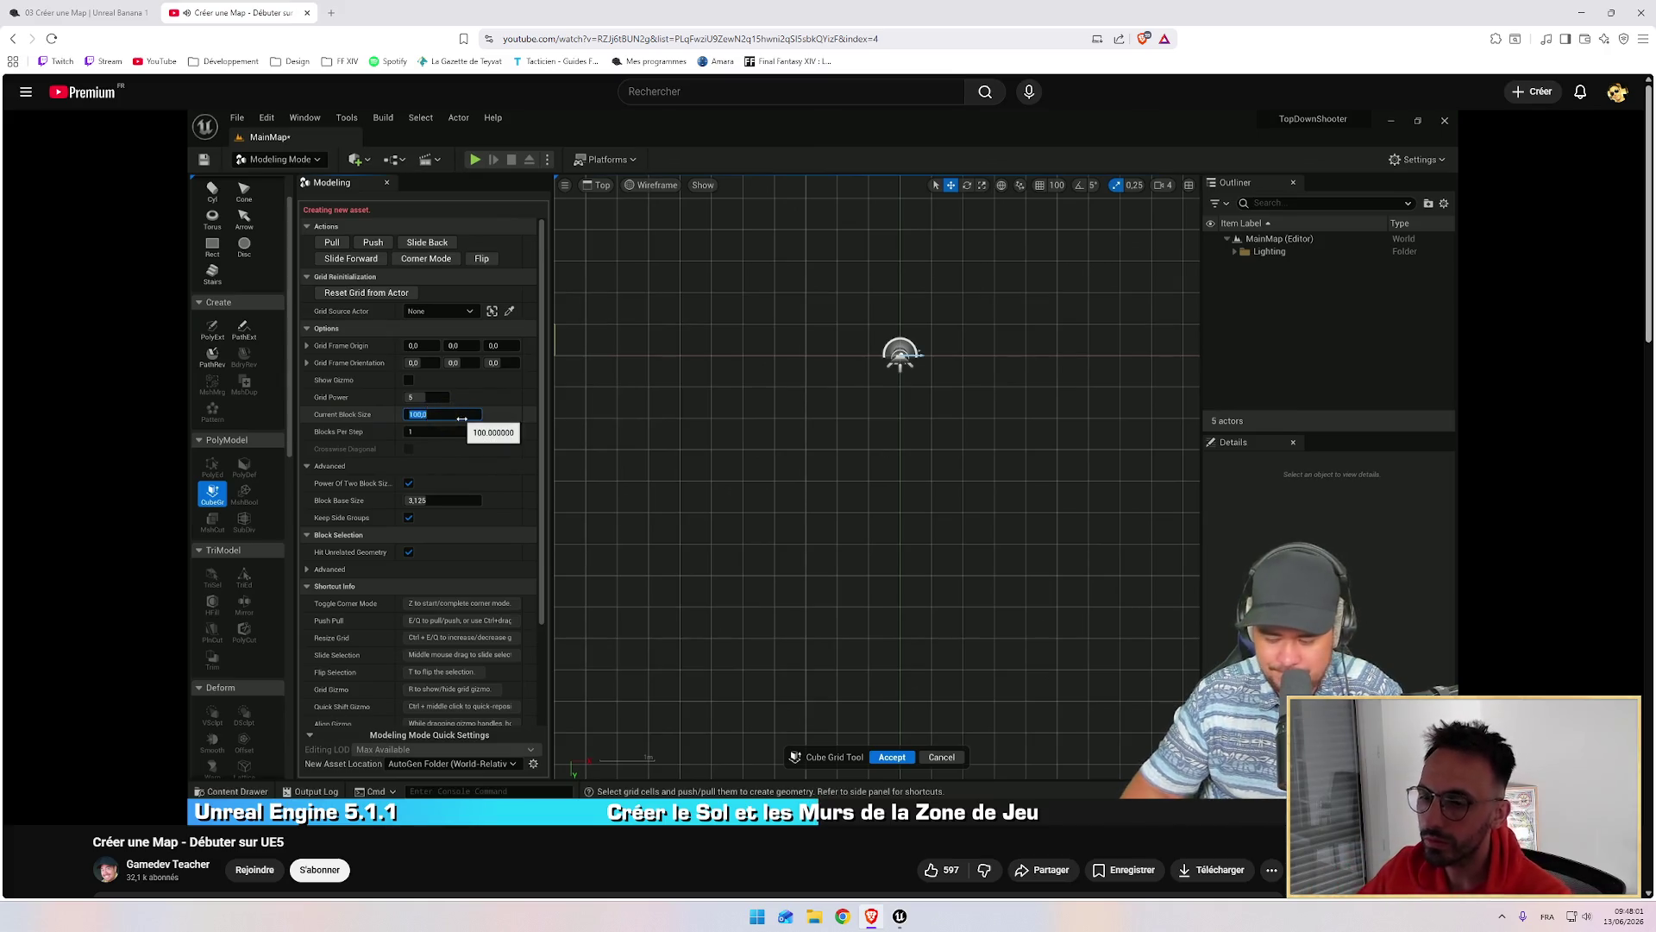
double_click(599, 377)
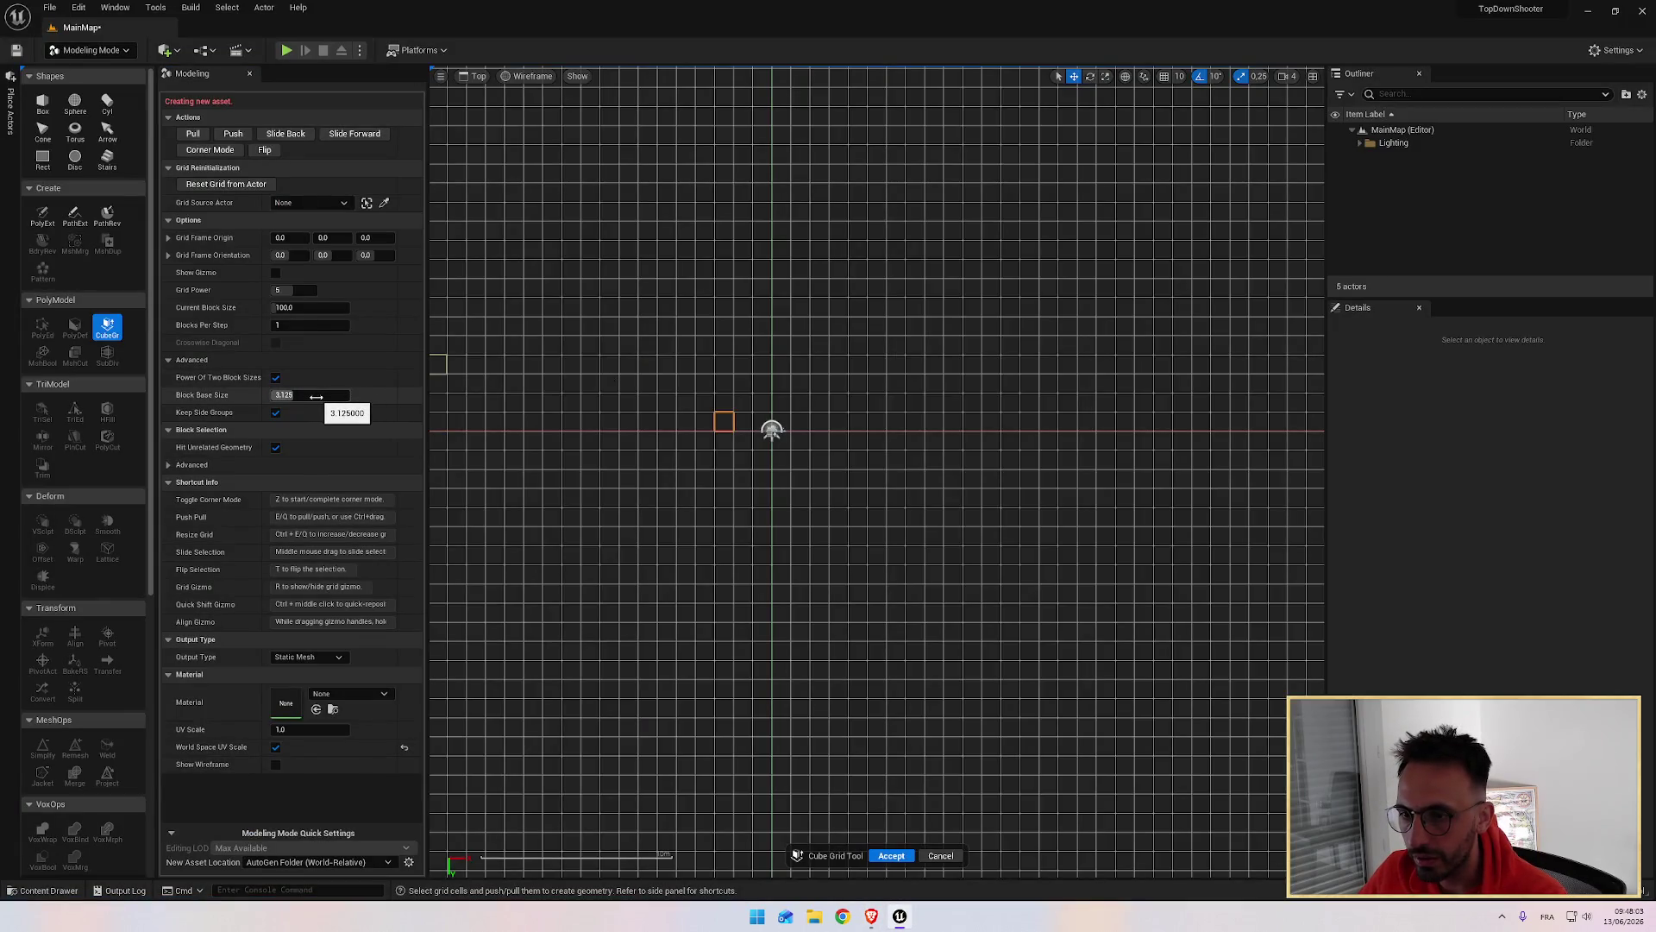
key(Escape)
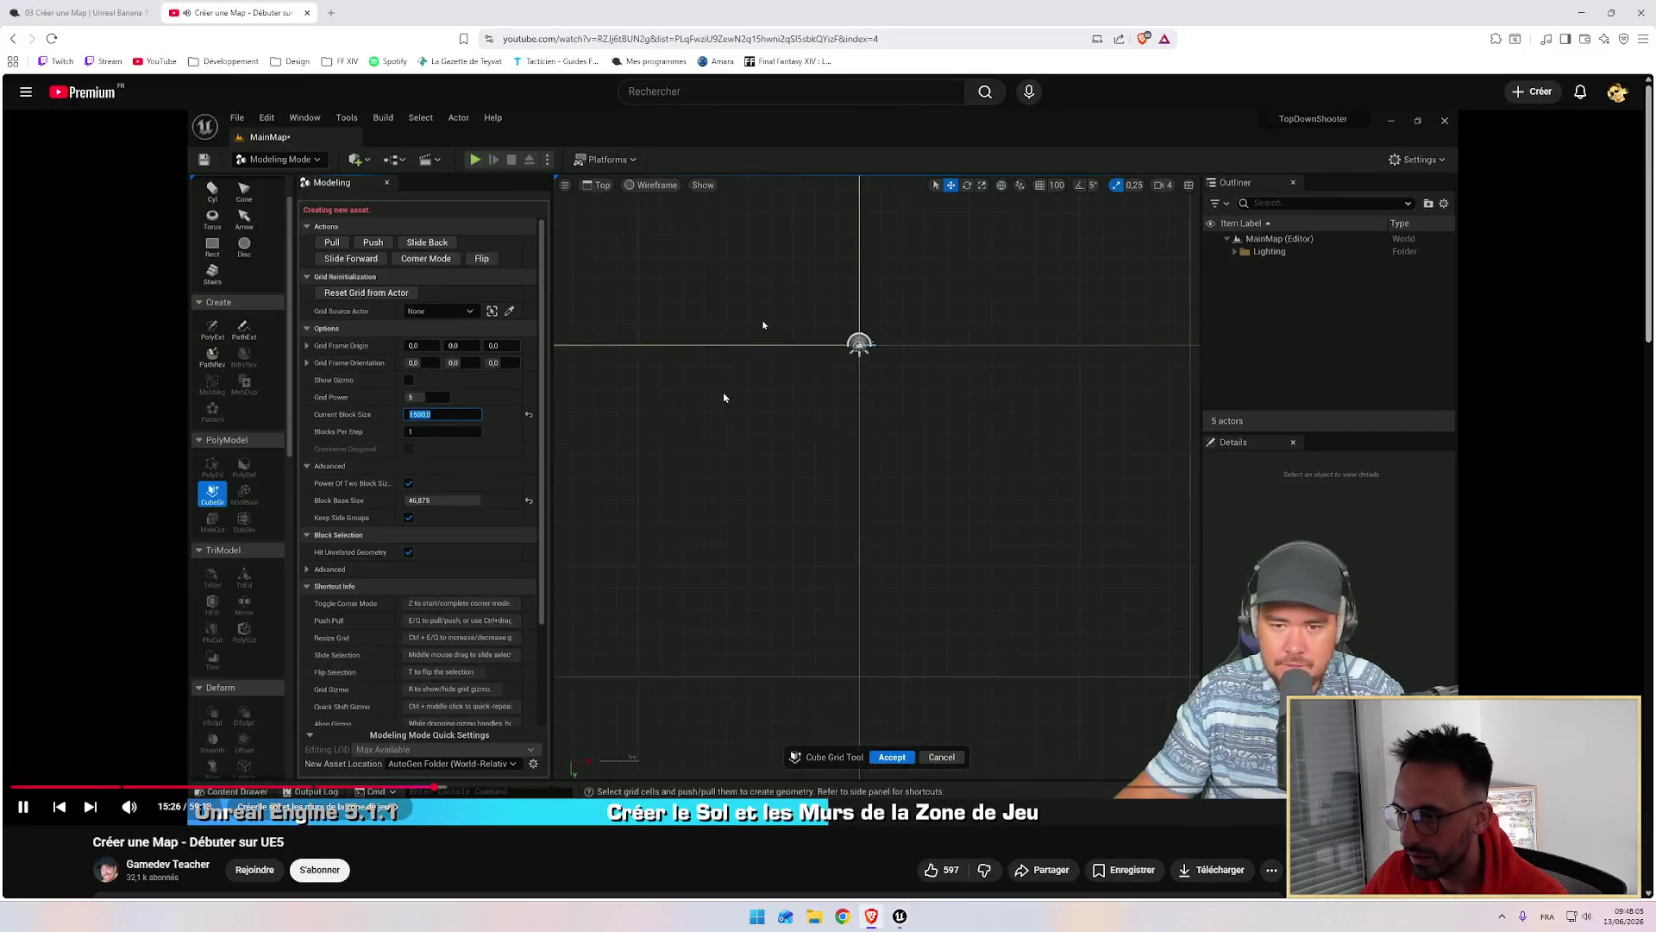
Step: Pause the tutorial at its block-size step and start editing Current Block Size
click(705, 397)
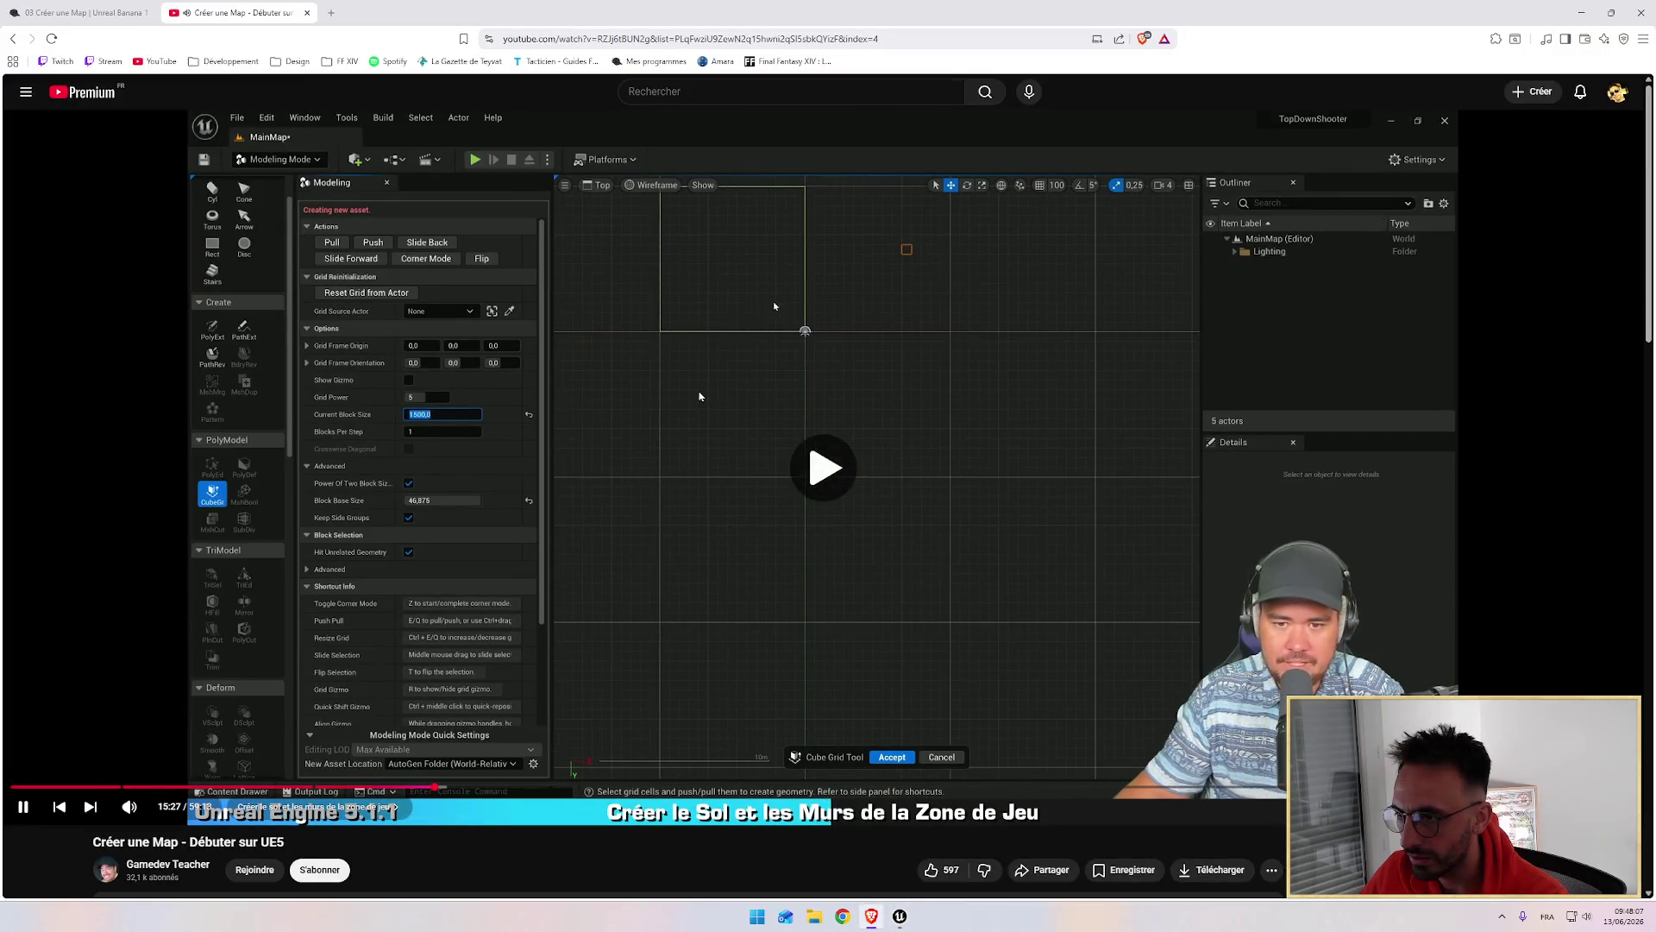
click(699, 396)
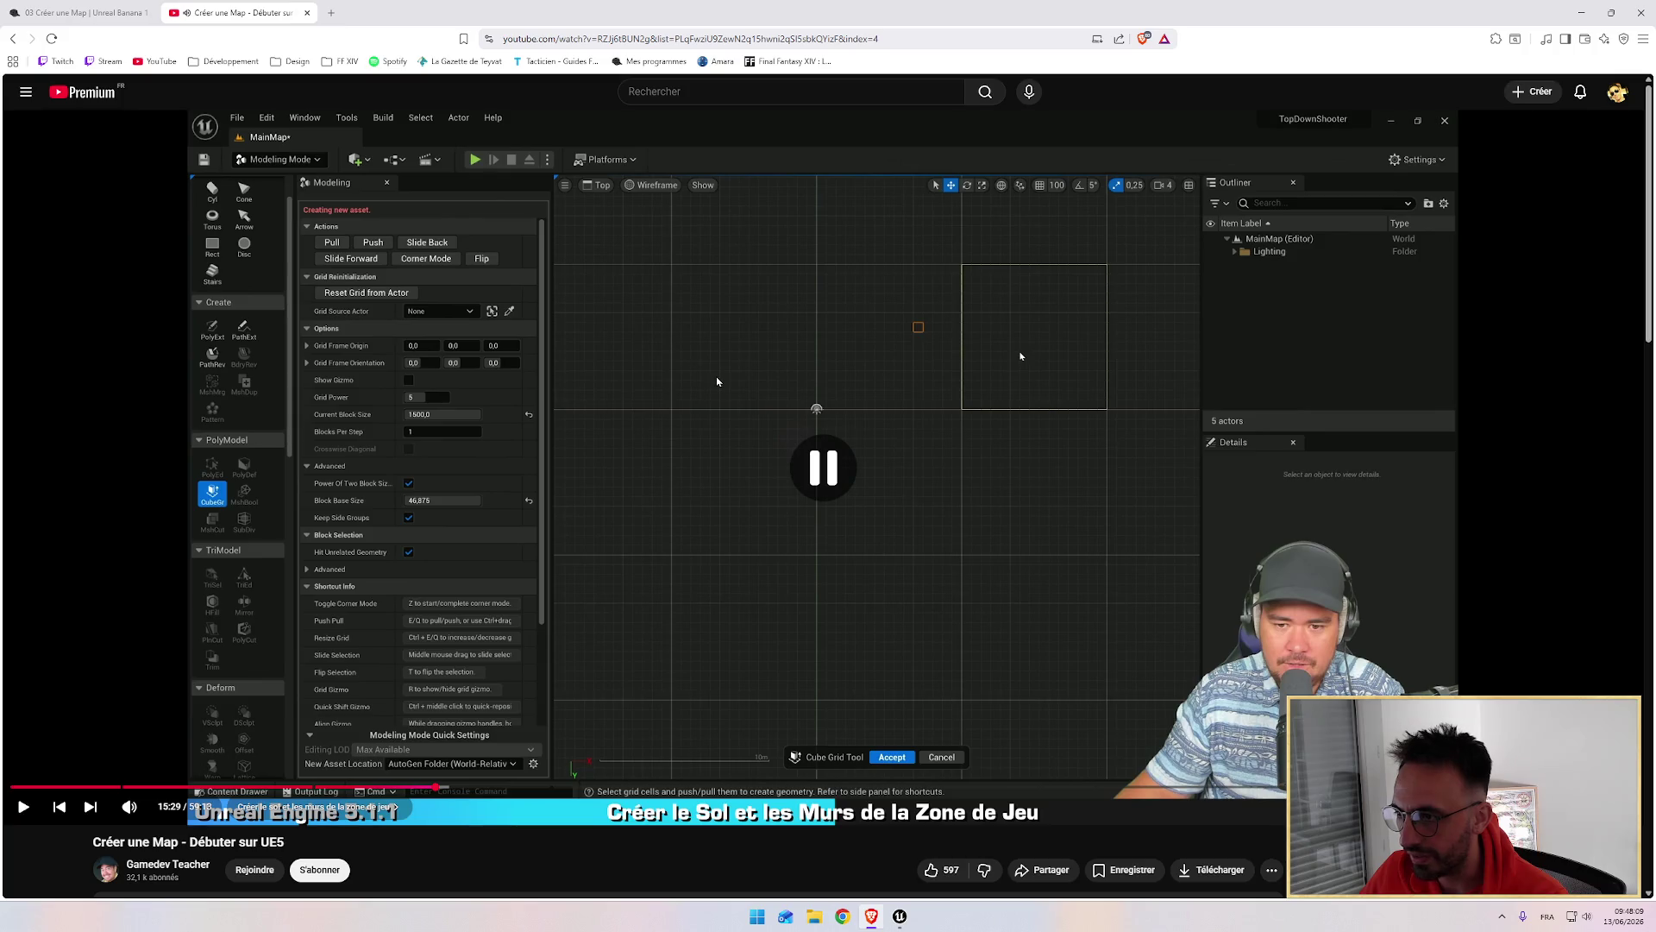
double_click(717, 380)
click(319, 304)
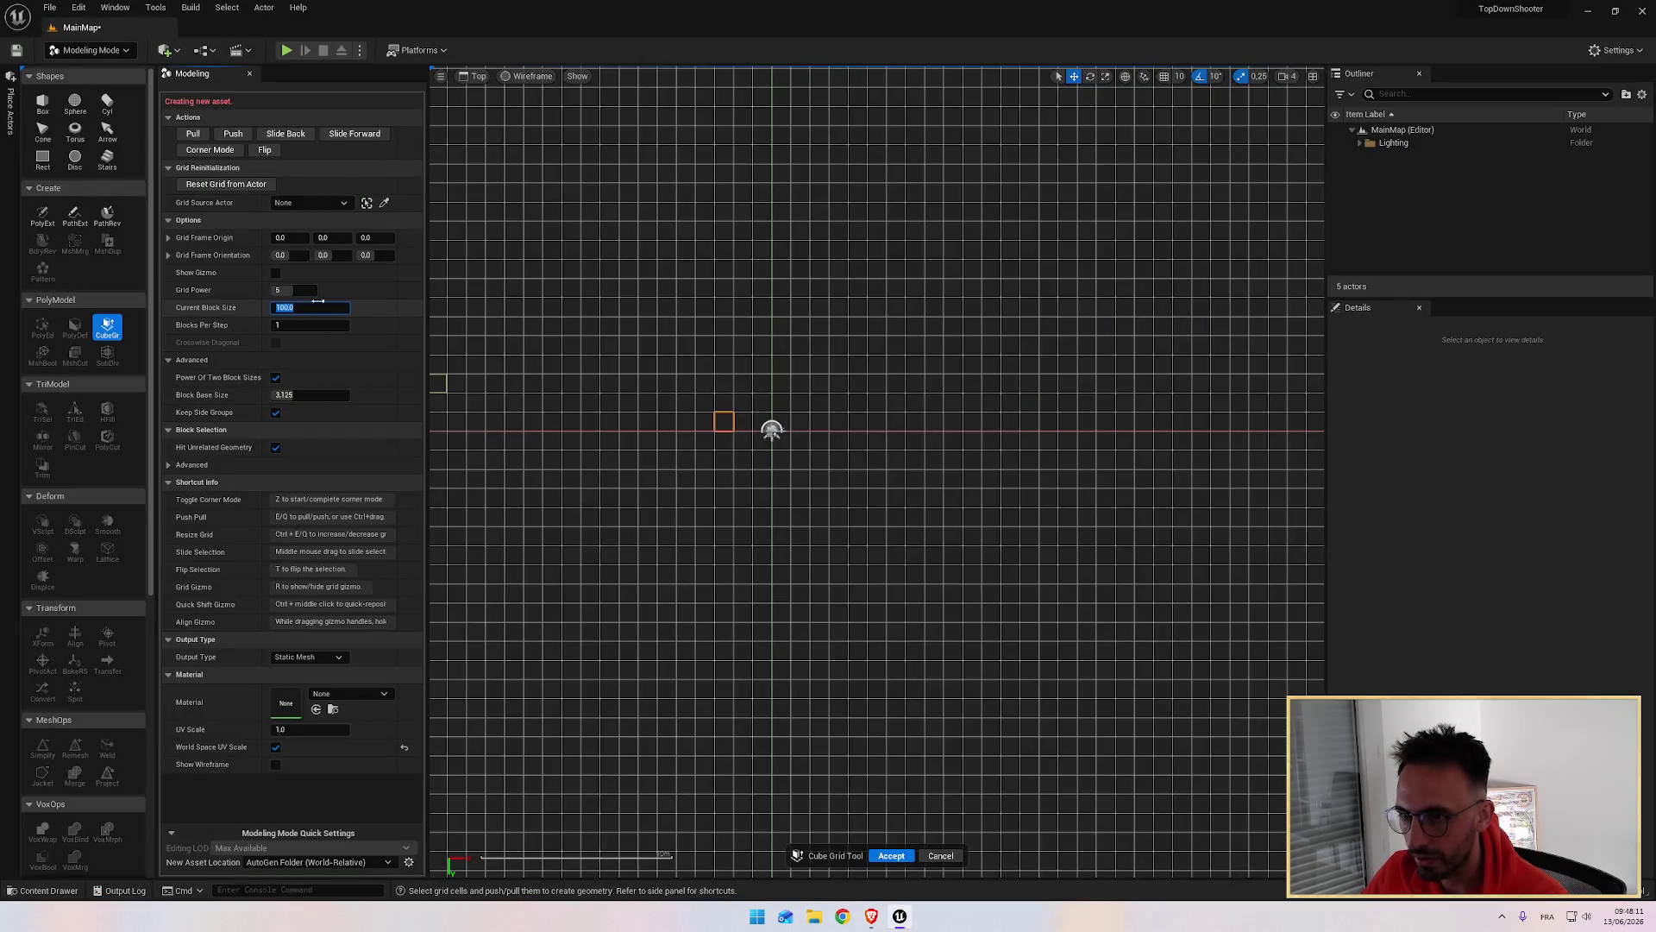
text(1500)
Step: Commit a Current Block Size of 1500 and extend the cell selection to a 2×2 block
key(Return)
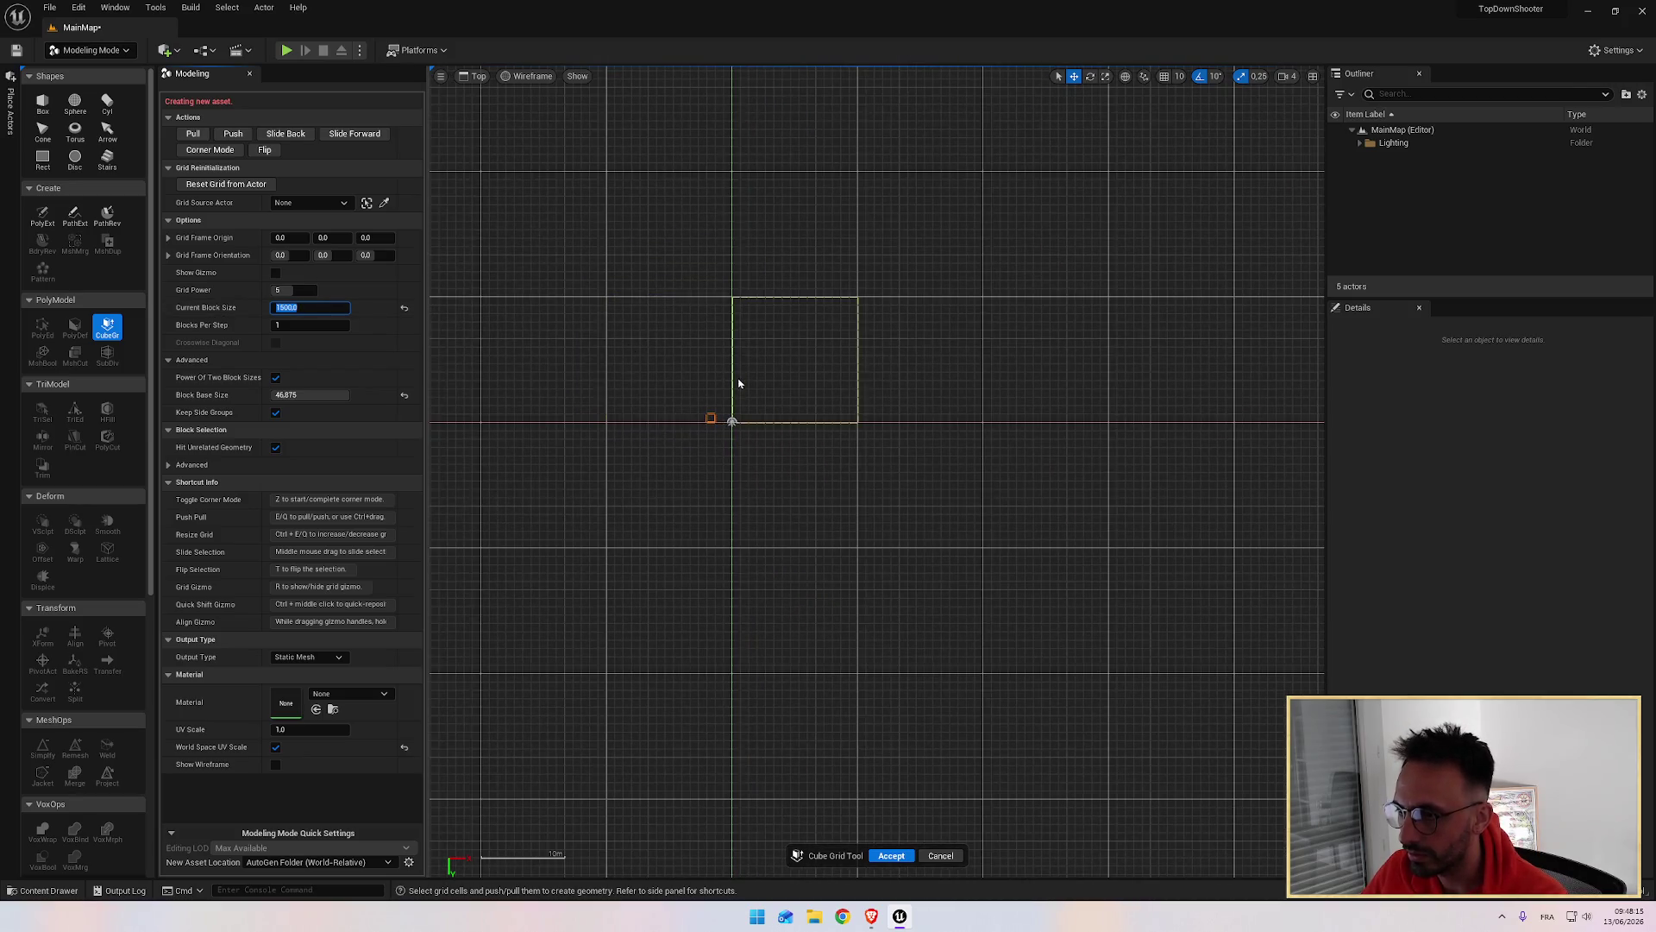
key(alt+Tab)
key(alt+Tab)
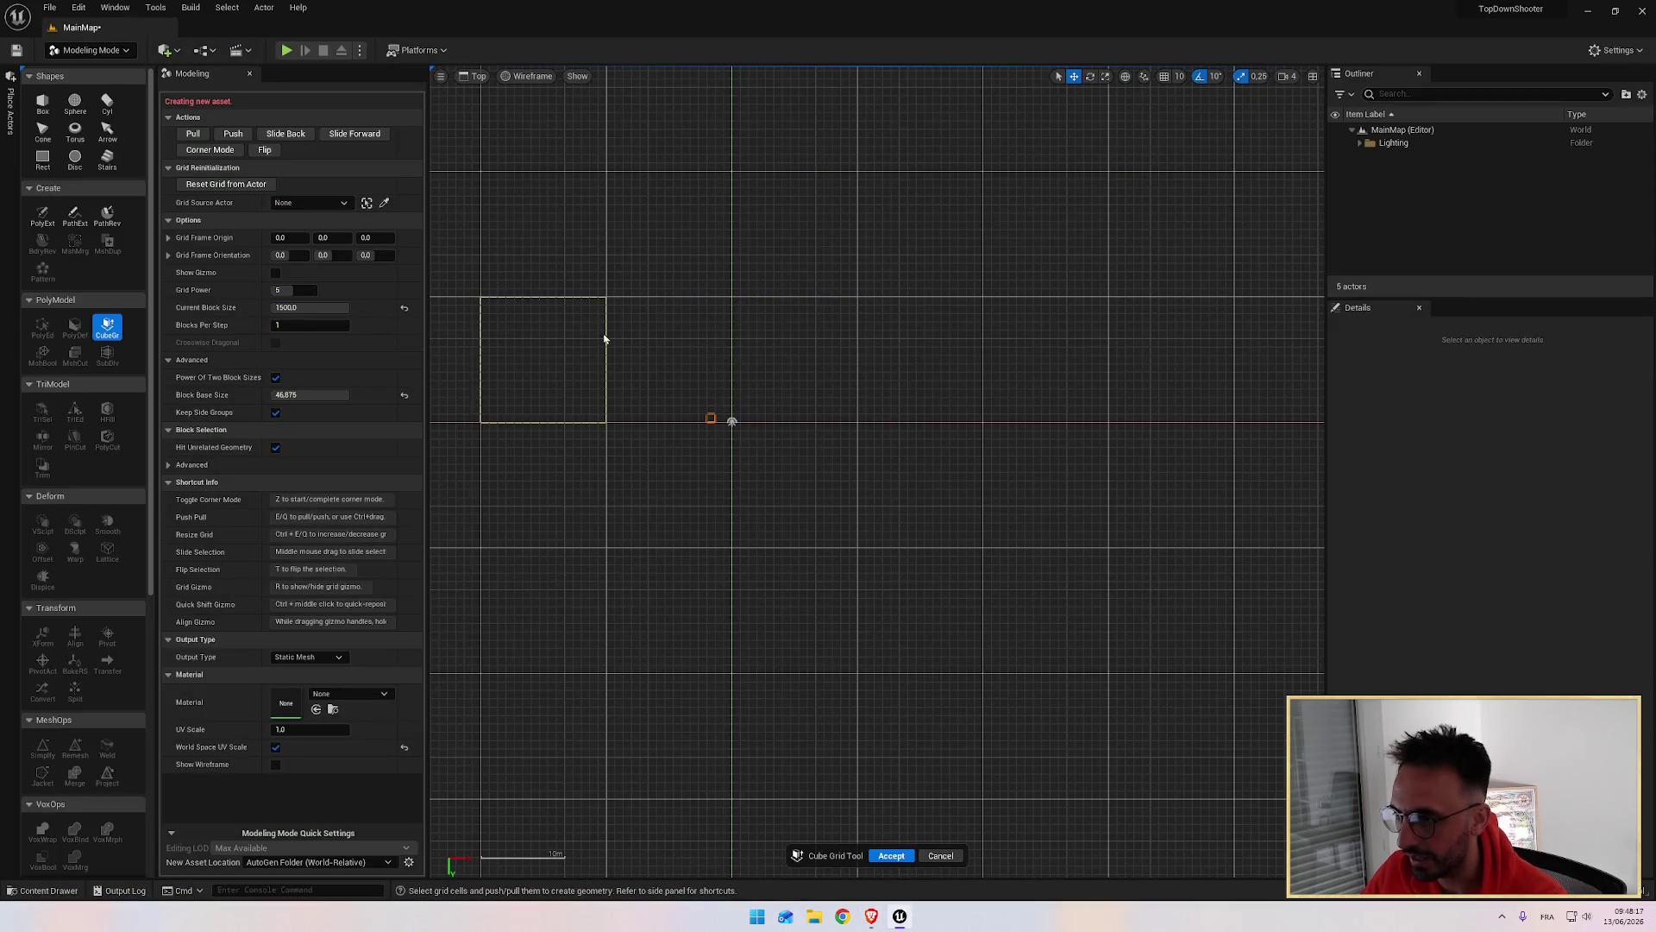
key(alt+Tab)
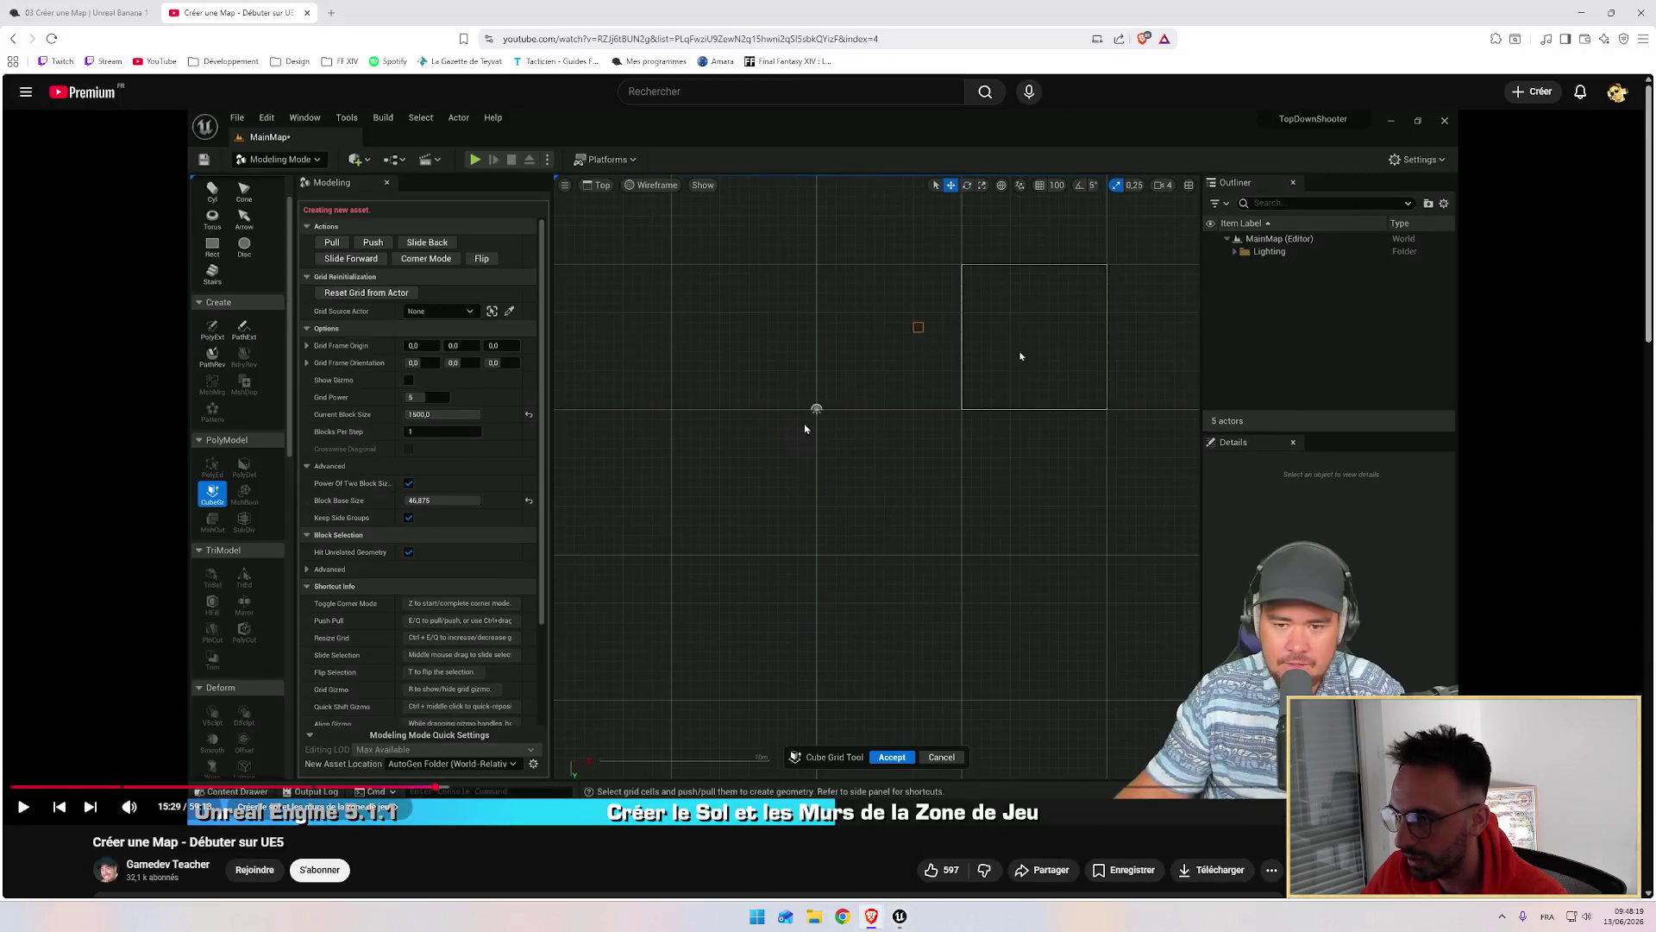
click(815, 449)
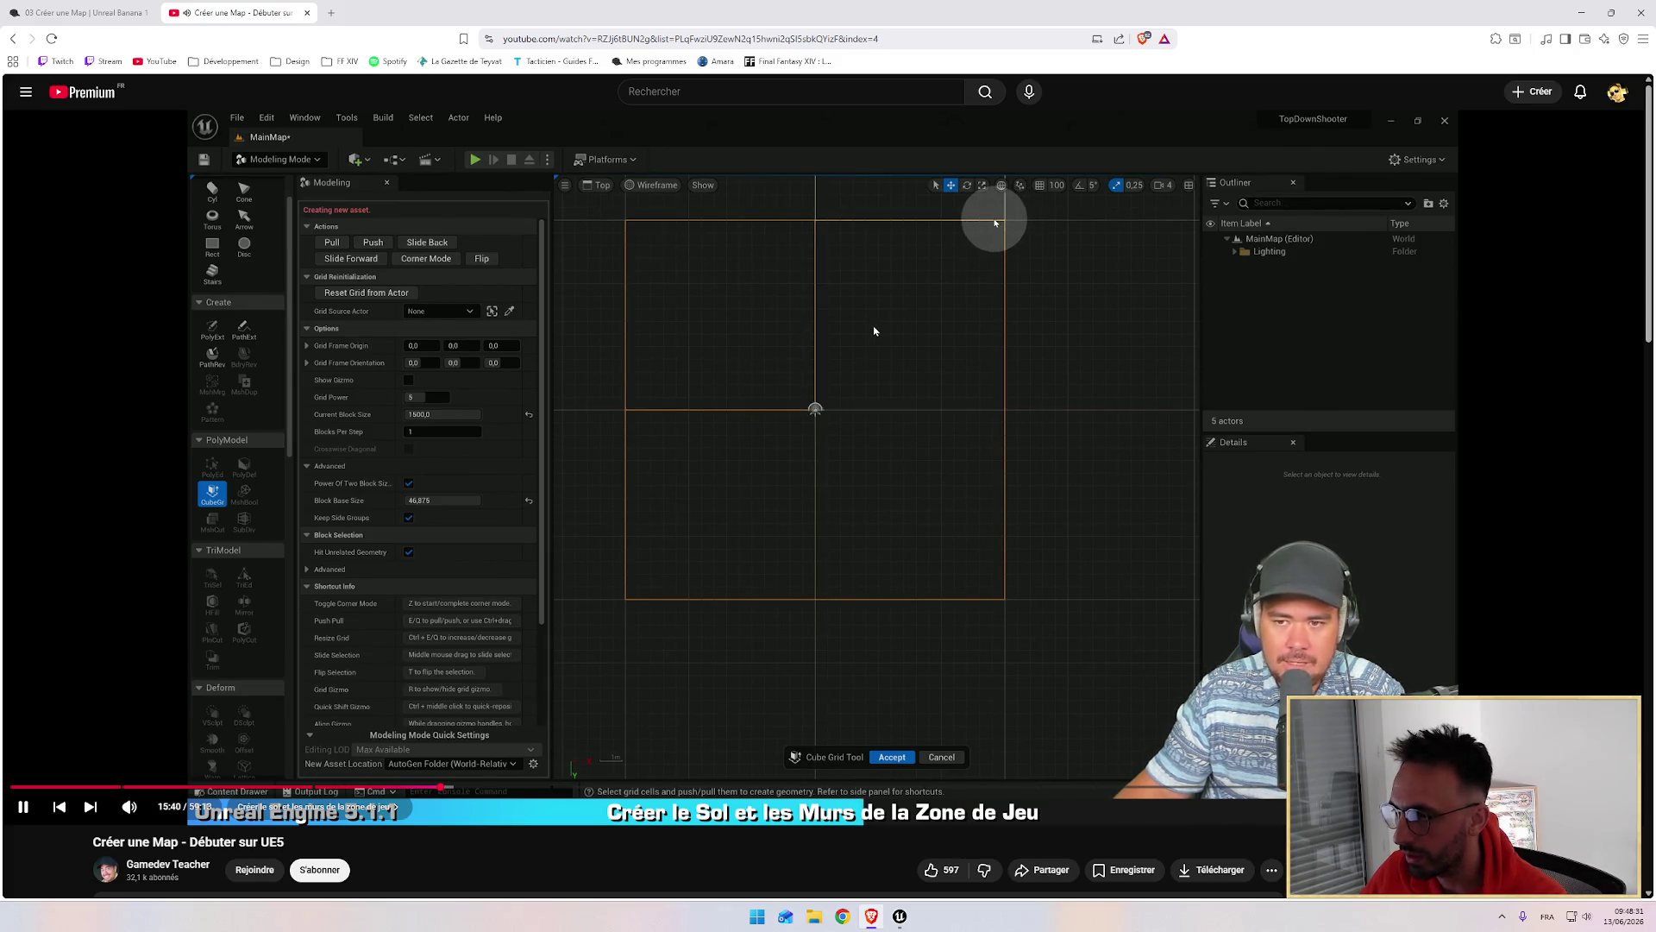
key(alt+Tab)
drag(678, 362, 803, 466)
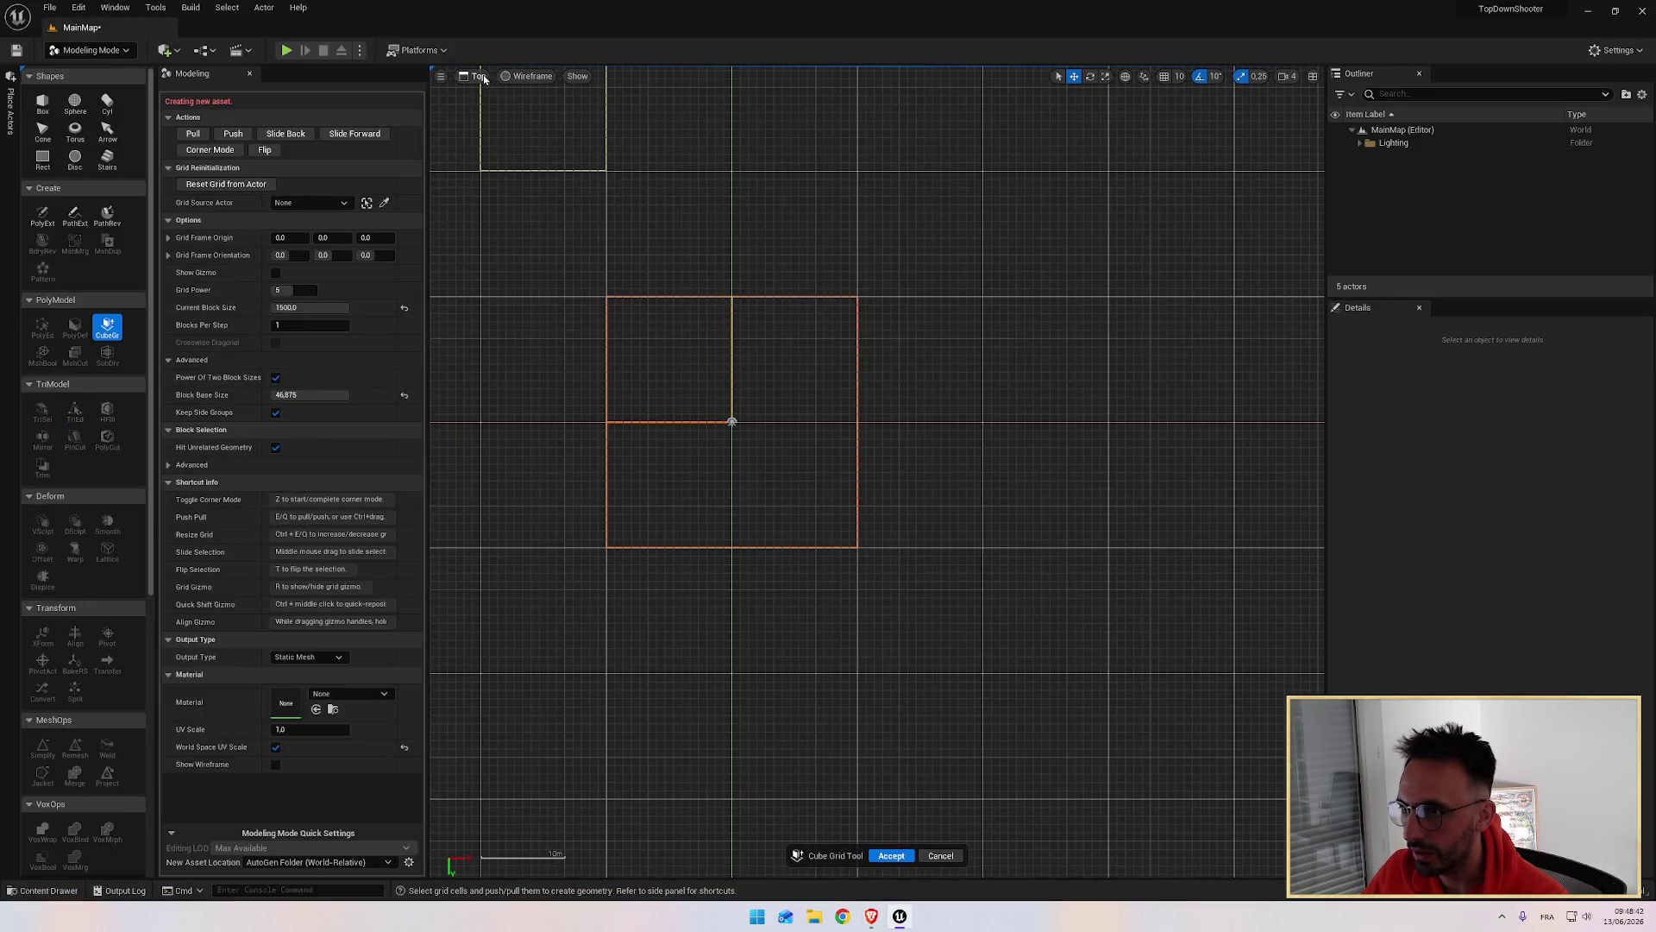
Step: Switch the viewport to Perspective, orbit over the enlarged grid, and pick a starting cell
click(480, 77)
click(496, 92)
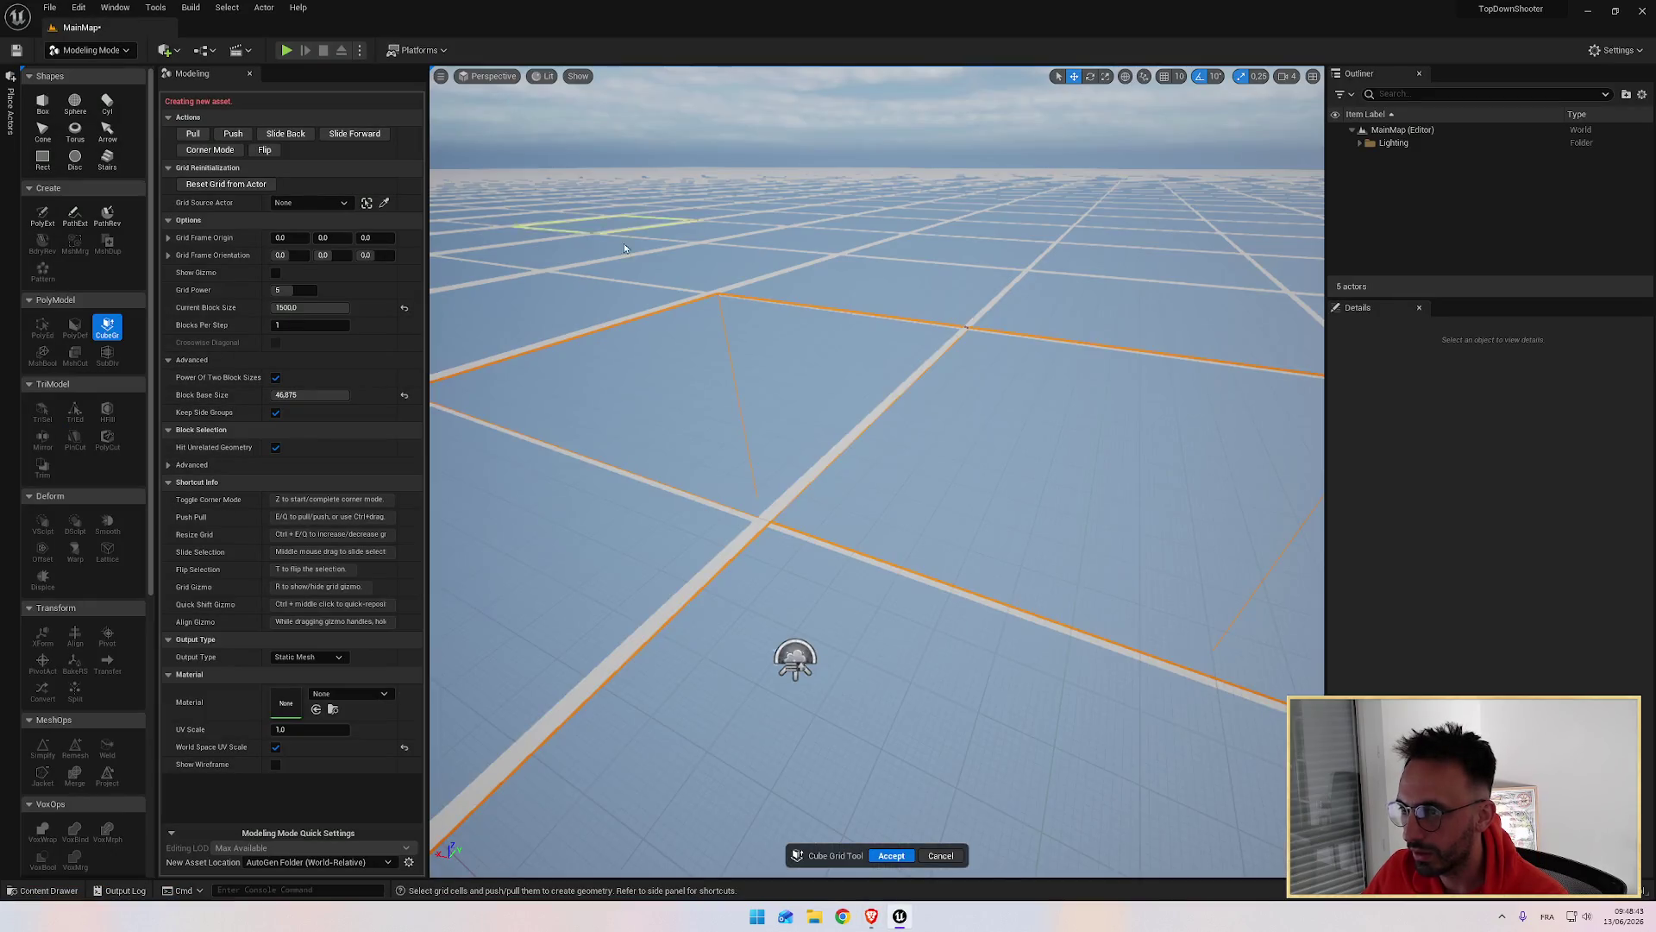
mouse_move(796, 390)
mouse_down()
mouse_move(802, 414)
mouse_move(798, 345)
mouse_move(811, 409)
mouse_up()
mouse_move(948, 516)
mouse_down()
mouse_move(932, 471)
mouse_move(1039, 492)
mouse_move(831, 510)
mouse_move(950, 490)
mouse_move(913, 456)
mouse_up()
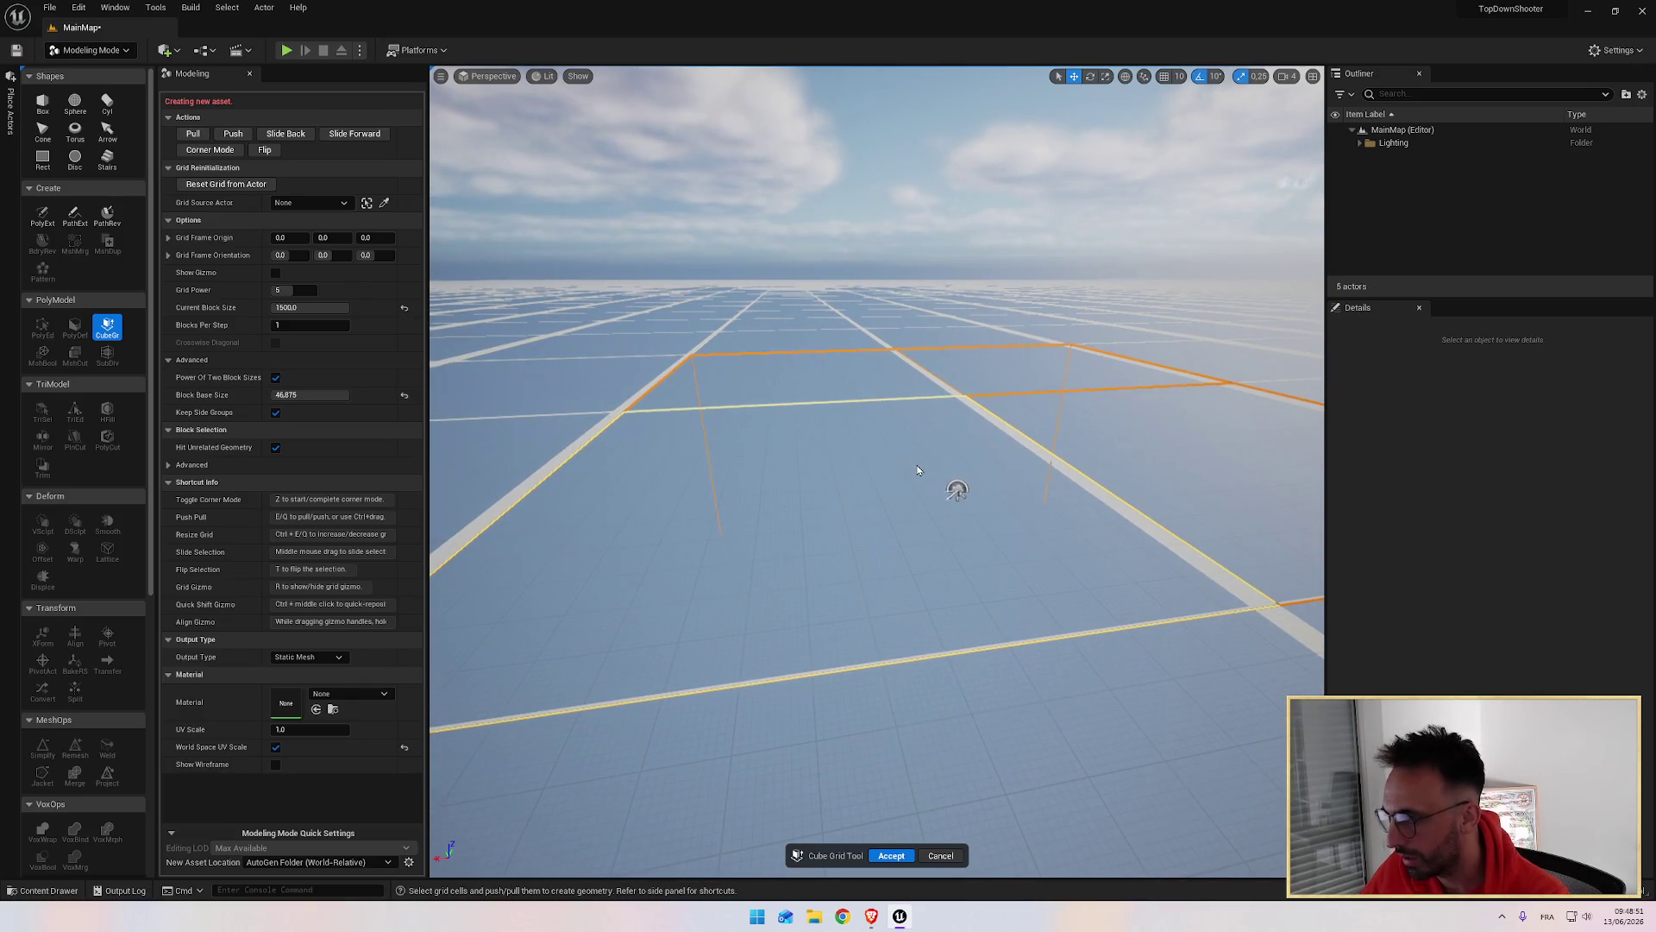
click(917, 466)
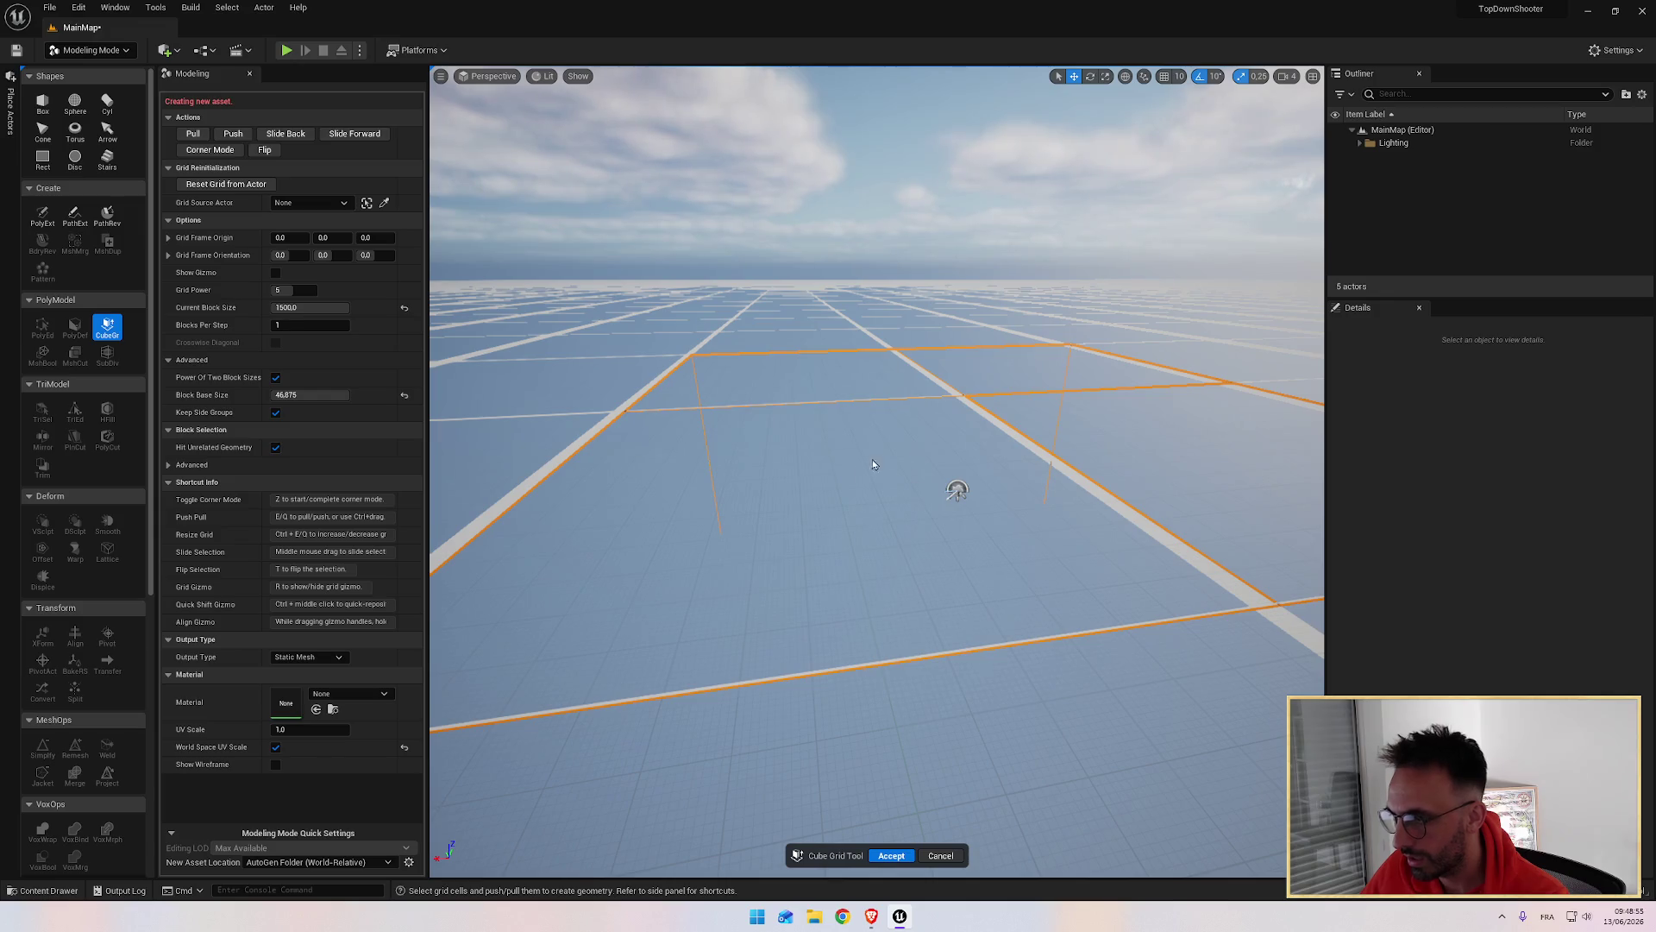
key(alt+Tab)
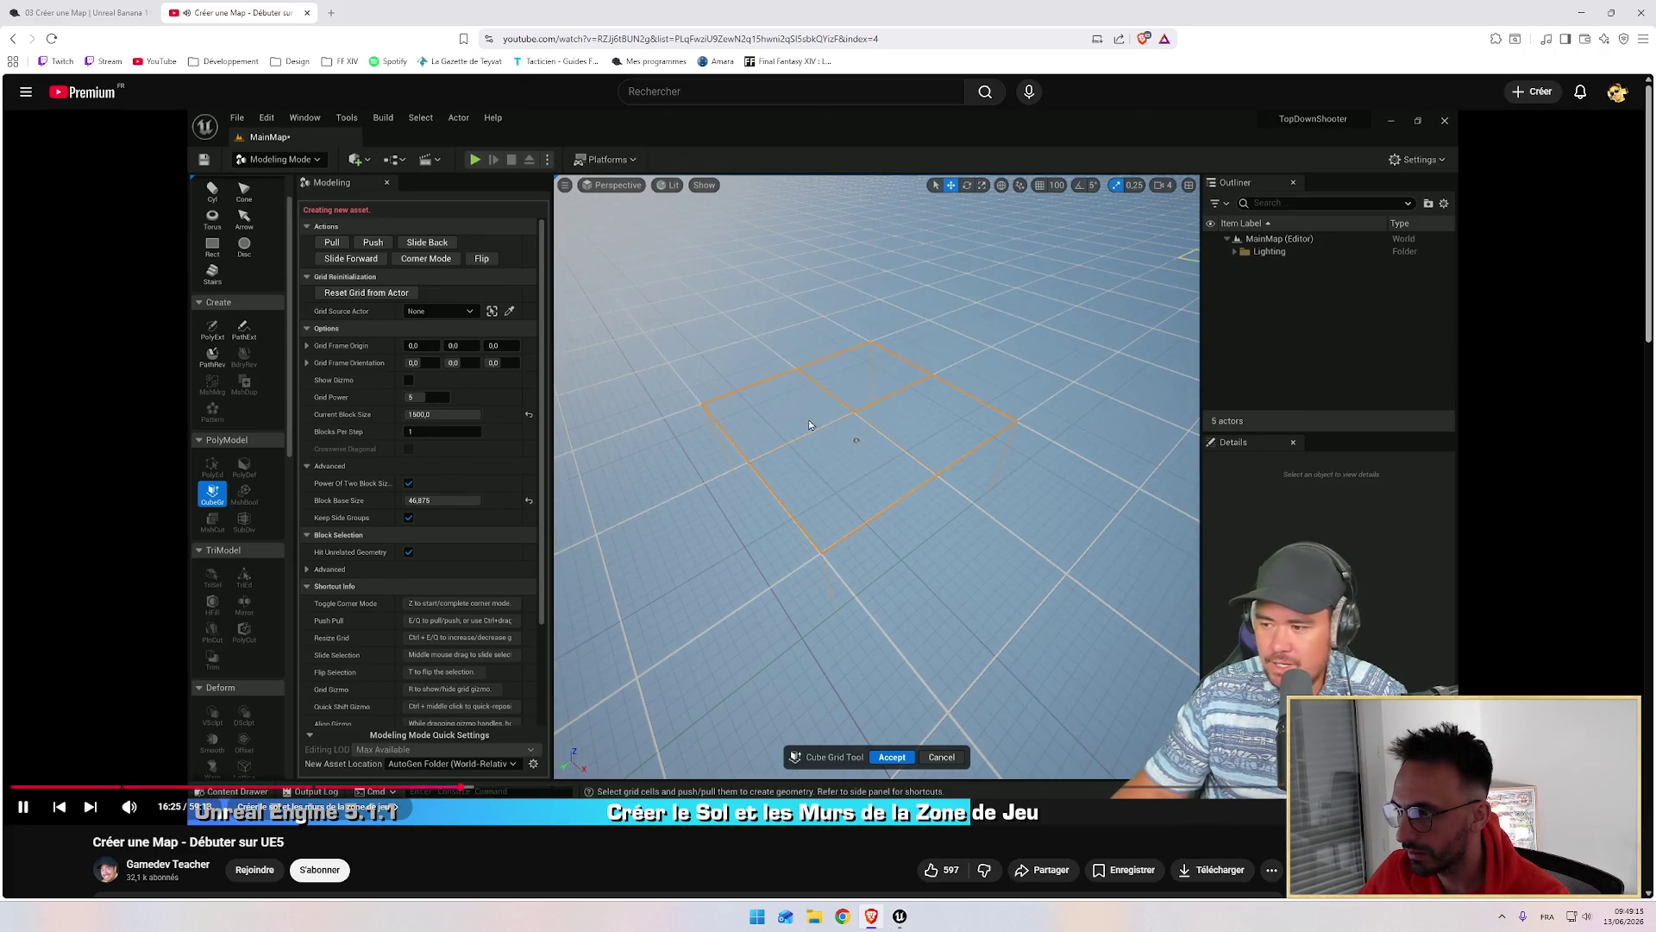
click(811, 423)
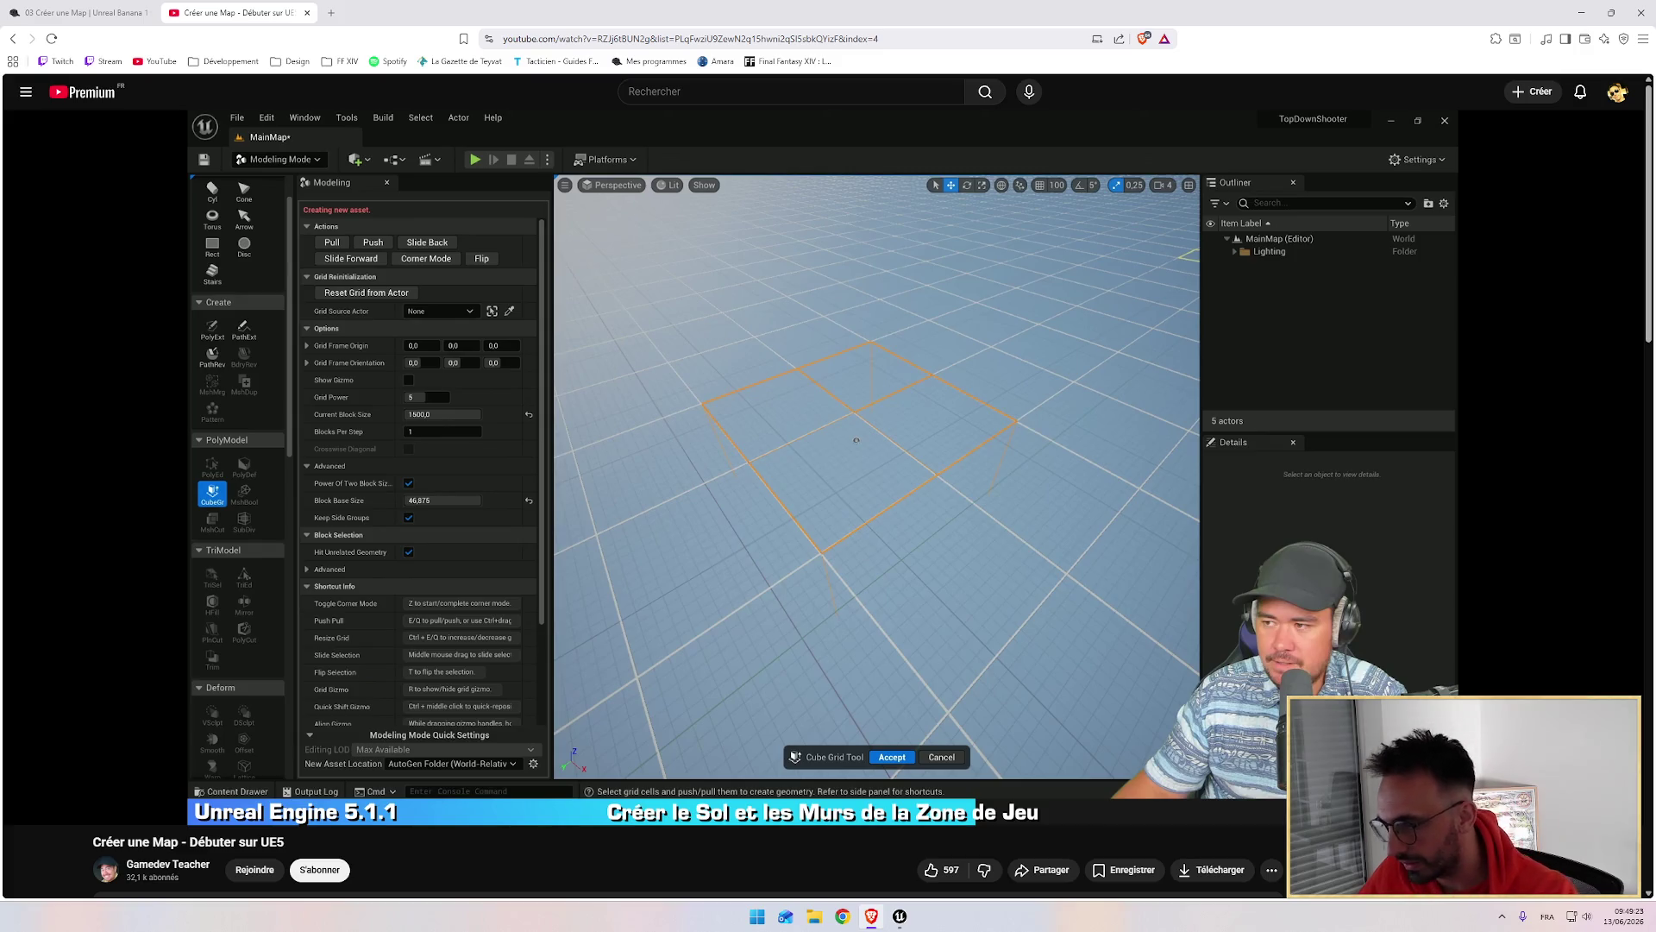
click(851, 448)
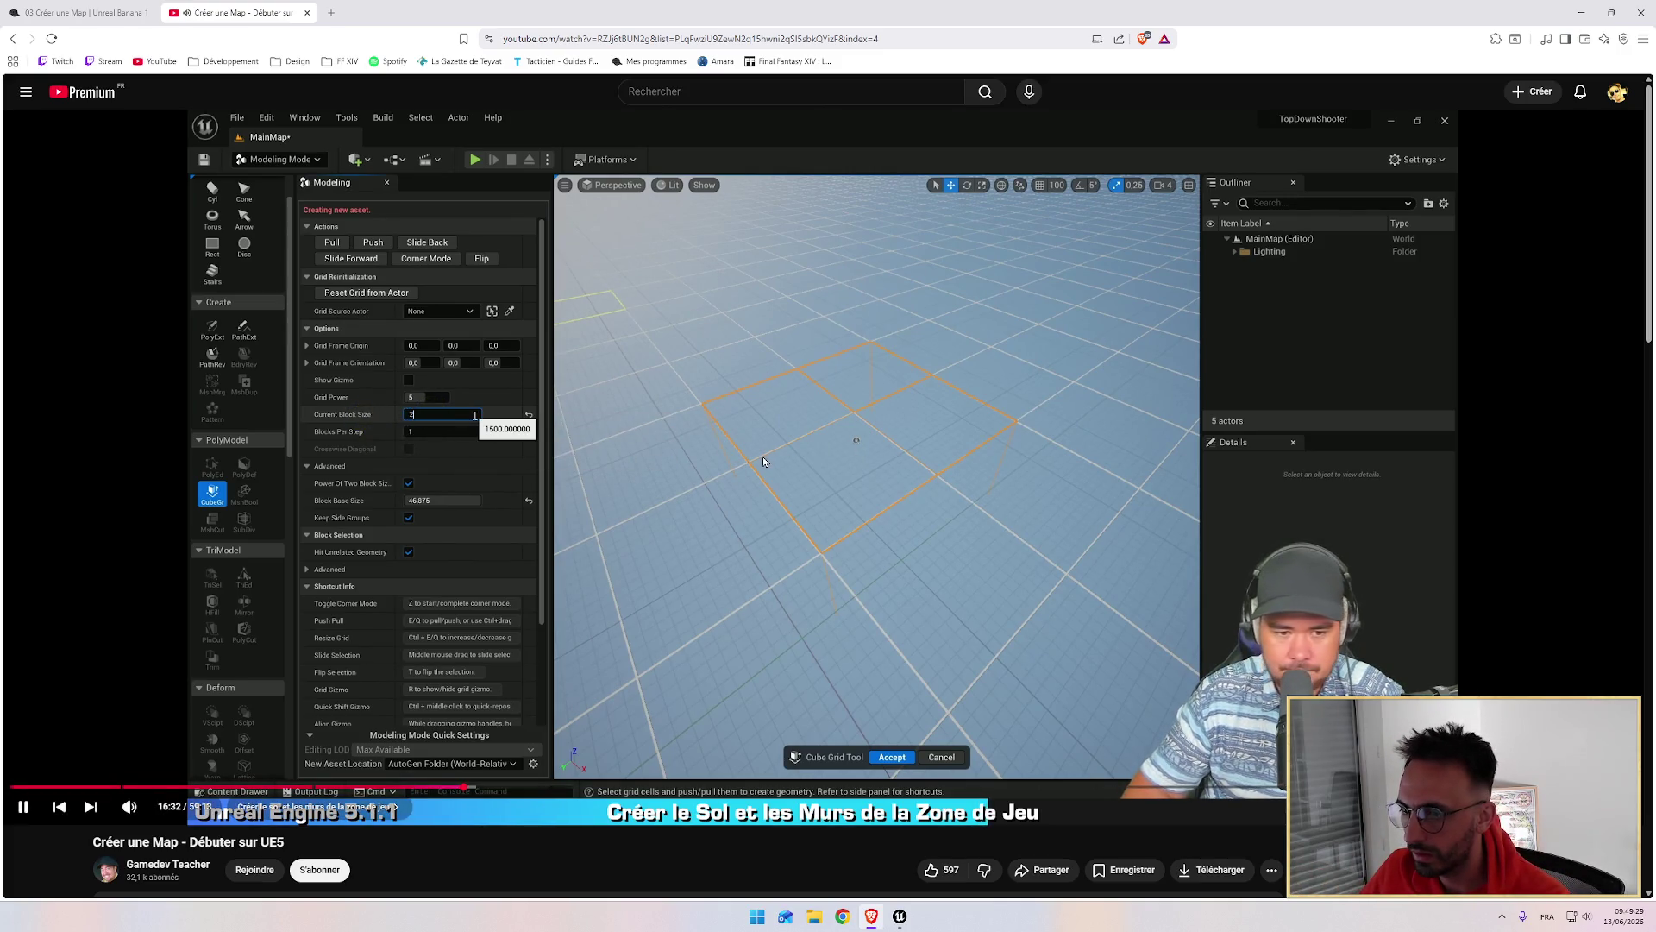
key(alt+Tab)
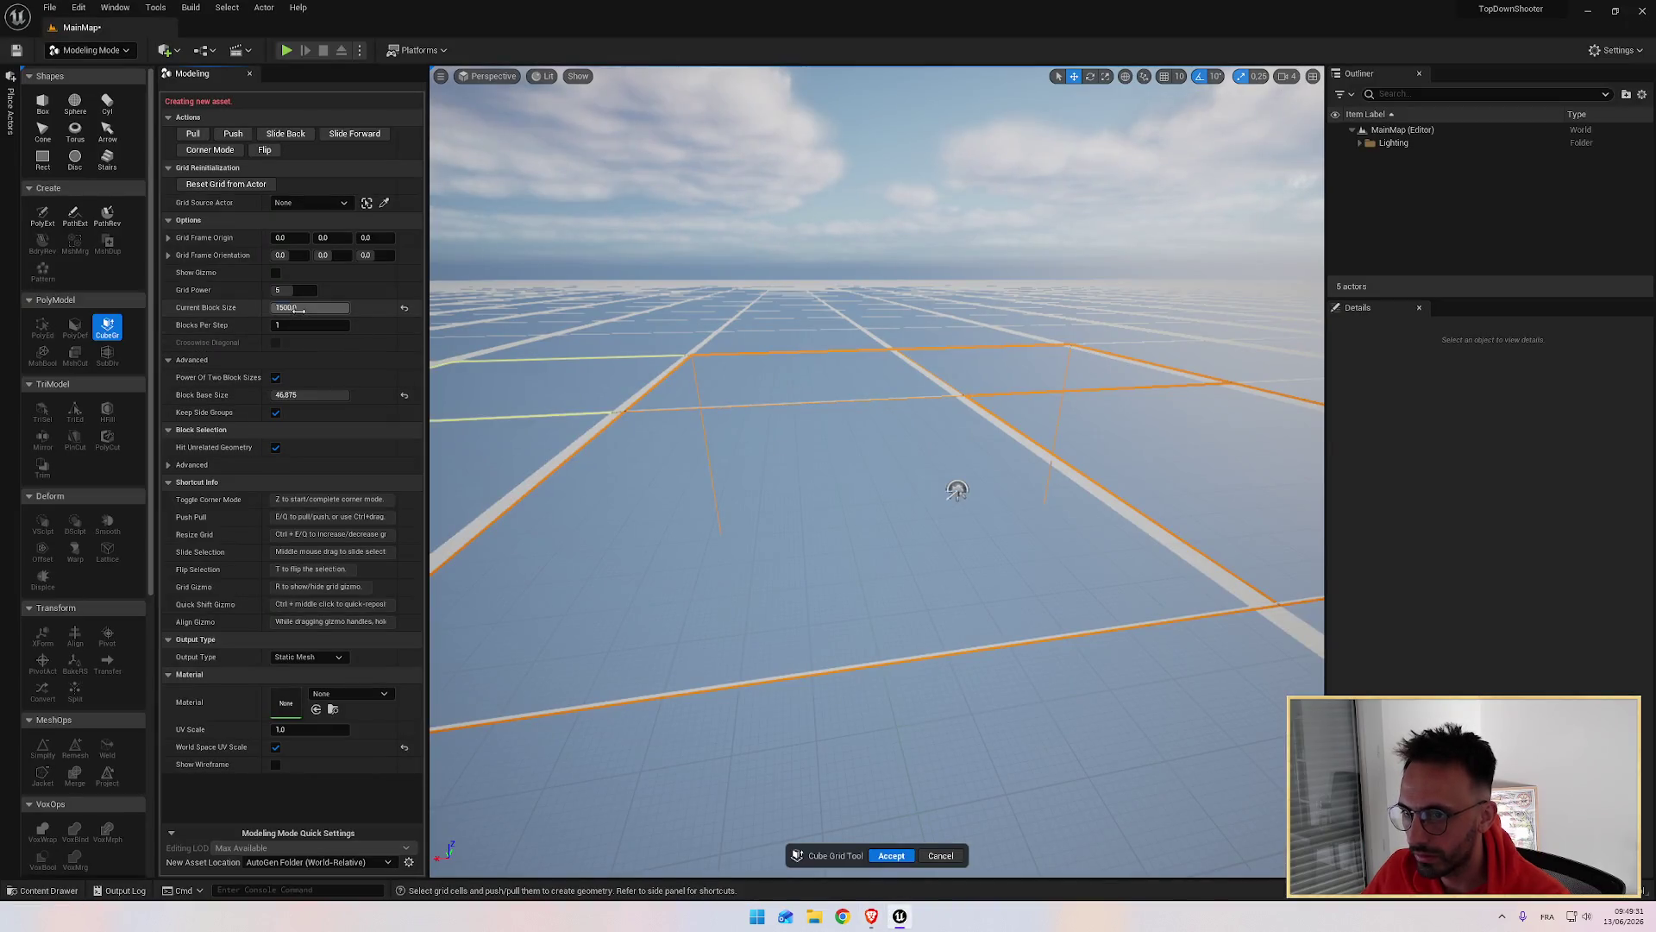
Step: Set the Cube Grid's current block size to 200
click(297, 308)
text(0)
key(Return)
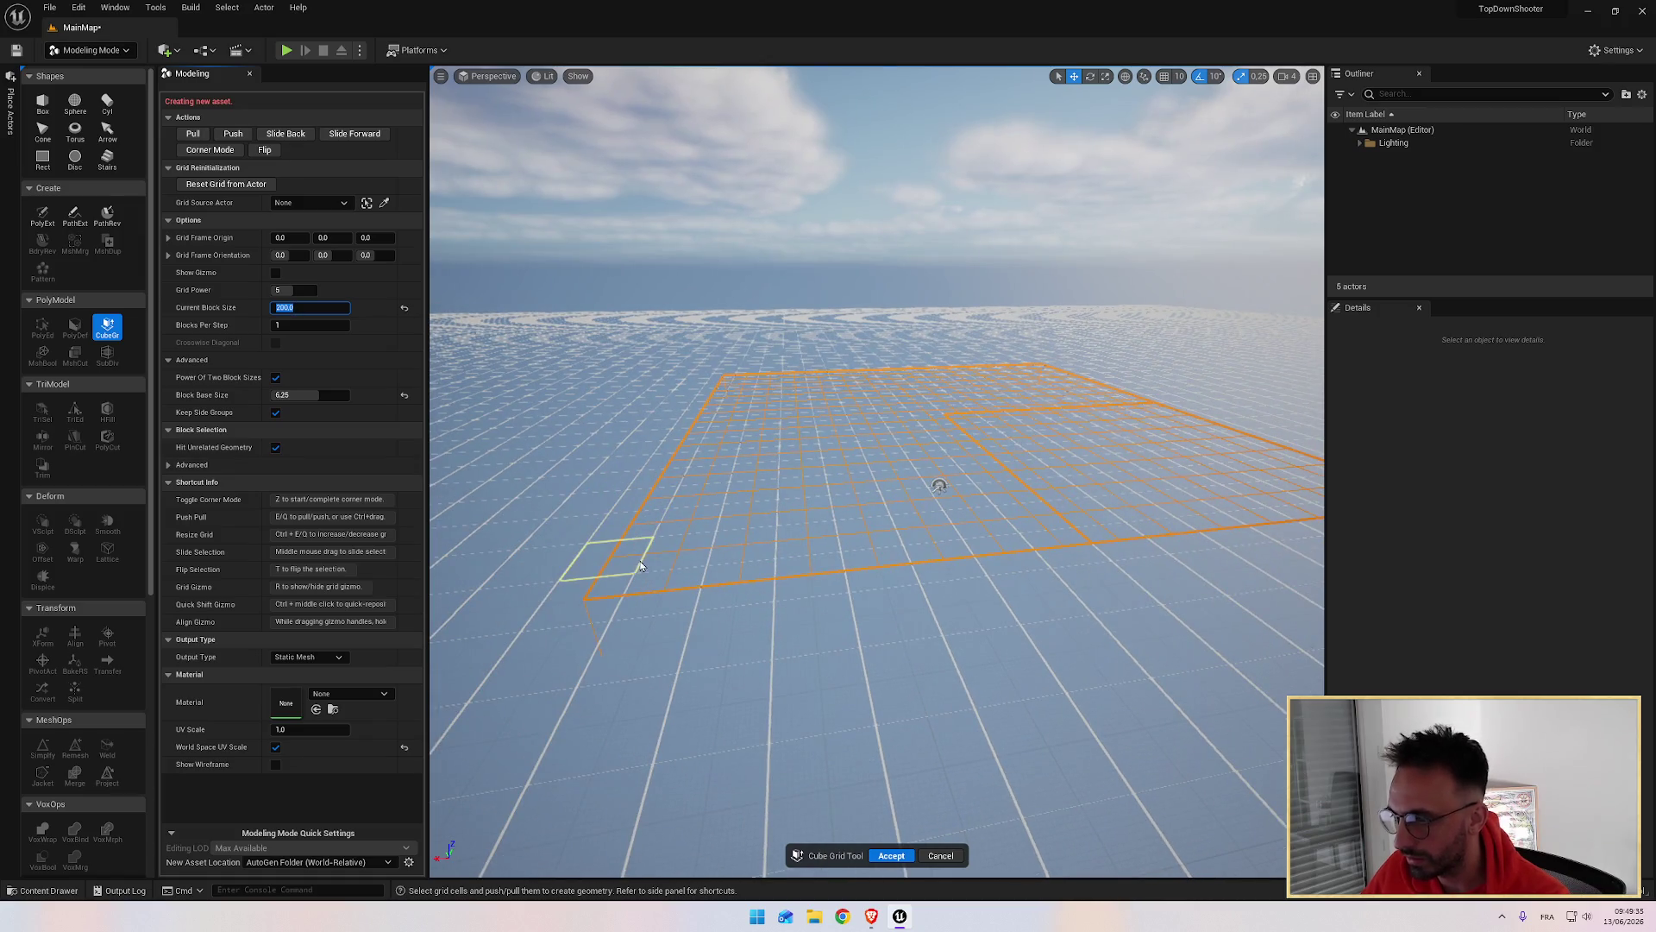
scroll(640, 566, up, 3)
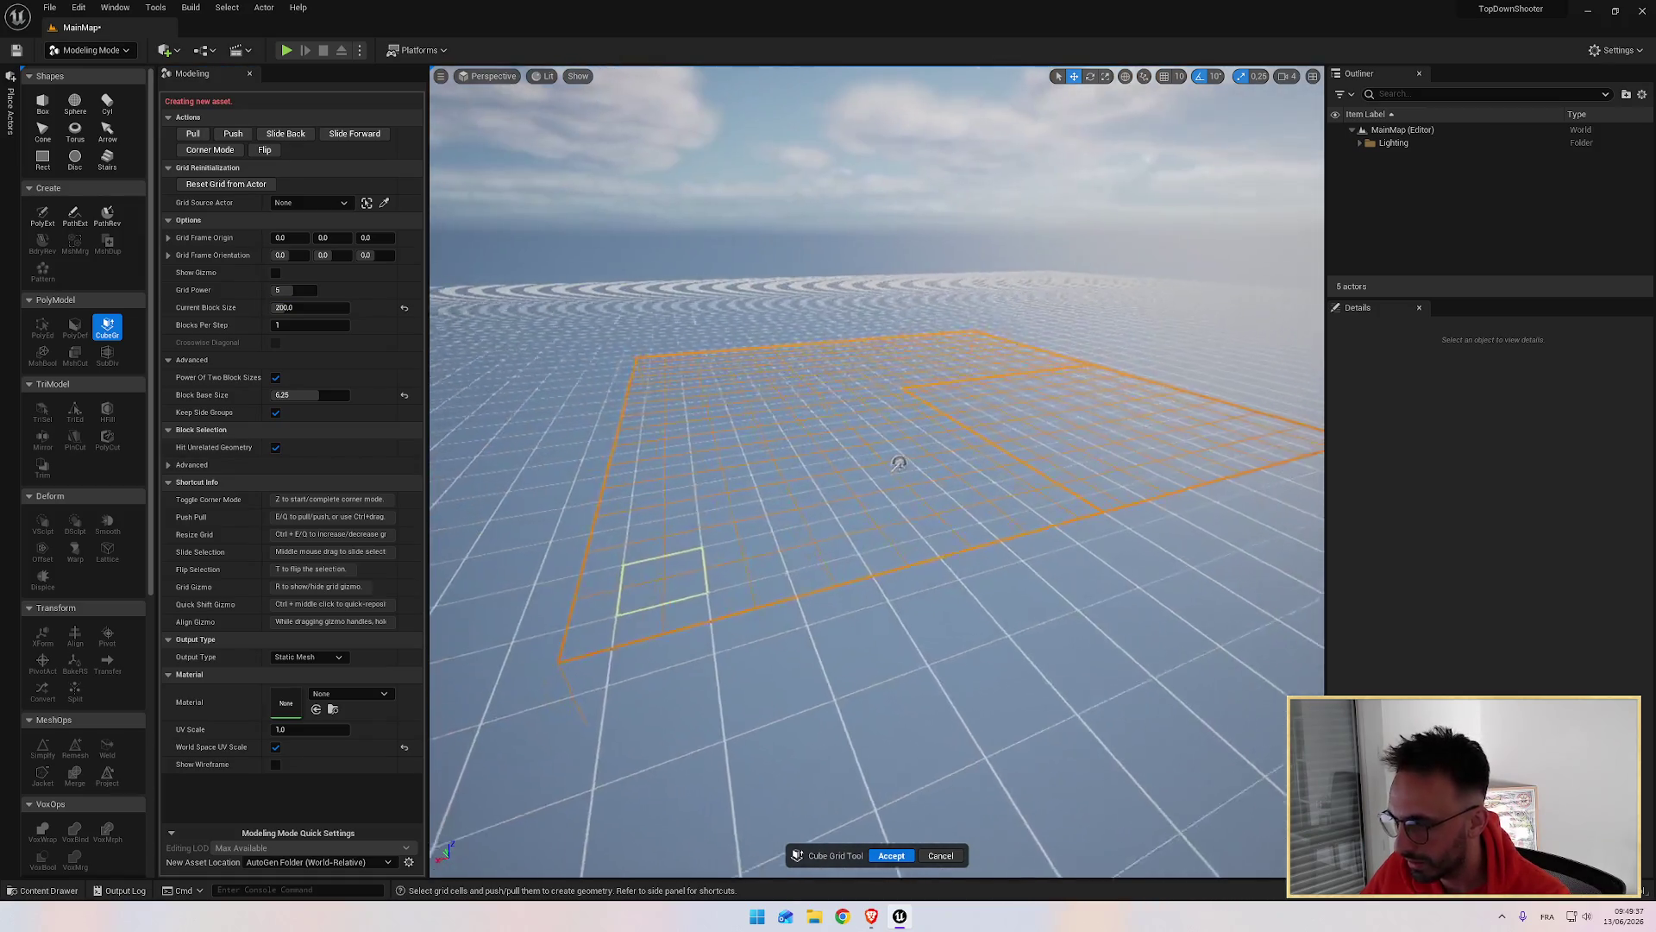
Step: Compare with the tutorial and orbit lower around the raised checkered slab
key(alt+Tab)
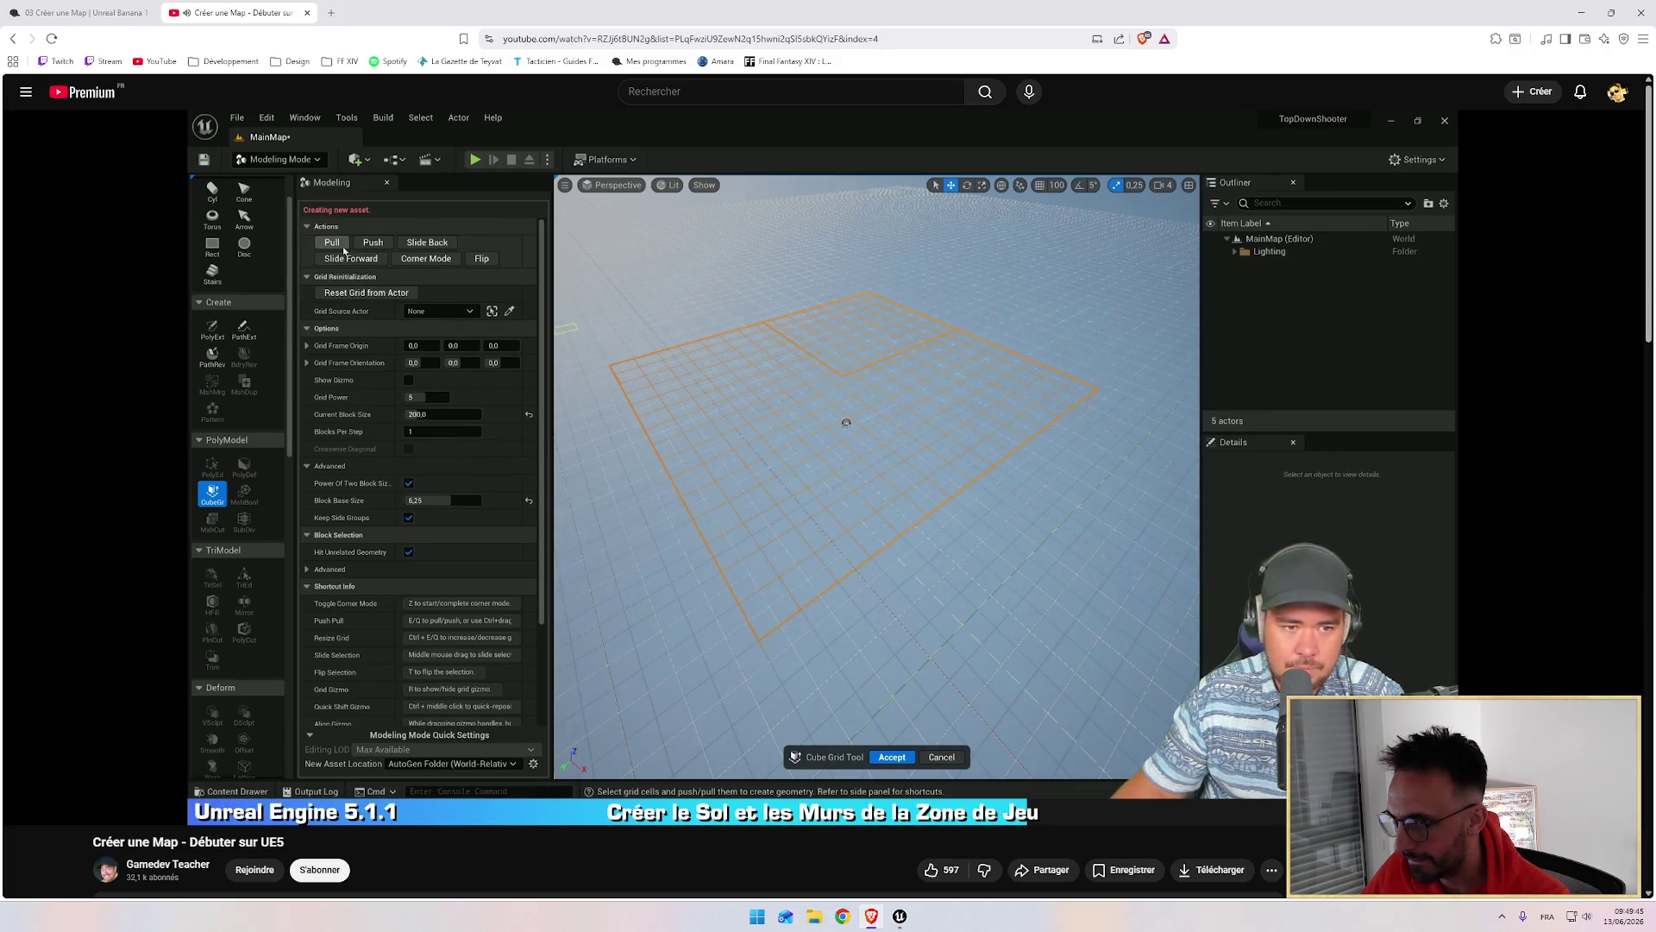
key(alt+Tab)
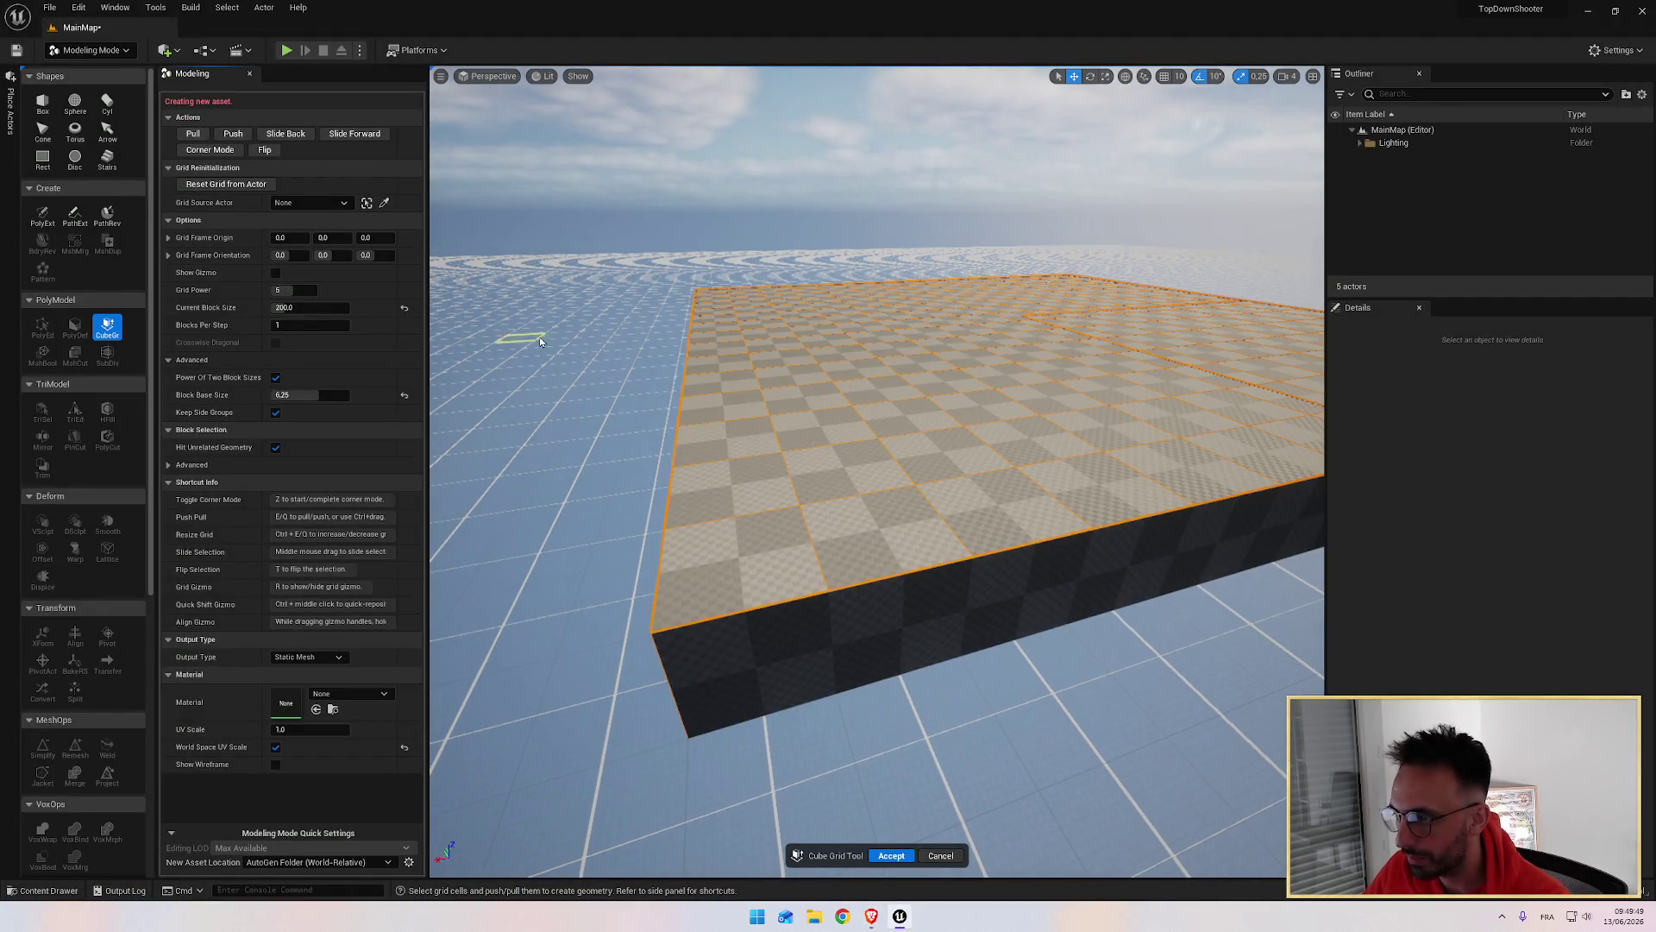
mouse_move(697, 401)
mouse_down()
mouse_move(561, 447)
mouse_move(543, 436)
mouse_move(697, 401)
mouse_move(829, 398)
mouse_up()
key(alt+Tab)
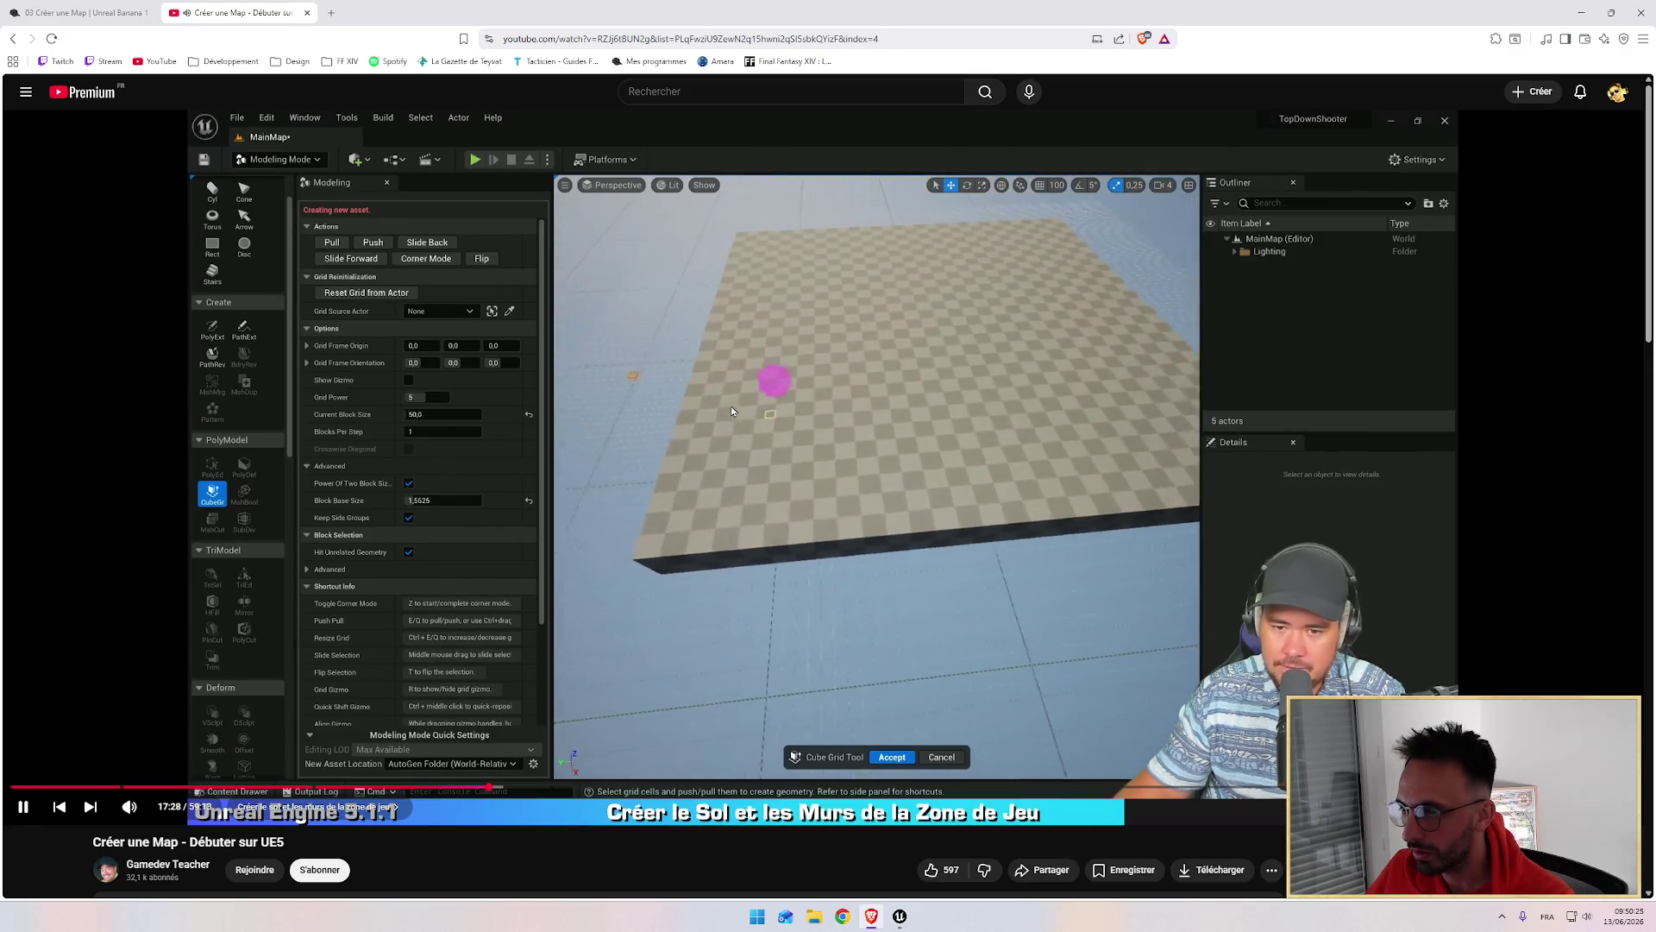
key(alt+Tab)
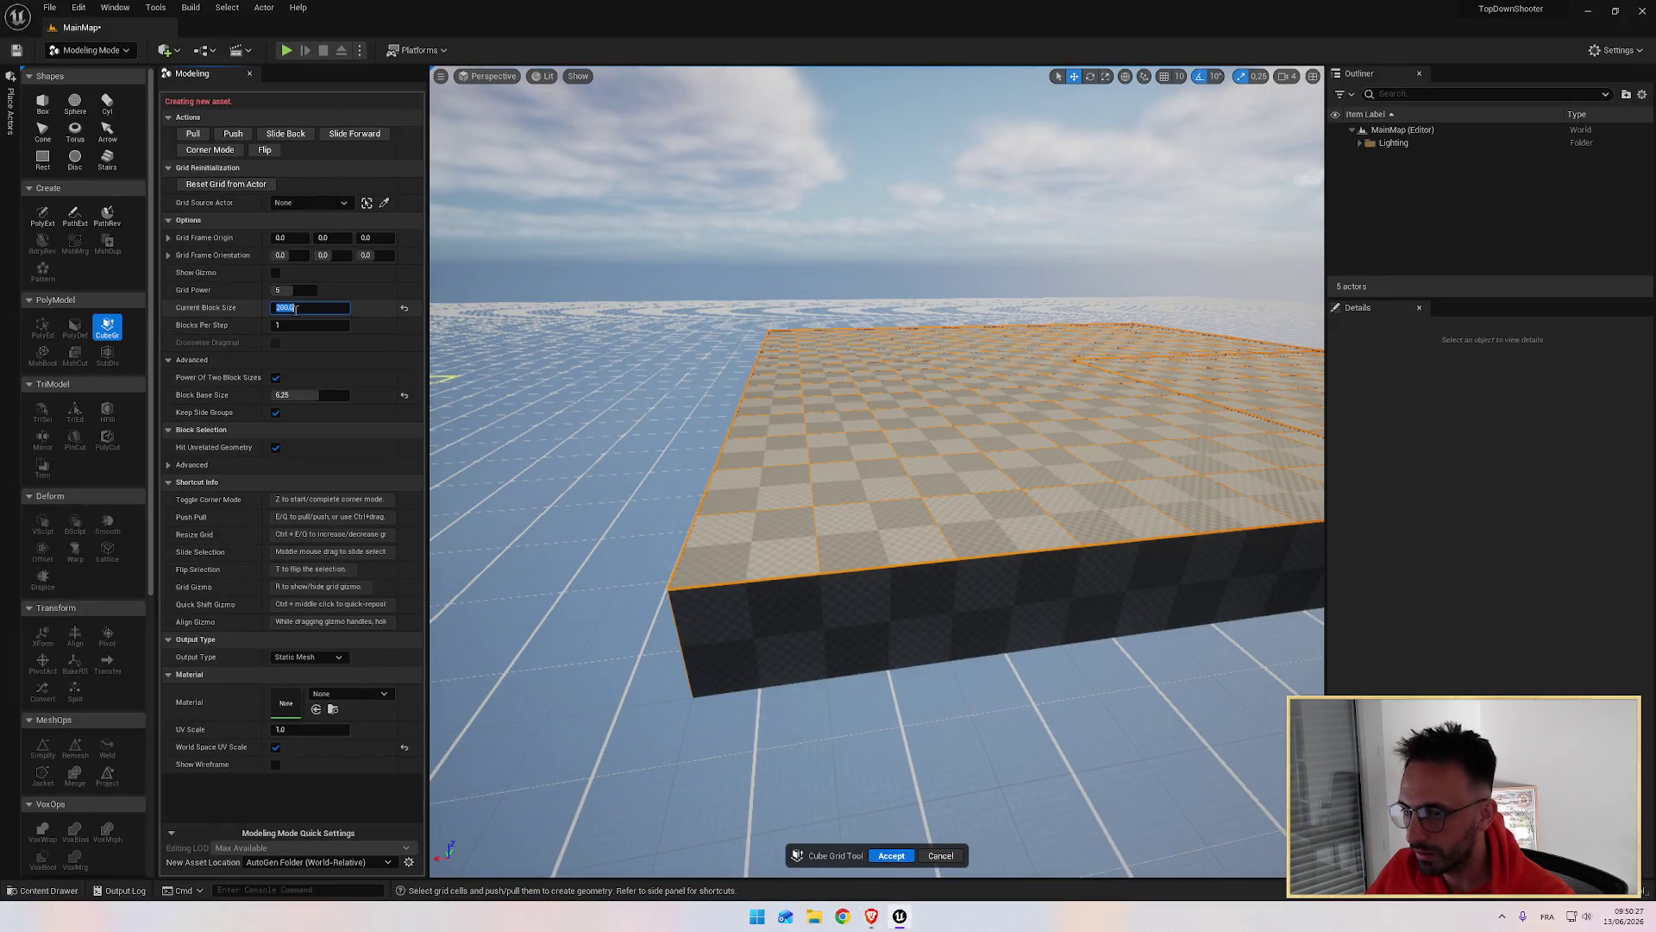
Step: Change the Cube Grid block size to 50 for a finer grid
text(0)
key(Return)
scroll(504, 352, up, 5)
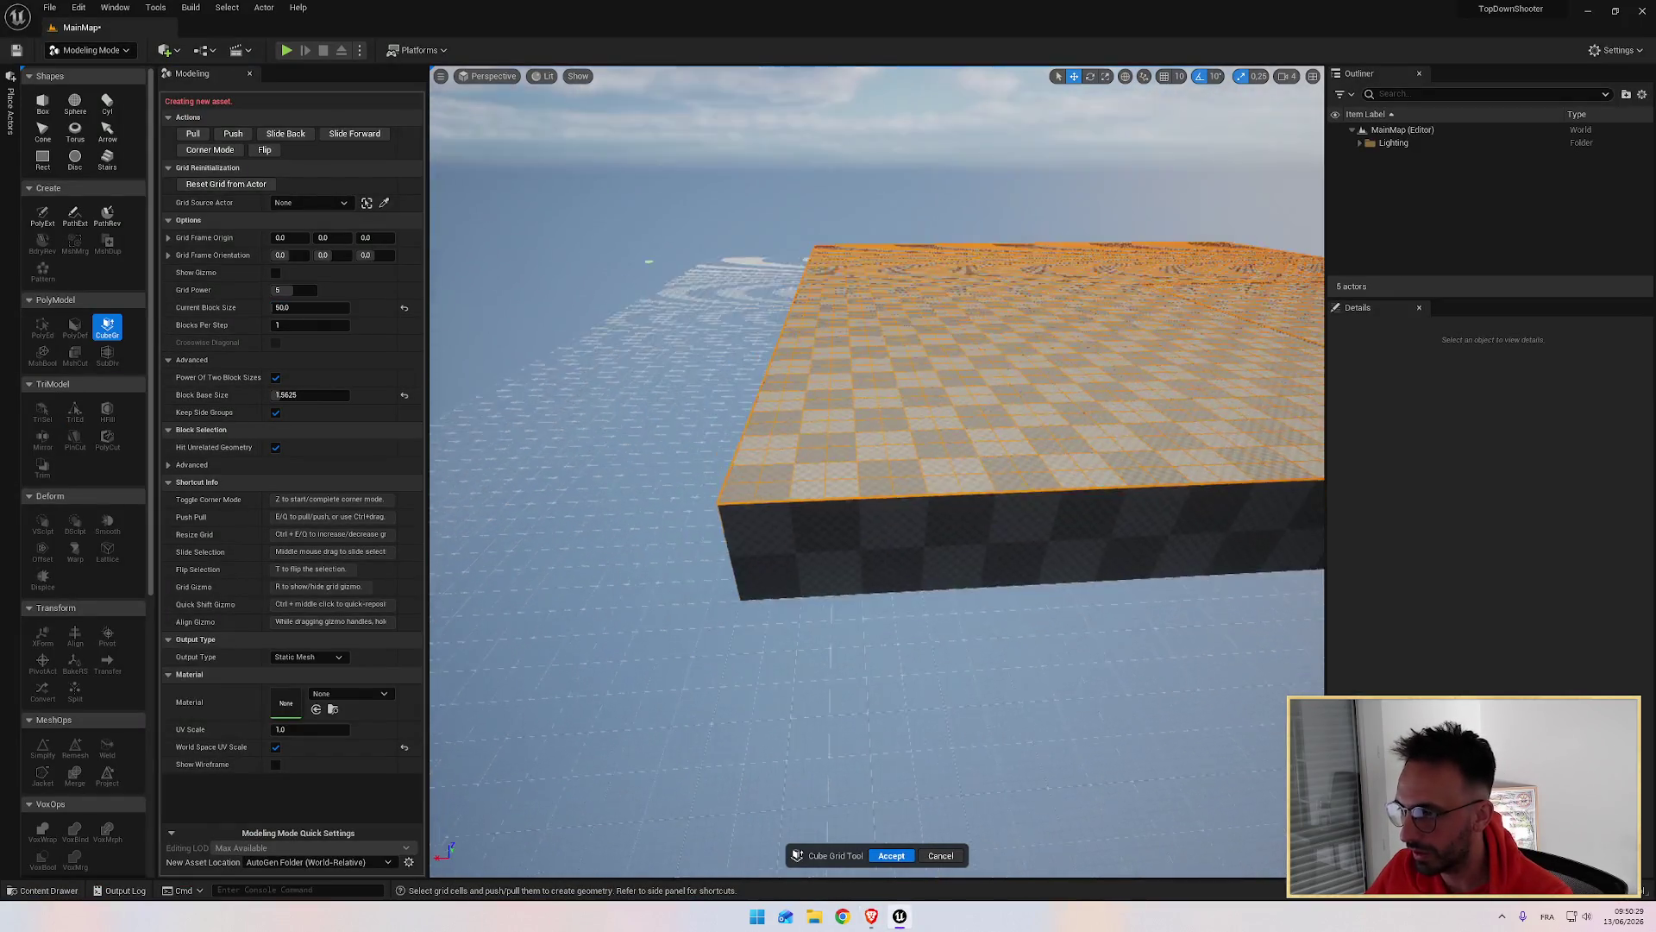
scroll(601, 354, down, 5)
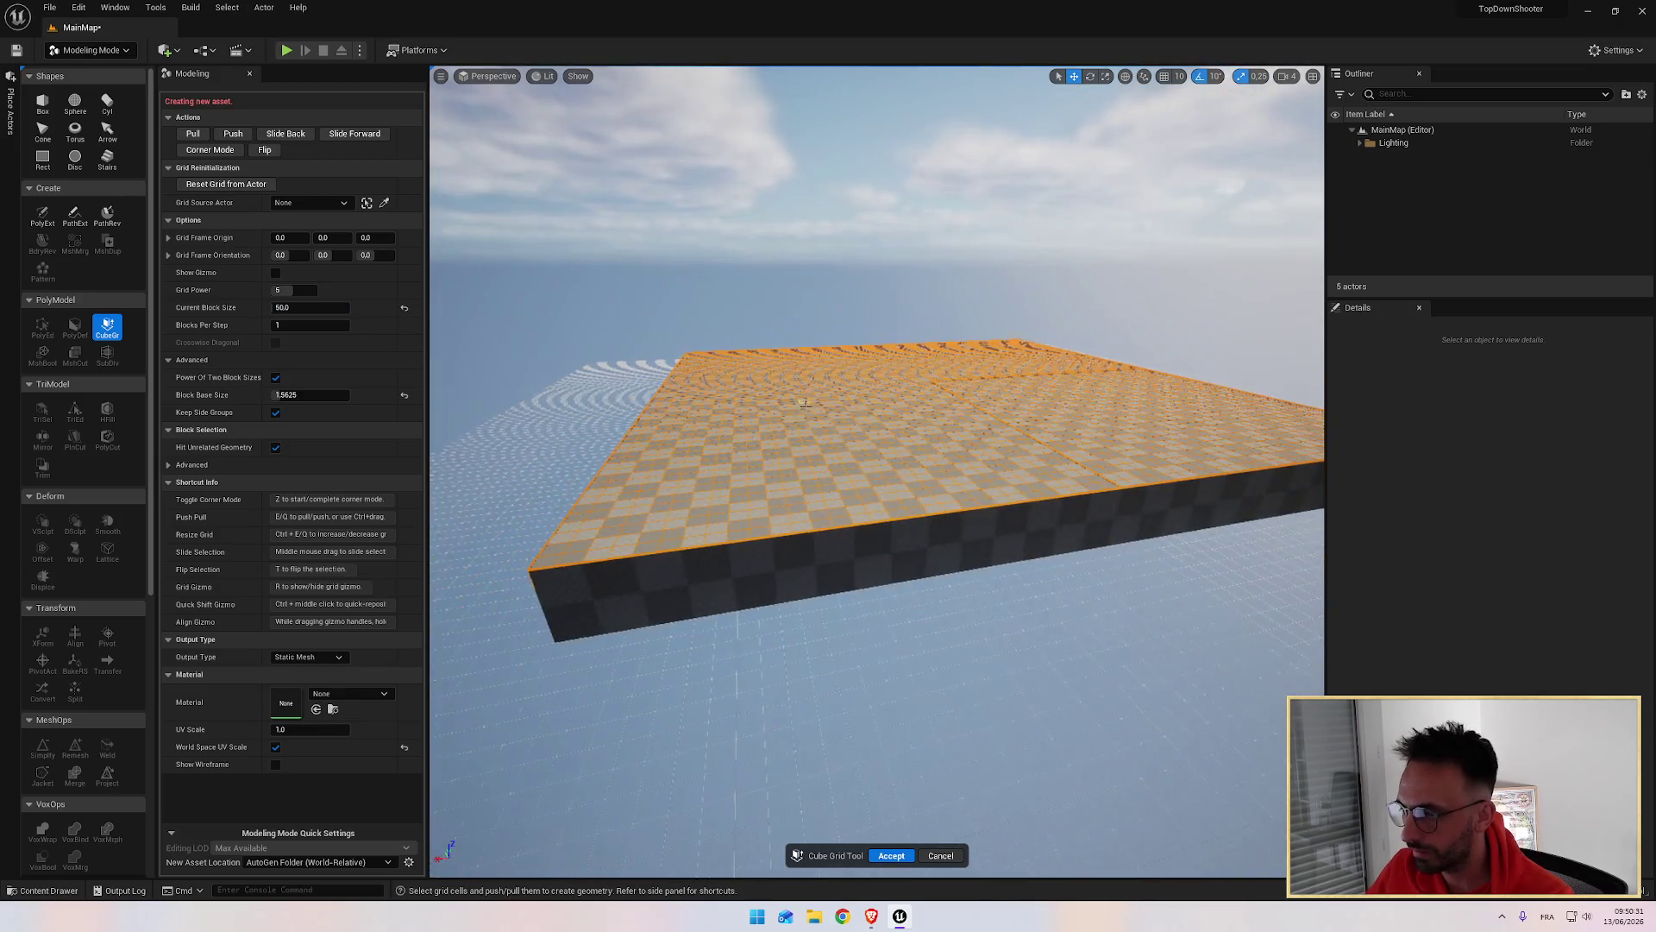
scroll(601, 353, up, 4)
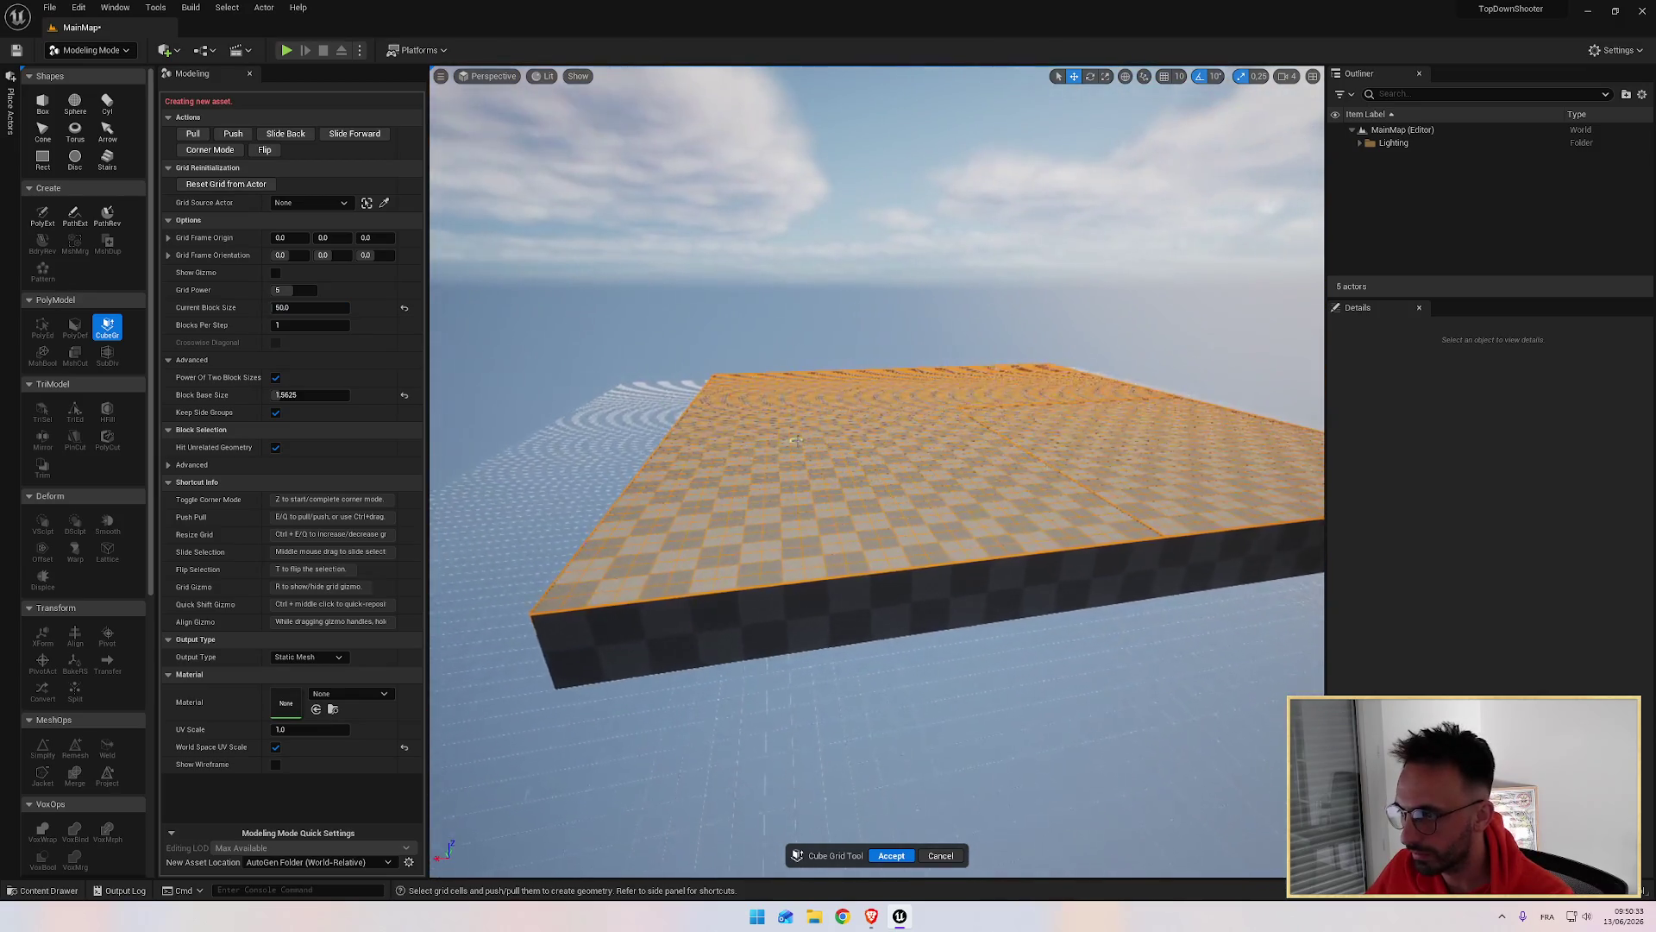
key(alt+Tab)
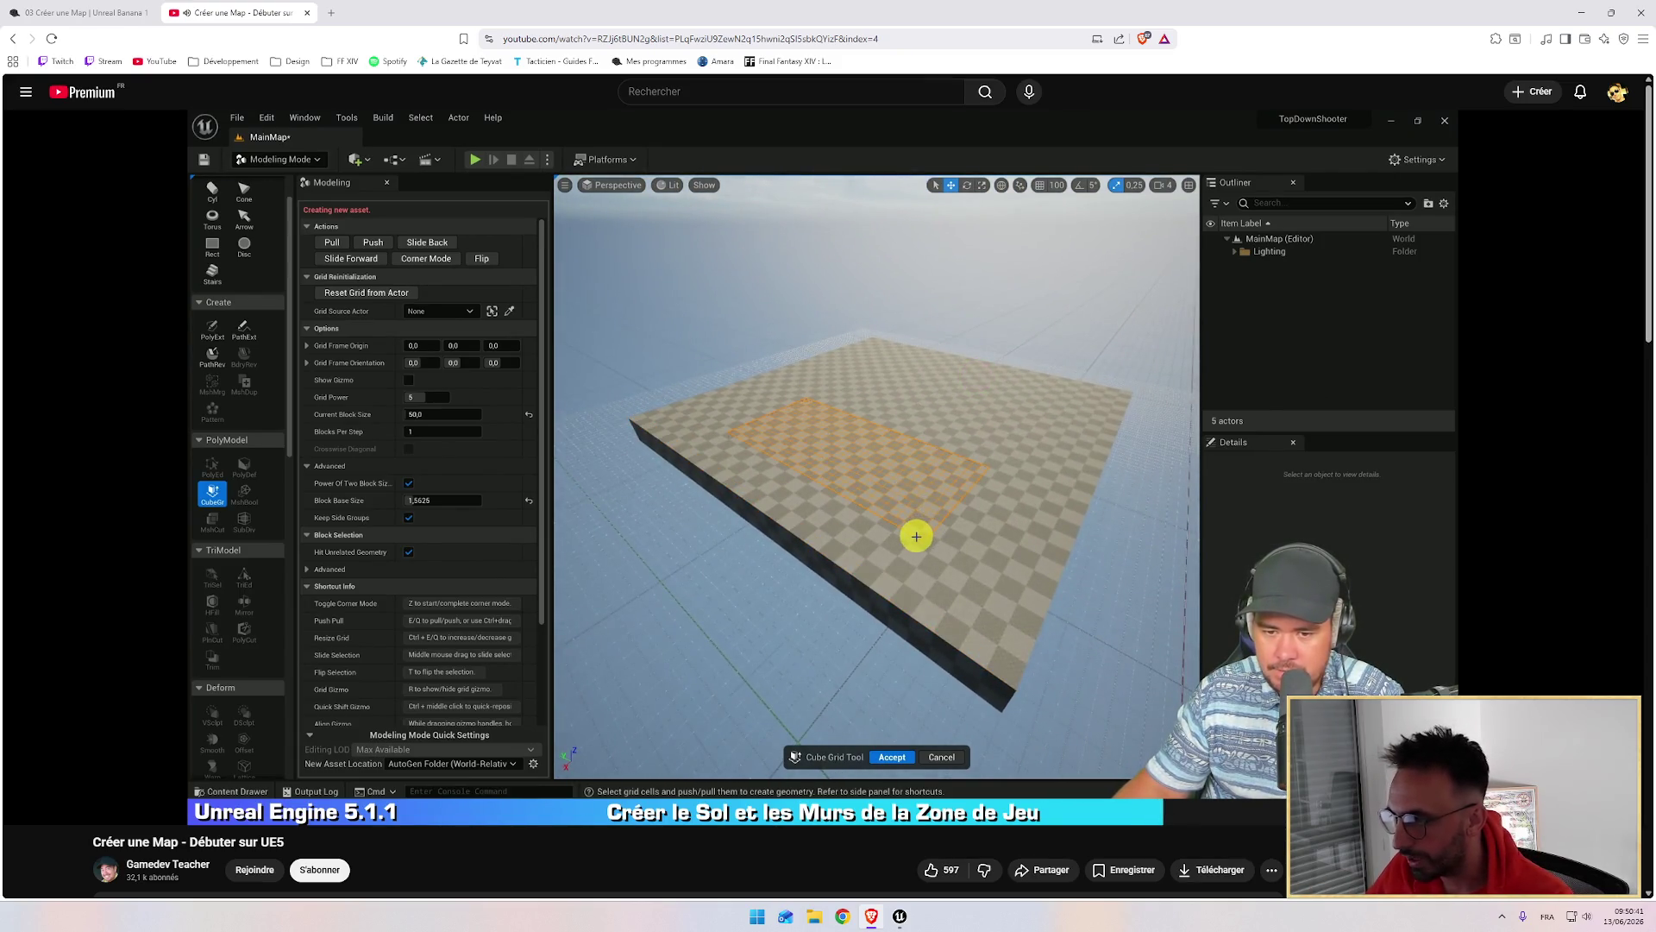
key(alt+Tab)
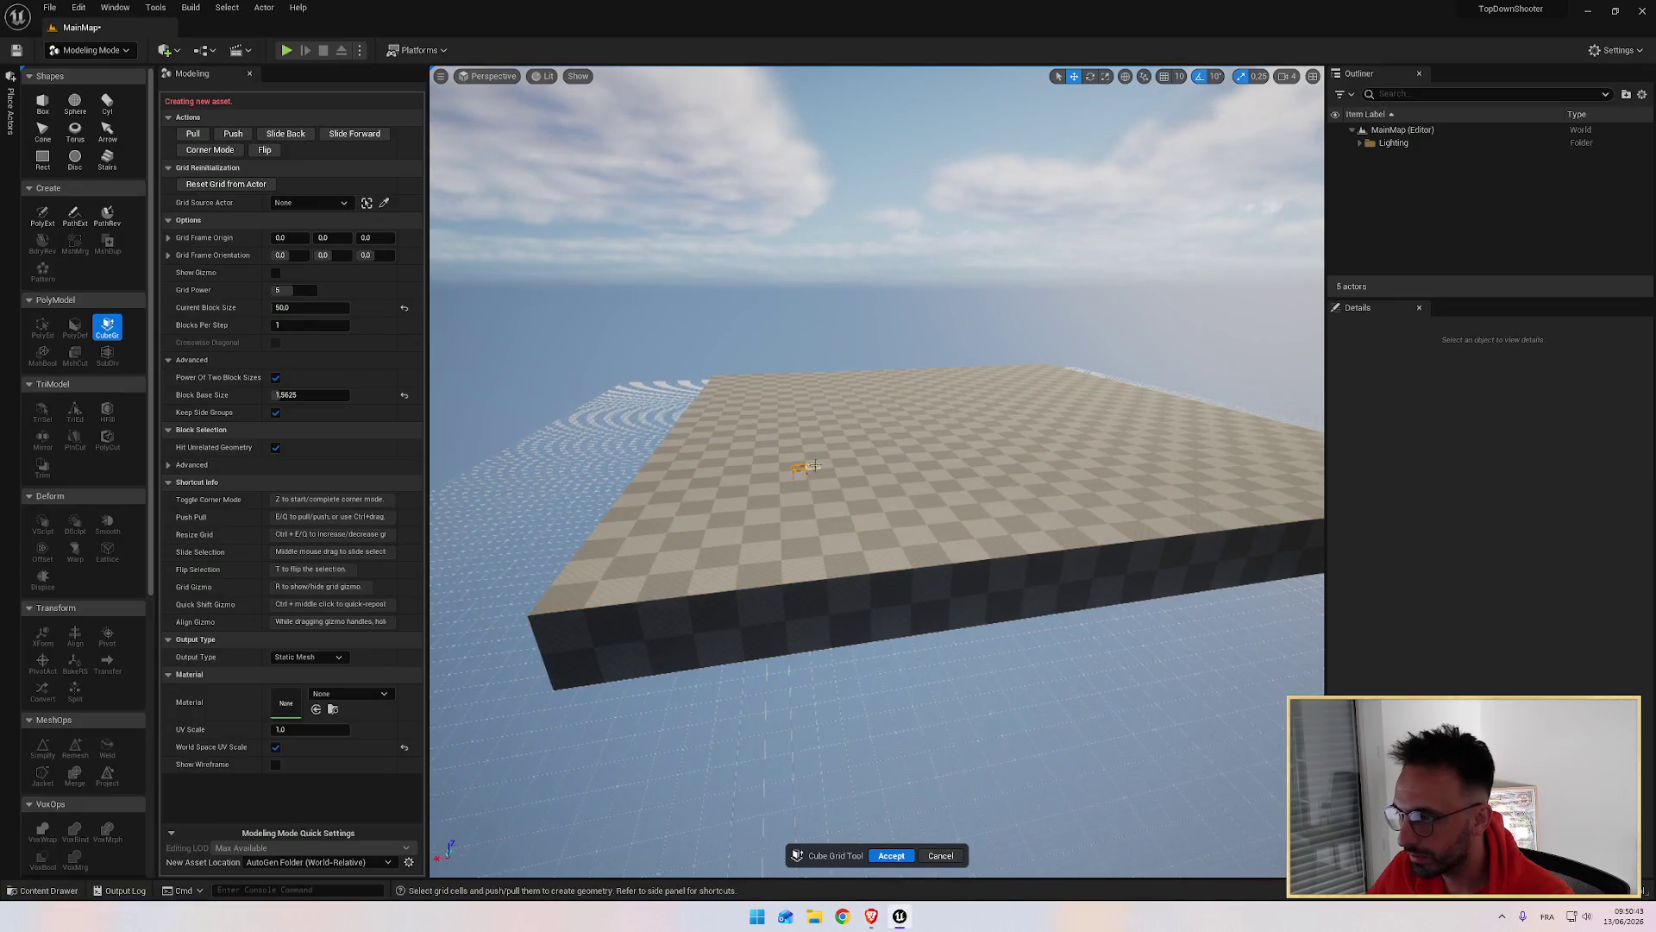
Step: Select a cell rectangle on the slab top, try pushing a pit, then restore it flush
click(799, 469)
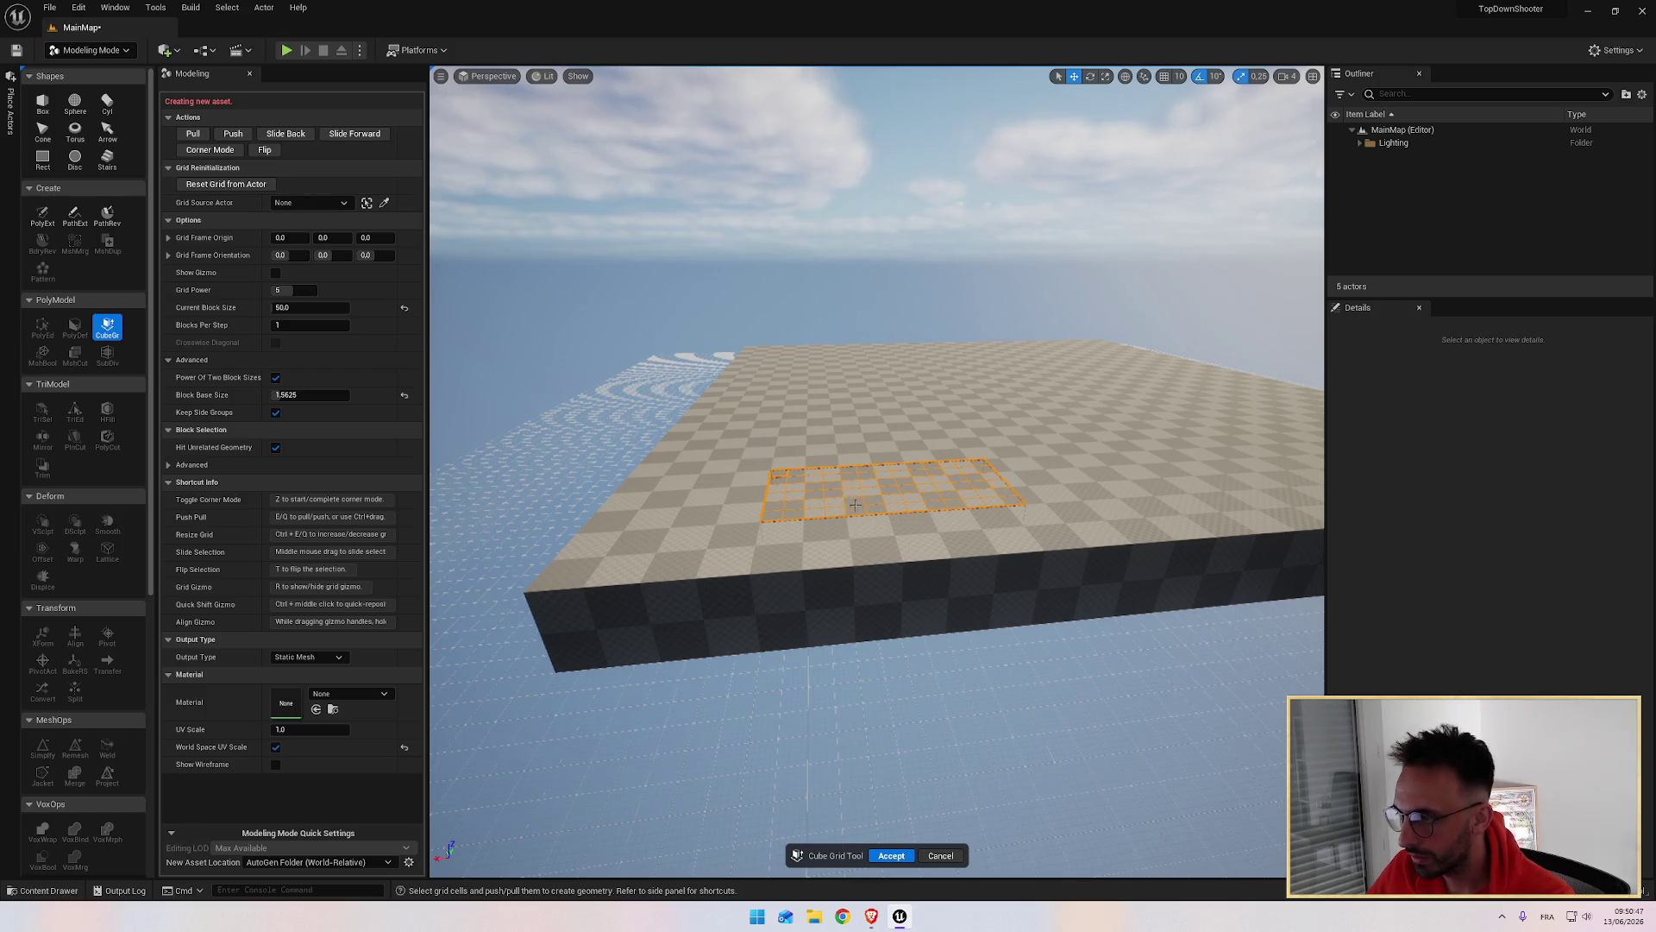
key(q)
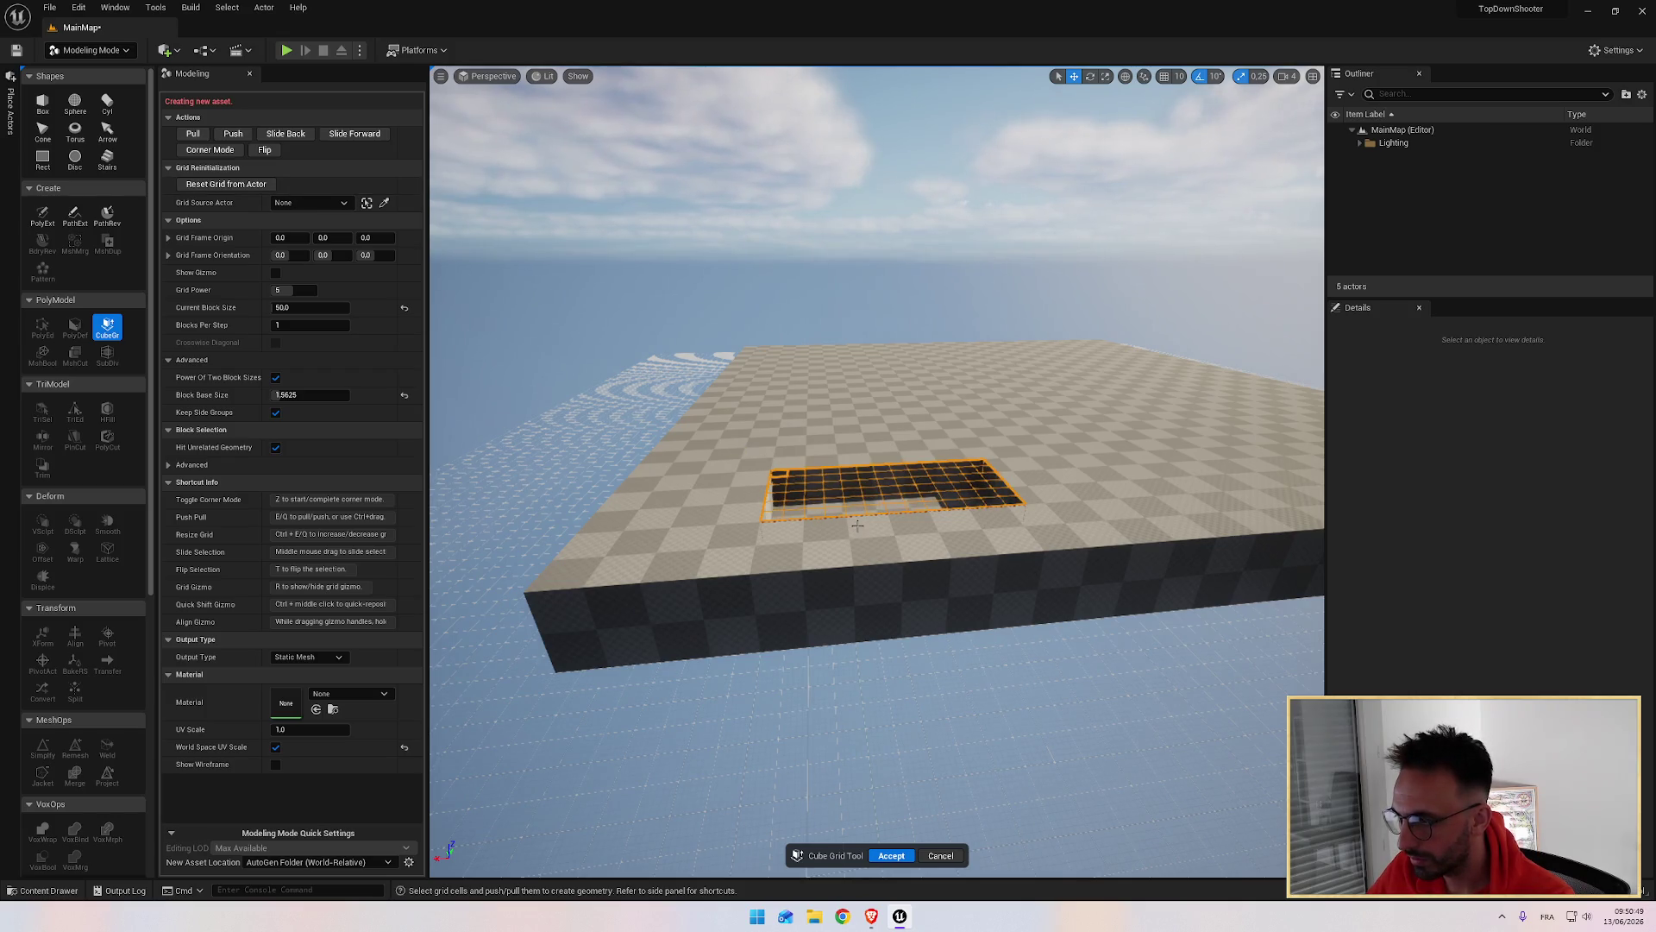
key(e)
scroll(897, 449, up, 5)
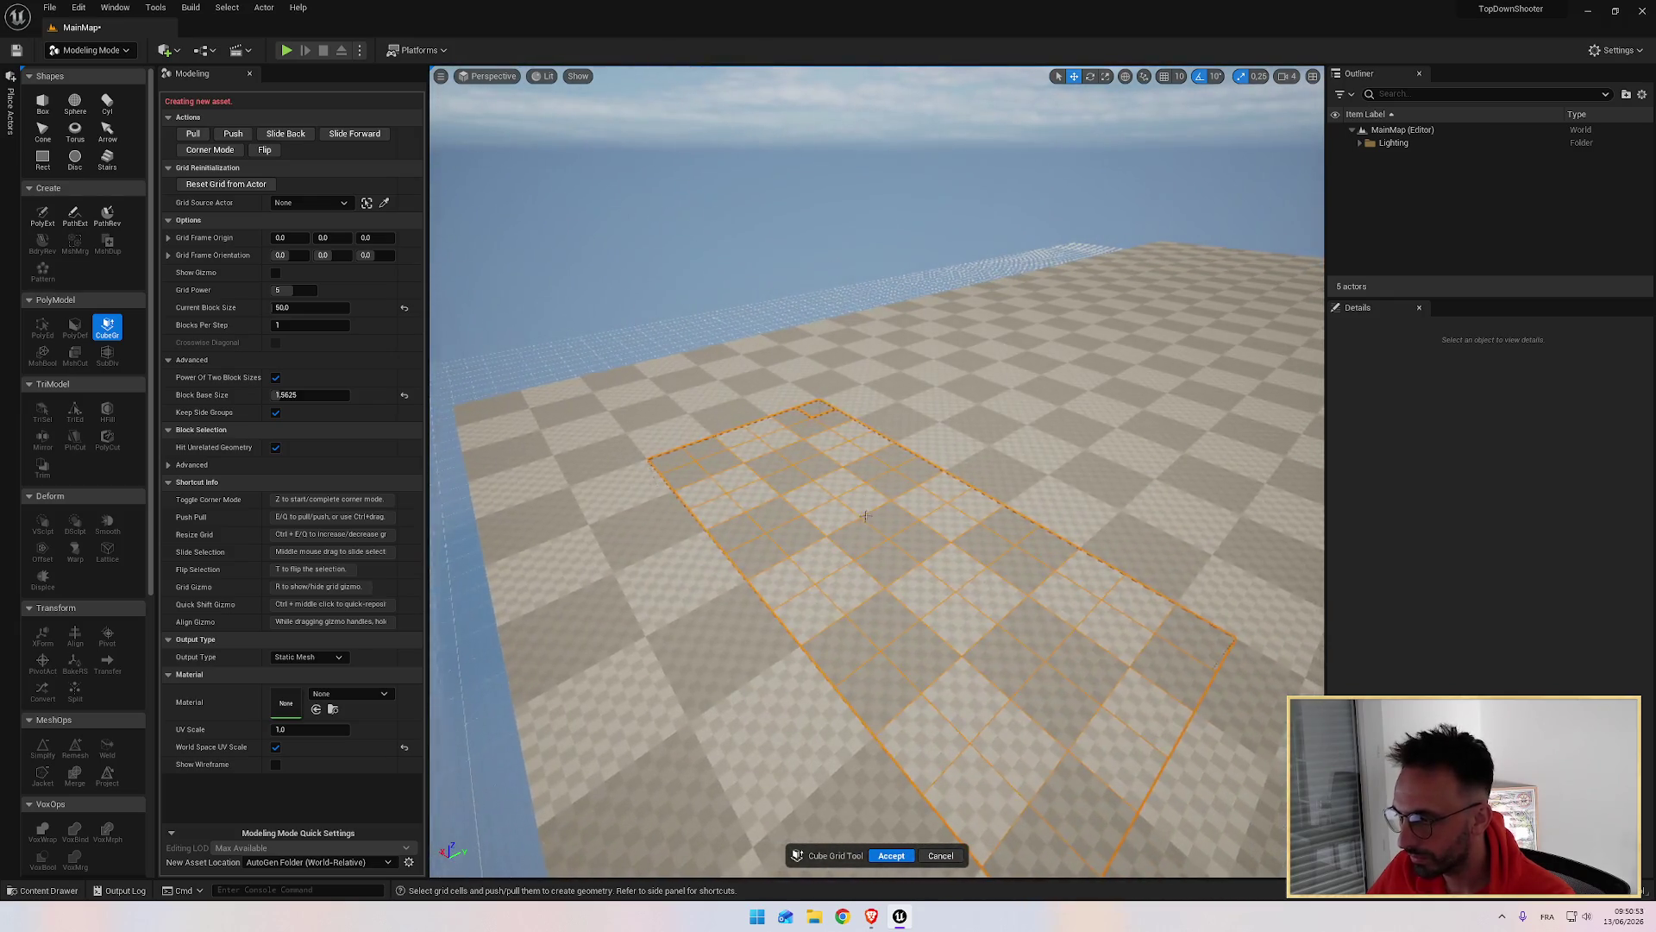
key(q)
key(q)
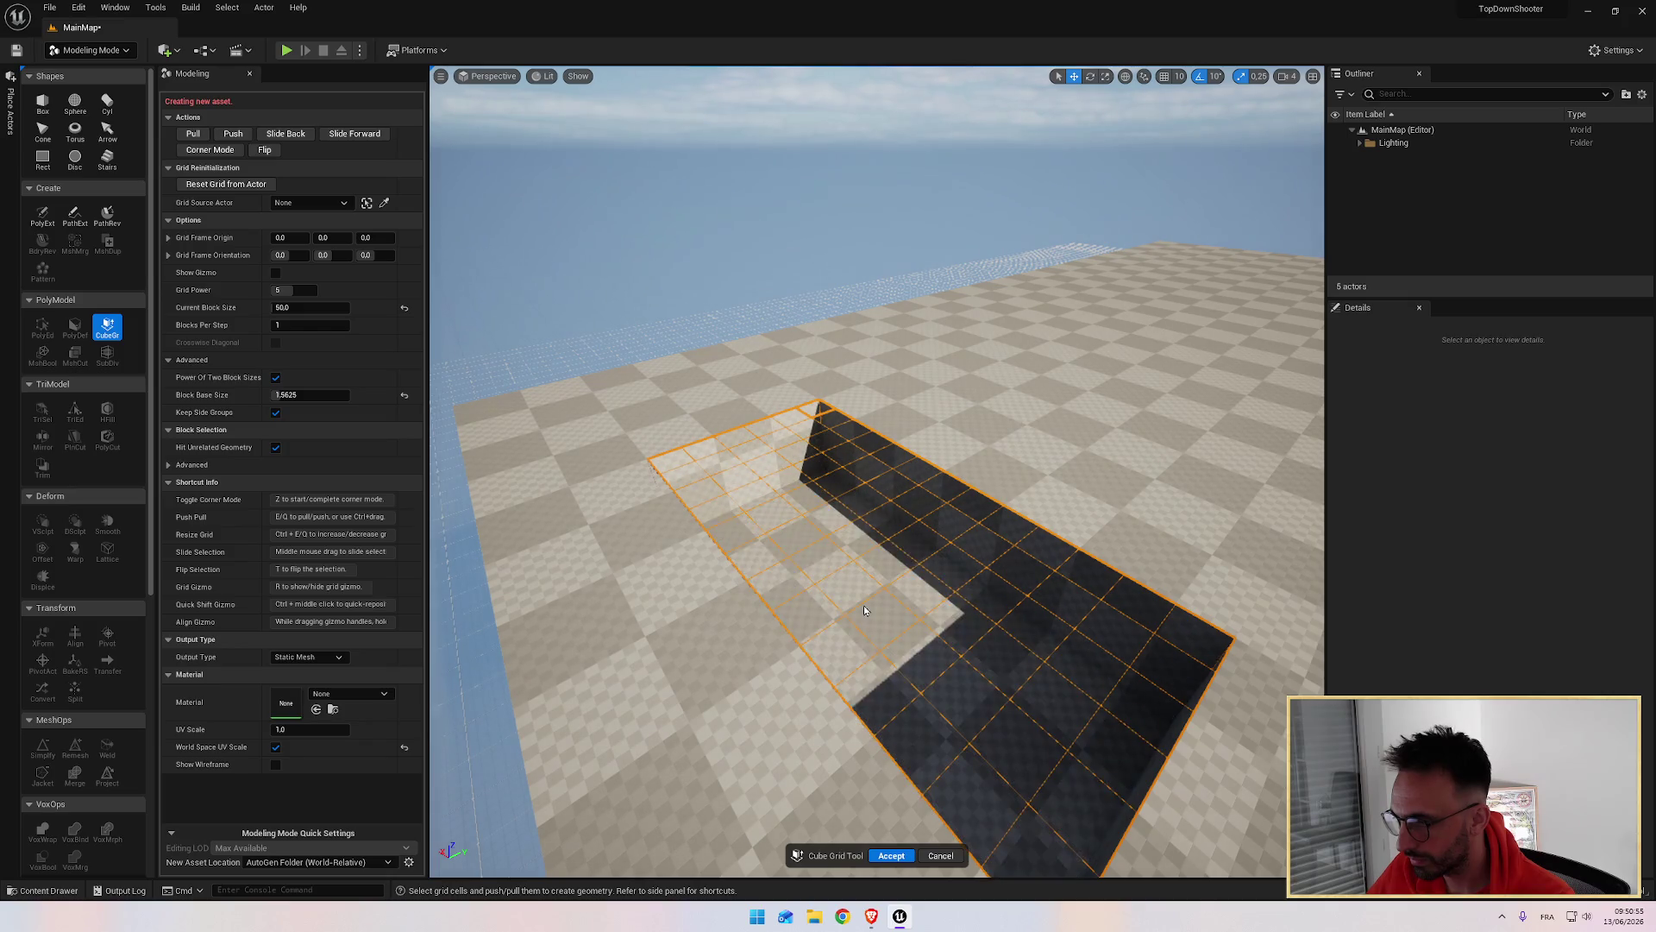
key(e)
key(e)
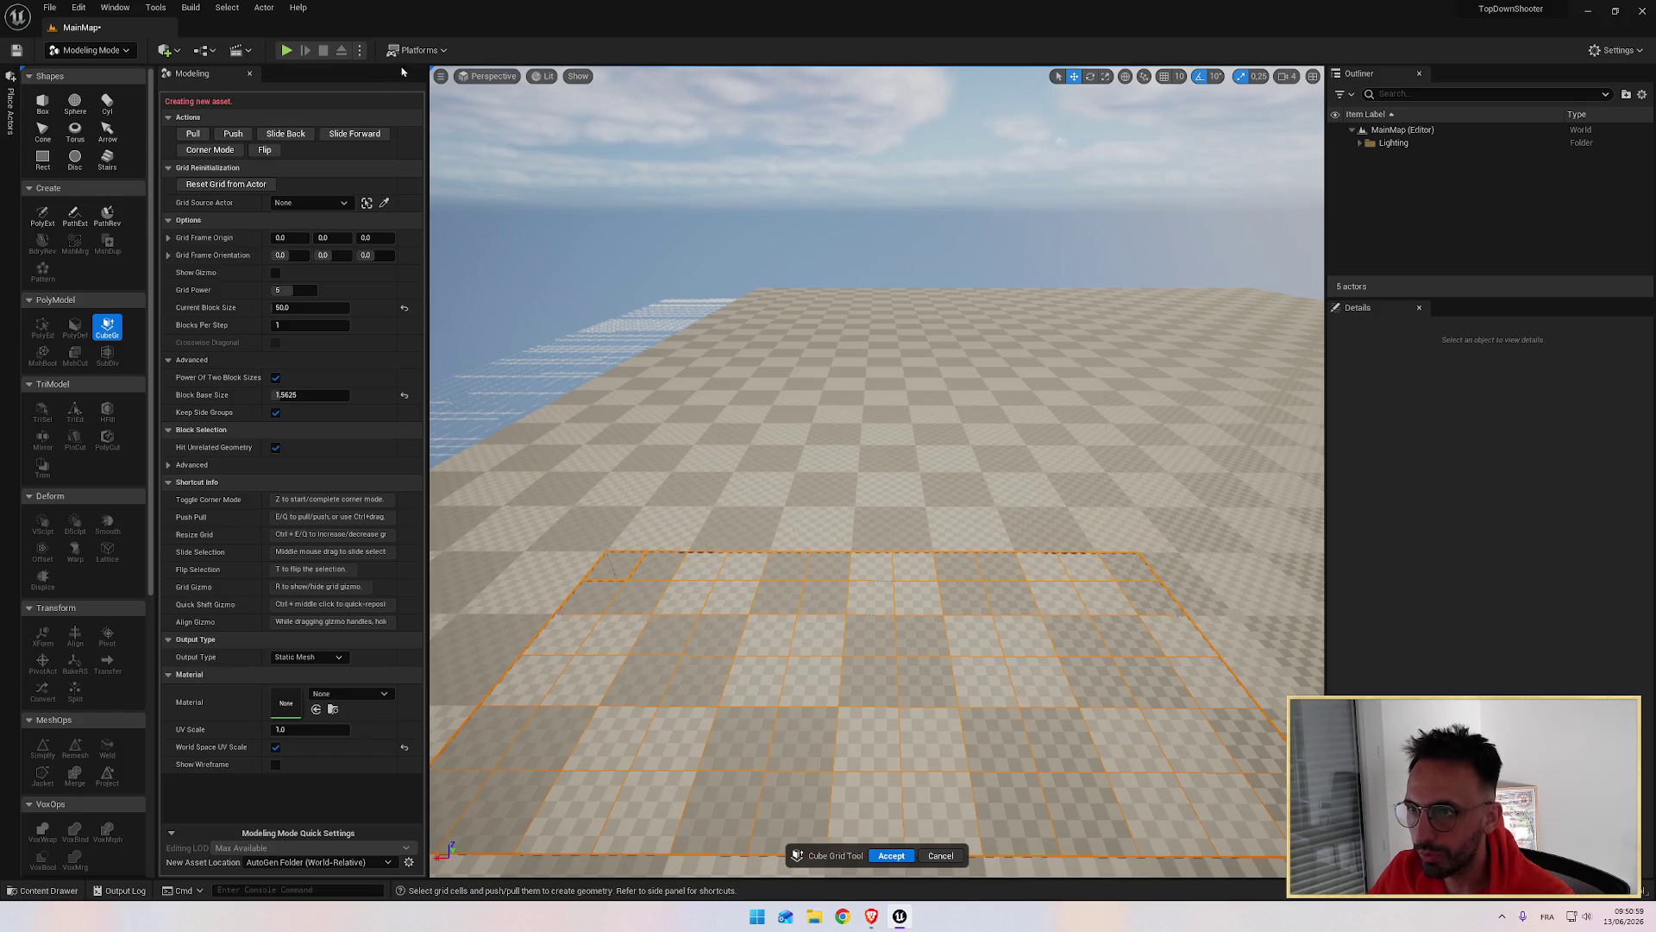
Step: In Top view, select every cell from the grid's top-left to bottom-right corner
click(472, 78)
click(500, 124)
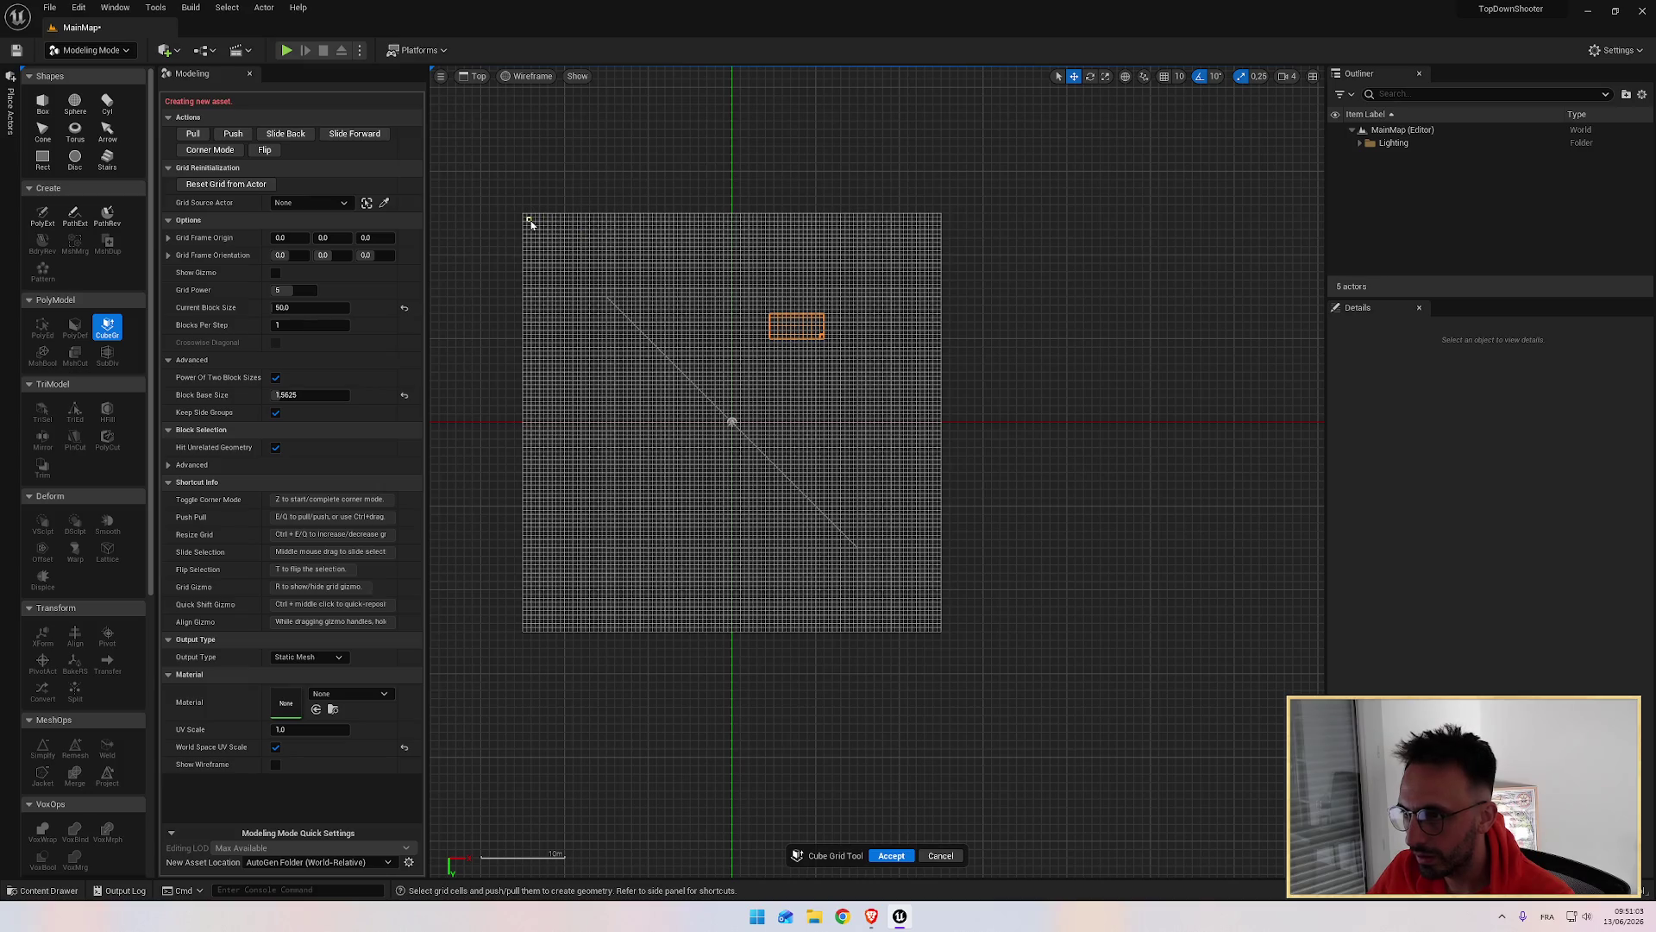
drag(533, 227, 645, 325)
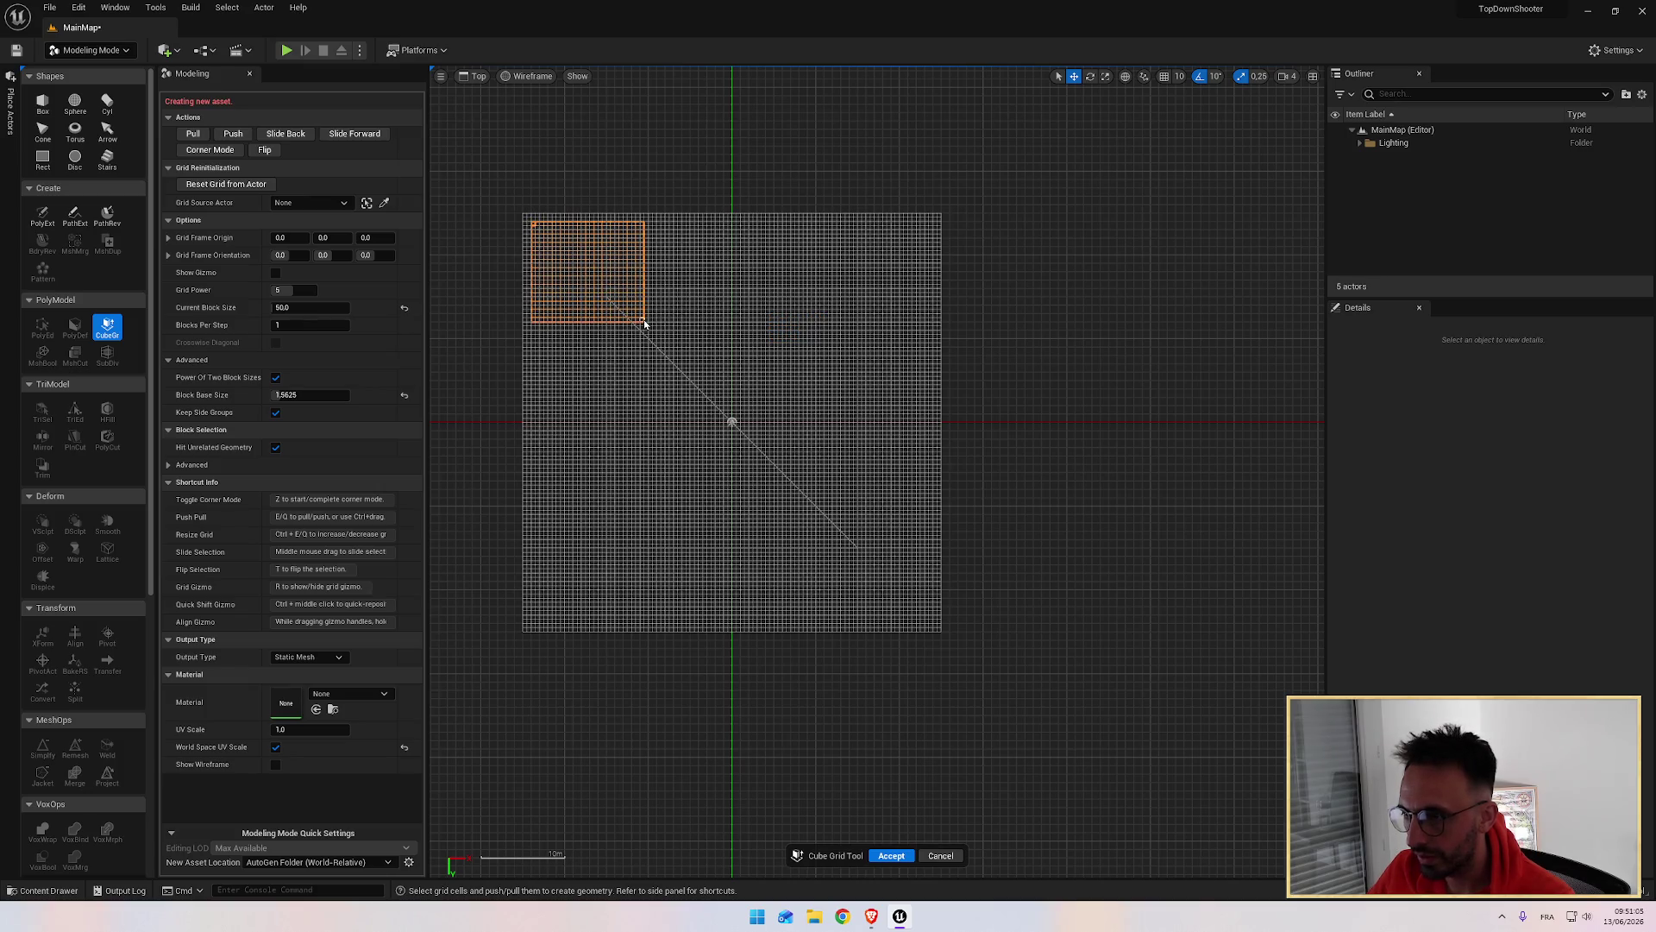
key(alt+Tab)
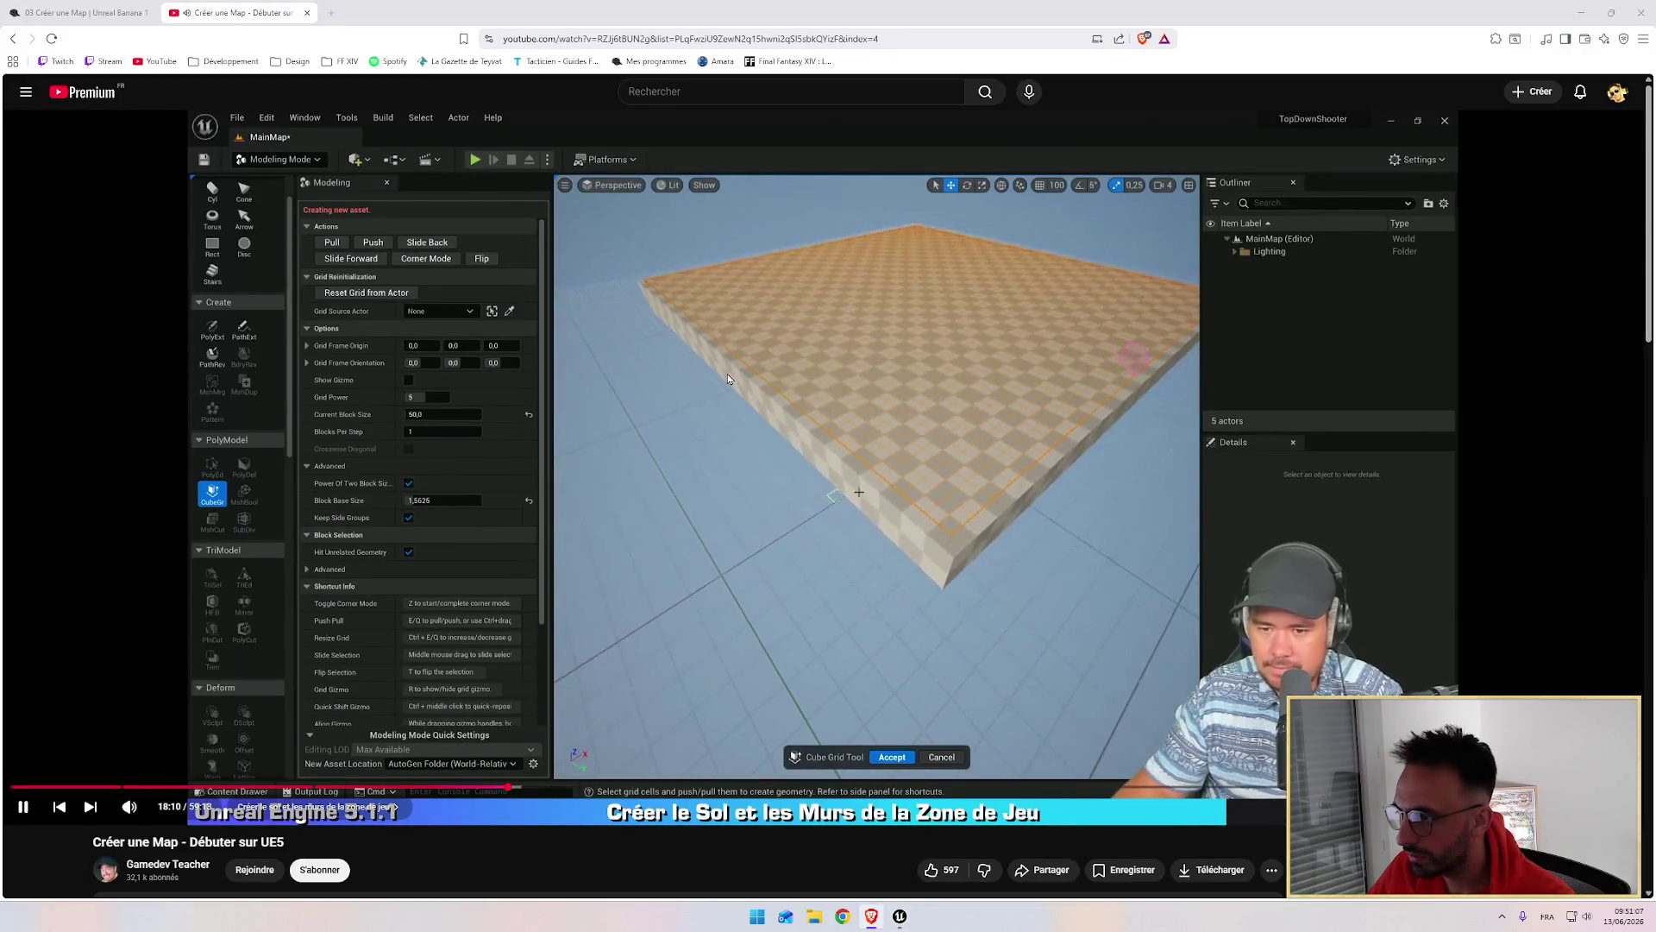
key(alt+Tab)
click(534, 231)
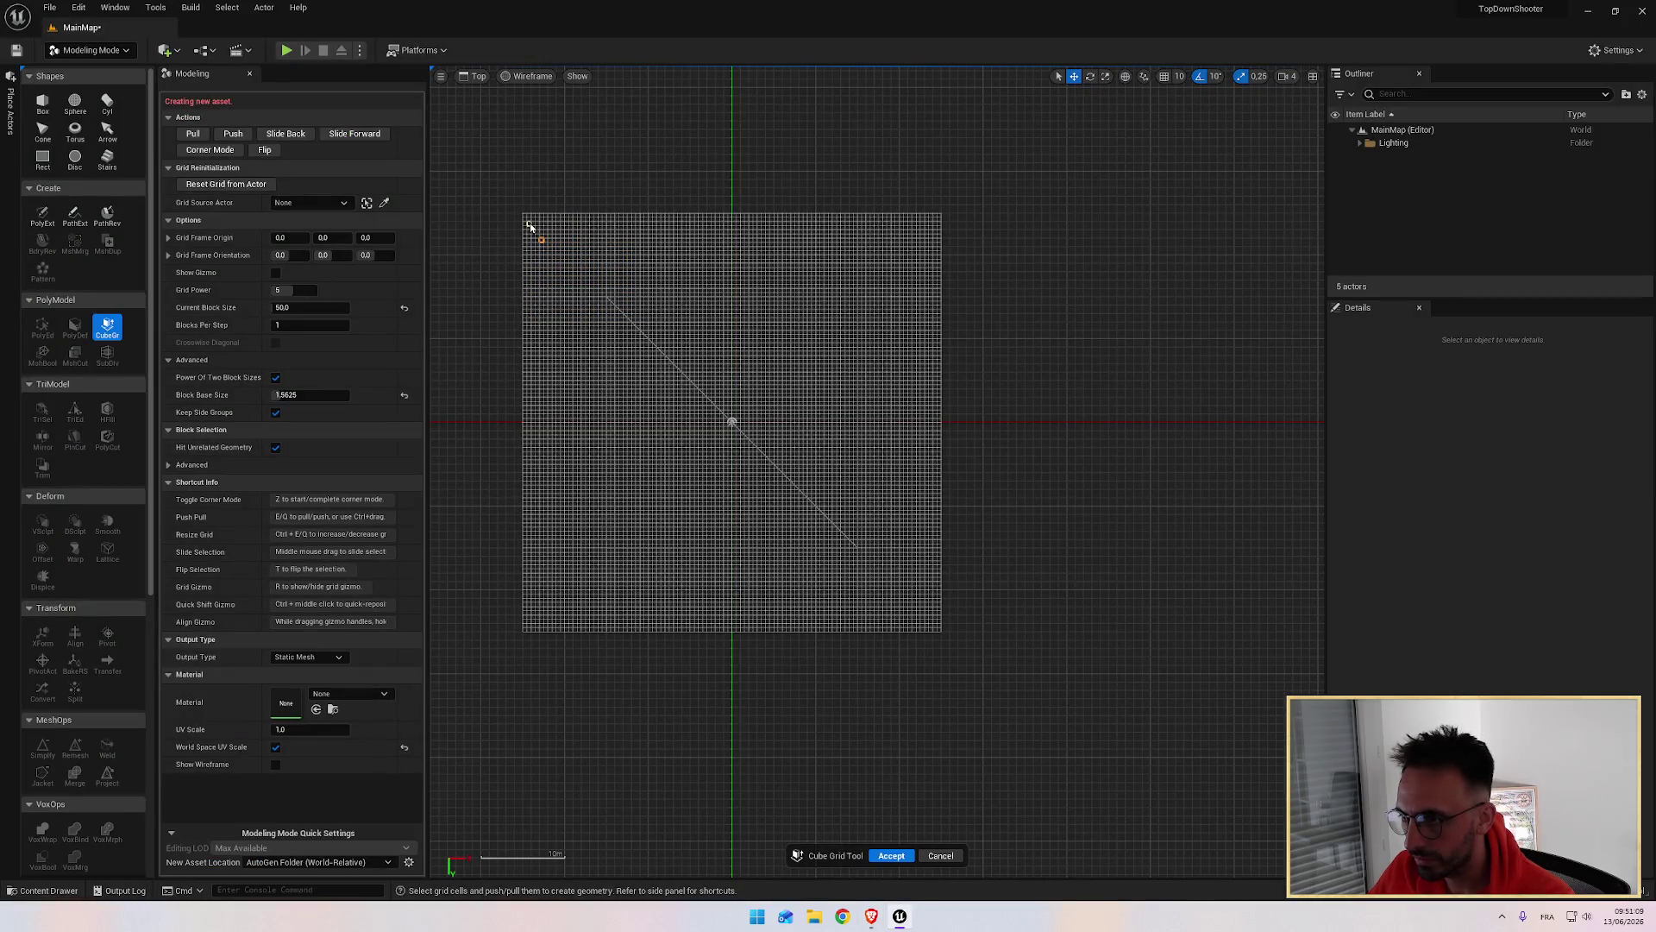
mouse_move(530, 226)
mouse_down()
mouse_move(707, 381)
mouse_move(936, 629)
mouse_up()
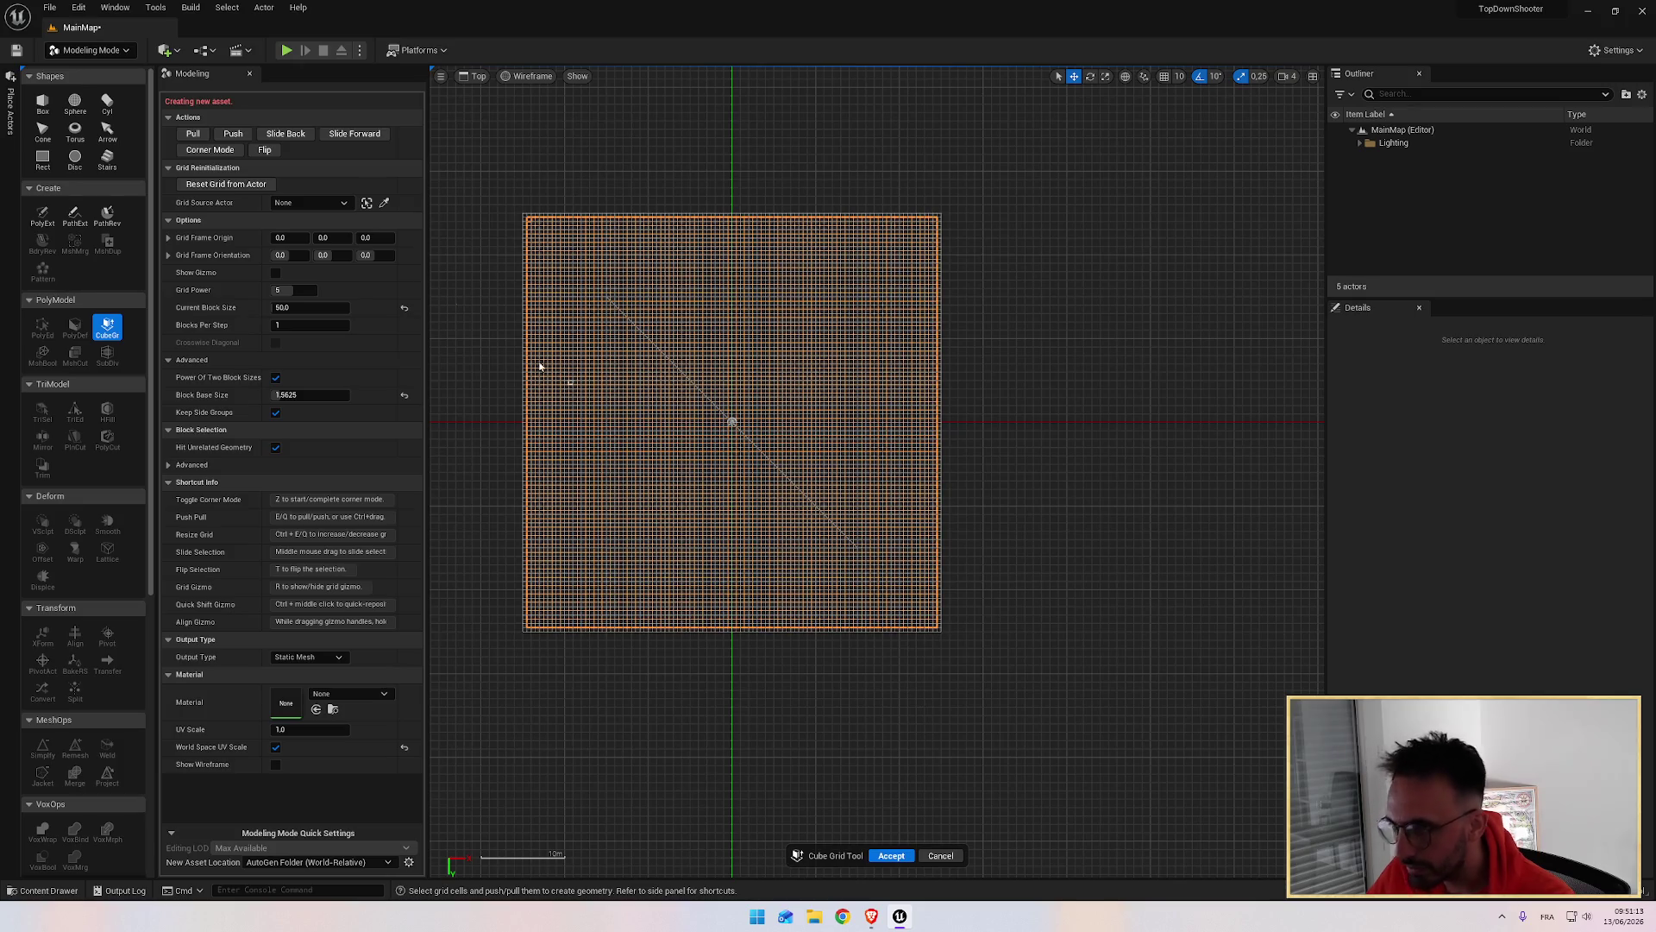
Step: Return the viewport to the Perspective view
click(233, 135)
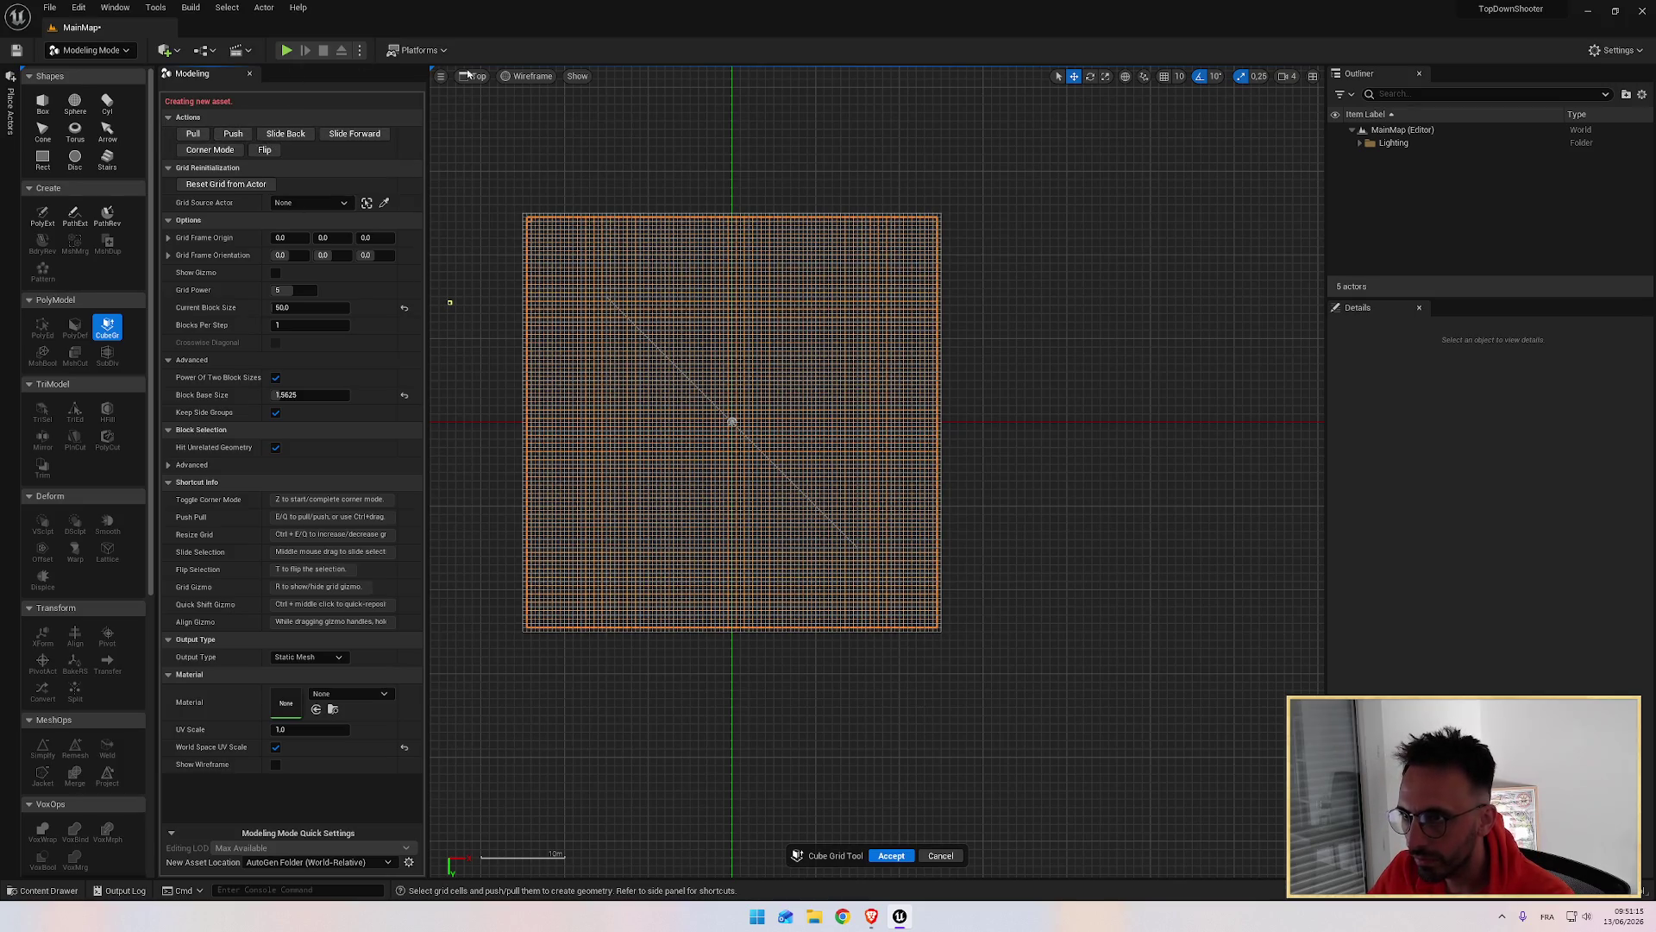
click(510, 78)
click(479, 78)
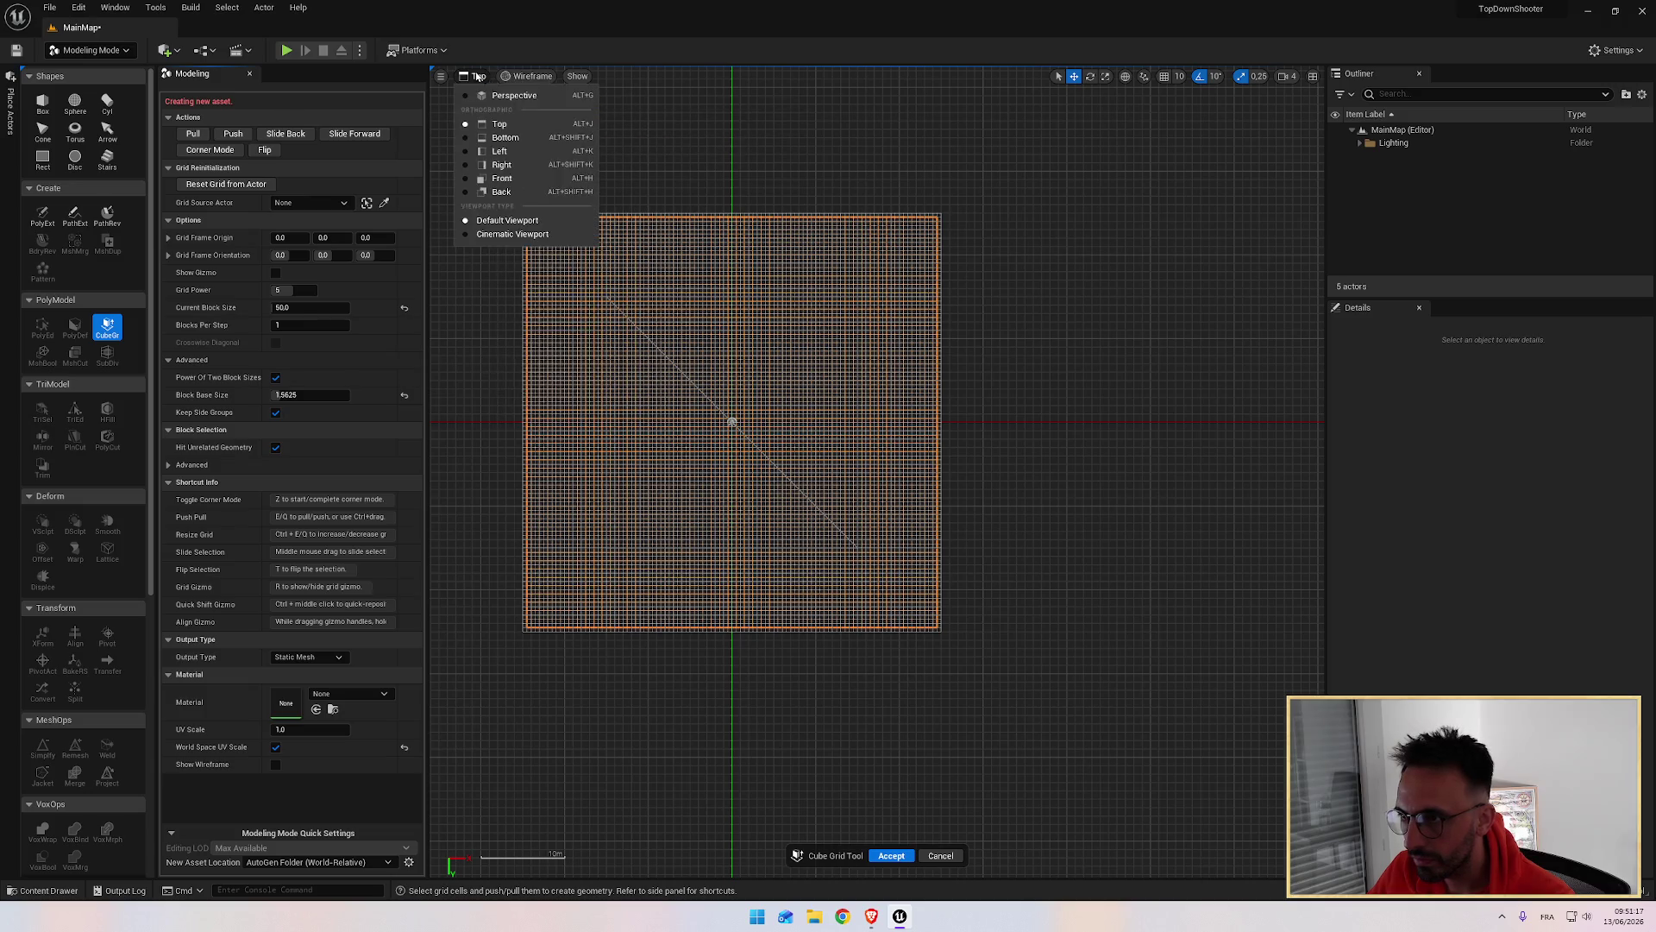
click(514, 96)
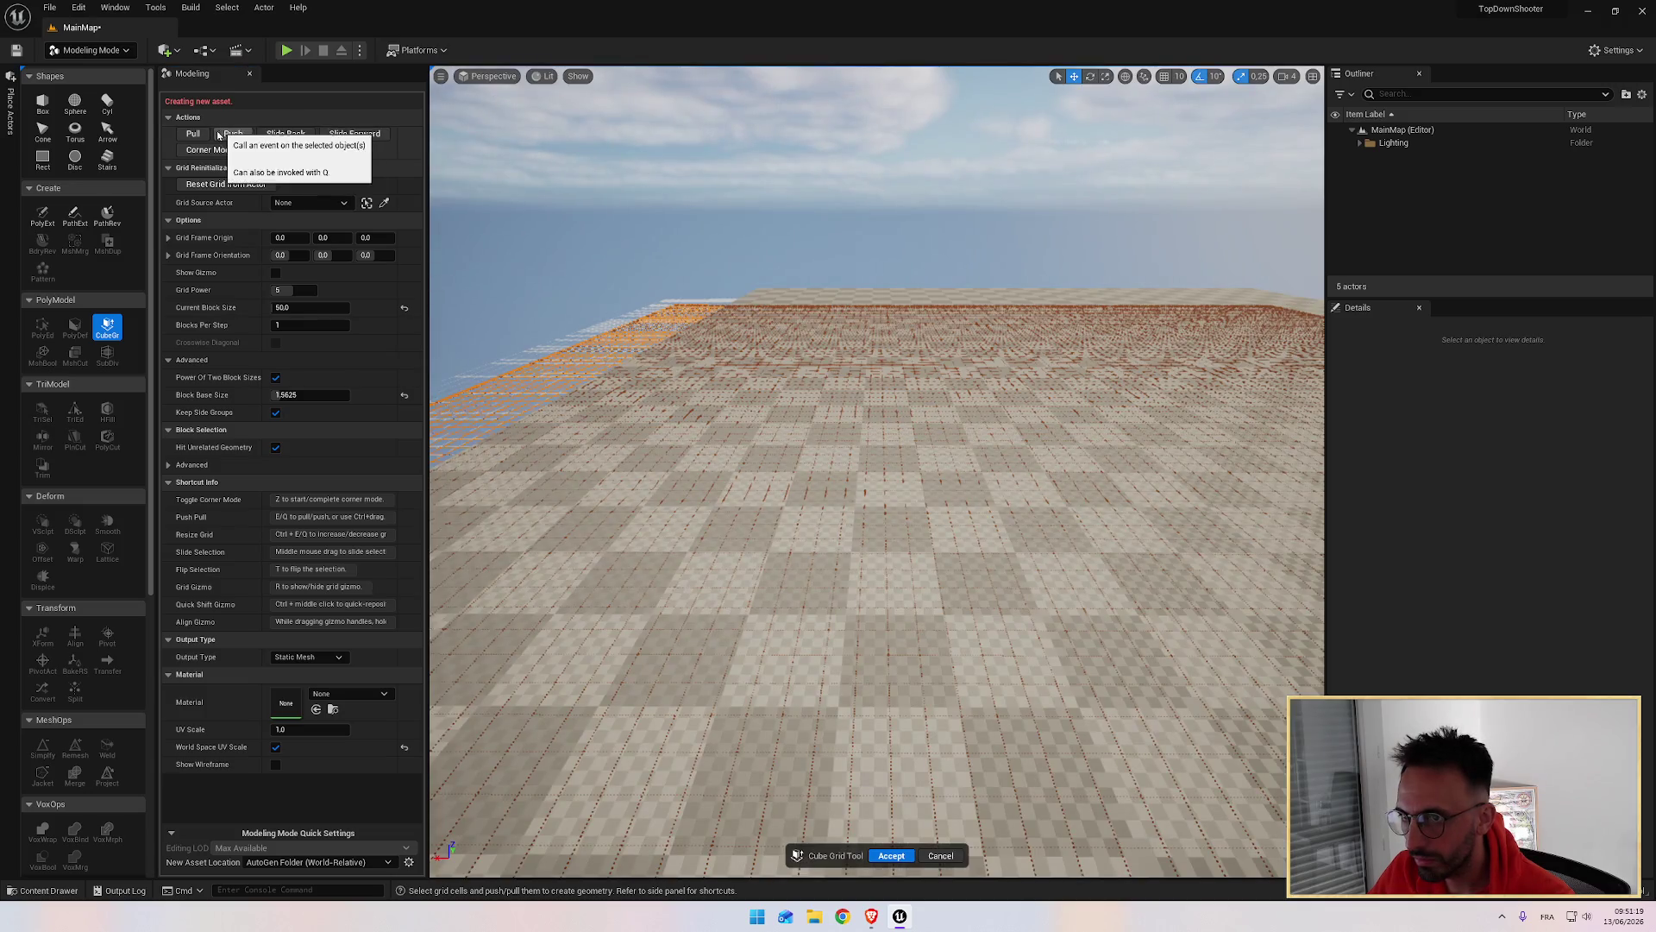
key(Up)
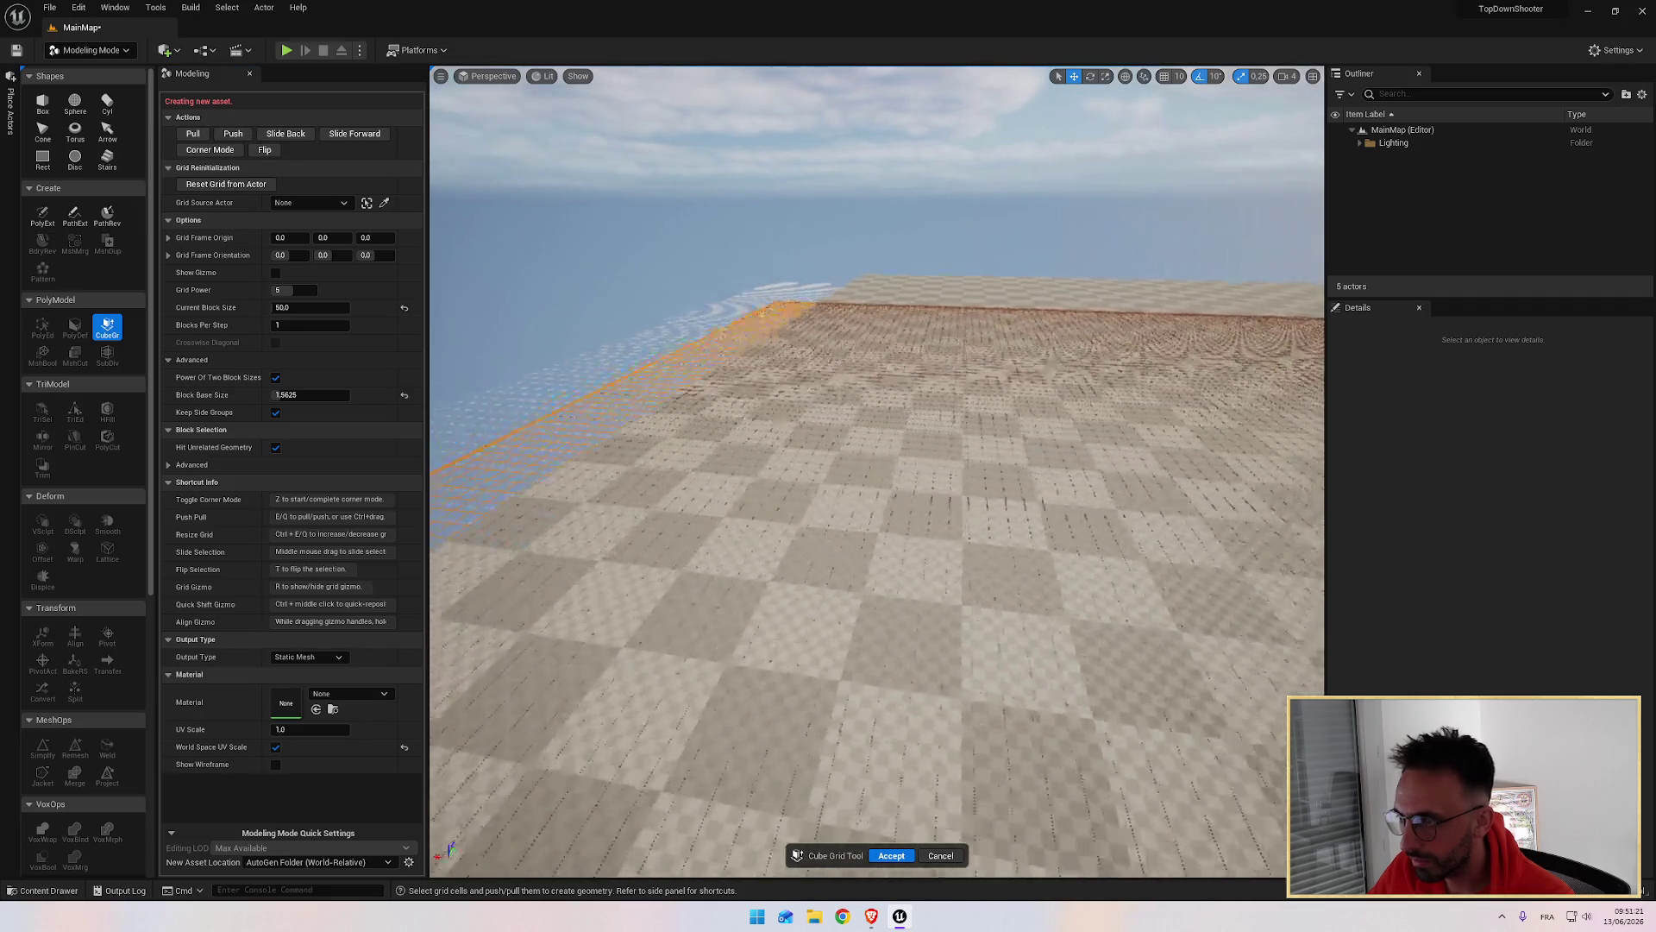
key(Left)
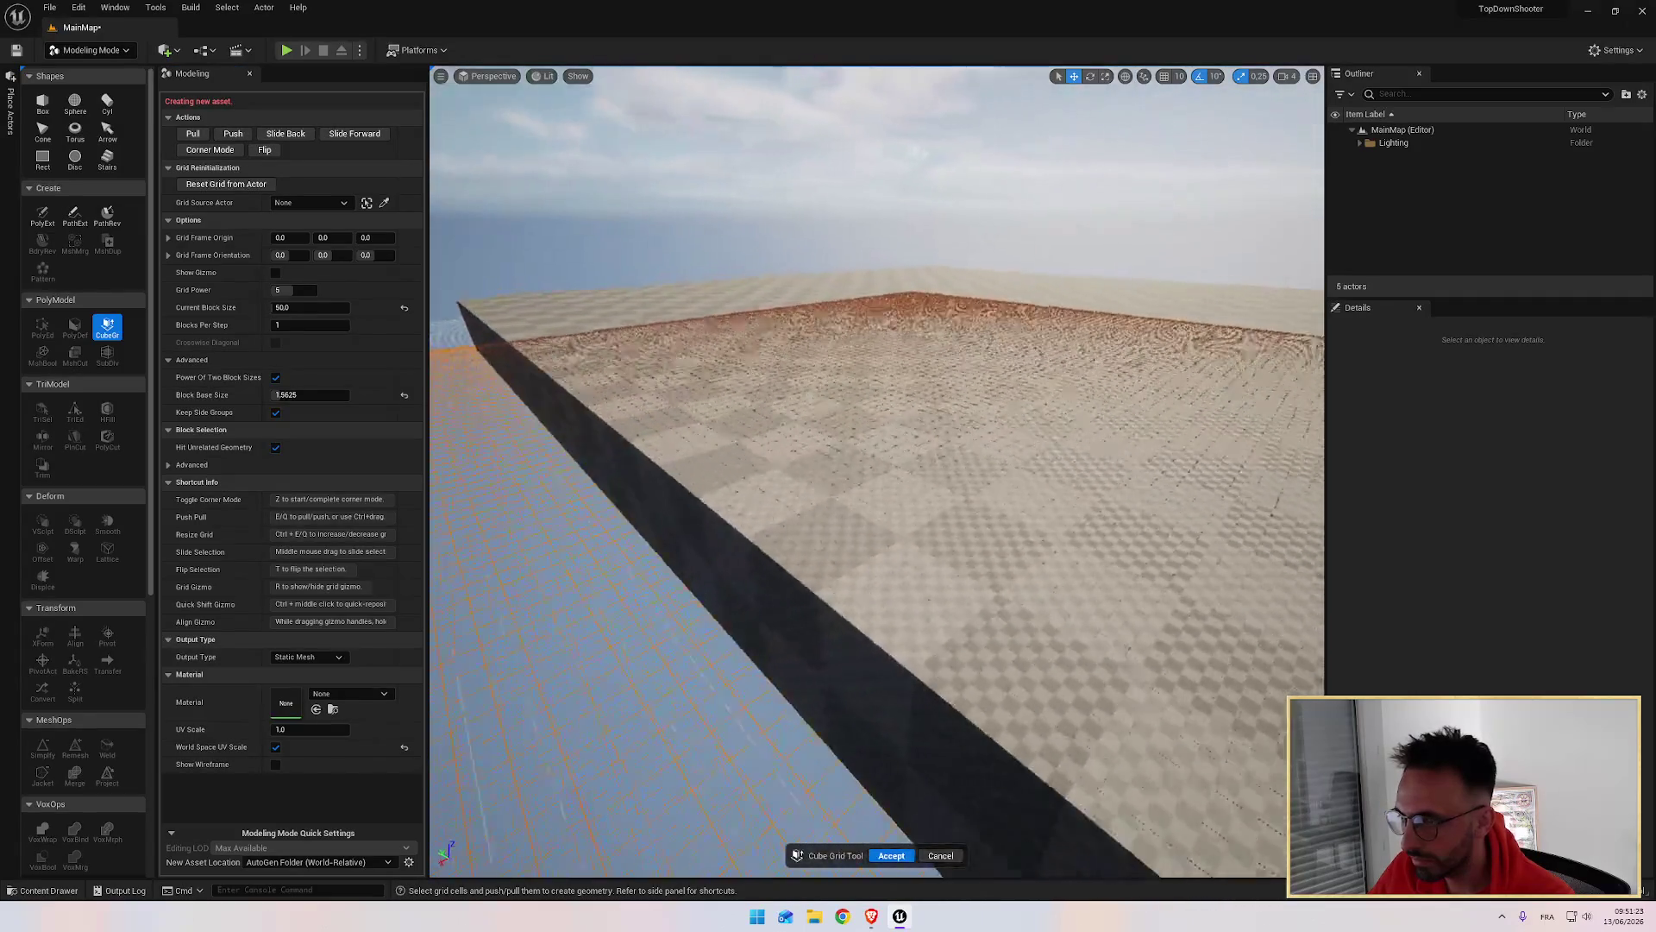
drag(633, 256, 697, 276)
drag(806, 329, 806, 328)
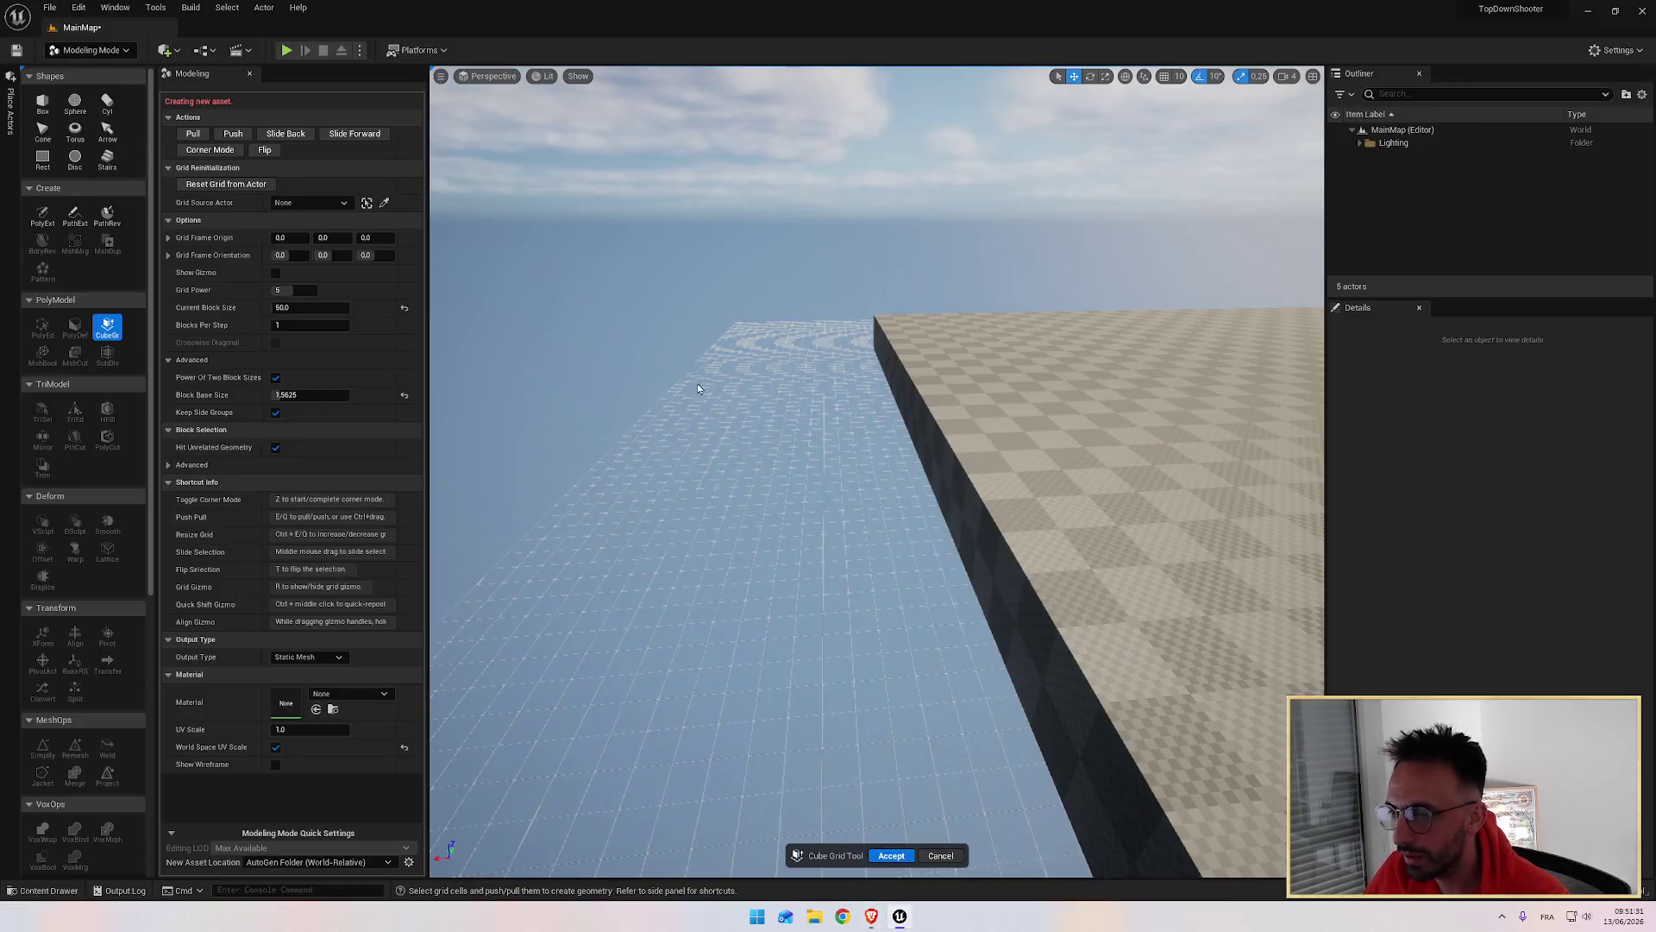
drag(697, 383, 697, 383)
drag(643, 281, 643, 281)
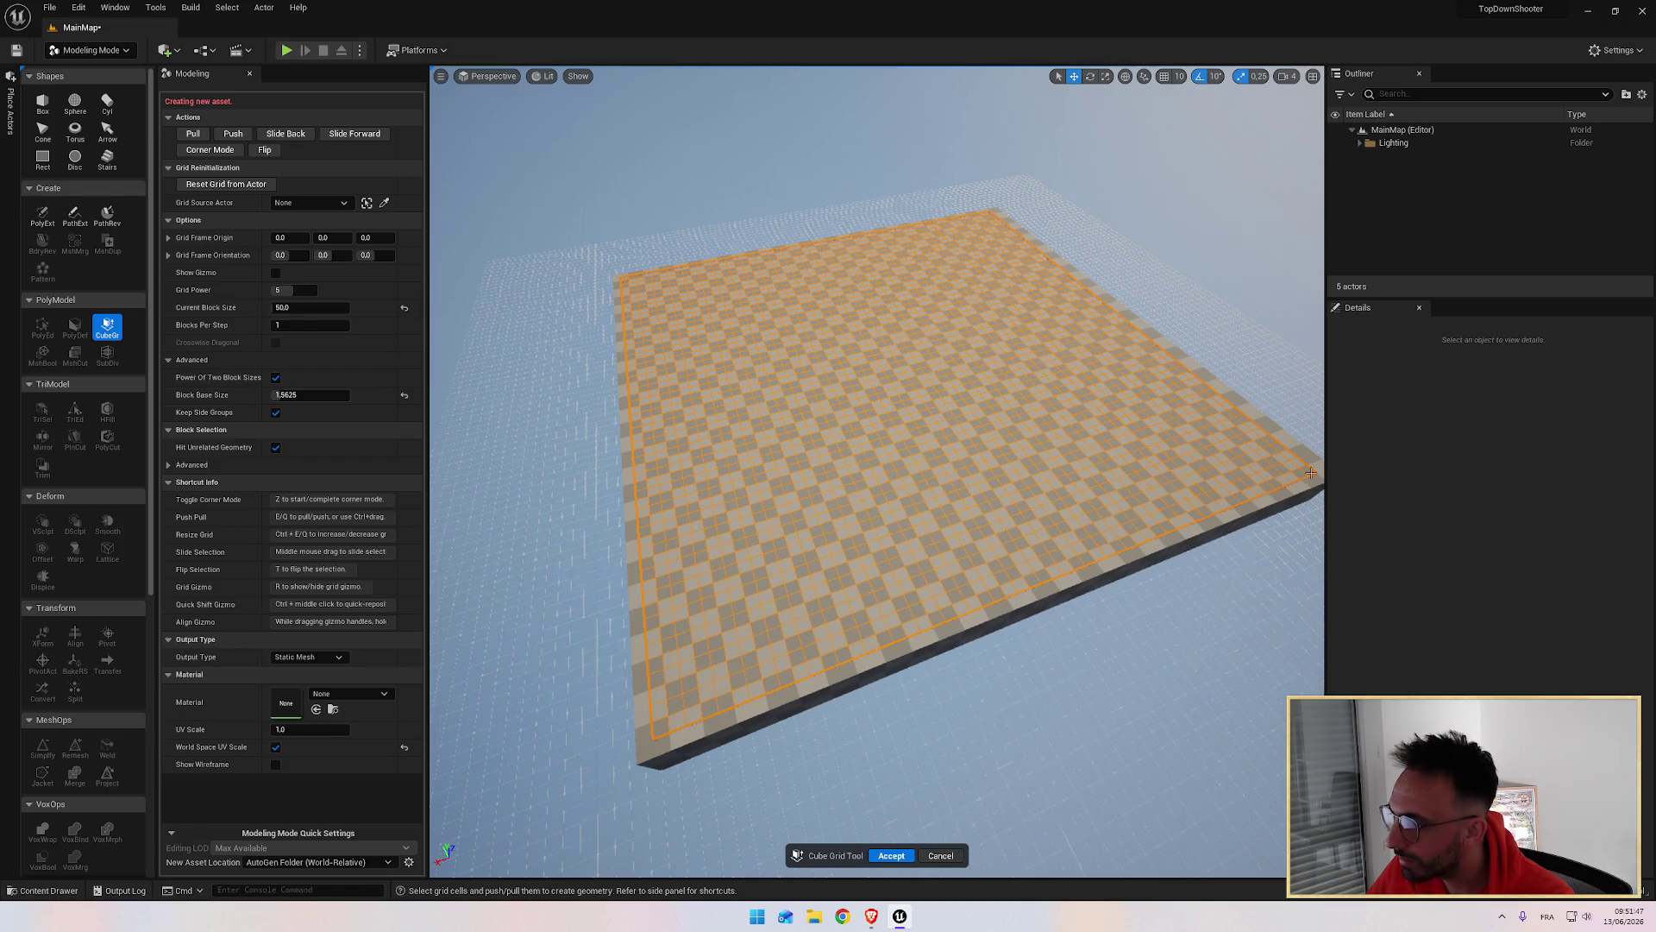
click(231, 137)
click(231, 137)
click(231, 137)
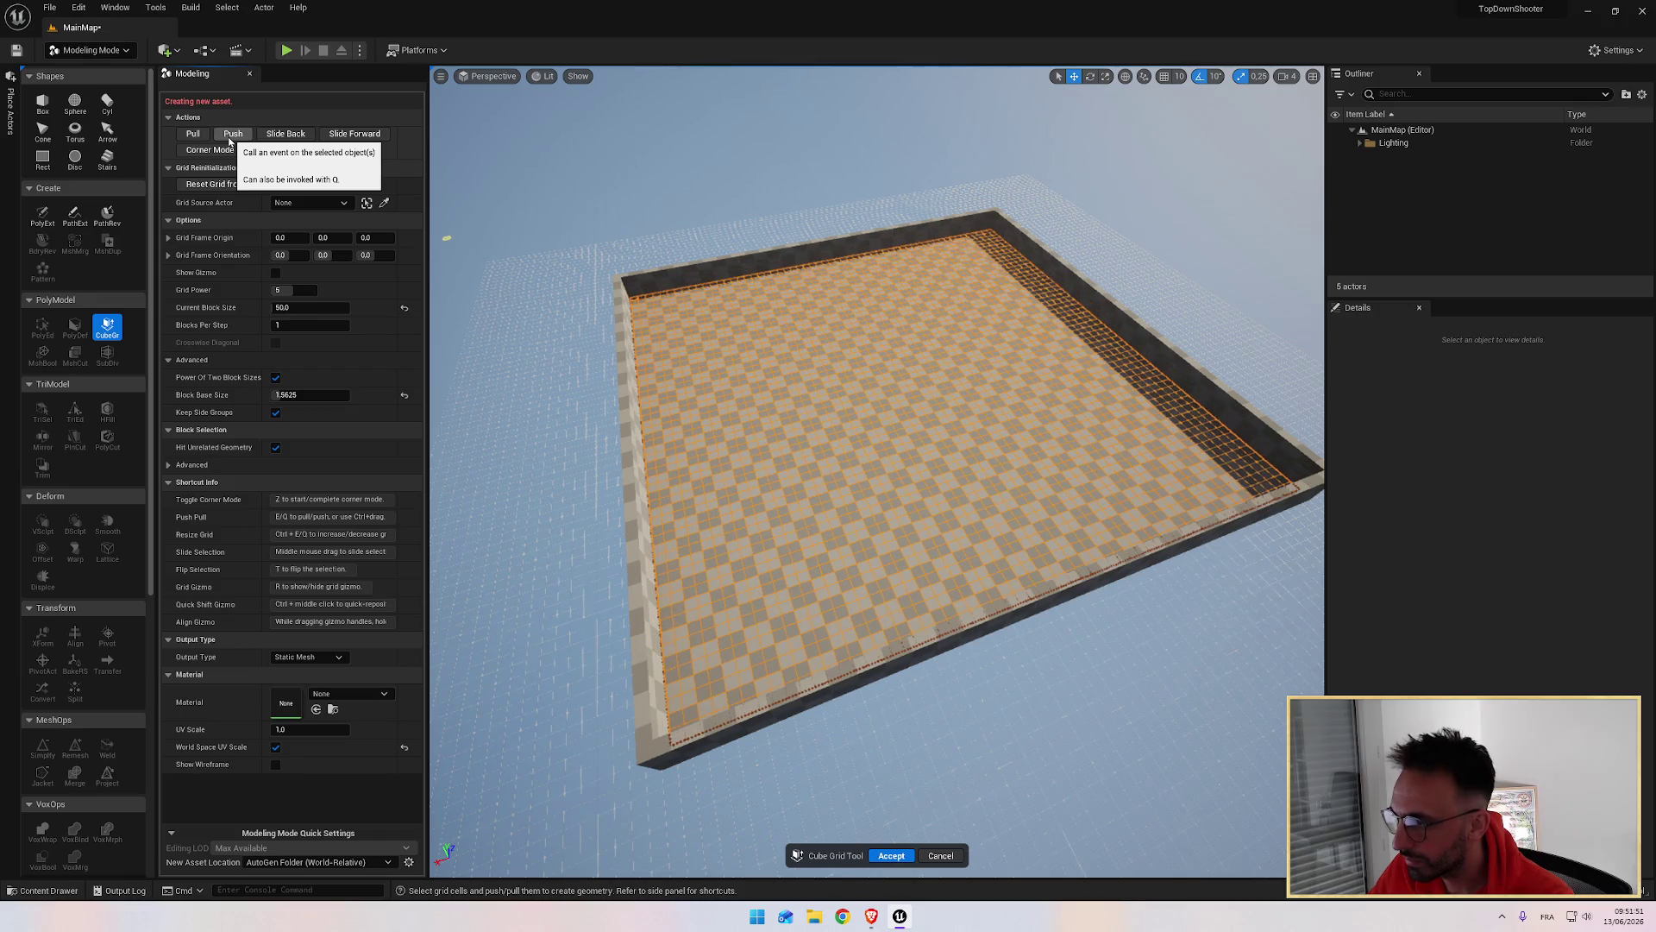
drag(705, 331, 637, 331)
key(alt+Tab)
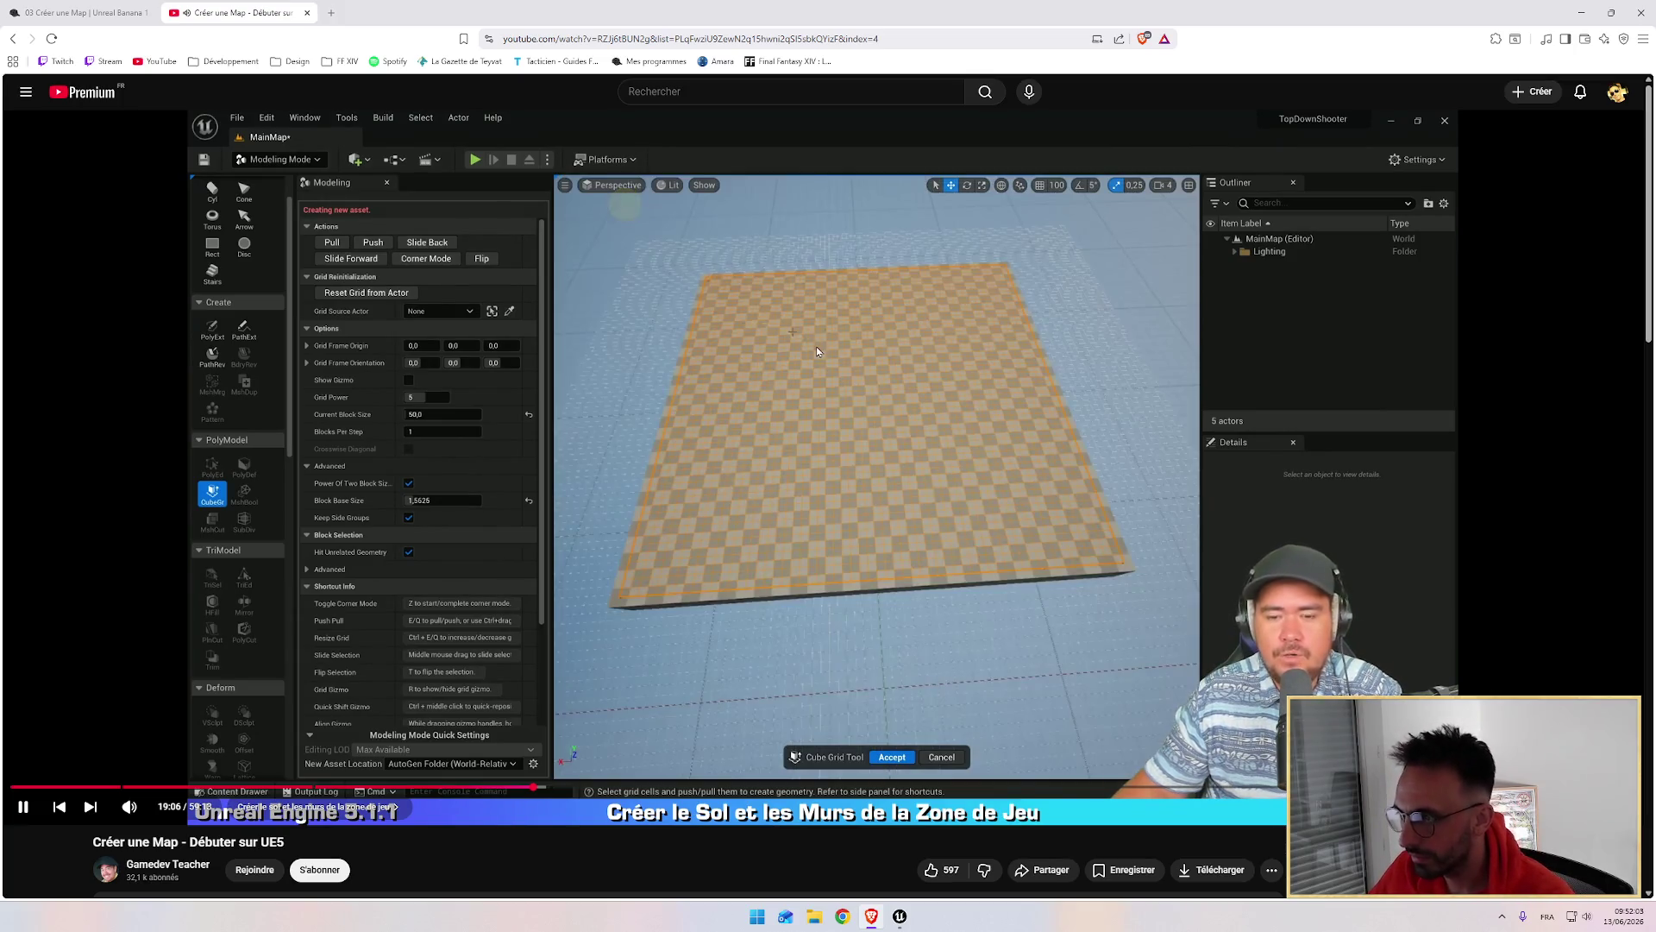
key(alt+Tab)
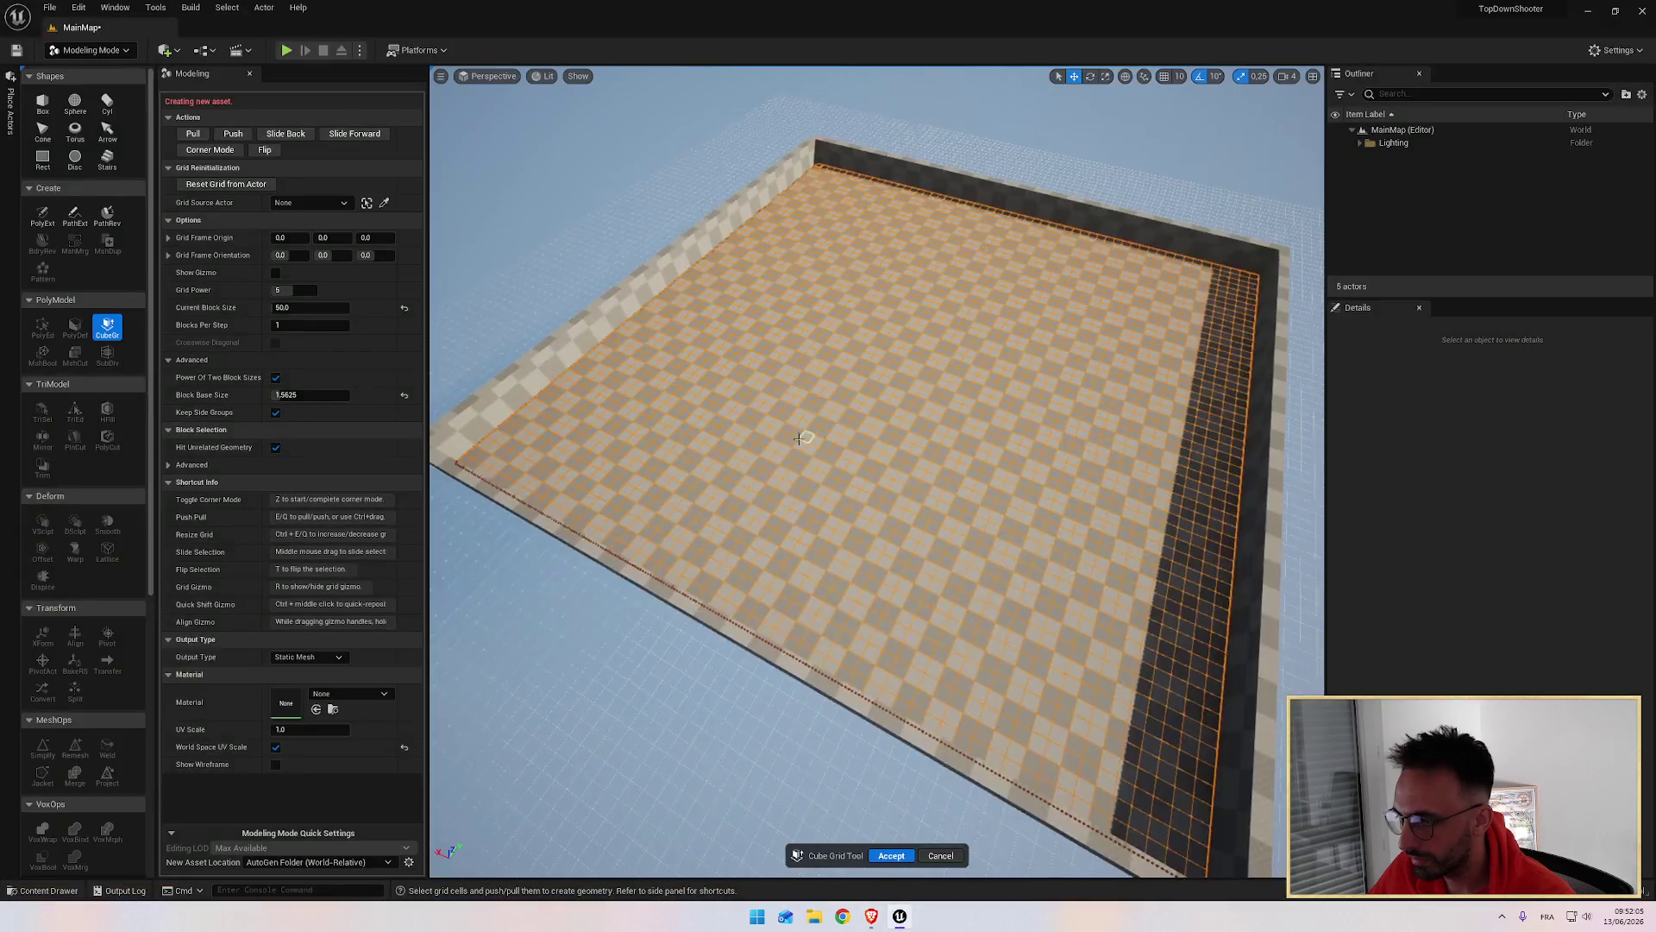
mouse_move(981, 474)
mouse_down()
mouse_move(967, 380)
mouse_move(897, 362)
mouse_move(760, 371)
mouse_move(742, 405)
mouse_move(716, 371)
mouse_move(810, 450)
mouse_move(861, 463)
mouse_move(1113, 401)
mouse_move(1079, 400)
mouse_move(1173, 405)
mouse_move(1087, 409)
mouse_move(1062, 448)
mouse_move(981, 392)
mouse_up()
drag(837, 444, 831, 693)
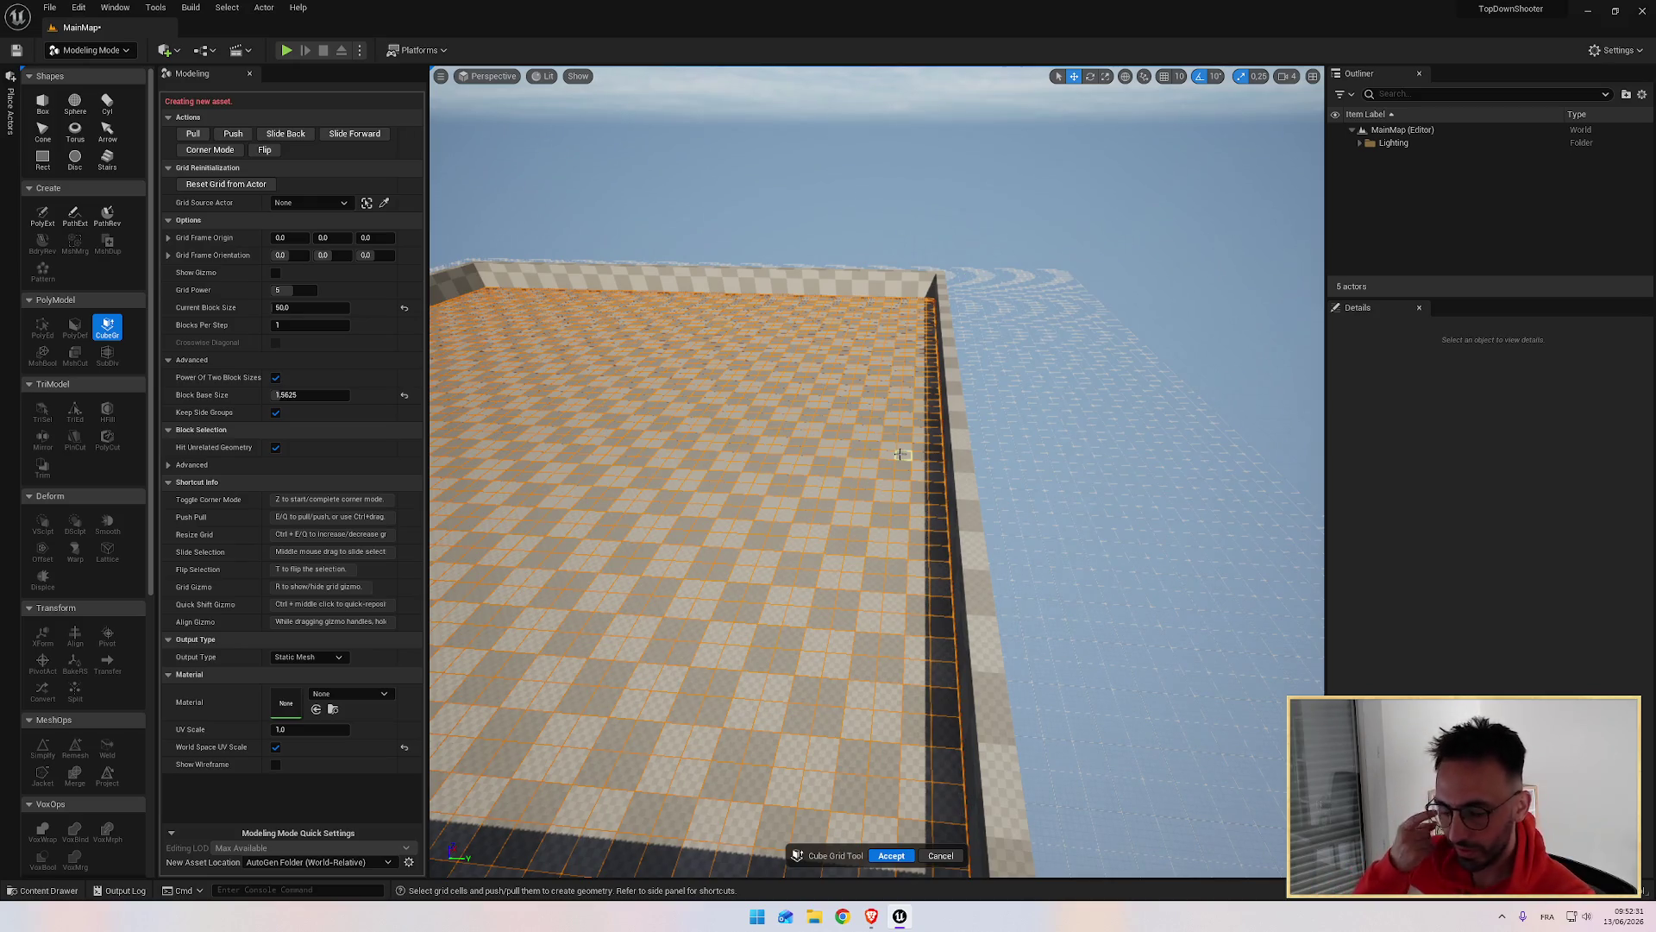
mouse_move(888, 457)
mouse_down()
mouse_move(897, 375)
mouse_move(893, 478)
mouse_up()
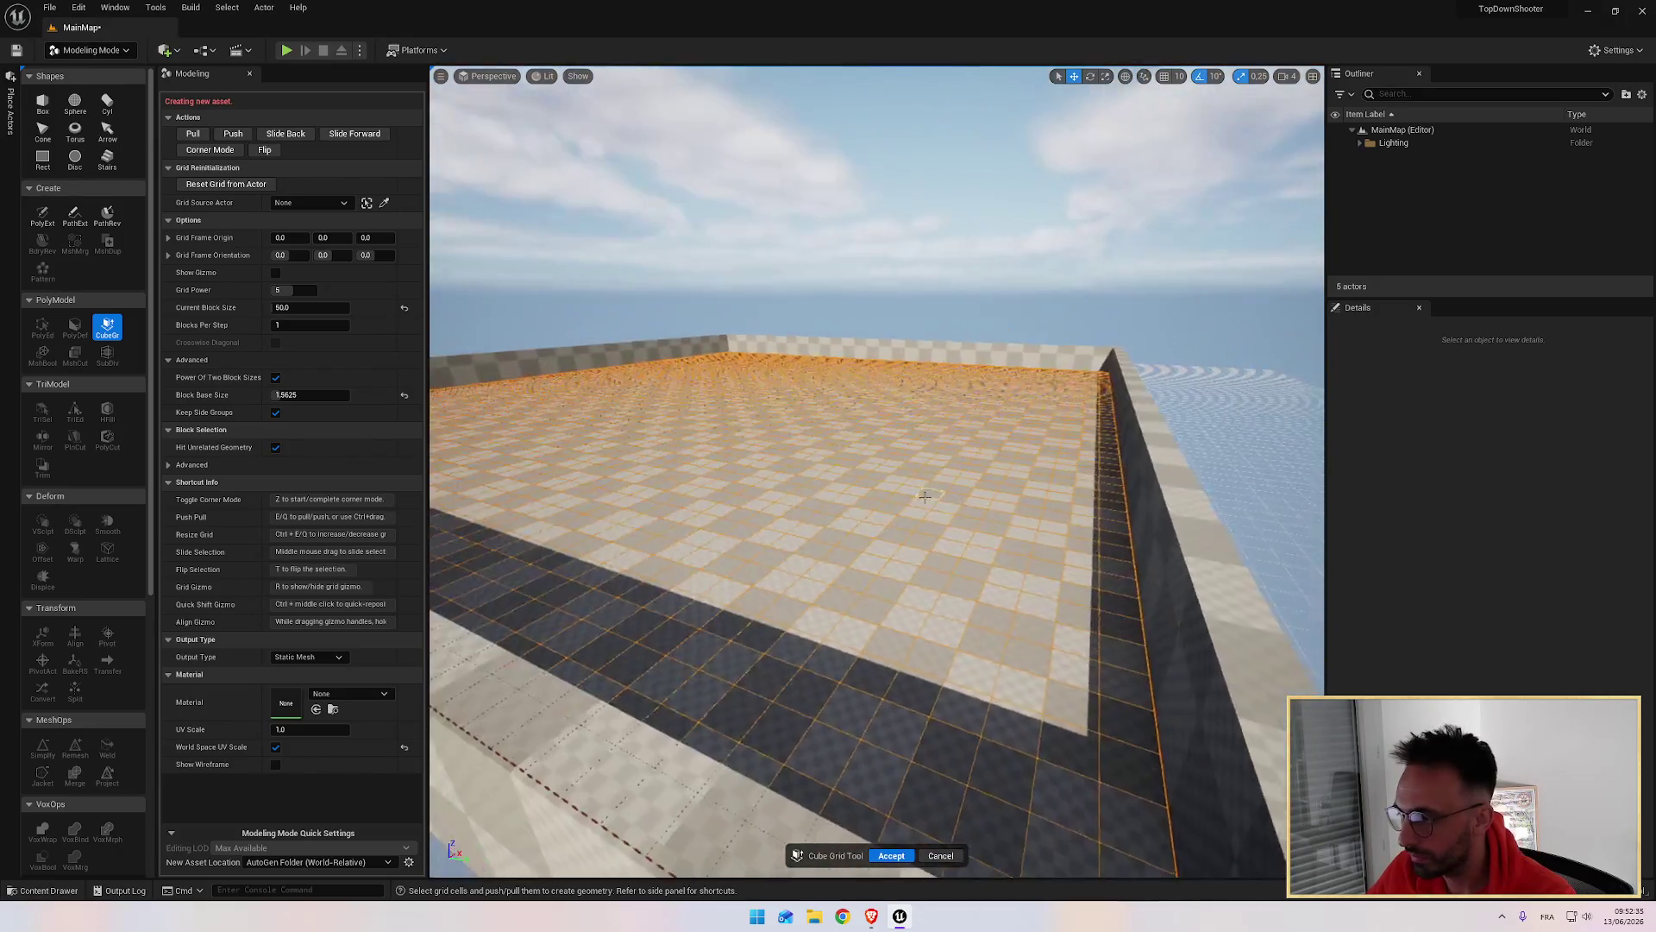
key(z)
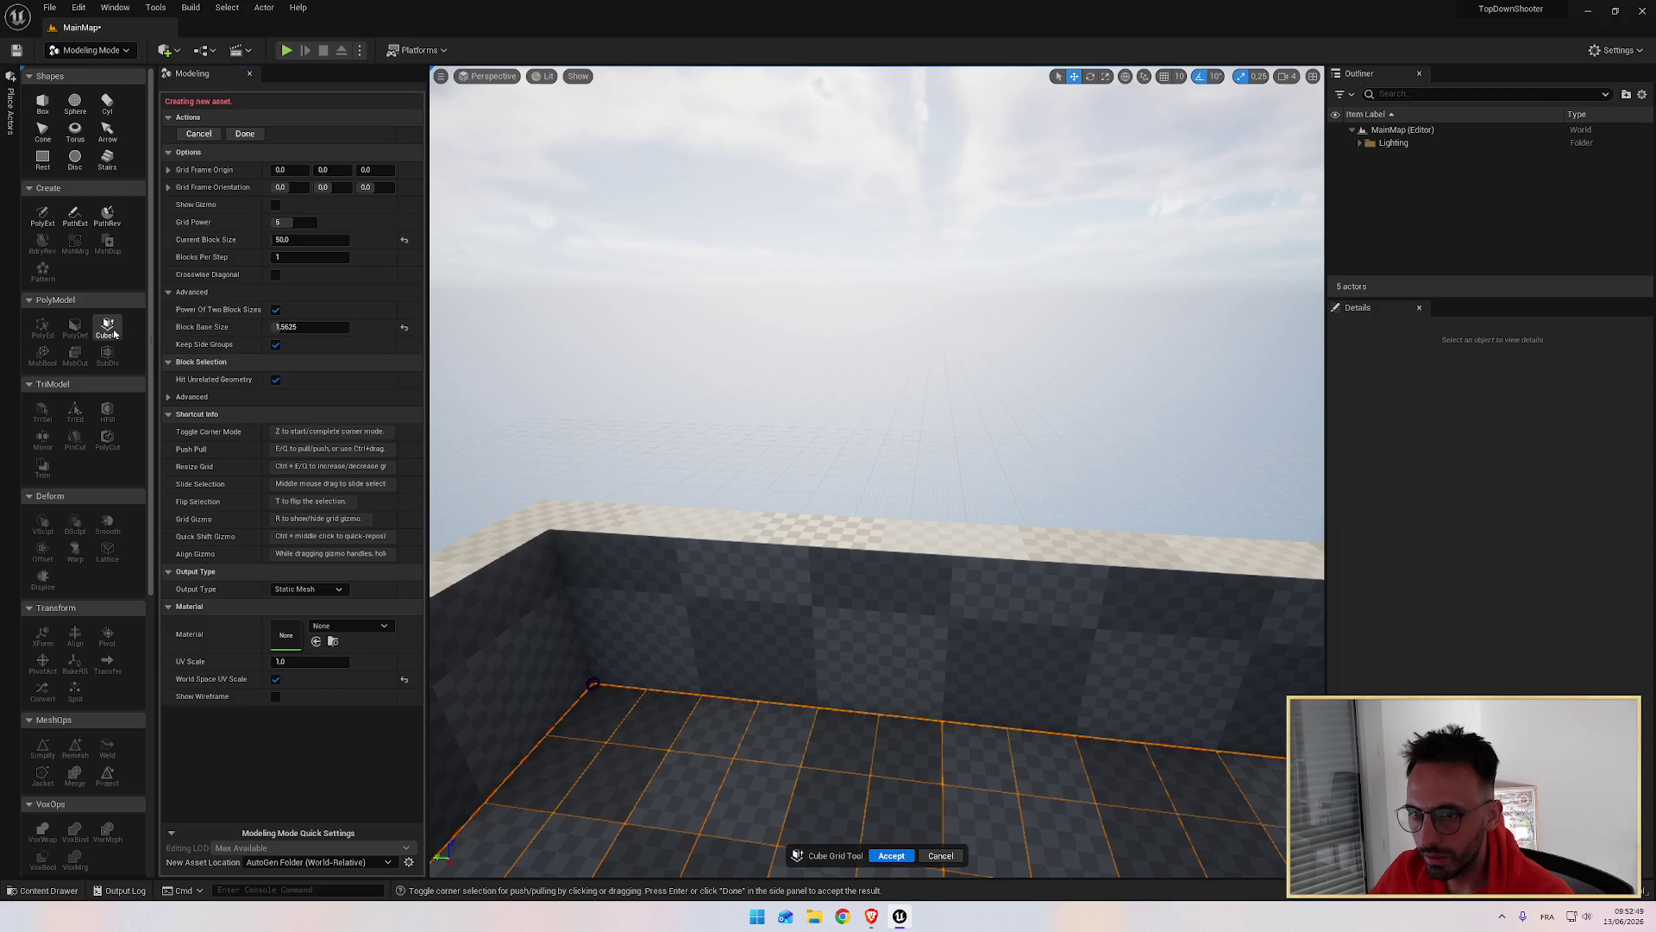
Step: Accept the Cube Grid result as CubeGridToolOutput and pull the camera back over the walled floor
click(245, 134)
key(f)
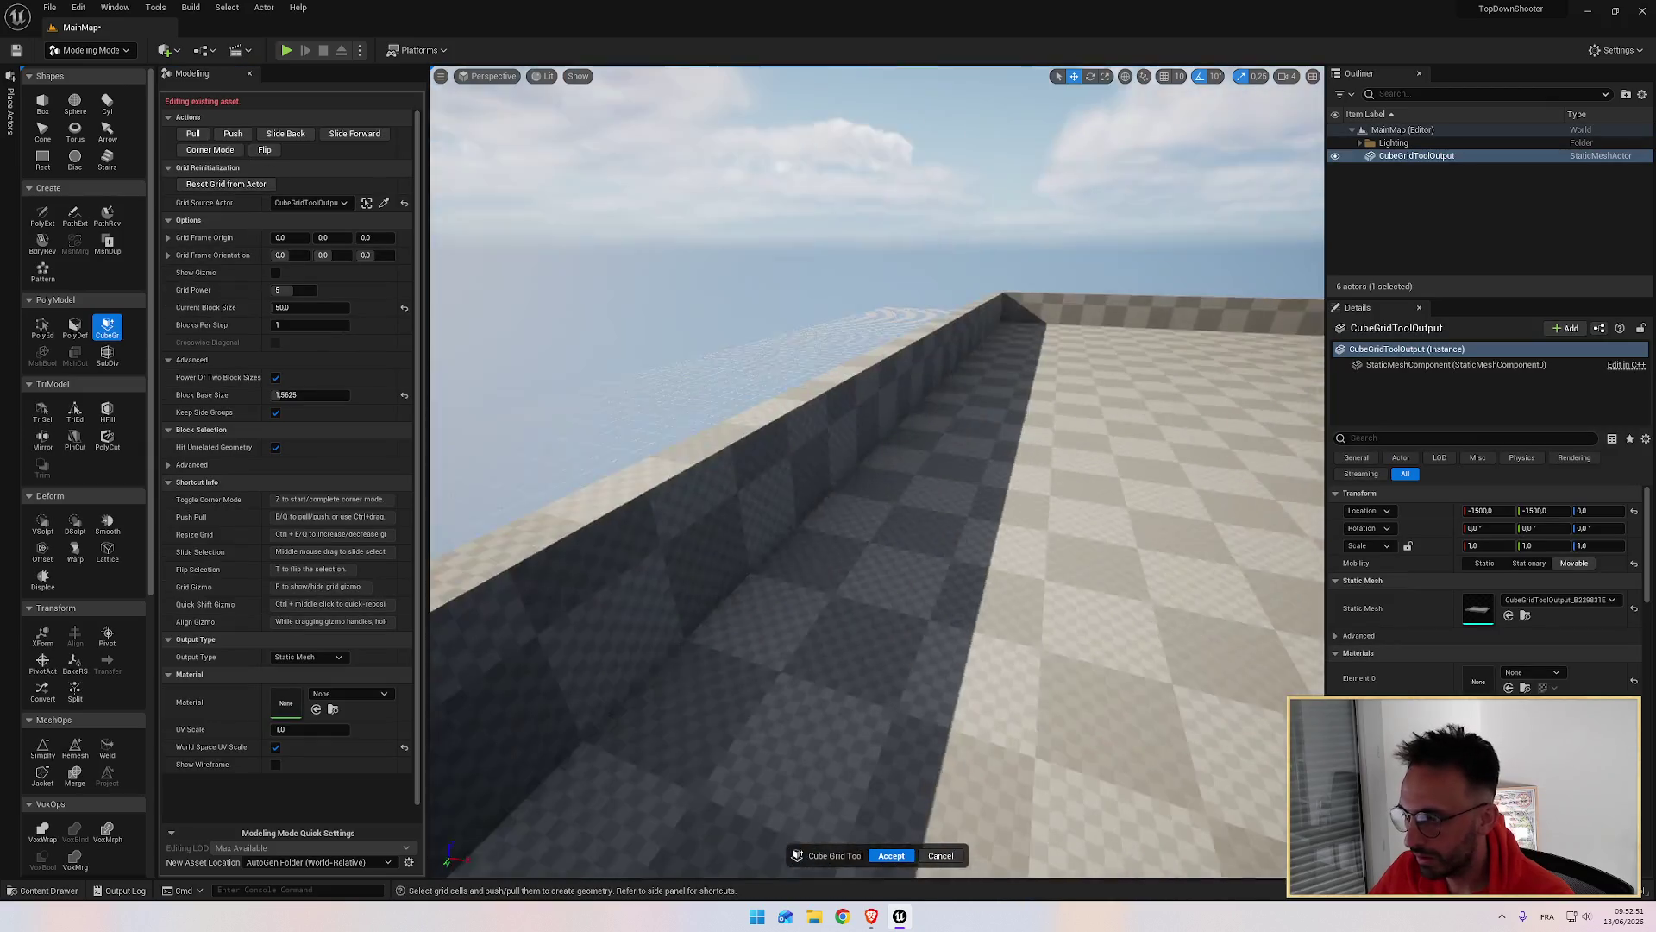
mouse_move(729, 358)
mouse_down()
mouse_move(780, 384)
mouse_move(759, 397)
mouse_up()
mouse_move(722, 694)
mouse_down()
mouse_move(721, 677)
mouse_move(847, 724)
mouse_move(799, 767)
mouse_move(820, 783)
mouse_move(872, 518)
mouse_move(865, 669)
mouse_move(1142, 676)
mouse_move(1158, 610)
mouse_move(1195, 603)
mouse_up()
key(alt+Tab)
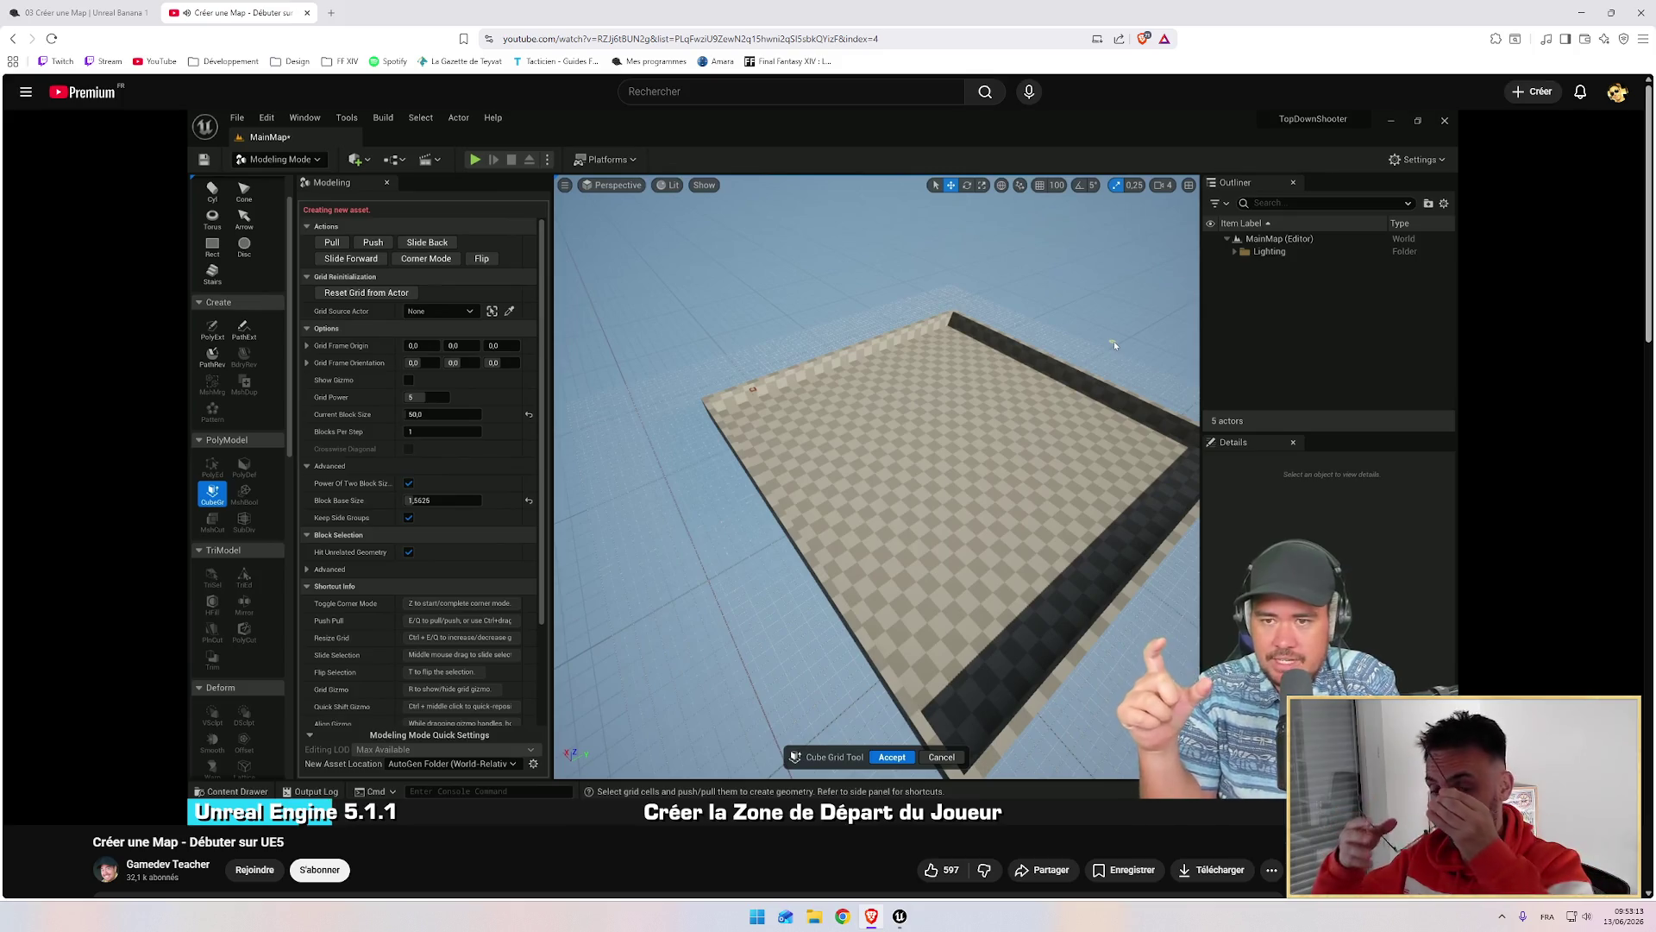
mouse_move(759, 347)
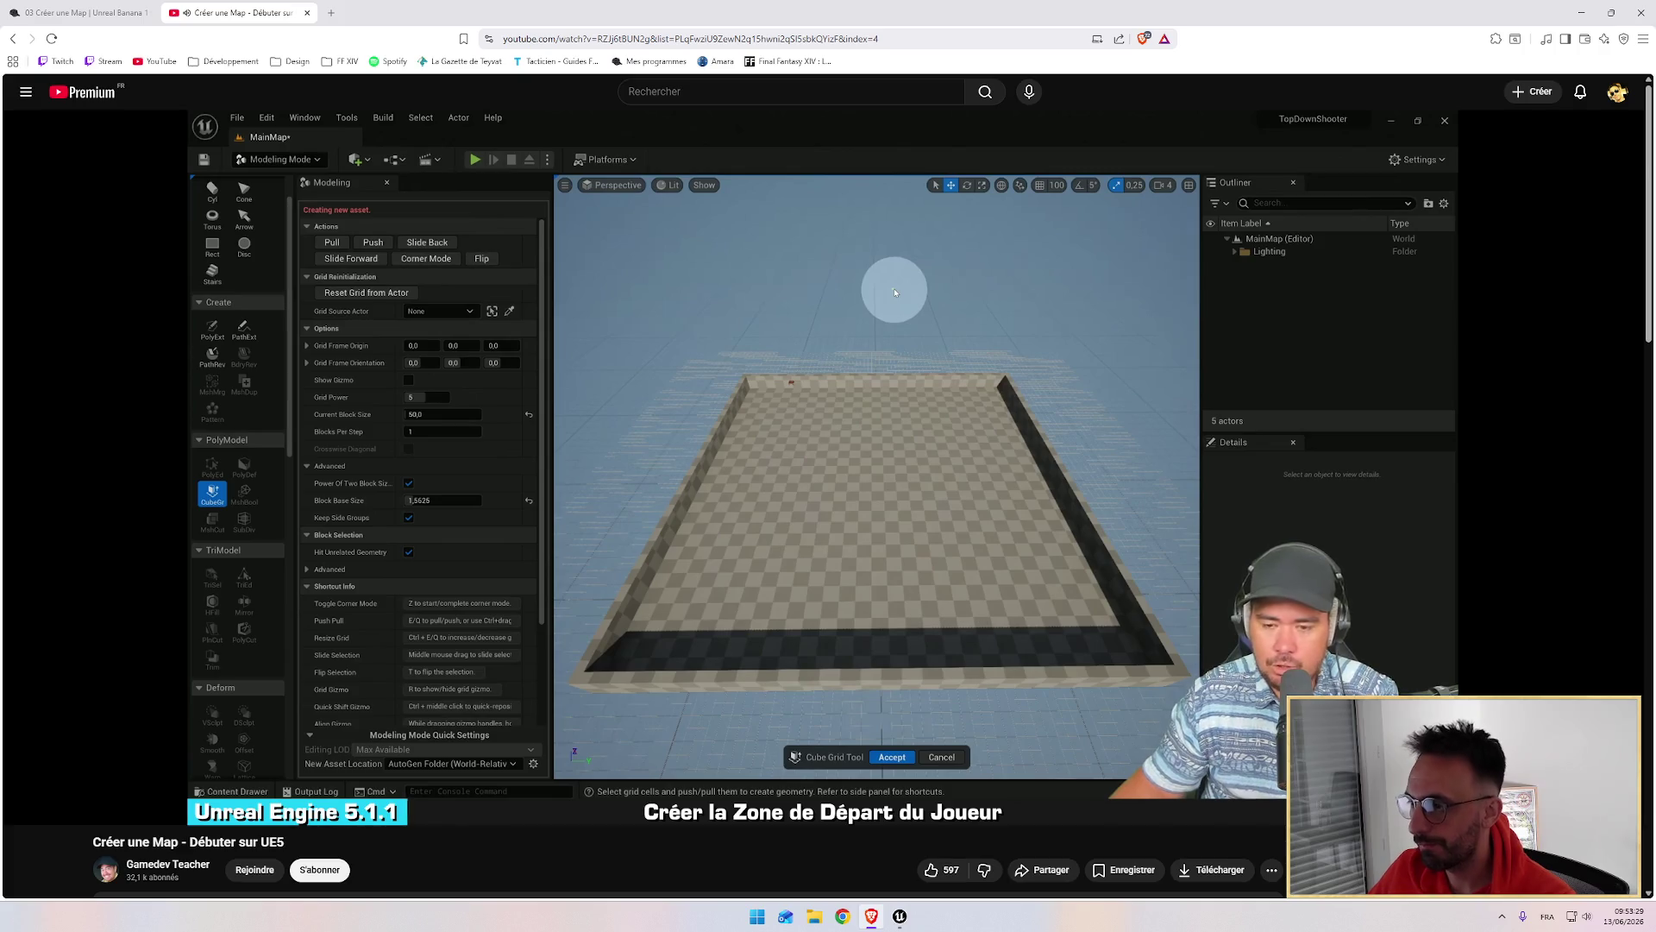
mouse_move(832, 551)
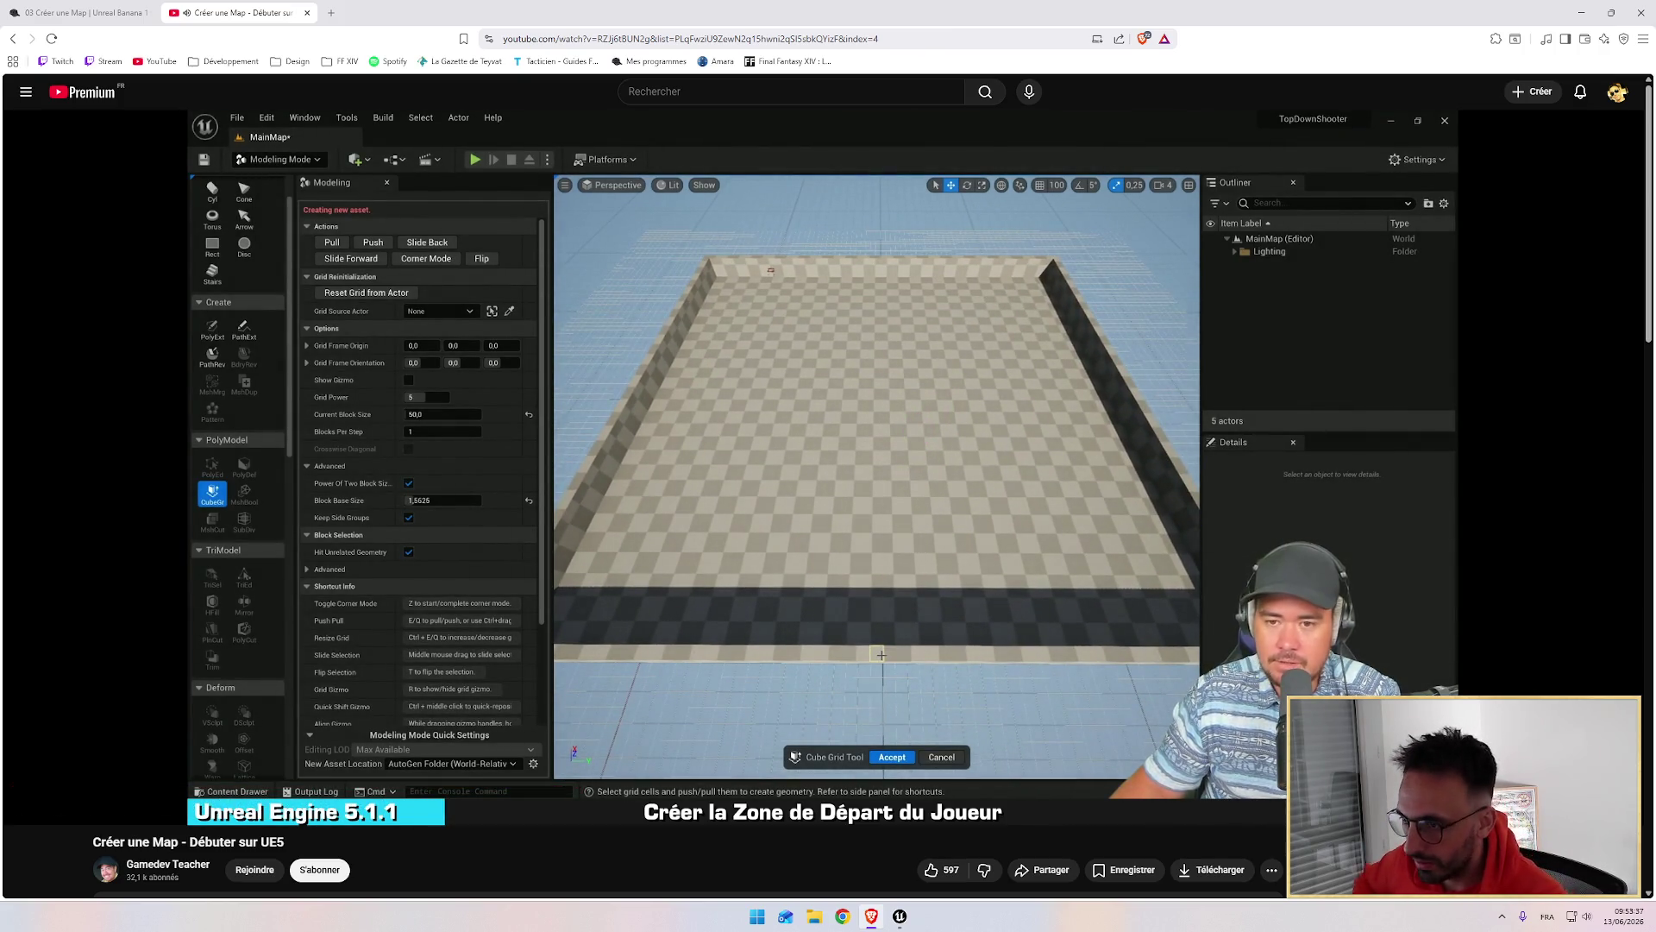
mouse_move(773, 402)
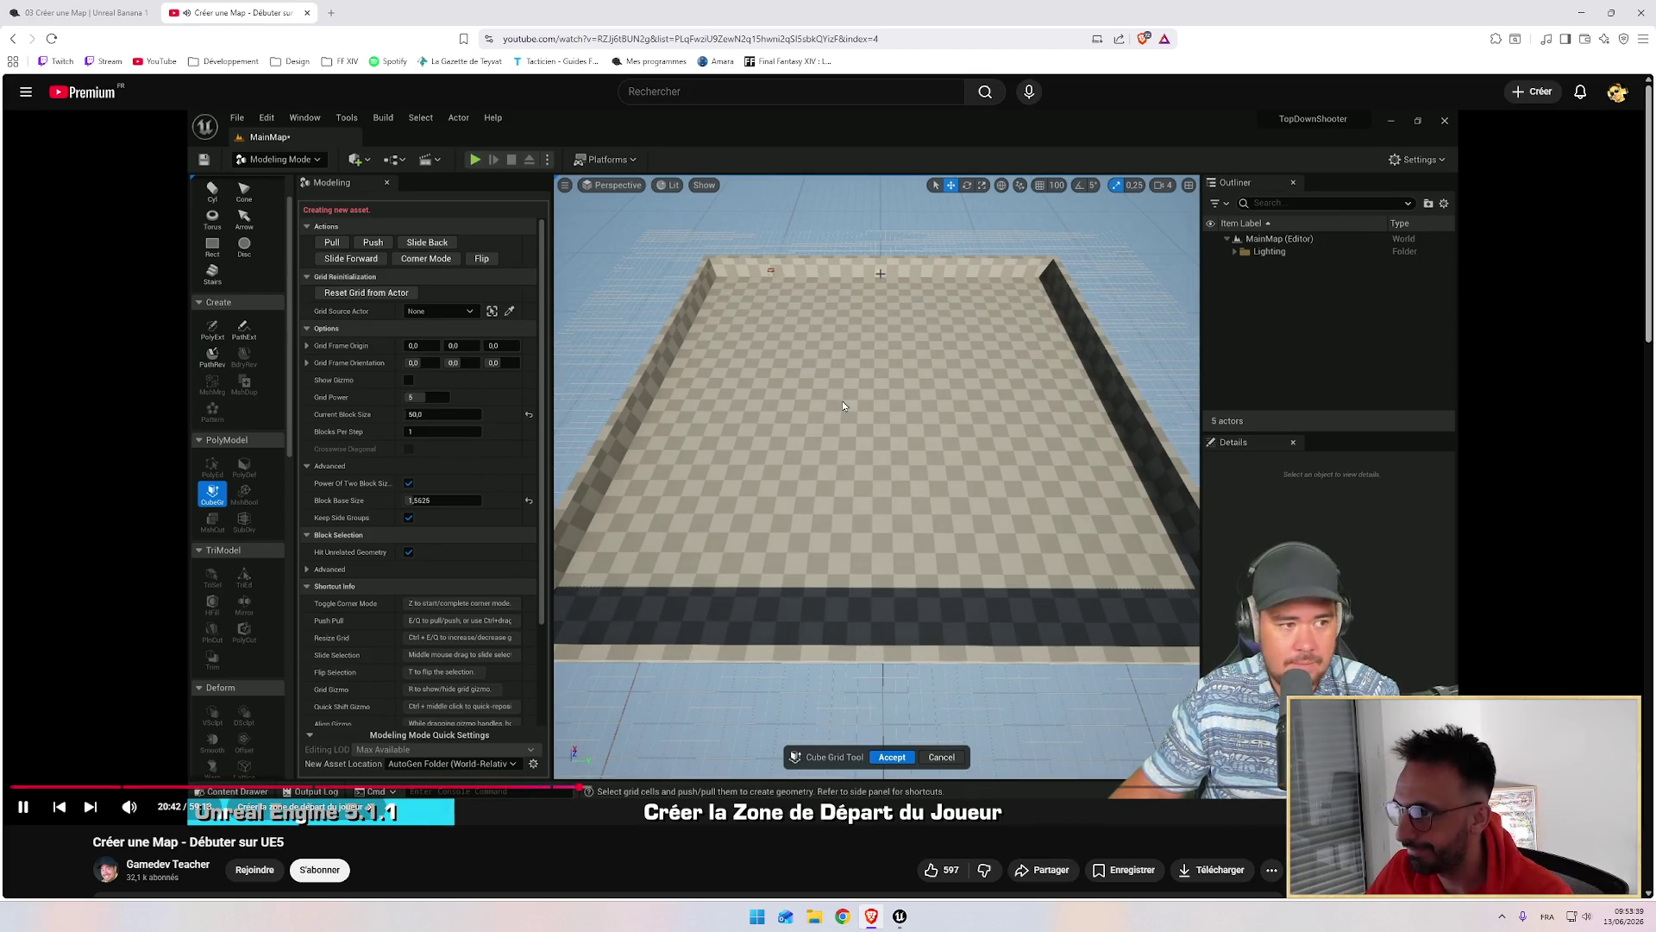
key(alt+Tab)
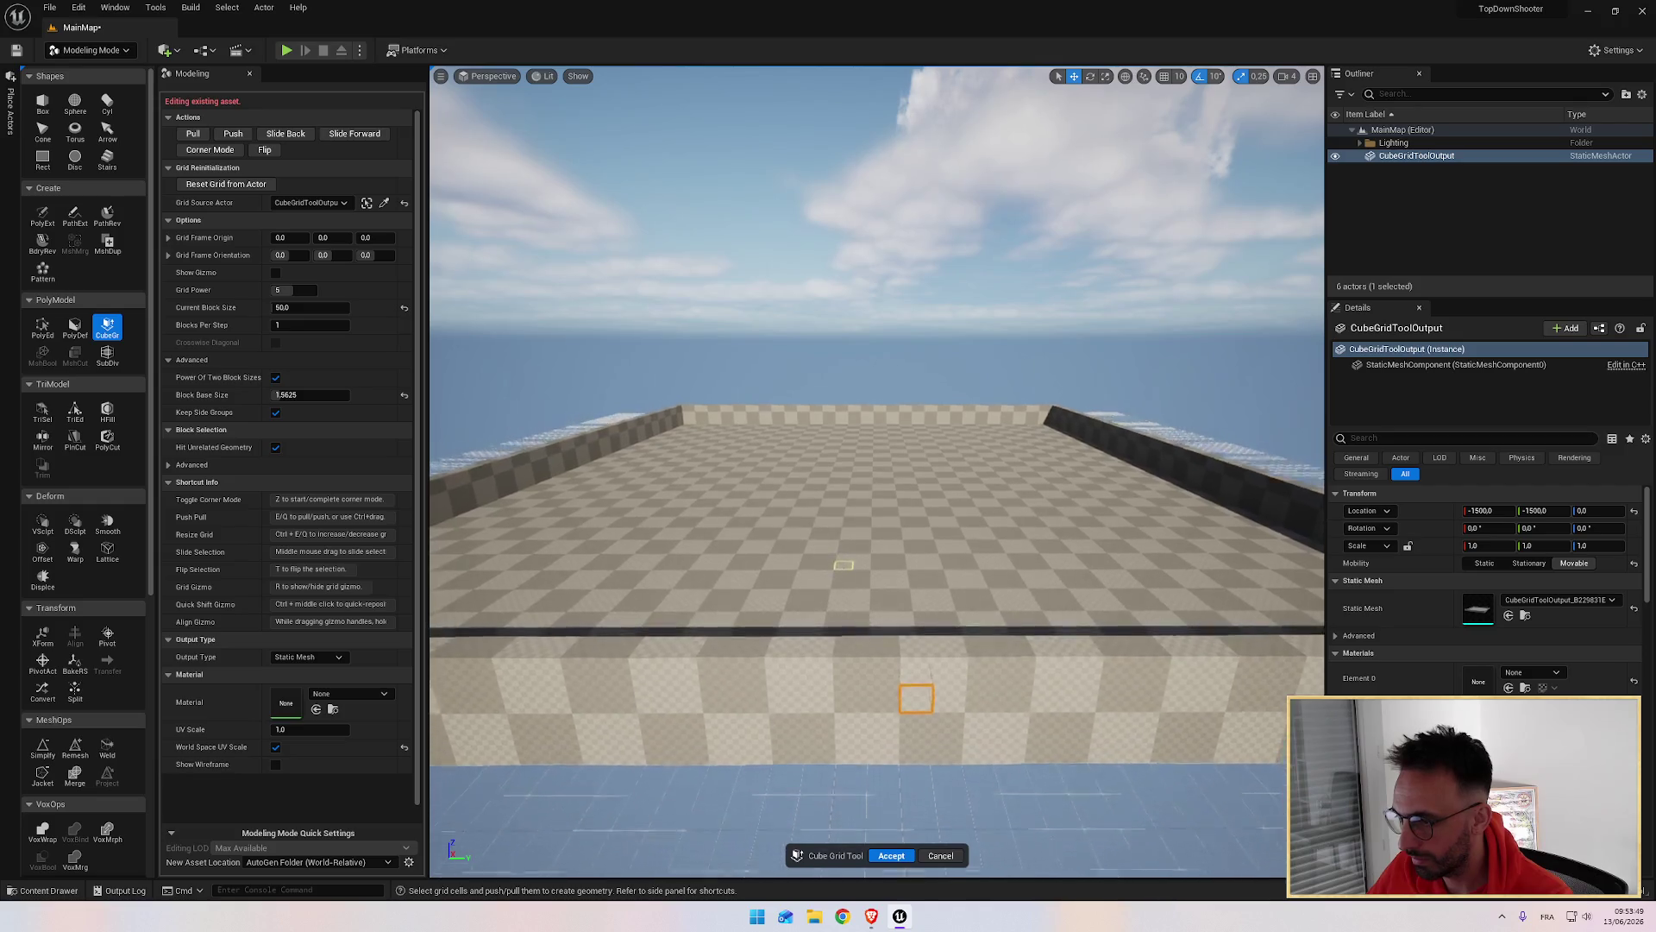
Step: Zoom out over the walled floor and switch the viewport to the Top orthographic view
scroll(915, 703, up, 2)
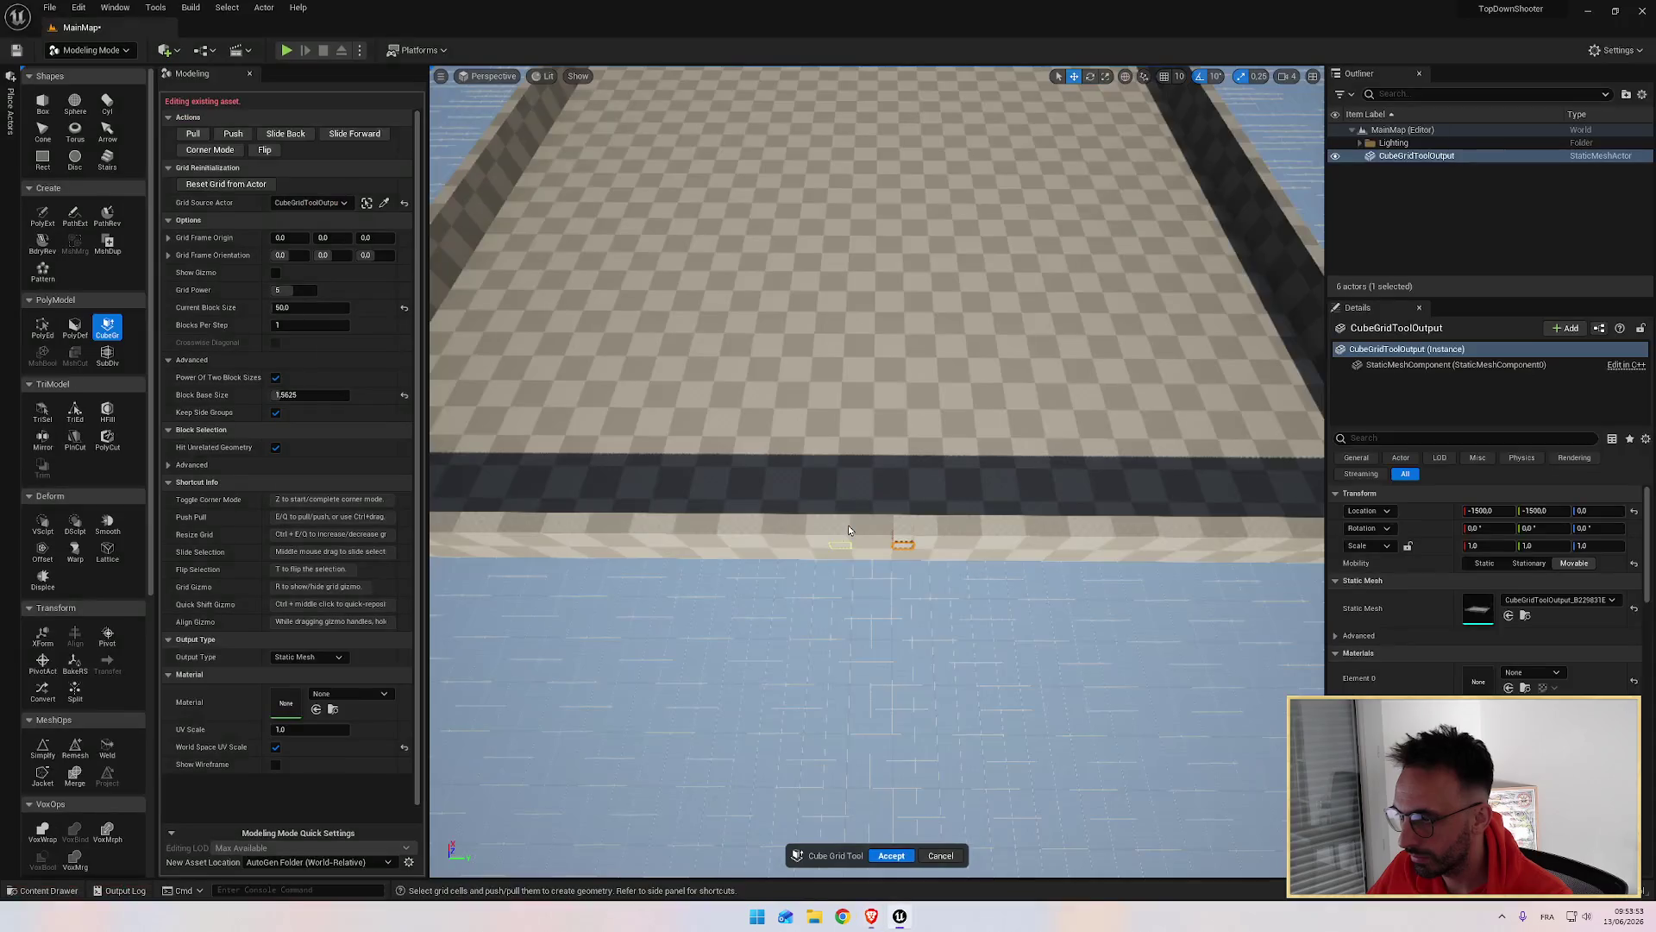
mouse_move(847, 525)
mouse_down()
mouse_move(837, 552)
mouse_move(868, 604)
mouse_move(786, 433)
mouse_move(540, 183)
mouse_up()
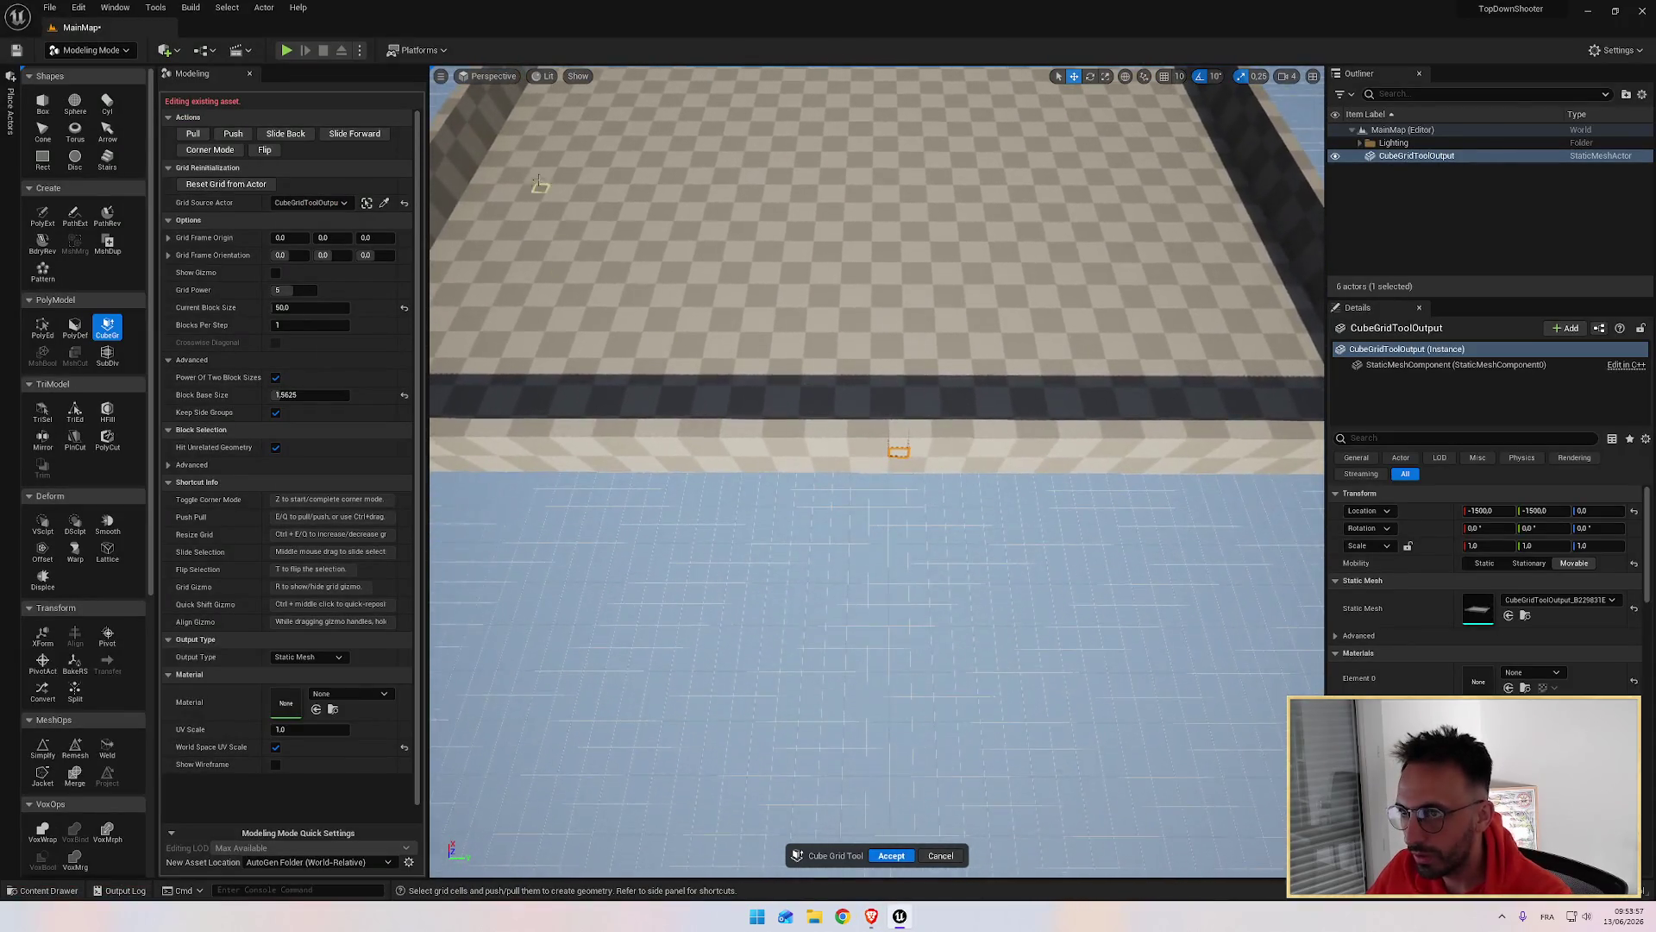
click(543, 76)
click(494, 76)
click(502, 123)
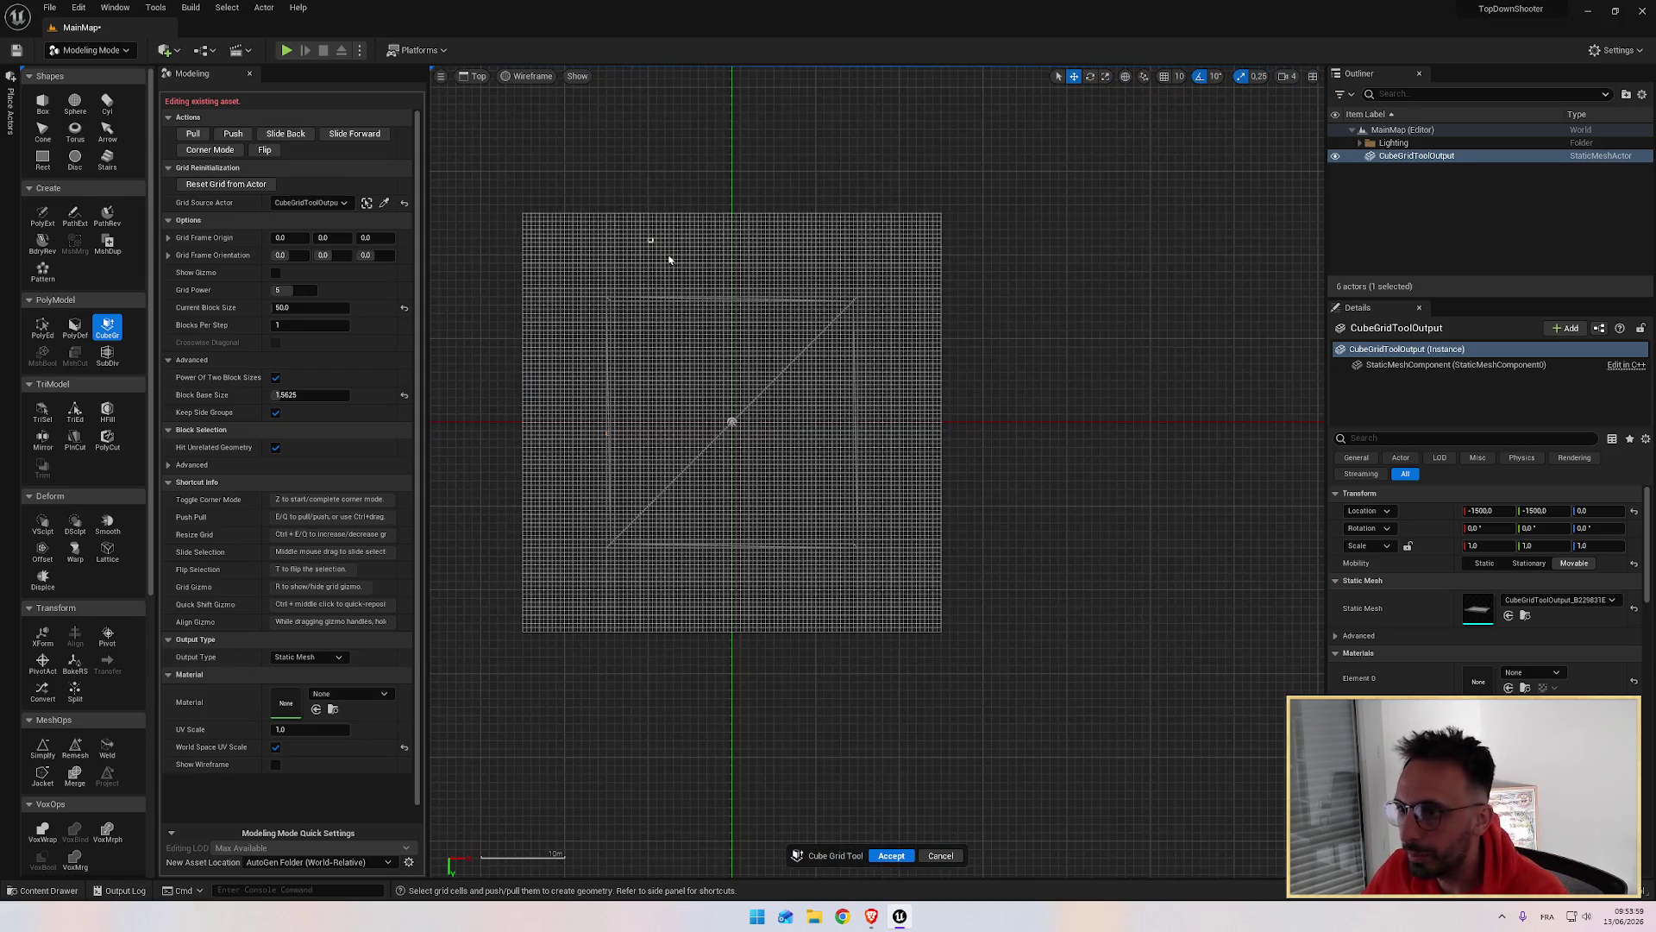
scroll(704, 561, up, 3)
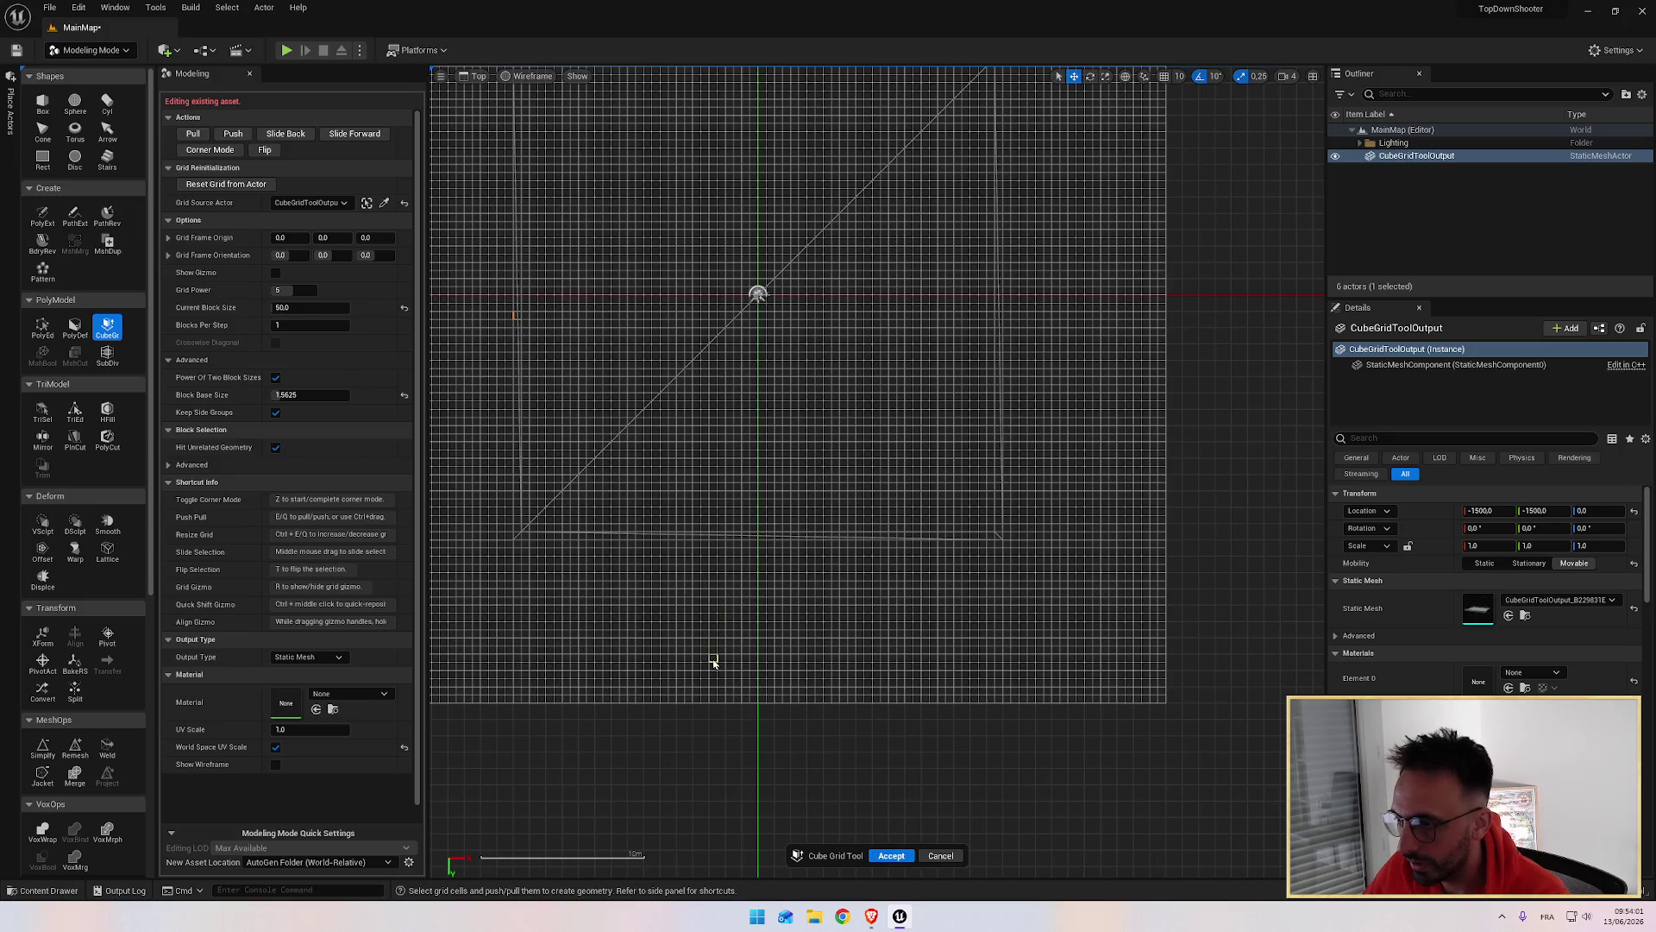
Step: Frame the floor mesh in Top view and change its view mode from Wireframe to Lit
mouse_move(477, 333)
mouse_down()
mouse_move(654, 259)
mouse_move(768, 333)
mouse_move(701, 476)
mouse_up()
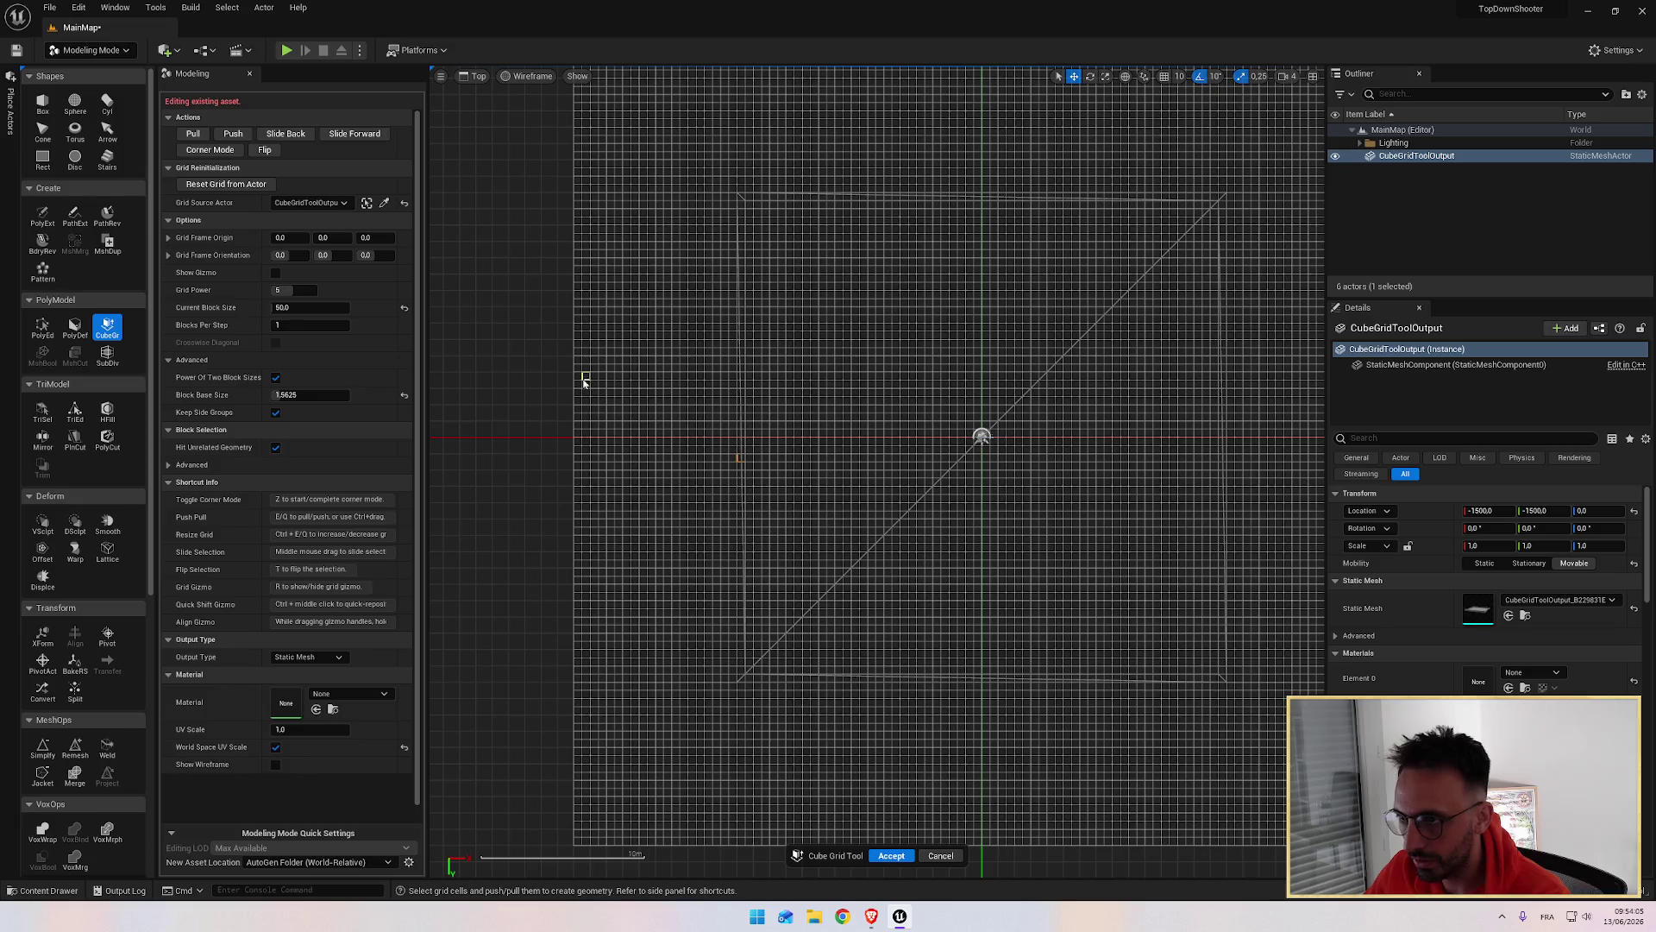
key(alt+Tab)
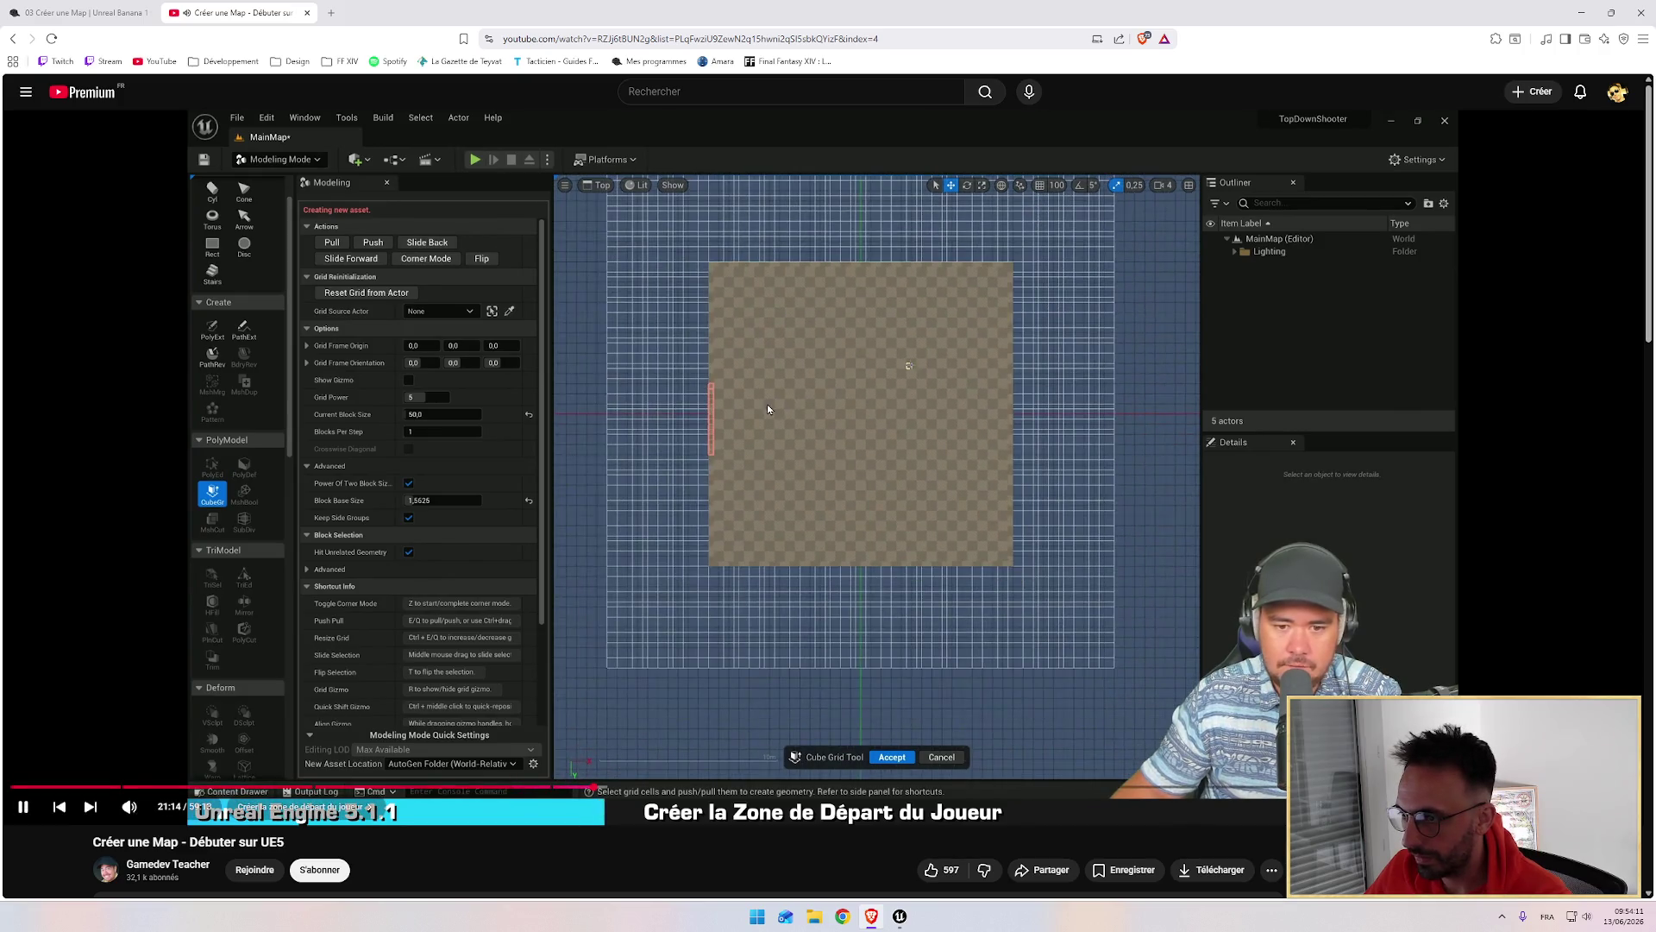
click(678, 692)
key(alt+Tab)
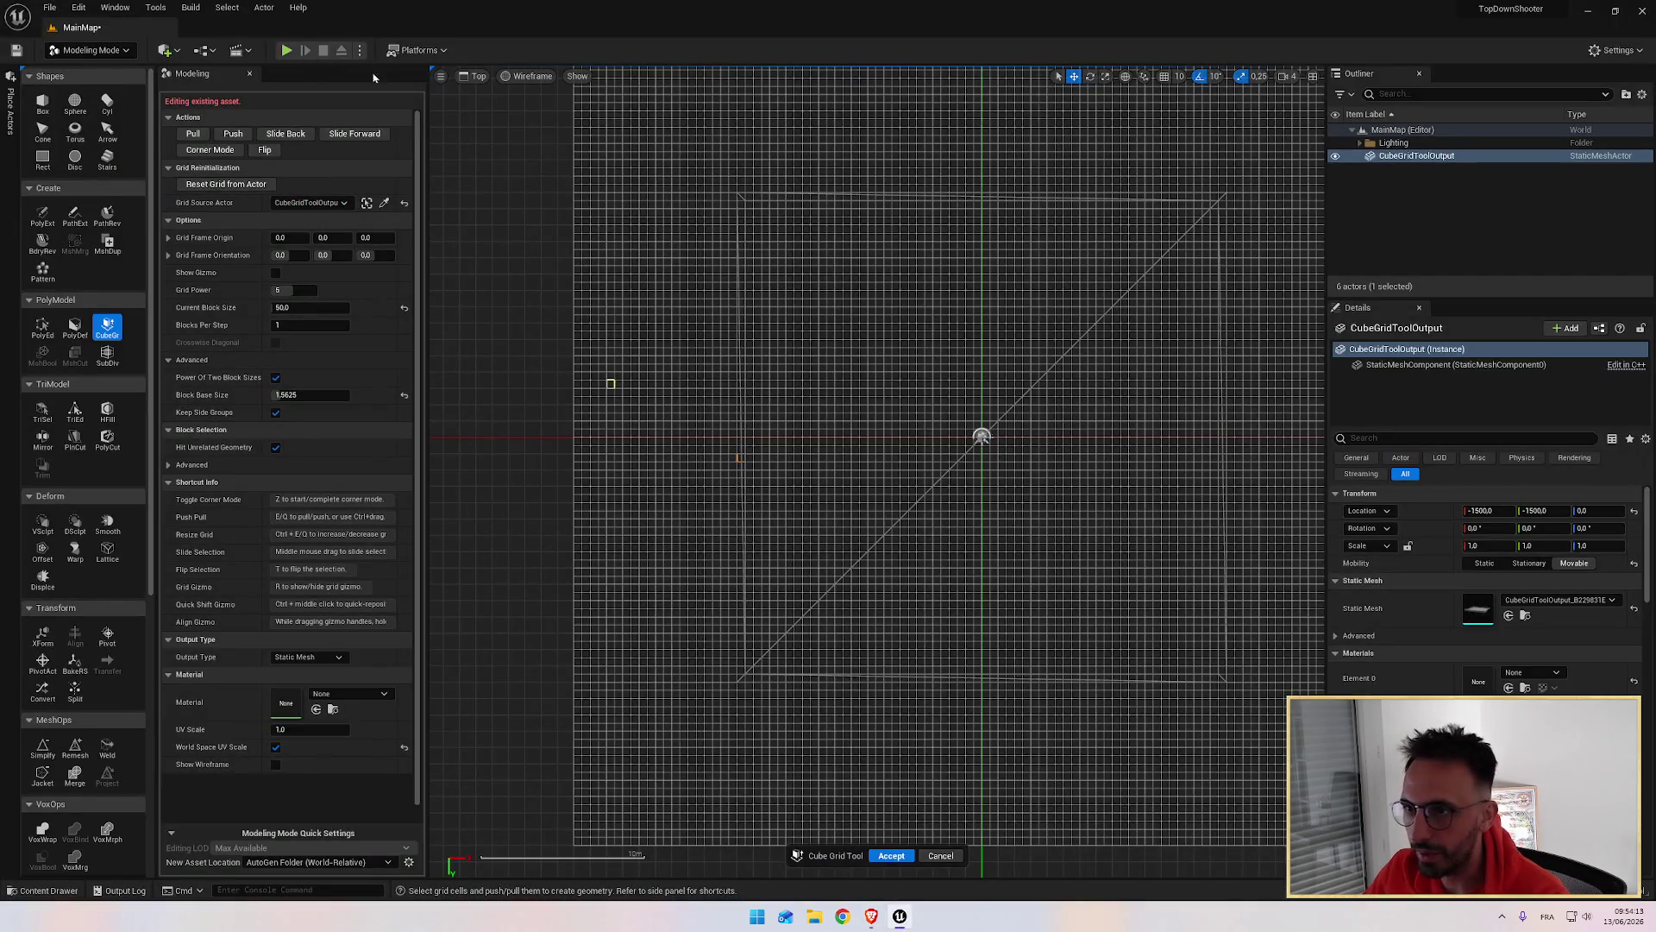
click(538, 77)
click(560, 114)
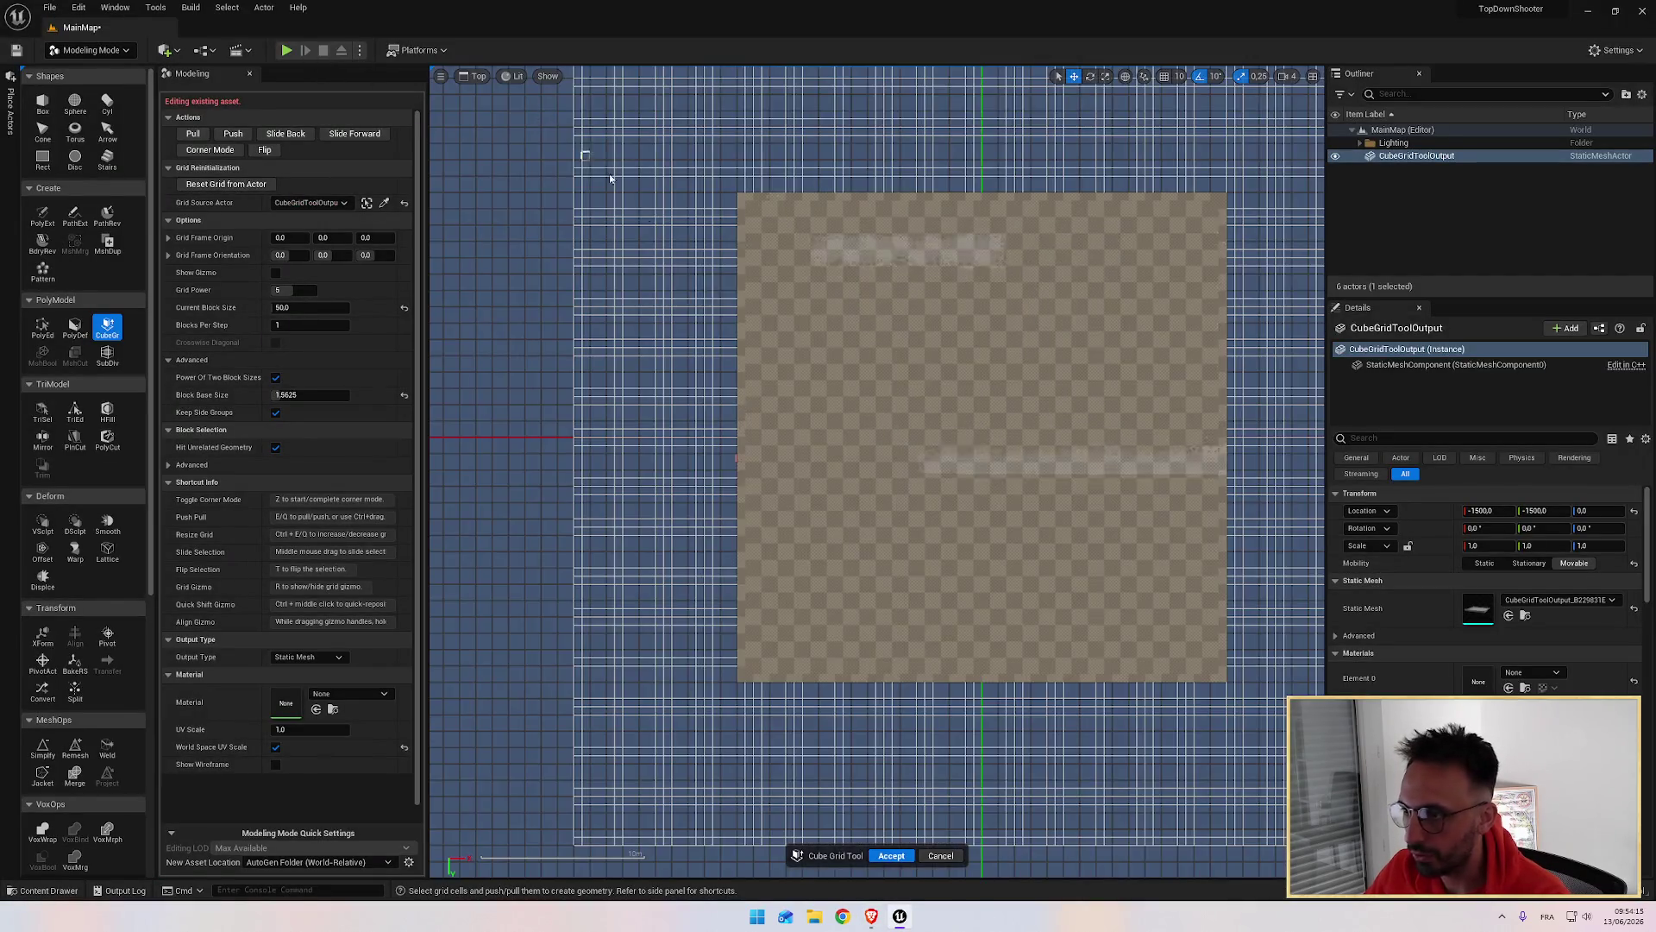
key(alt+Tab)
click(766, 417)
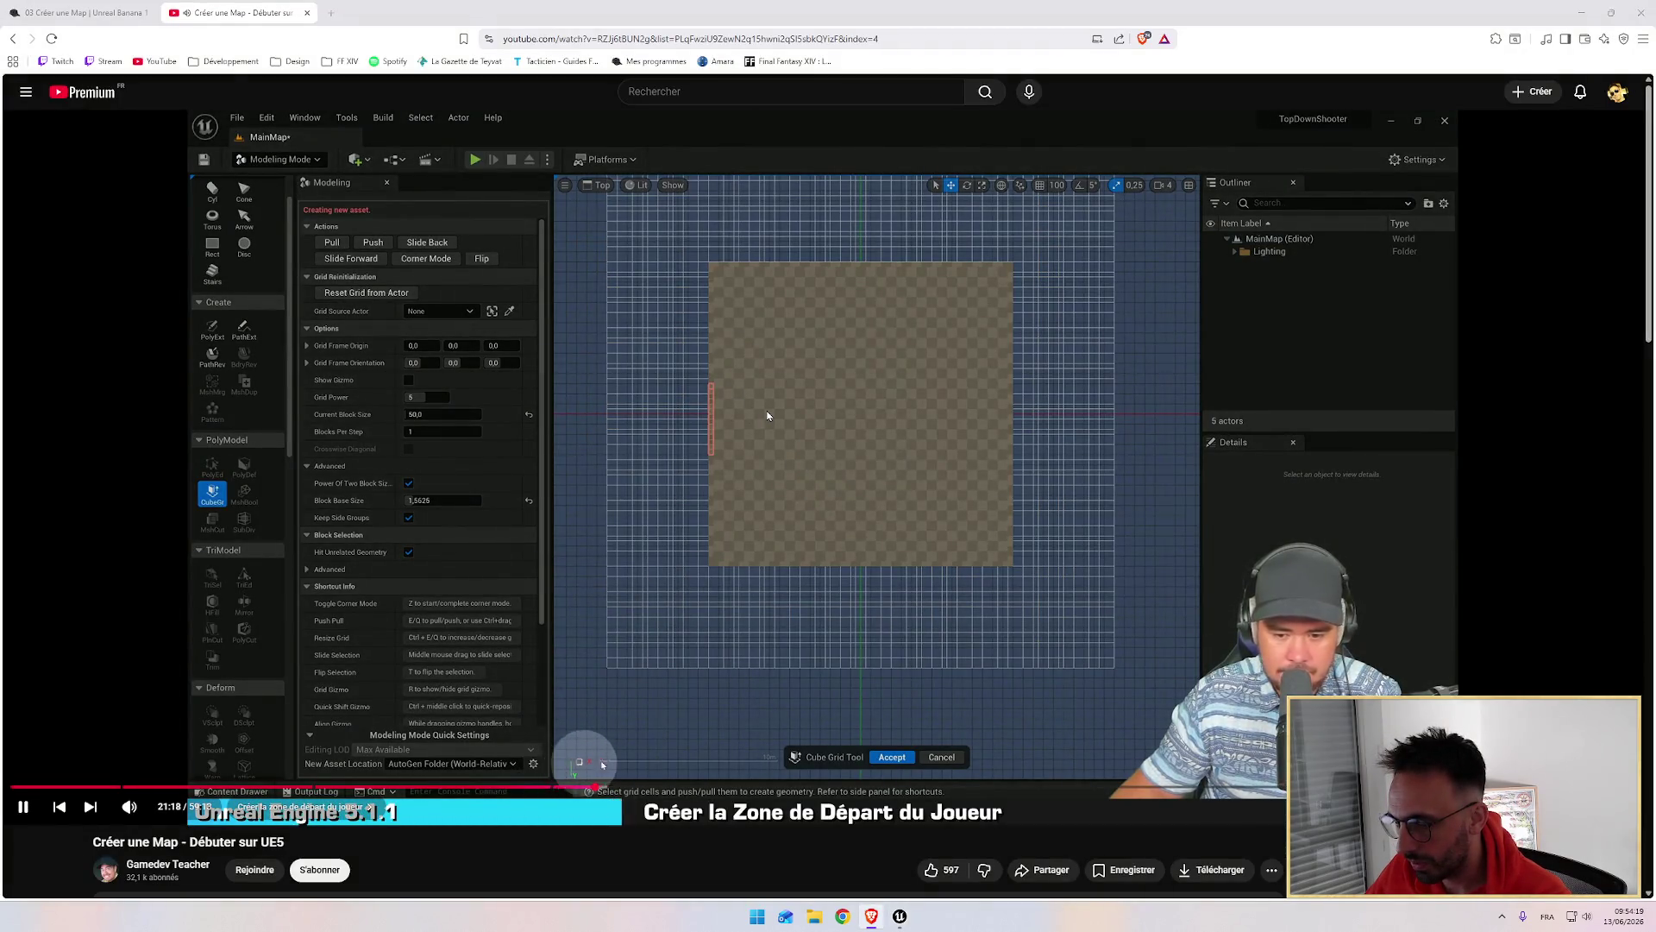
key(alt+Tab)
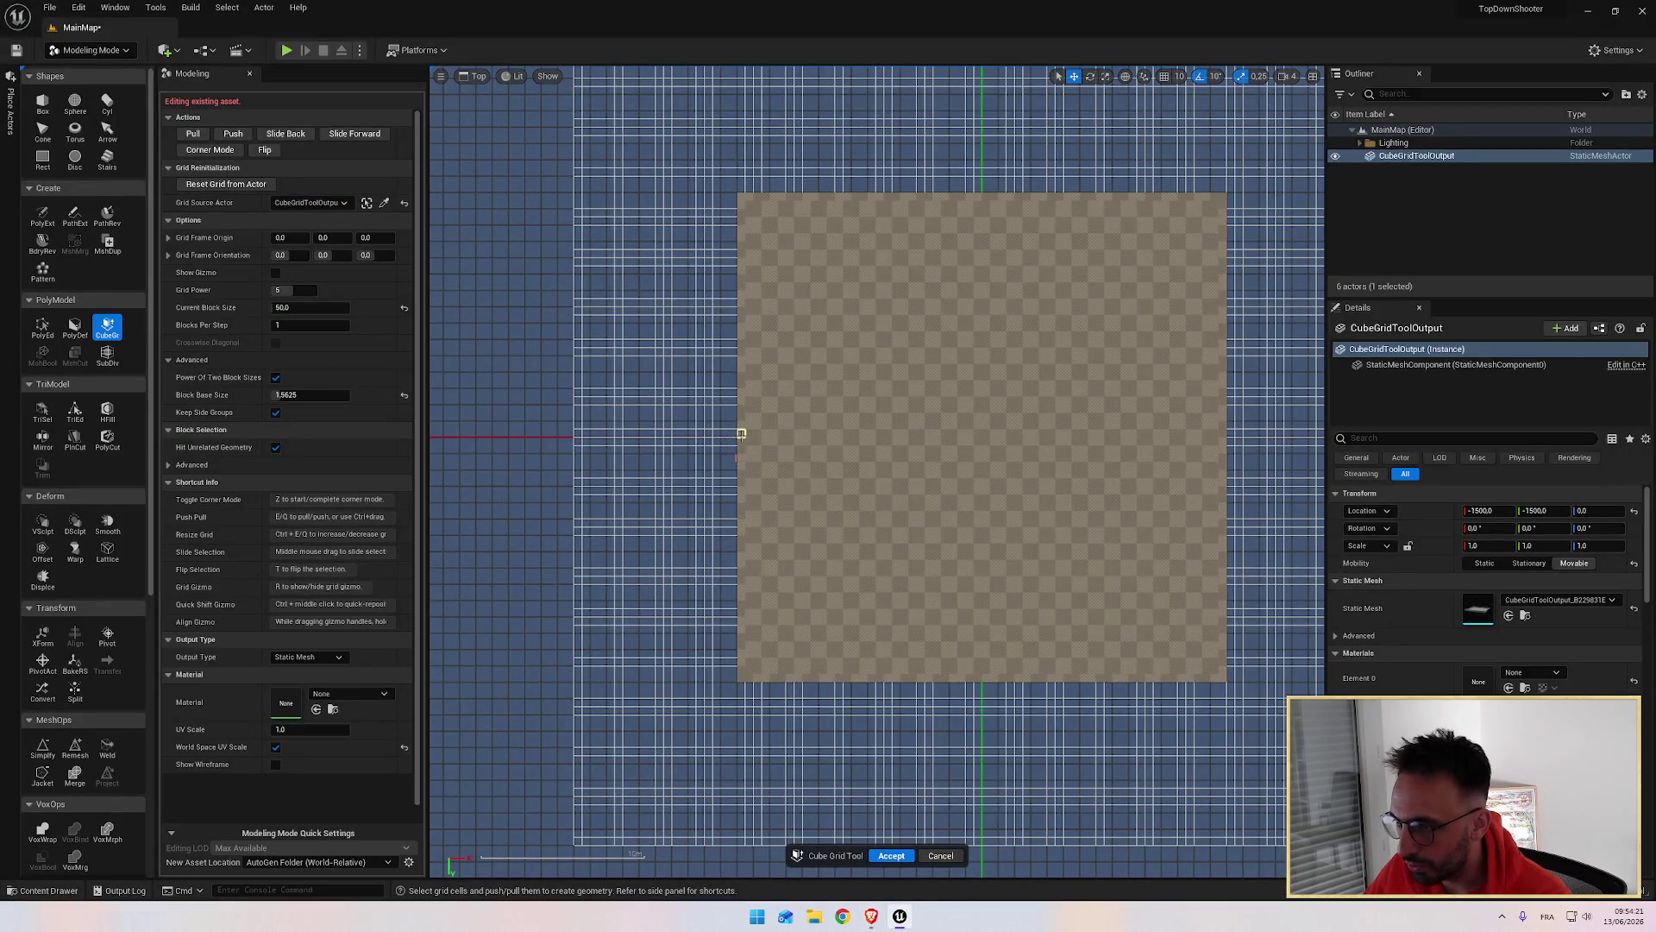
scroll(741, 433, up, 3)
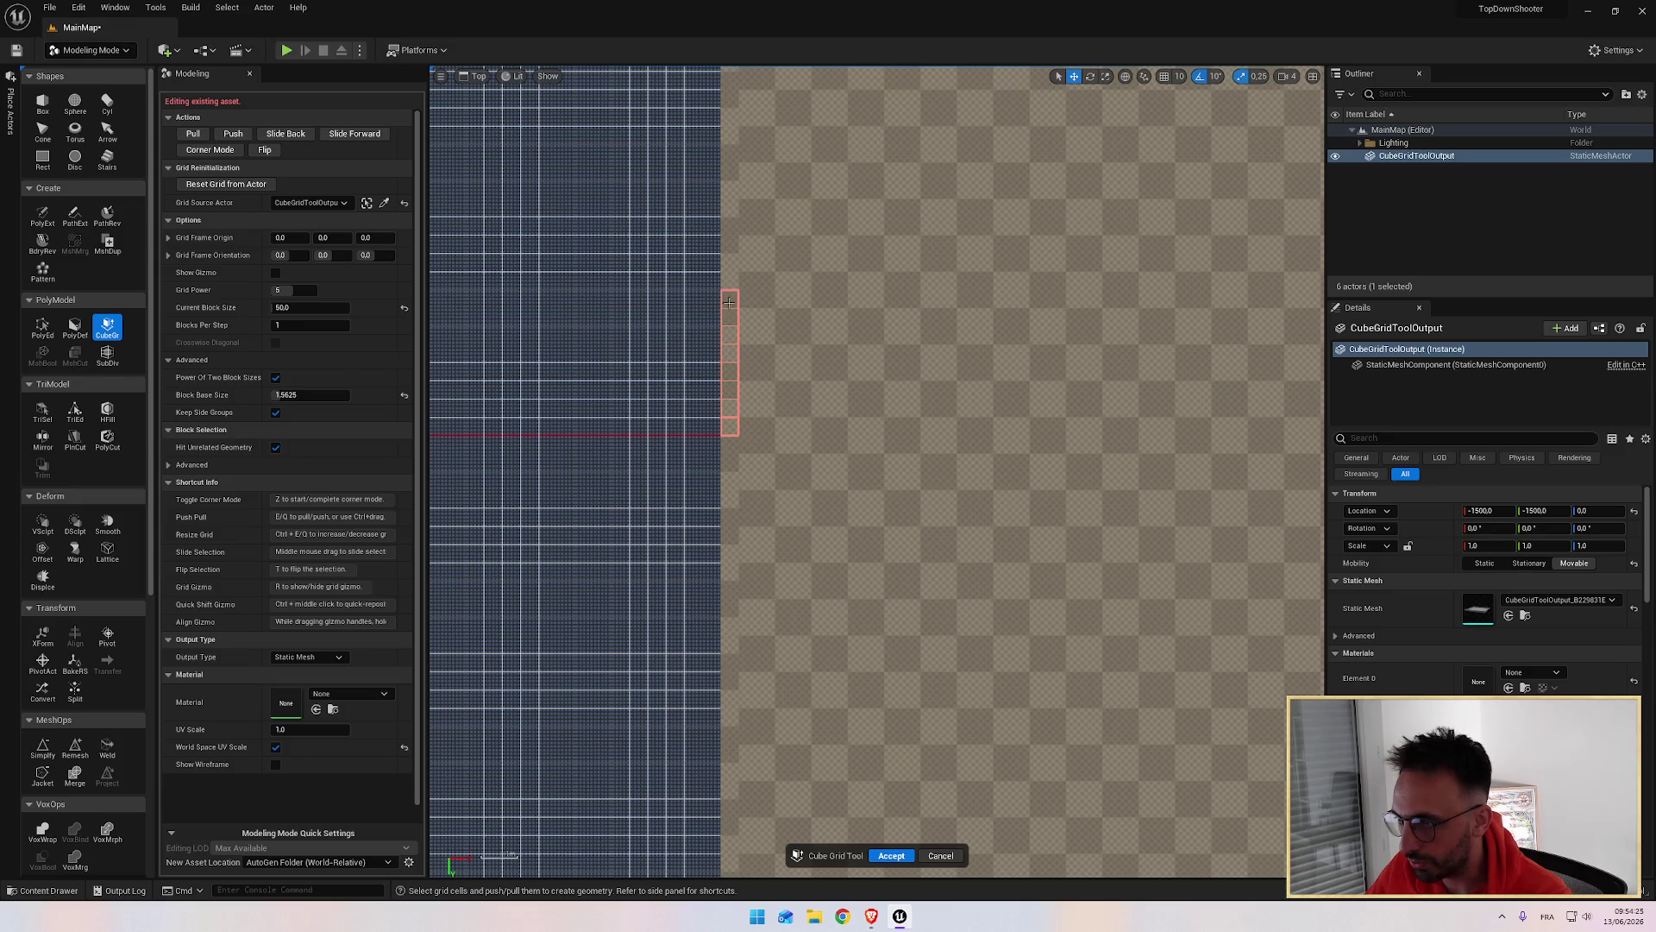
Step: Select a short strip of lower wall cells along the left edge, then go back to Perspective
drag(737, 427, 732, 442)
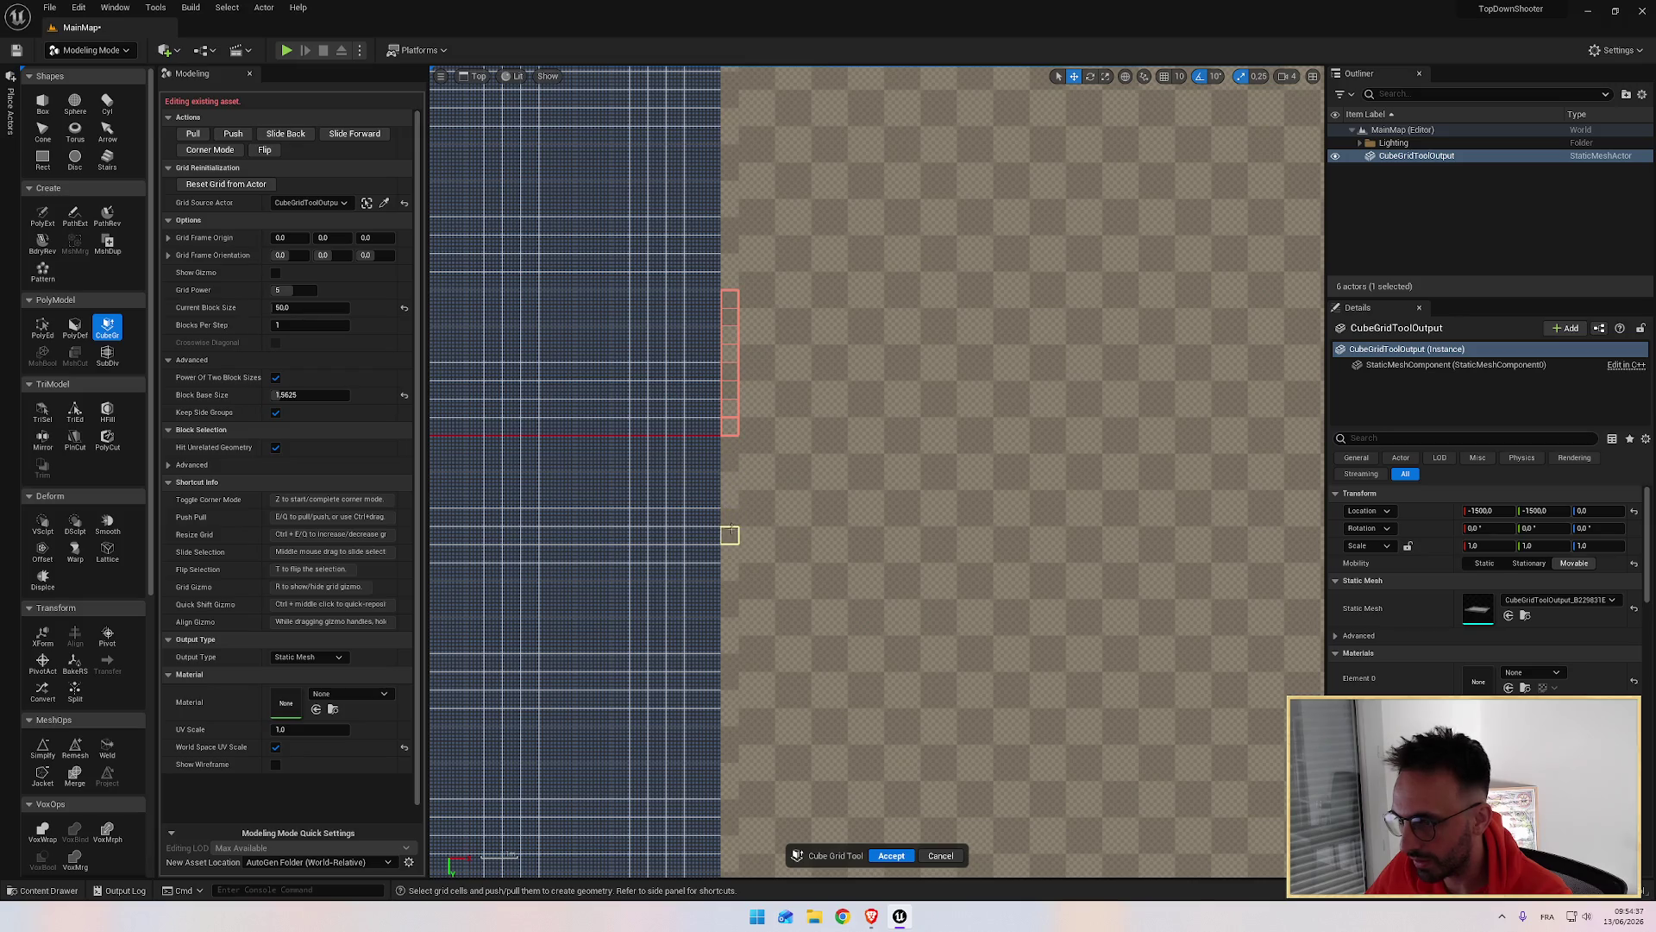
shift+click(729, 573)
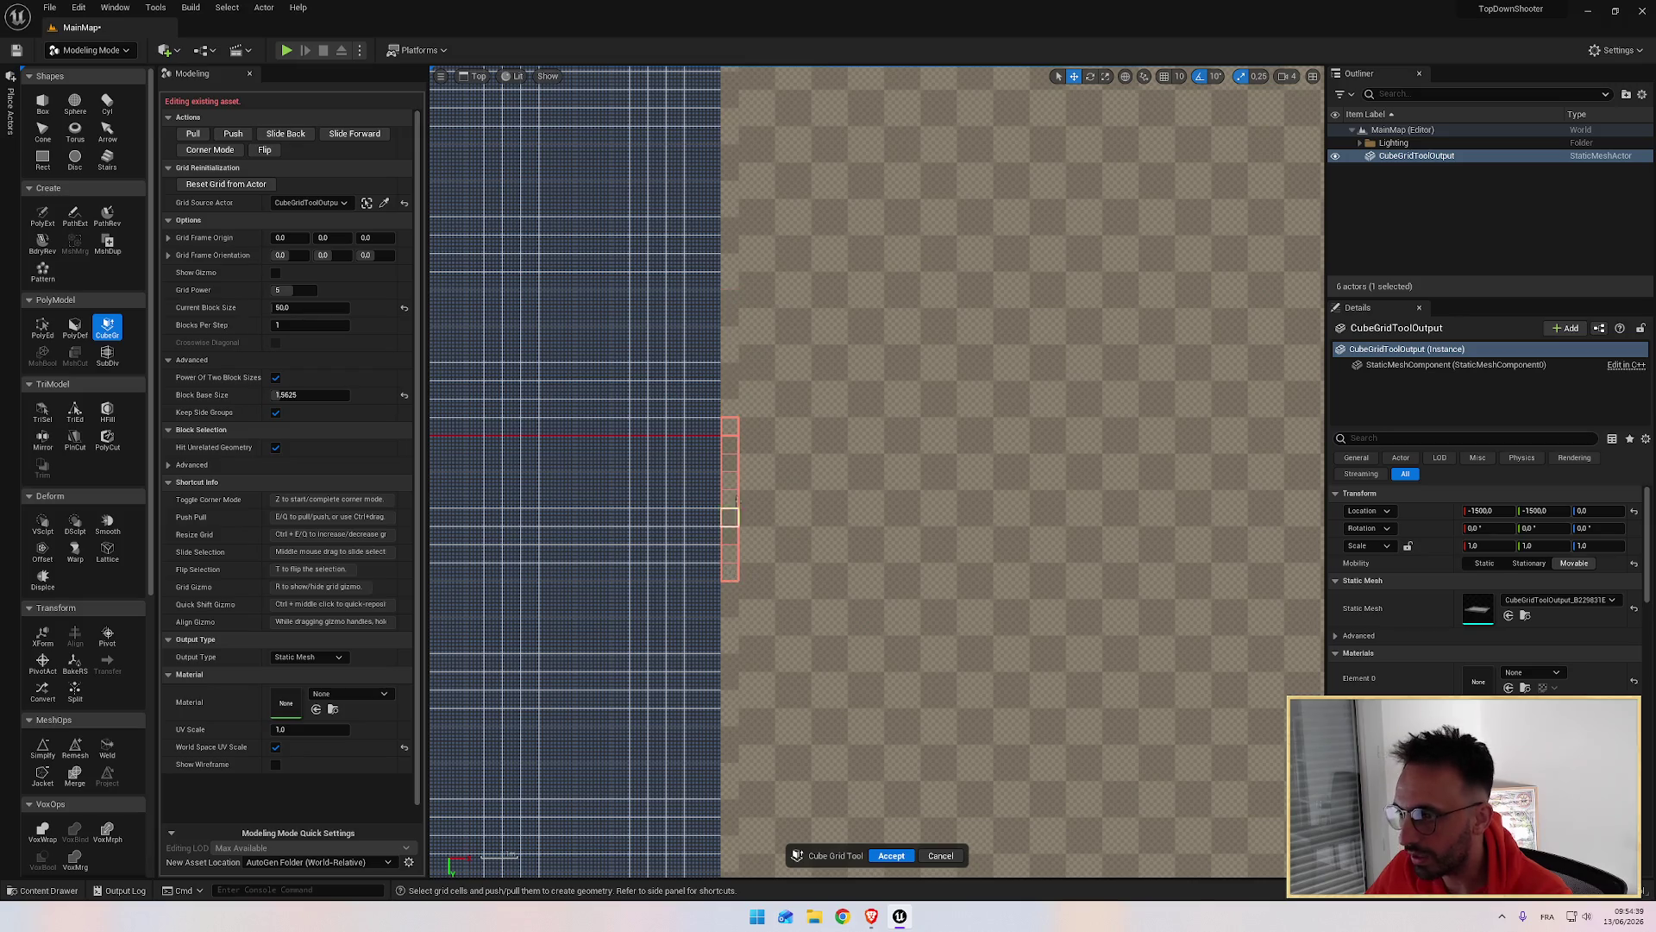
click(736, 441)
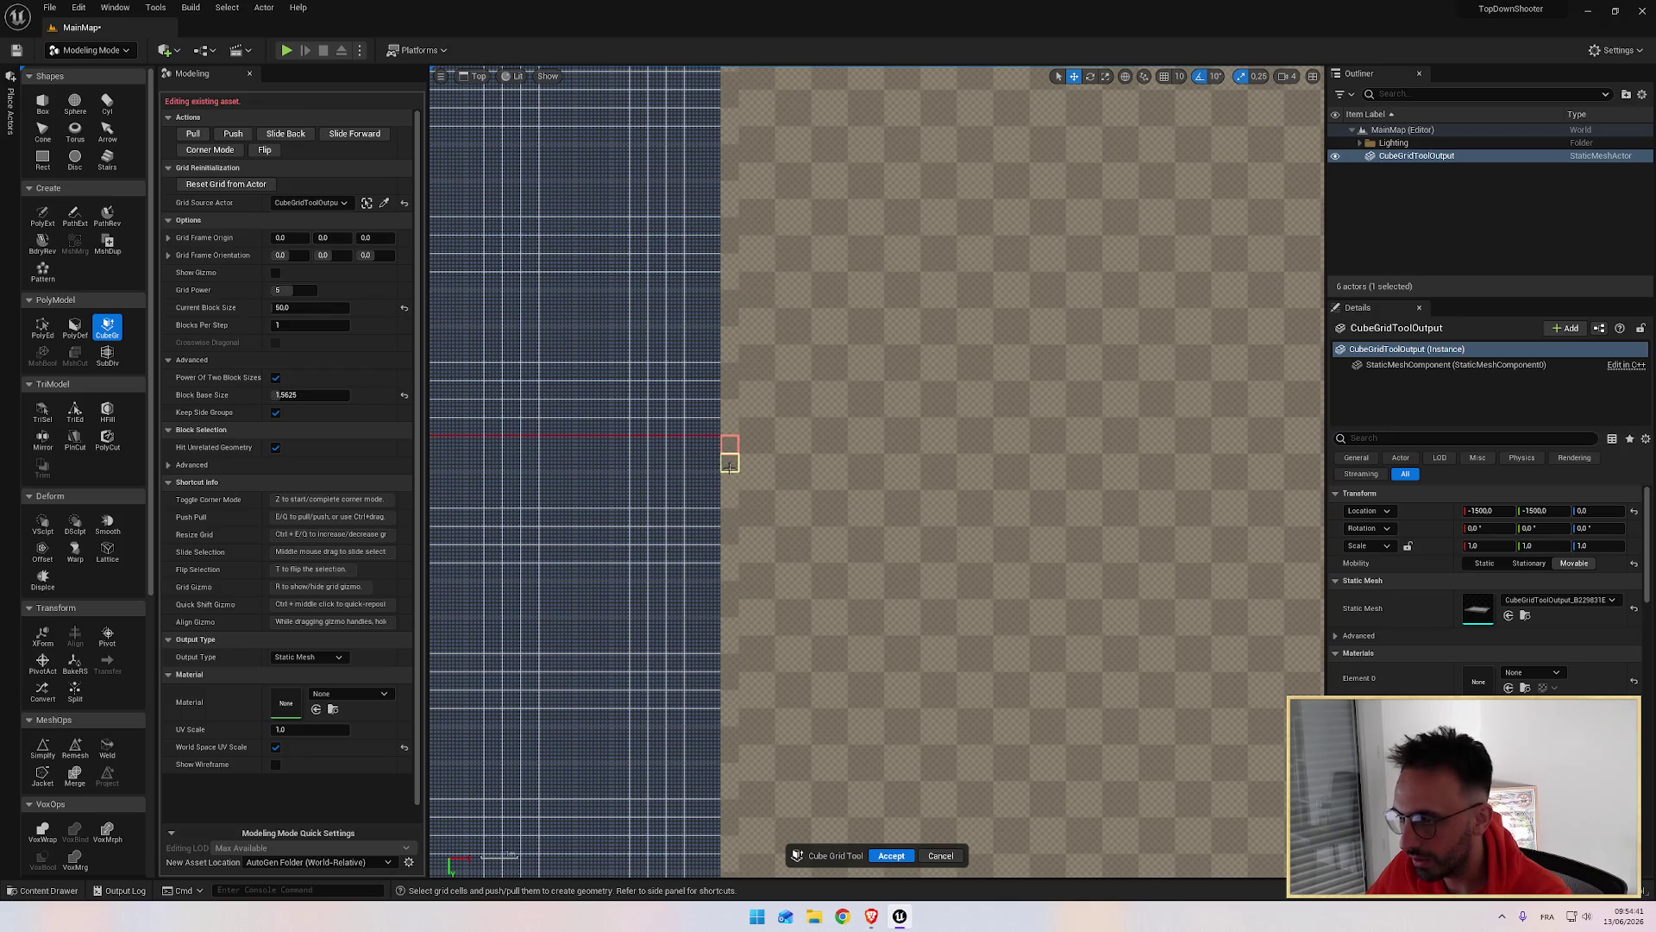
shift+click(730, 573)
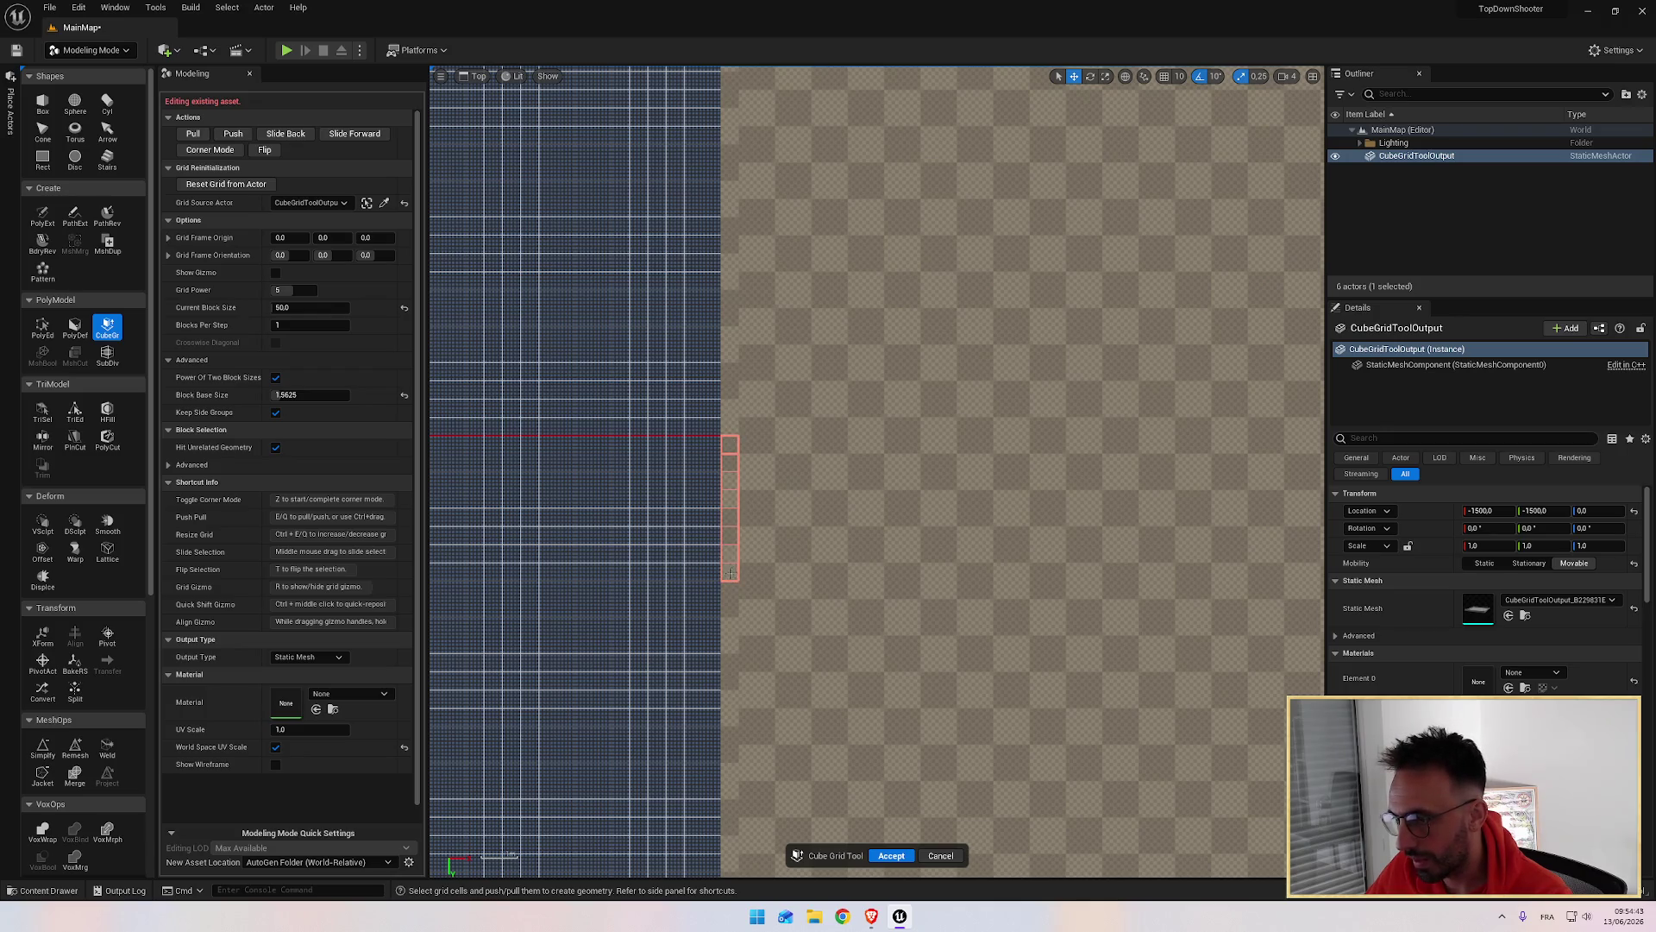
drag(732, 573, 731, 503)
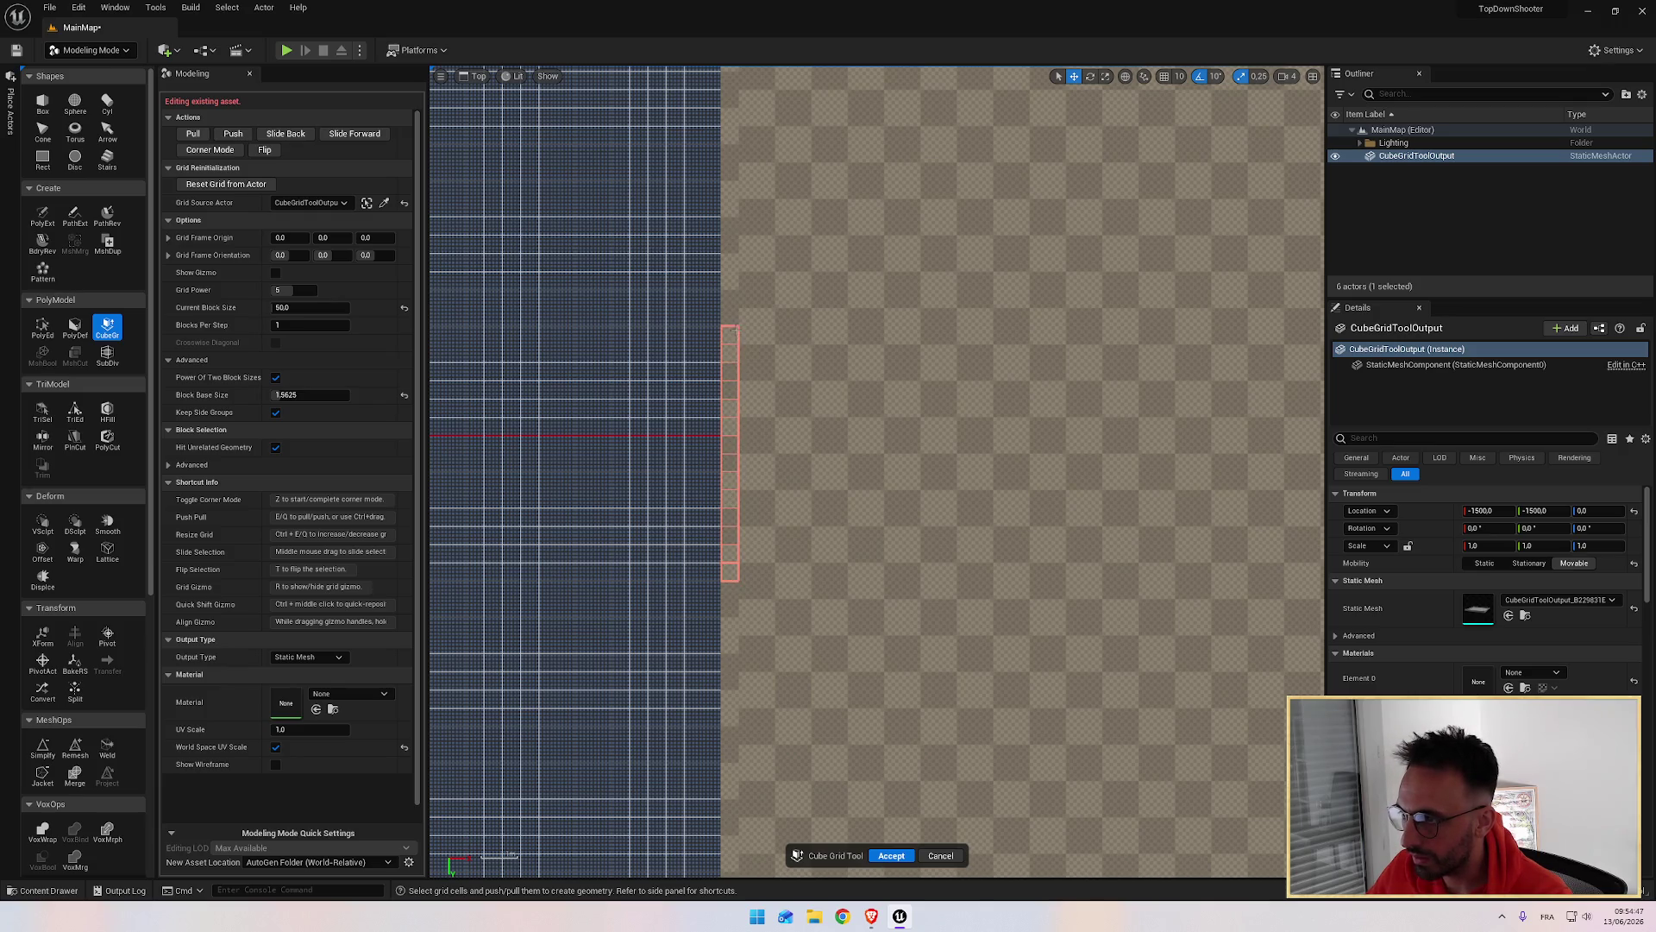
click(478, 76)
click(488, 98)
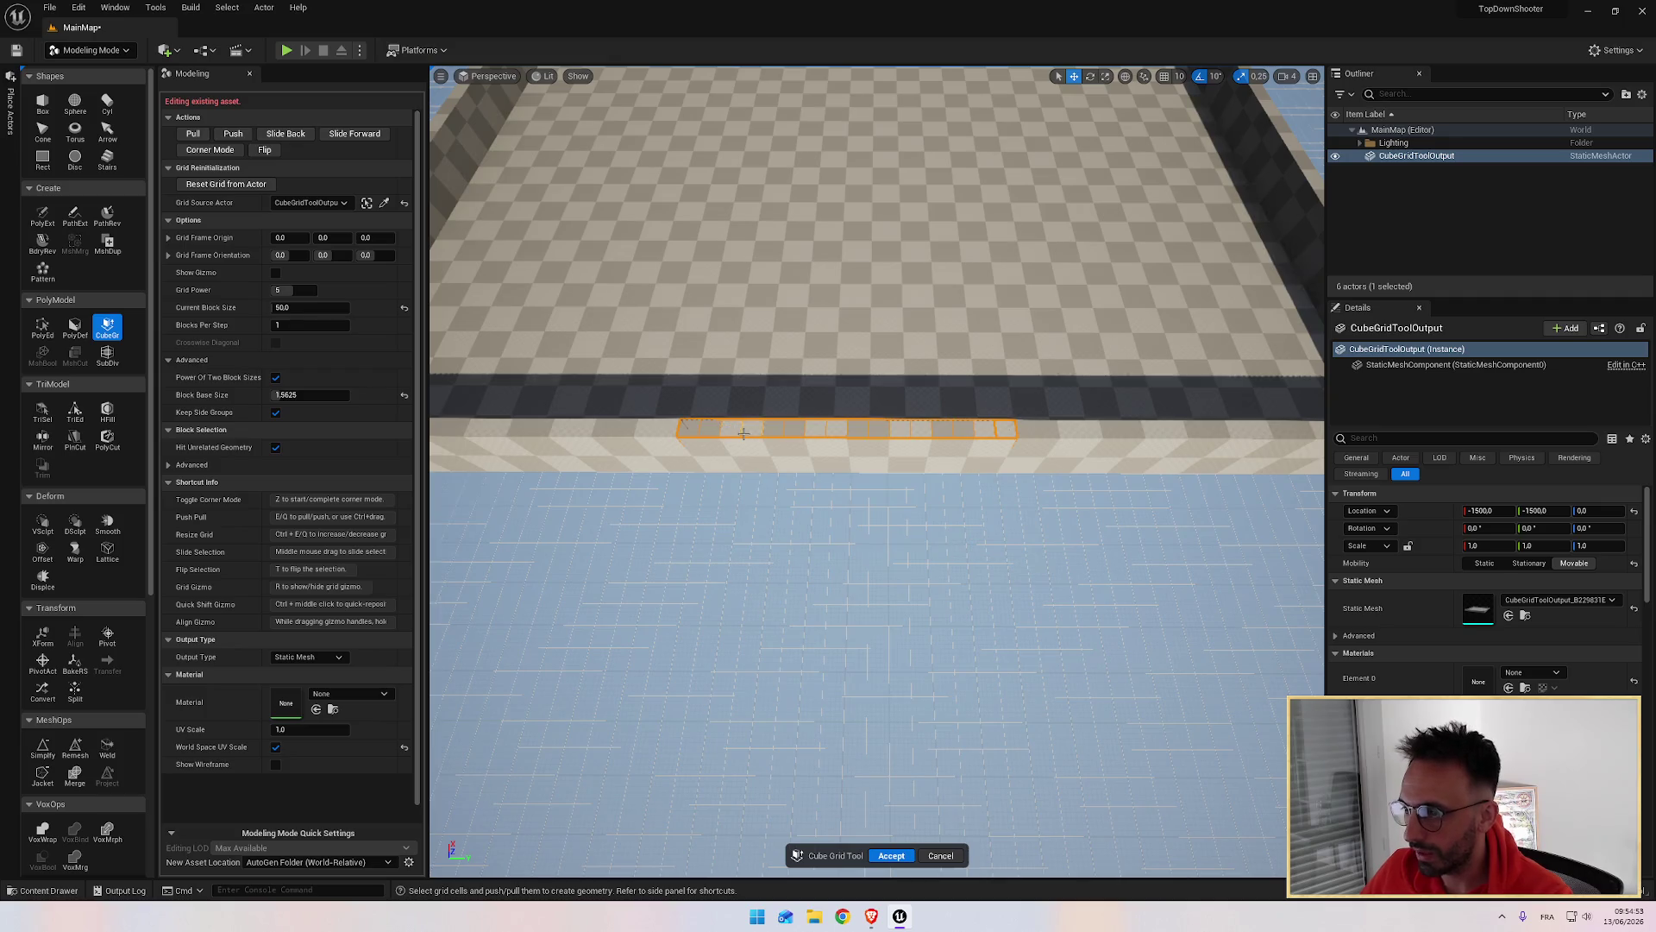
Step: Push the selected wall cells down three steps to floor level and orbit to inspect the opening
click(232, 135)
click(232, 135)
click(232, 135)
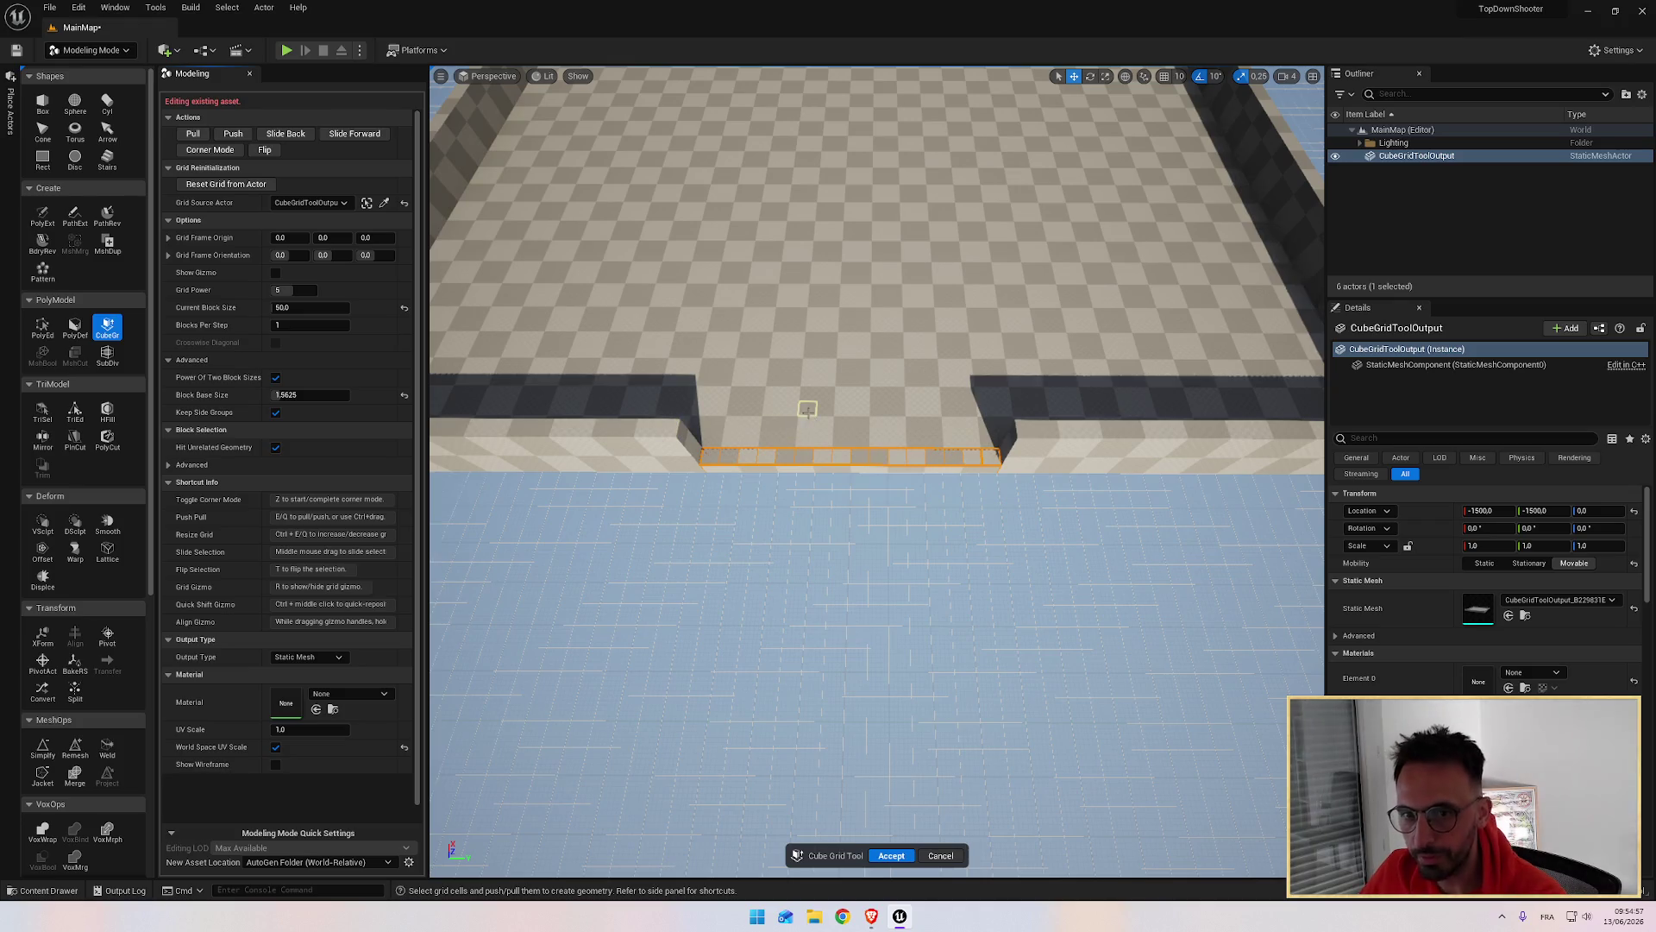
key(alt+Tab)
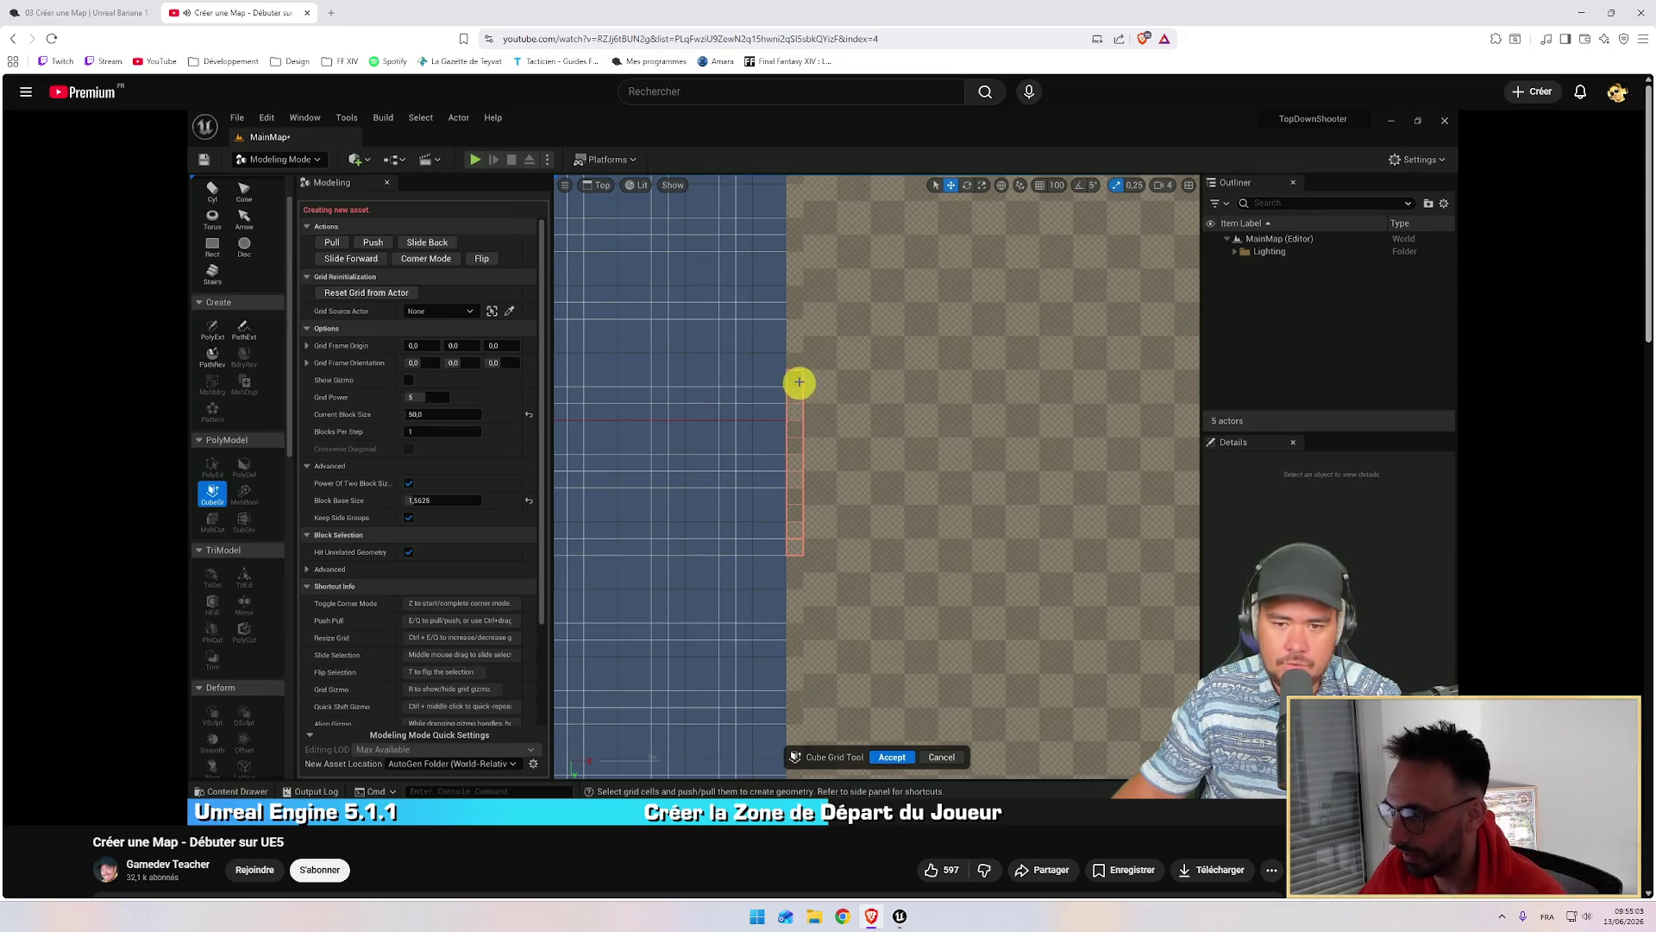
key(alt+Tab)
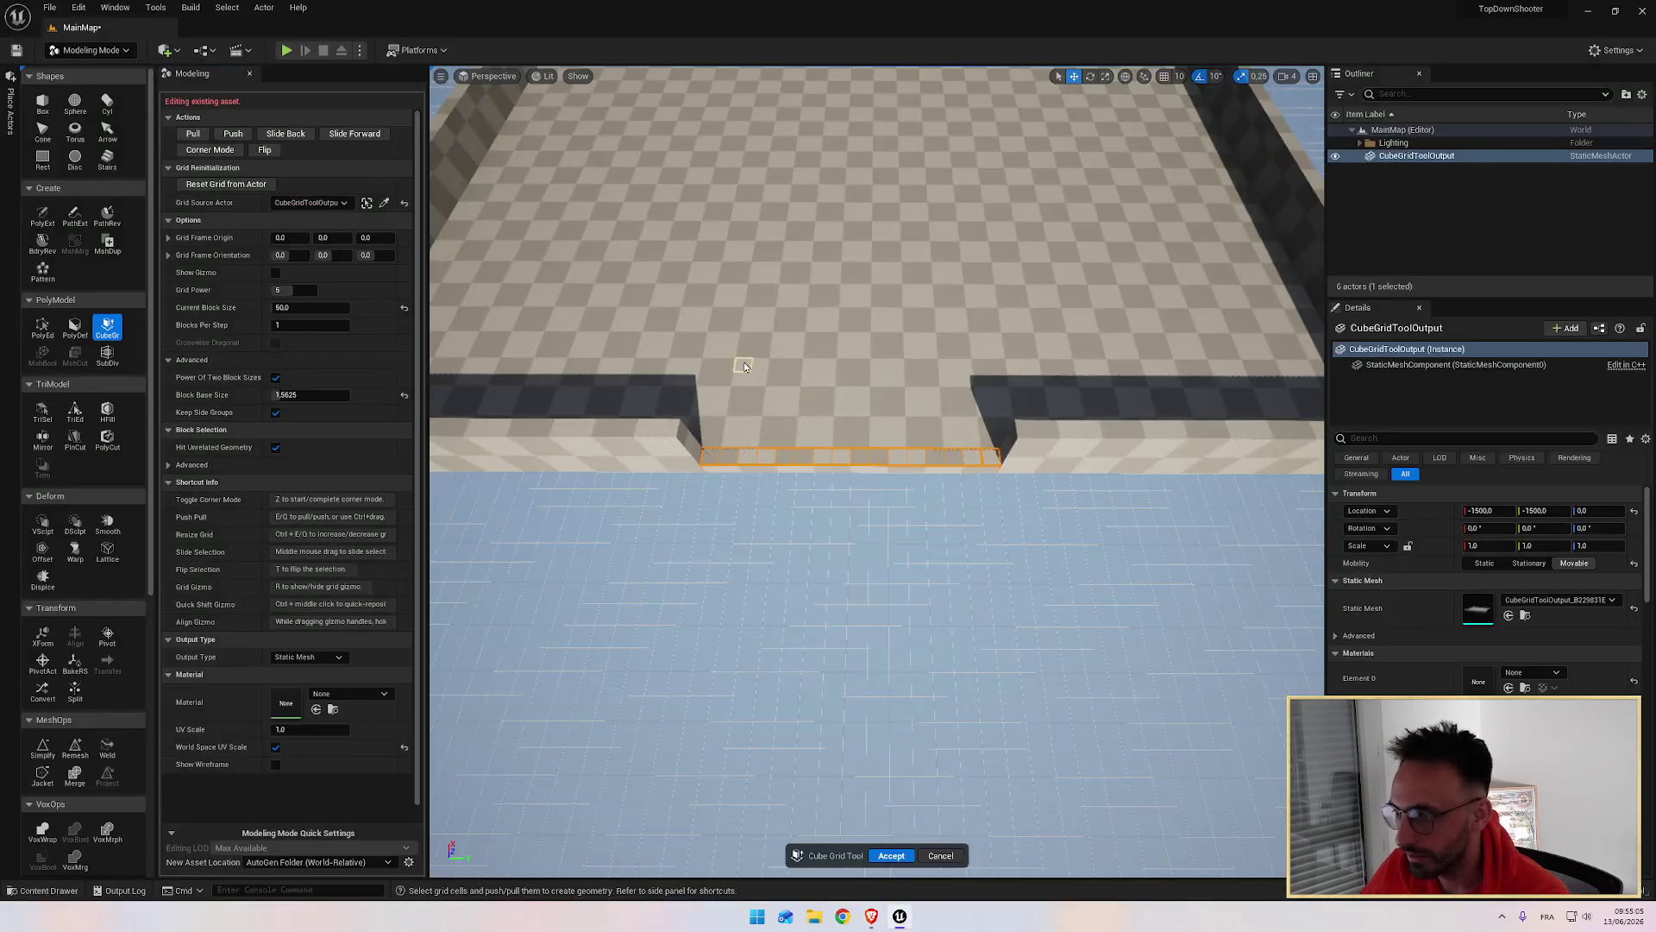
mouse_move(845, 511)
mouse_down()
mouse_move(1020, 422)
mouse_move(1079, 484)
mouse_move(991, 477)
mouse_move(617, 794)
mouse_move(777, 742)
mouse_move(979, 716)
mouse_up()
key(alt+Tab)
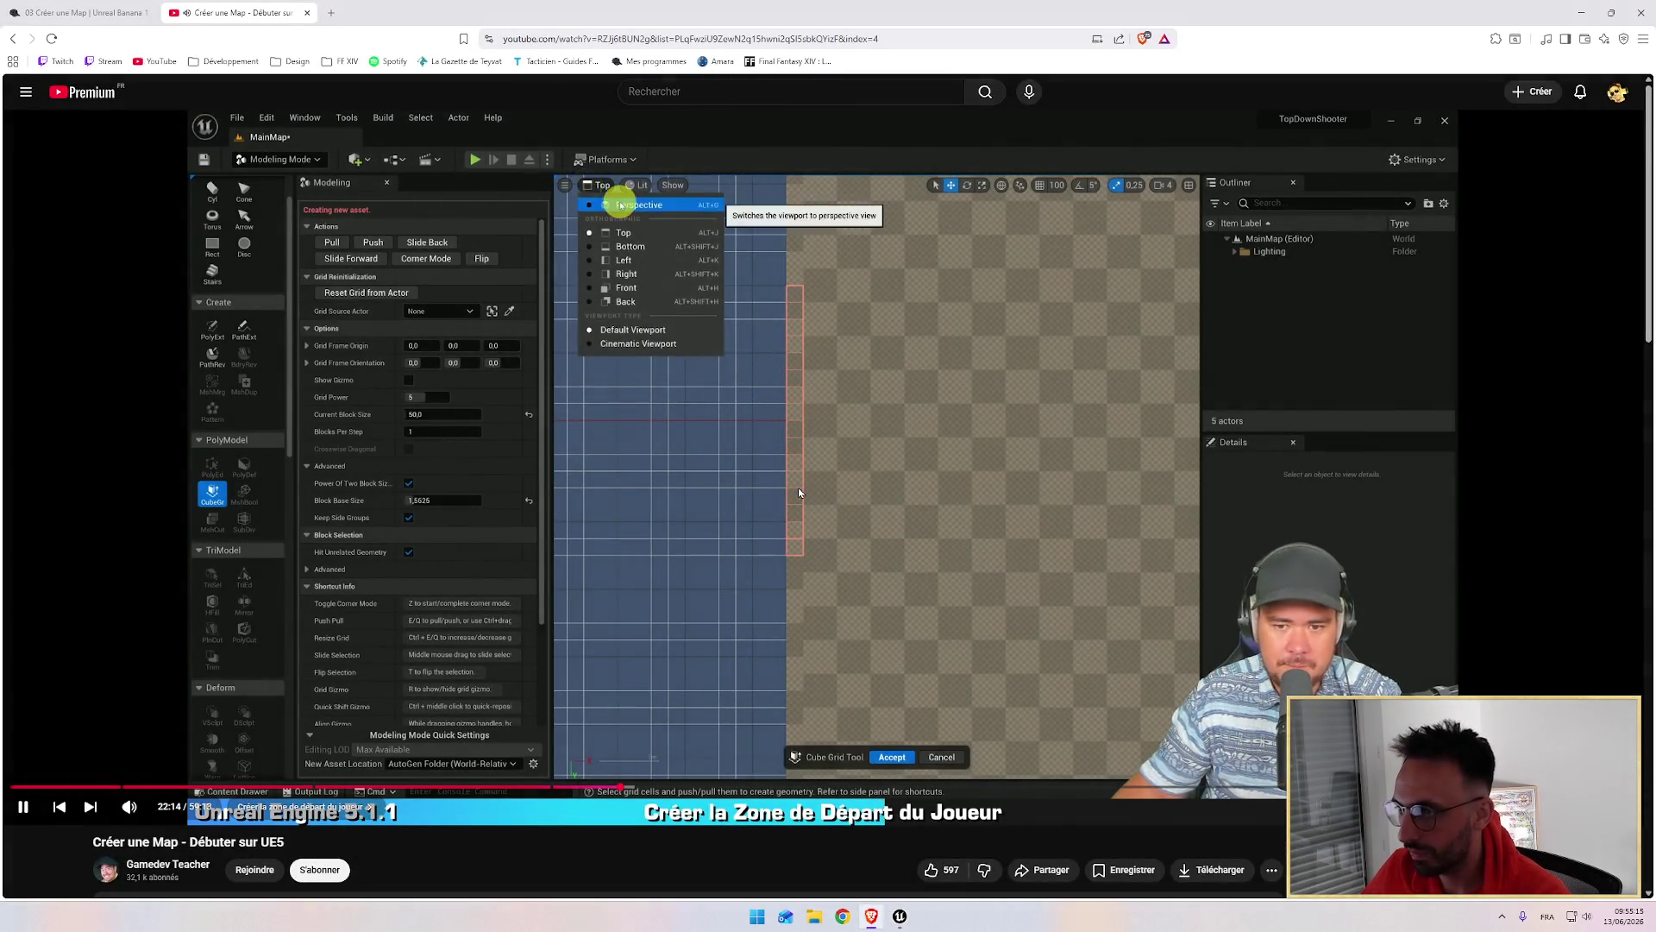
key(alt+Tab)
mouse_move(758, 416)
mouse_down()
mouse_move(690, 415)
mouse_move(684, 492)
mouse_up()
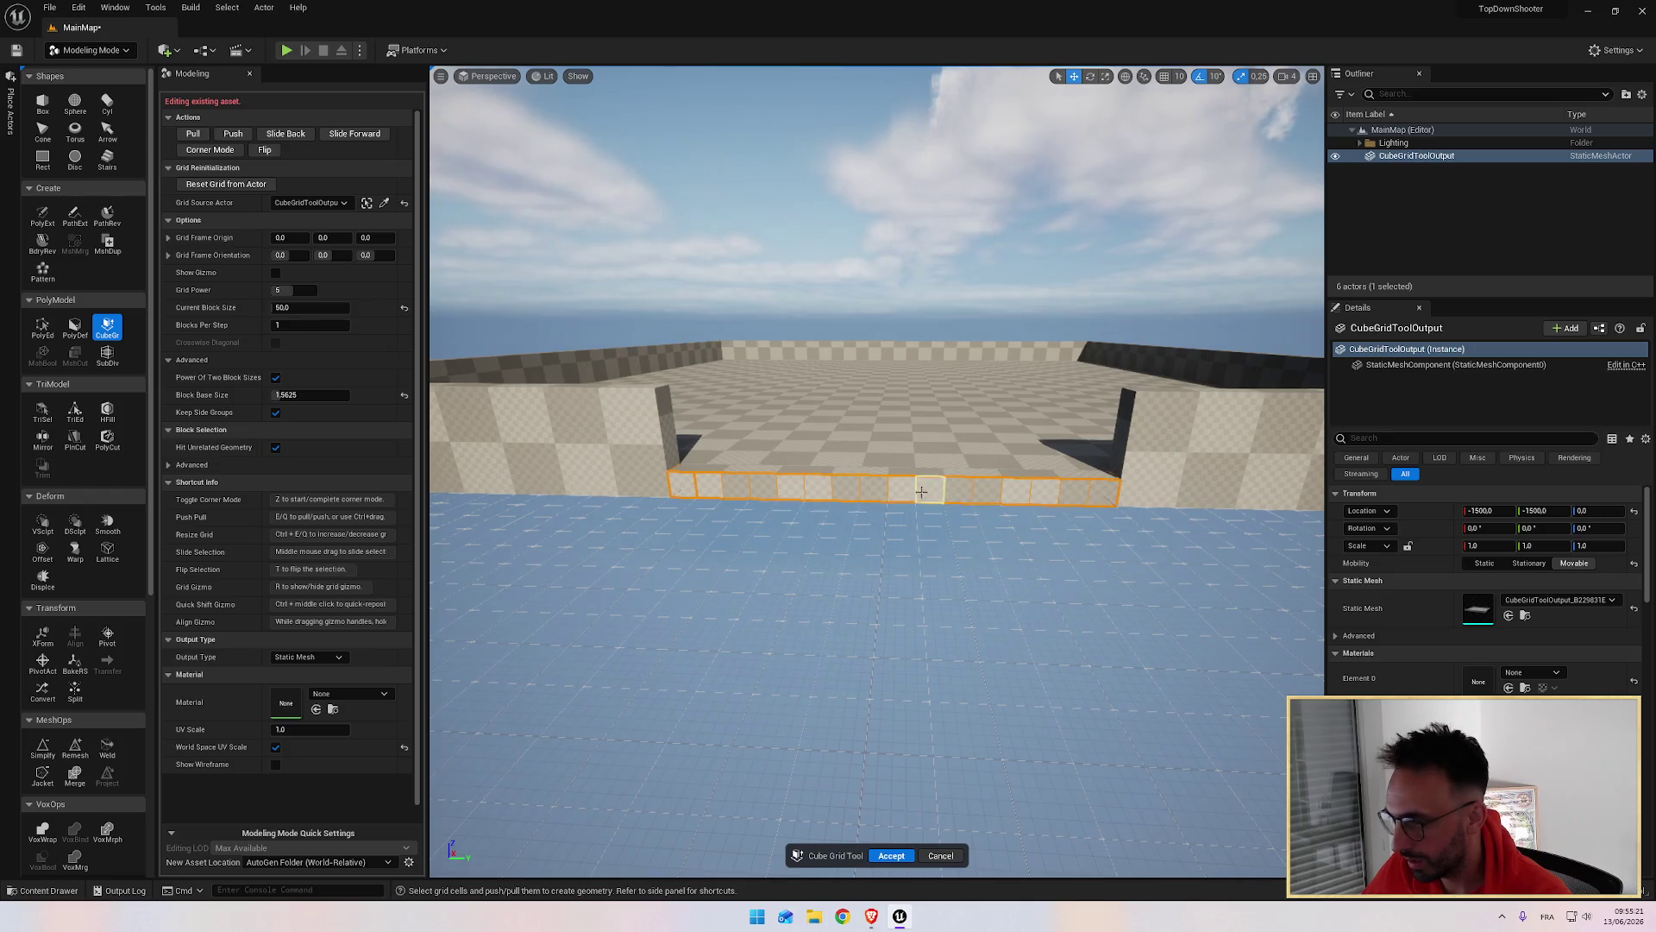
Step: Extrude the edge strip toward the camera and pull the wall-edge cells out into a long block
mouse_move(904, 490)
mouse_down()
mouse_move(887, 607)
mouse_move(673, 617)
mouse_move(687, 690)
mouse_up()
mouse_move(826, 665)
mouse_down()
mouse_move(777, 688)
mouse_move(758, 592)
mouse_move(710, 690)
mouse_move(957, 552)
mouse_move(898, 824)
mouse_move(949, 777)
mouse_move(863, 725)
mouse_up()
click(967, 544)
mouse_move(819, 608)
mouse_down()
mouse_move(804, 608)
mouse_move(790, 802)
mouse_up()
mouse_move(863, 690)
mouse_down()
mouse_move(915, 673)
mouse_move(943, 776)
mouse_move(892, 666)
mouse_move(811, 695)
mouse_up()
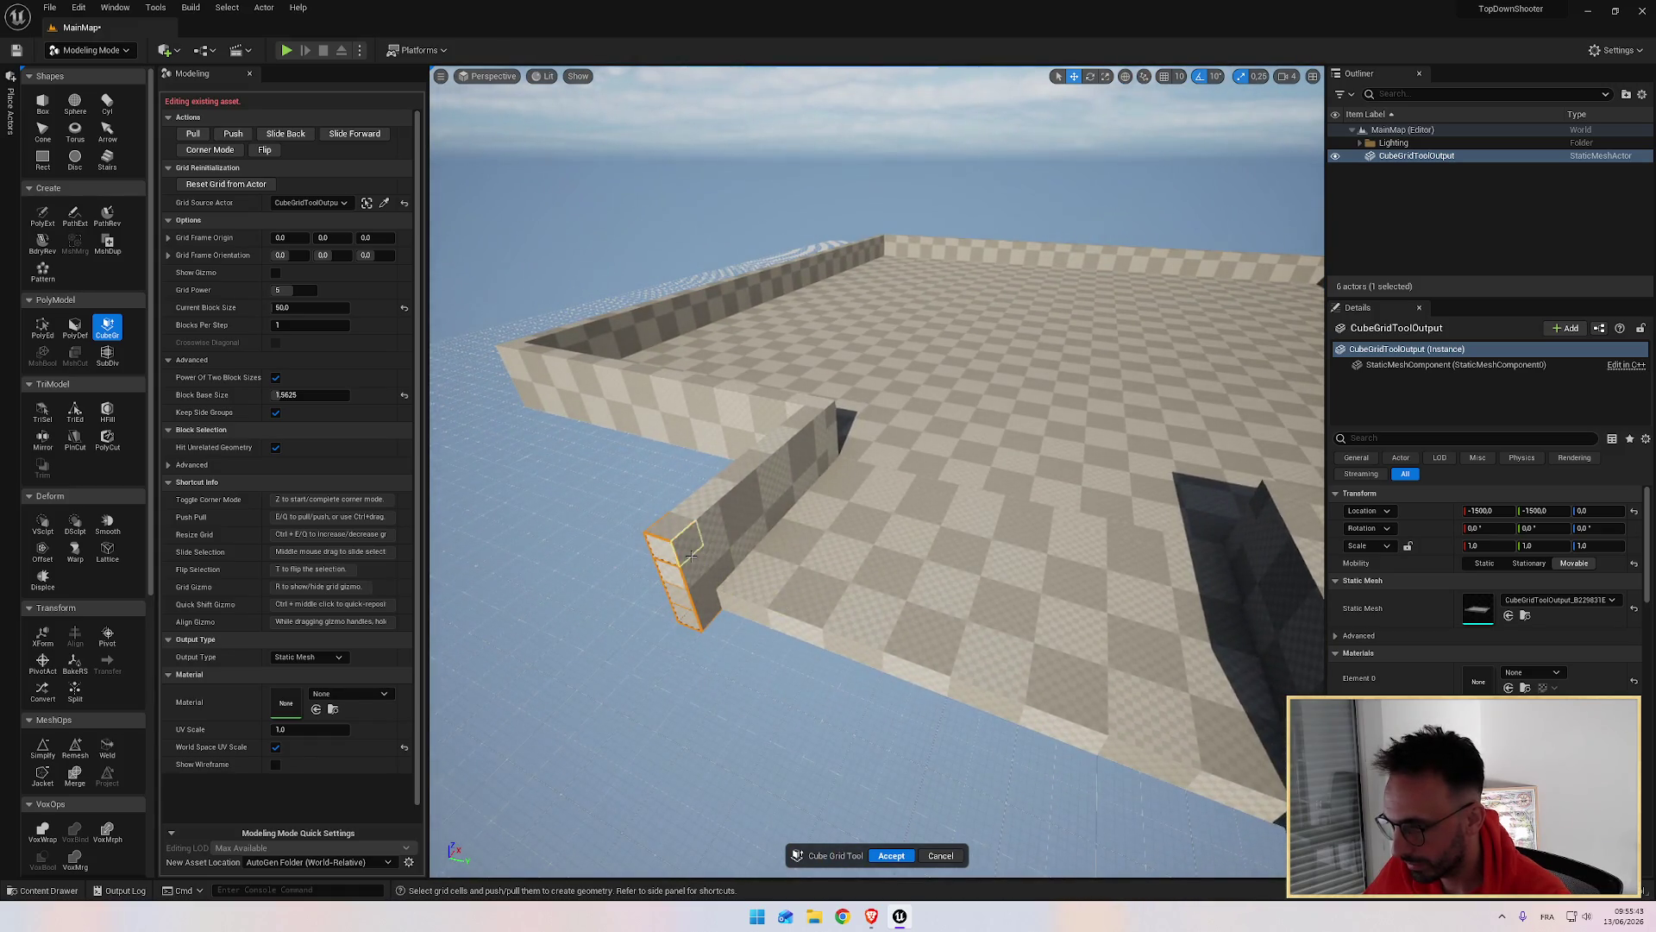
Step: Rebuild the extruded block as a walled zone and view its new walls from outside
key(ctrl+z)
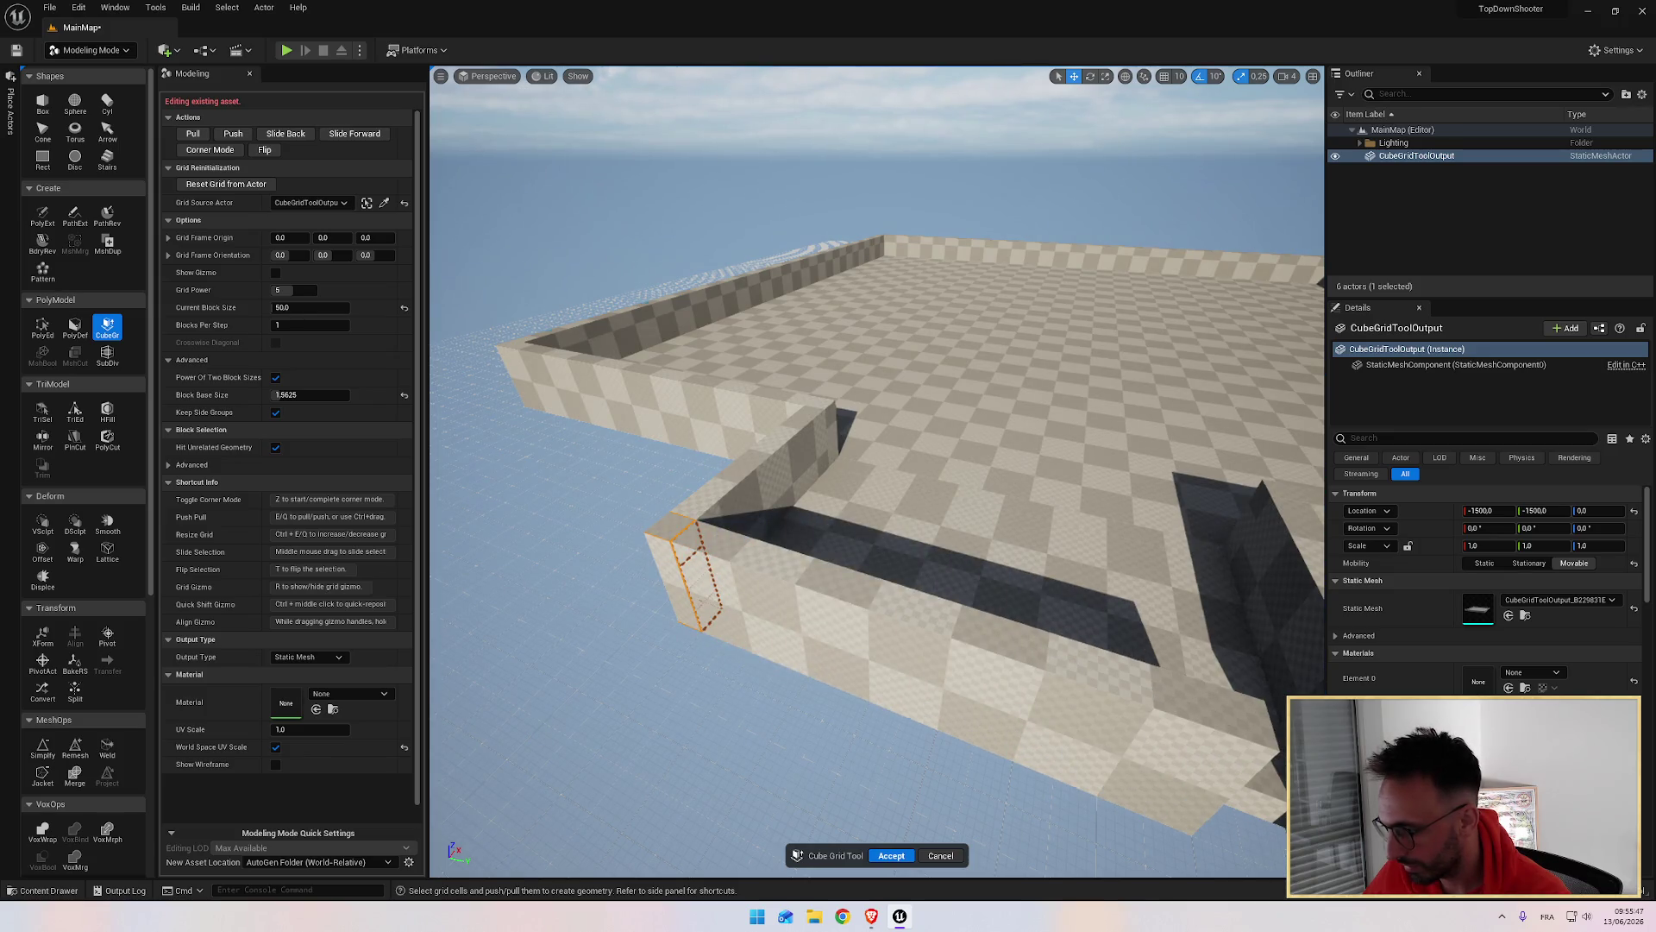
drag(876, 474, 841, 448)
mouse_move(931, 627)
mouse_down()
mouse_move(914, 616)
mouse_move(931, 627)
mouse_up()
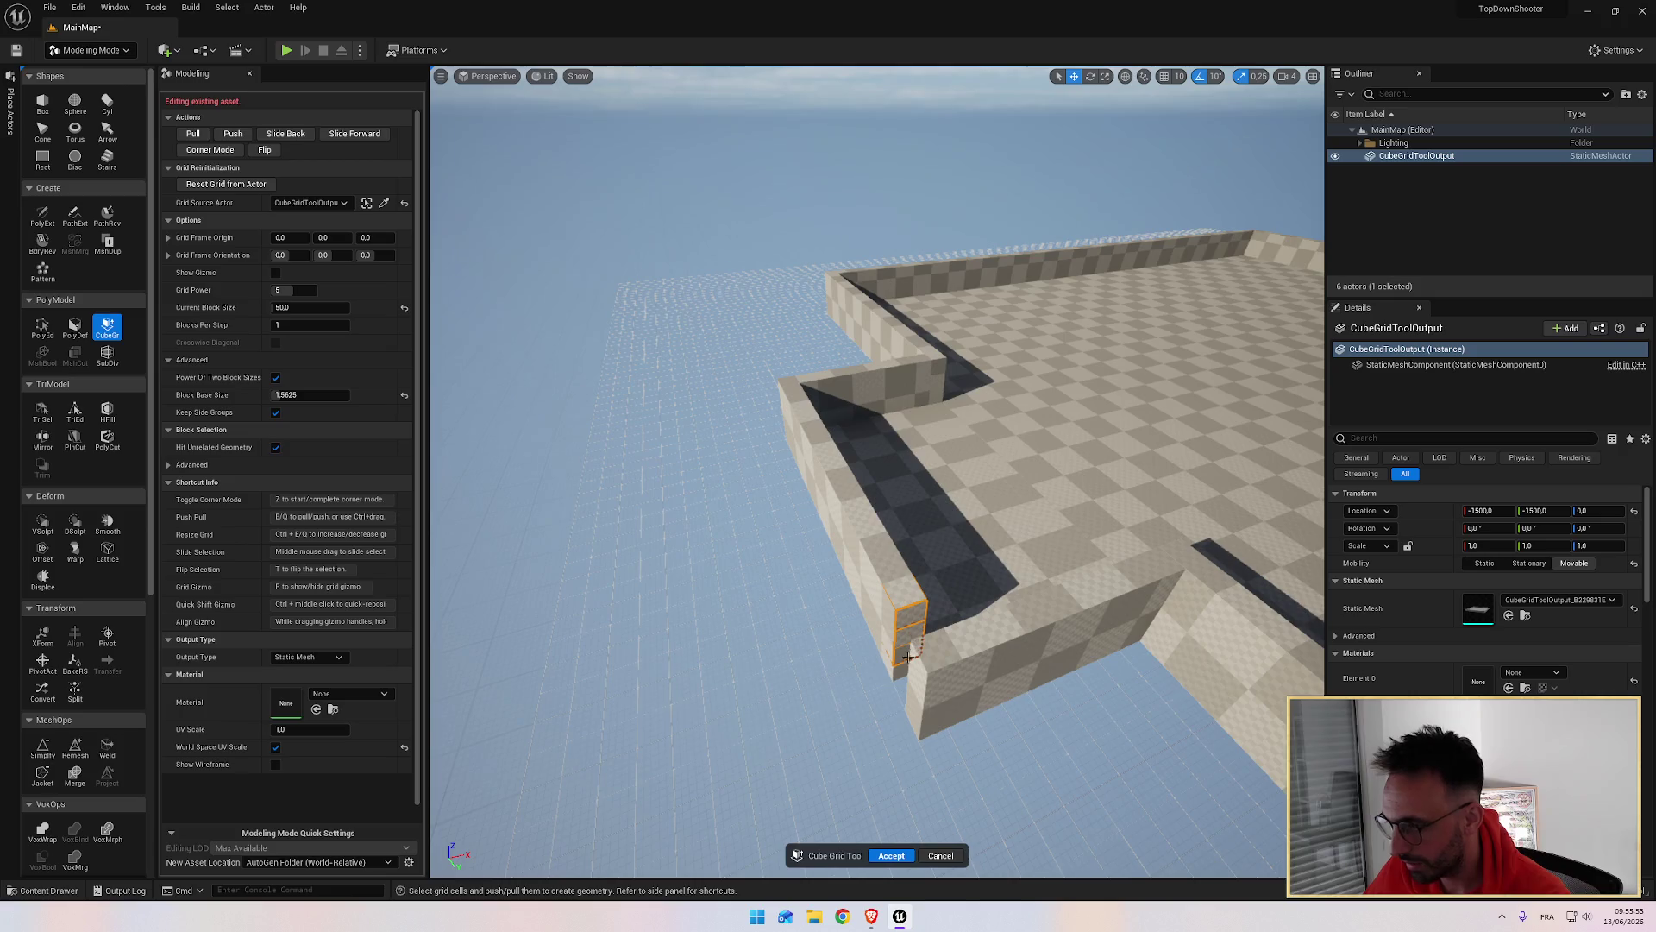
drag(904, 666, 880, 643)
key(alt+Tab)
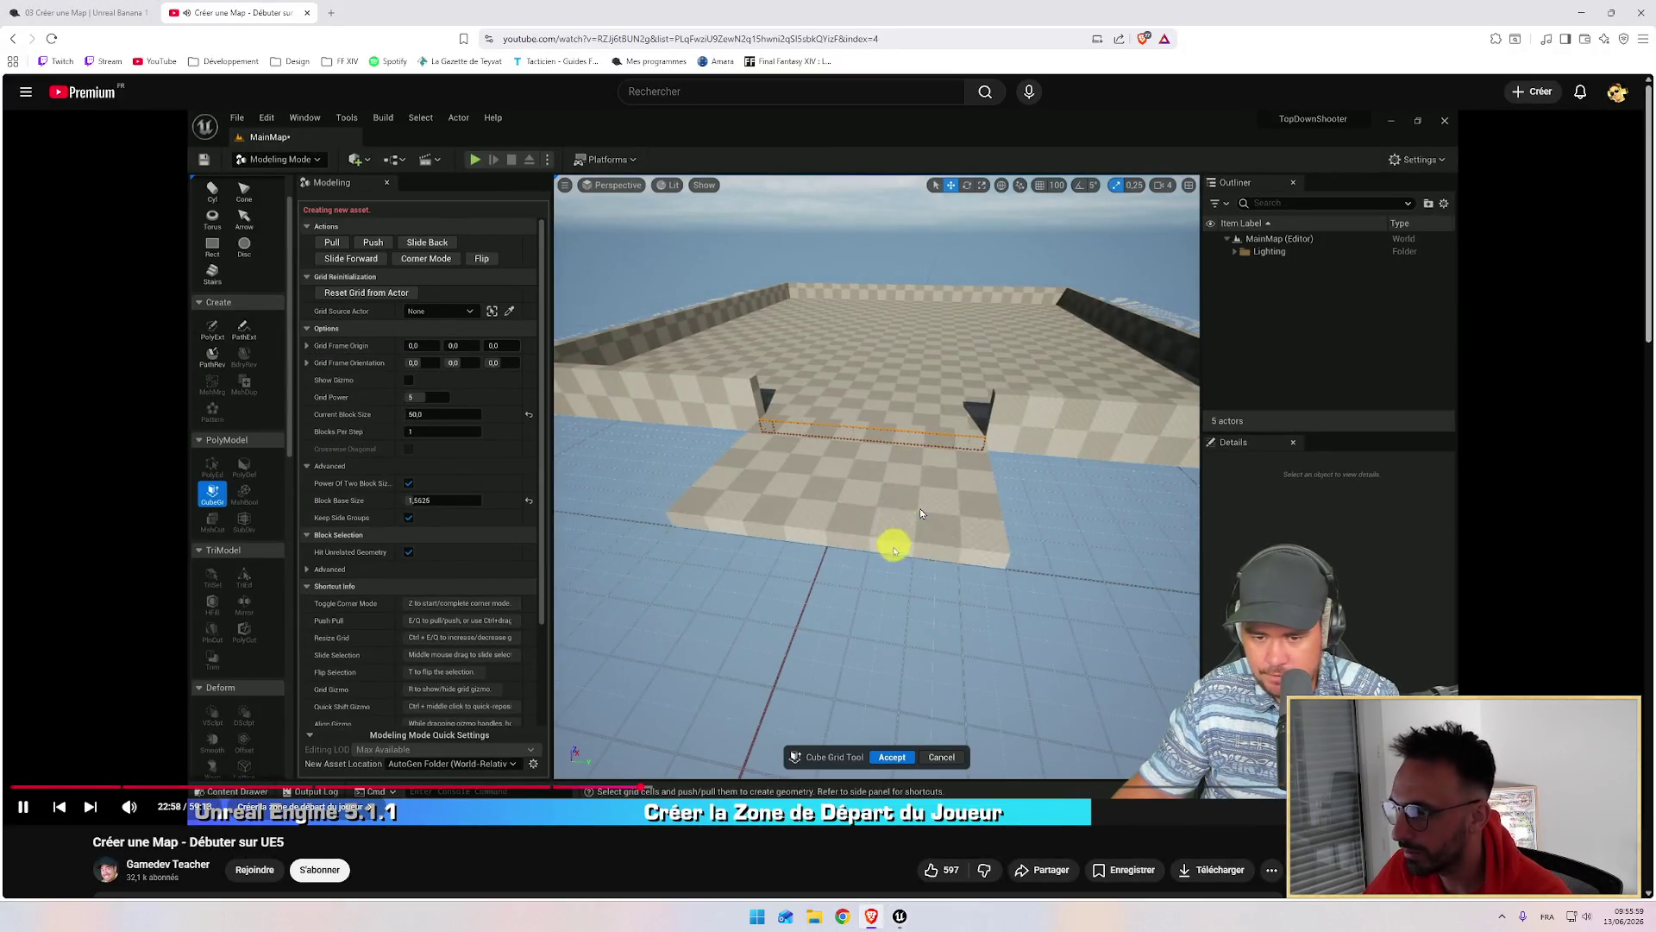
key(alt+Tab)
drag(919, 509, 880, 470)
key(alt+Tab)
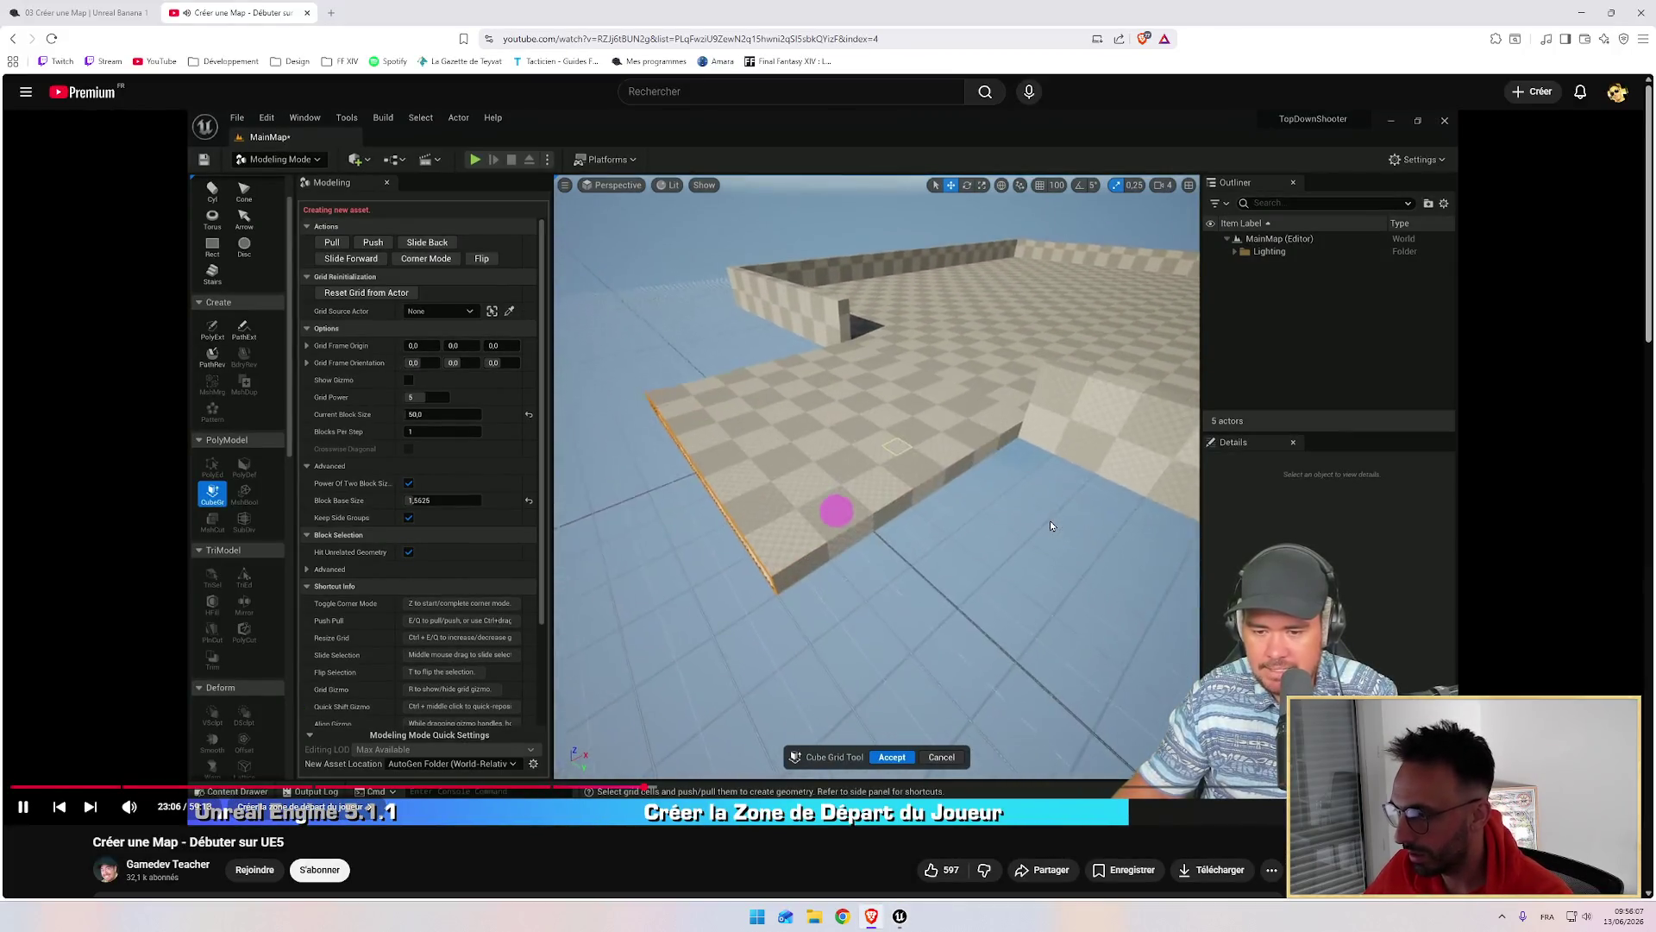
key(alt+Tab)
mouse_move(1004, 528)
mouse_down()
mouse_move(983, 509)
mouse_move(1032, 594)
mouse_move(935, 566)
mouse_move(904, 476)
mouse_up()
mouse_move(906, 394)
mouse_down()
mouse_move(990, 637)
mouse_move(651, 575)
mouse_move(759, 651)
mouse_move(933, 729)
mouse_up()
click(637, 552)
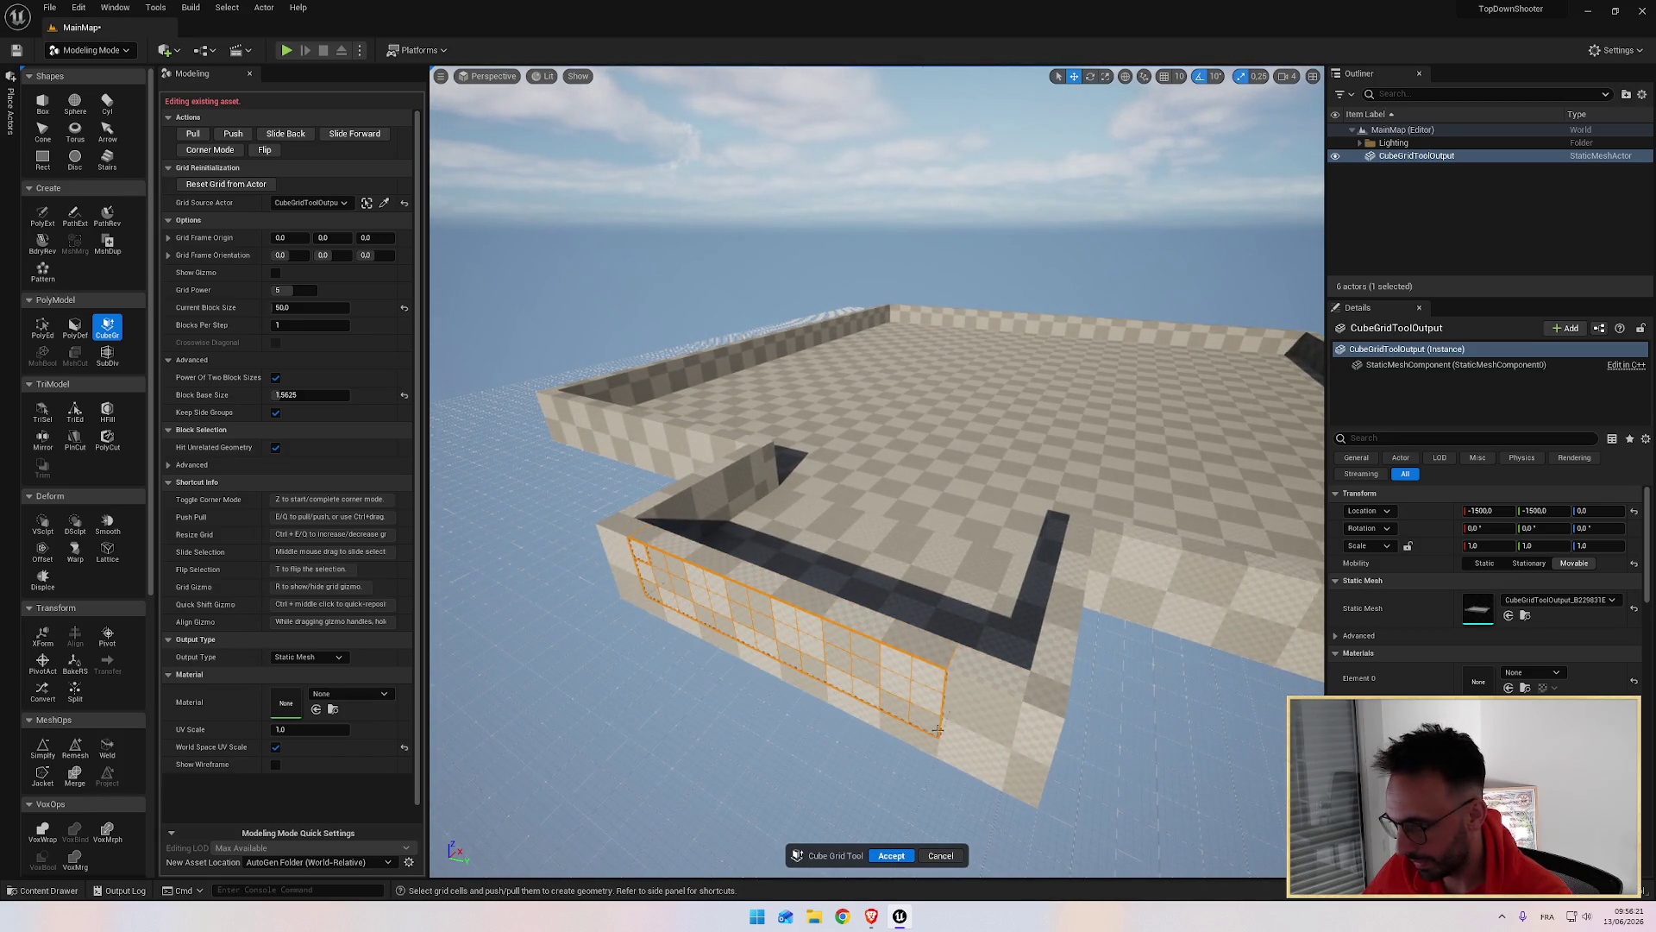
Step: Remove the selected outer wall section with Push, discarding a trial floor-edge extension
key(Delete)
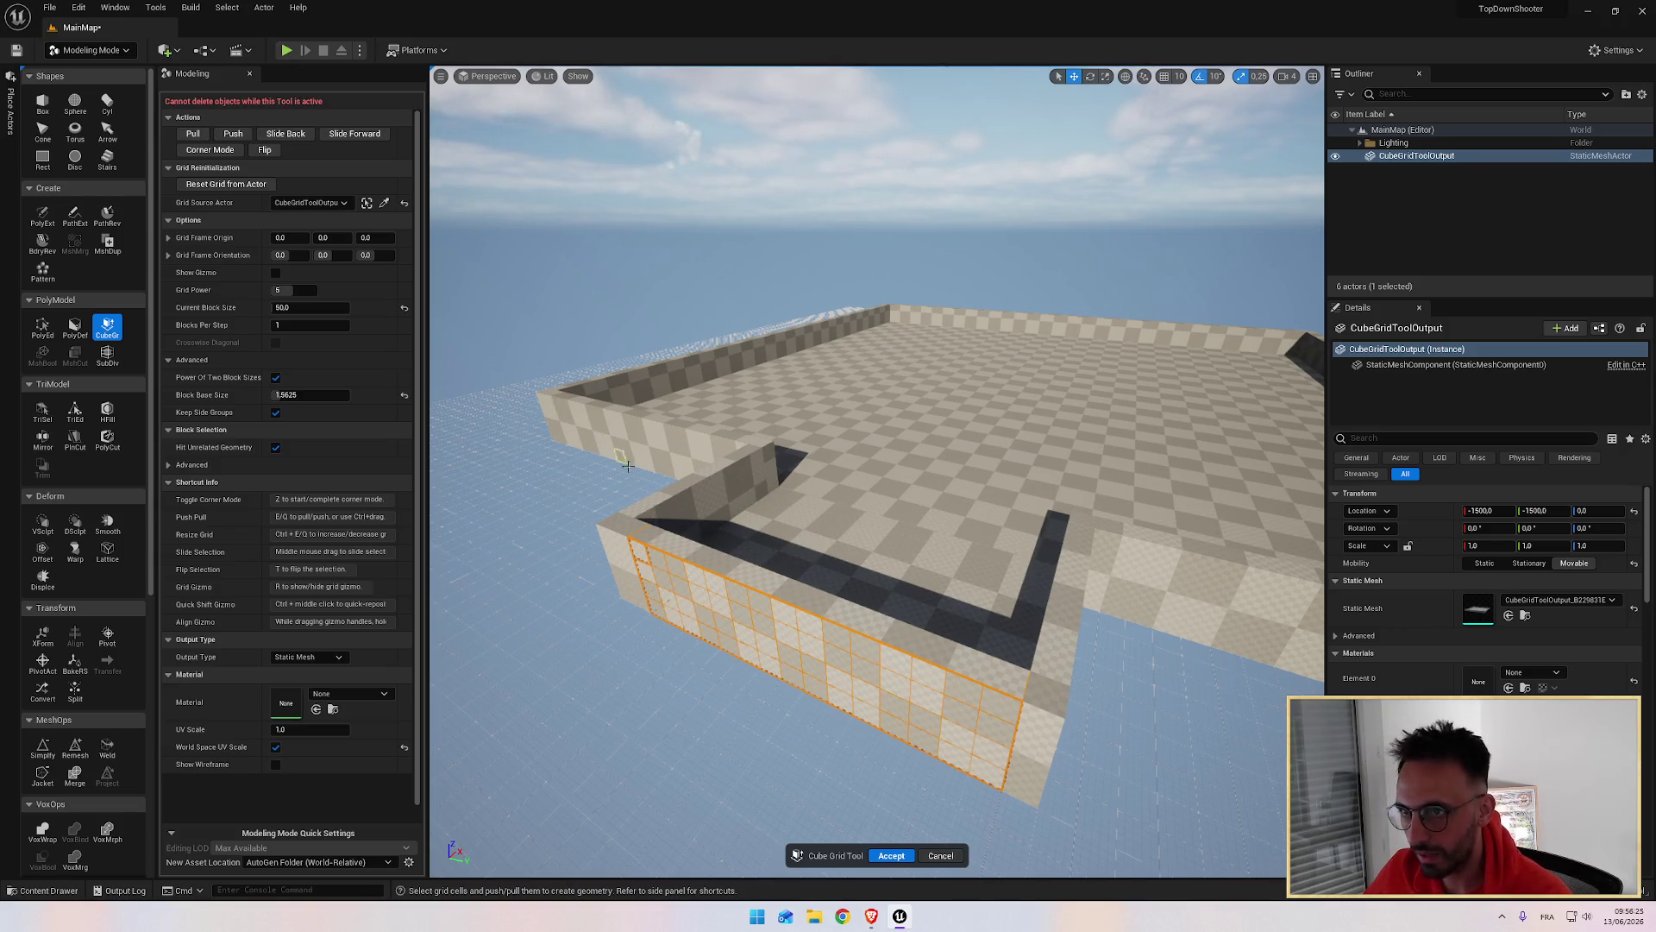
click(235, 135)
click(700, 606)
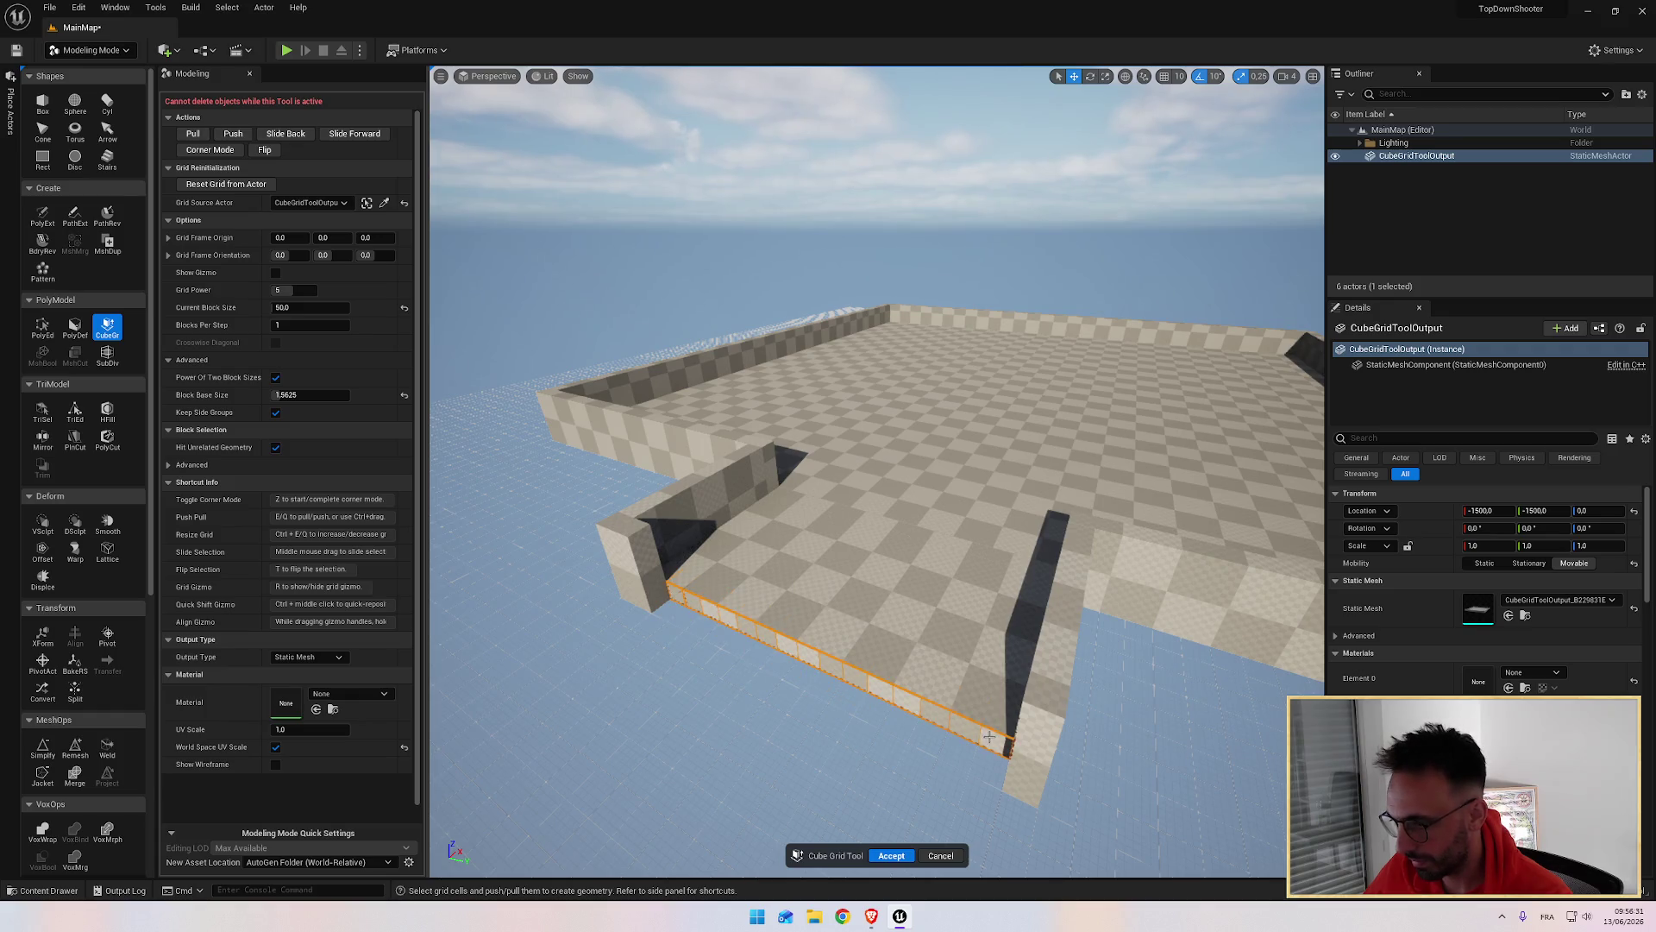
drag(910, 686, 947, 663)
key(e)
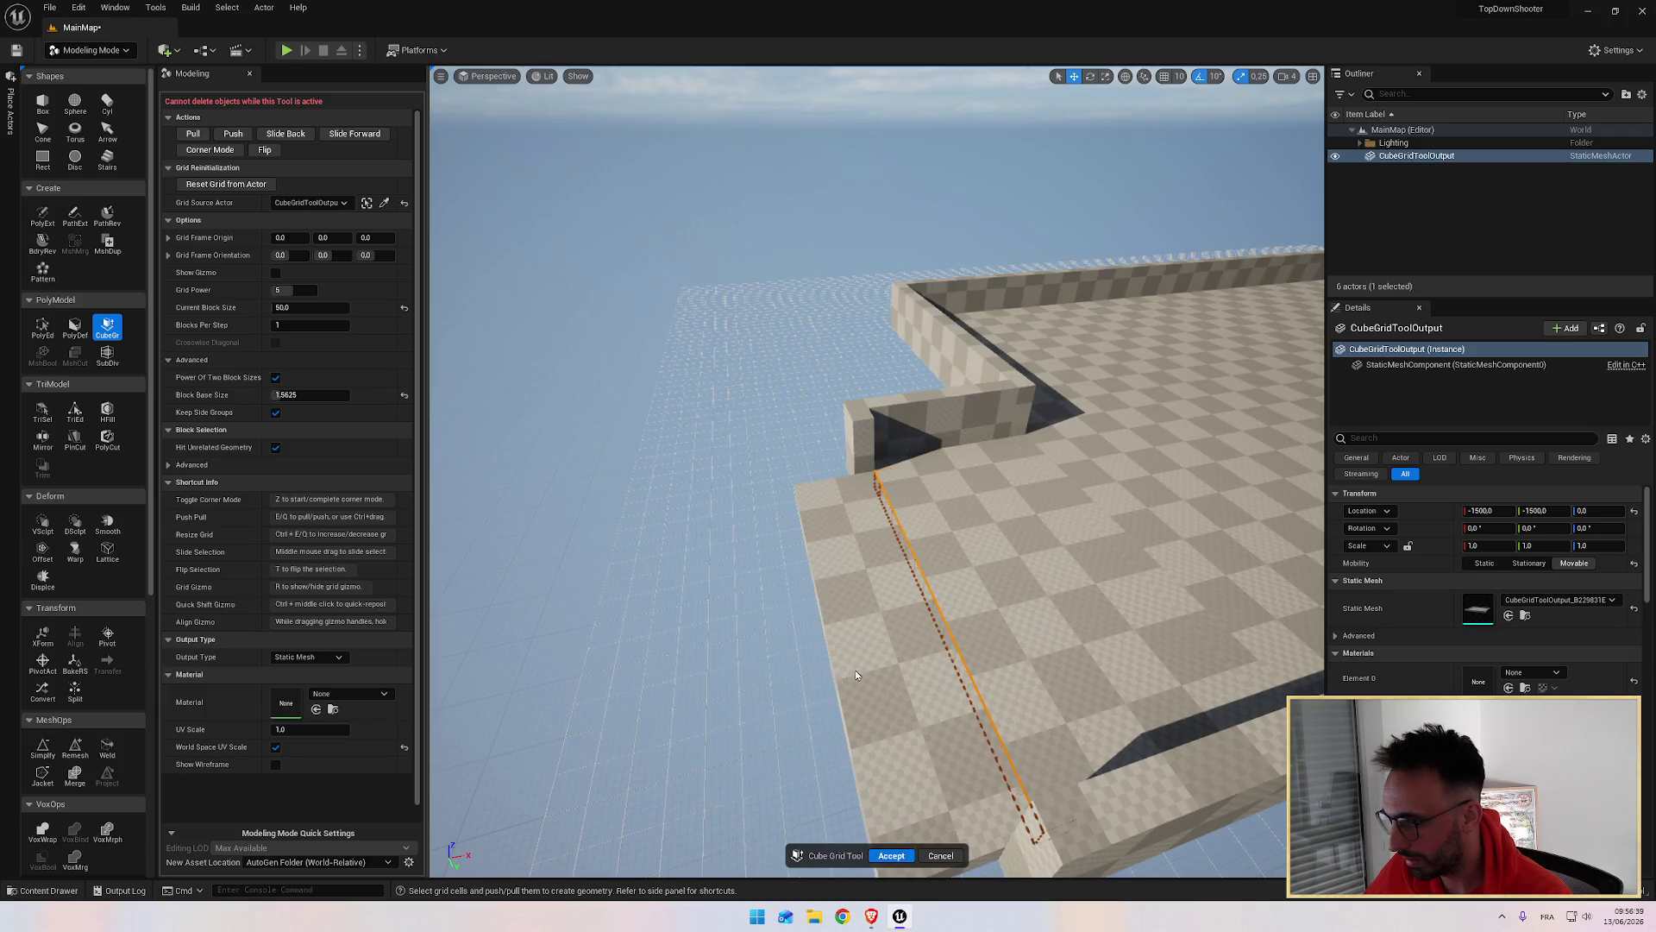
key(q)
Step: Orbit around the walls and reselect a shorter run of floor-edge cells
click(867, 441)
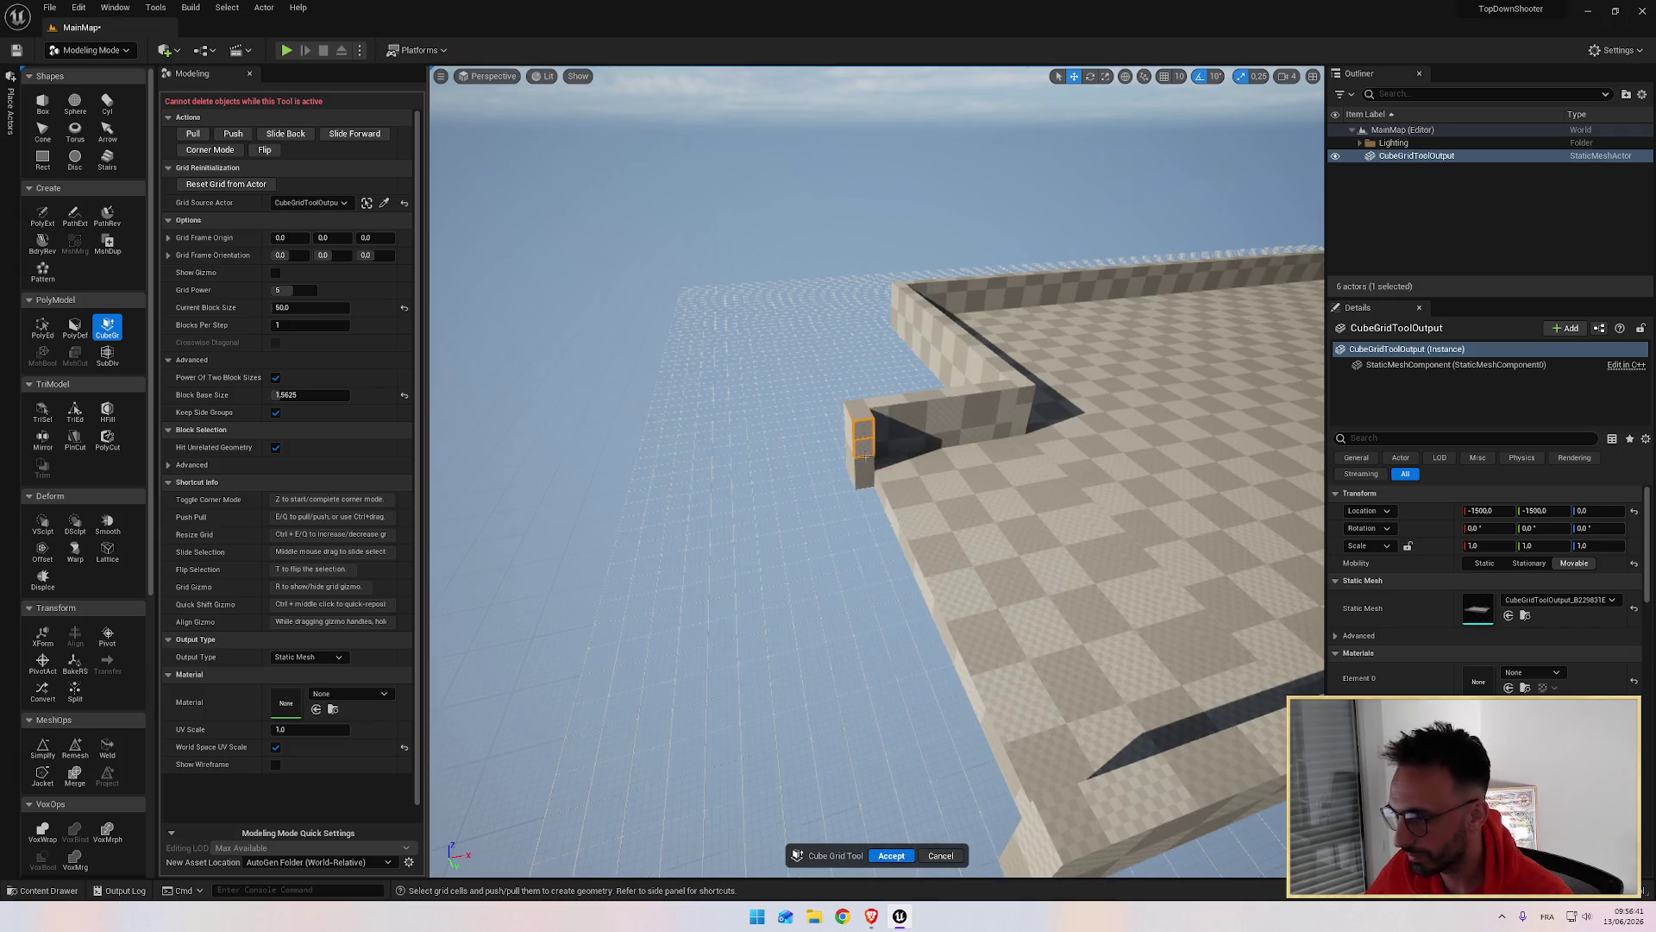
mouse_move(865, 474)
mouse_down()
mouse_move(729, 515)
mouse_move(728, 480)
mouse_move(776, 437)
mouse_up()
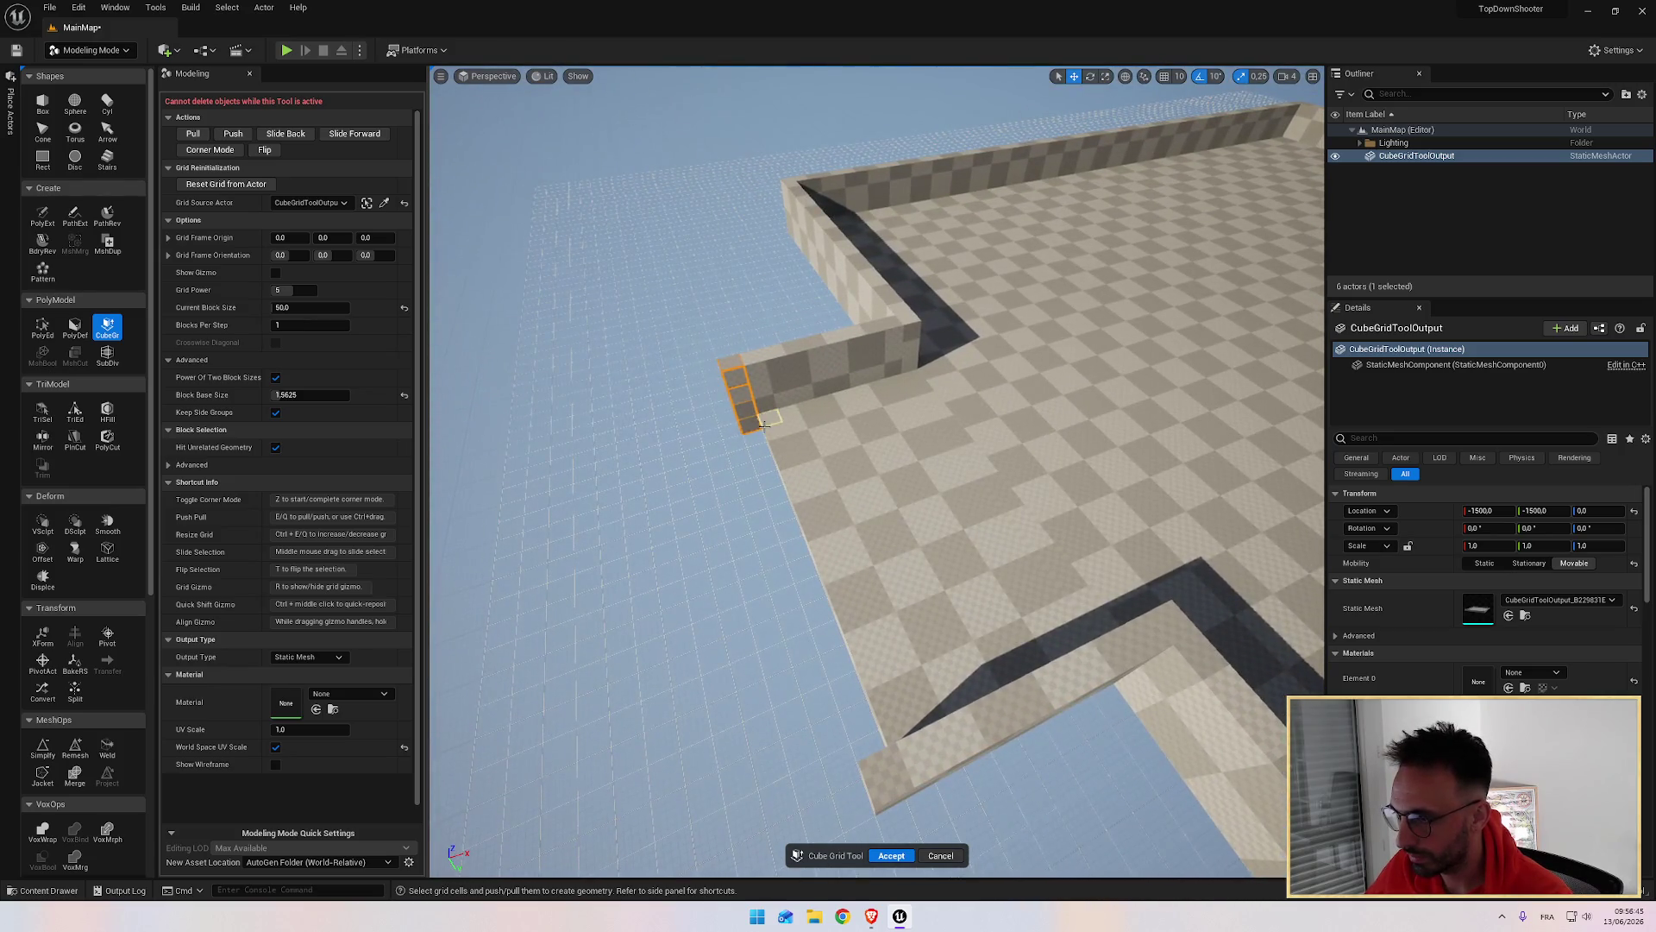
mouse_move(826, 703)
mouse_down()
mouse_move(1032, 736)
mouse_move(855, 681)
mouse_move(688, 547)
mouse_up()
mouse_move(664, 486)
mouse_down()
mouse_move(928, 610)
mouse_move(827, 656)
mouse_move(863, 621)
mouse_up()
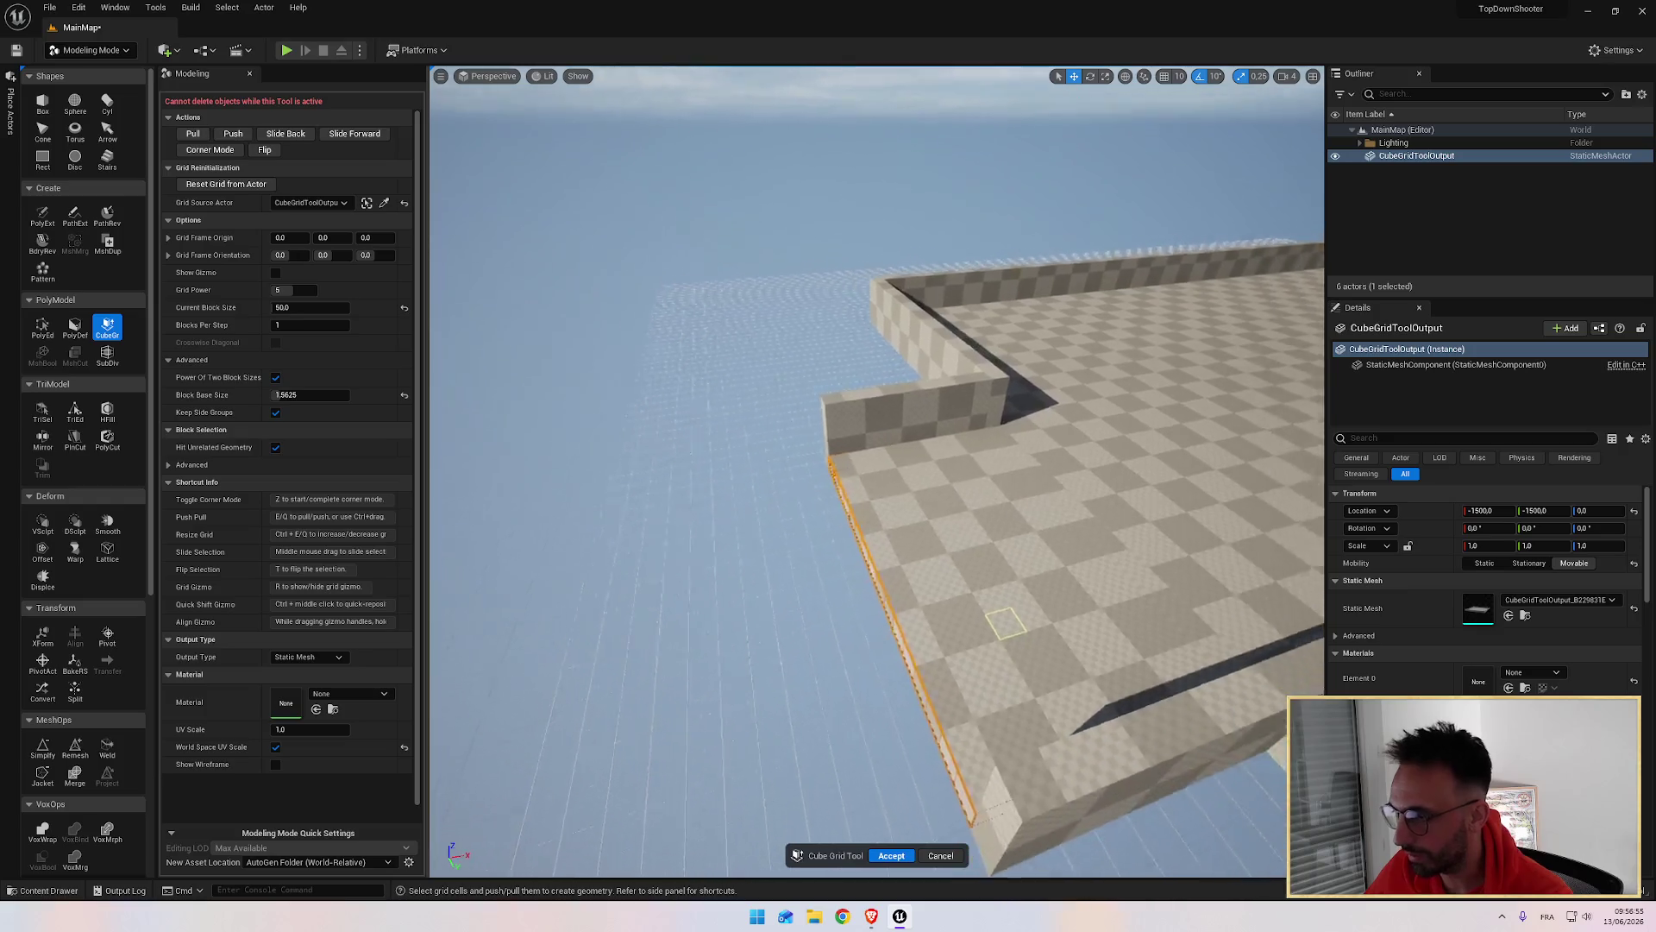
Step: Extend the left wall's end outward and lengthen the dark wall by one step
click(632, 546)
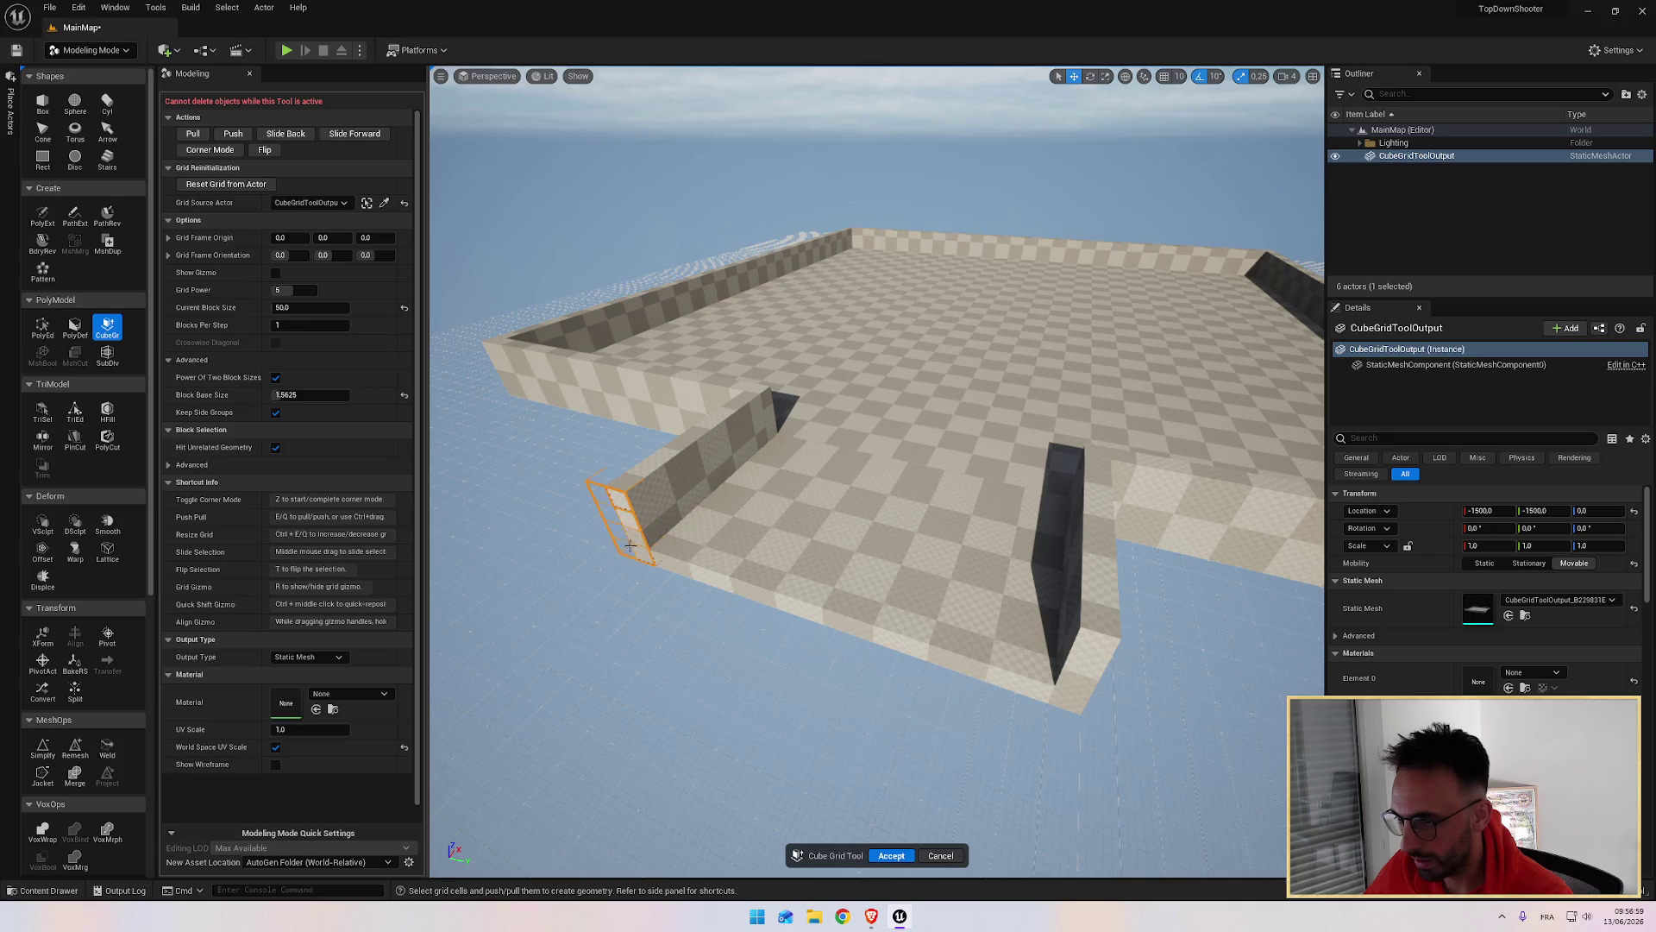
key(e)
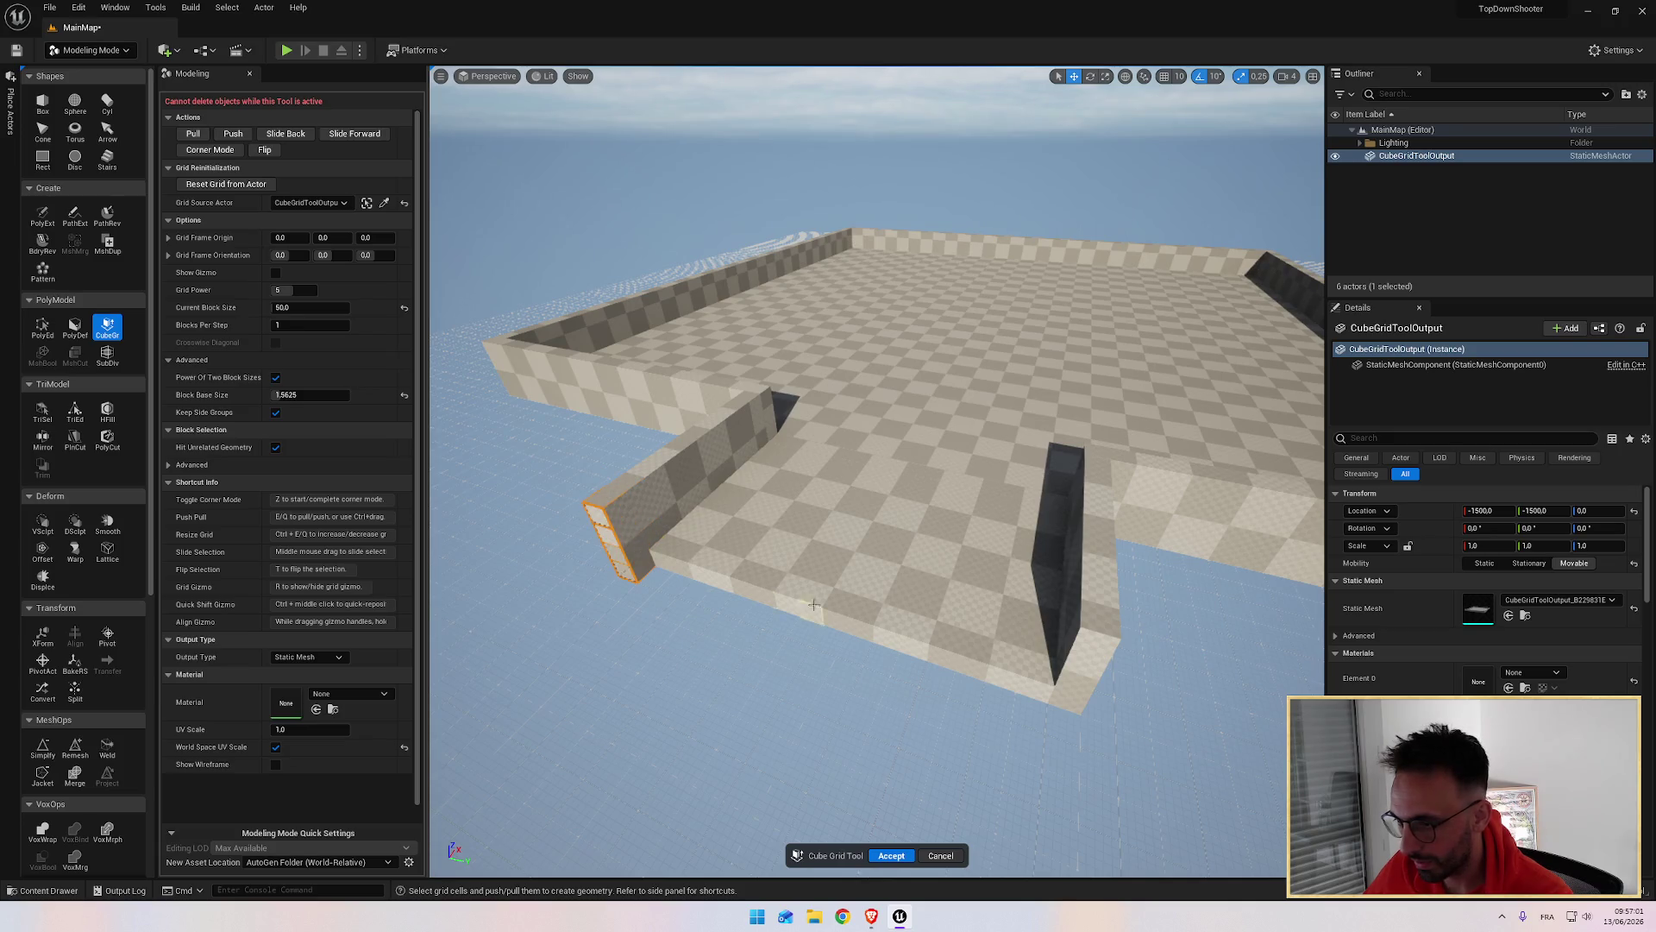
click(1084, 648)
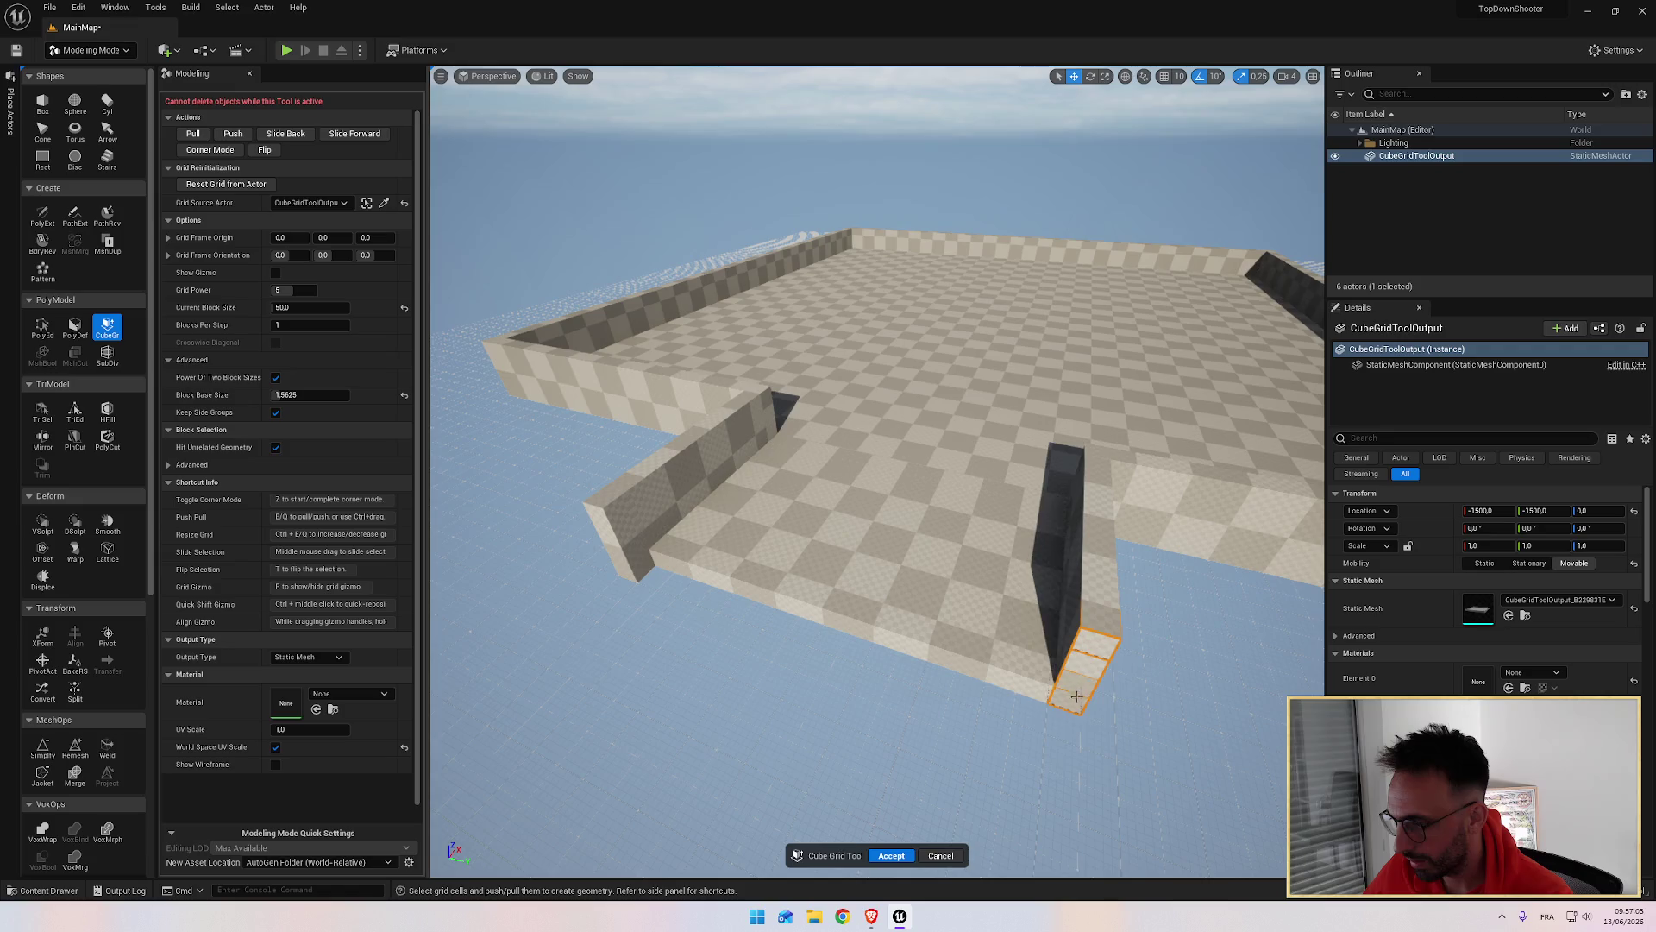
key(e)
drag(1050, 706, 949, 664)
drag(915, 604, 914, 592)
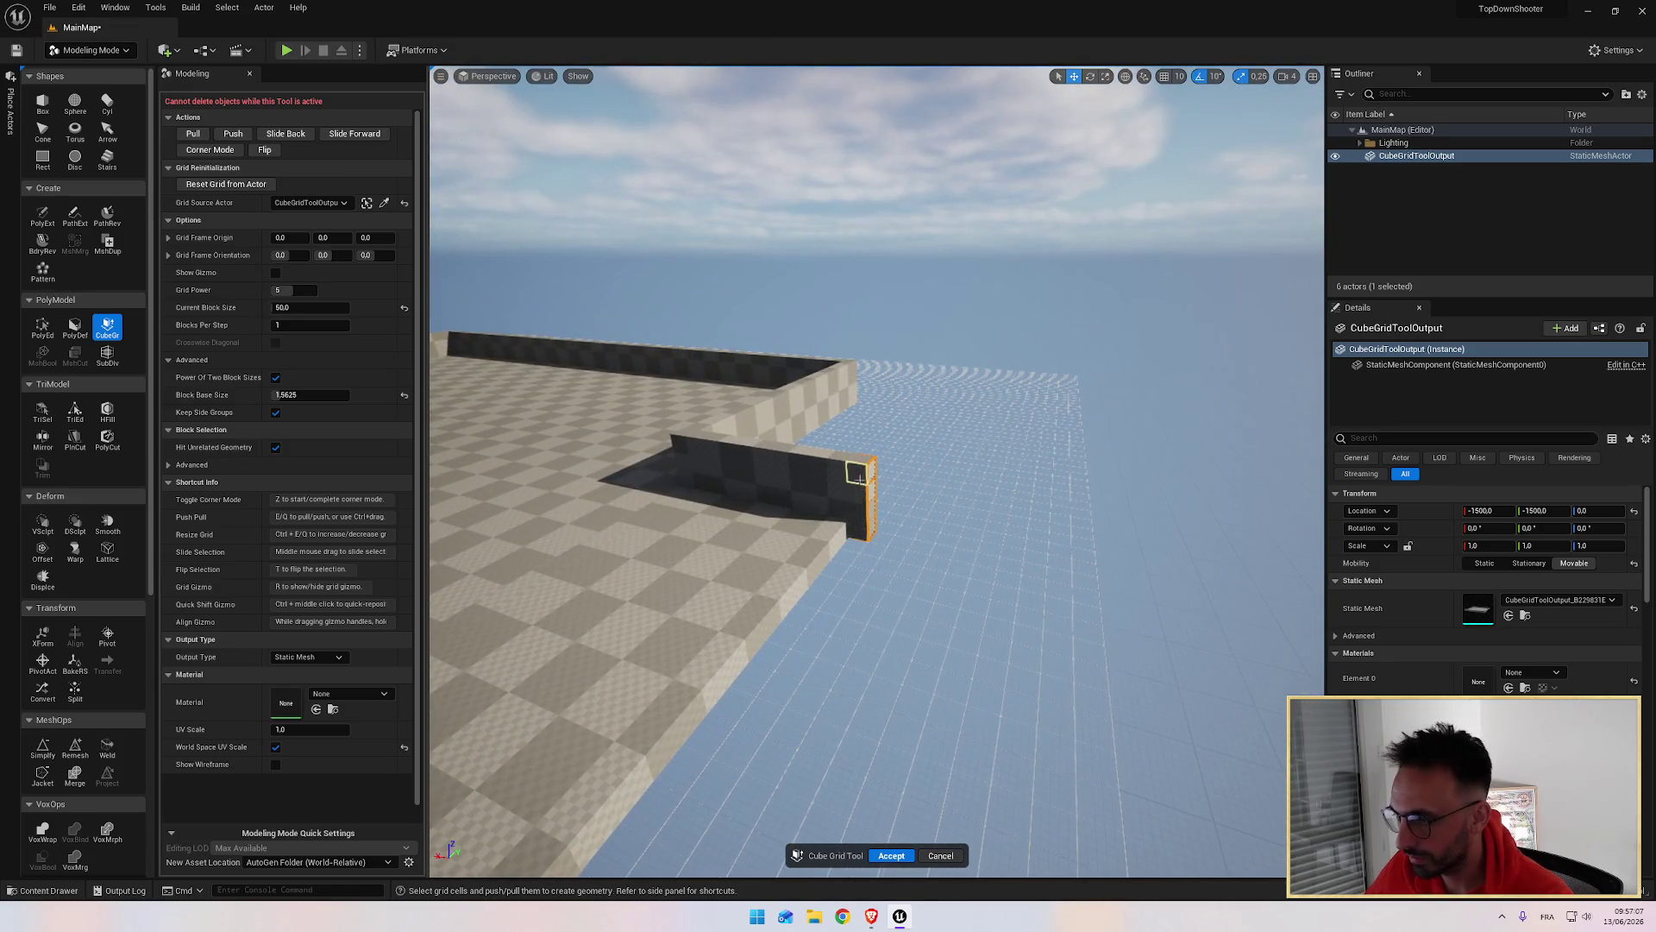
drag(860, 527, 823, 565)
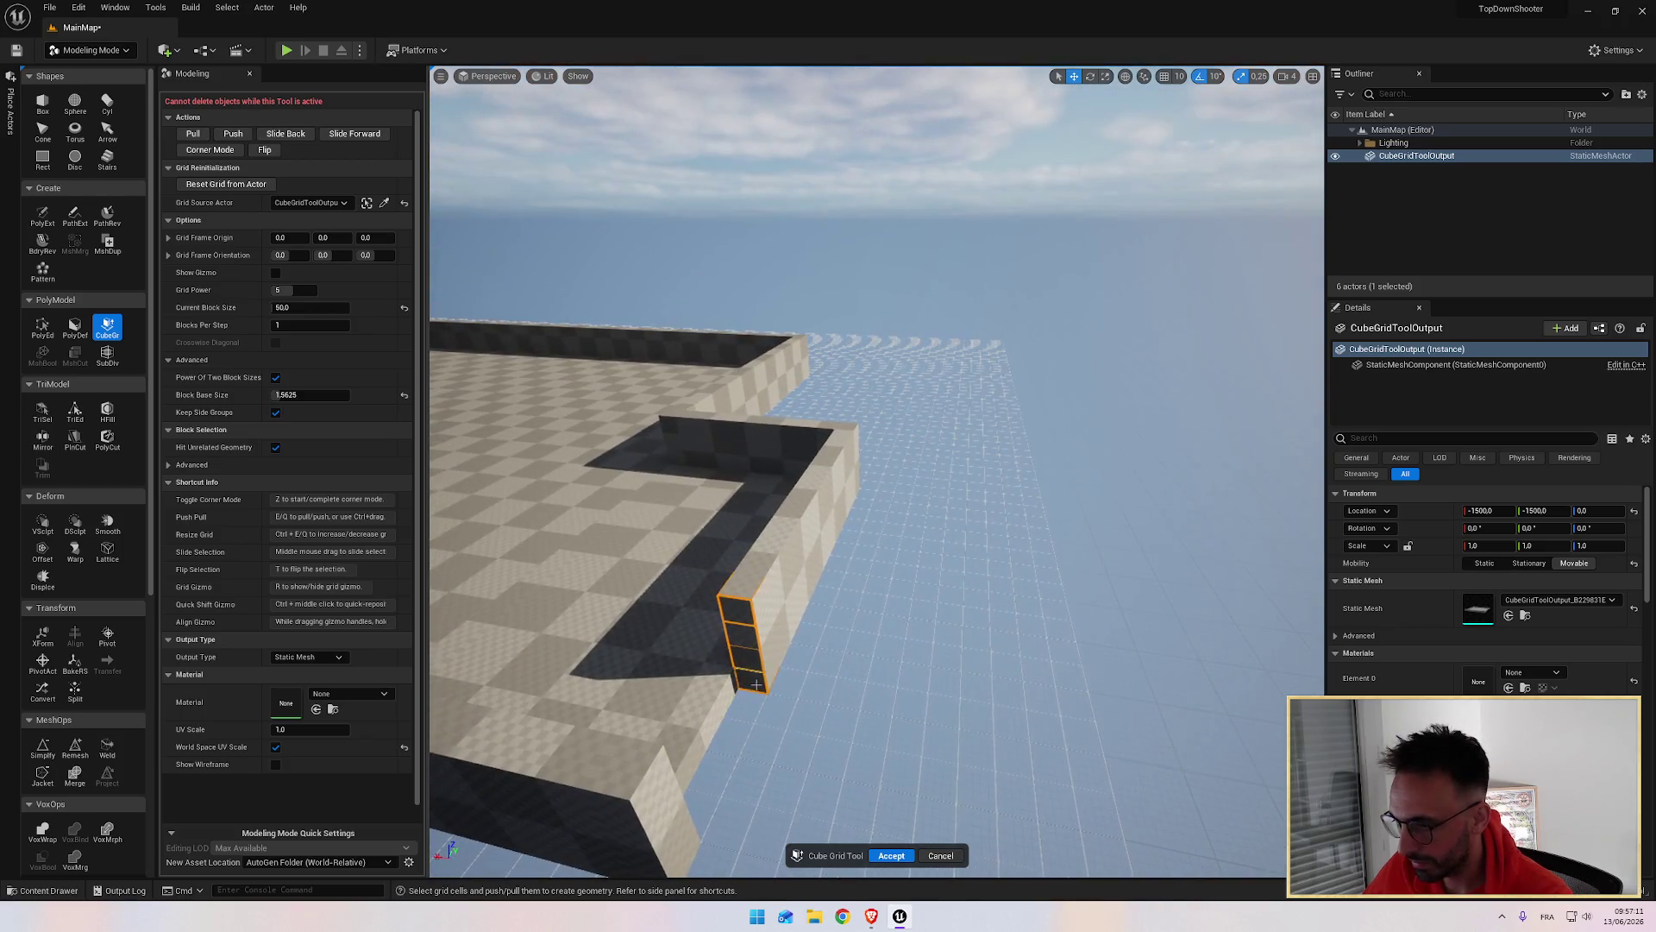
drag(719, 810, 829, 811)
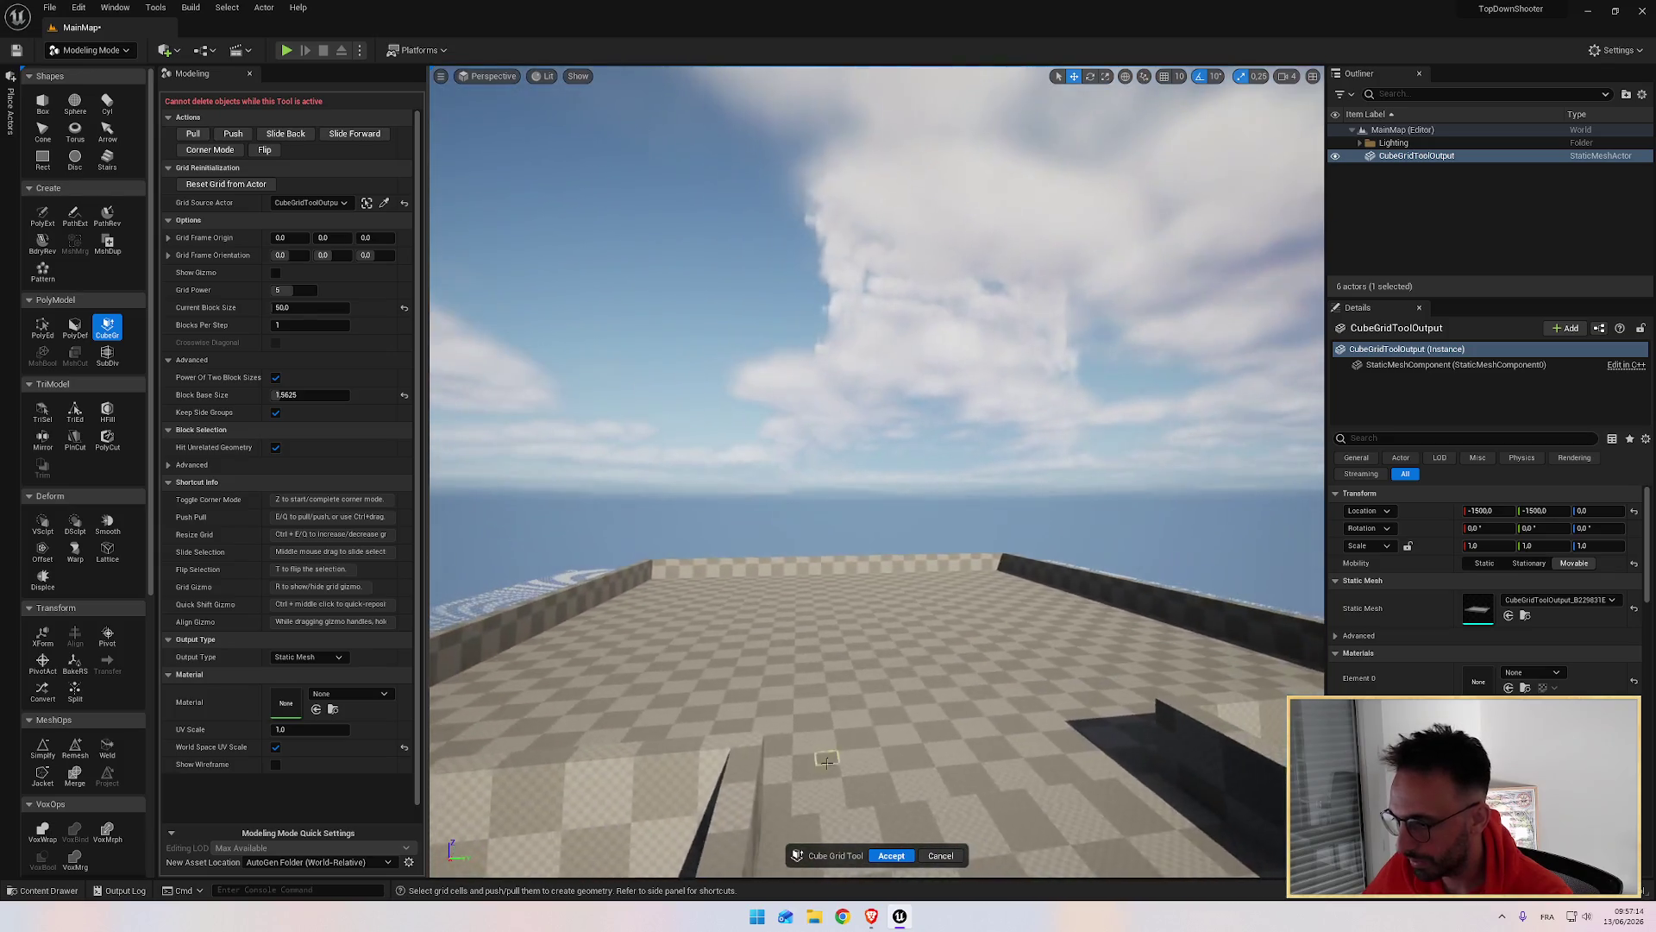
Step: Accept the Cube Grid edits, then orbit over the walled floor and trench, comparing against the tutorial
click(891, 856)
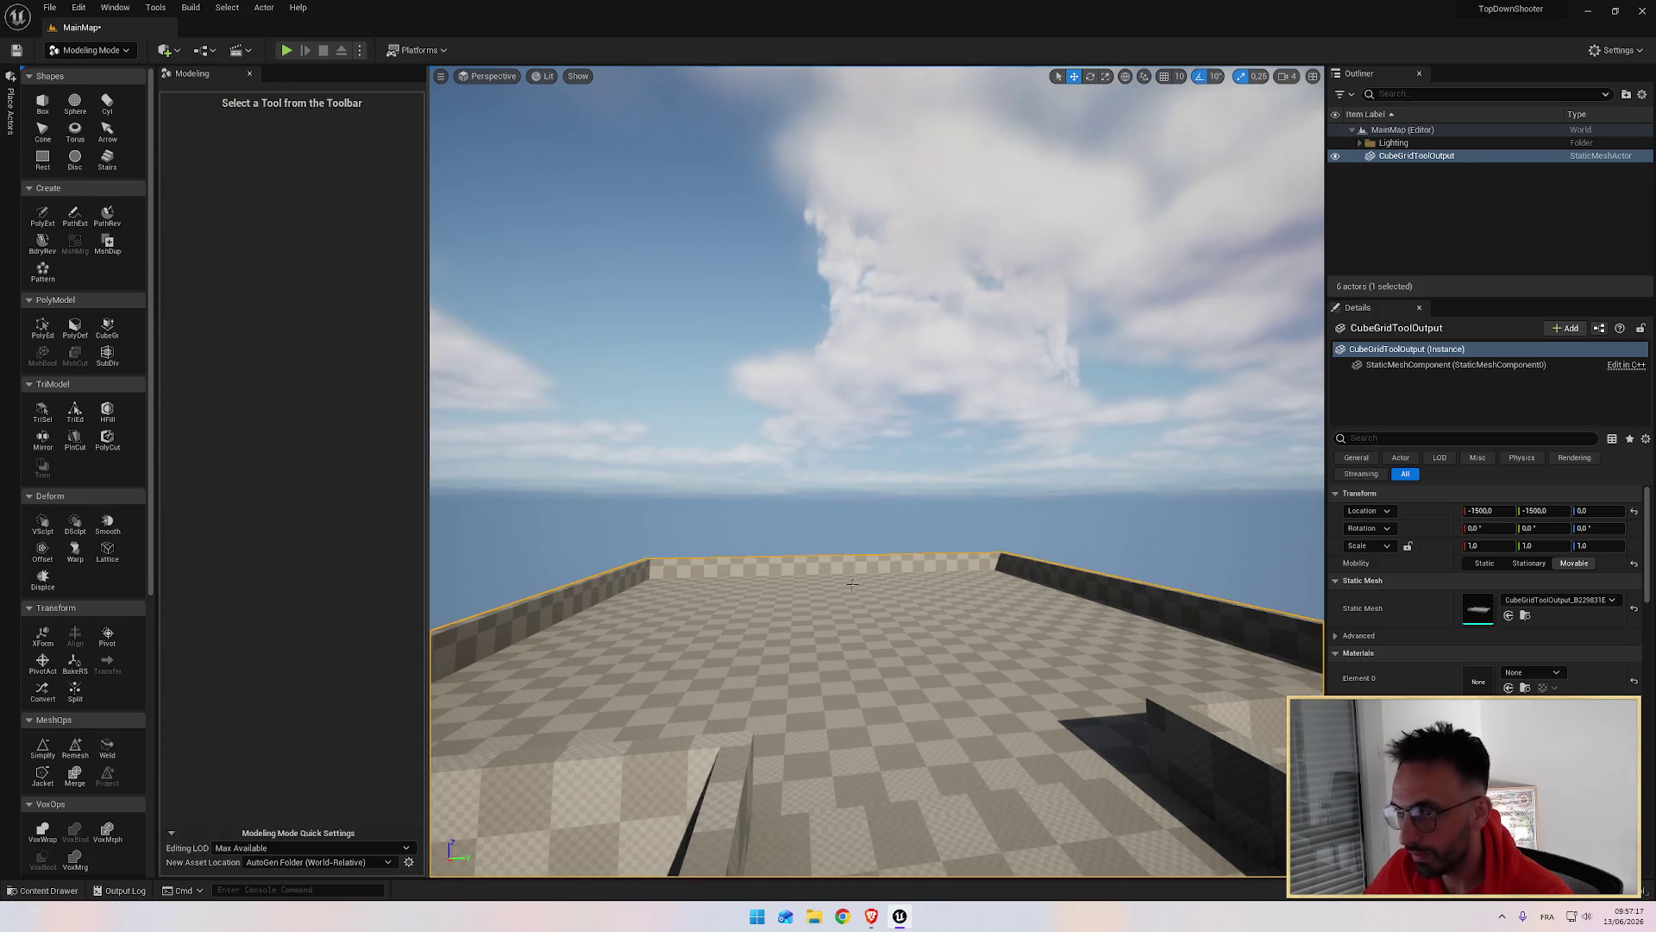
mouse_move(817, 474)
mouse_down()
mouse_move(443, 566)
mouse_move(656, 449)
mouse_move(837, 507)
mouse_move(777, 500)
mouse_move(841, 499)
mouse_up()
key(alt+Tab)
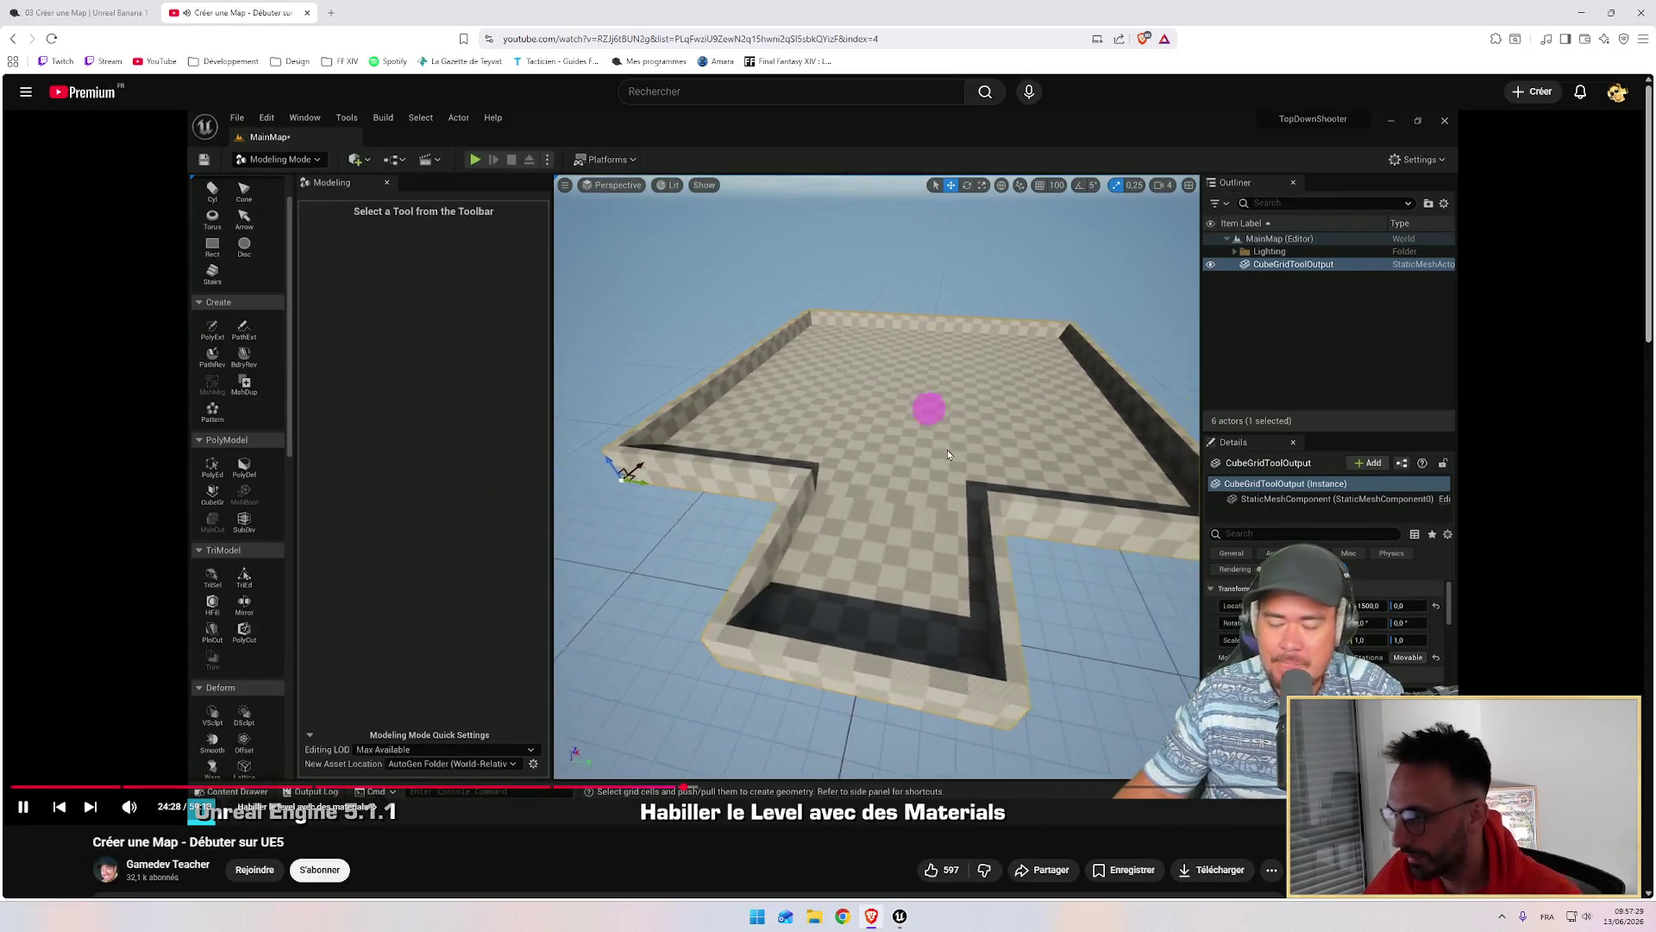
key(alt+Tab)
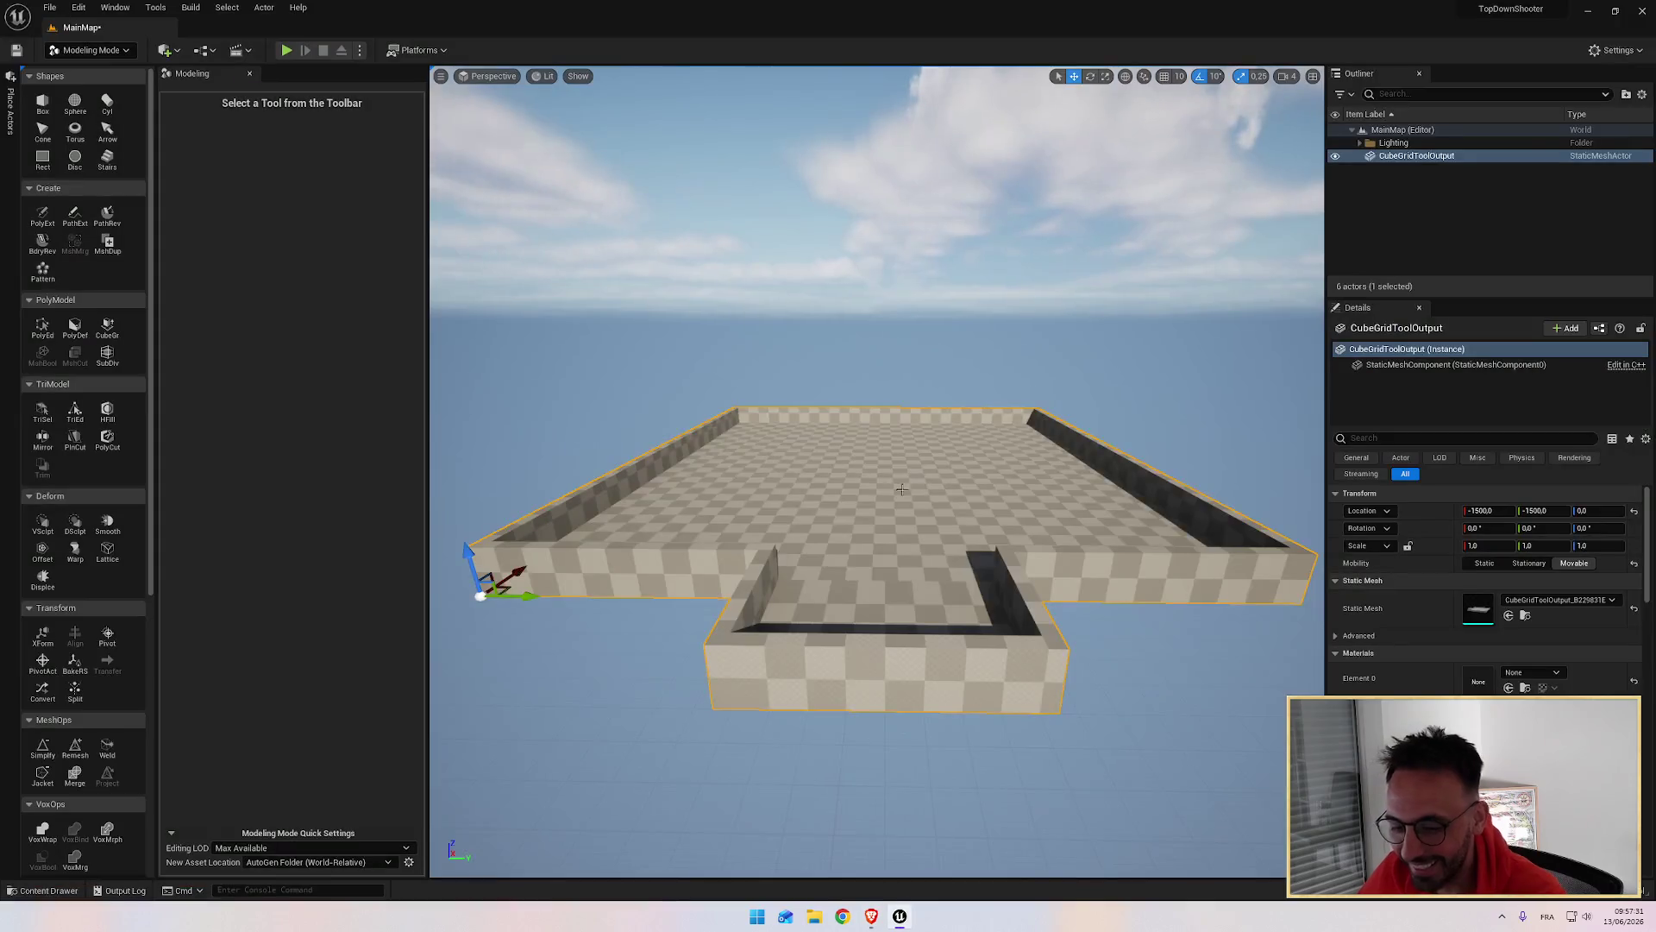
drag(876, 471, 899, 490)
key(alt+Tab)
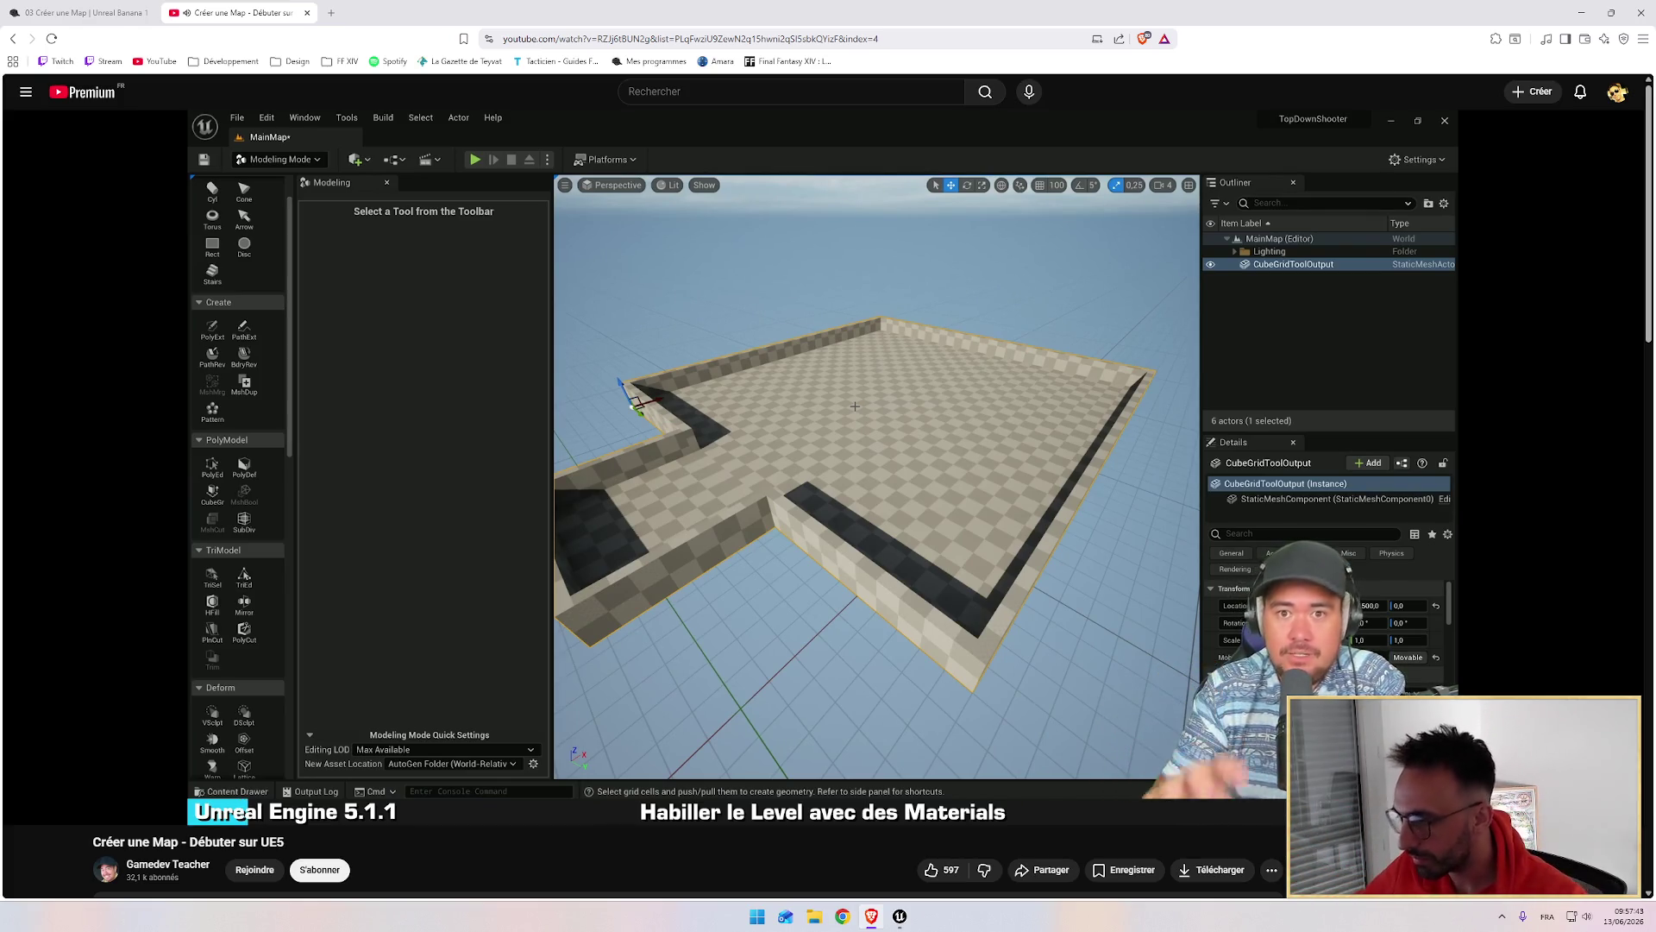
mouse_move(900, 517)
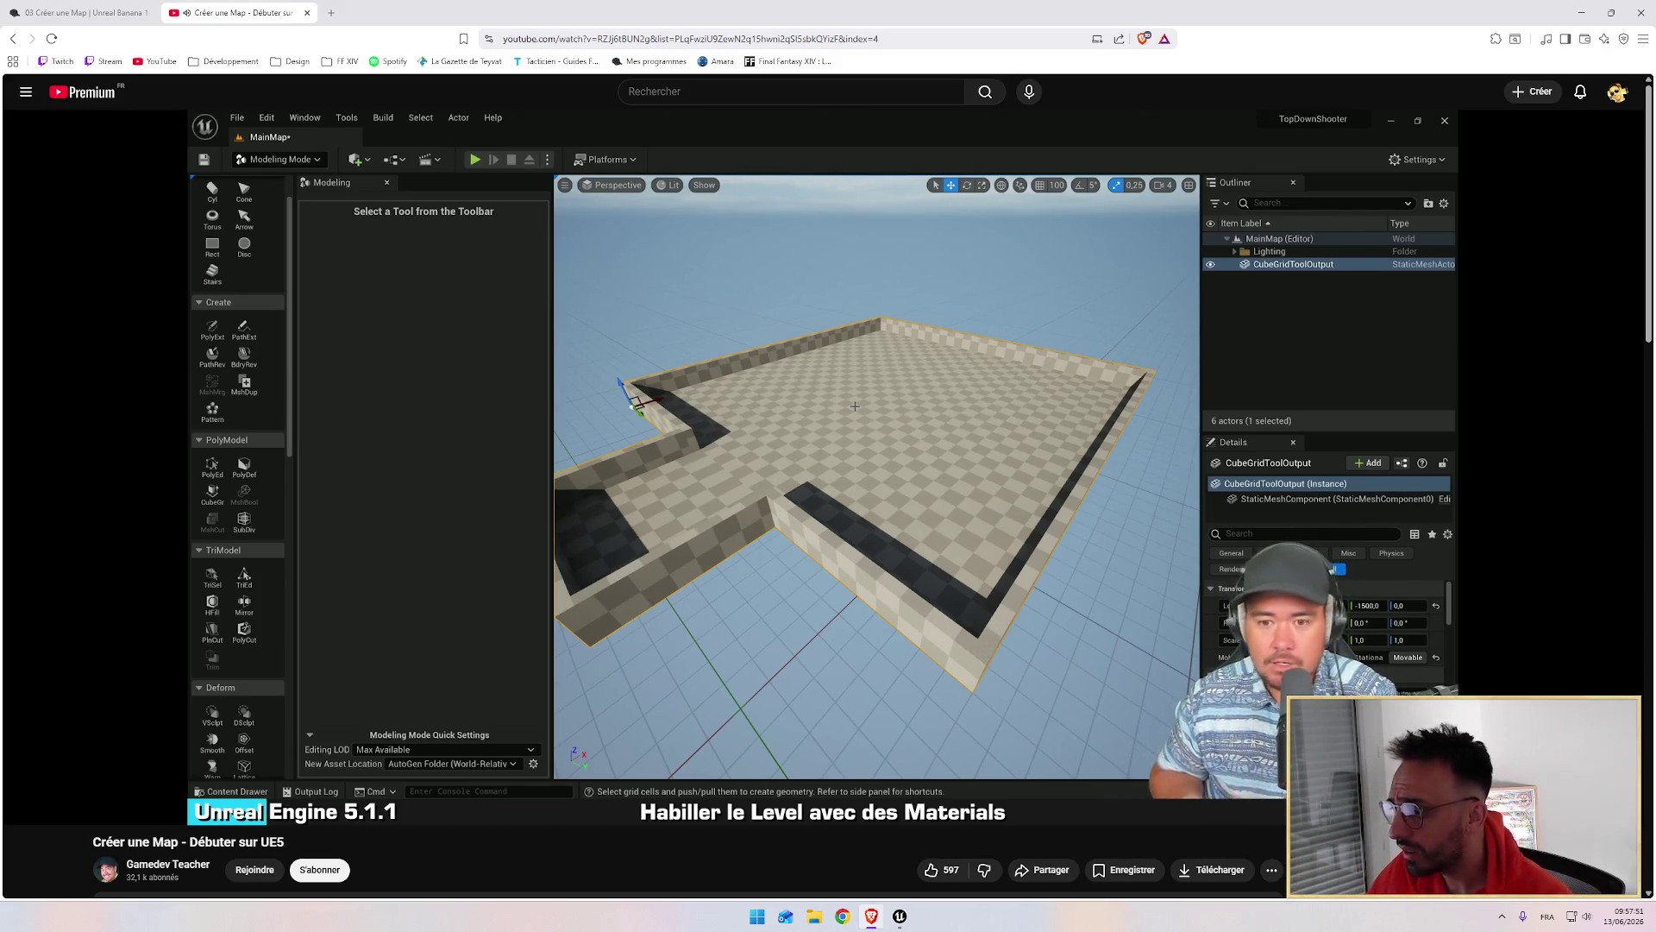
mouse_move(1055, 662)
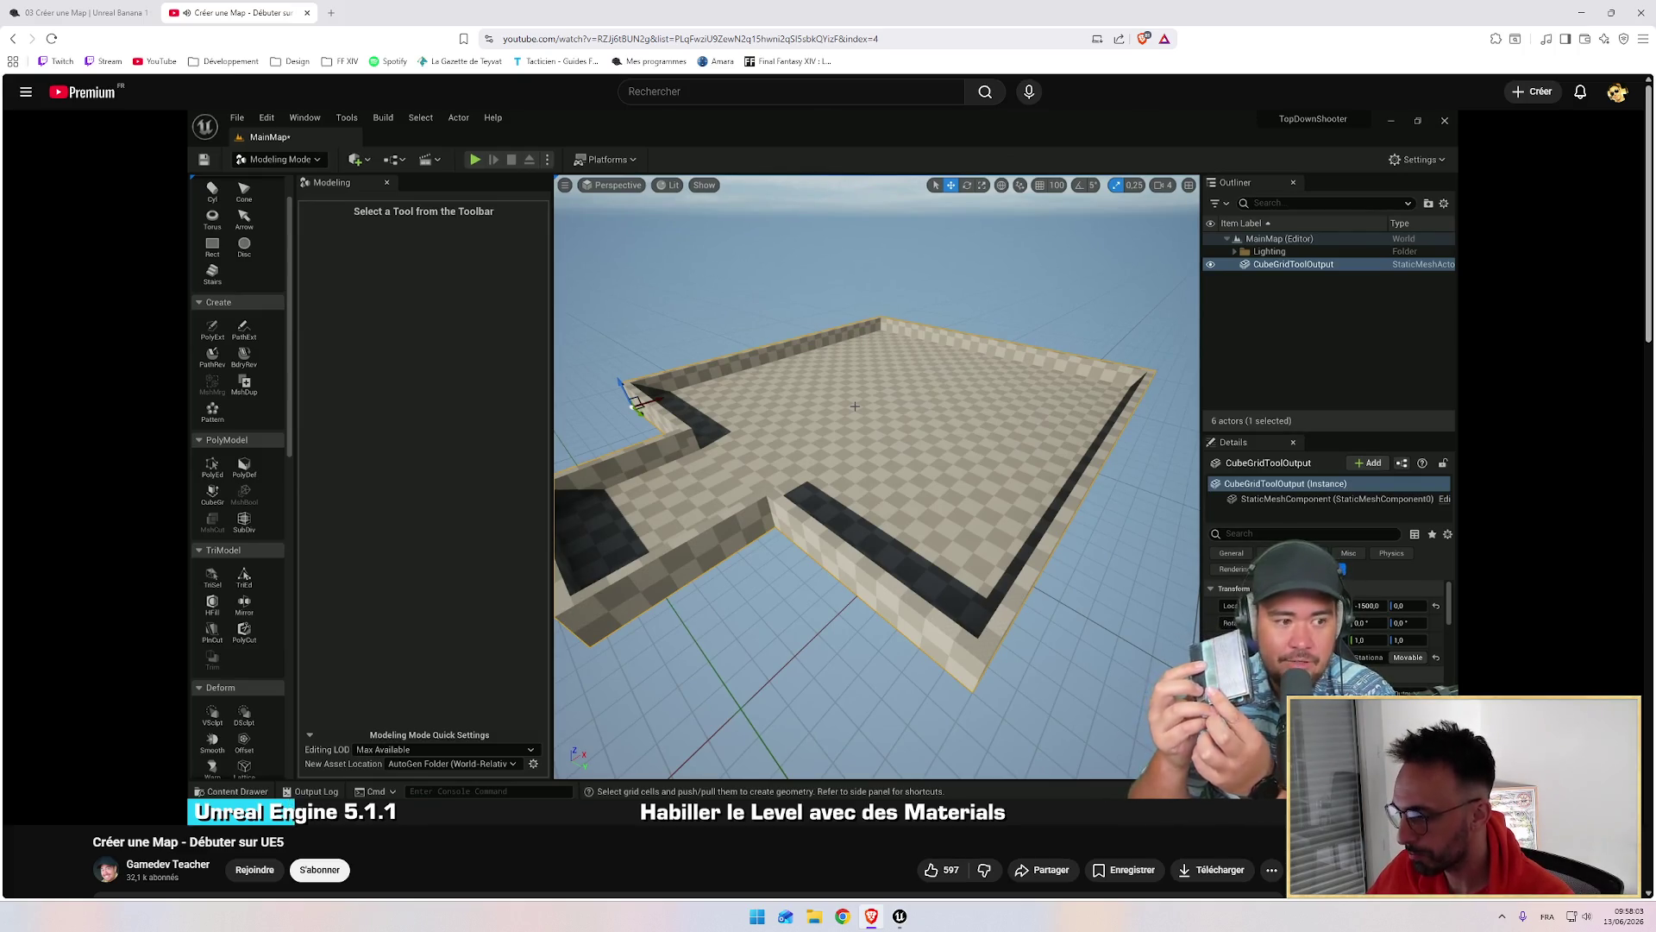
click(899, 916)
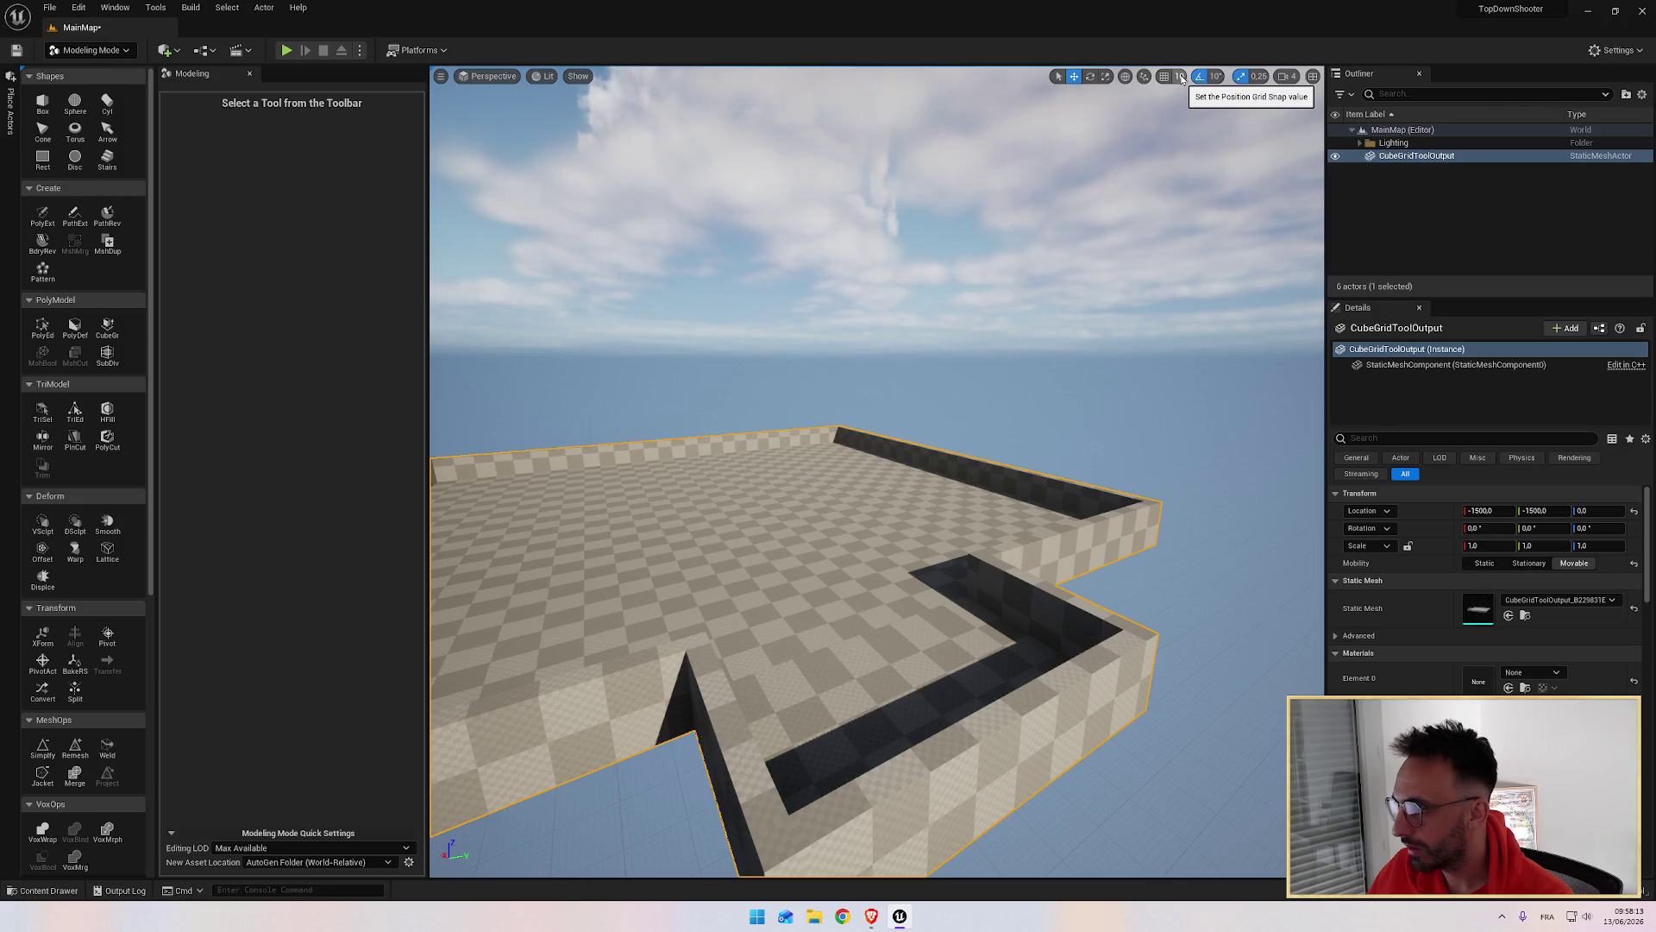
Step: Check the viewport camera speed settings, then dismiss them to return to the tutorial
click(1287, 78)
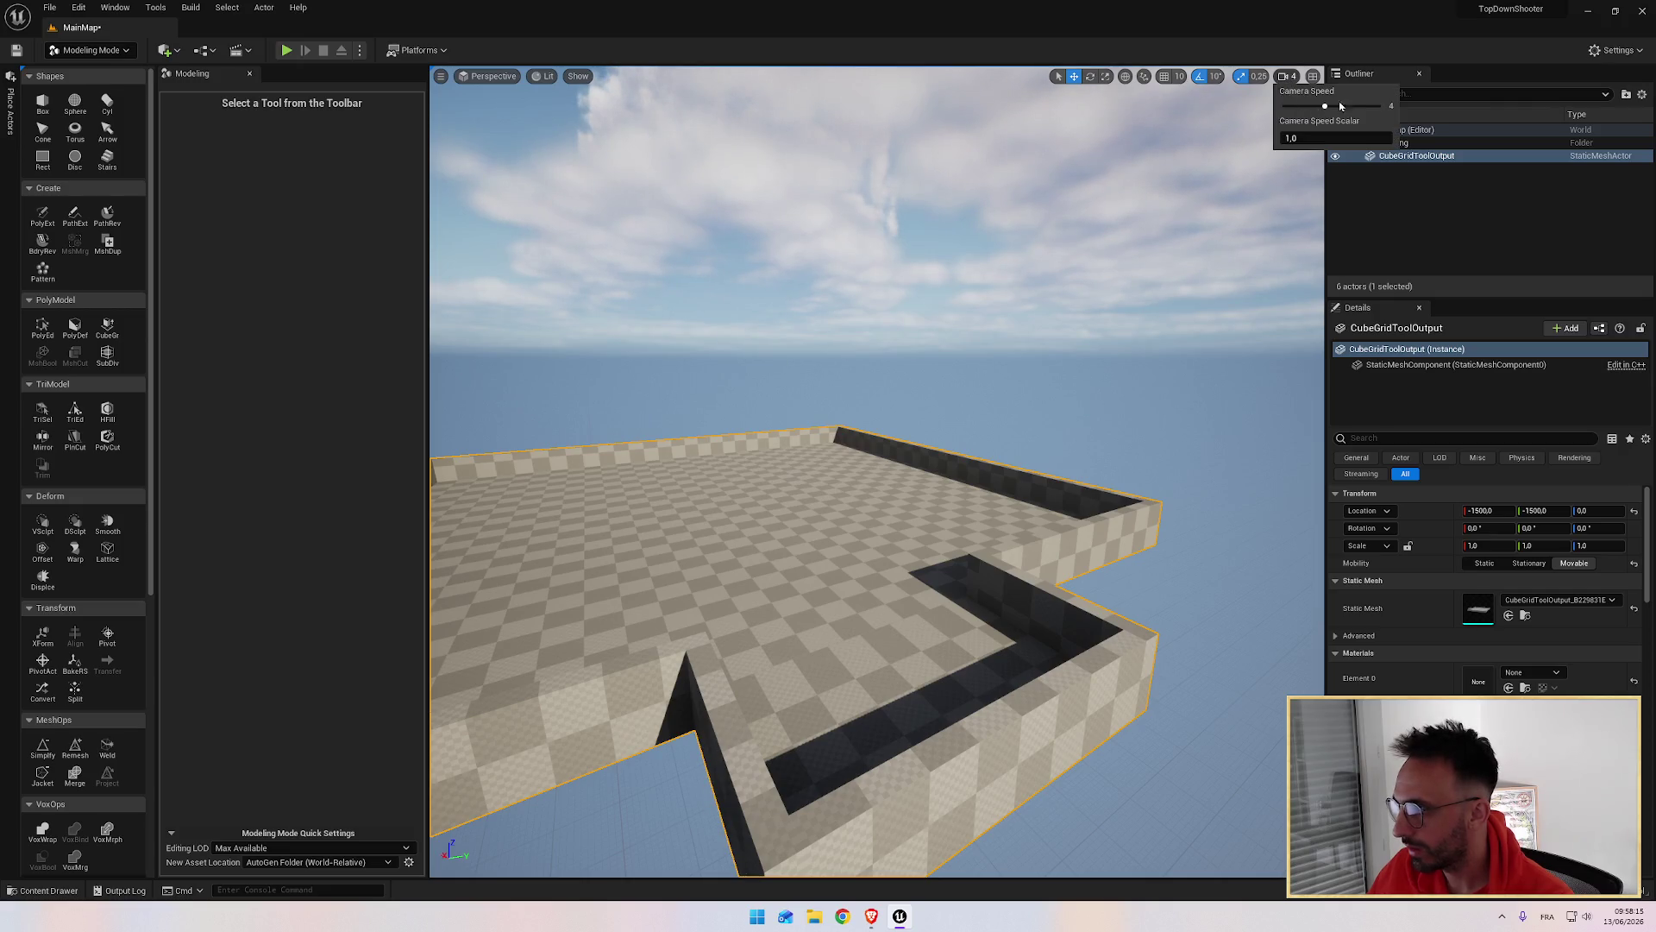
key(Escape)
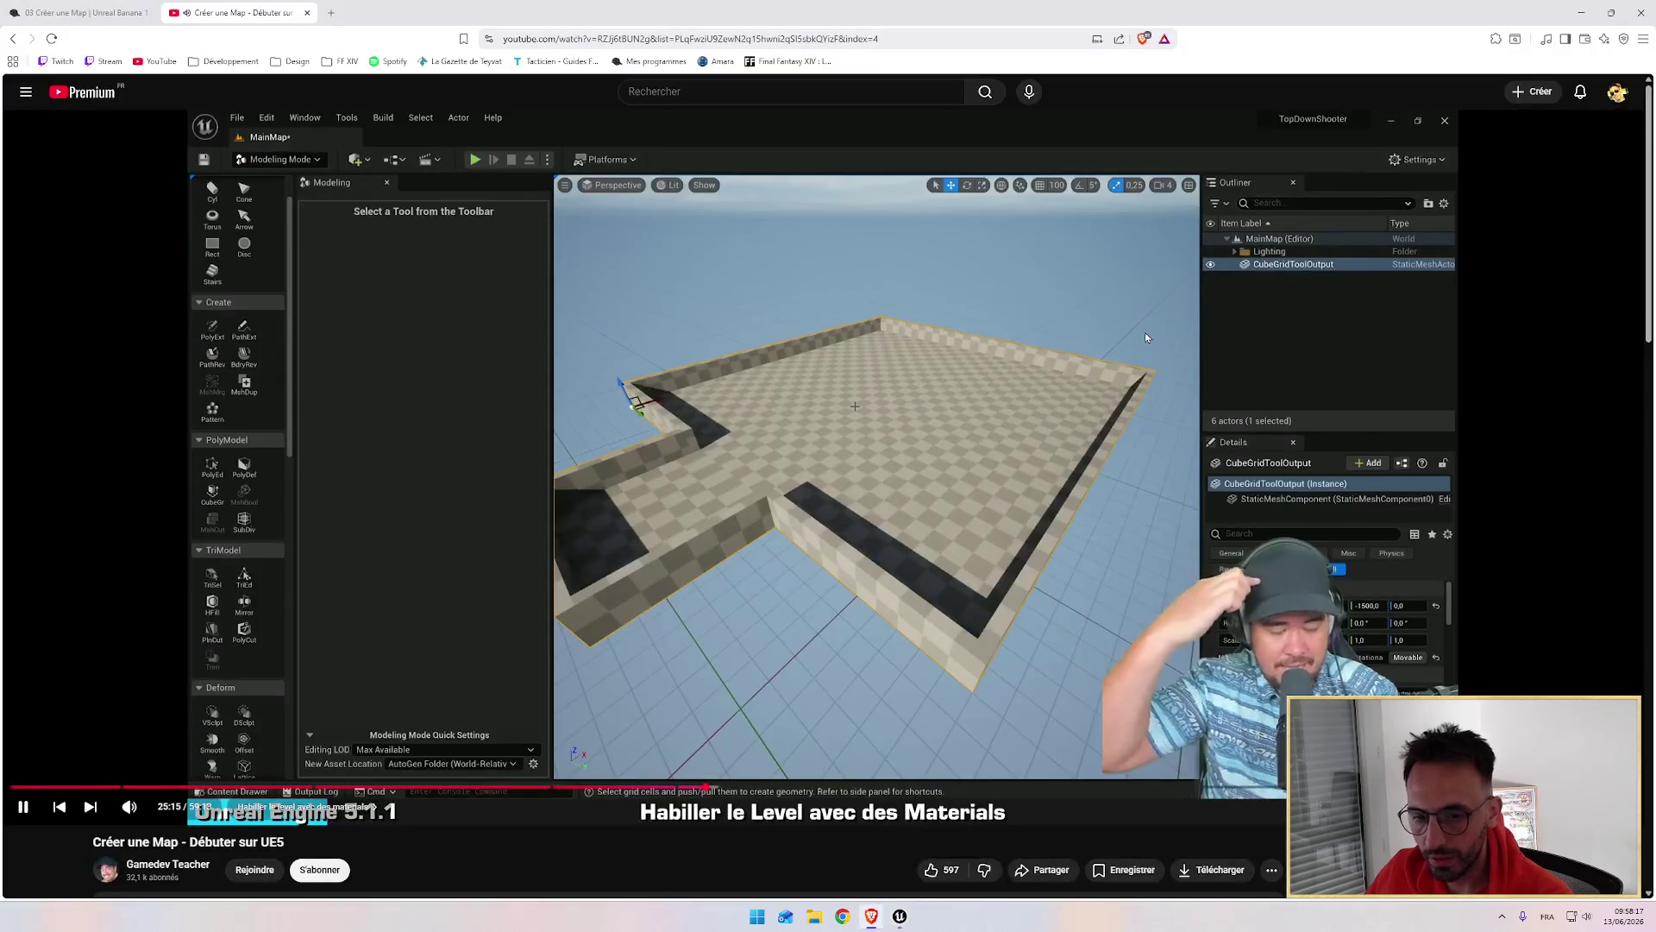
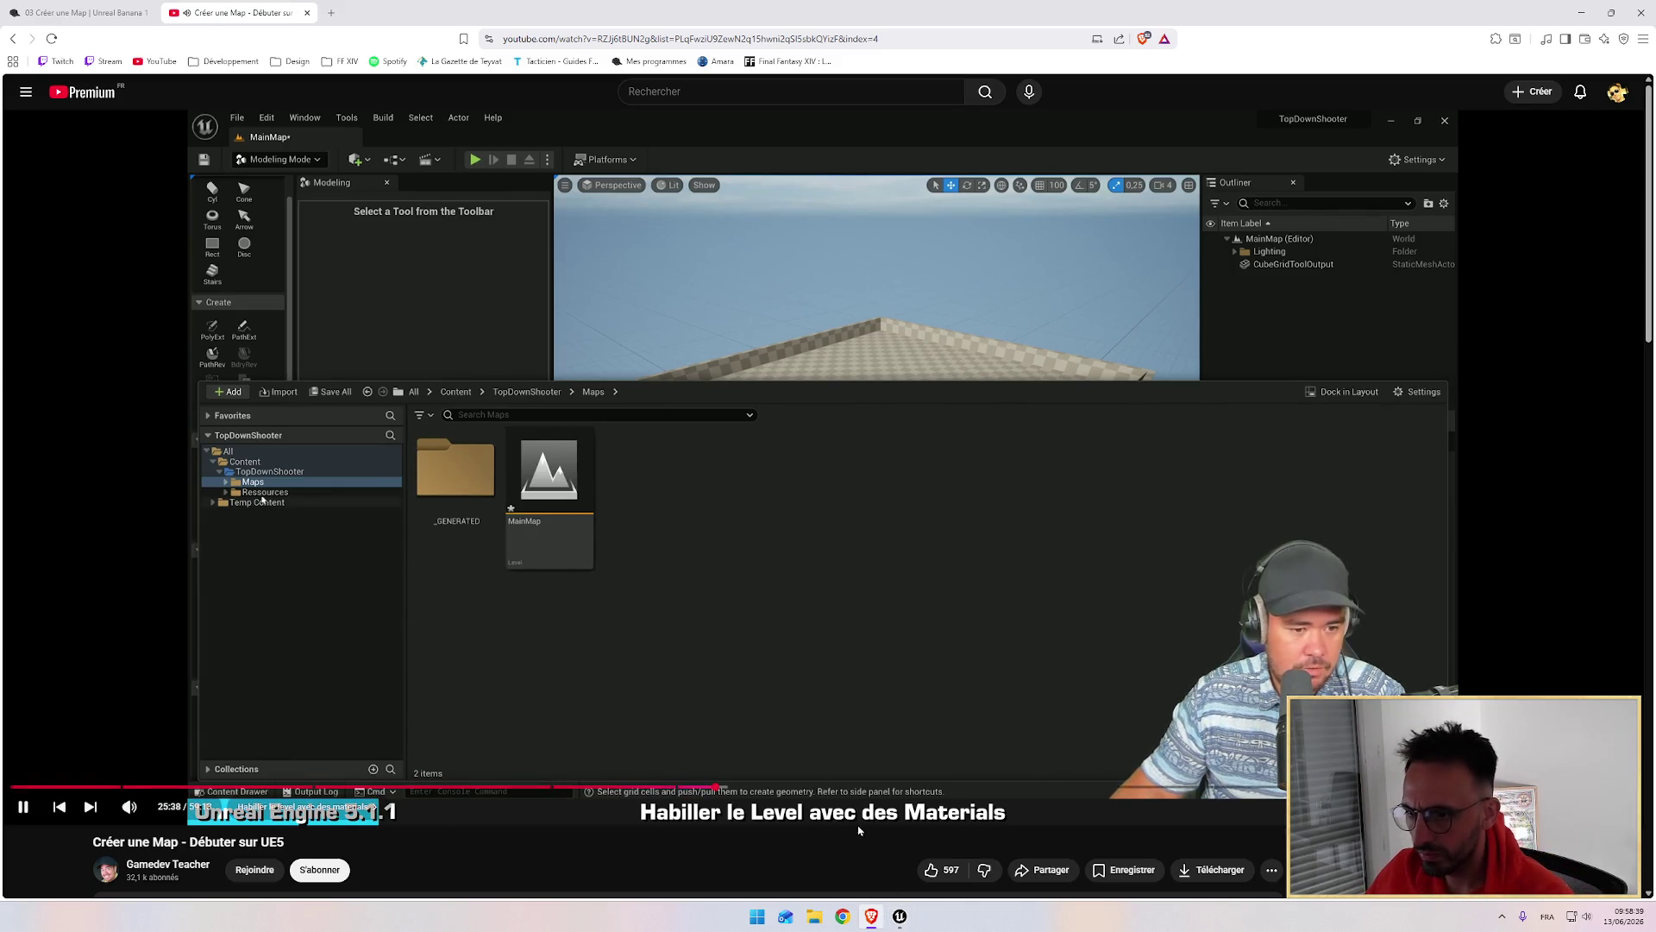
Step: Switch the Unreal editor from Modeling mode back to Selection Mode
key(alt+Tab)
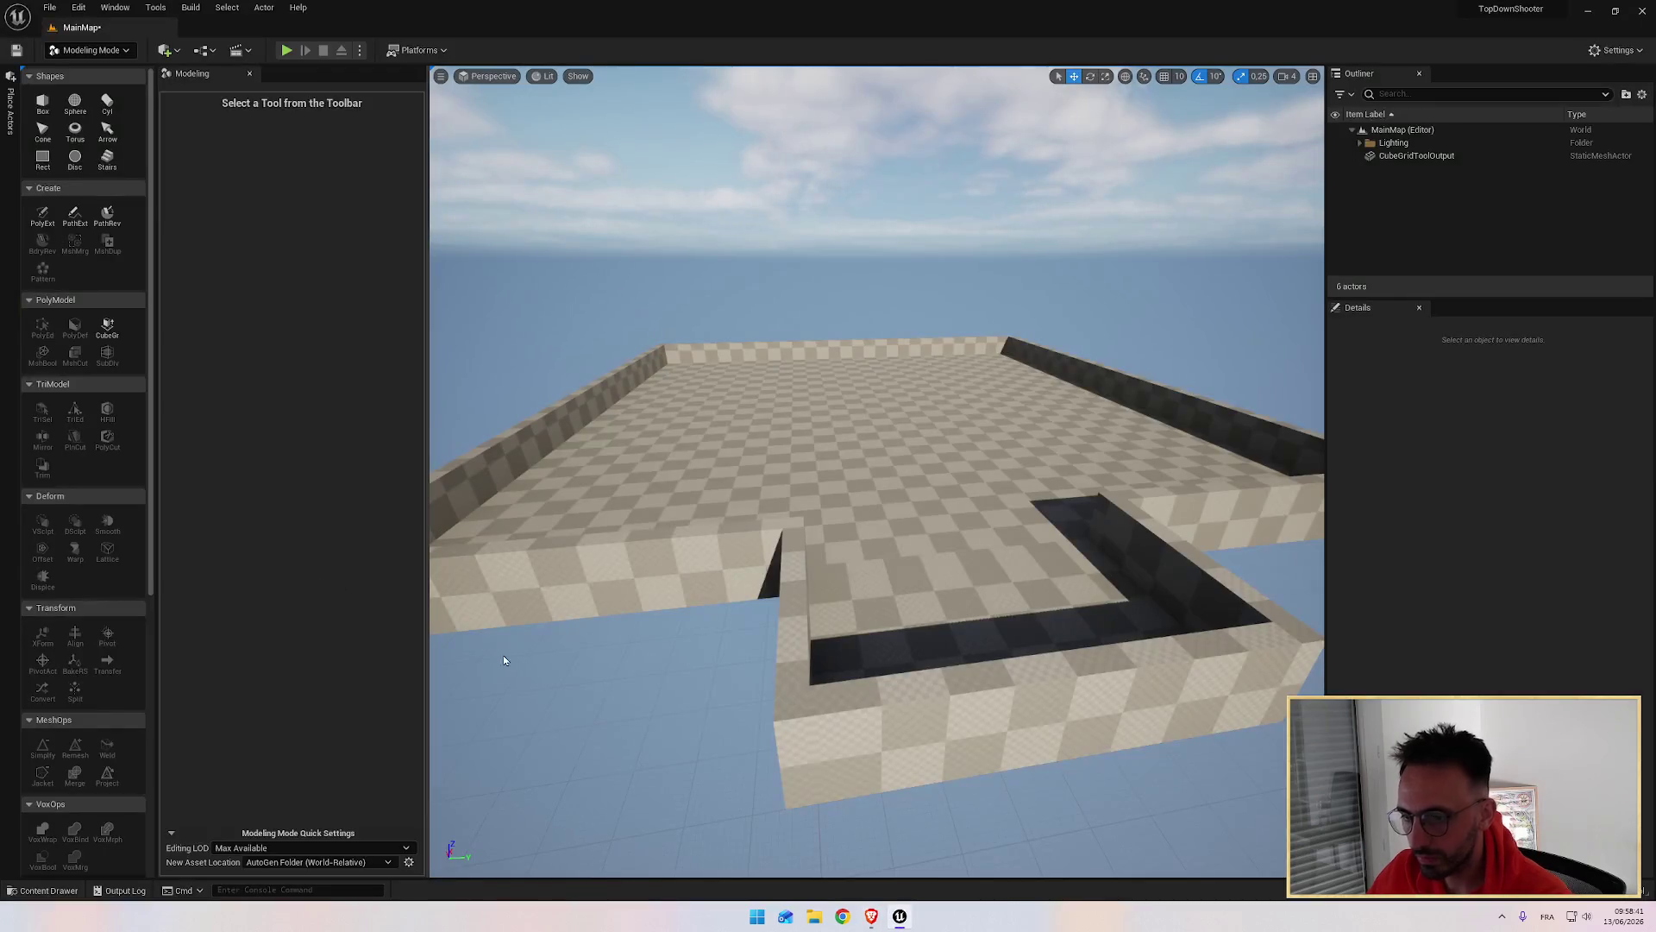
click(125, 49)
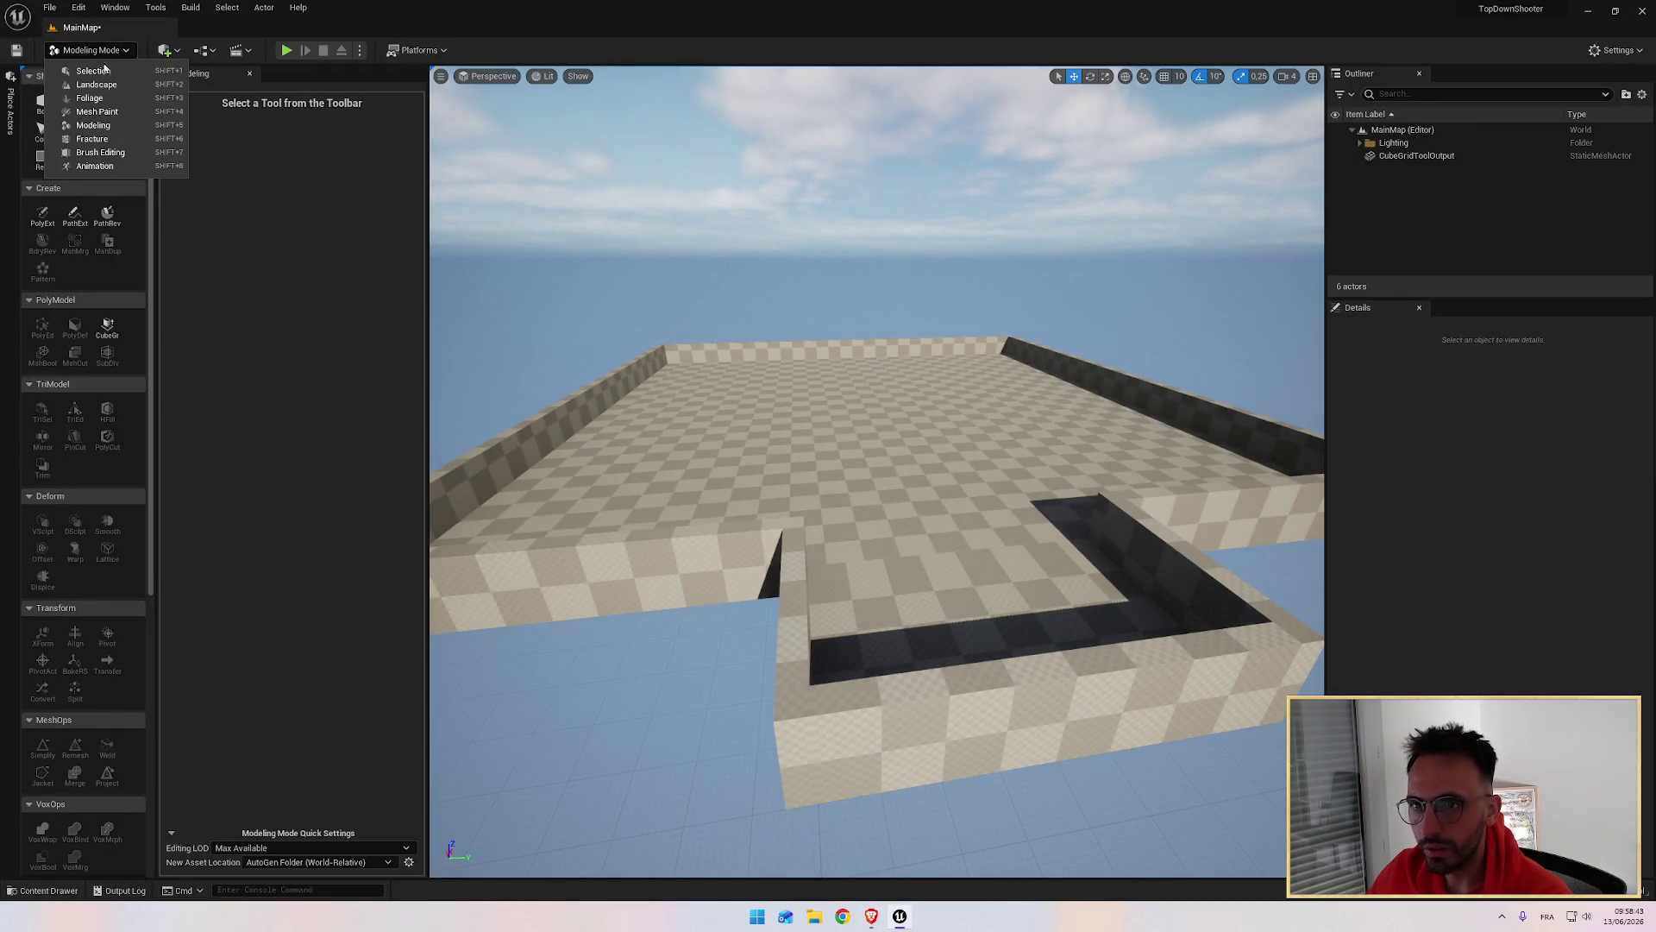
click(103, 71)
Step: Open the Content Drawer and browse the TopDownShooter, Temp Content and Maps folders
key(ctrl+space)
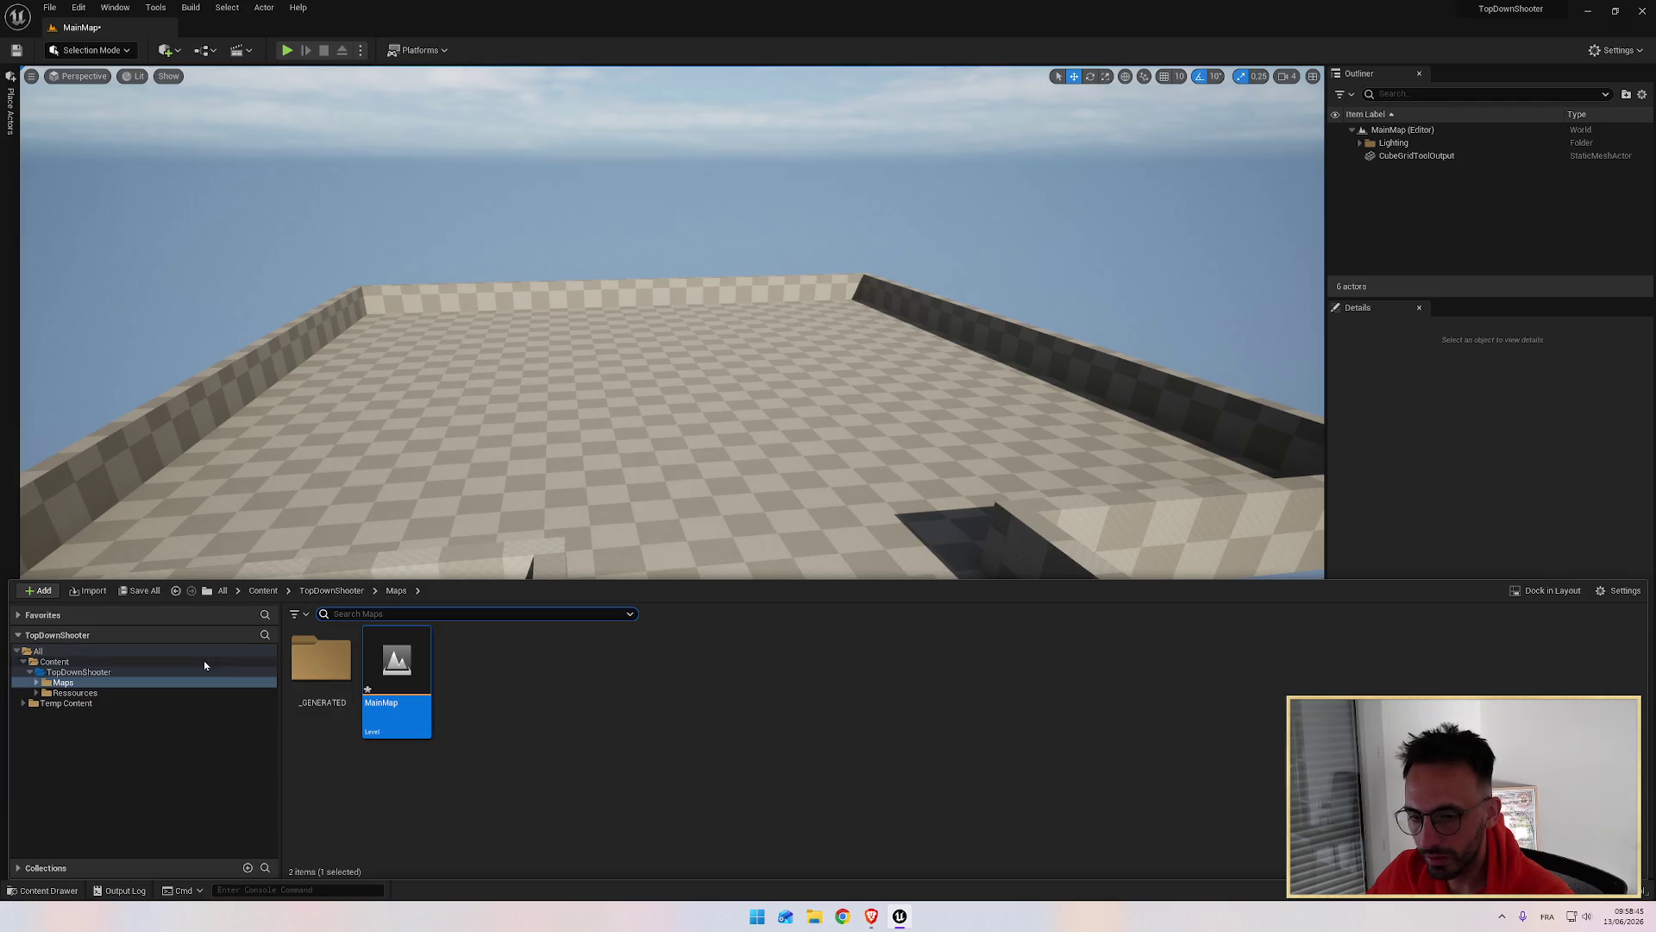
click(82, 673)
key(alt+Tab)
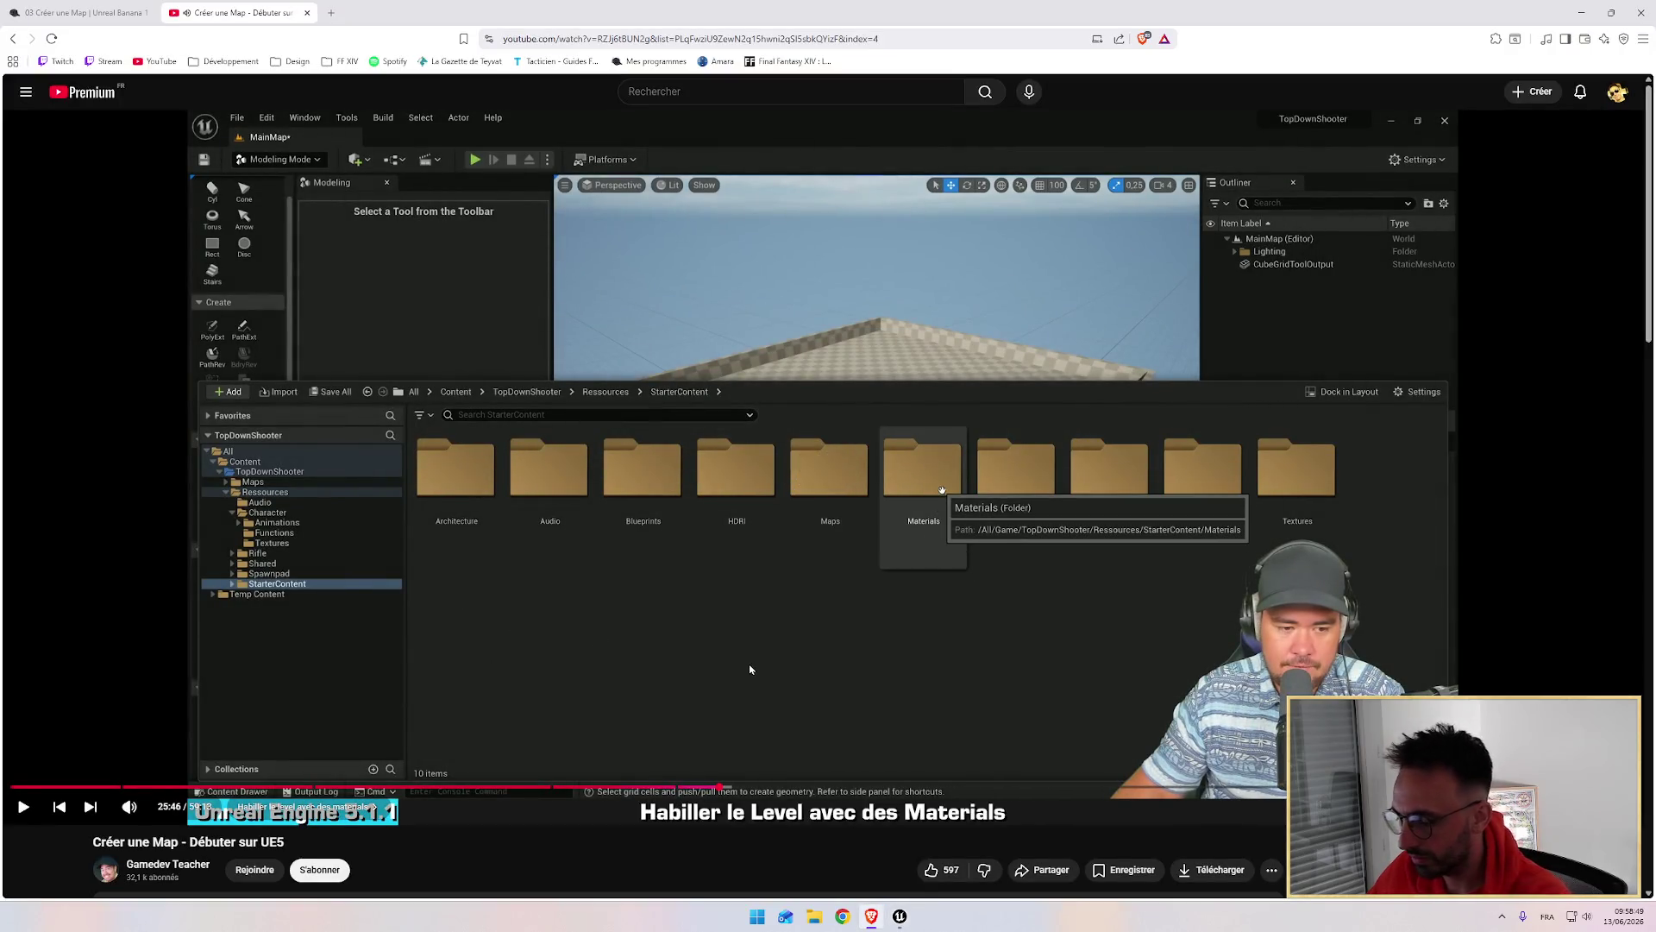
key(Left)
key(Left)
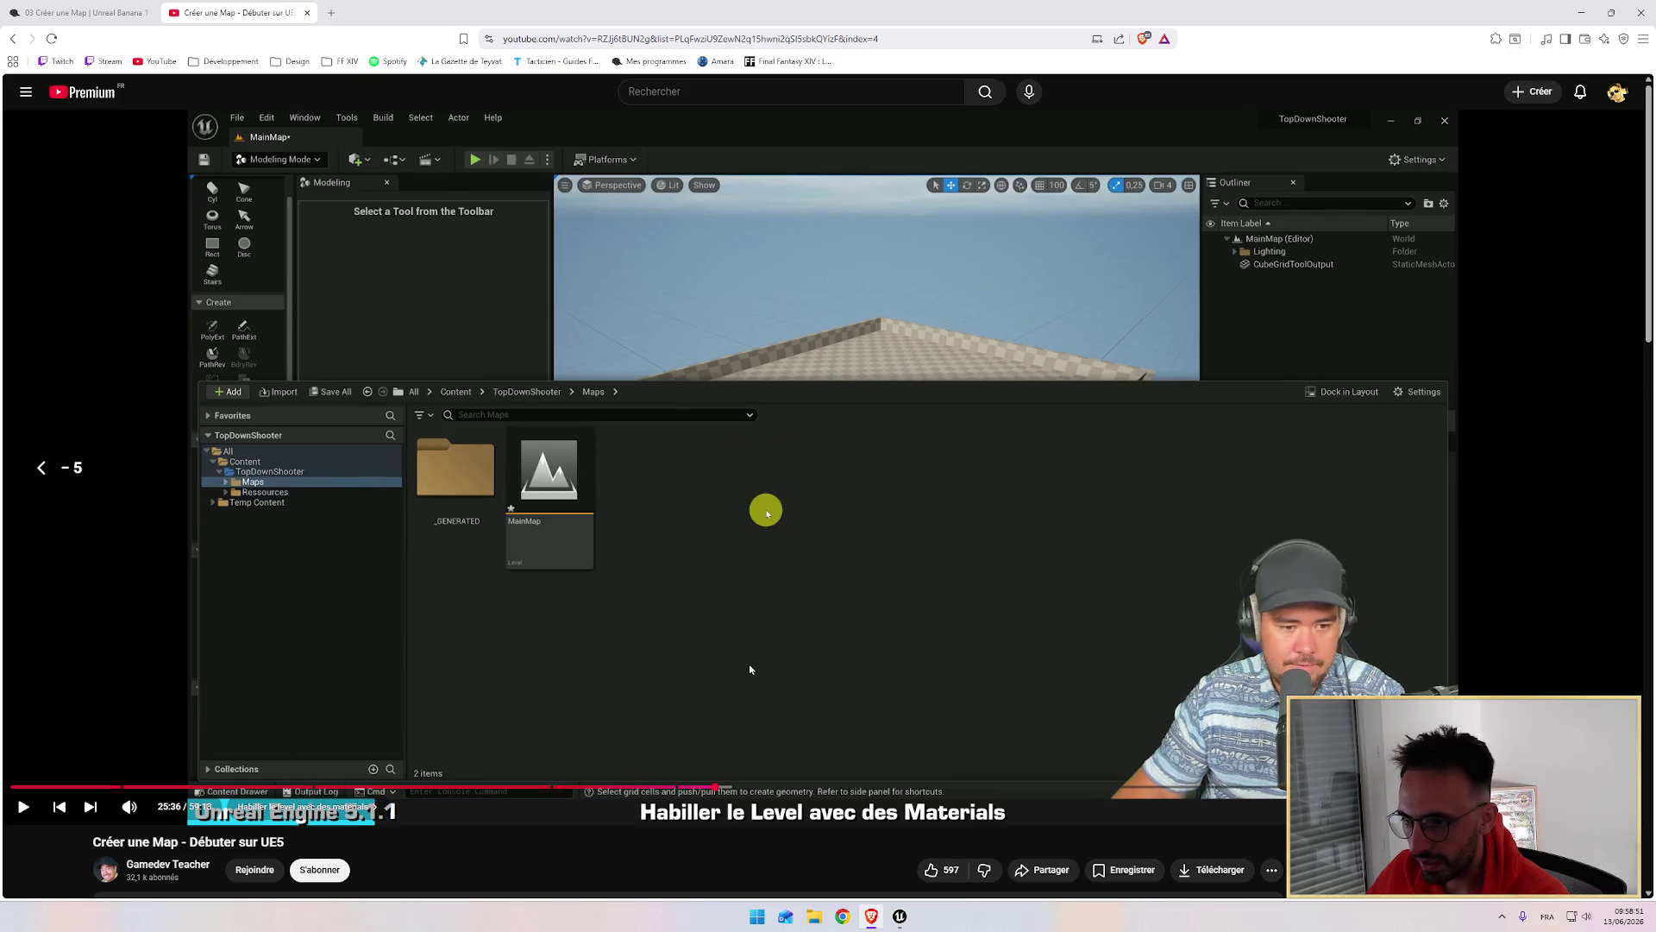
key(alt+Tab)
key(alt+Tab)
key(alt+Tab)
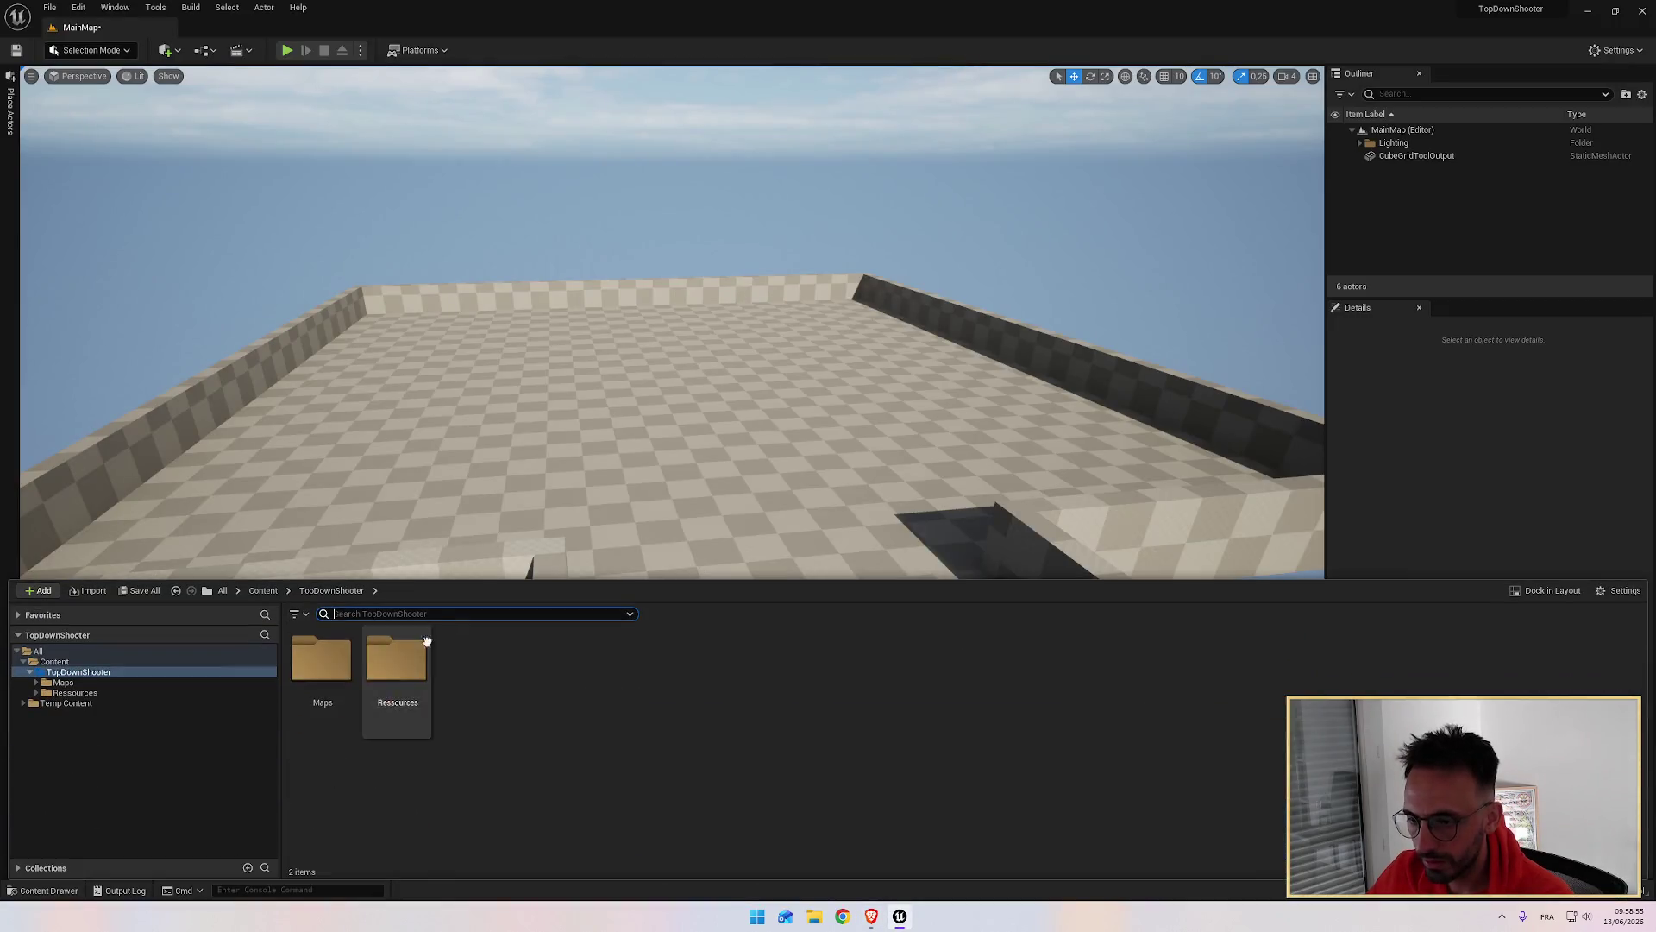
click(86, 672)
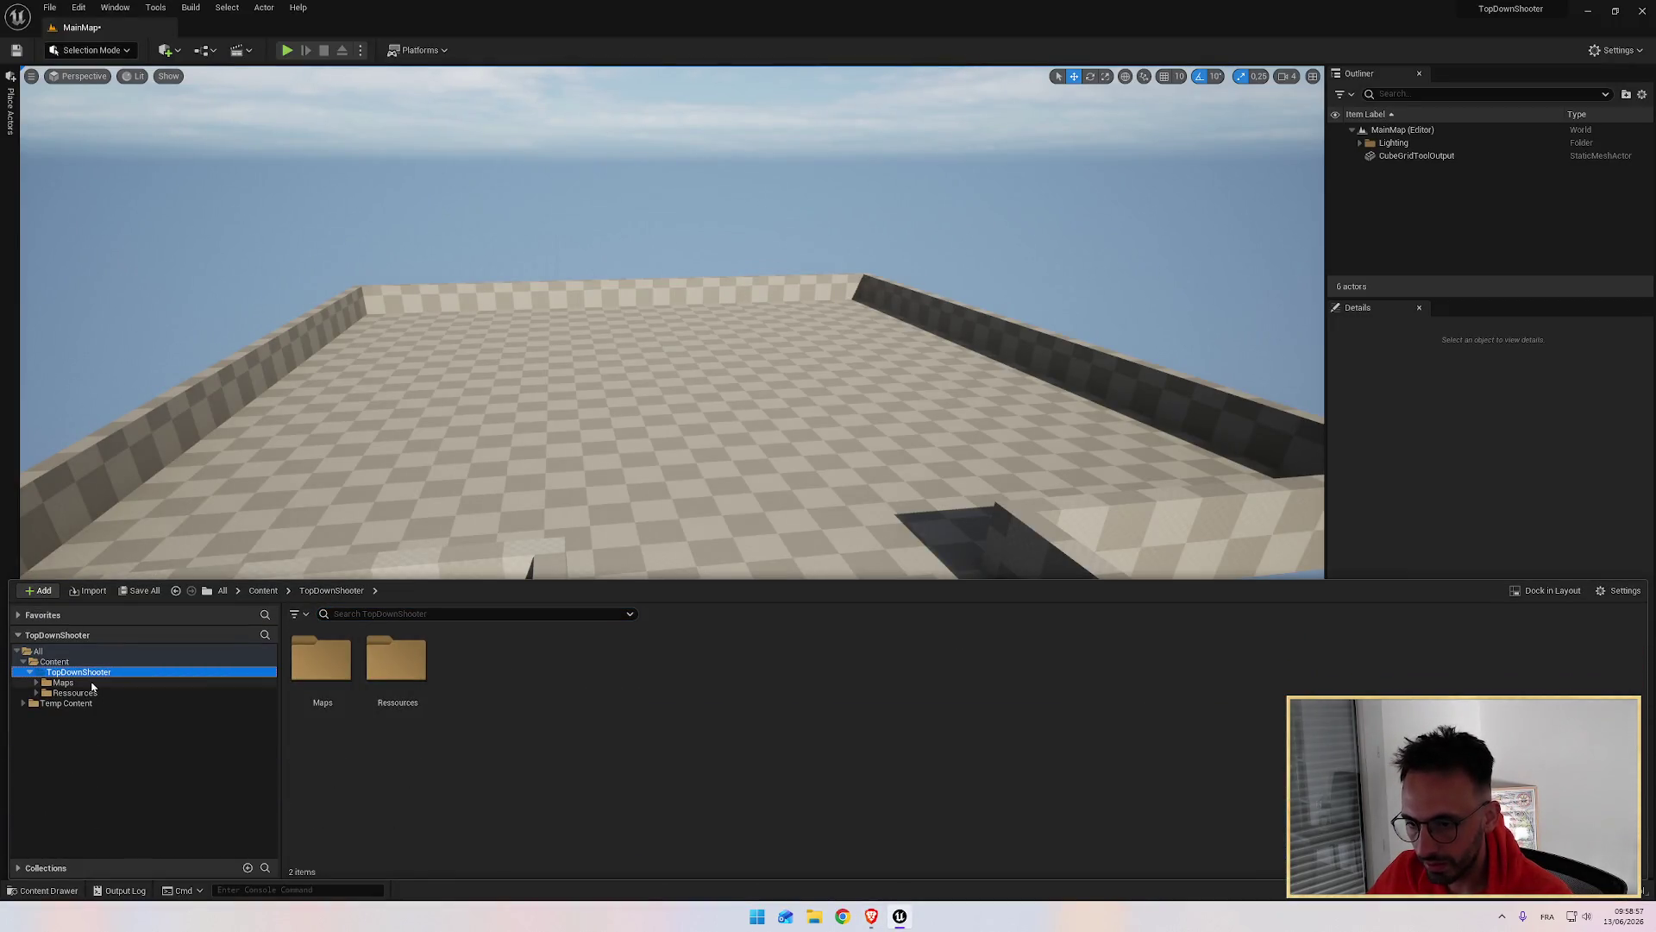
click(77, 704)
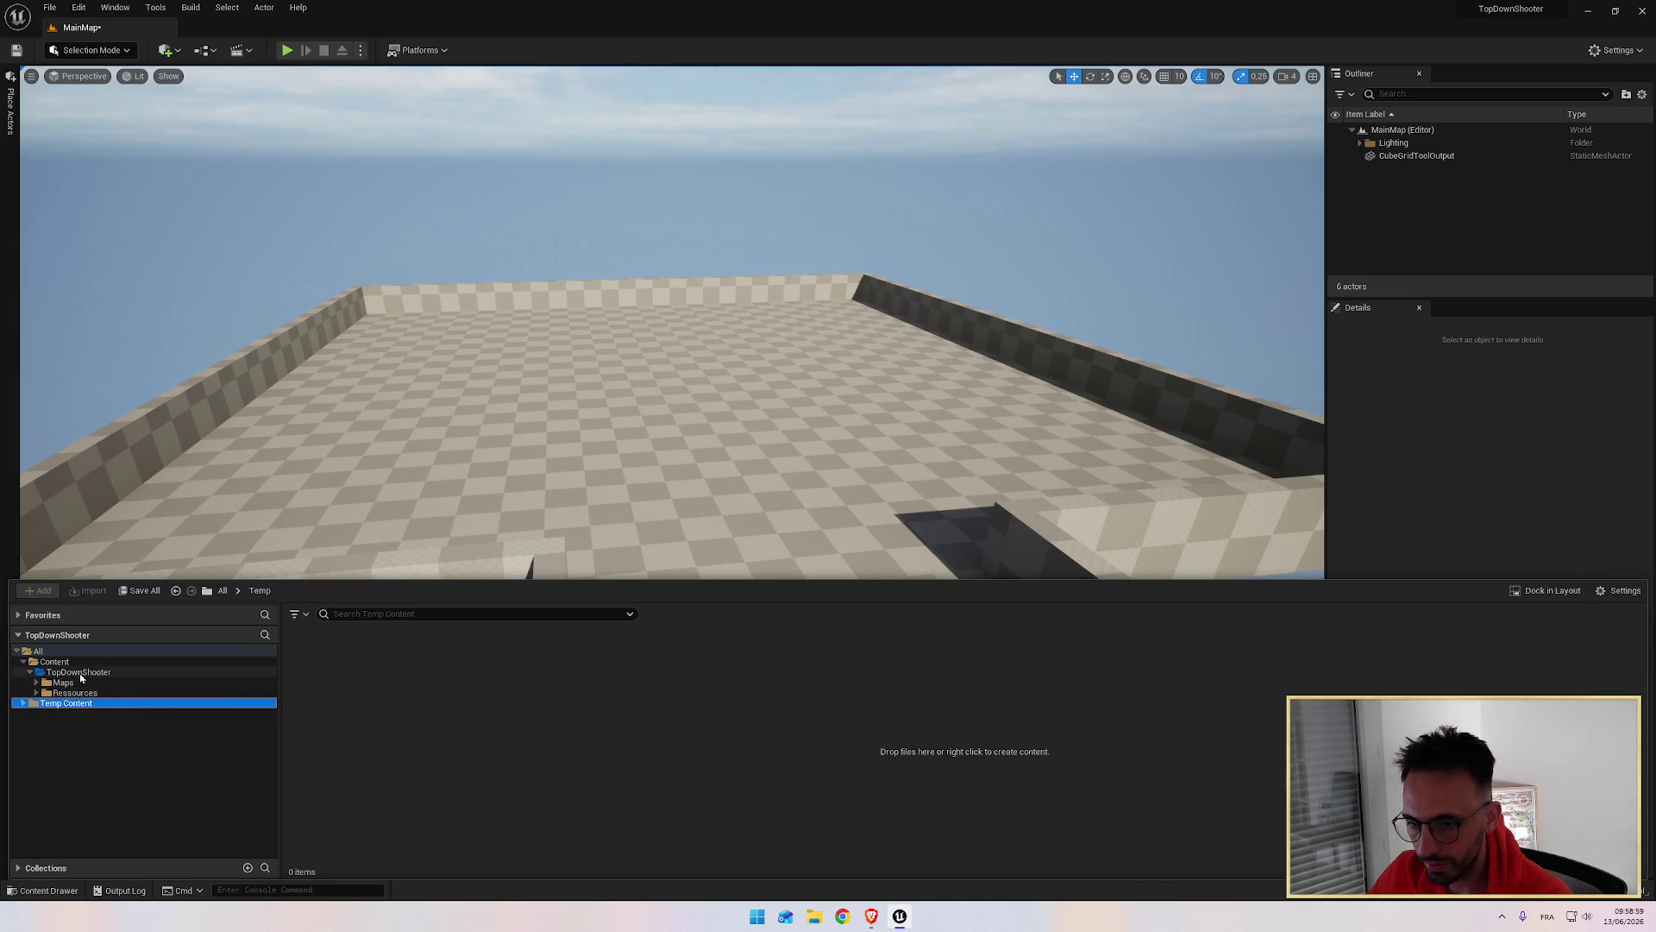
click(82, 681)
key(alt+Tab)
click(476, 582)
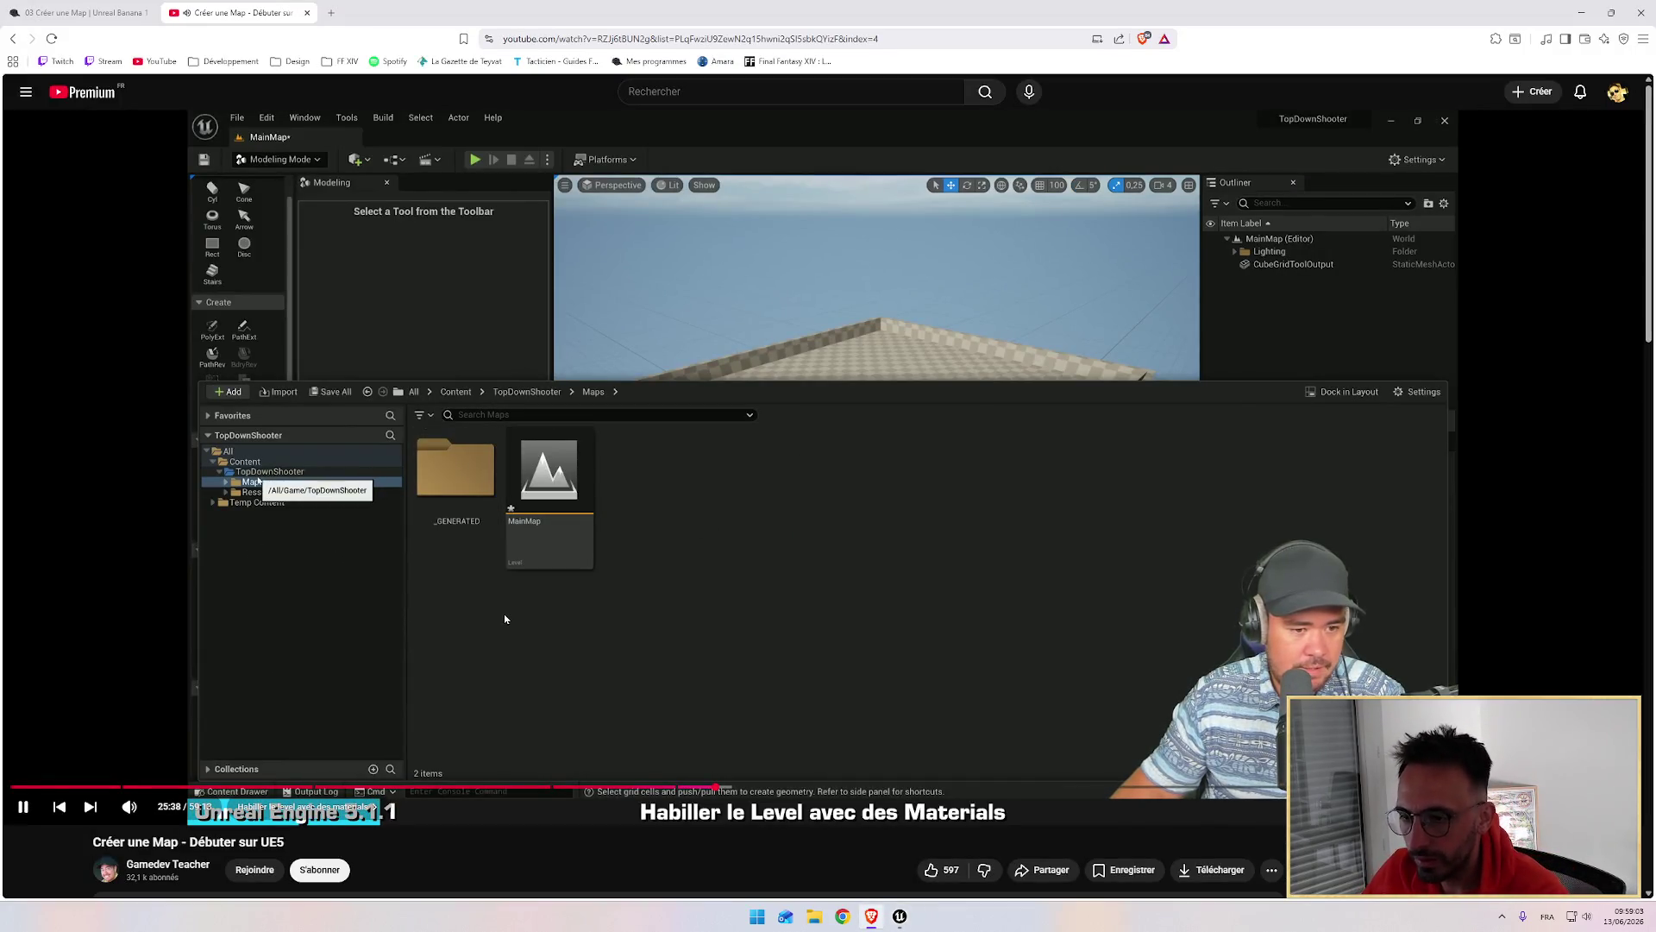
key(alt+Tab)
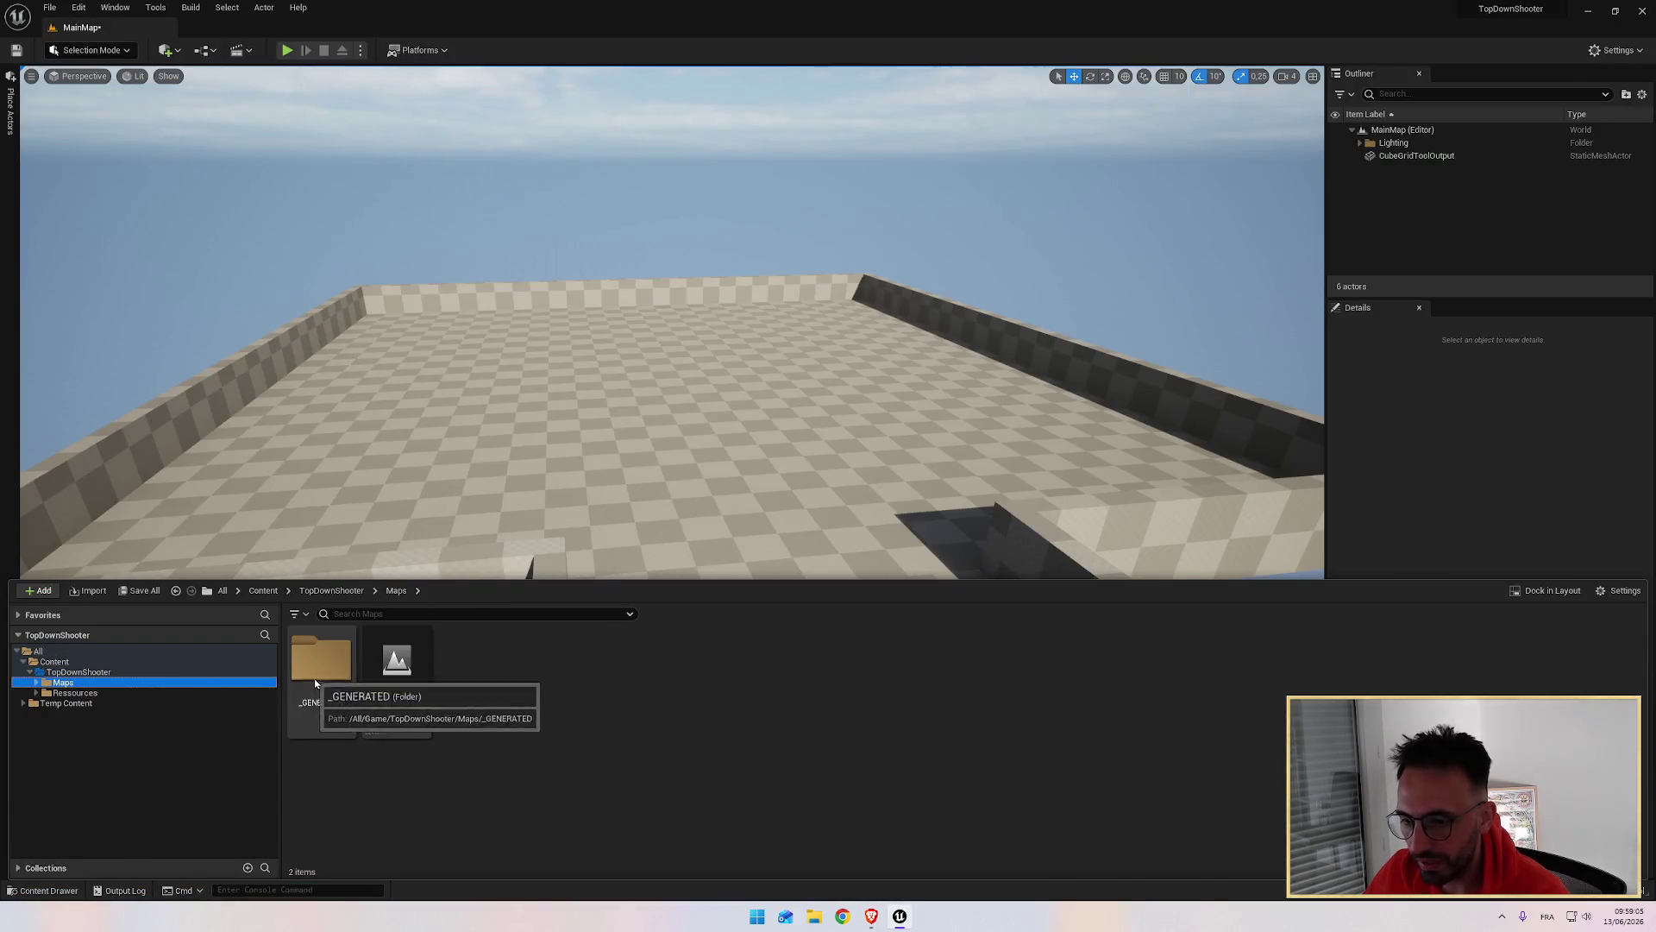
Step: Look through the Maps, _GENERATED and Rohmein folders, then settle on the Ressources folder
key(alt+Tab)
key(alt+Tab)
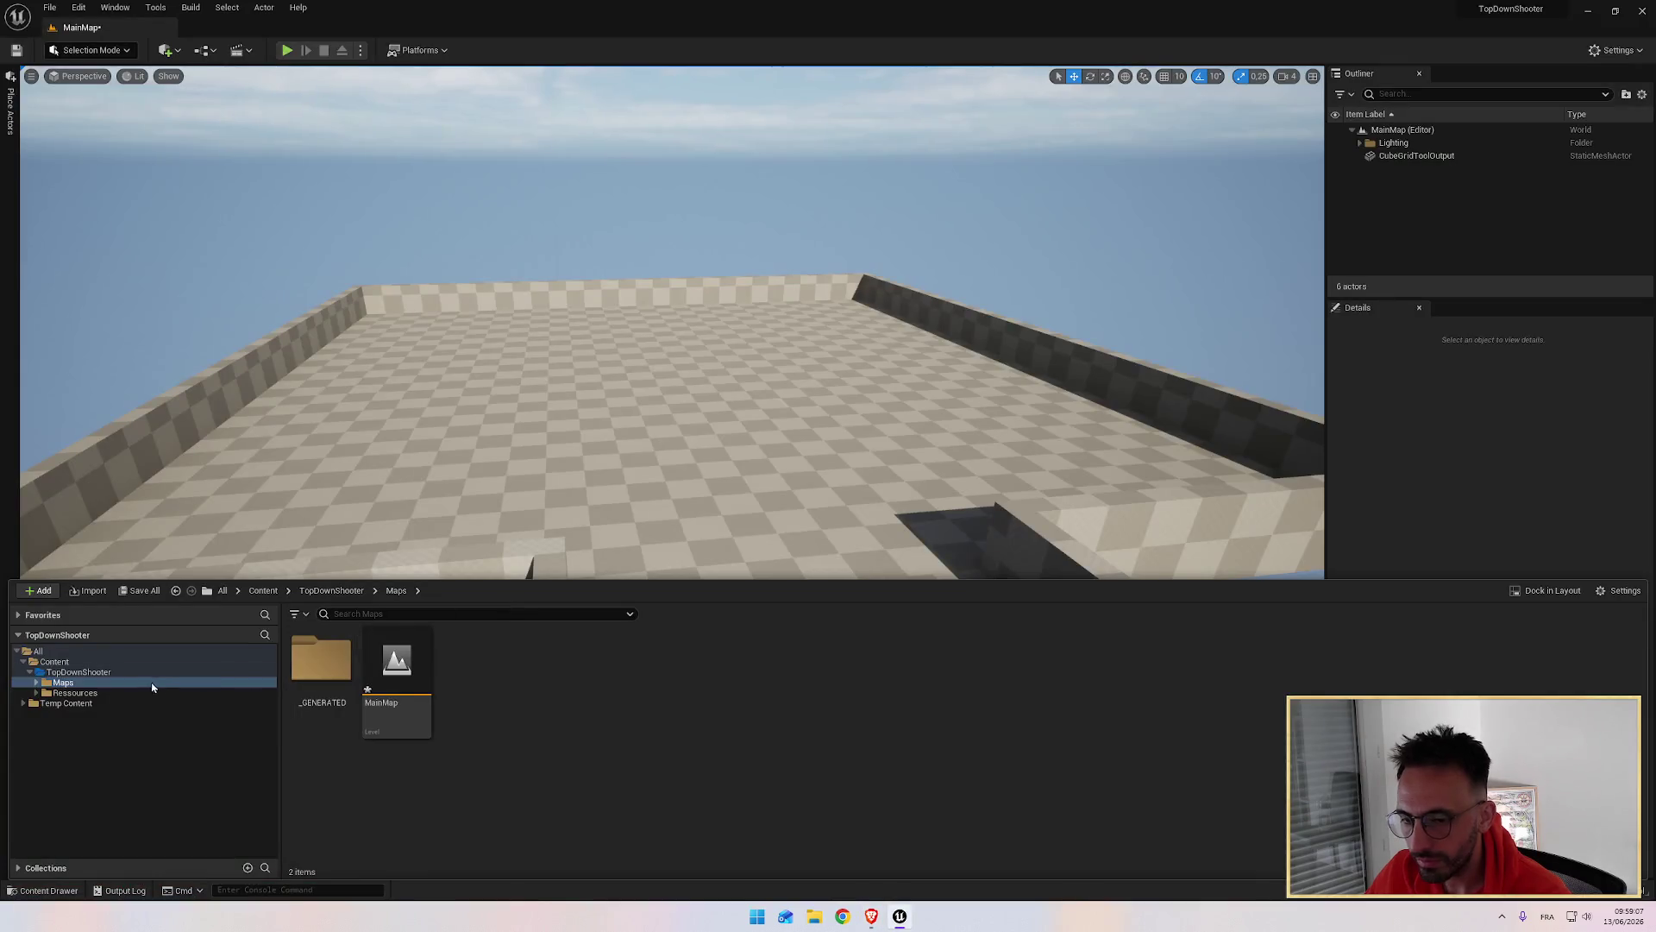
click(75, 693)
key(alt+Tab)
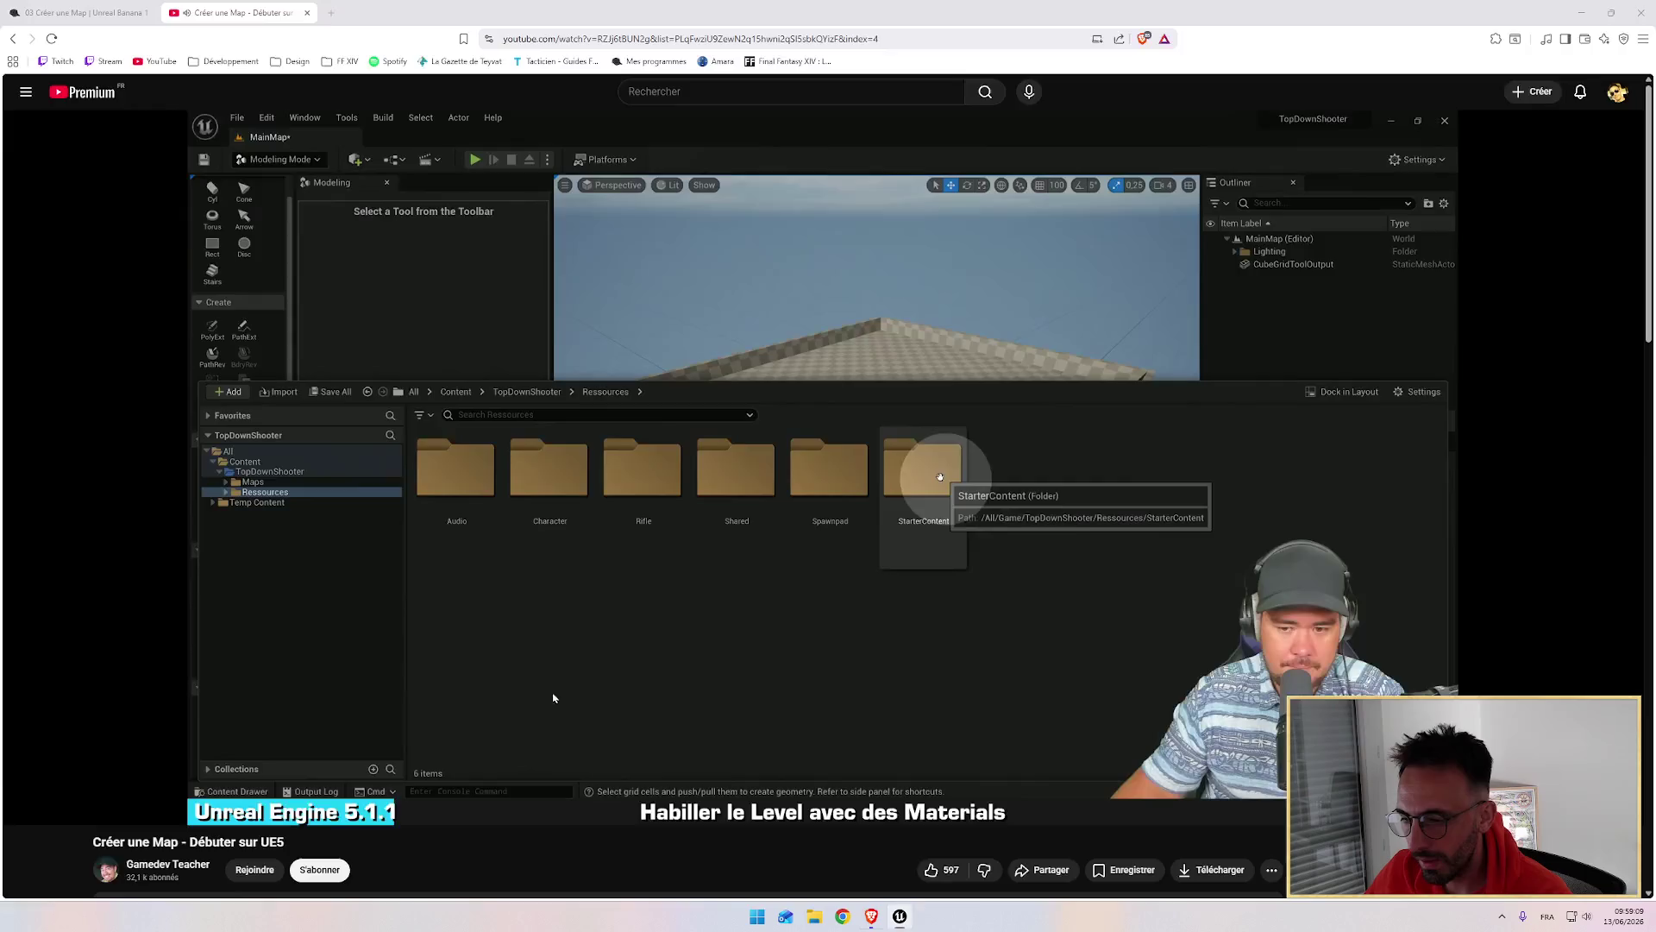
key(alt+Tab)
click(121, 683)
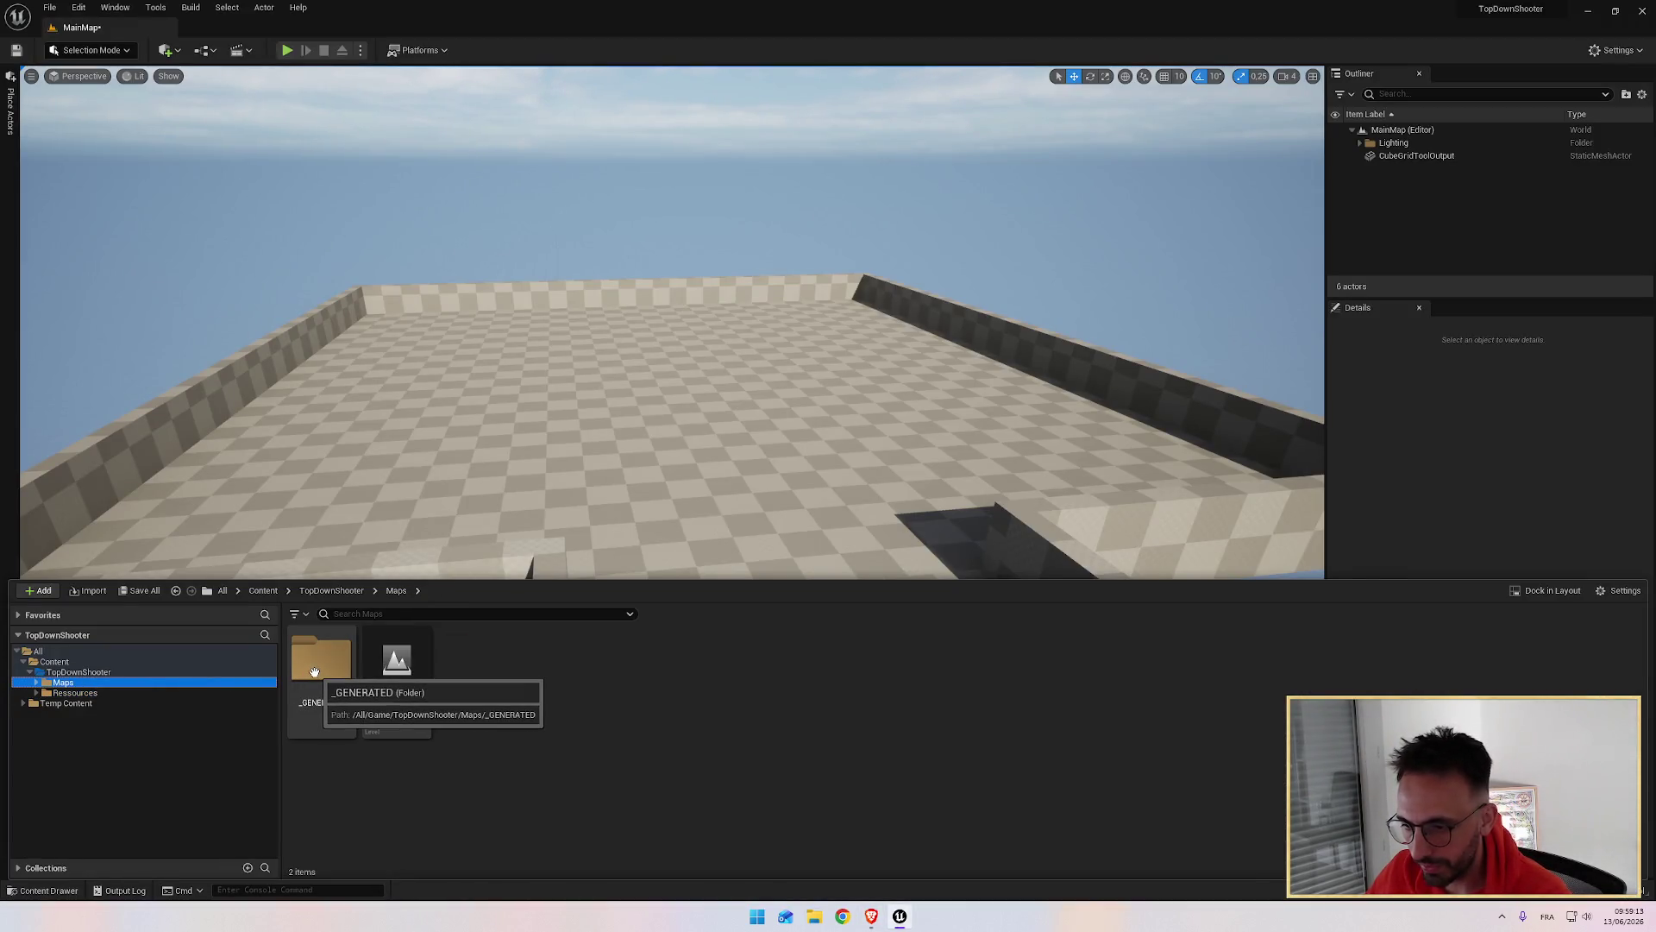
double_click(316, 673)
double_click(327, 675)
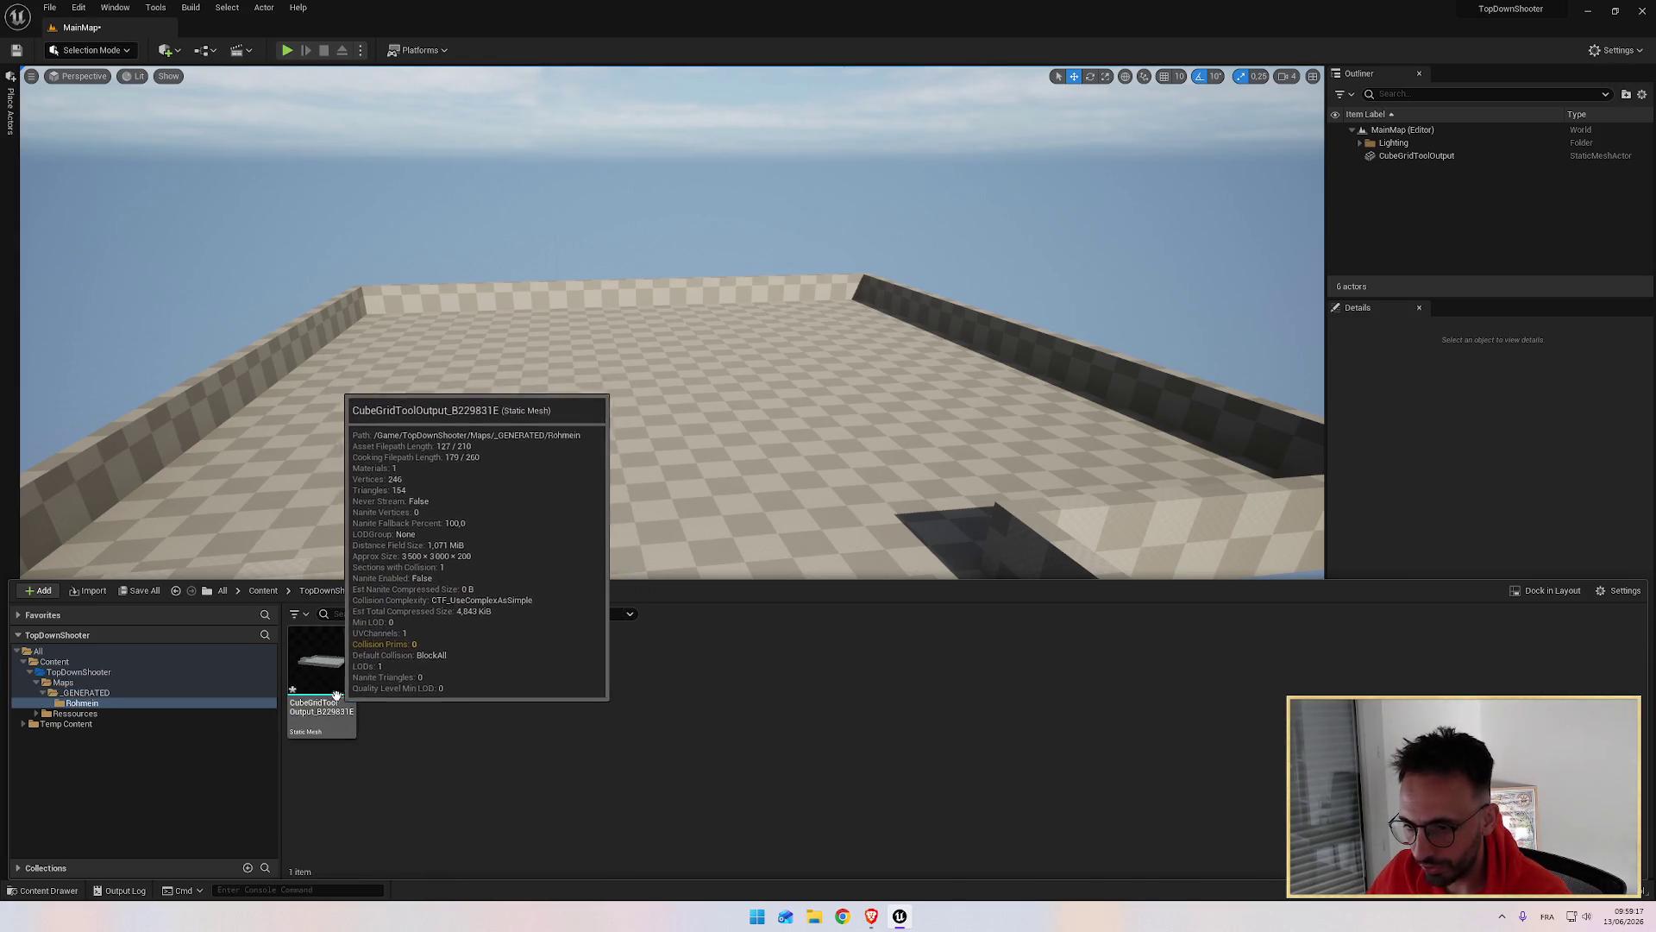
drag(331, 690, 461, 502)
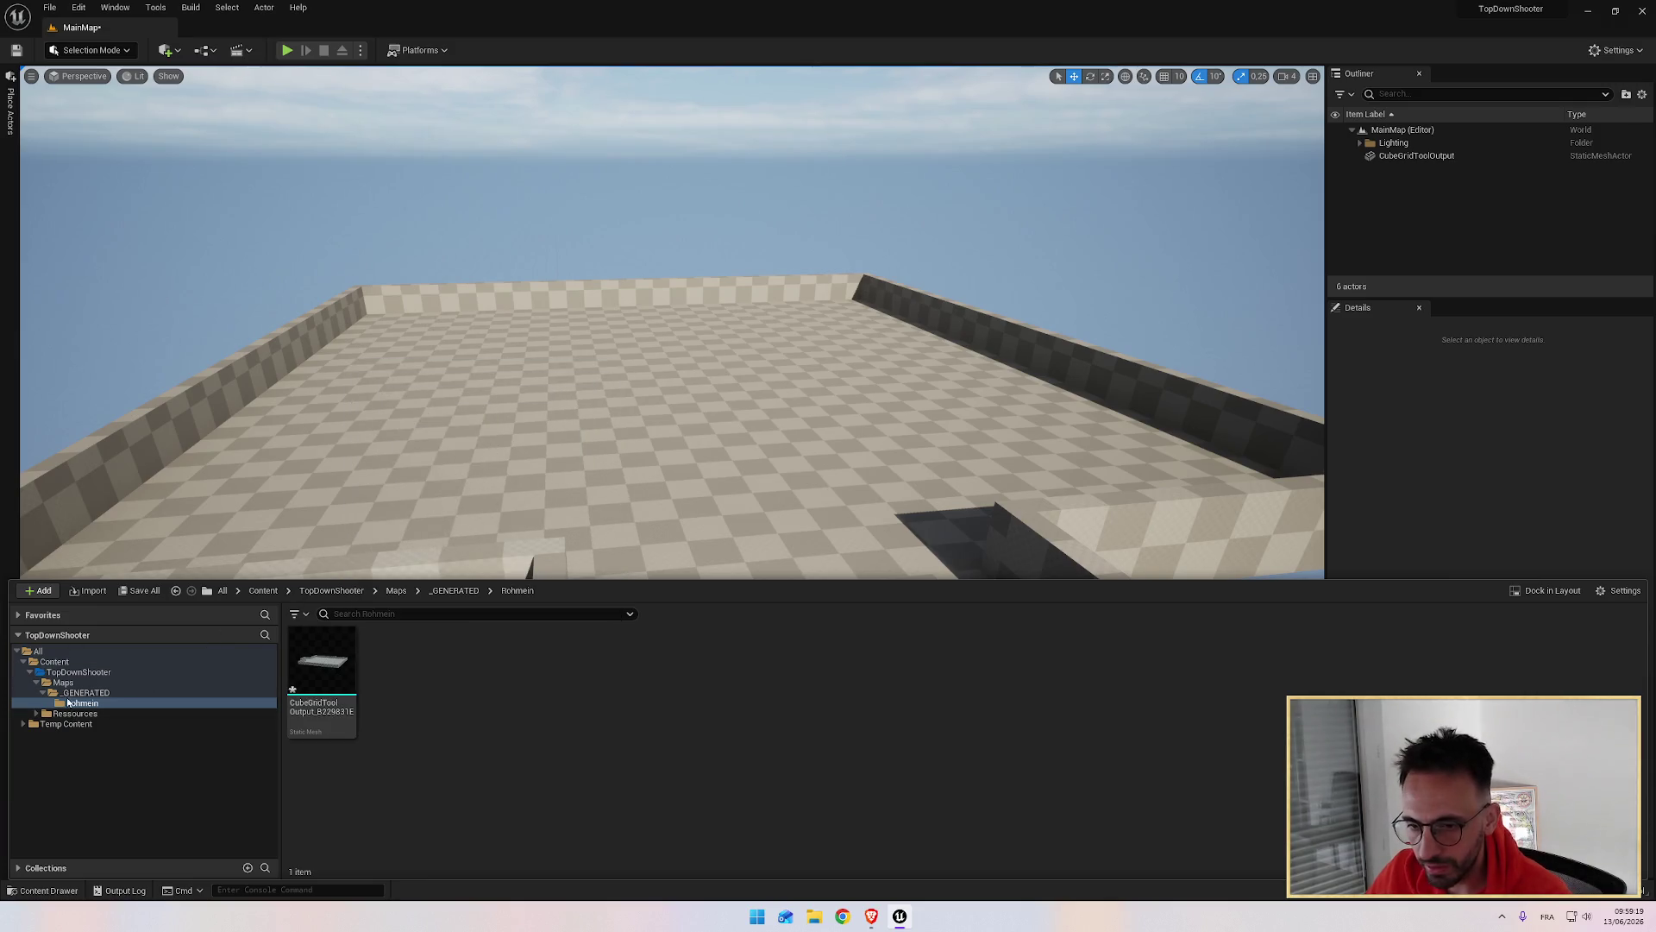
click(43, 693)
click(75, 703)
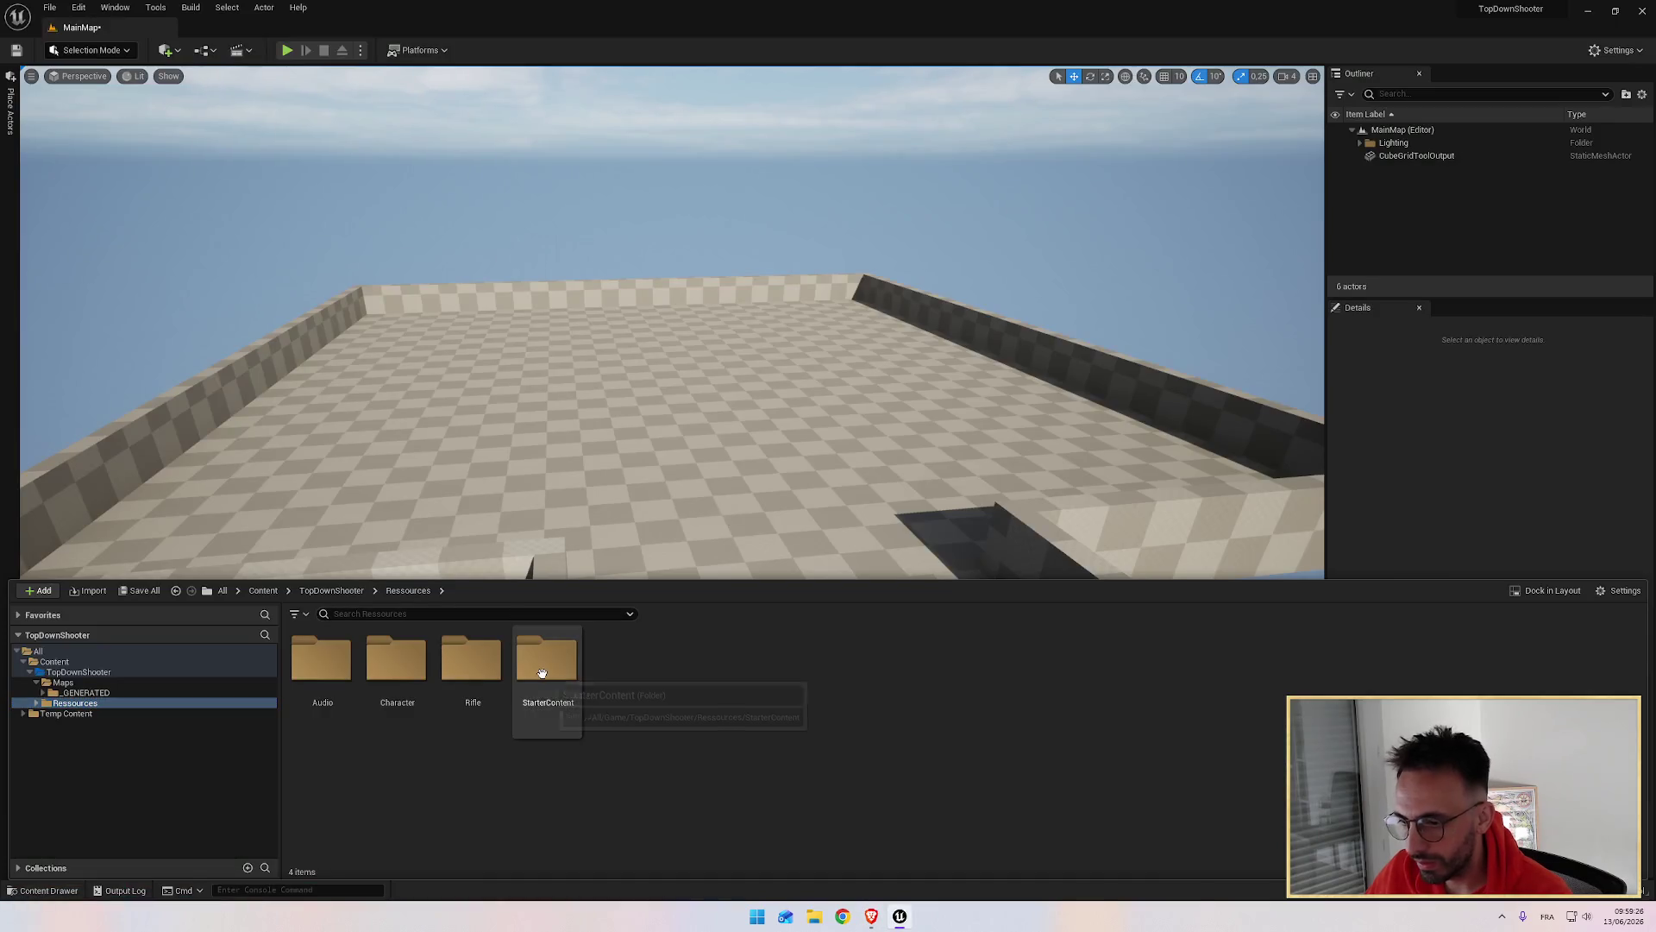
Step: Go into StarterContent > Materials and enlarge the Content Drawer to show all thumbnails
double_click(546, 660)
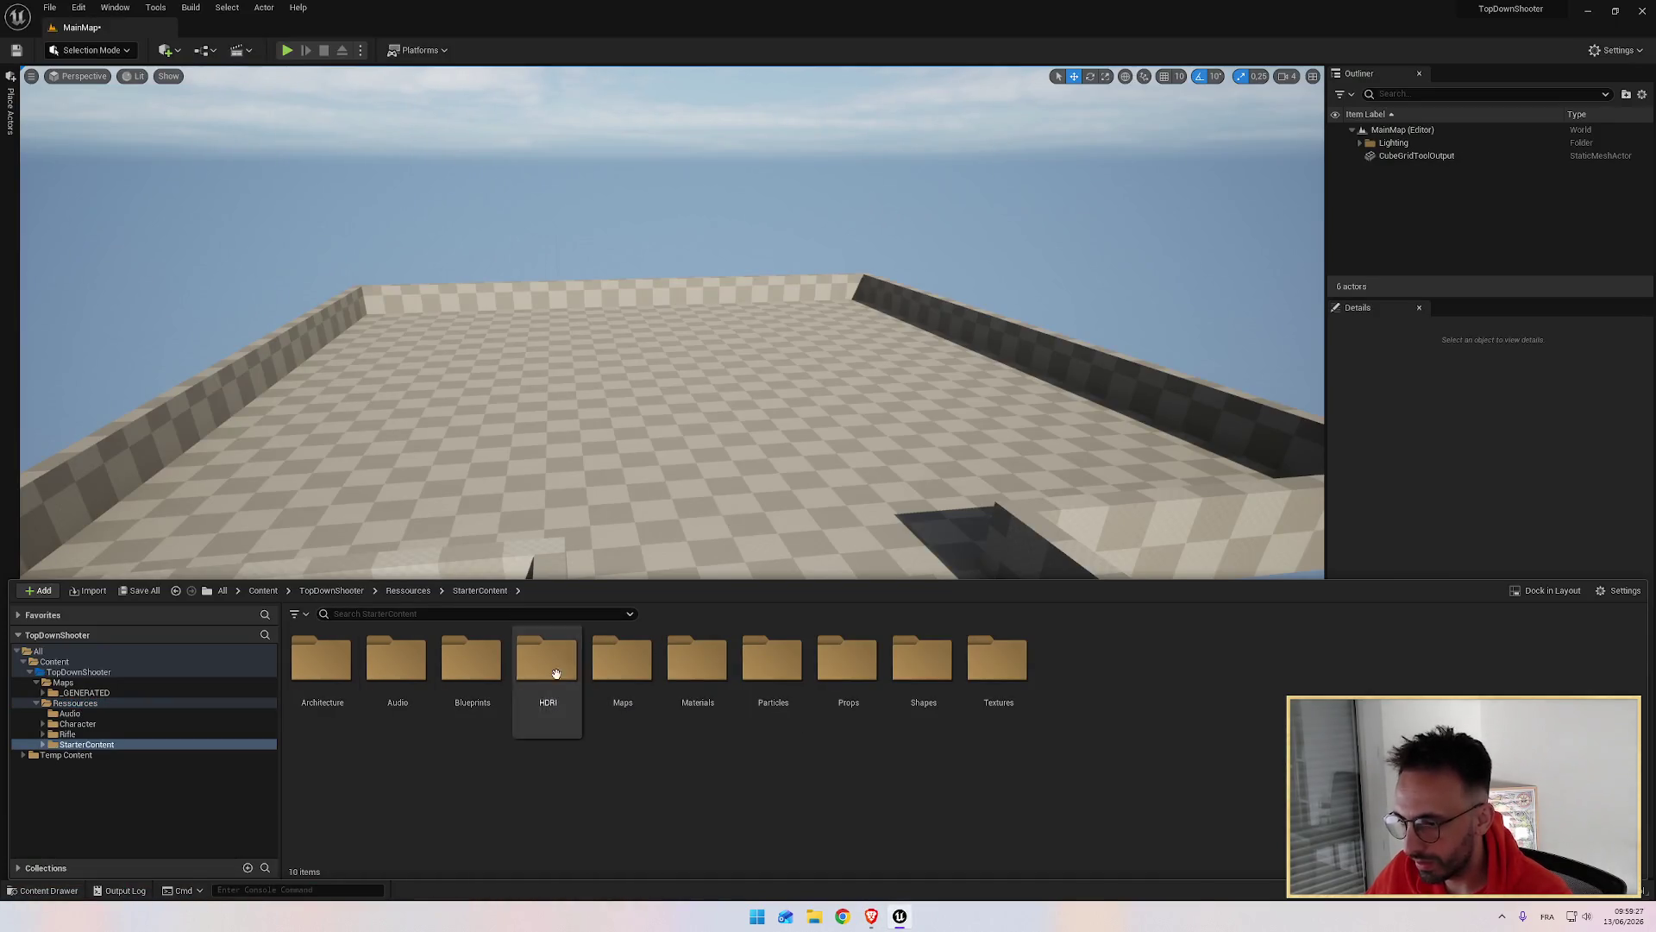
double_click(699, 670)
mouse_move(804, 580)
mouse_down()
mouse_move(801, 443)
mouse_move(801, 462)
mouse_up()
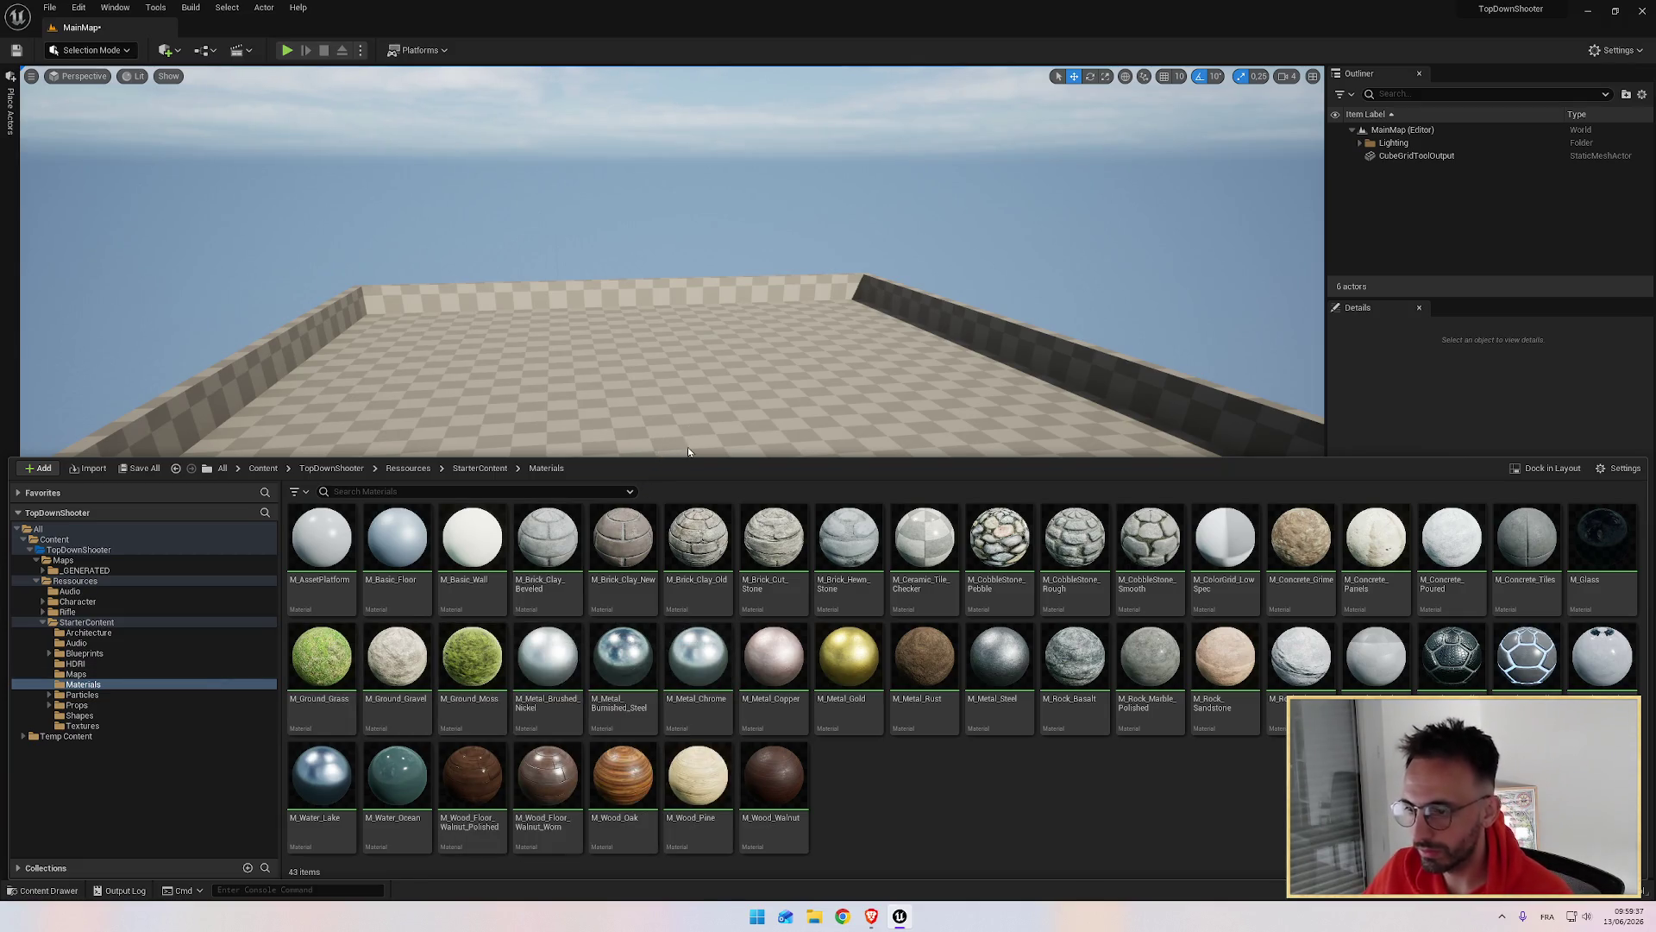
Step: Open the M_Brick_Hewn_Stone material in the material editor
key(alt+Tab)
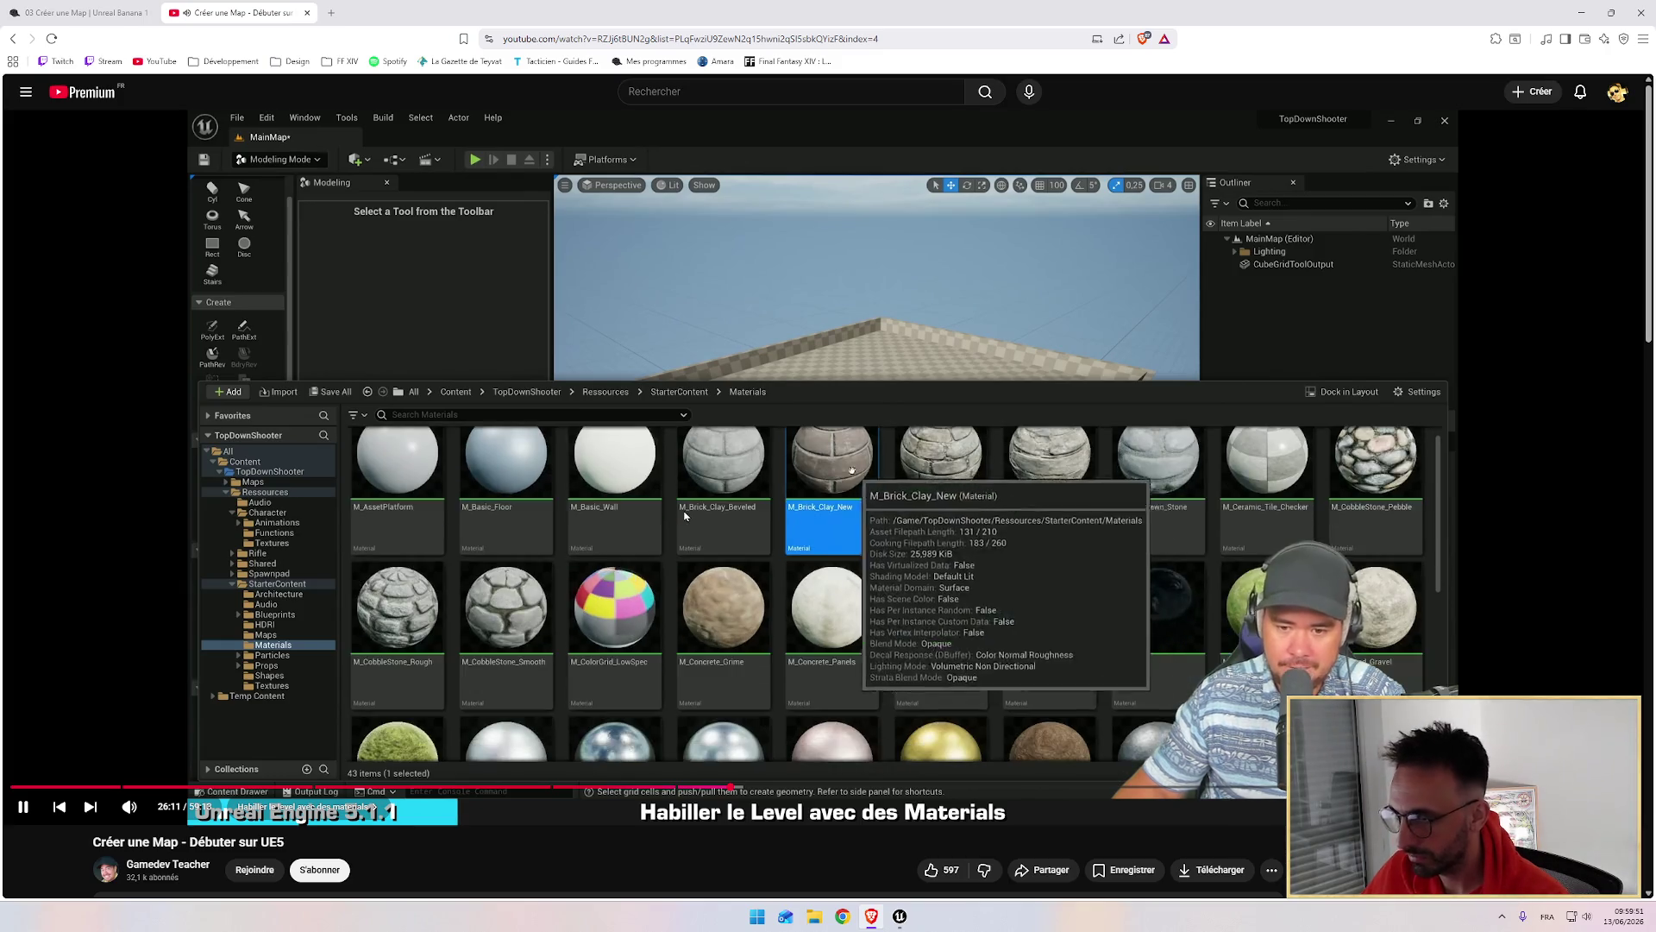
key(alt+Tab)
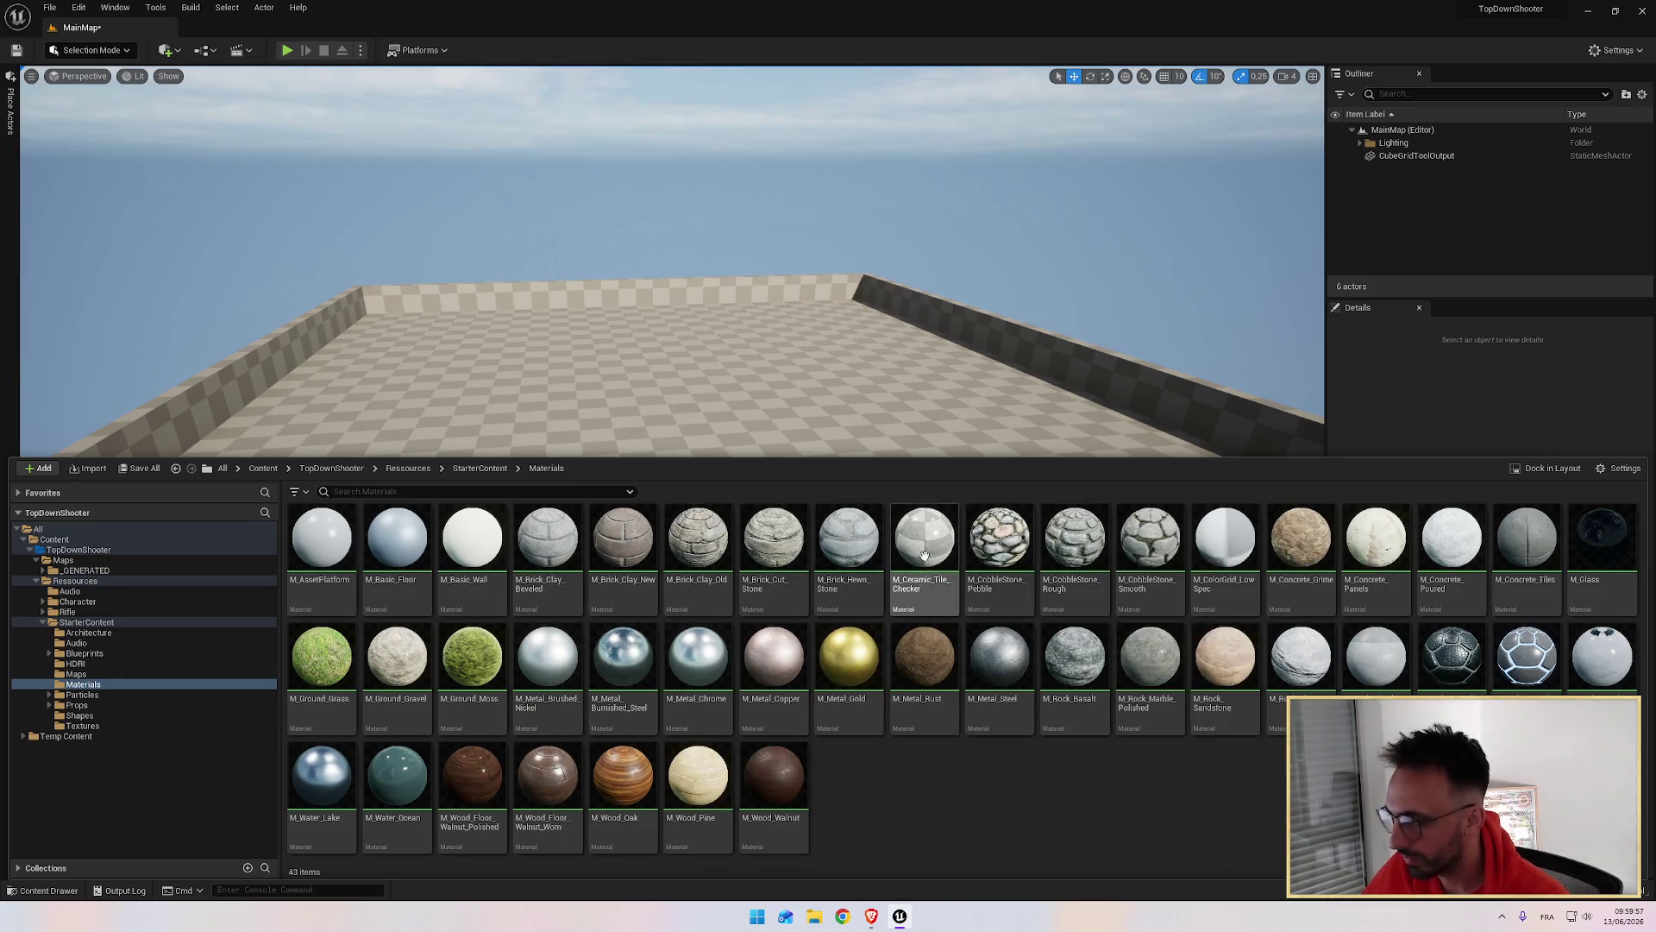
double_click(849, 539)
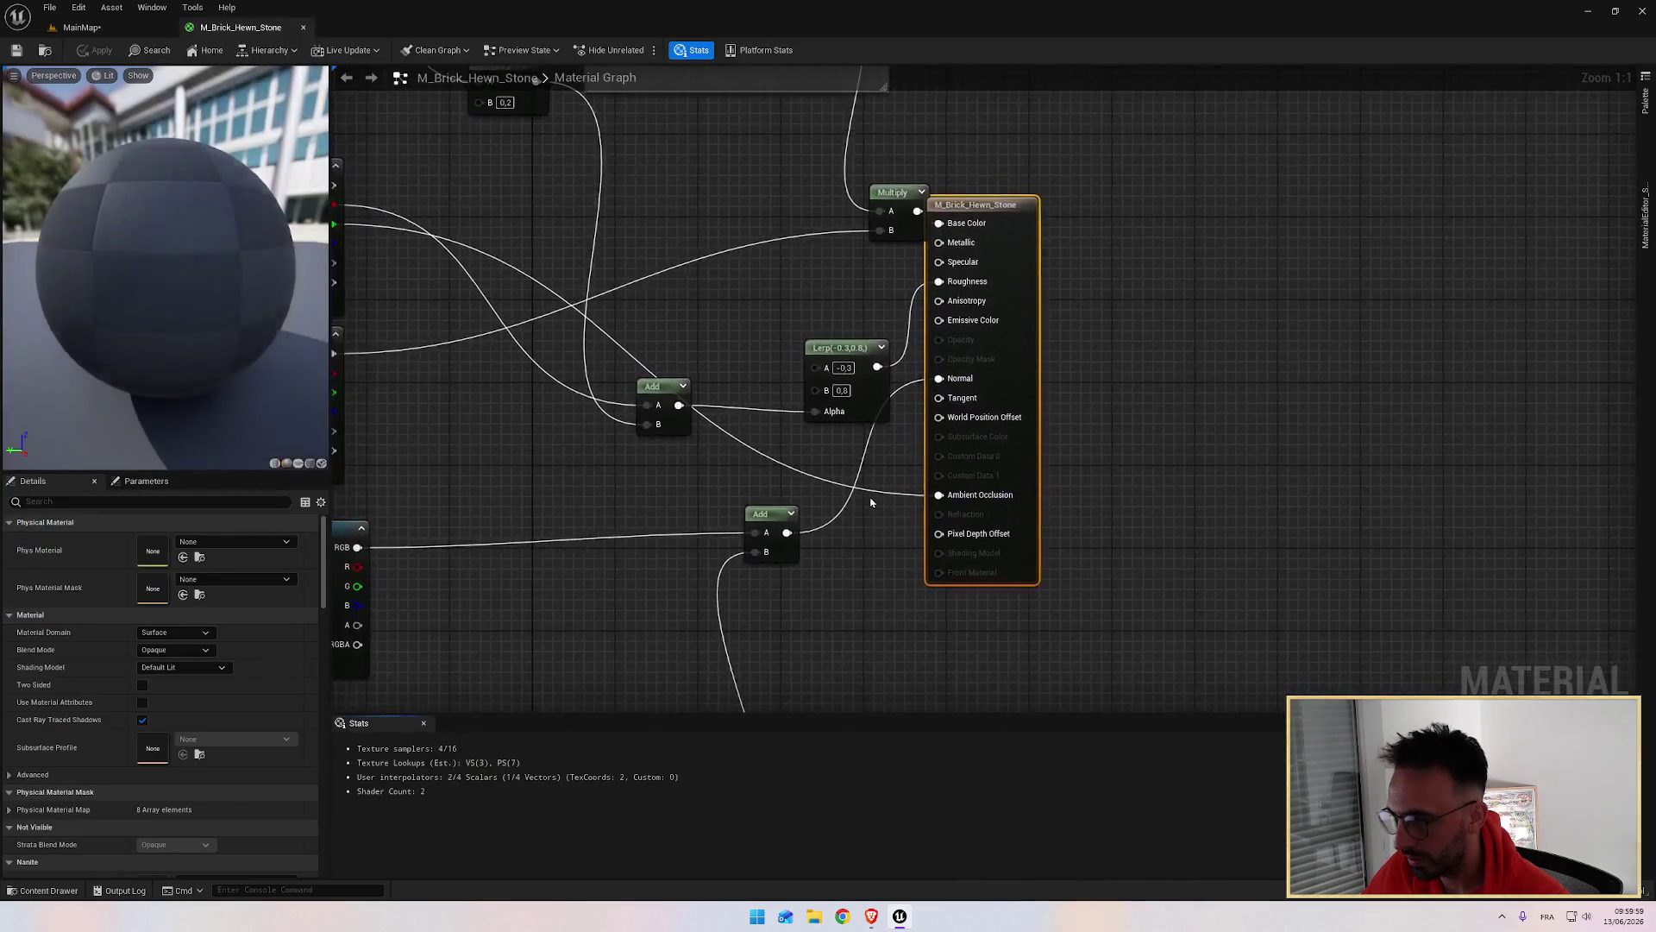
mouse_move(157, 299)
mouse_down()
mouse_move(215, 302)
mouse_move(158, 302)
mouse_move(194, 302)
mouse_up()
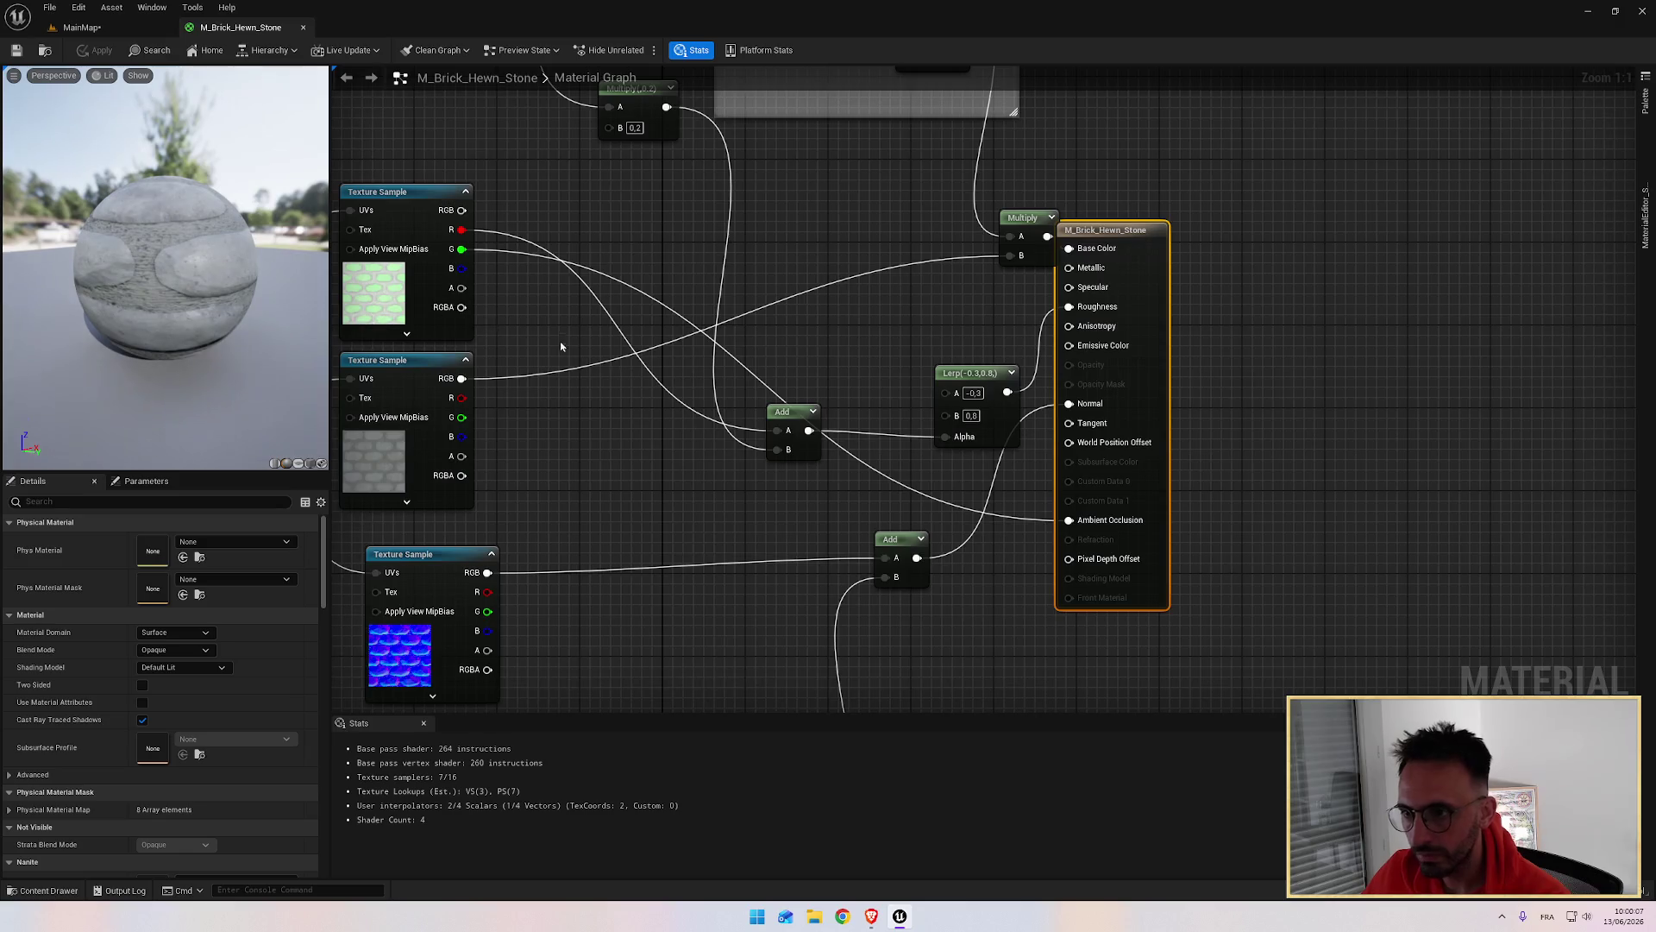
scroll(535, 335, down, 6)
scroll(852, 523, up, 2)
mouse_move(853, 522)
mouse_down()
mouse_move(732, 299)
mouse_move(880, 521)
mouse_up()
scroll(784, 359, down, 1)
scroll(691, 284, up, 1)
drag(813, 296, 829, 424)
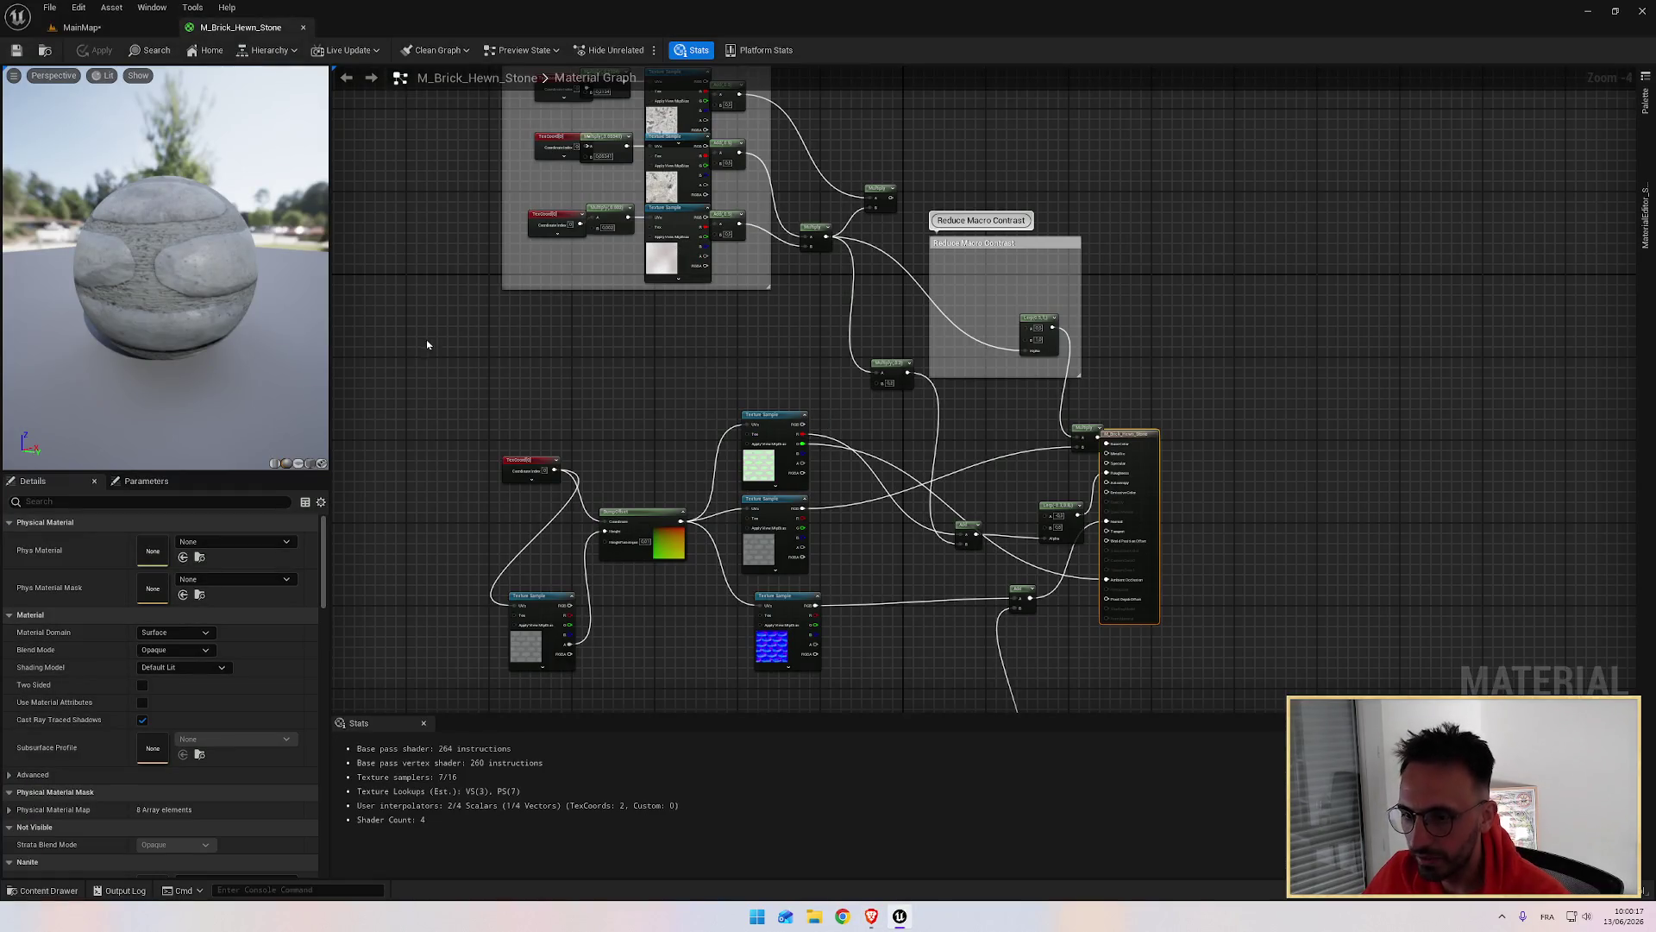
mouse_move(561, 351)
mouse_down()
mouse_move(629, 448)
mouse_move(652, 345)
mouse_up()
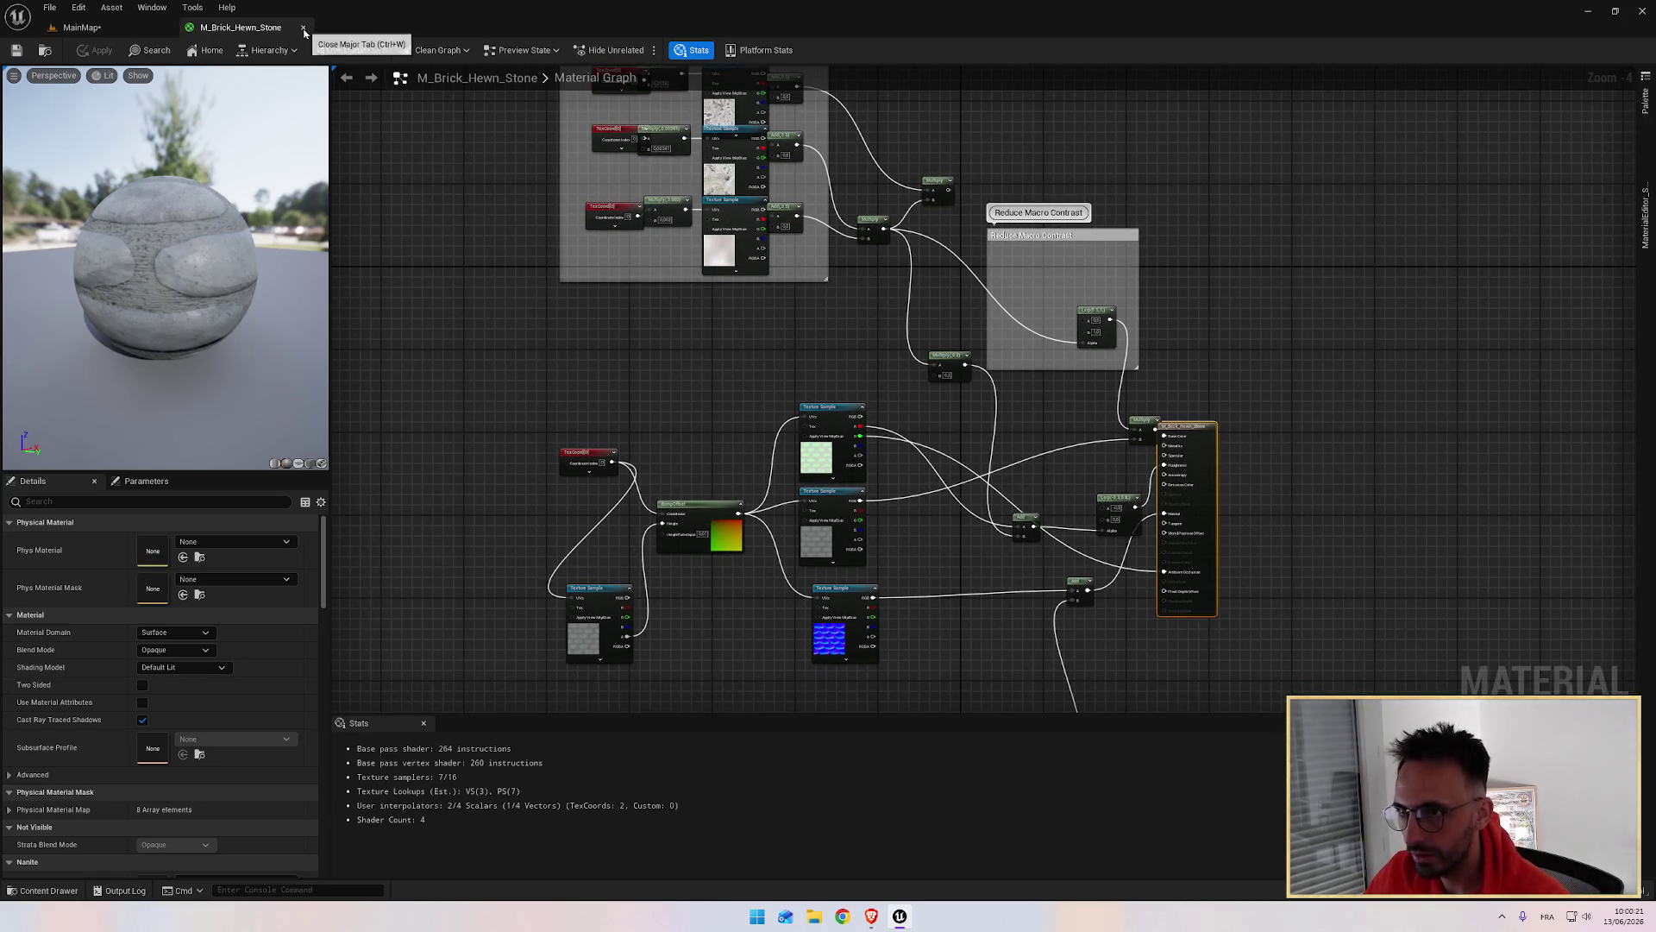
click(302, 29)
key(ctrl+space)
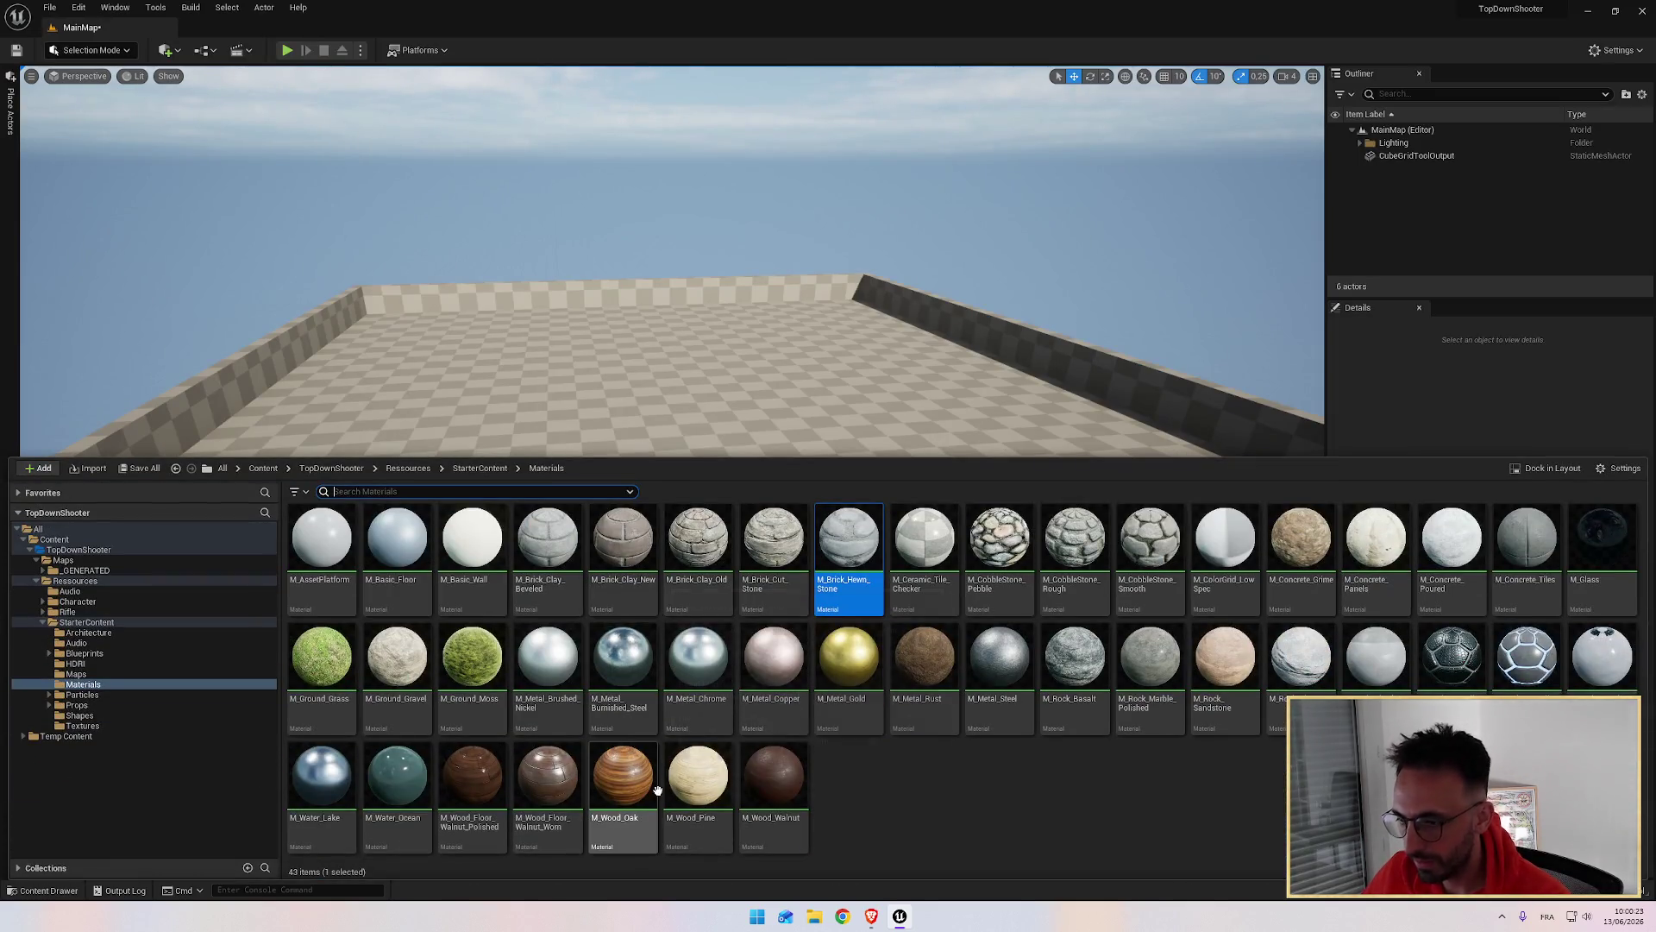
Step: Inspect the M_Brick_Clay_Beveled material's parameters and preview, then close it
double_click(547, 539)
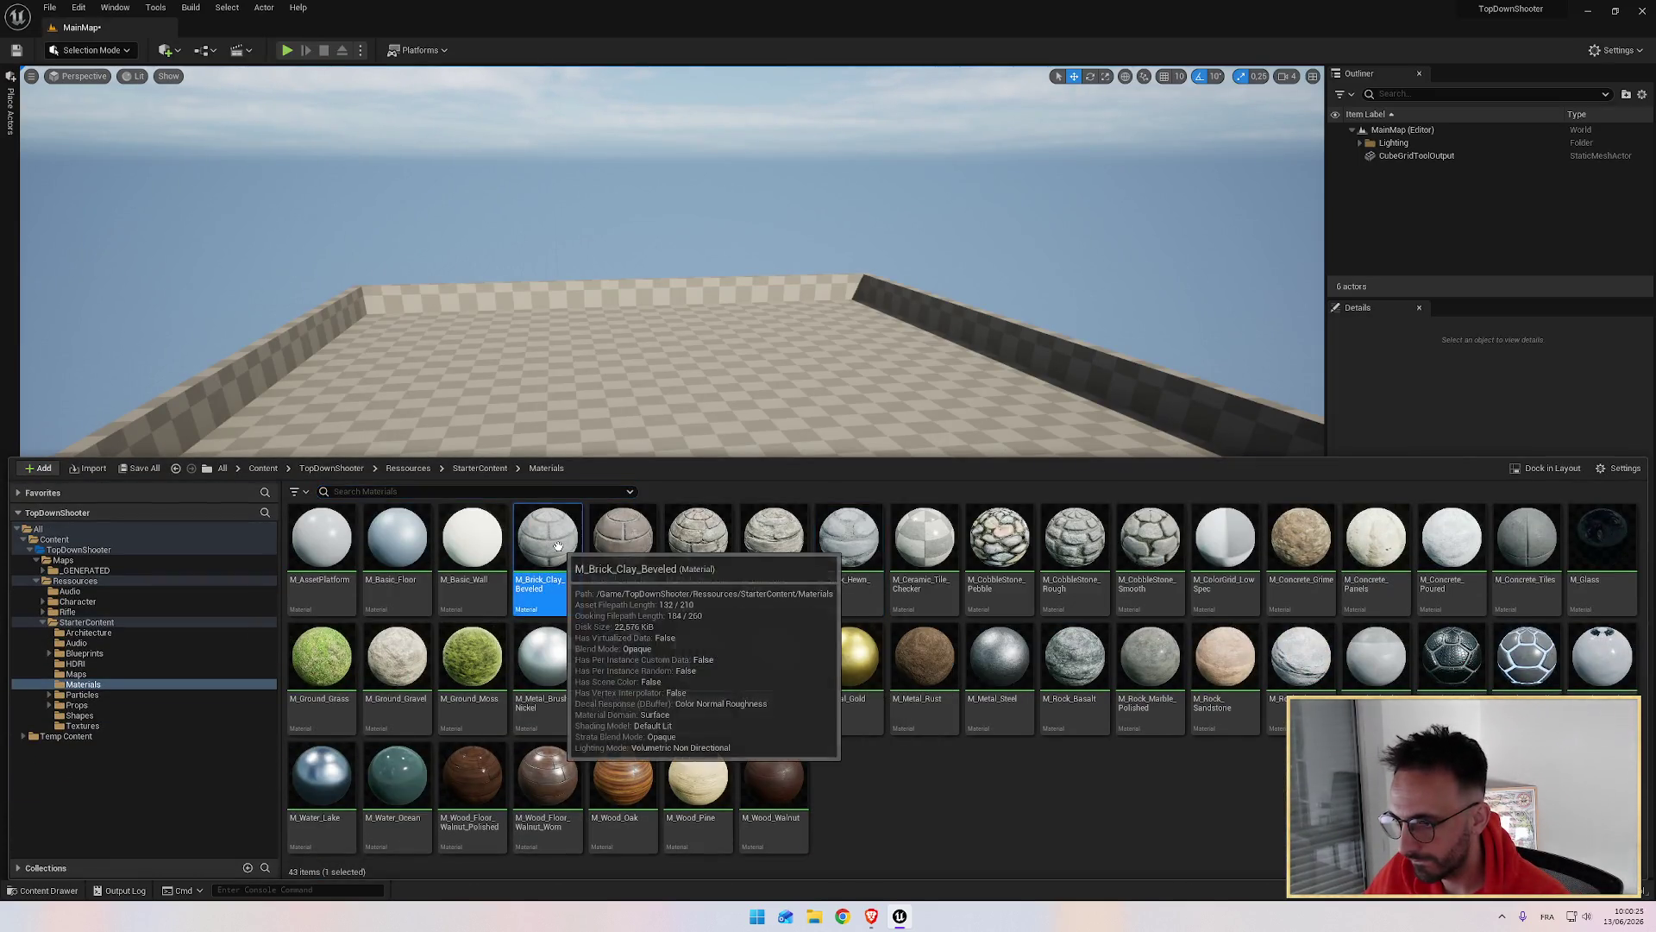
scroll(725, 583, down, 6)
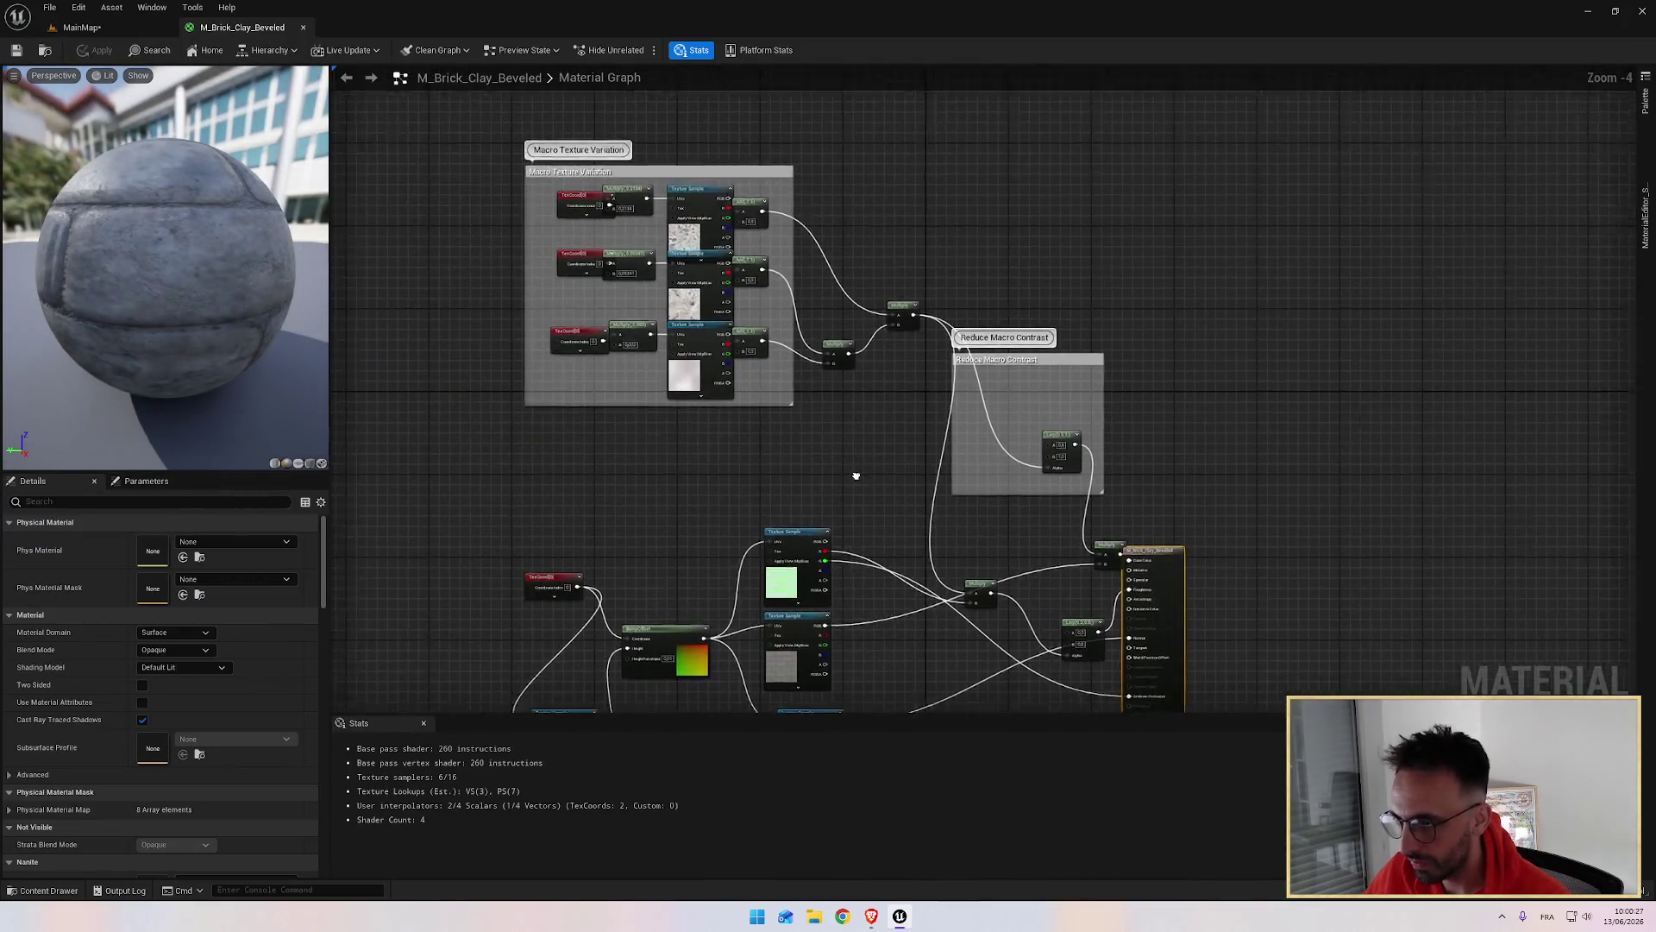
scroll(816, 374, up, 3)
drag(792, 378, 871, 590)
drag(182, 325, 123, 325)
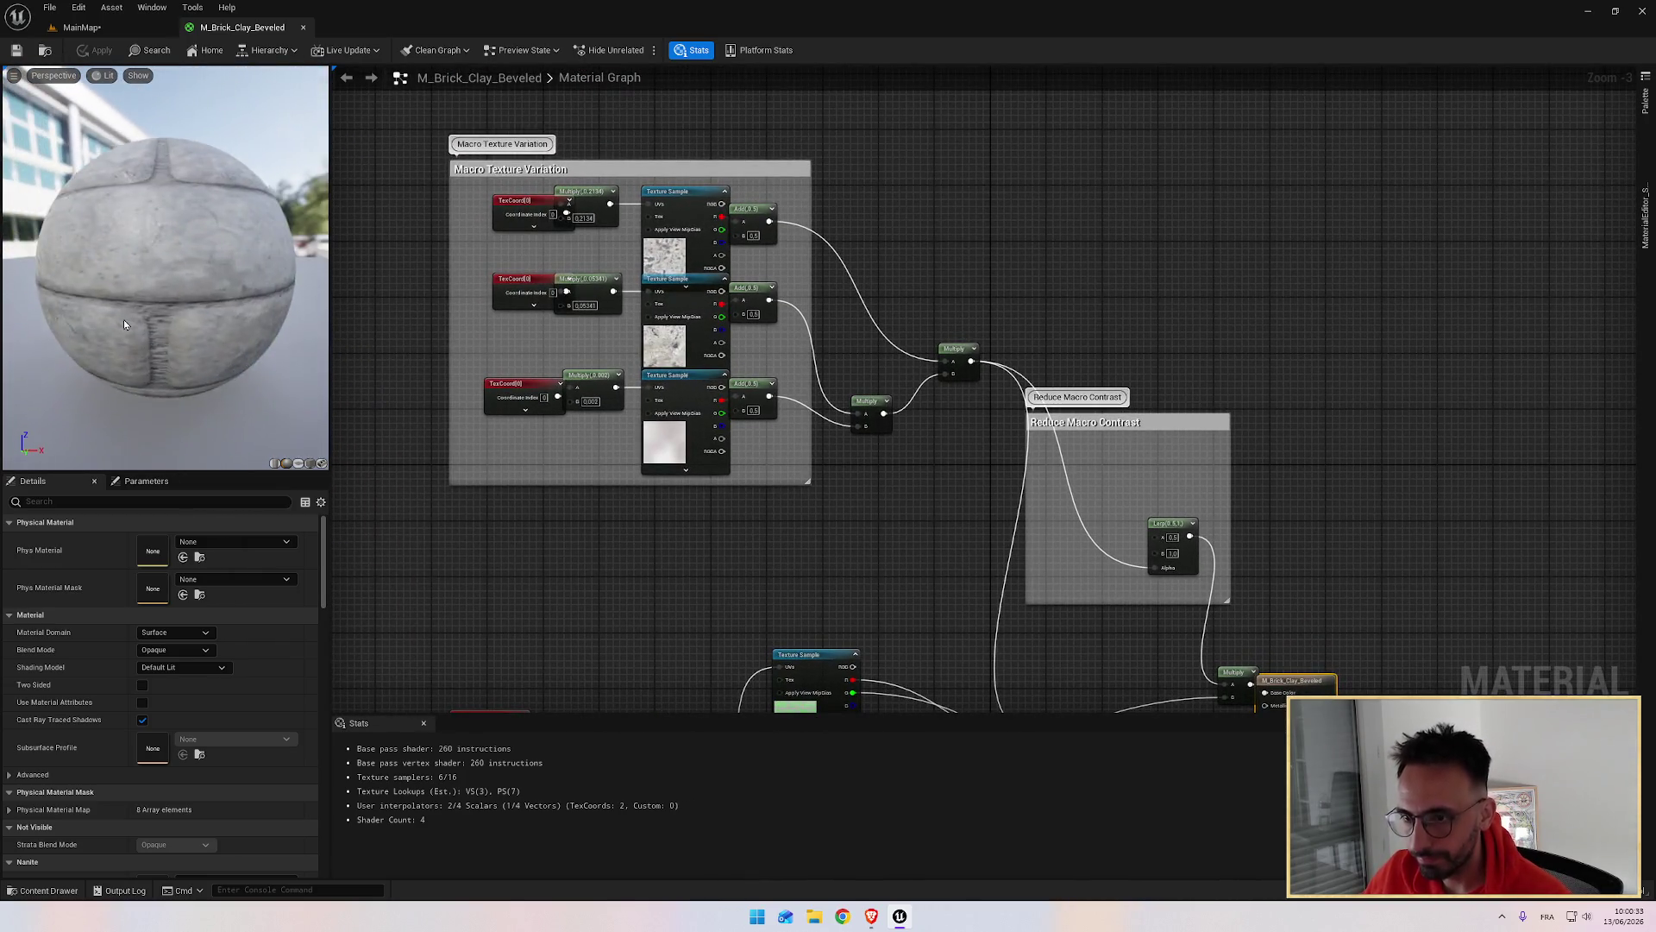
scroll(124, 325, down, 5)
click(303, 28)
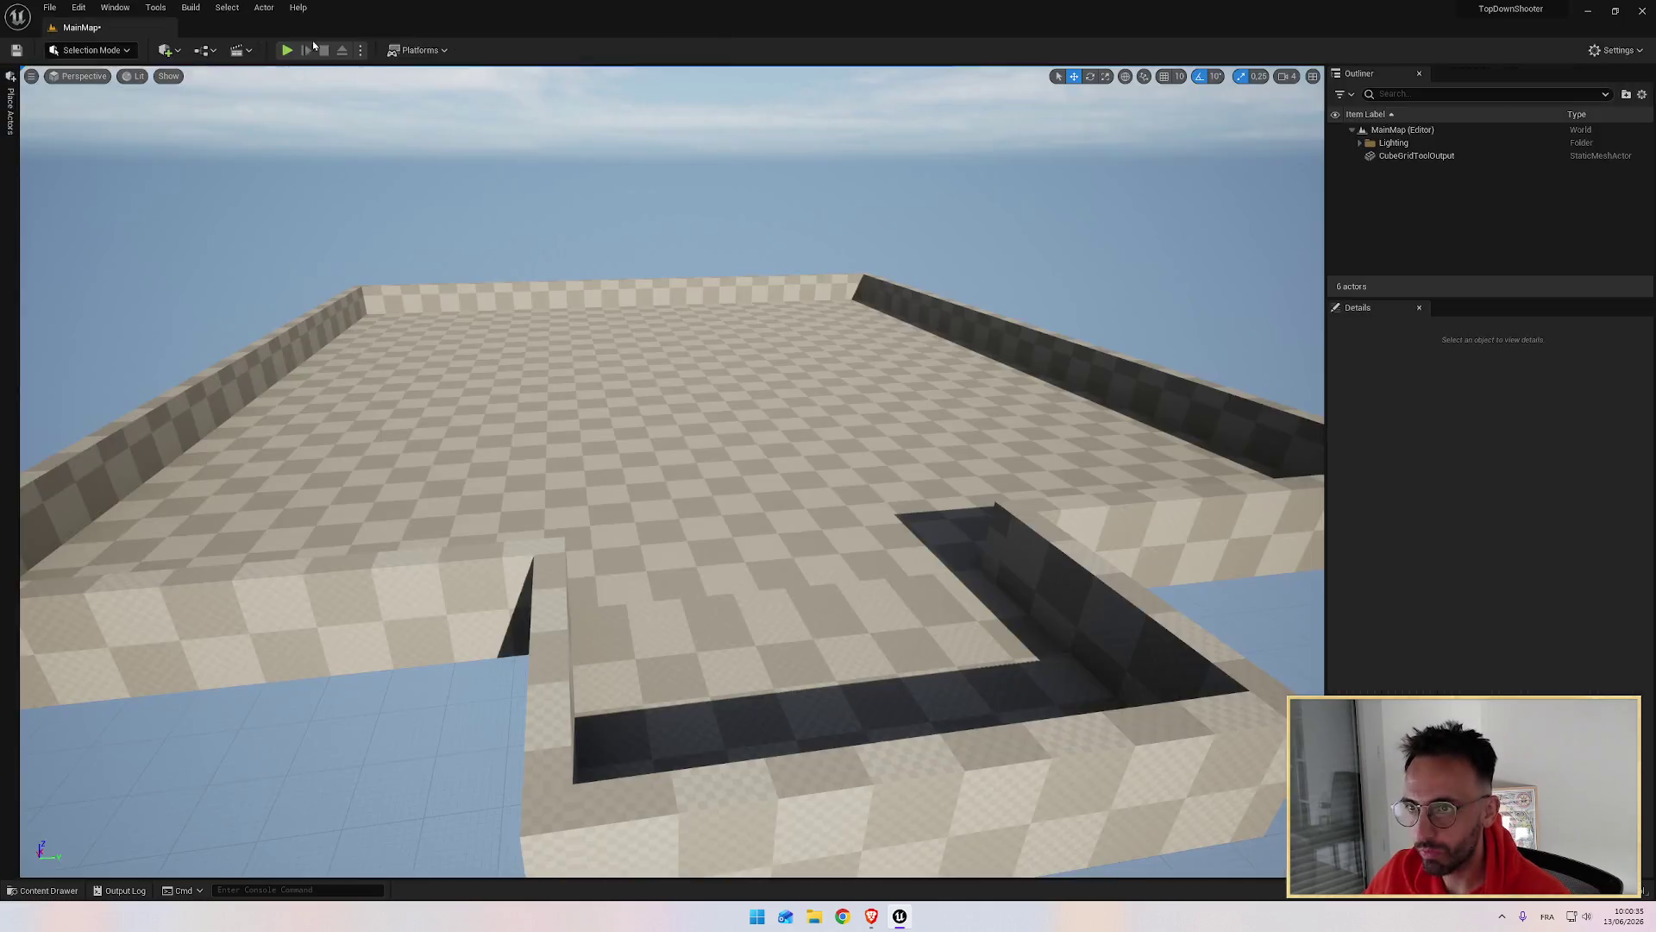
Step: Preview M_Brick_Clay_New on cube, plane, sphere and cylinder, then close its editor
key(alt+Tab)
click(714, 475)
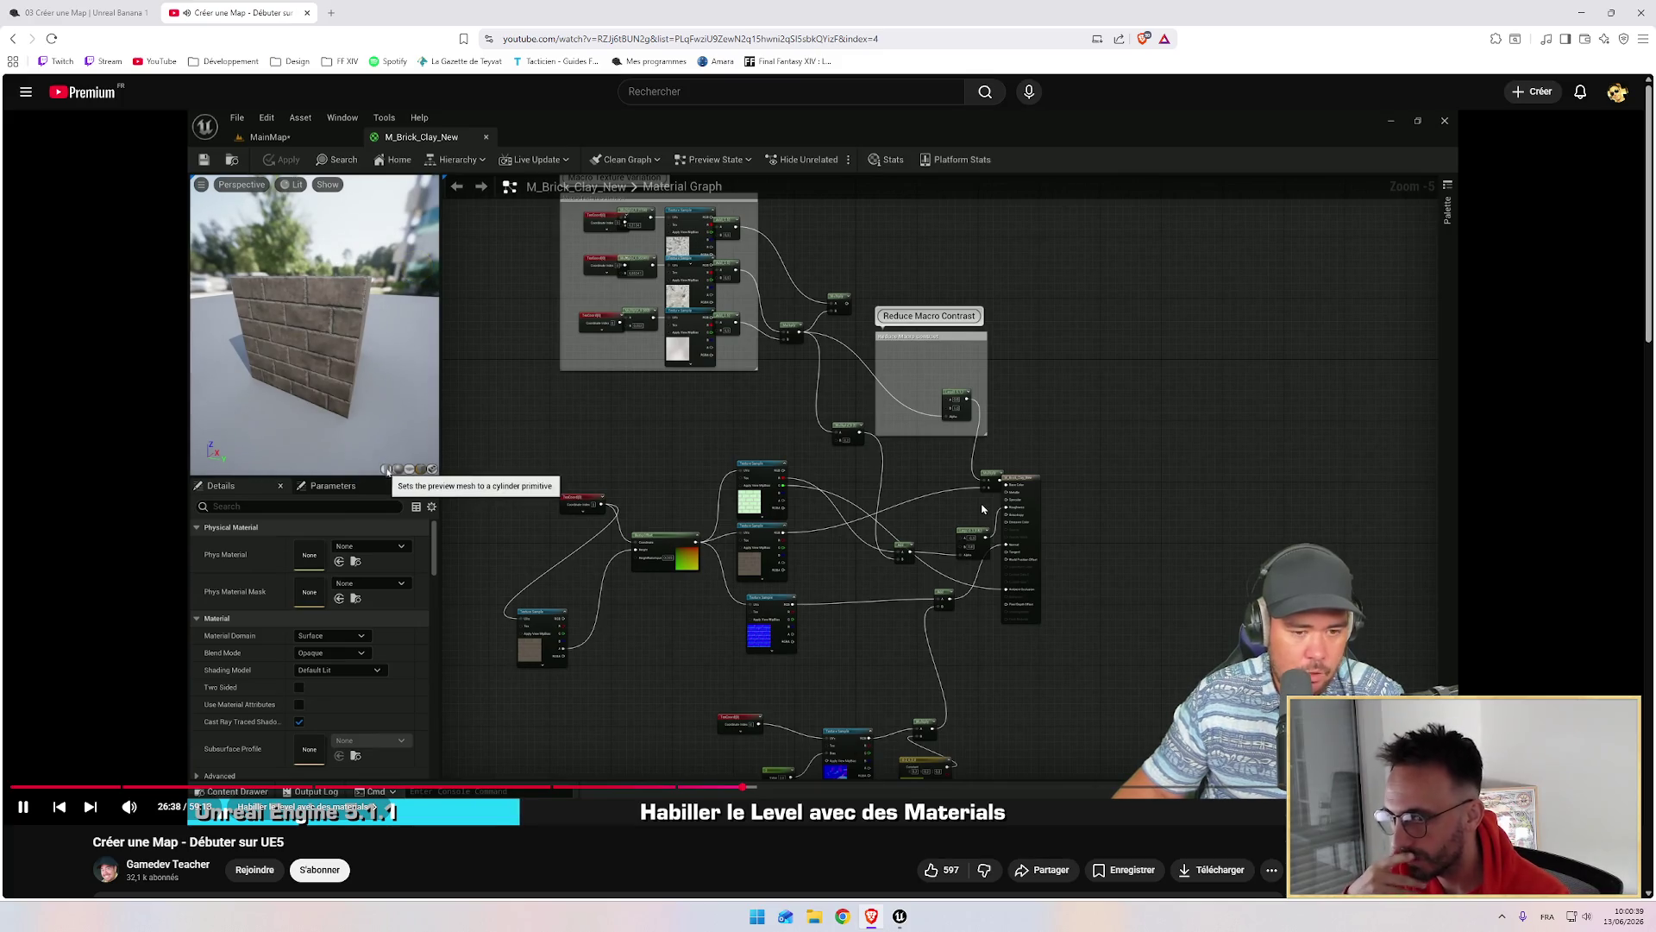
key(alt+Tab)
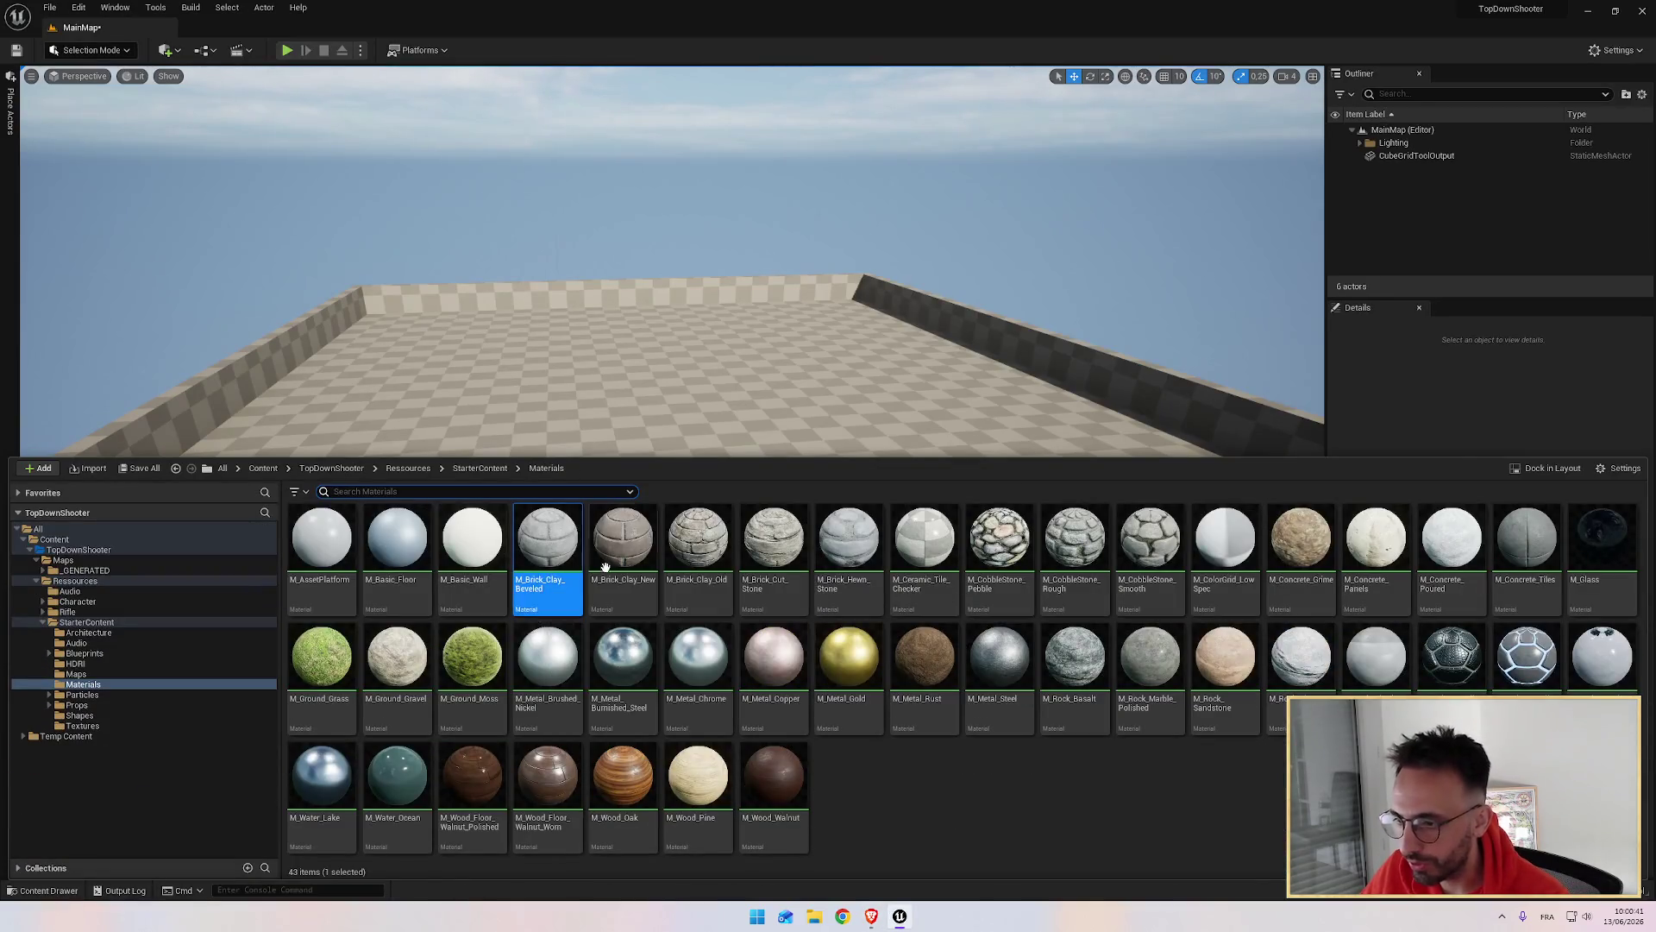
double_click(623, 540)
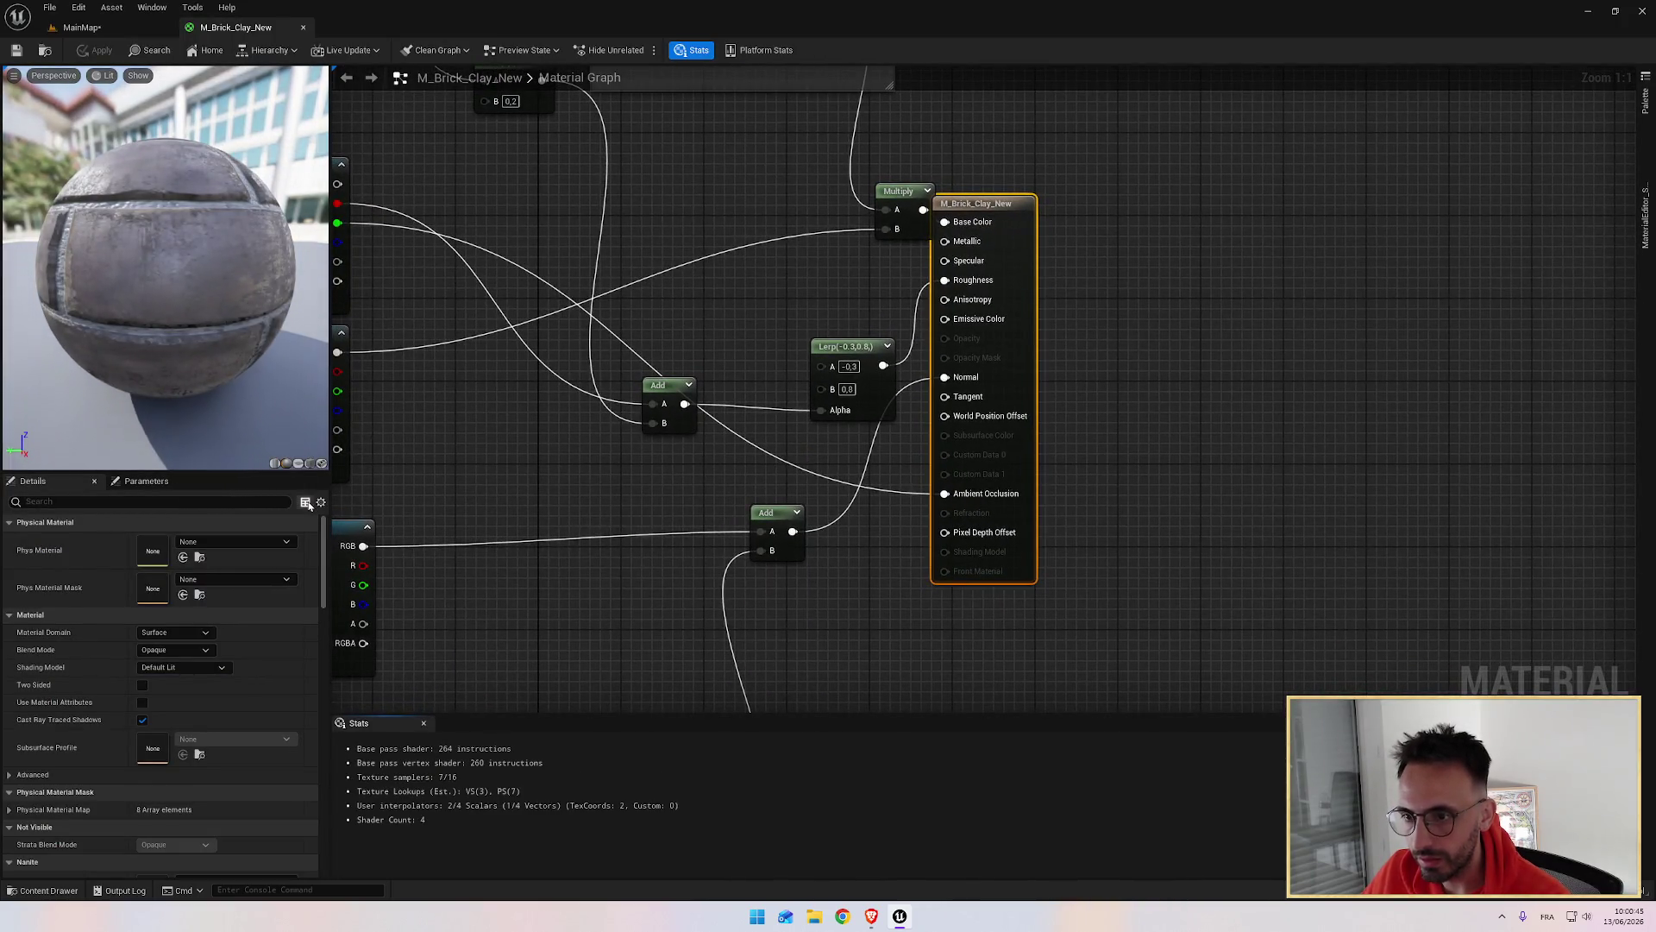
click(308, 465)
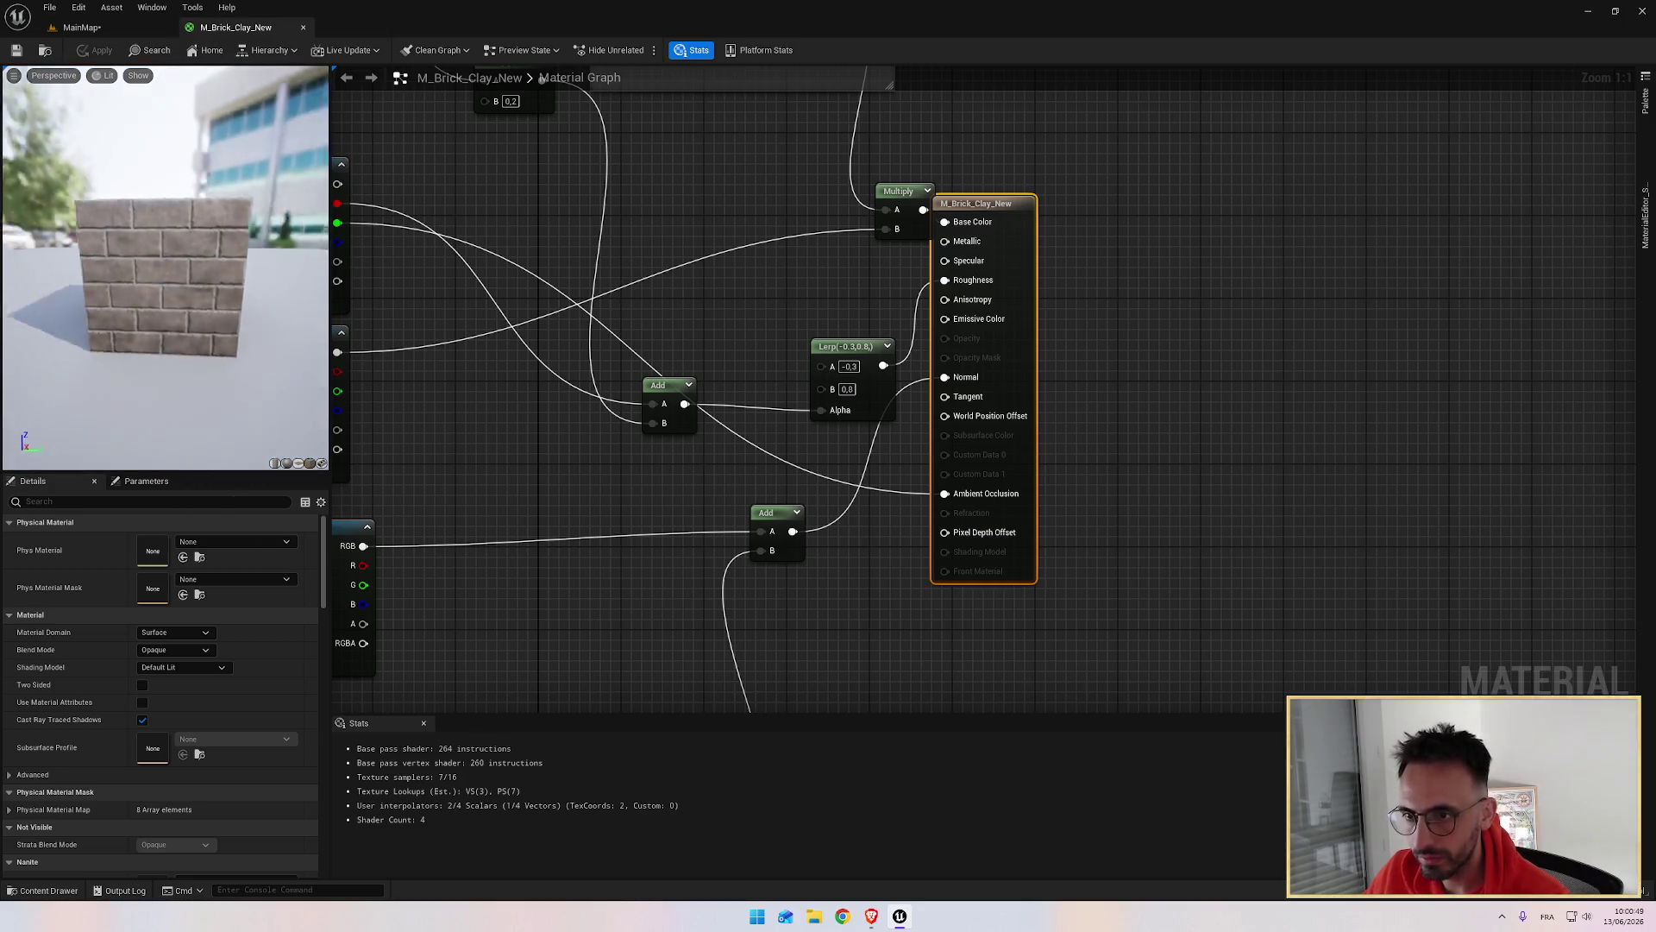
click(299, 464)
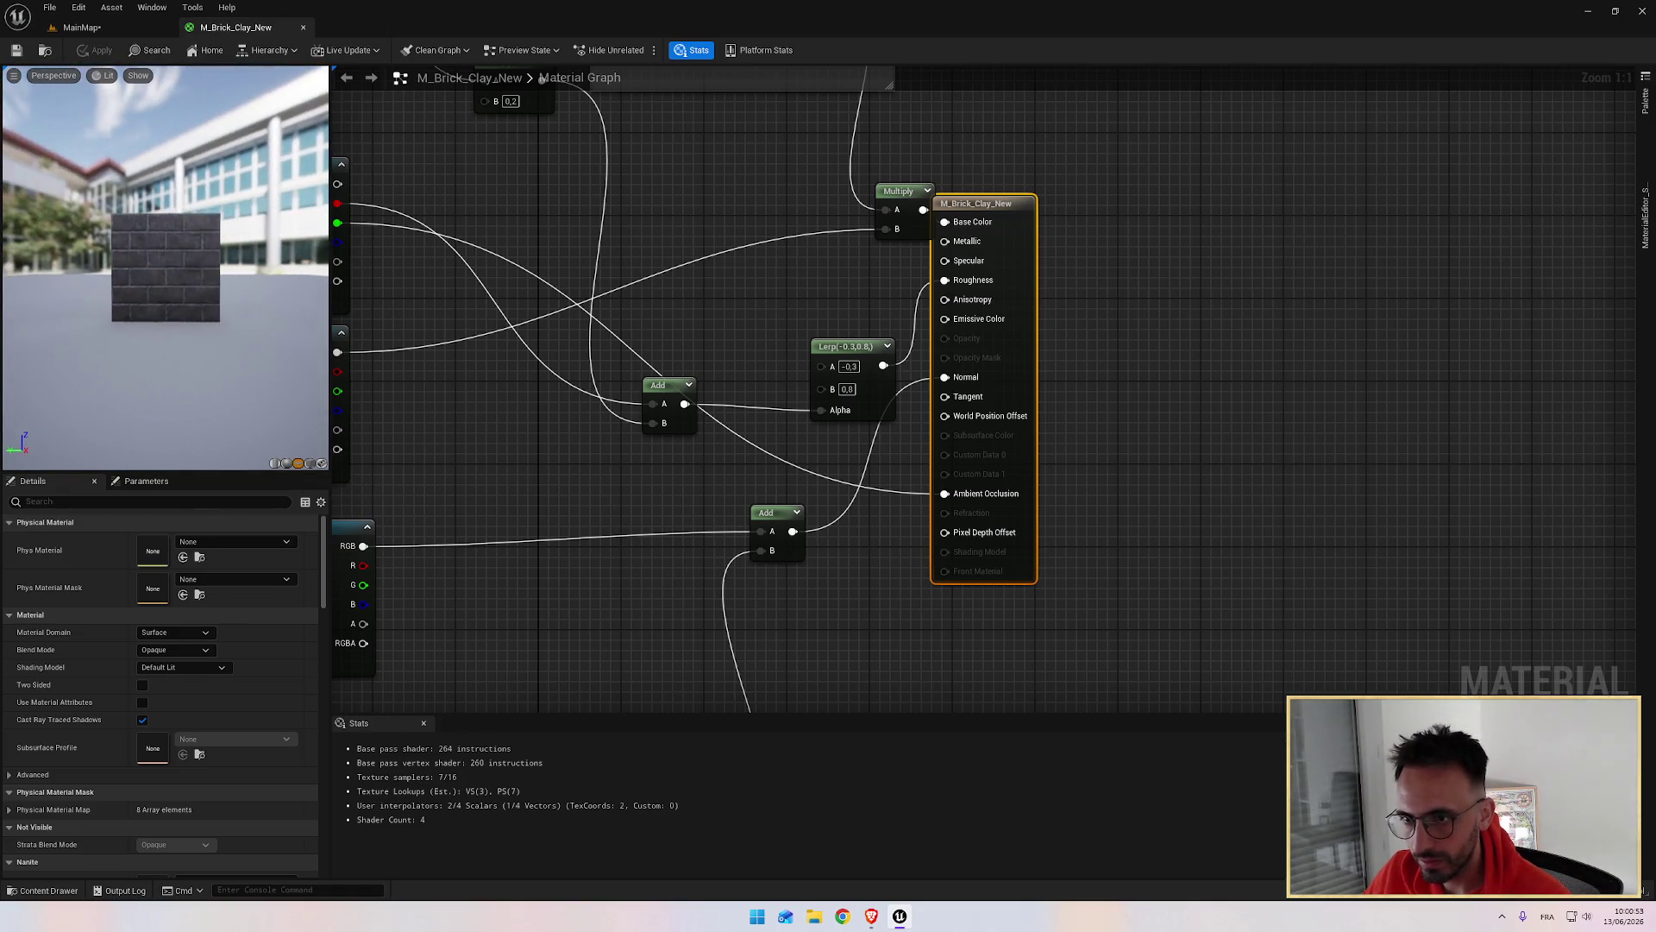
mouse_move(225, 410)
mouse_down()
mouse_move(198, 405)
mouse_move(224, 409)
mouse_up()
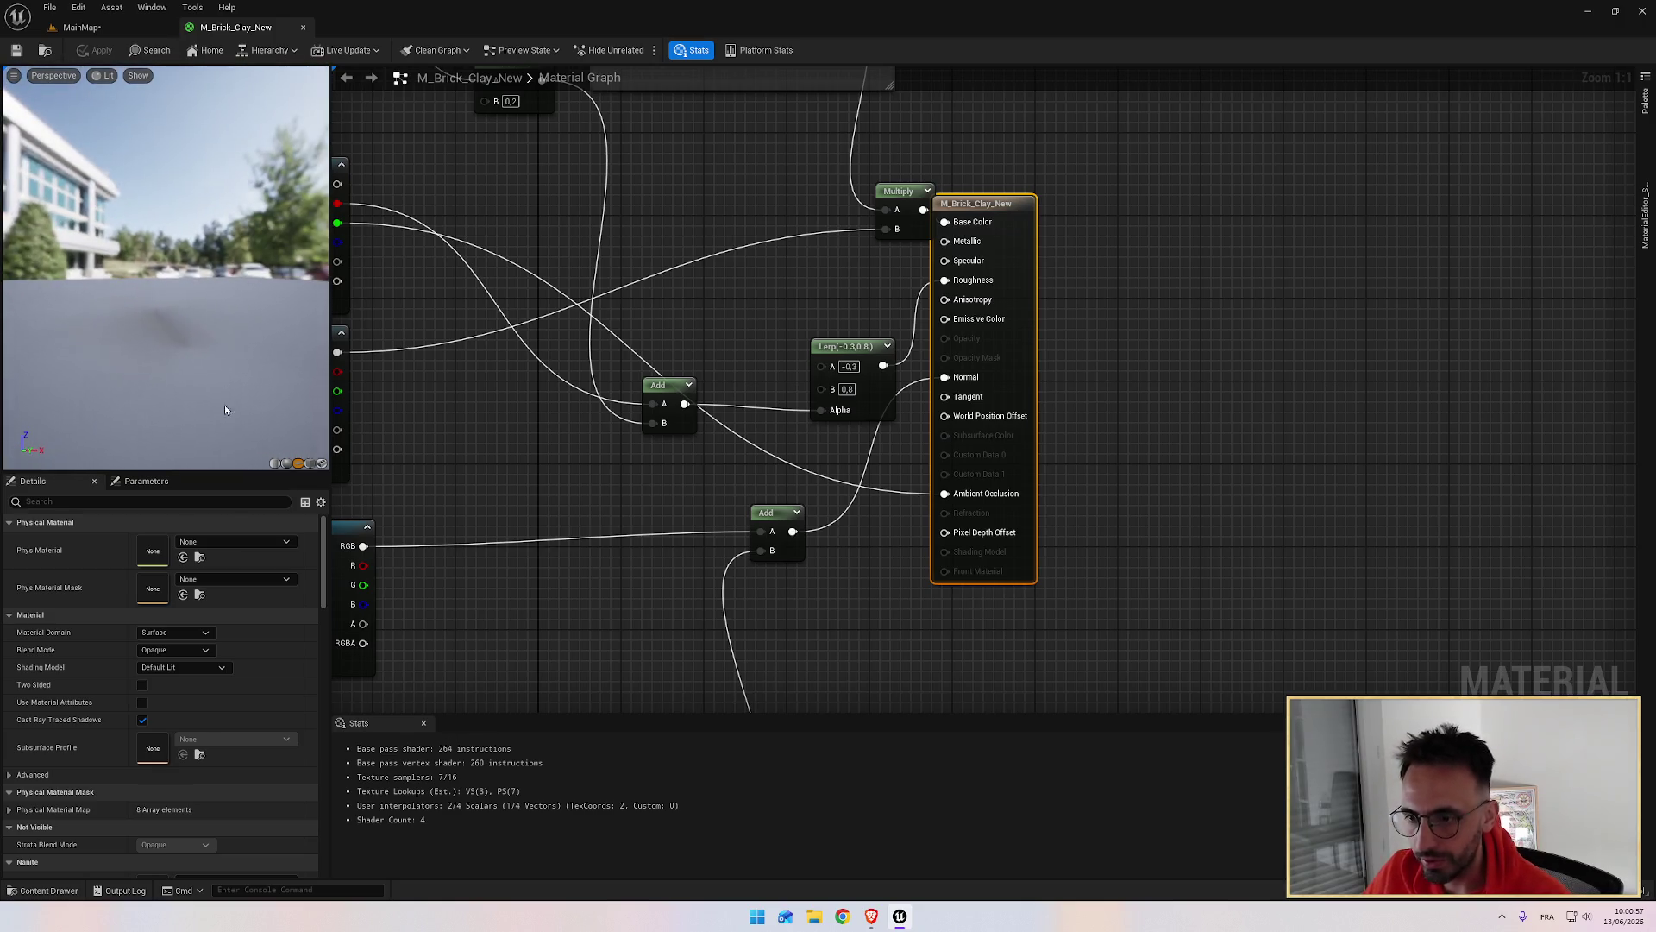
click(288, 464)
click(274, 463)
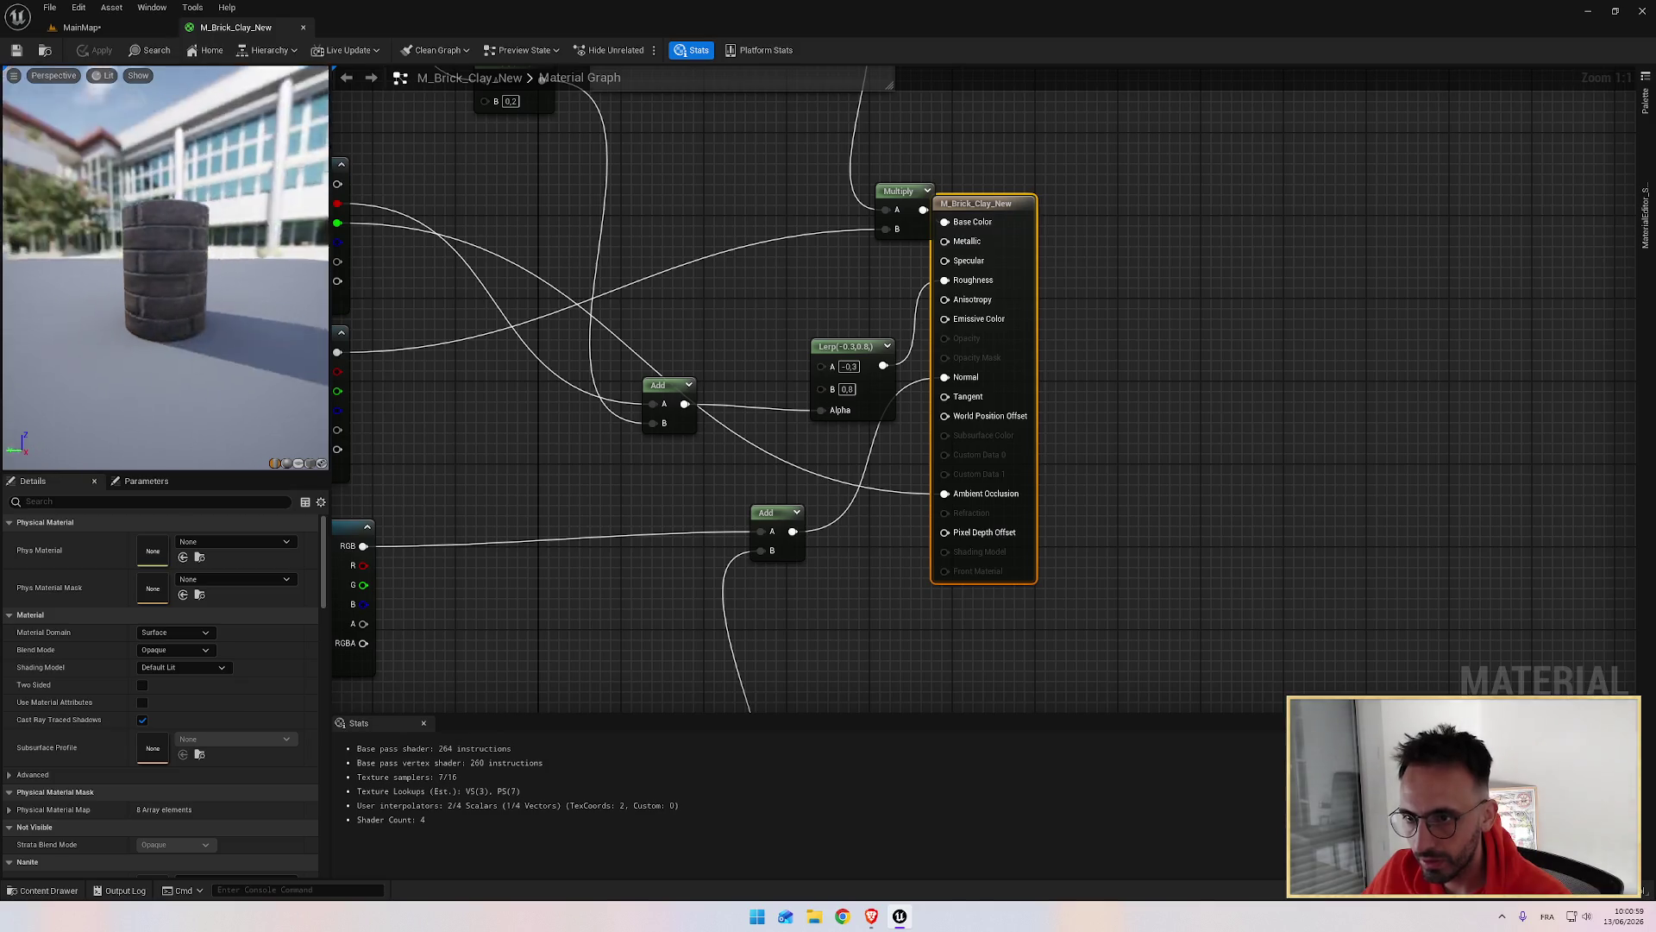
click(302, 28)
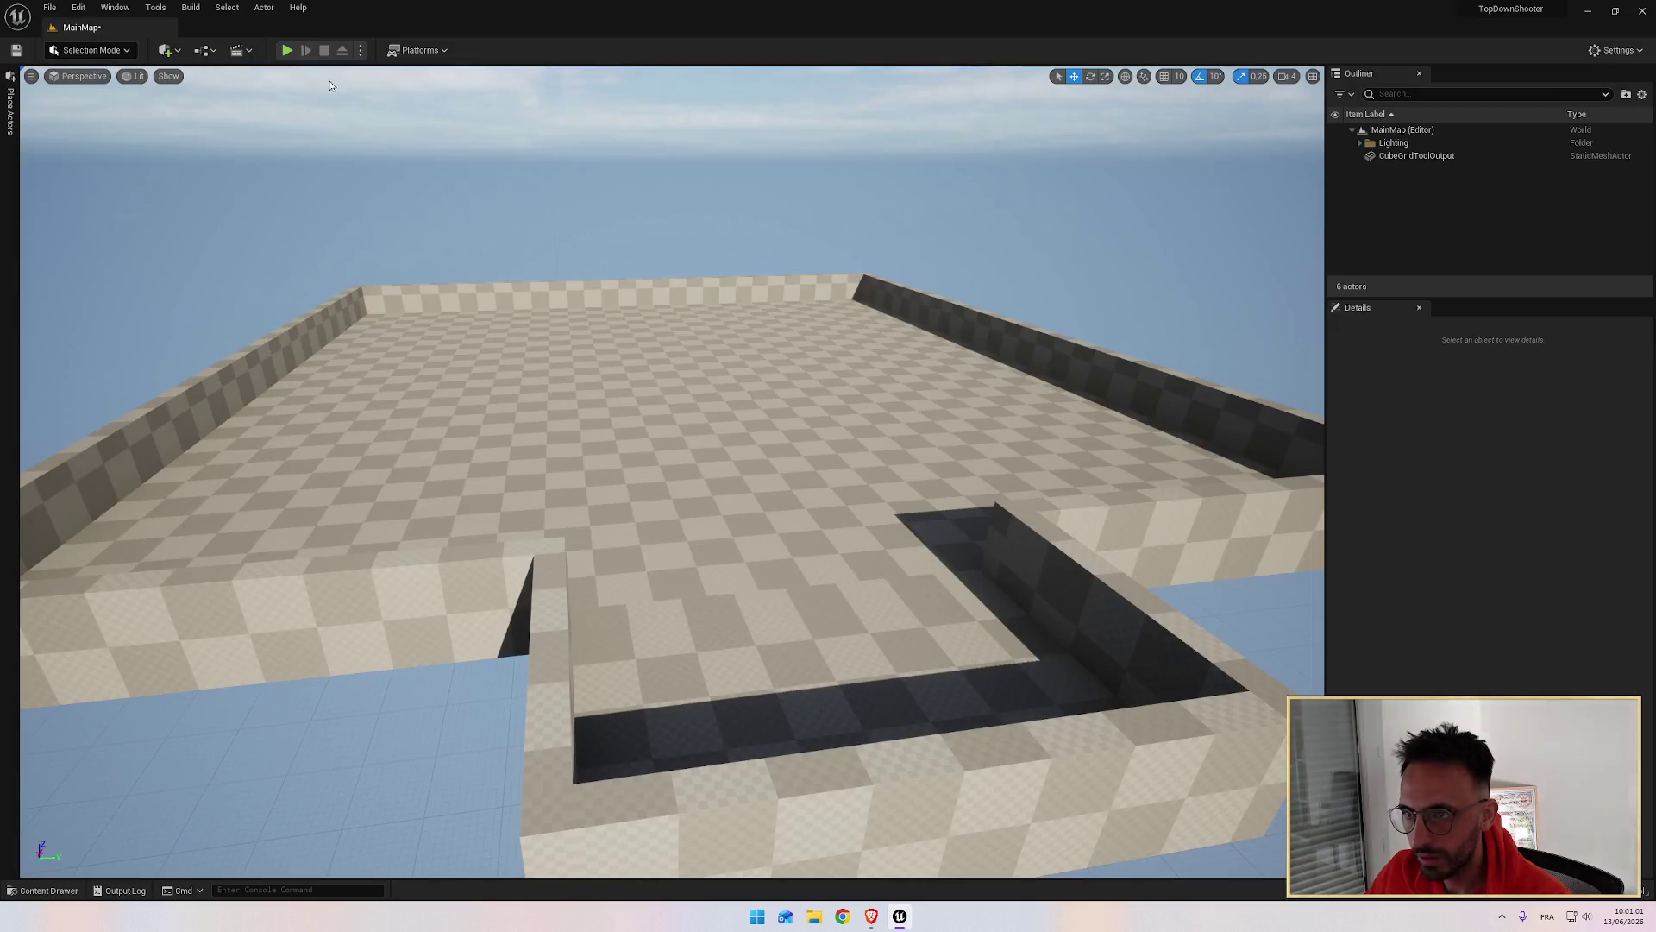
Step: Open M_Metal_Burnished_Steel, orbit it on the plane preview, check the sphere, and close it
key(ctrl+space)
double_click(631, 672)
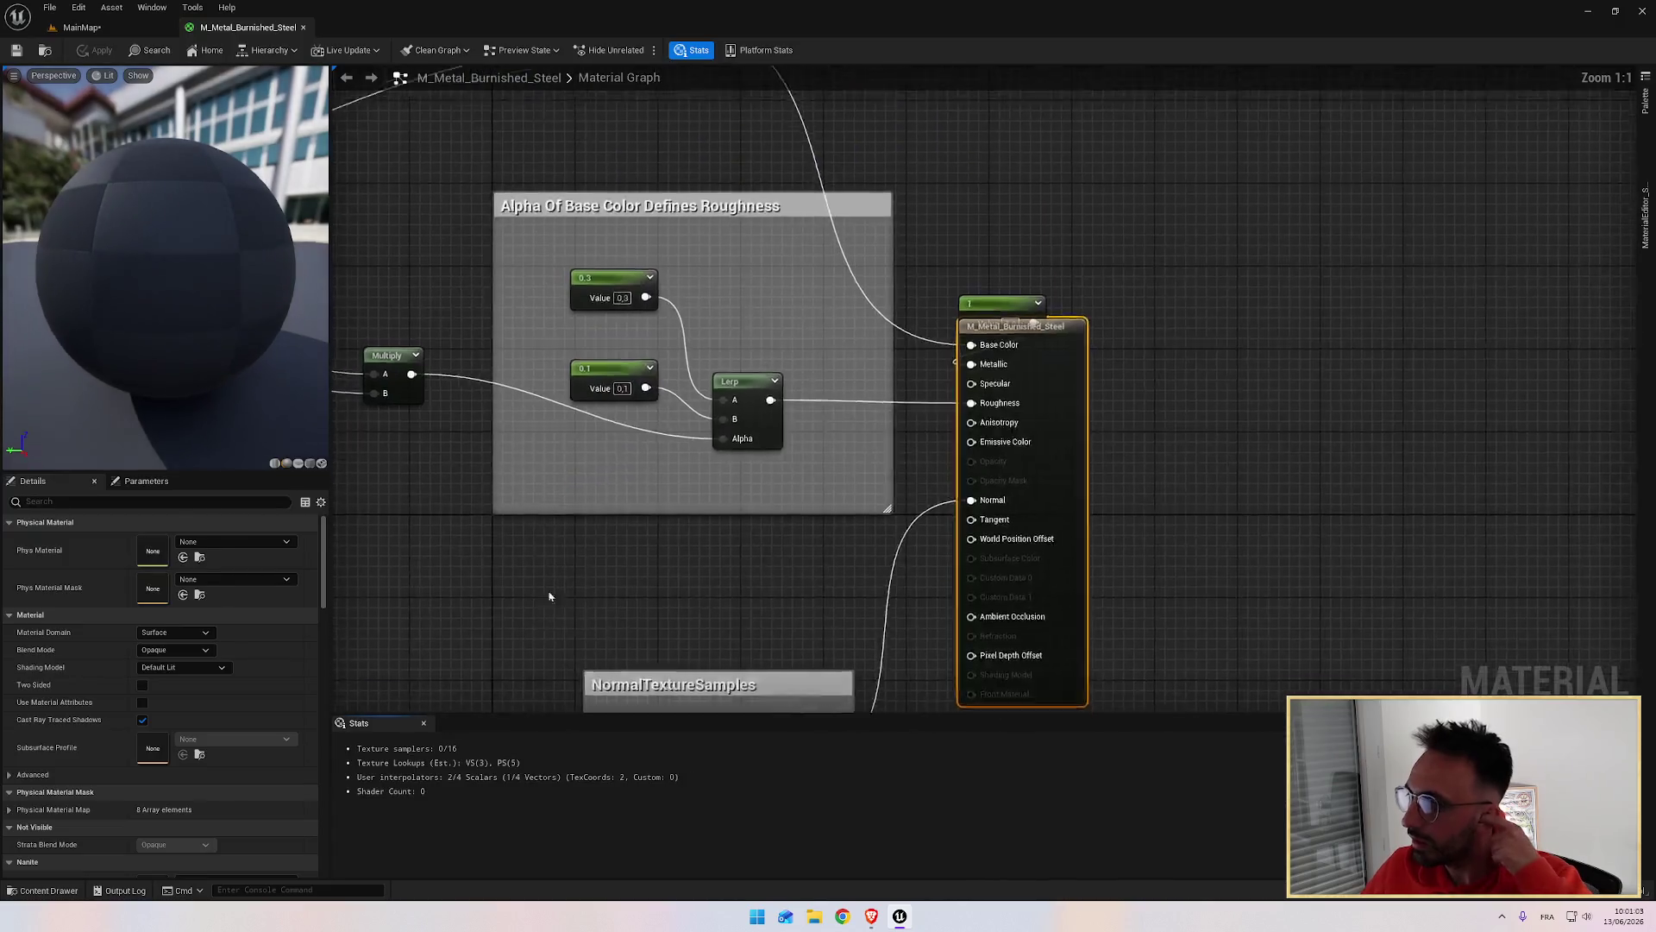
click(309, 467)
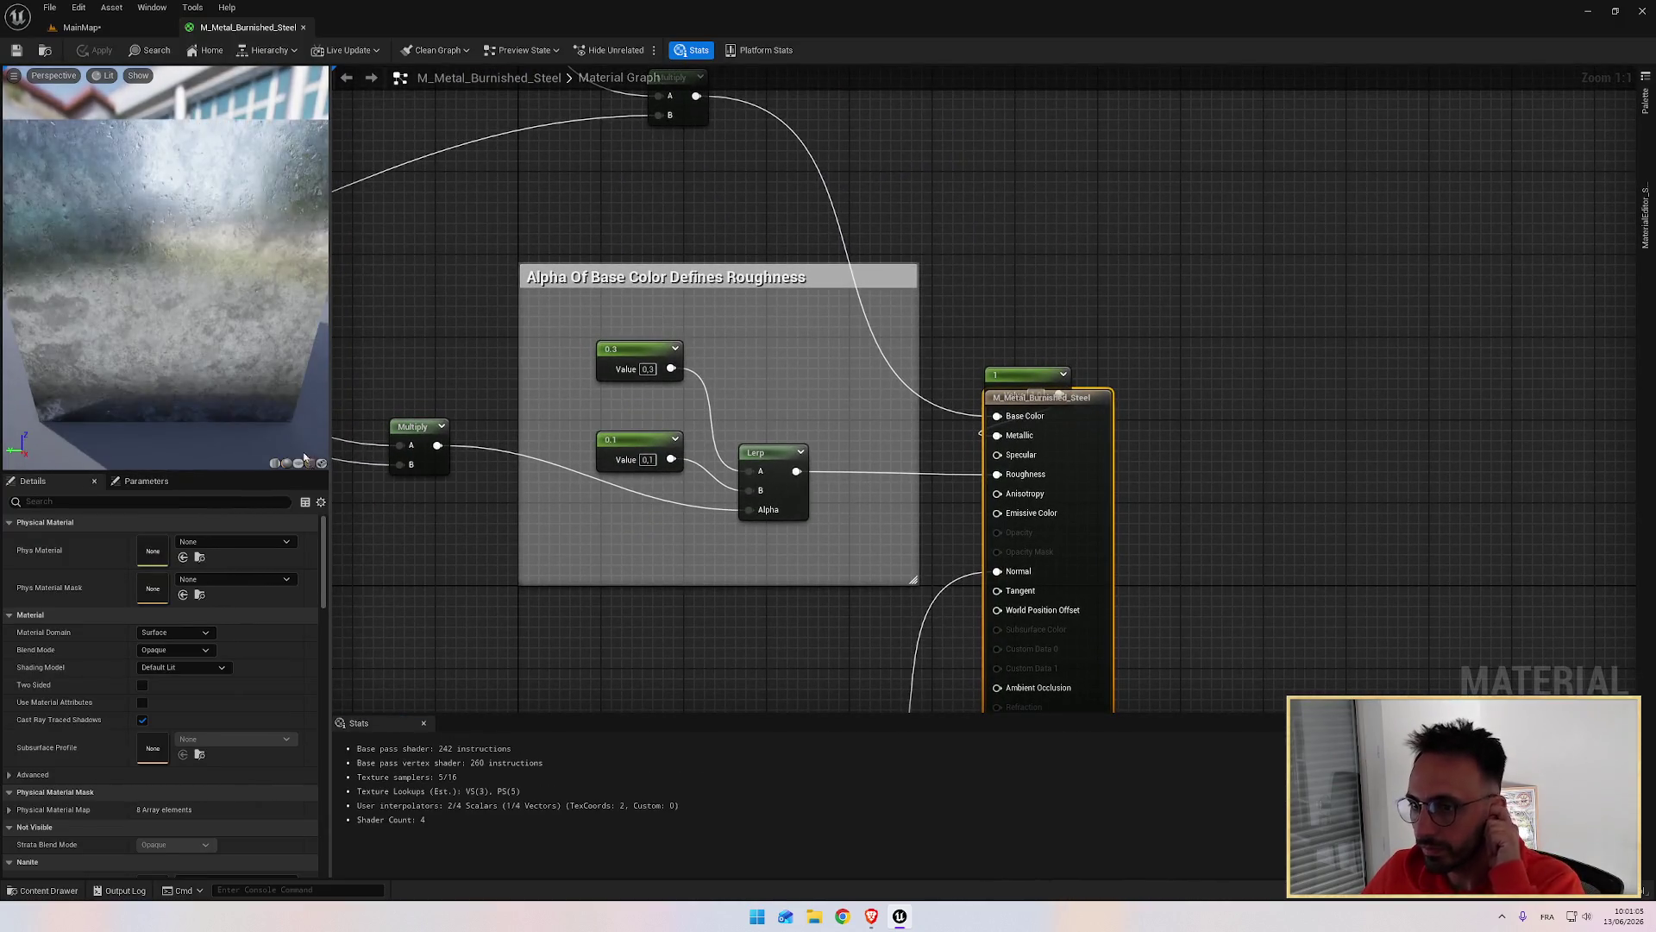
mouse_move(323, 403)
mouse_down()
mouse_move(259, 345)
mouse_move(190, 316)
mouse_move(215, 318)
mouse_move(121, 293)
mouse_move(151, 257)
mouse_move(99, 249)
mouse_move(221, 299)
mouse_move(396, 308)
mouse_up()
click(297, 464)
scroll(296, 343, down, 5)
drag(296, 343, 233, 371)
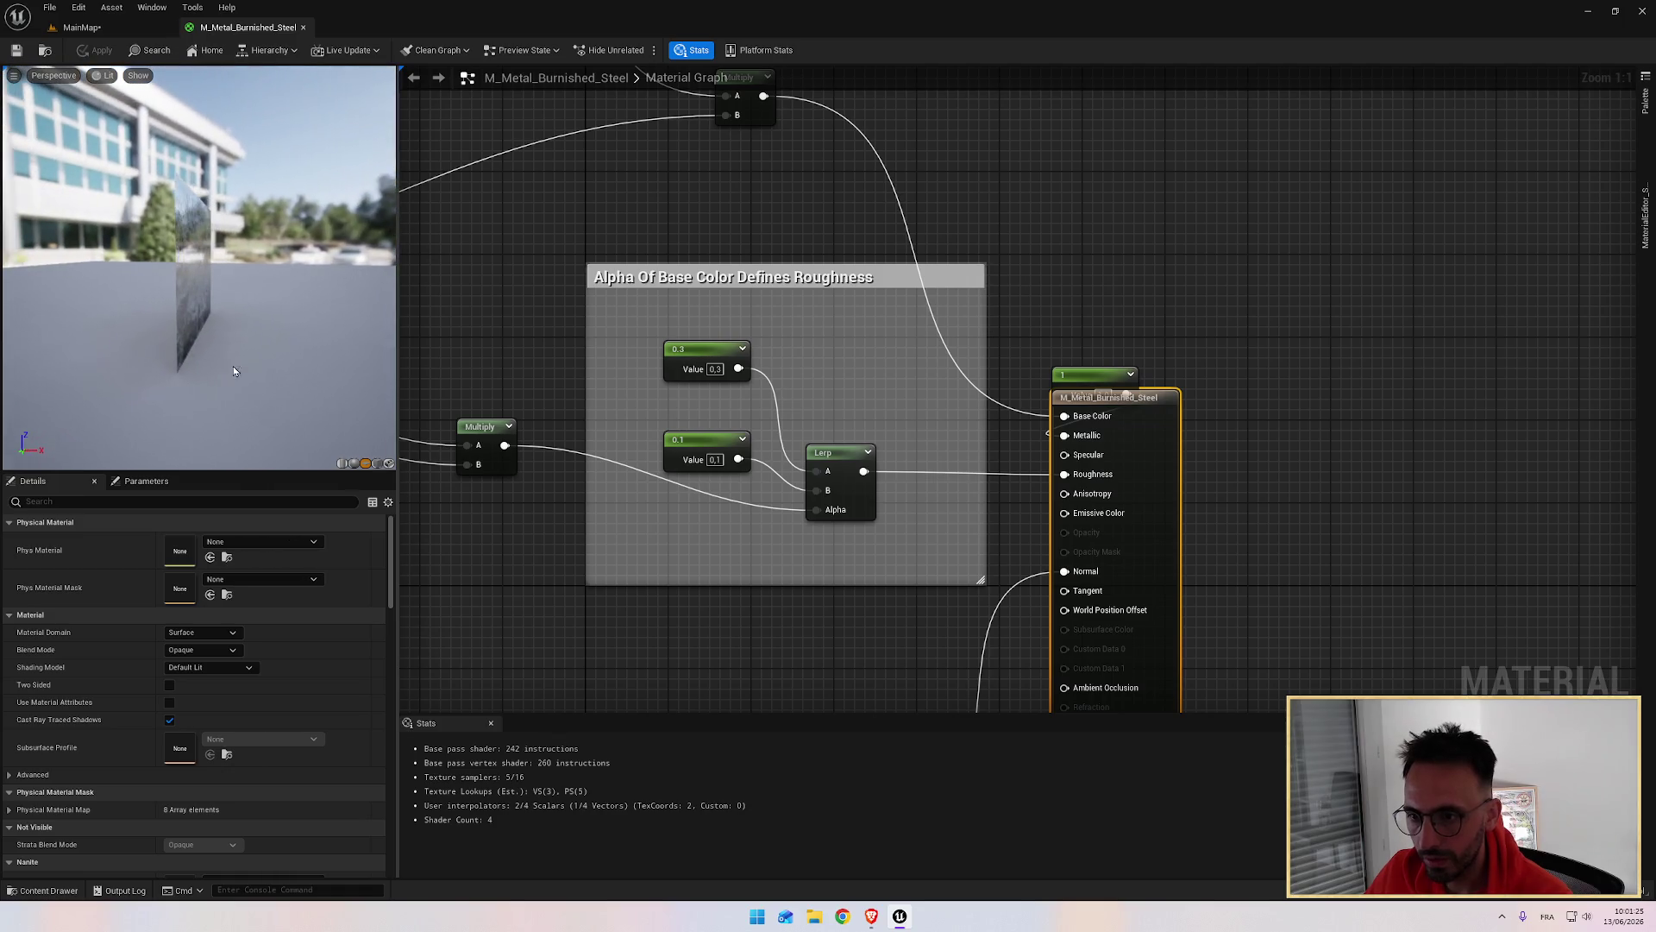
click(352, 463)
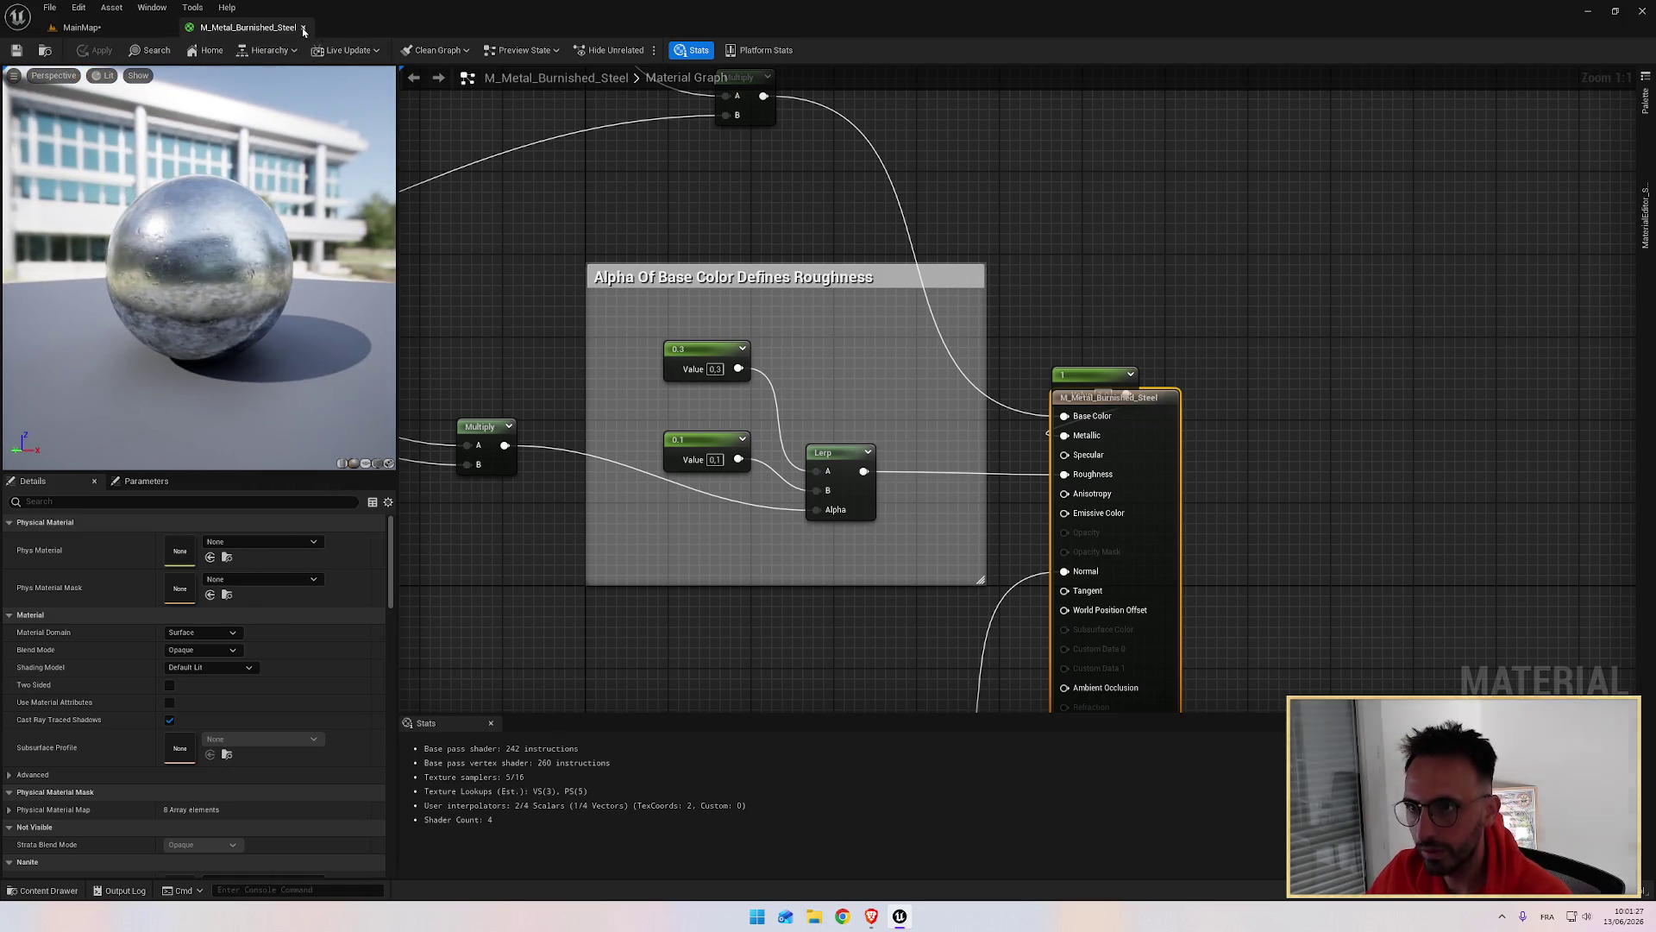
click(304, 28)
key(alt+Tab)
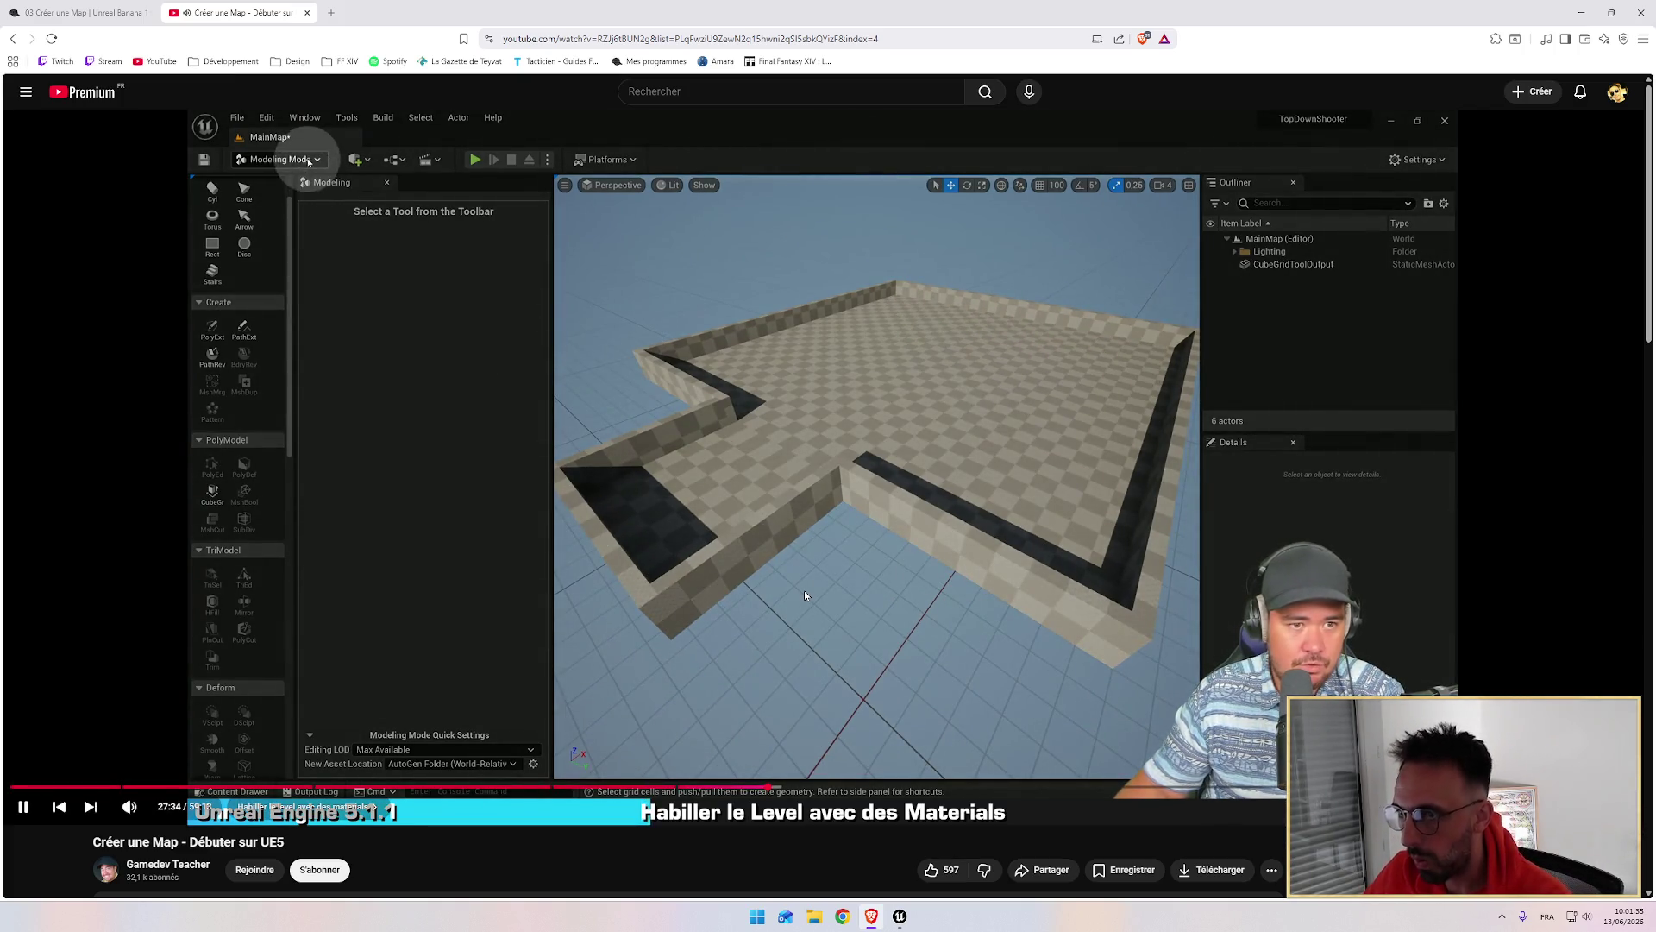
Step: Switch the level editor into Modeling mode from the modes list
key(alt+Tab)
click(71, 52)
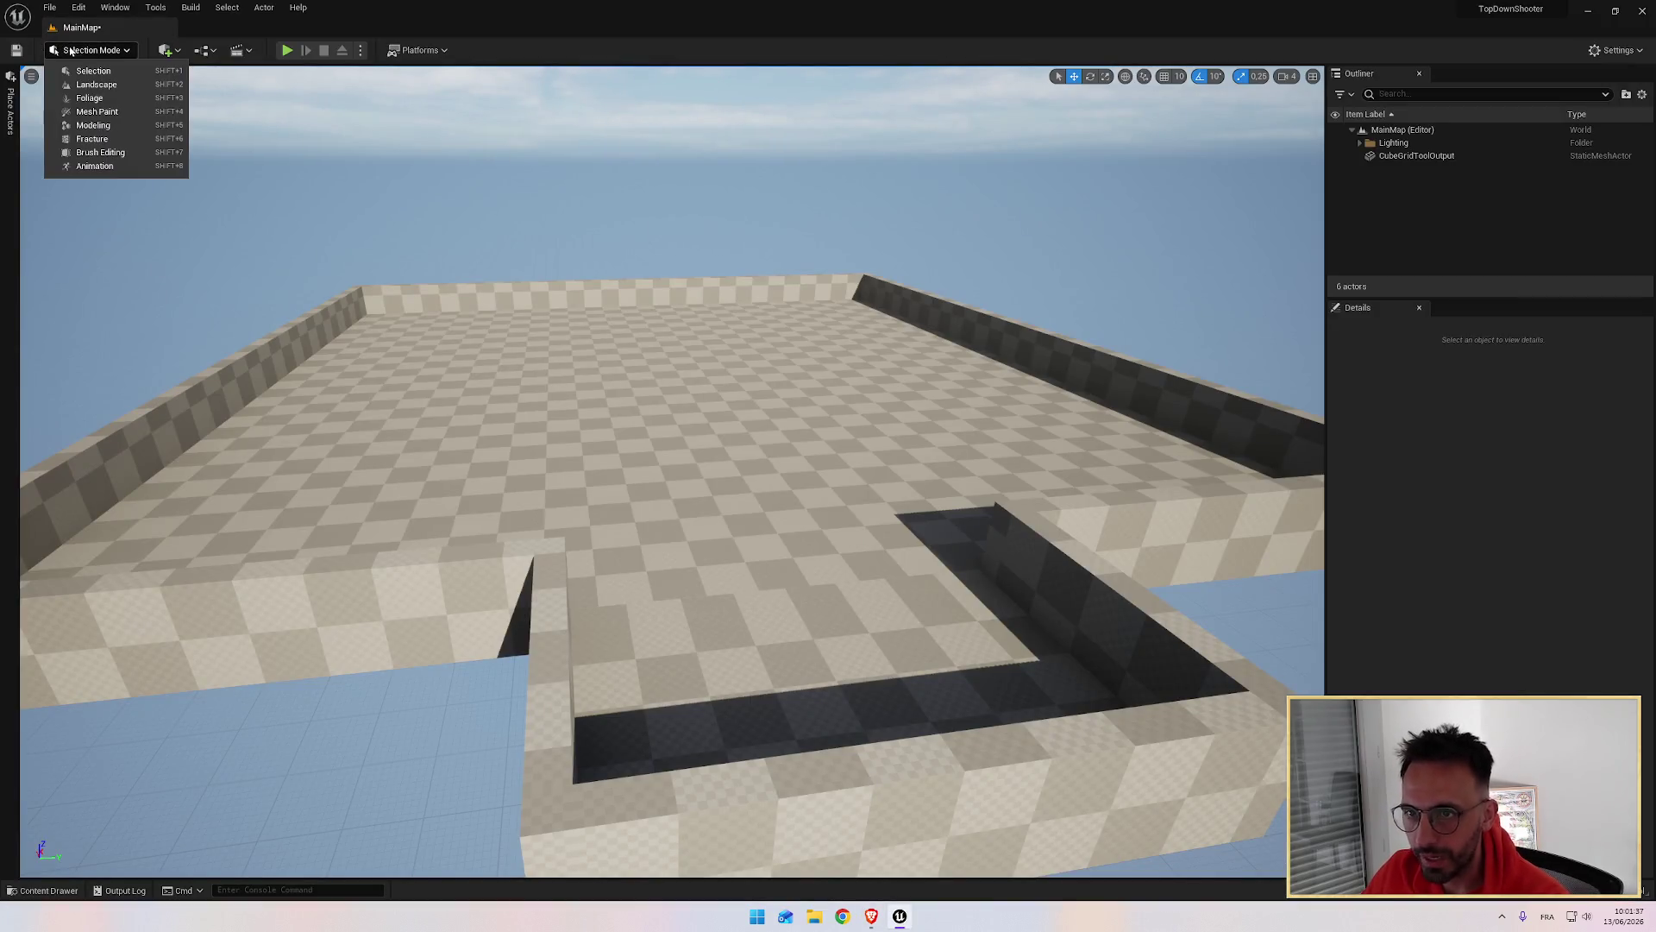
click(105, 127)
Step: Rewind the tutorial video five seconds, then return to Unreal
key(alt+Tab)
key(alt+Tab)
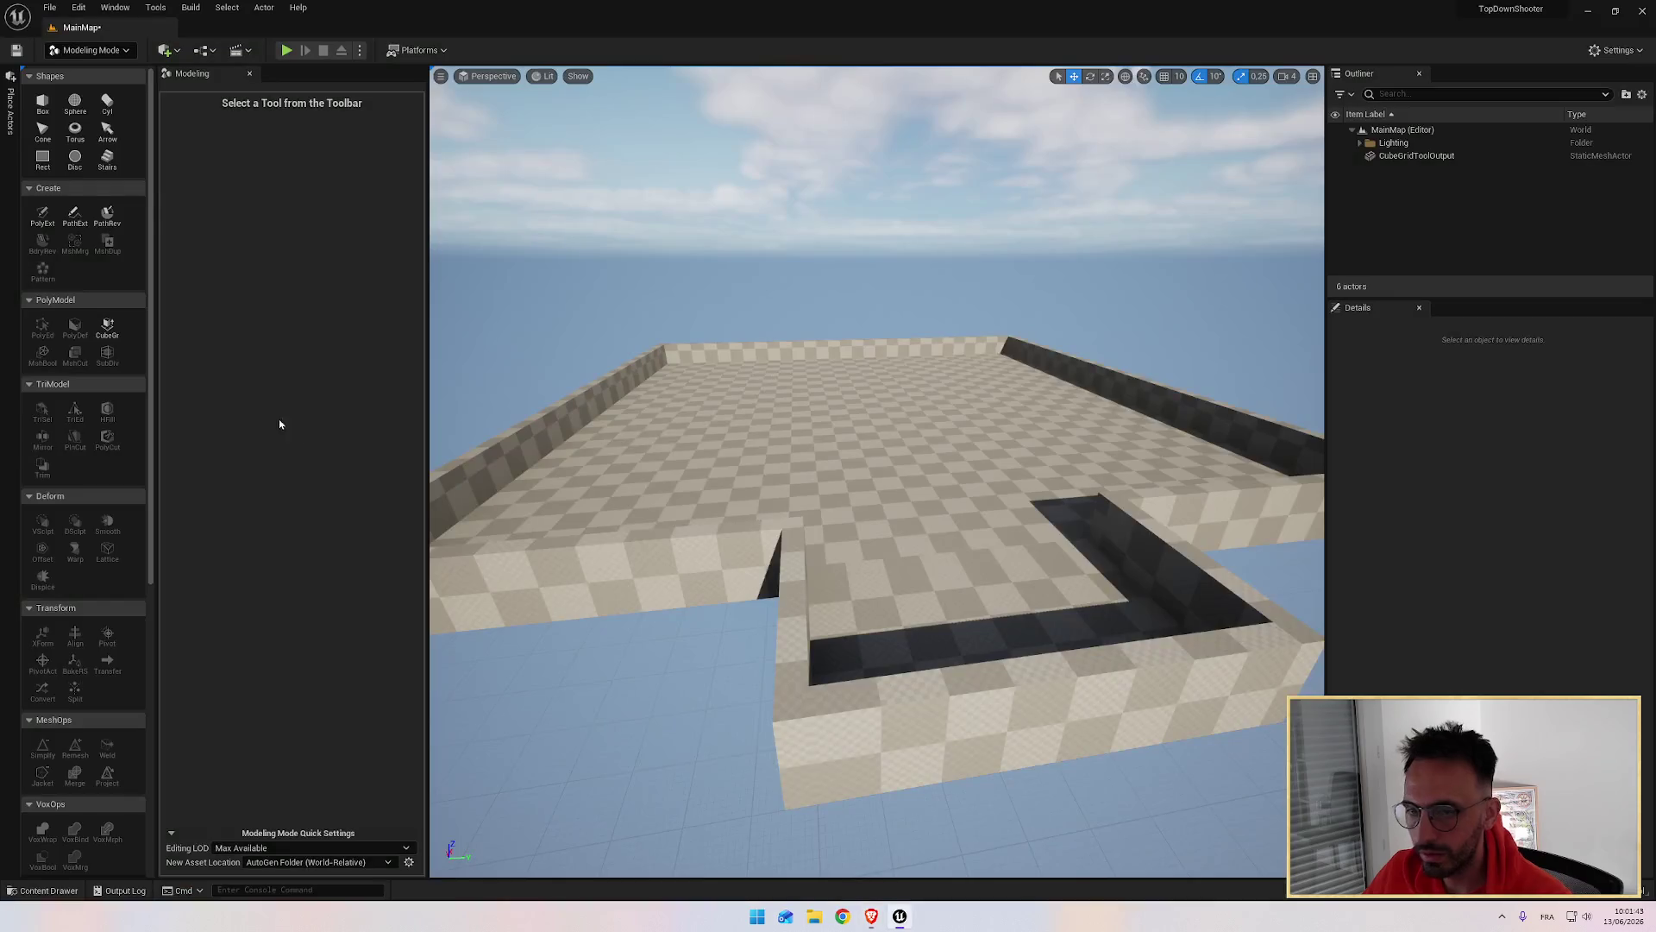
drag(152, 343, 160, 651)
key(alt+Tab)
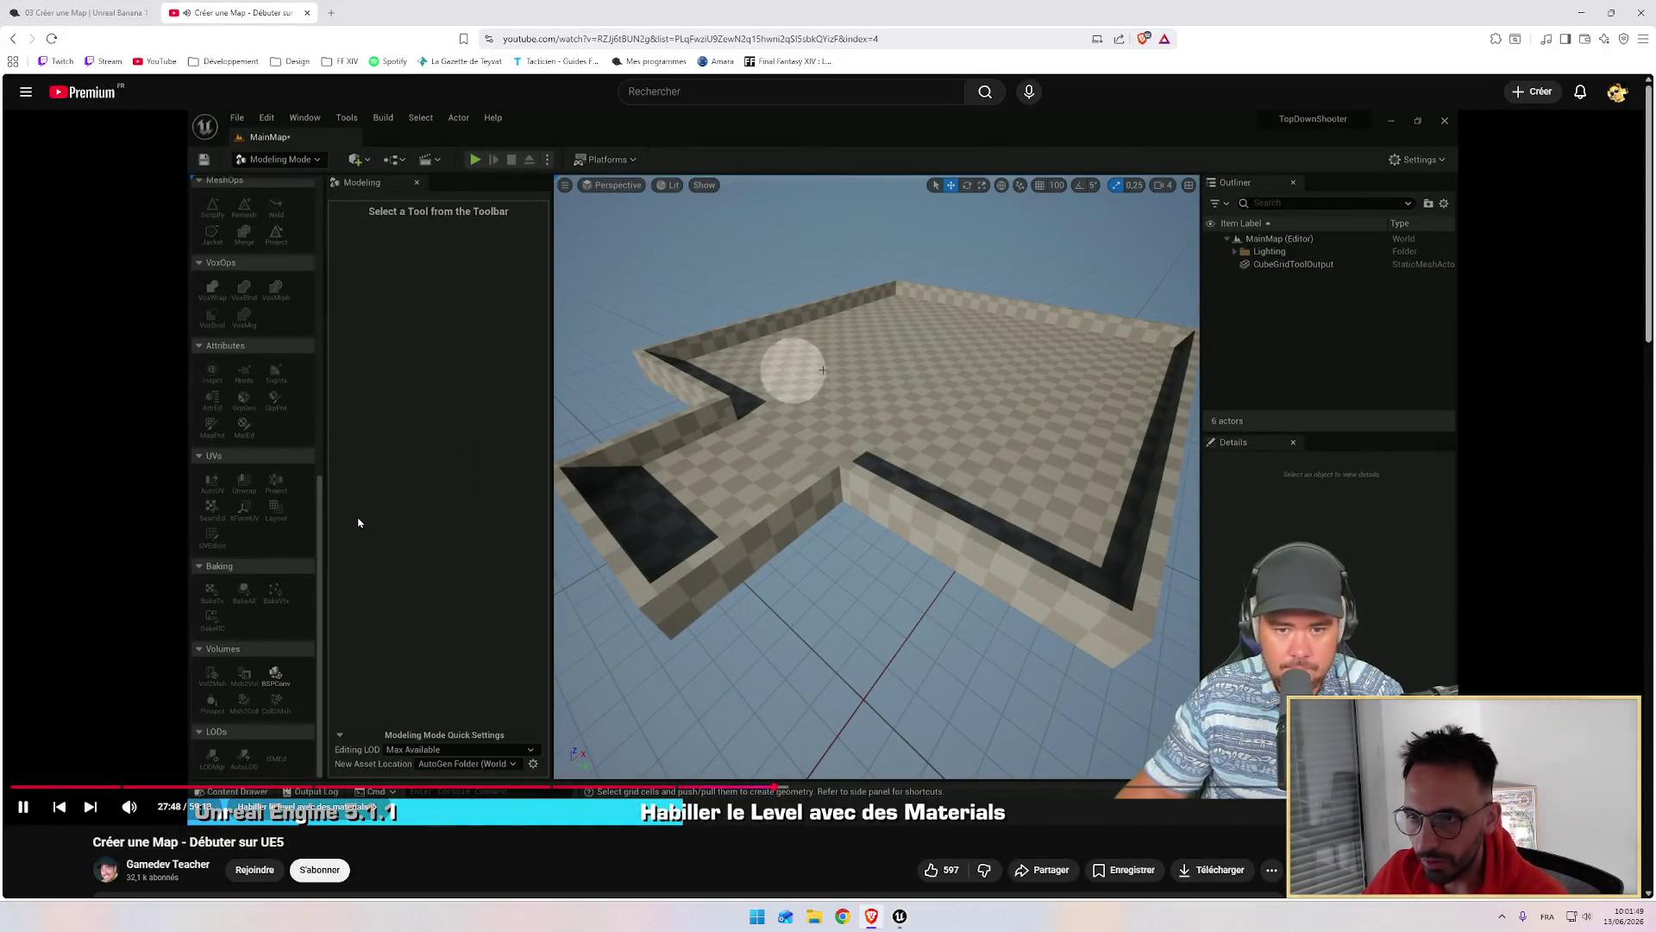
key(Left)
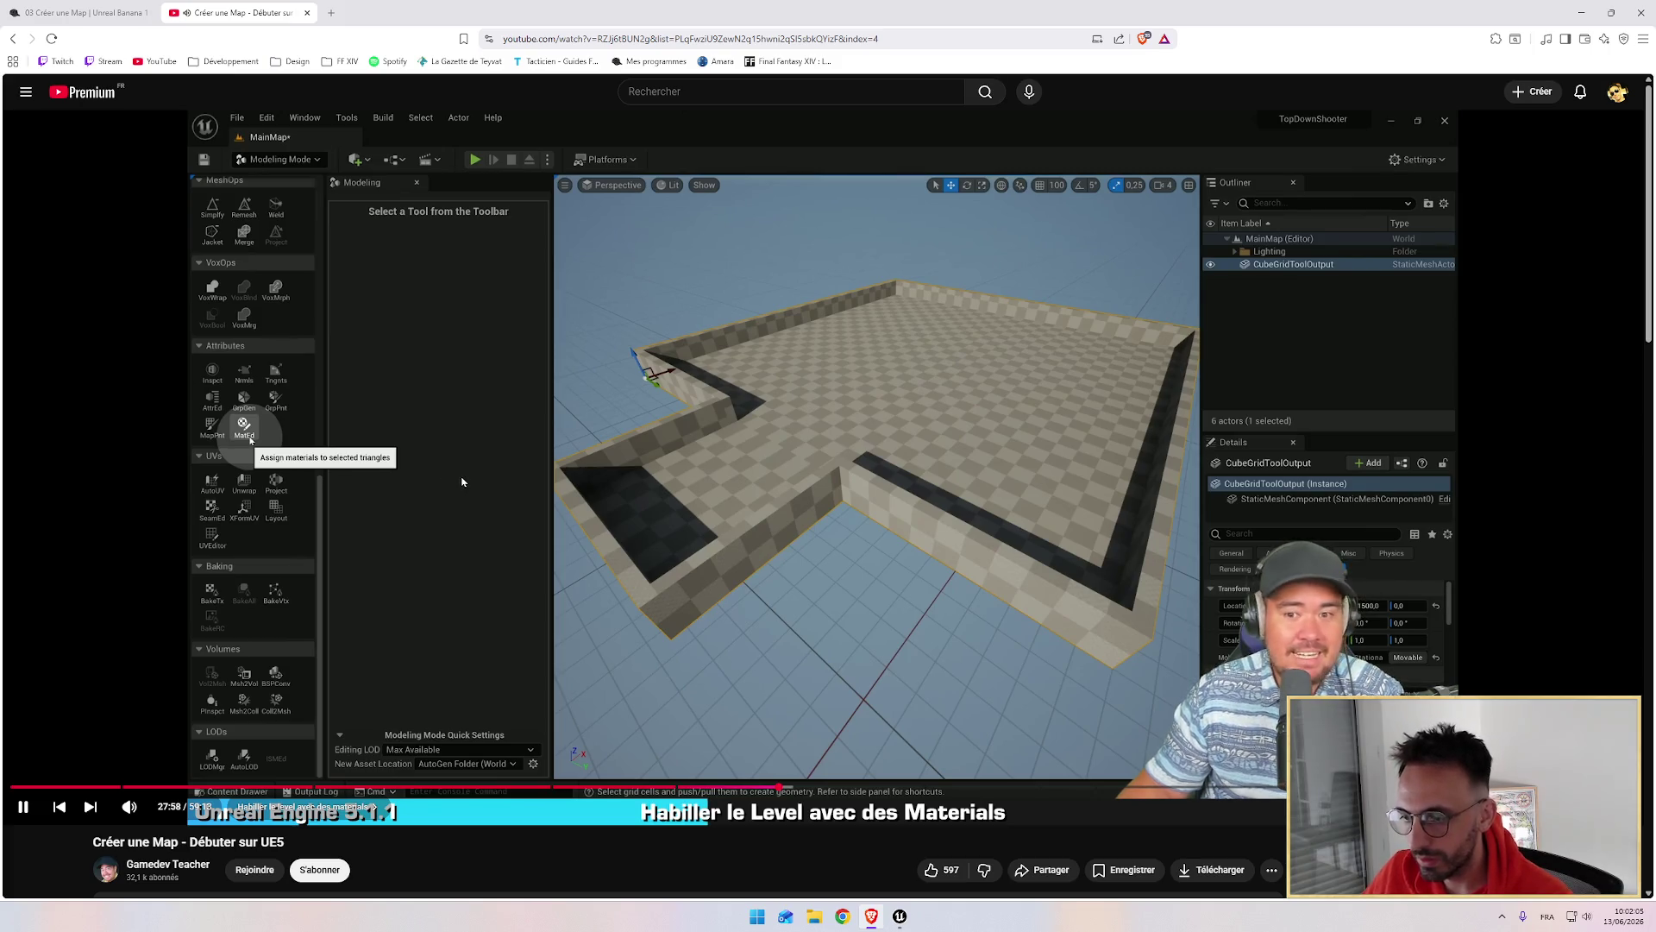
key(alt+Tab)
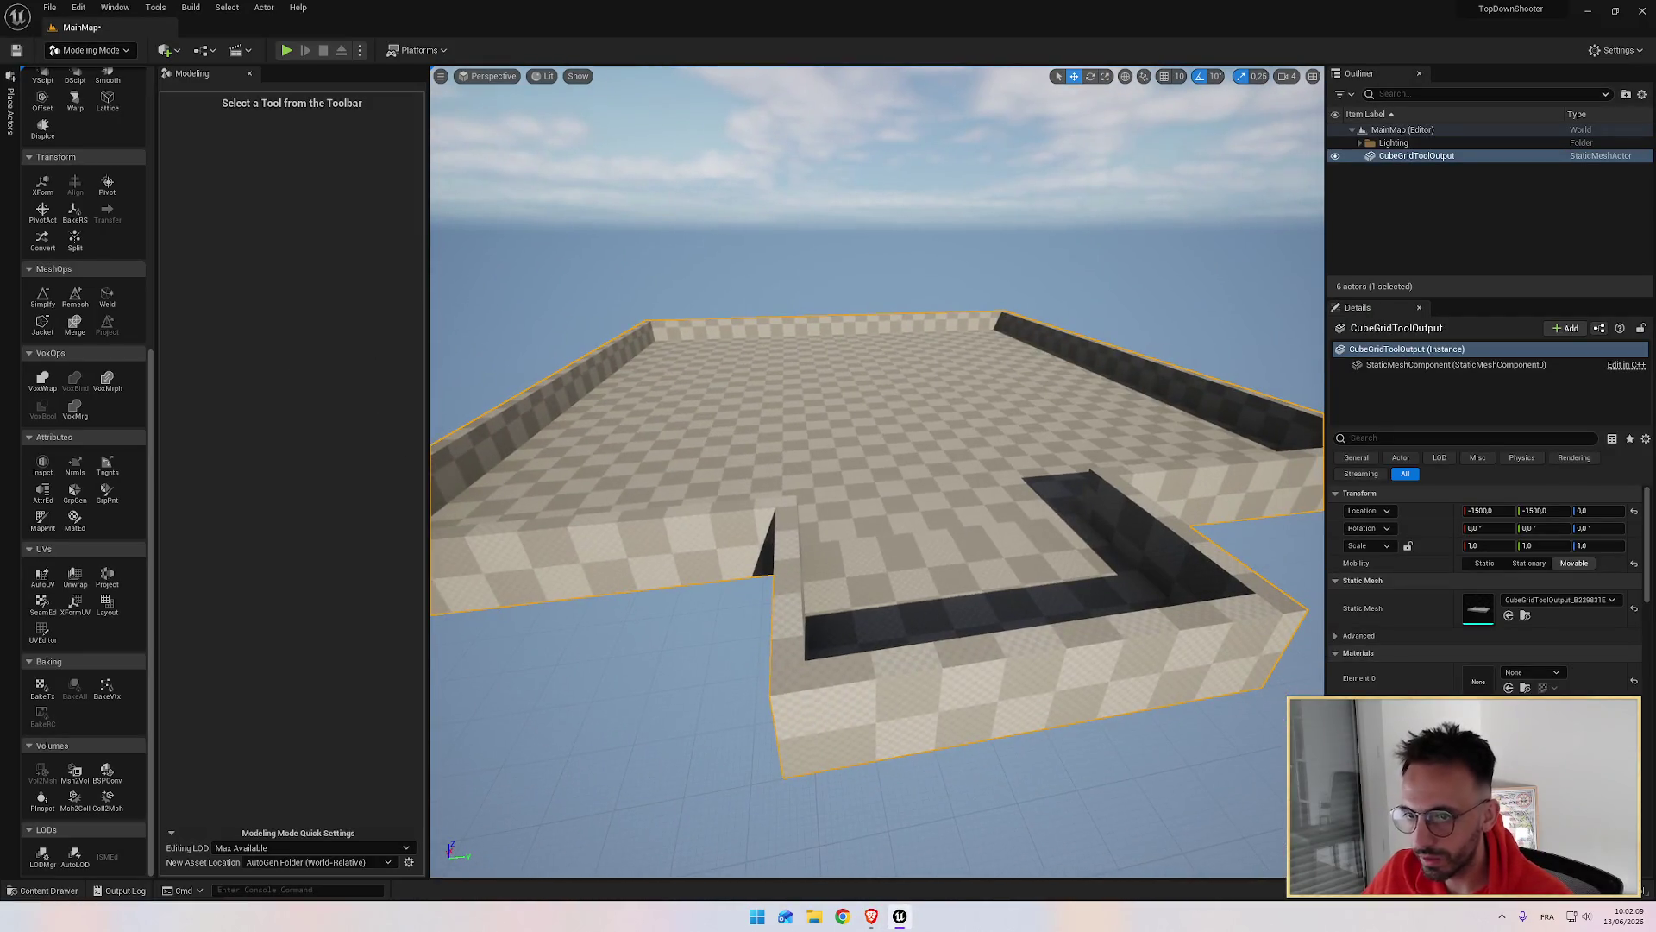
Step: Launch the MatEd tool on the floor mesh and show the StarterContent Materials folder
click(86, 522)
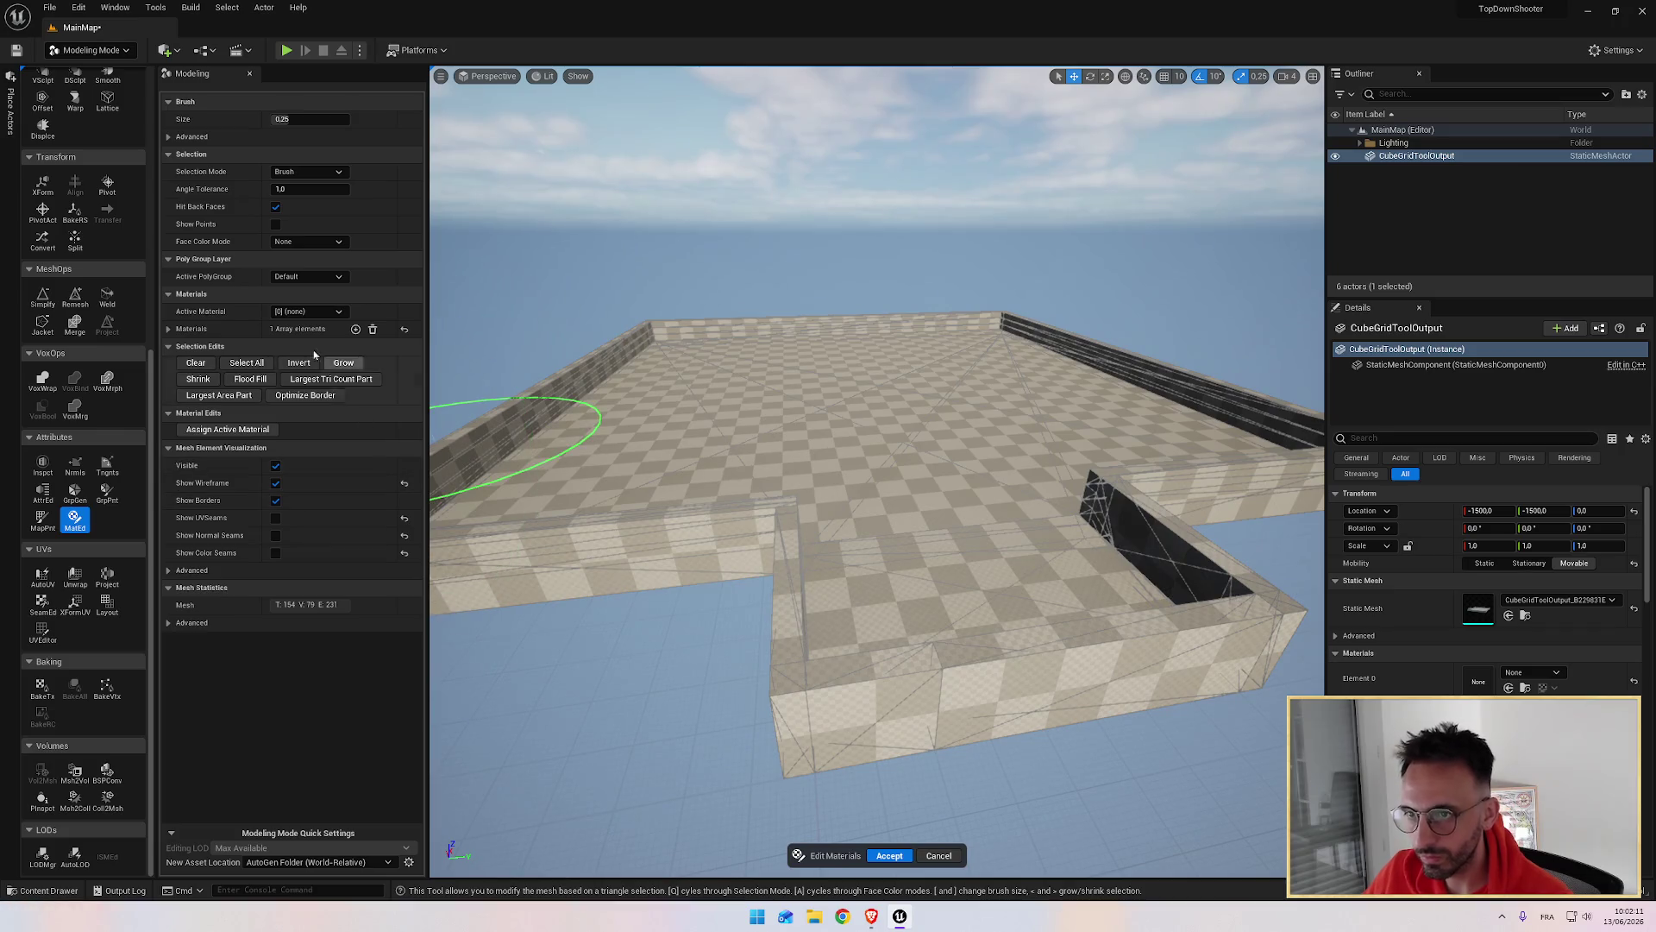
key(alt+Tab)
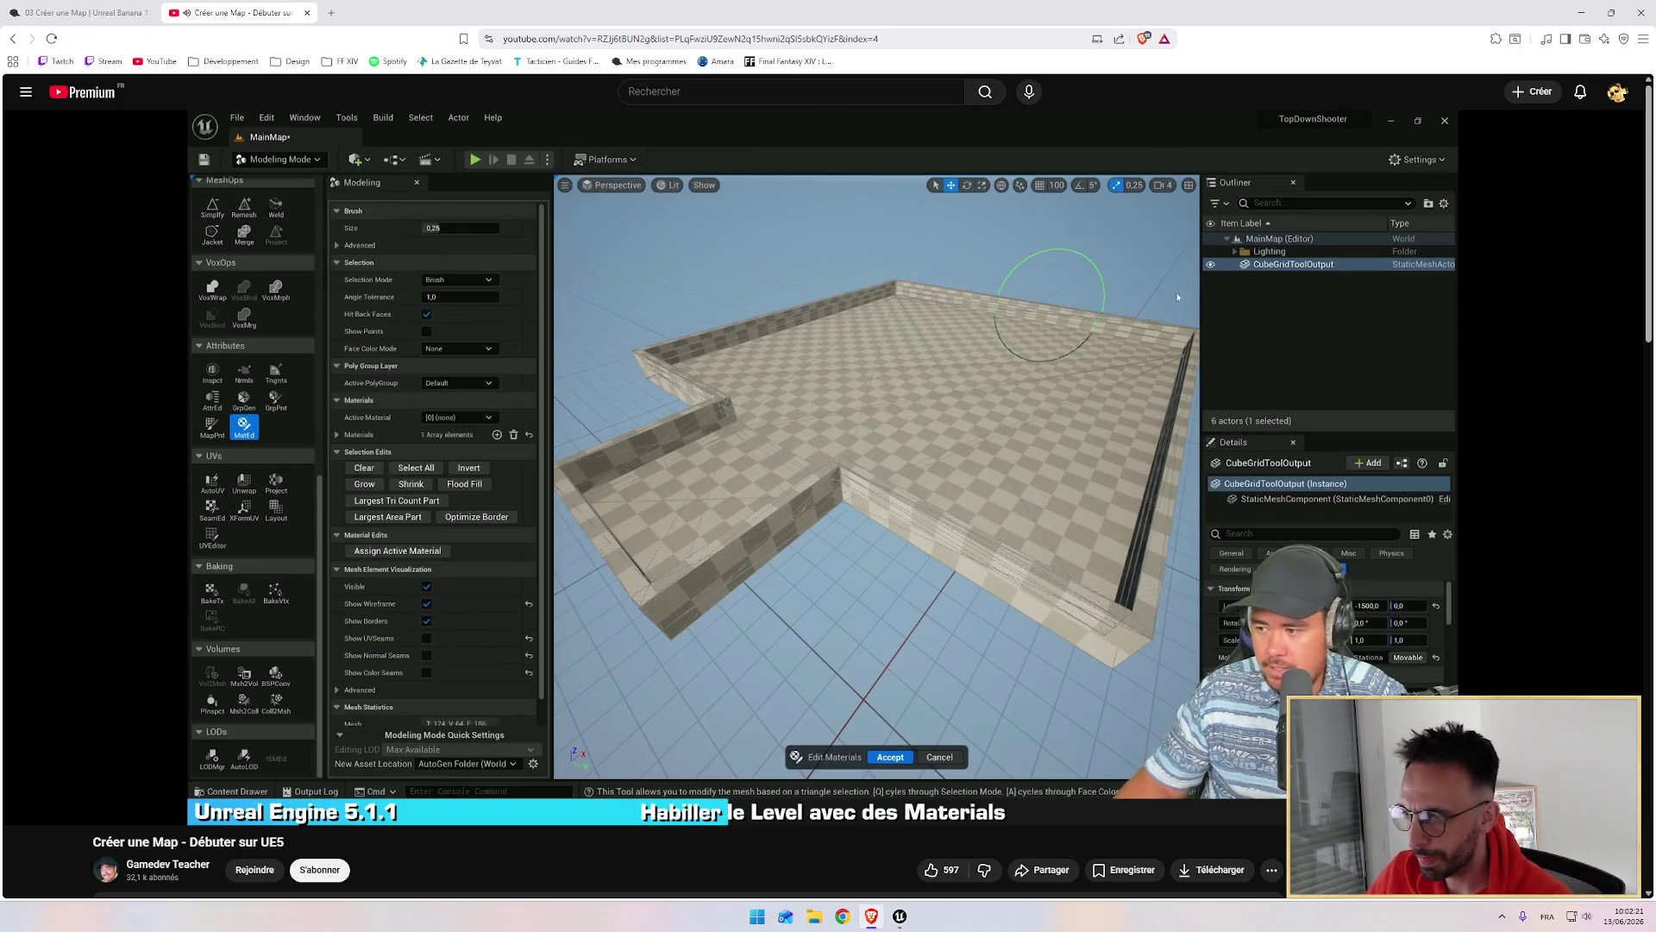
mouse_move(825, 488)
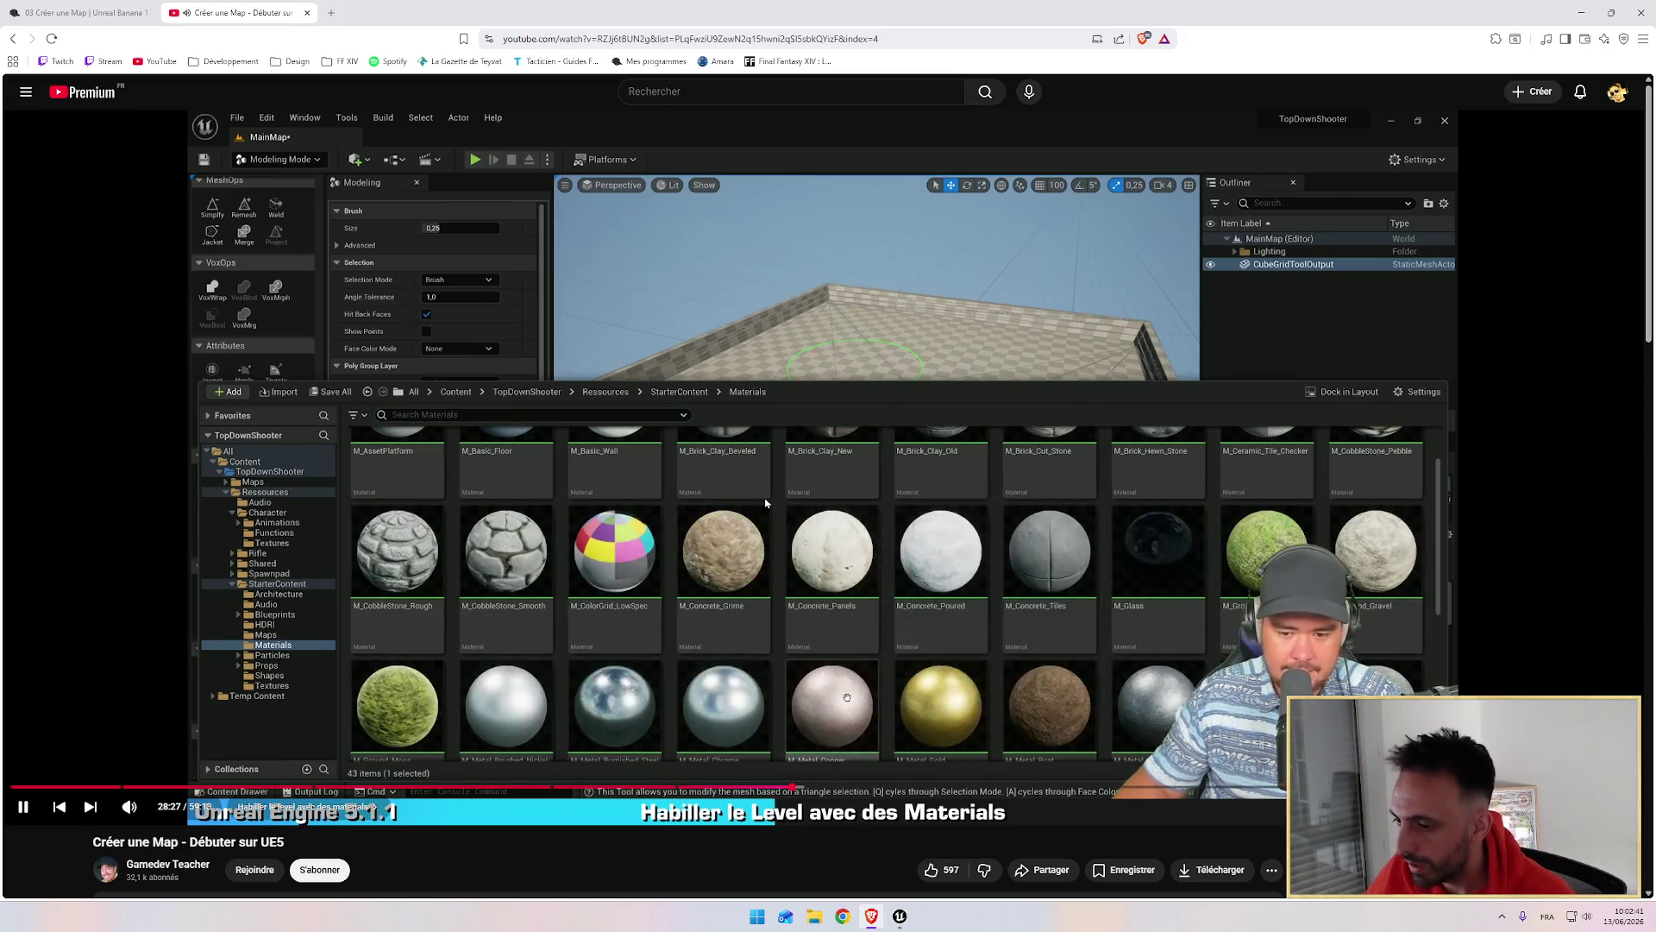
key(alt+Tab)
key(ctrl+space)
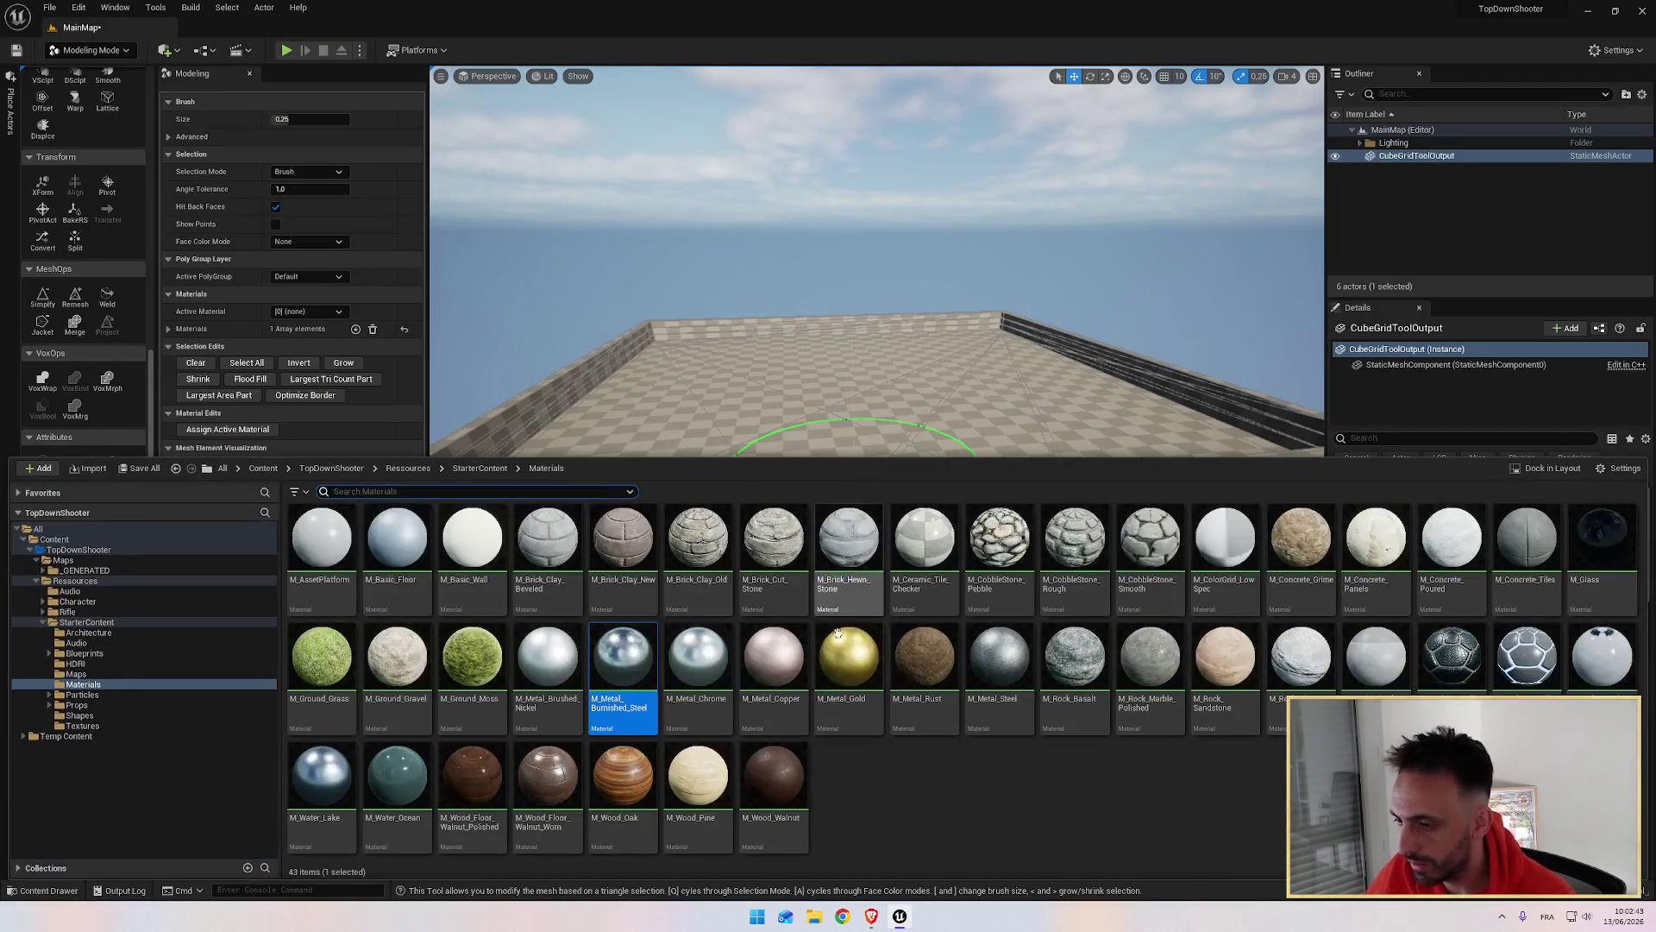
Step: Select M_Tech_Hex_Tile in the Content Drawer, then hide the drawer
click(1449, 674)
key(alt+Tab)
key(alt+Tab)
key(alt+Tab)
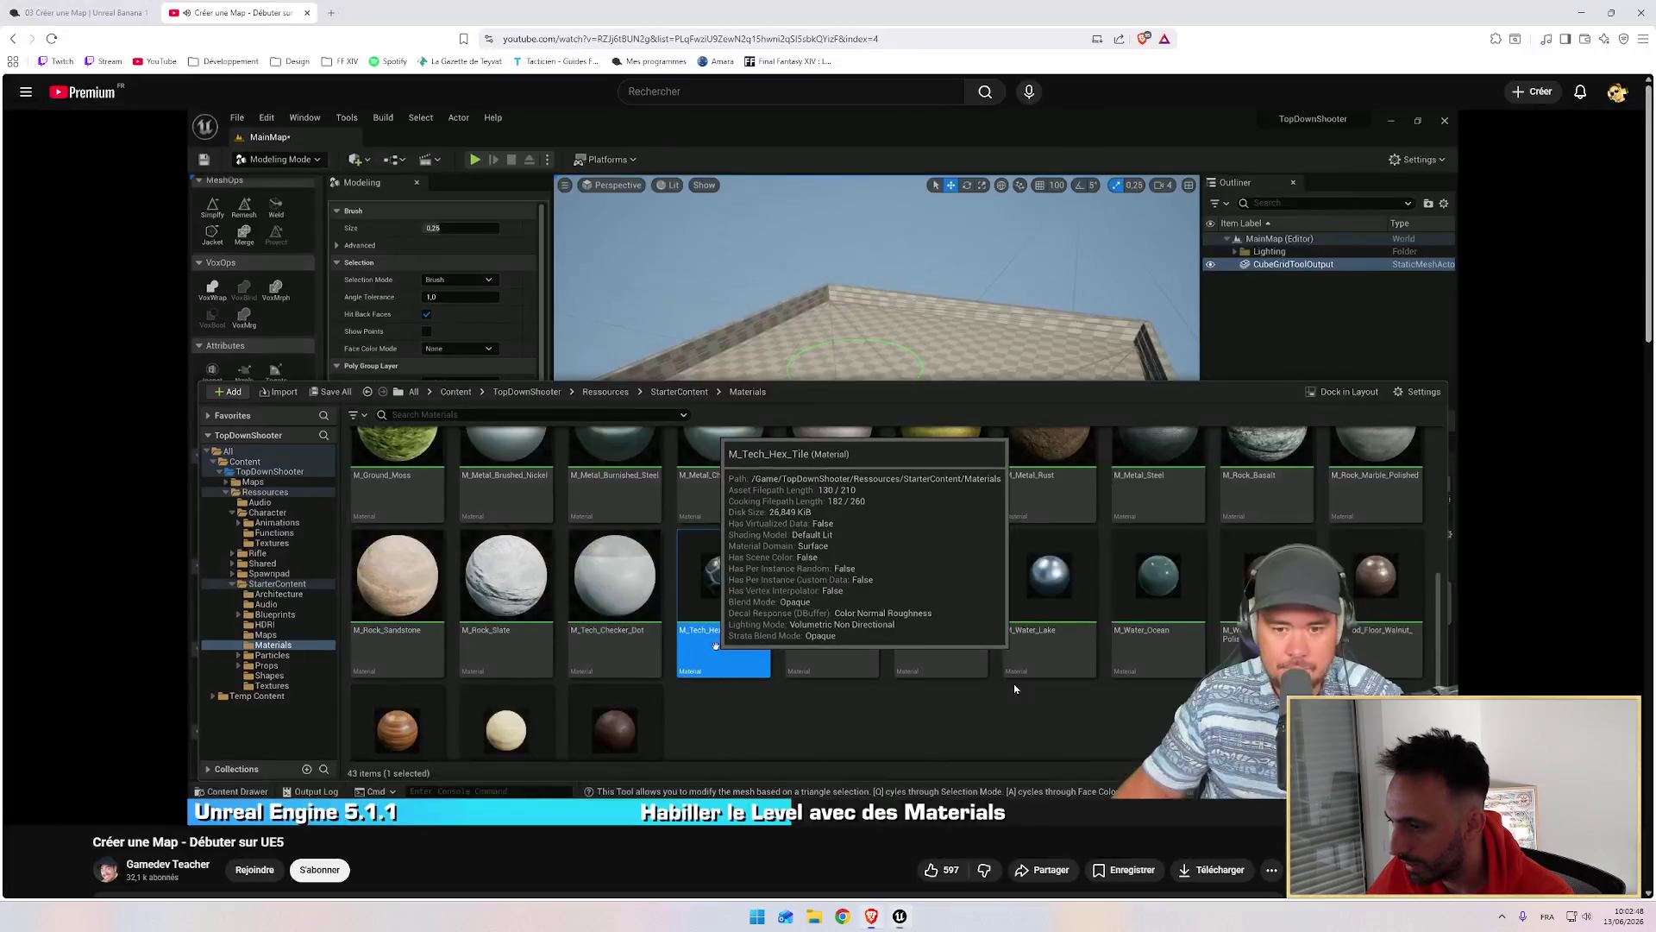
mouse_move(945, 678)
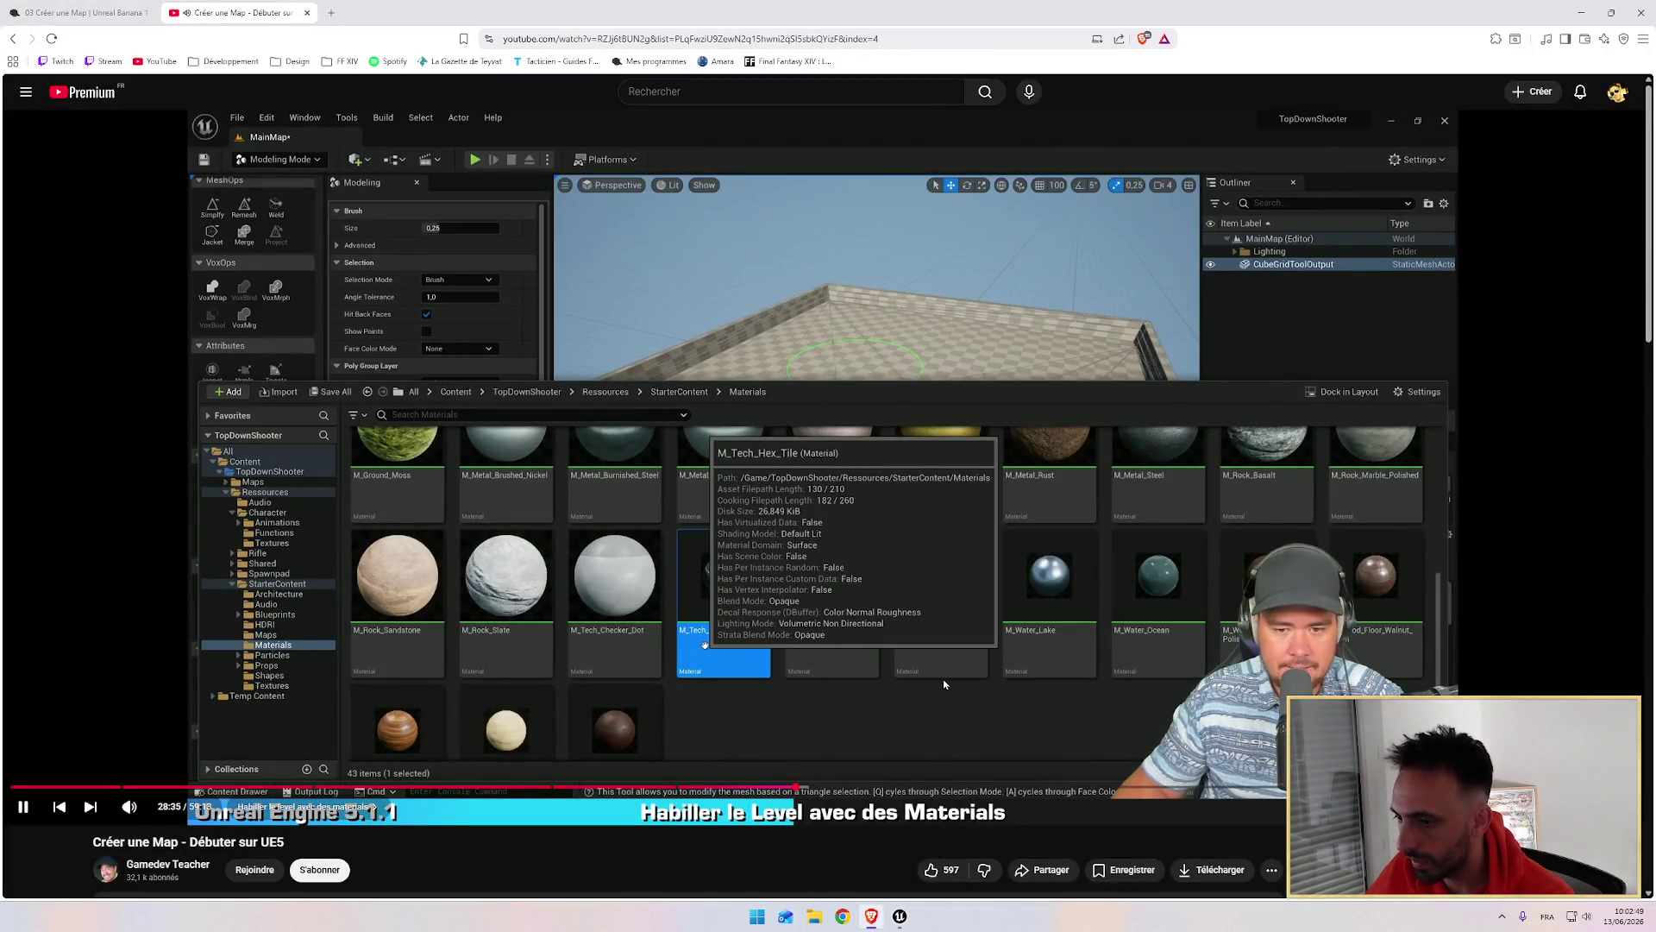
key(alt+Tab)
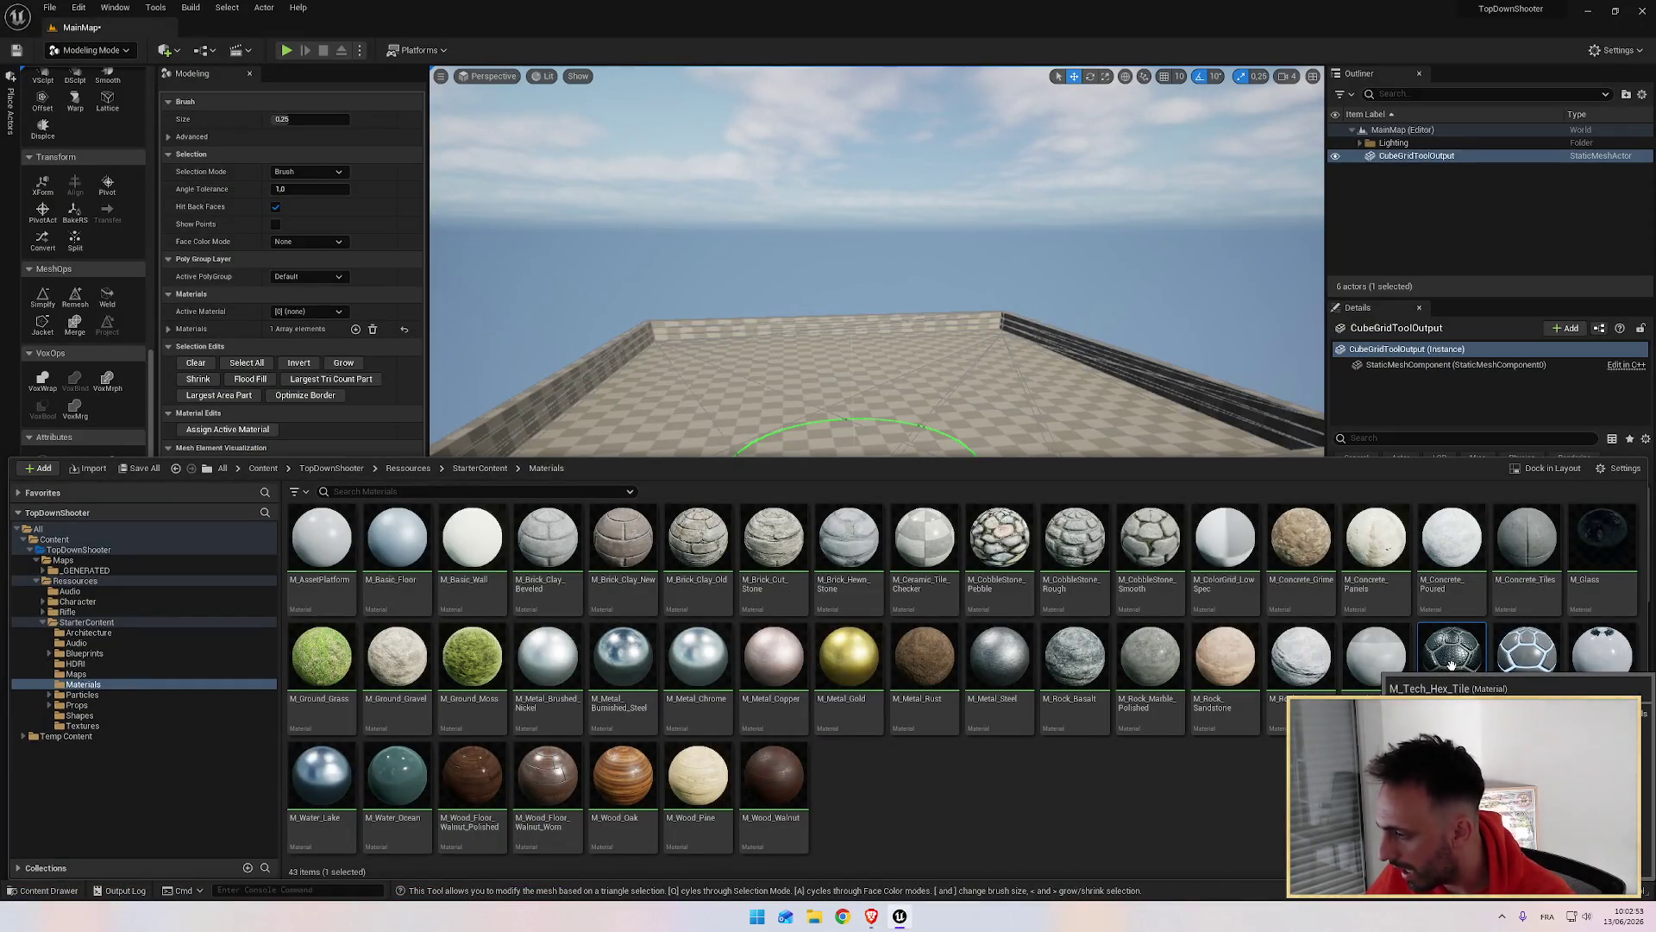
key(alt+Tab)
key(alt+Tab)
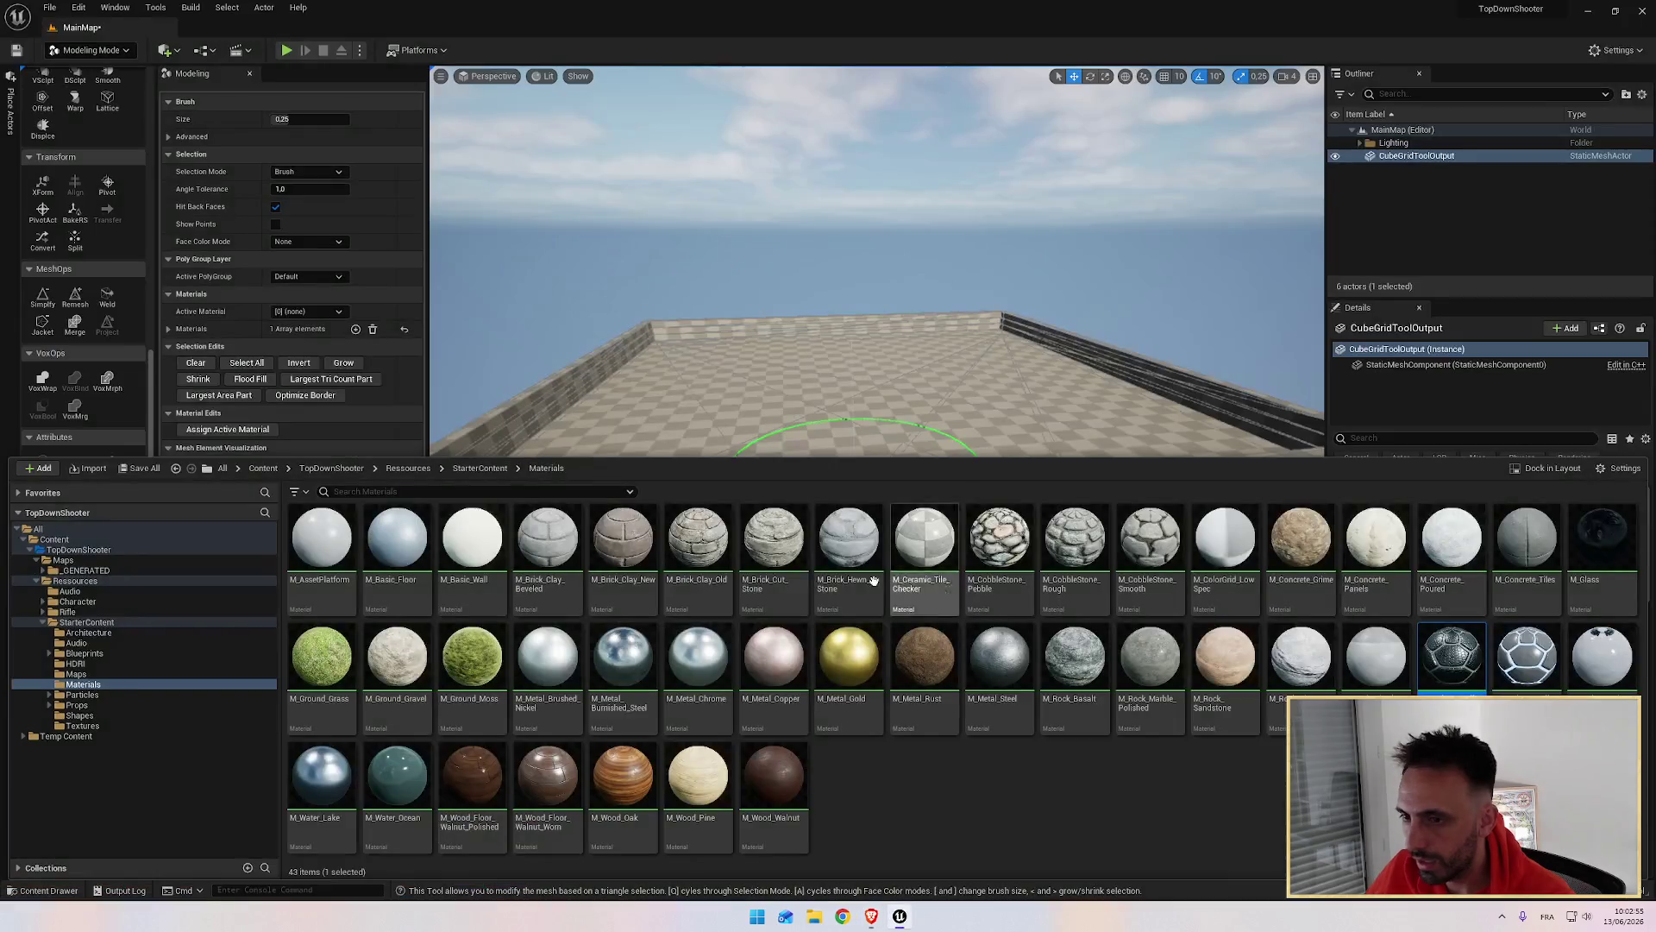
key(ctrl+space)
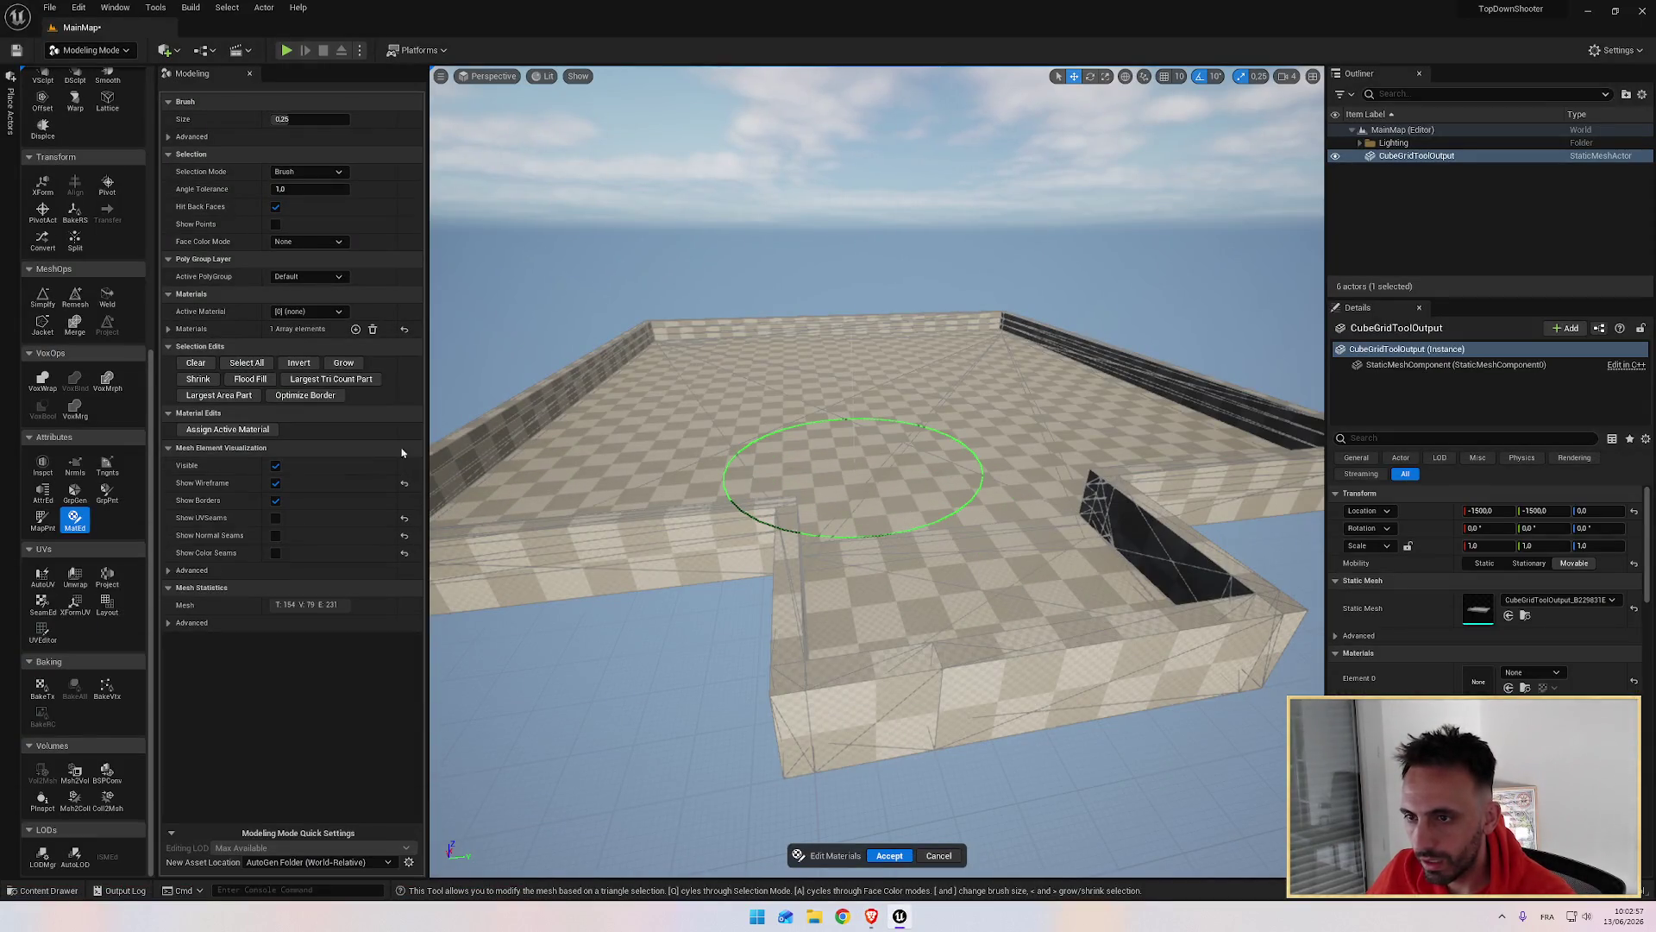
Step: Expand the tool's Materials list and add a second, empty slot Index [1]
key(alt+Tab)
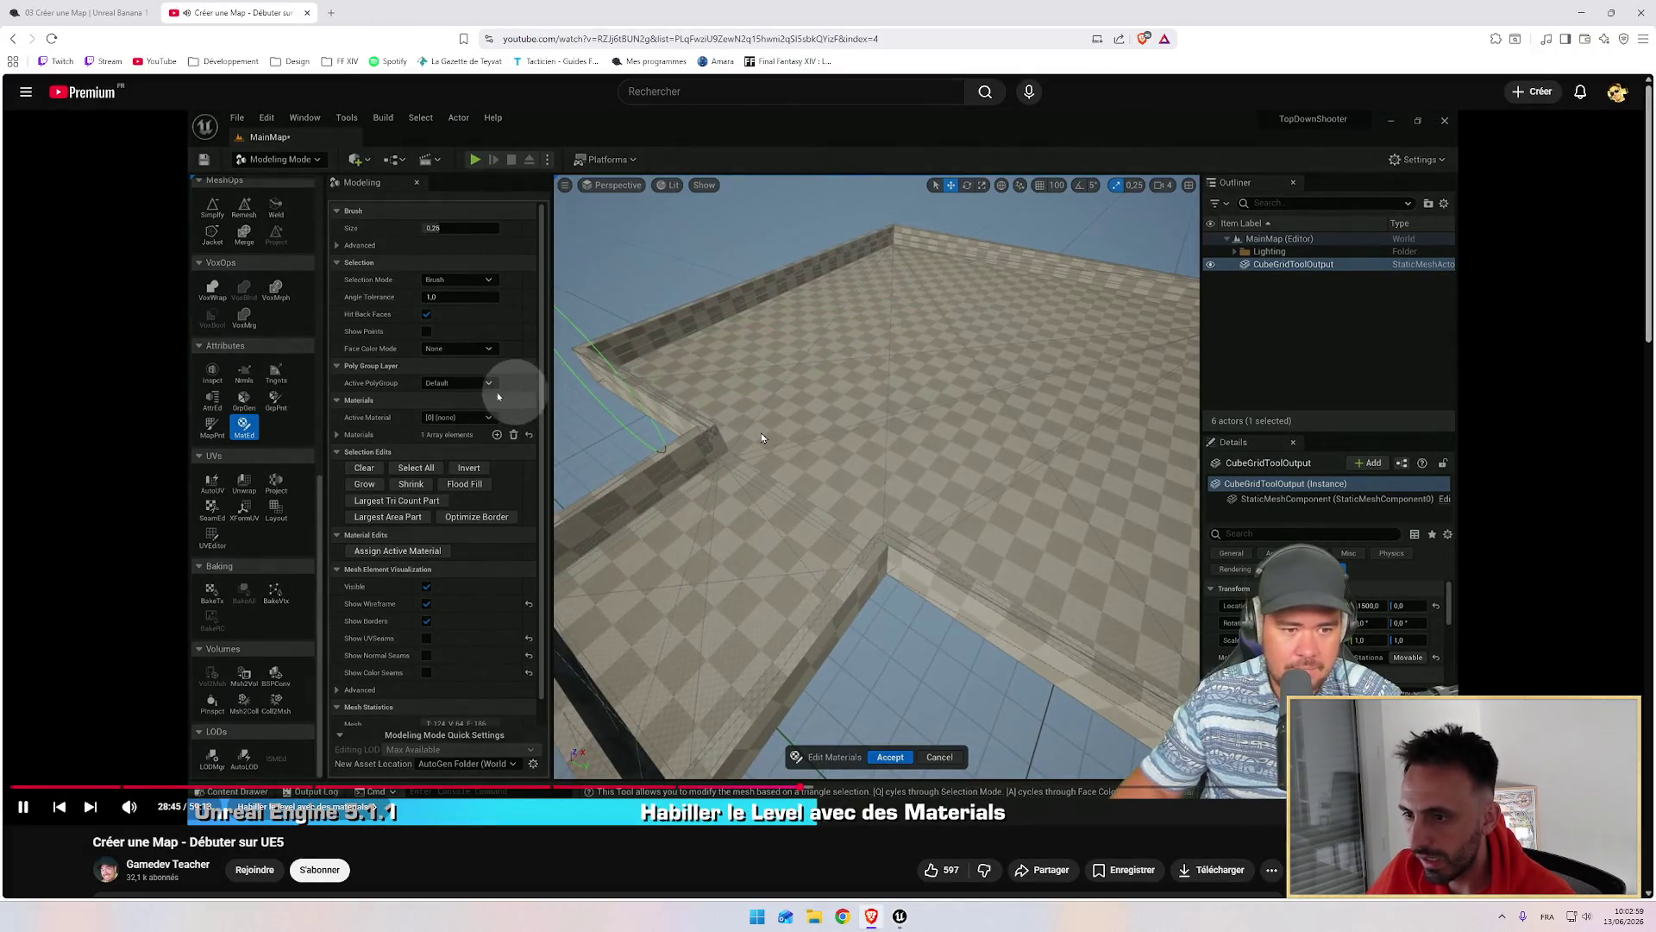
key(alt+Tab)
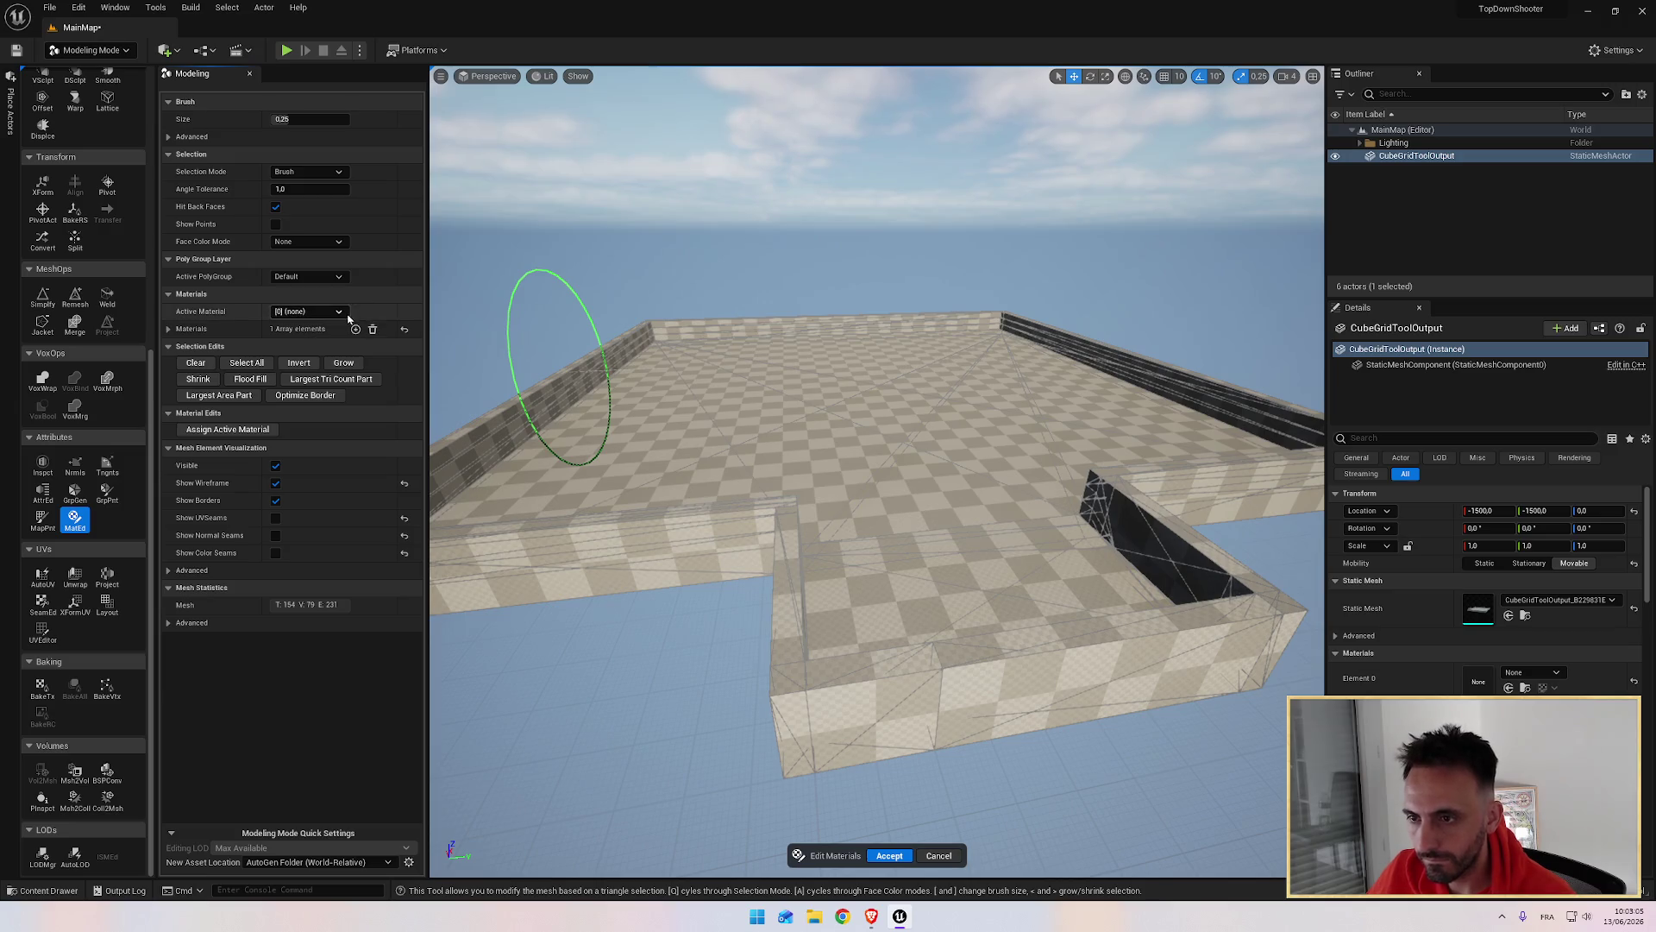
key(alt+Tab)
key(alt+Tab)
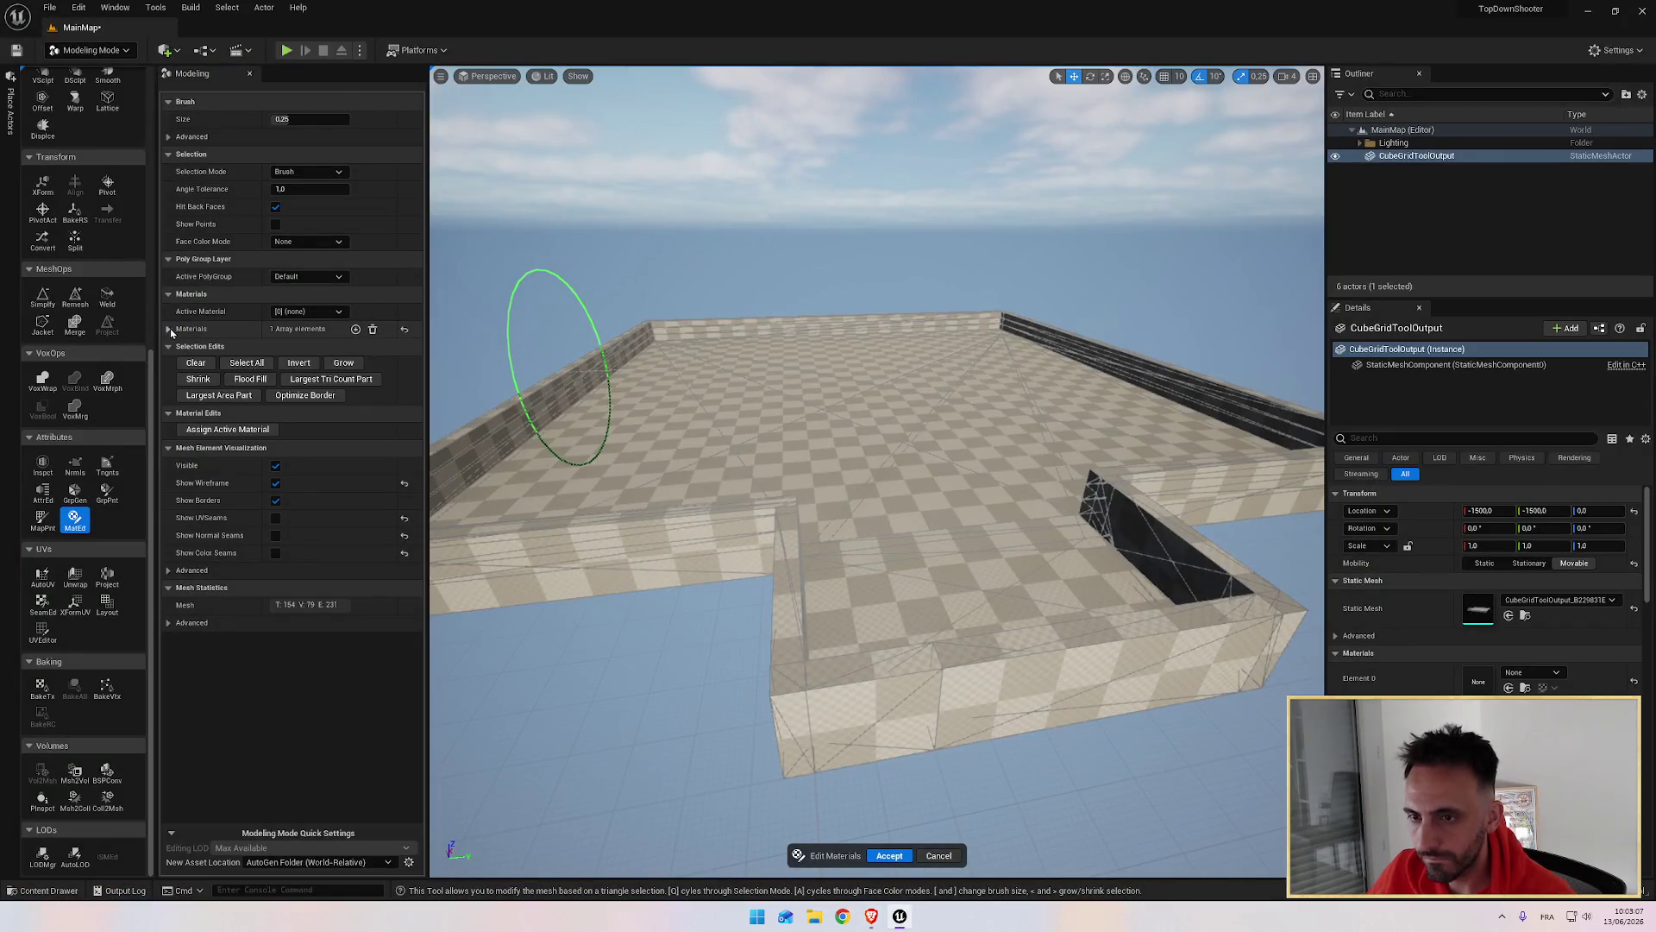
click(170, 330)
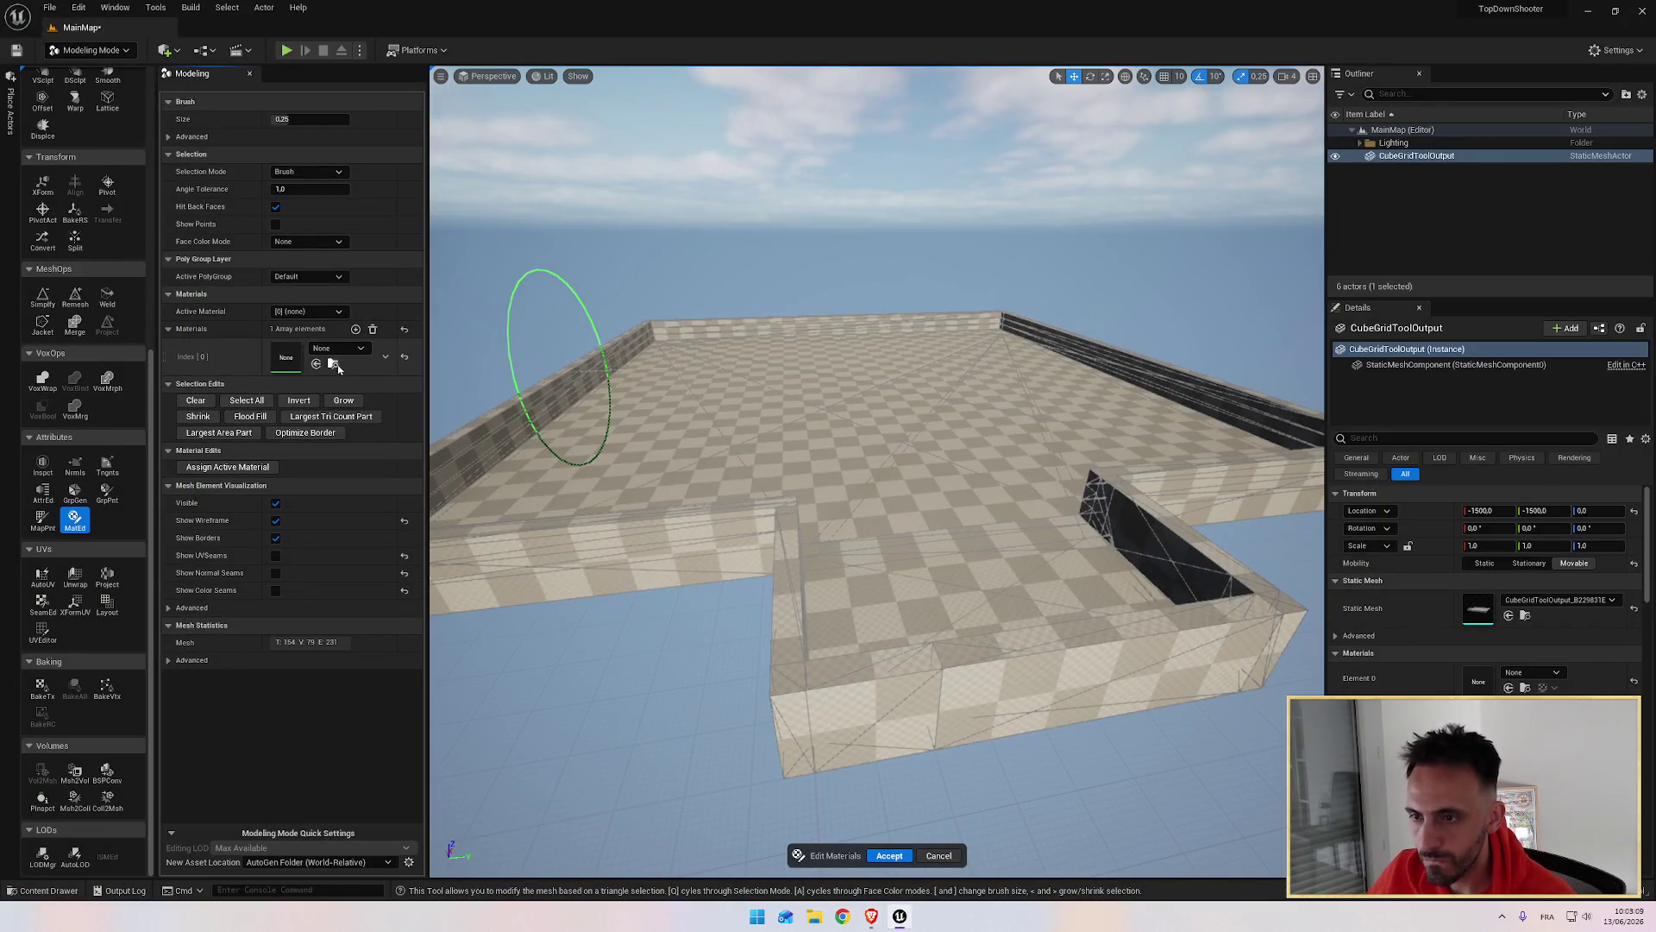
key(alt+Tab)
key(space)
key(alt+Tab)
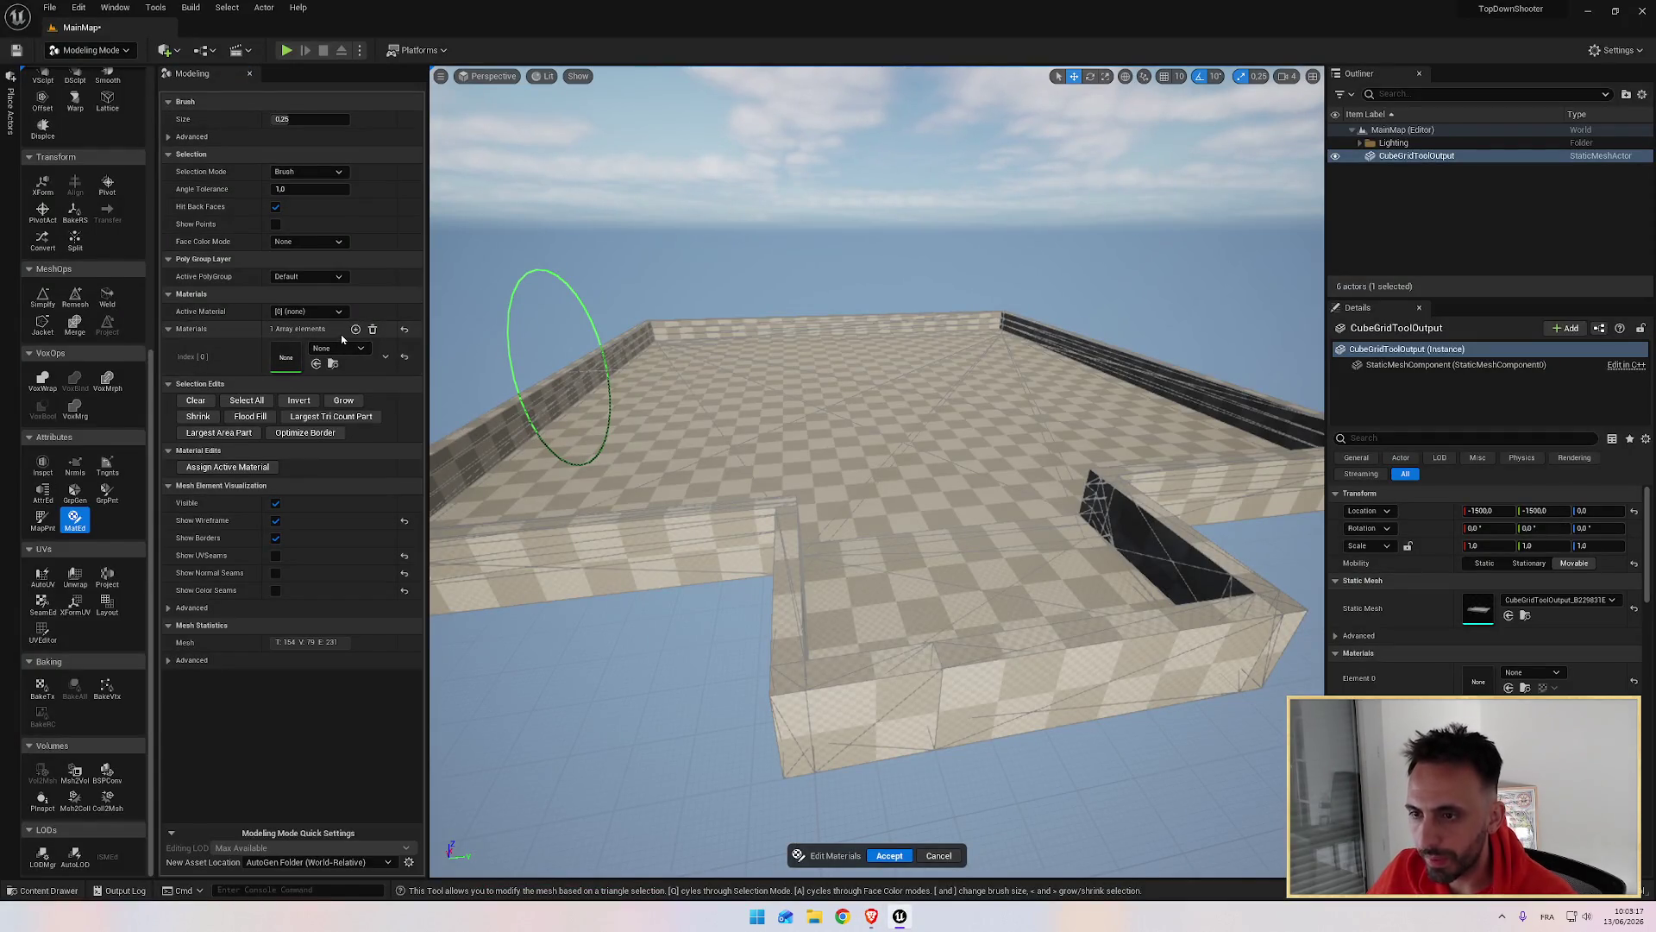
key(alt+Tab)
key(alt+Tab)
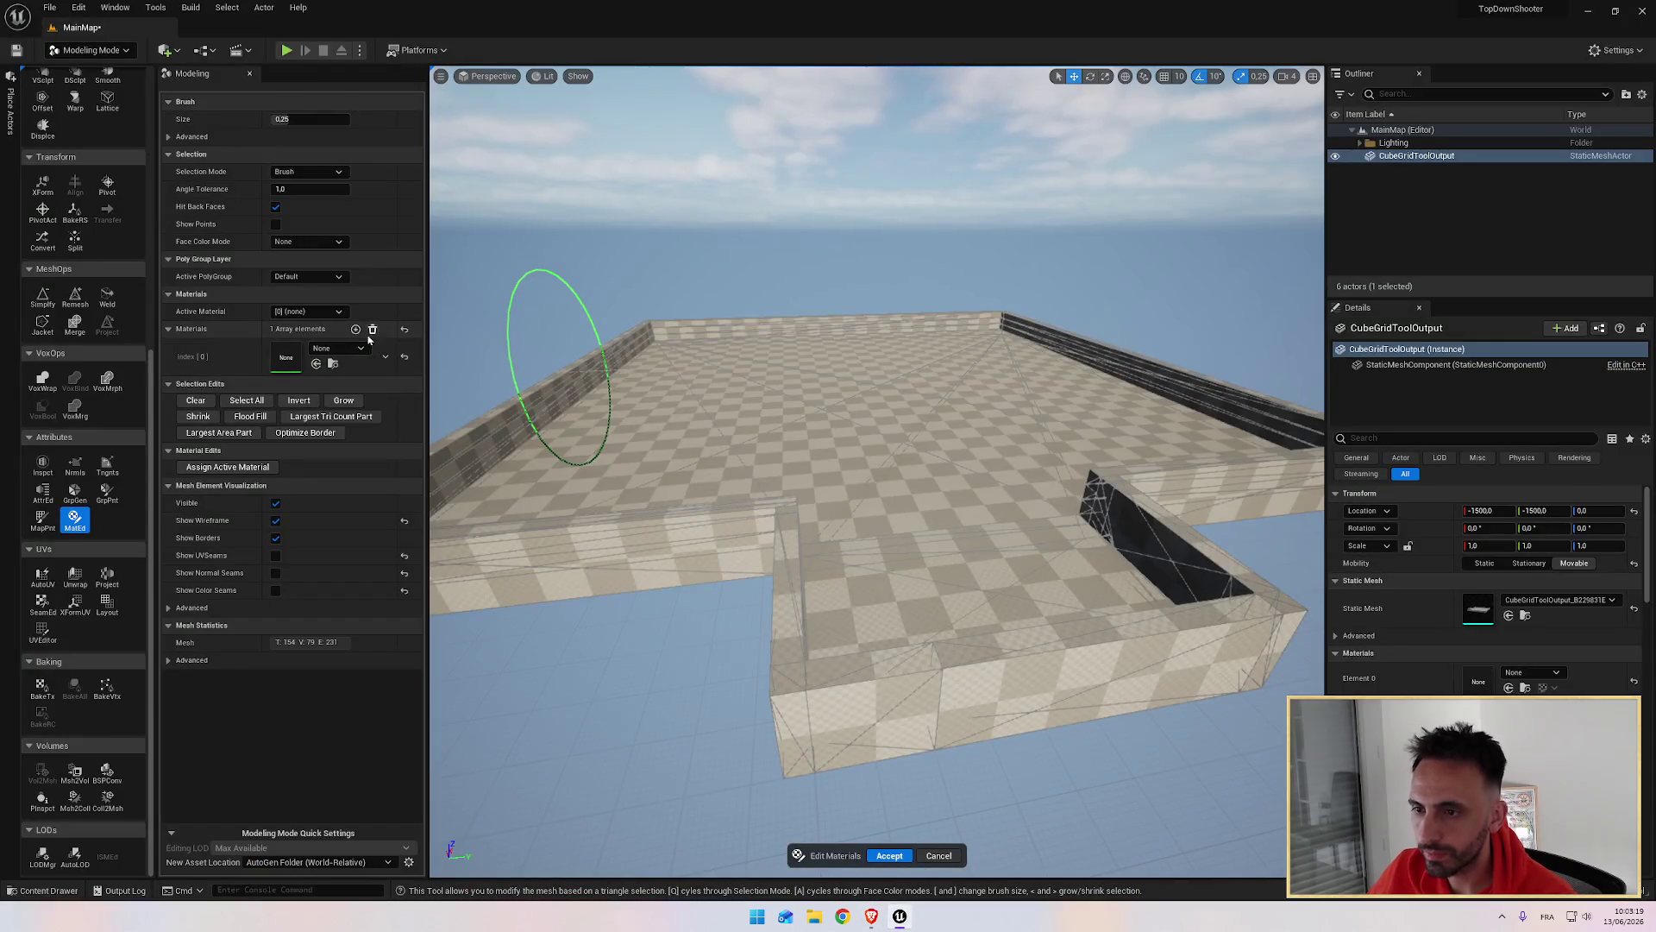
click(356, 330)
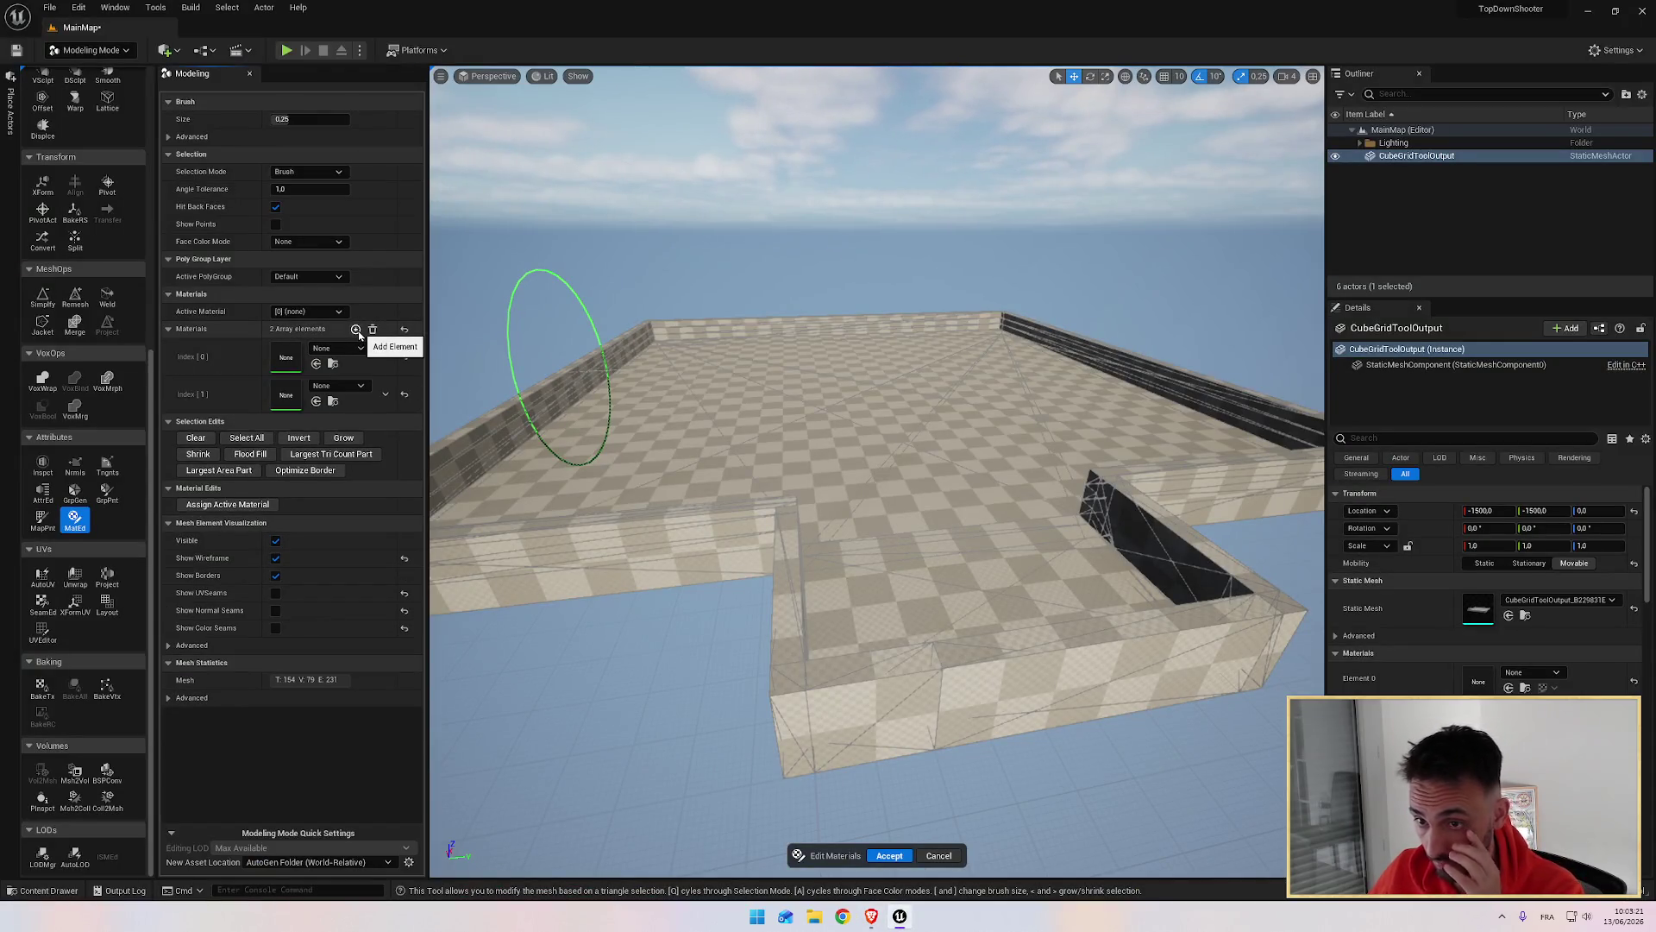
Step: Drag M_Tech_Hex_Tile from the Content Drawer onto material slot Index [1]
key(alt+Tab)
click(607, 426)
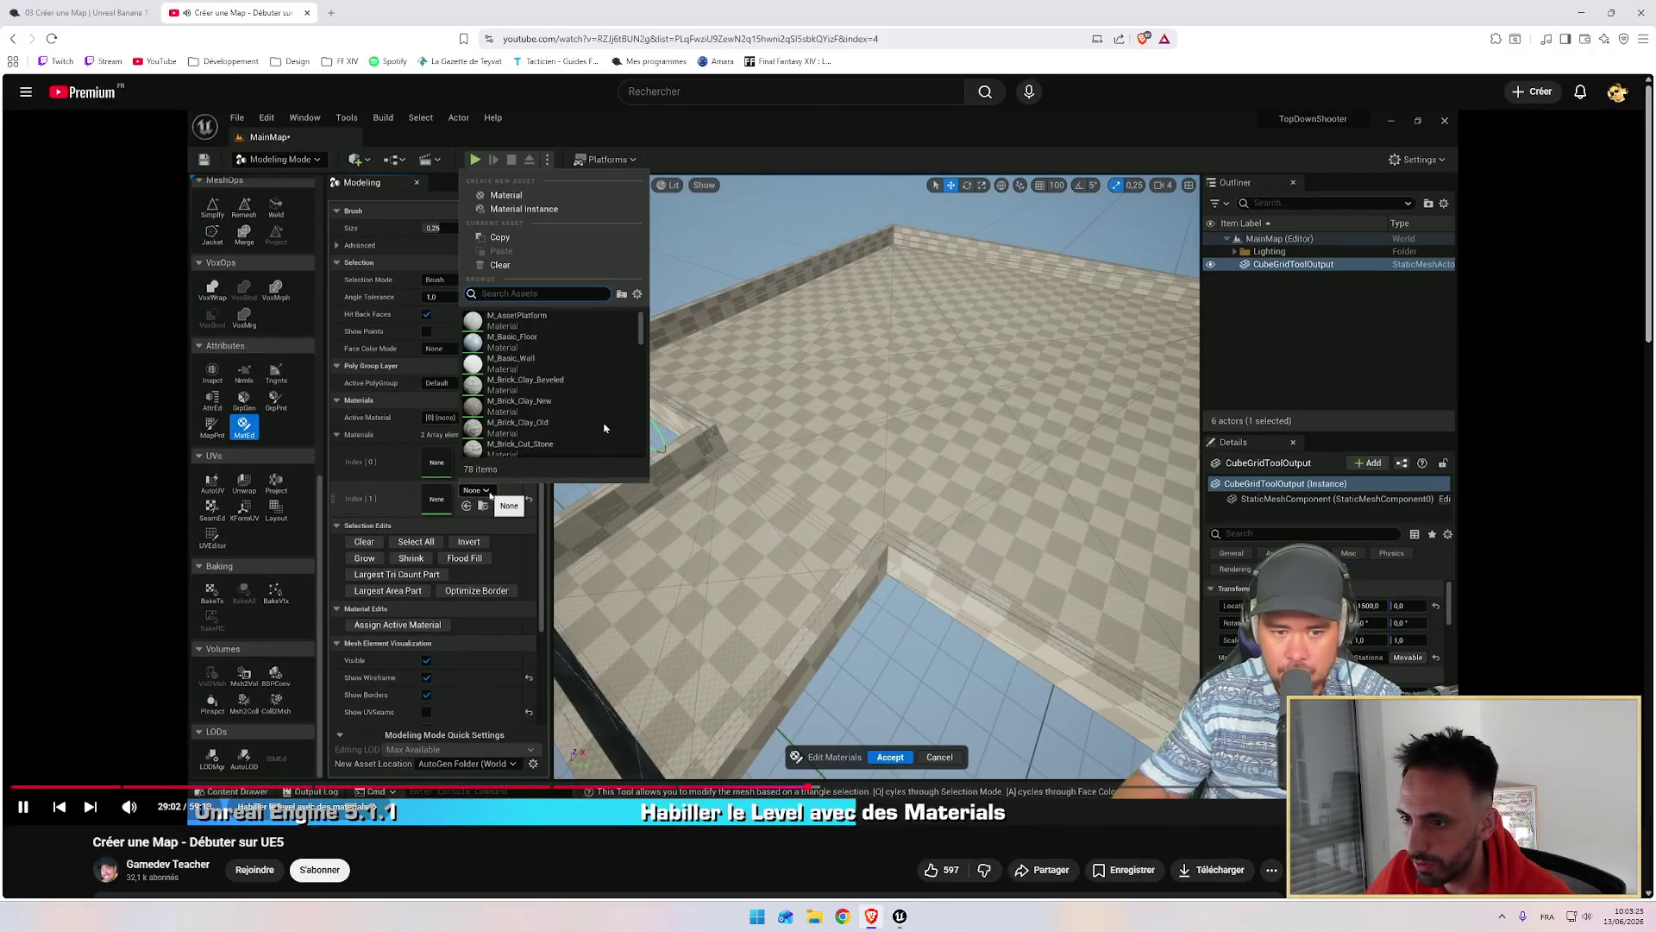
key(alt+Tab)
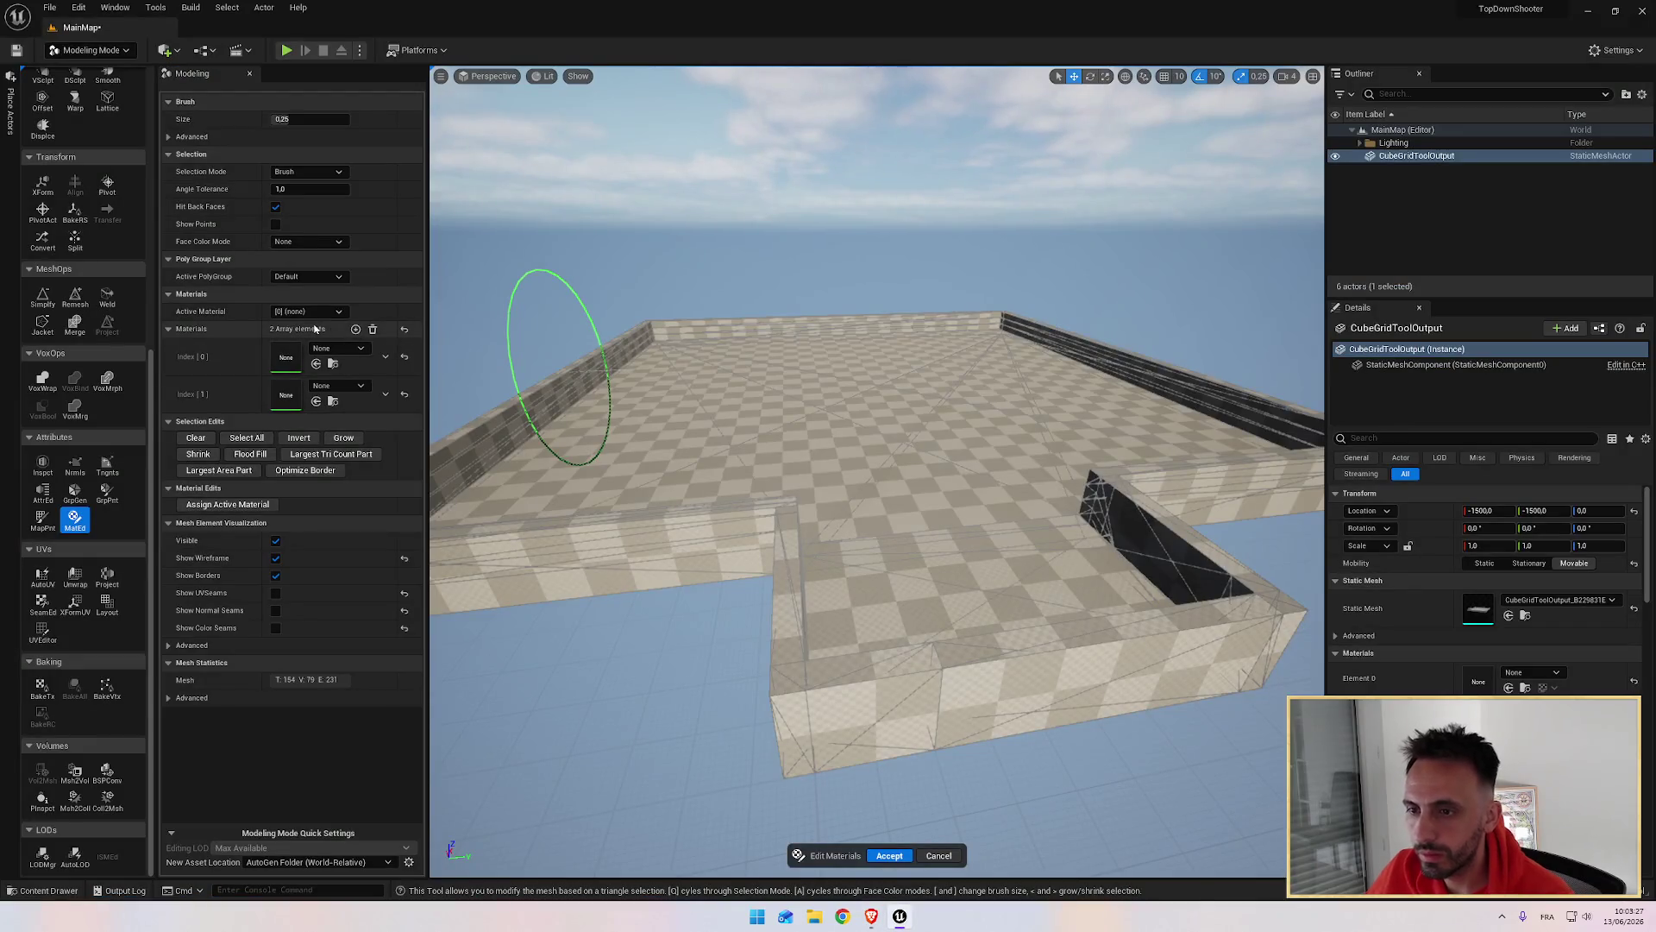
key(ctrl+space)
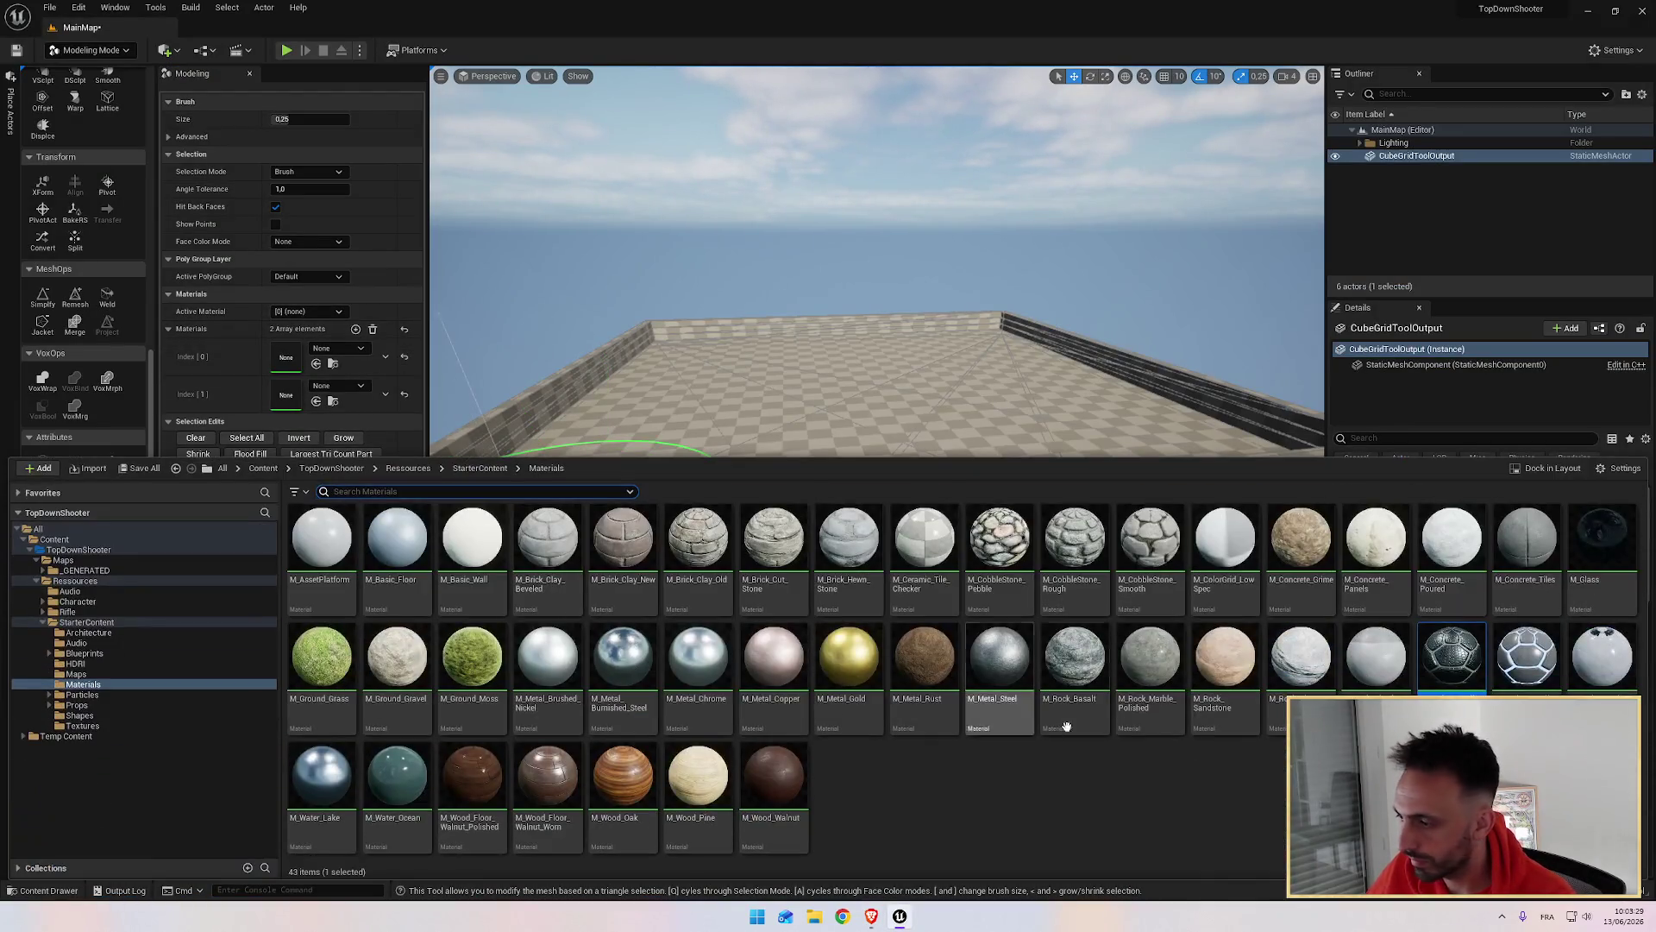
drag(1441, 663, 293, 397)
key(alt+Tab)
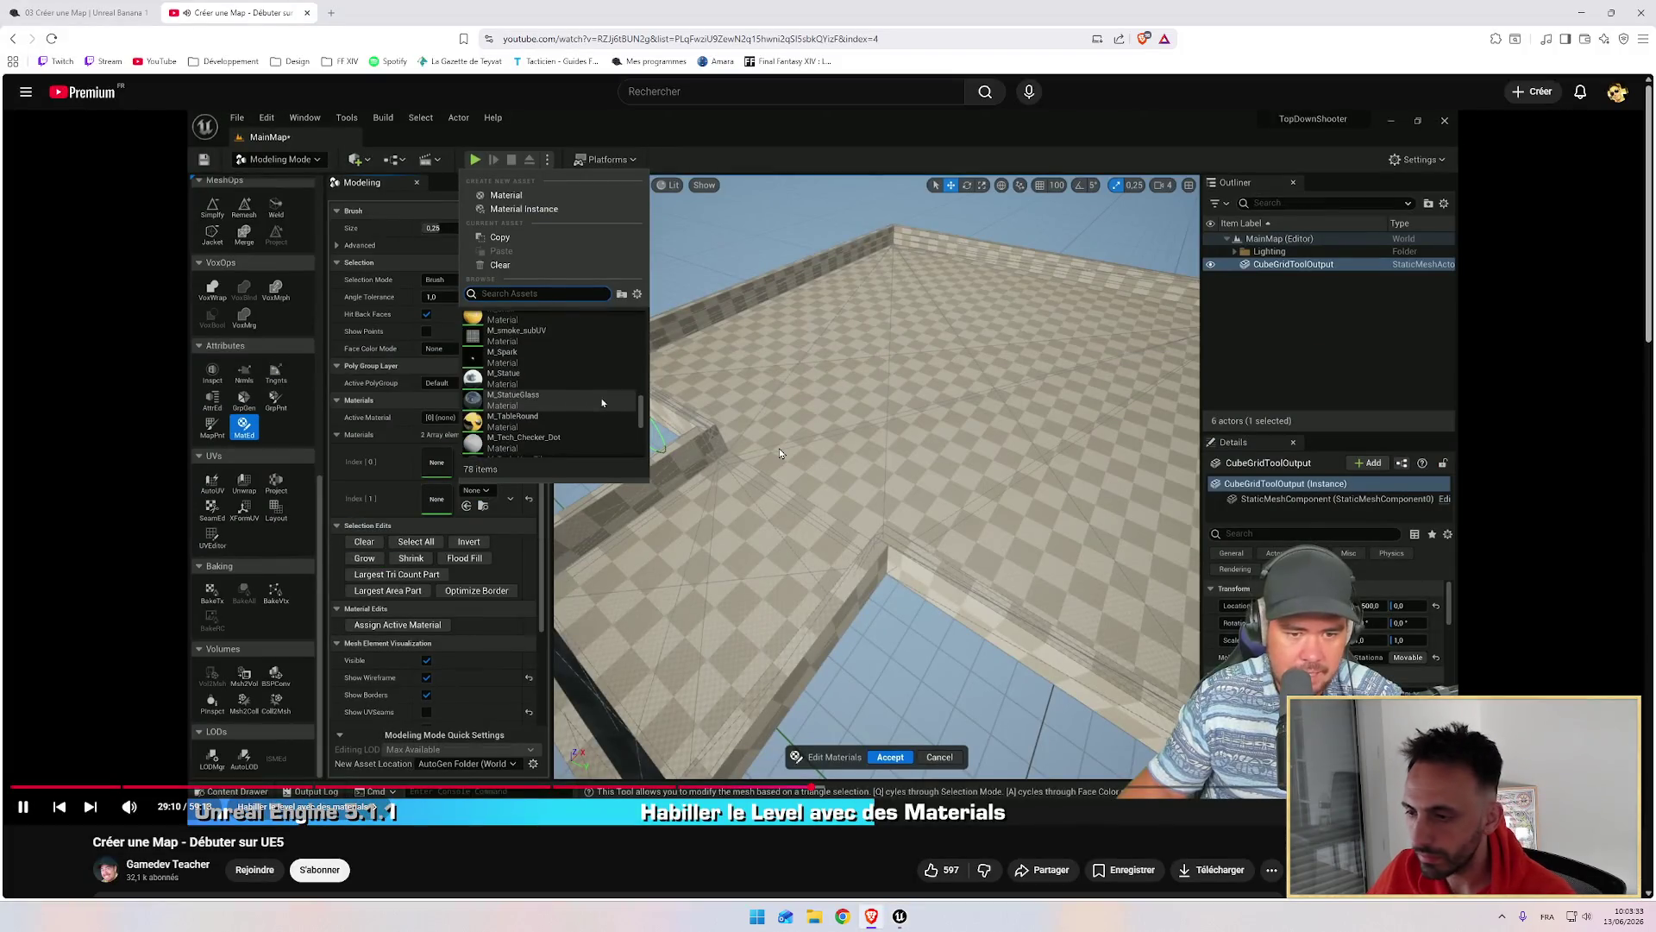
key(alt+Tab)
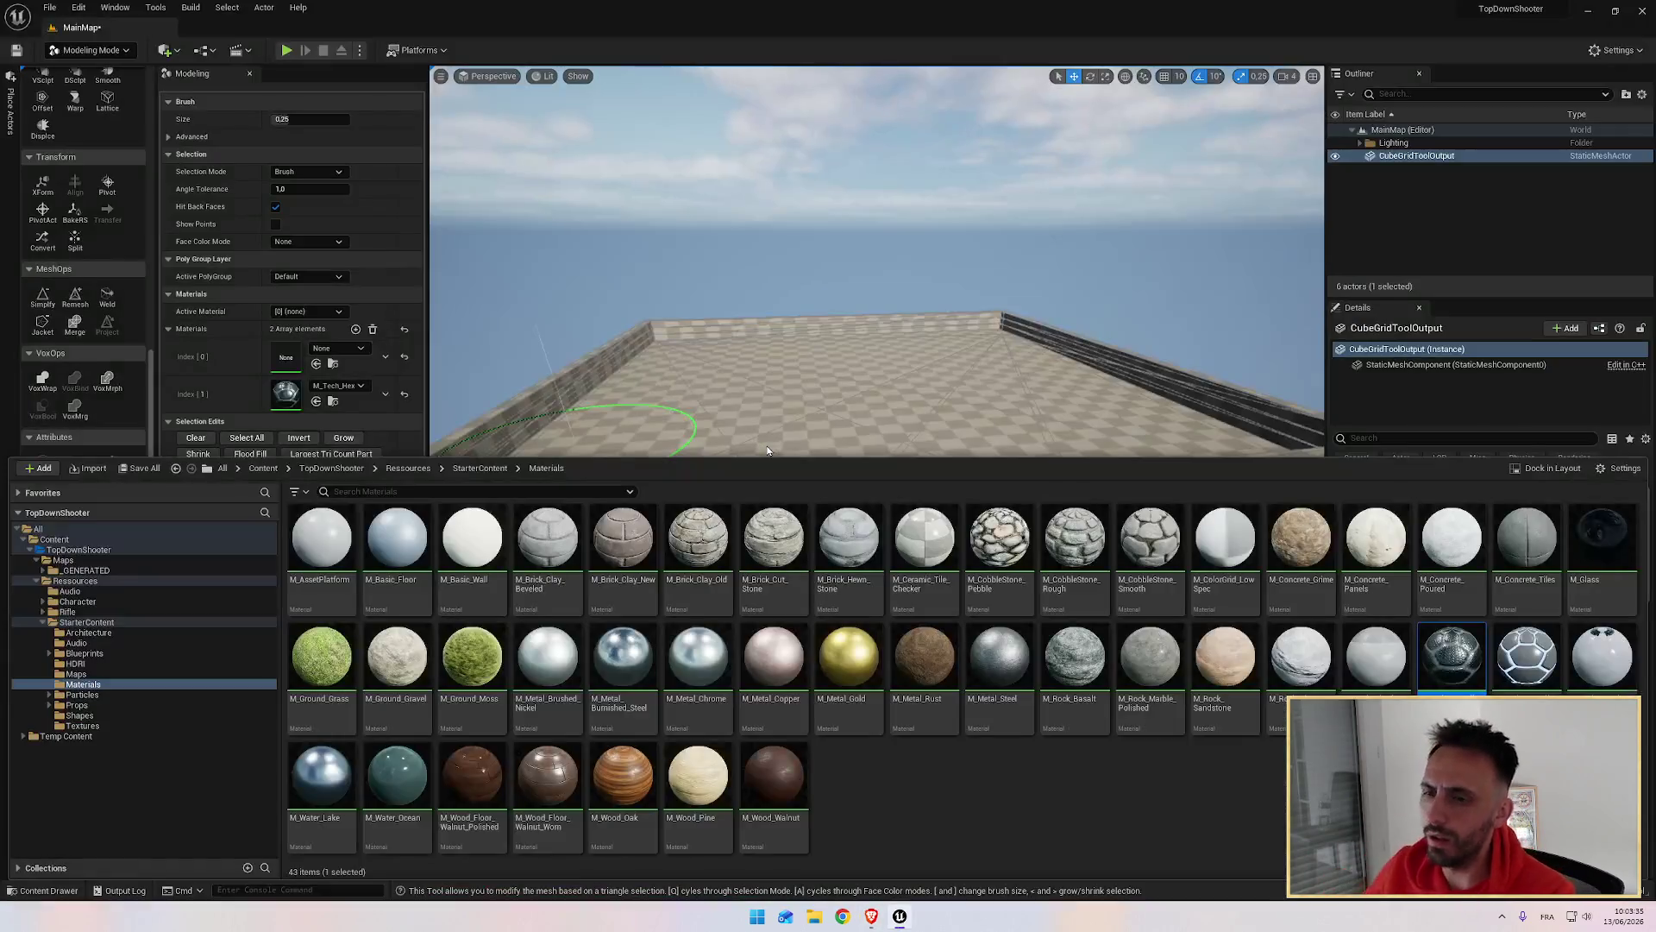
Step: Confirm M_Tech_Hex_Tile in slot Index [1] through its material picker
click(337, 386)
click(338, 386)
click(339, 388)
click(339, 389)
click(339, 388)
click(339, 388)
key(alt+Tab)
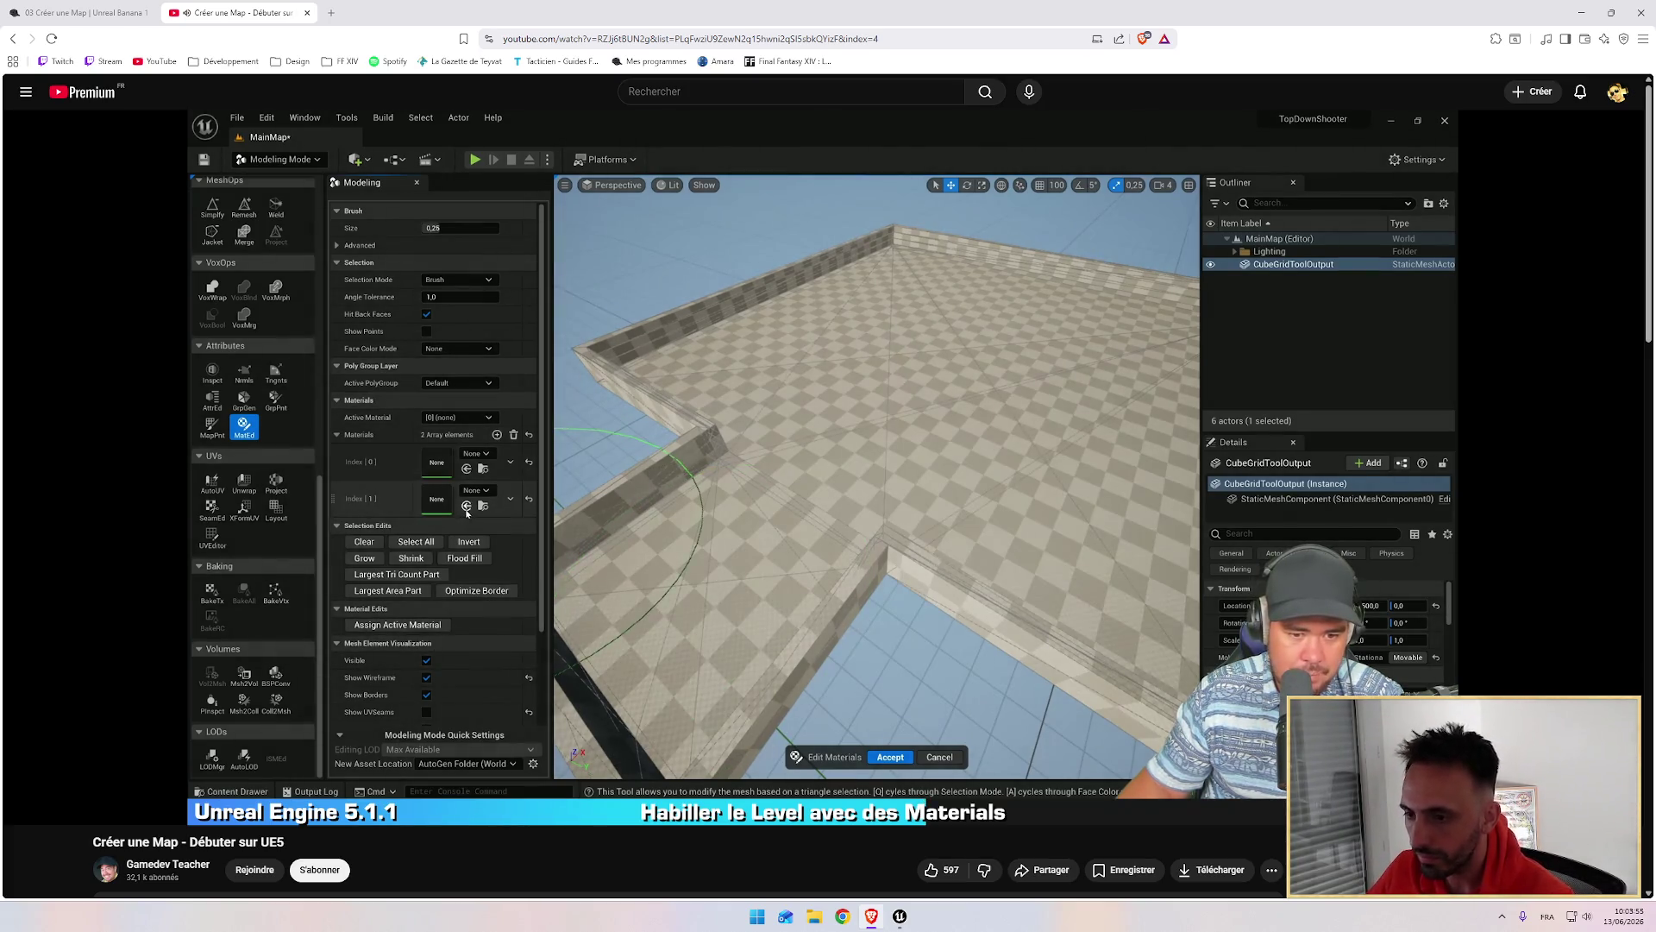
key(alt+Tab)
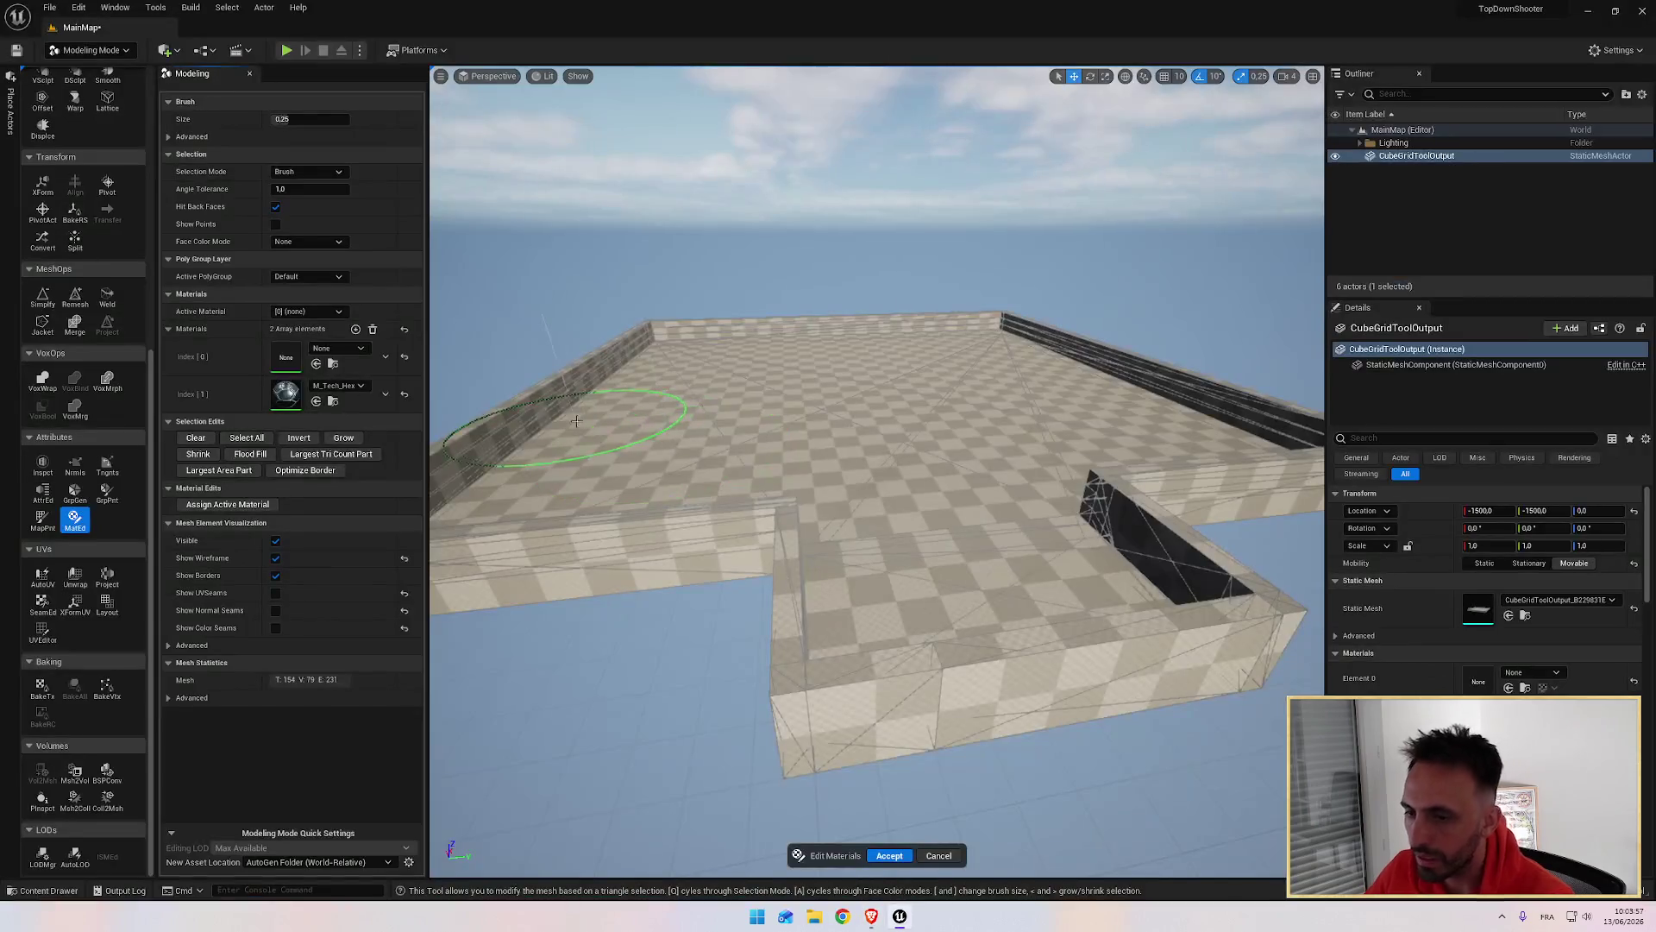
click(473, 531)
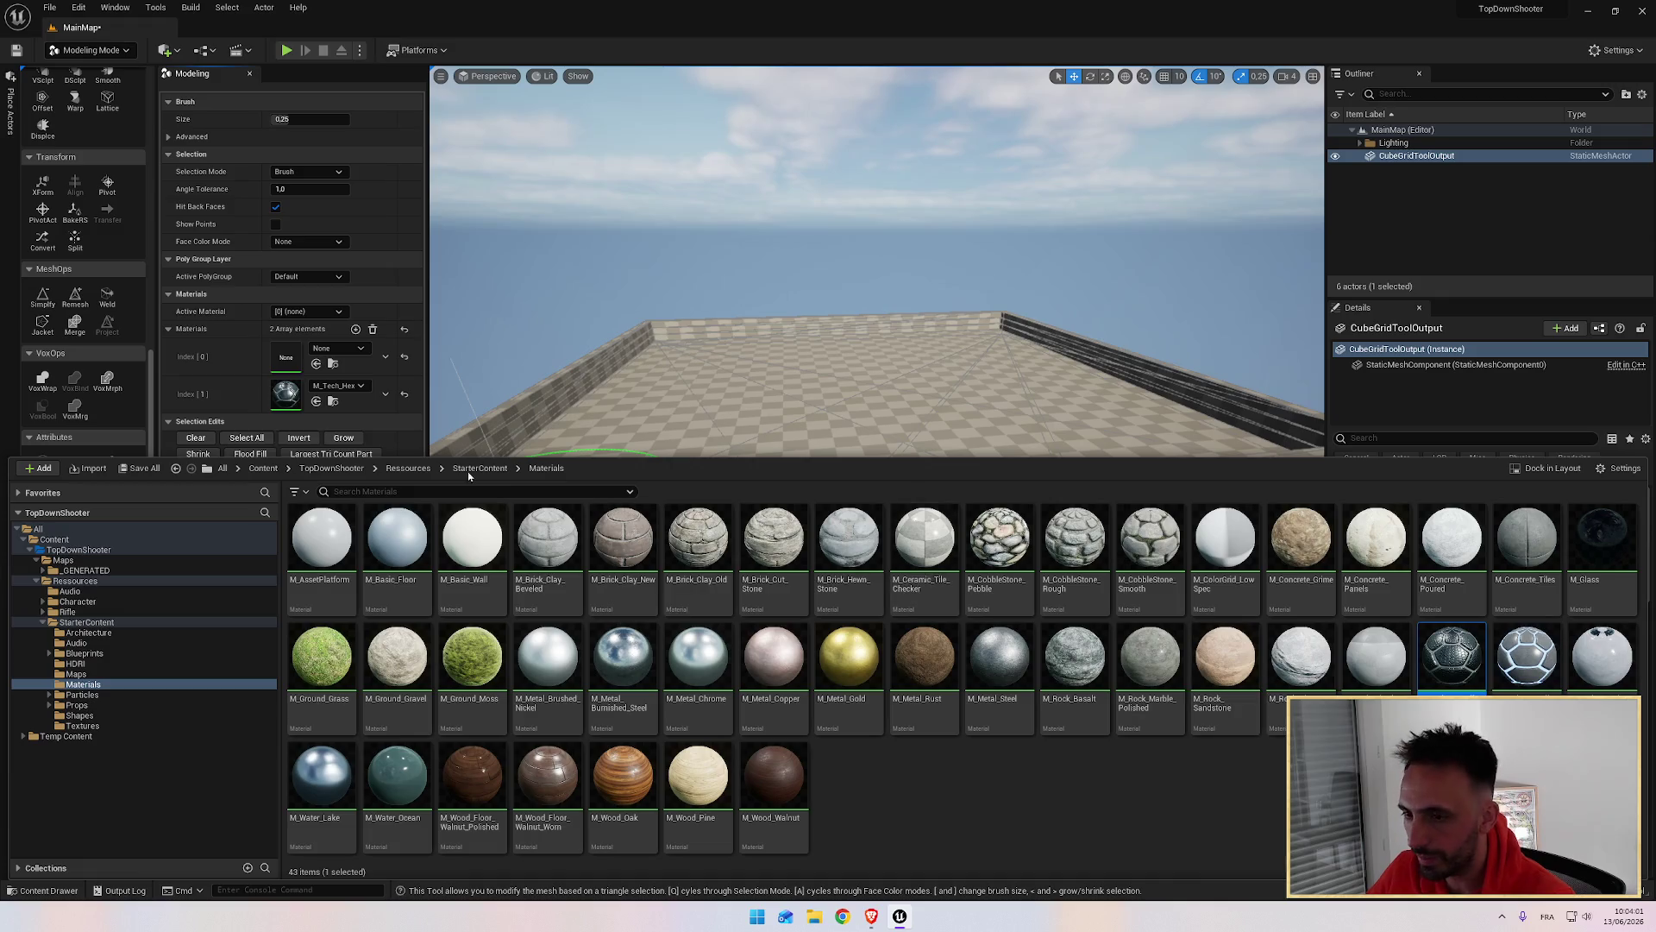
click(315, 404)
Step: Add a third, empty material slot Index [2]
key(alt+Tab)
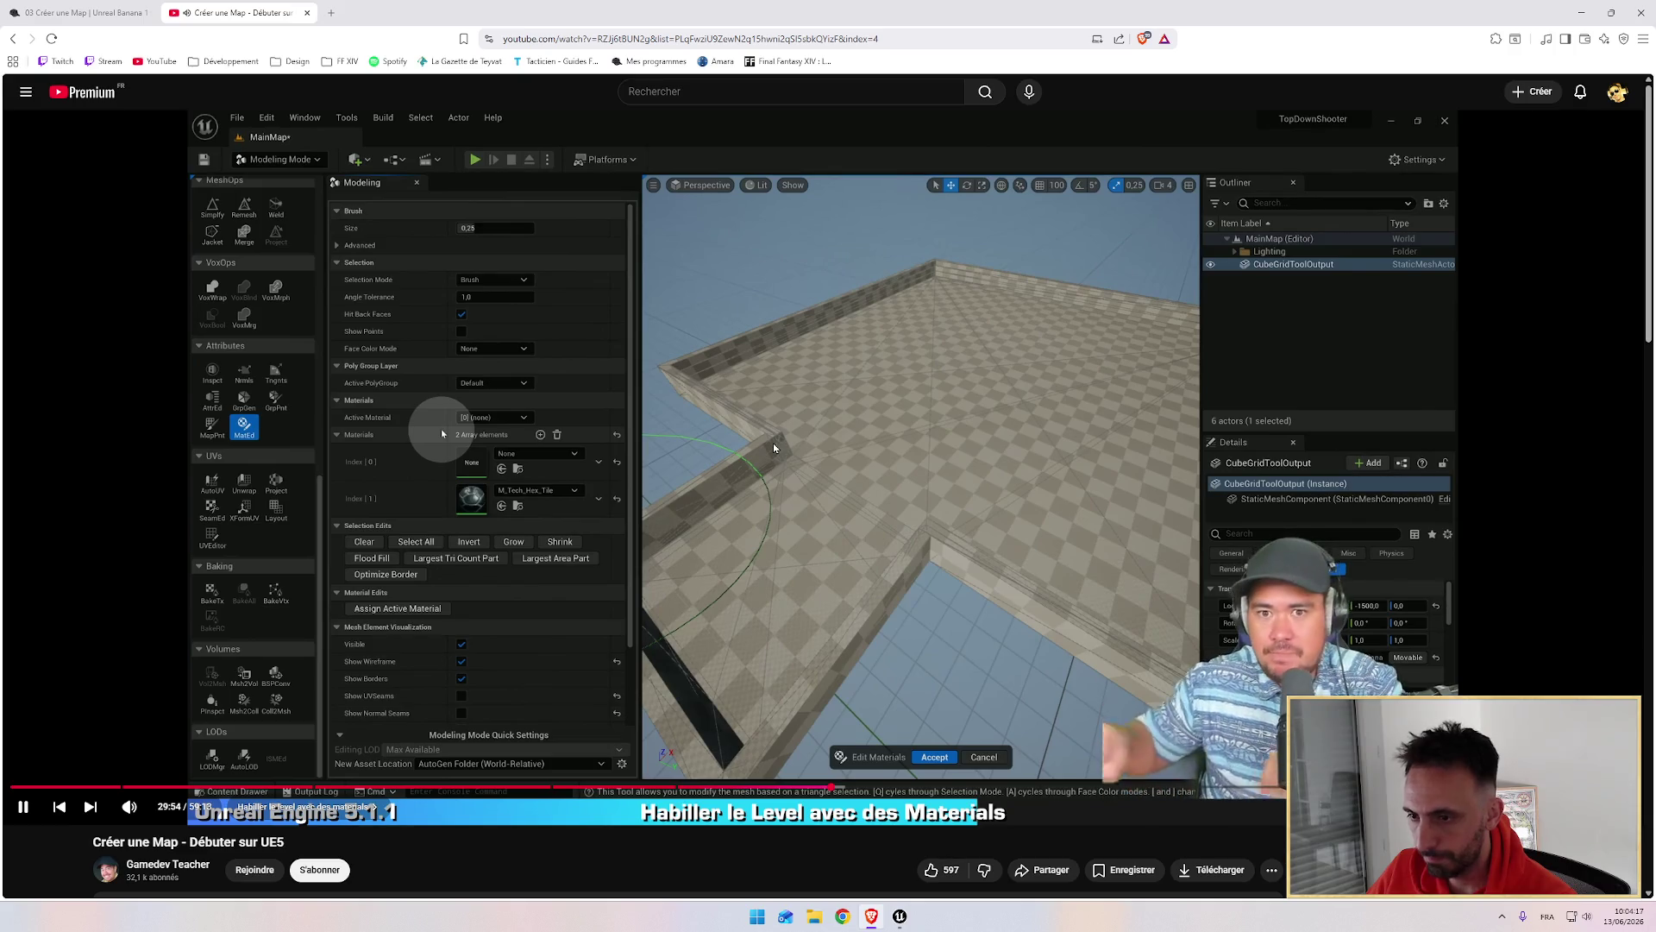
key(alt+Tab)
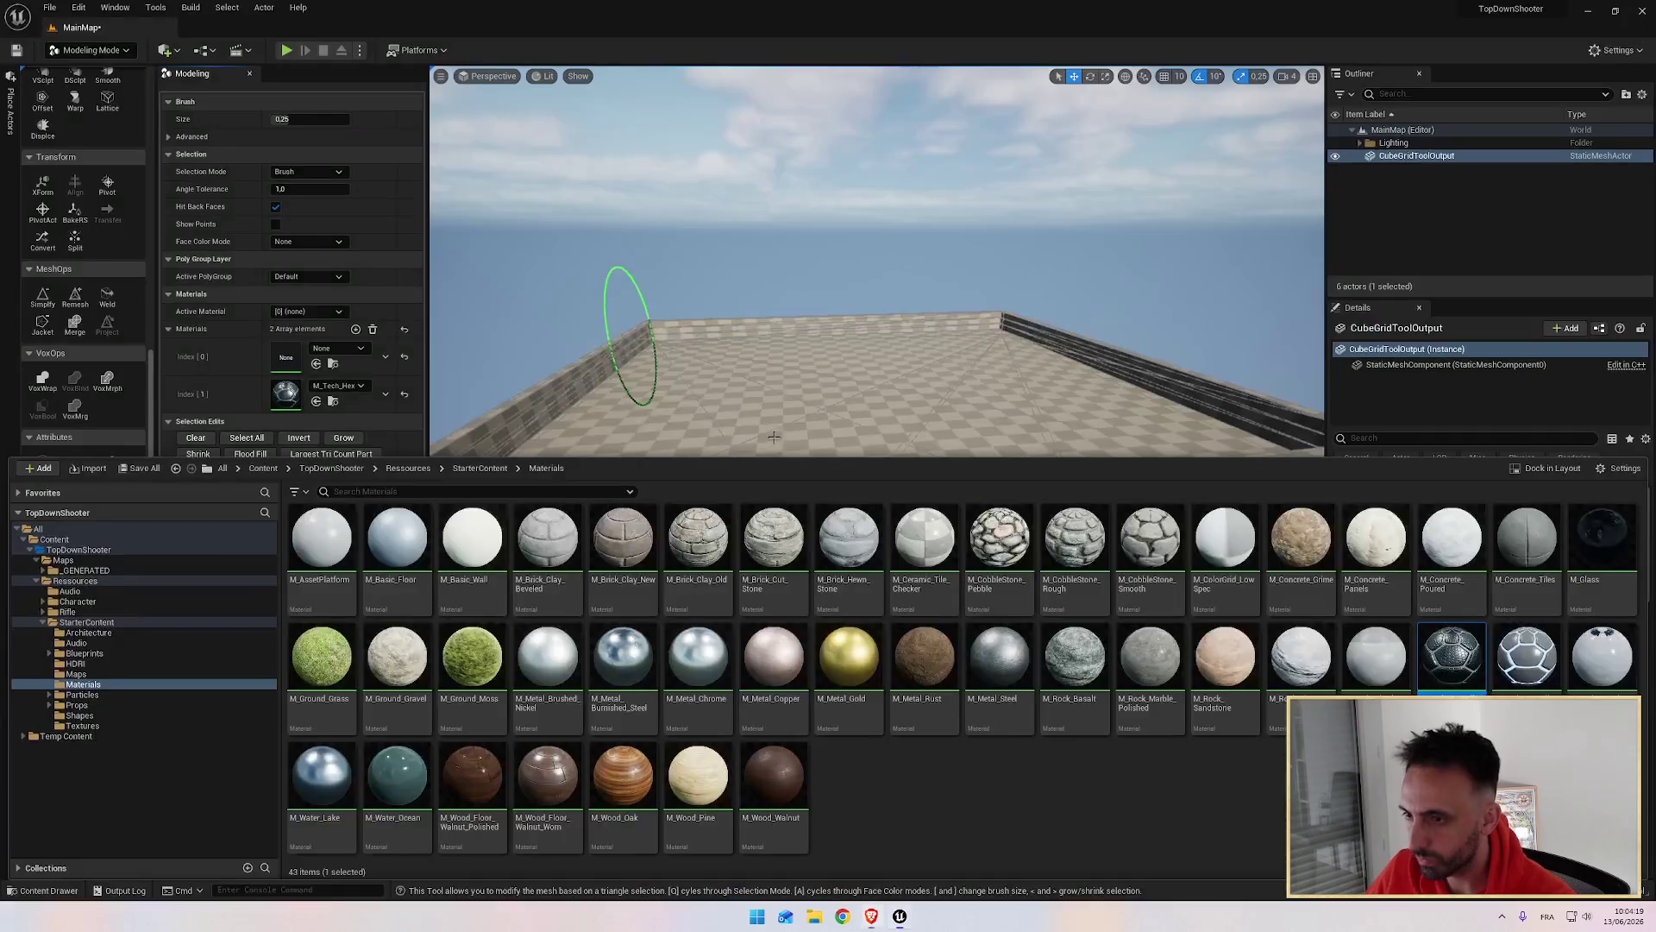
click(355, 330)
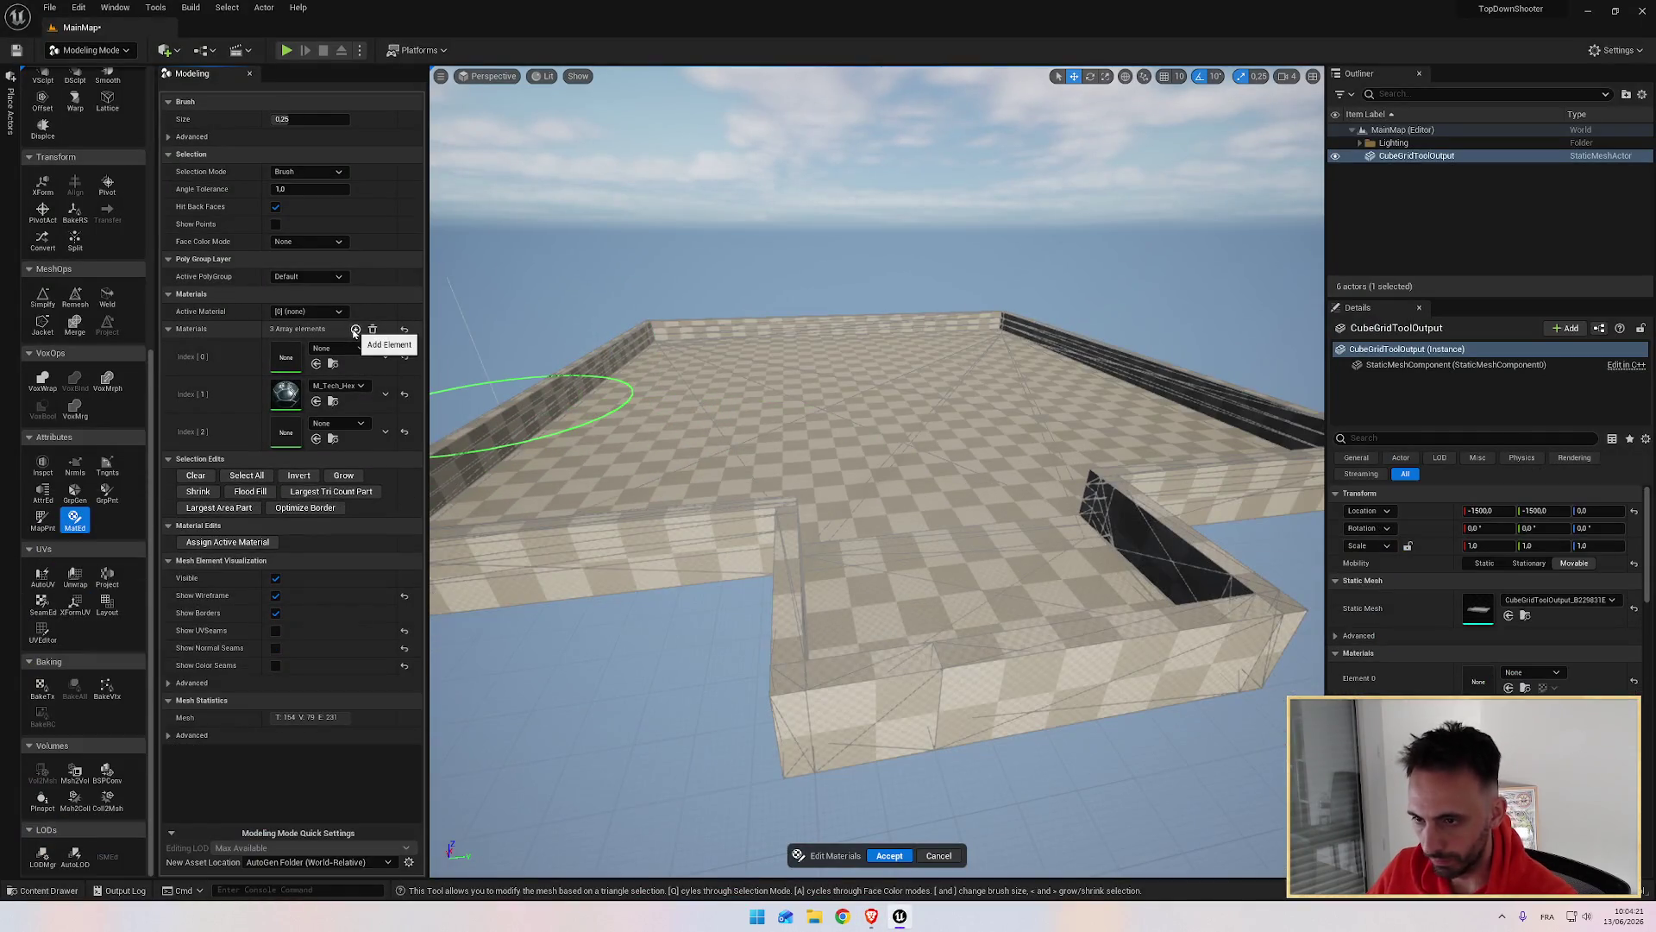
Step: Select M_Metal_Chrome in the Content Drawer and assign it to slot Index [2]
click(335, 422)
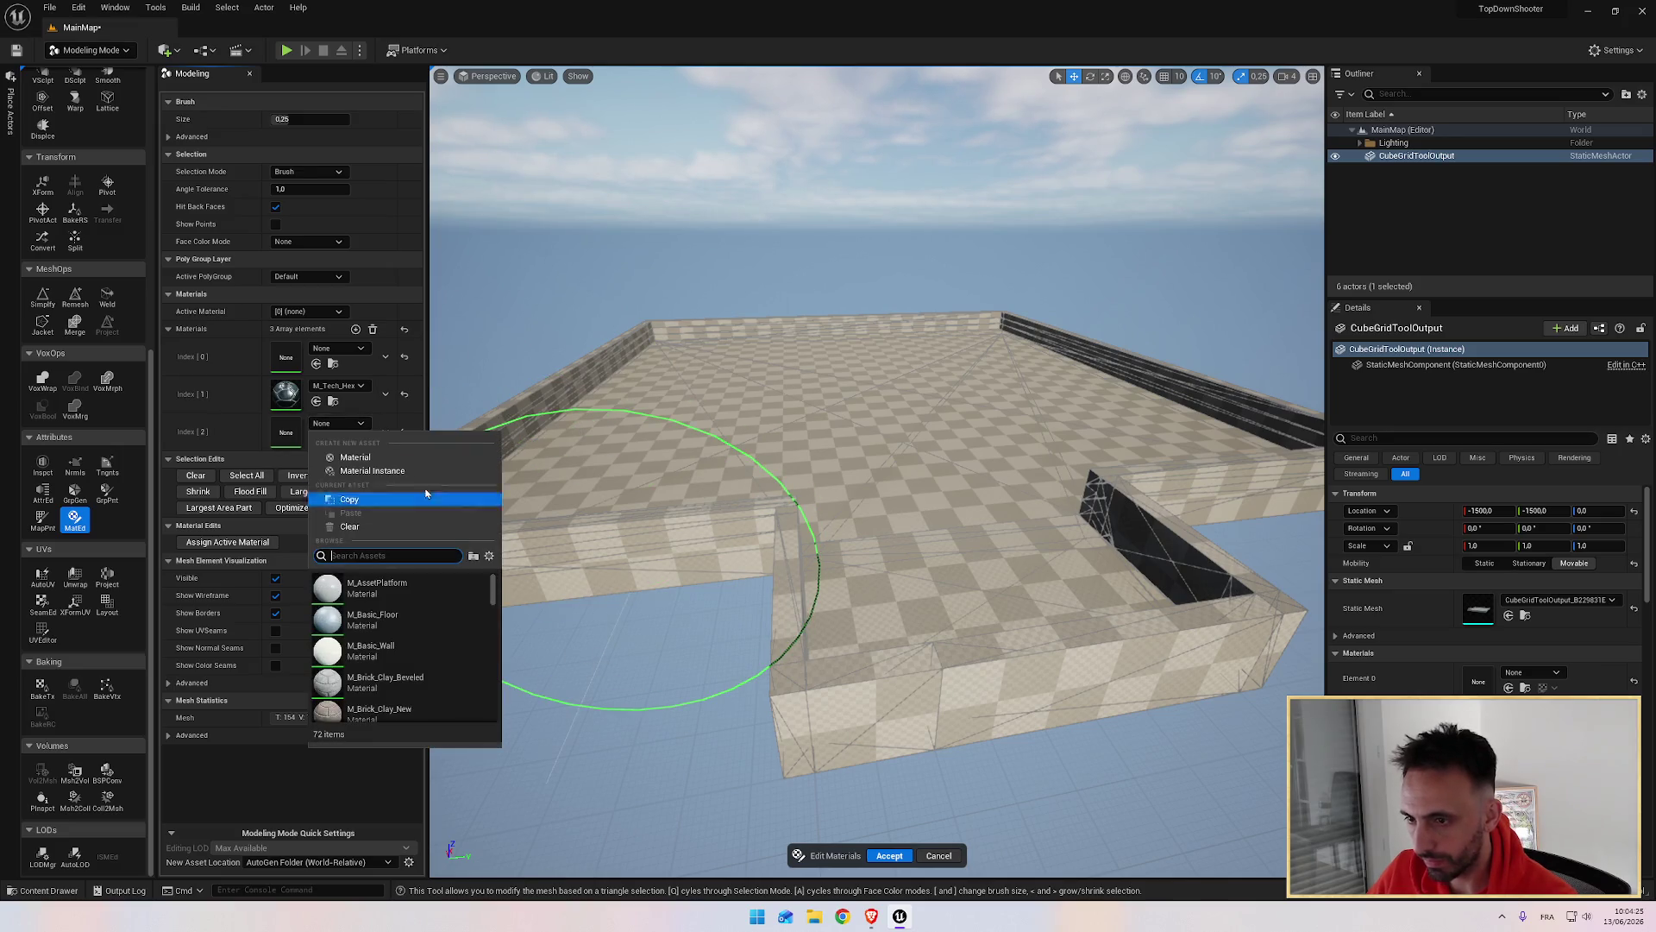
click(345, 426)
key(ctrl+space)
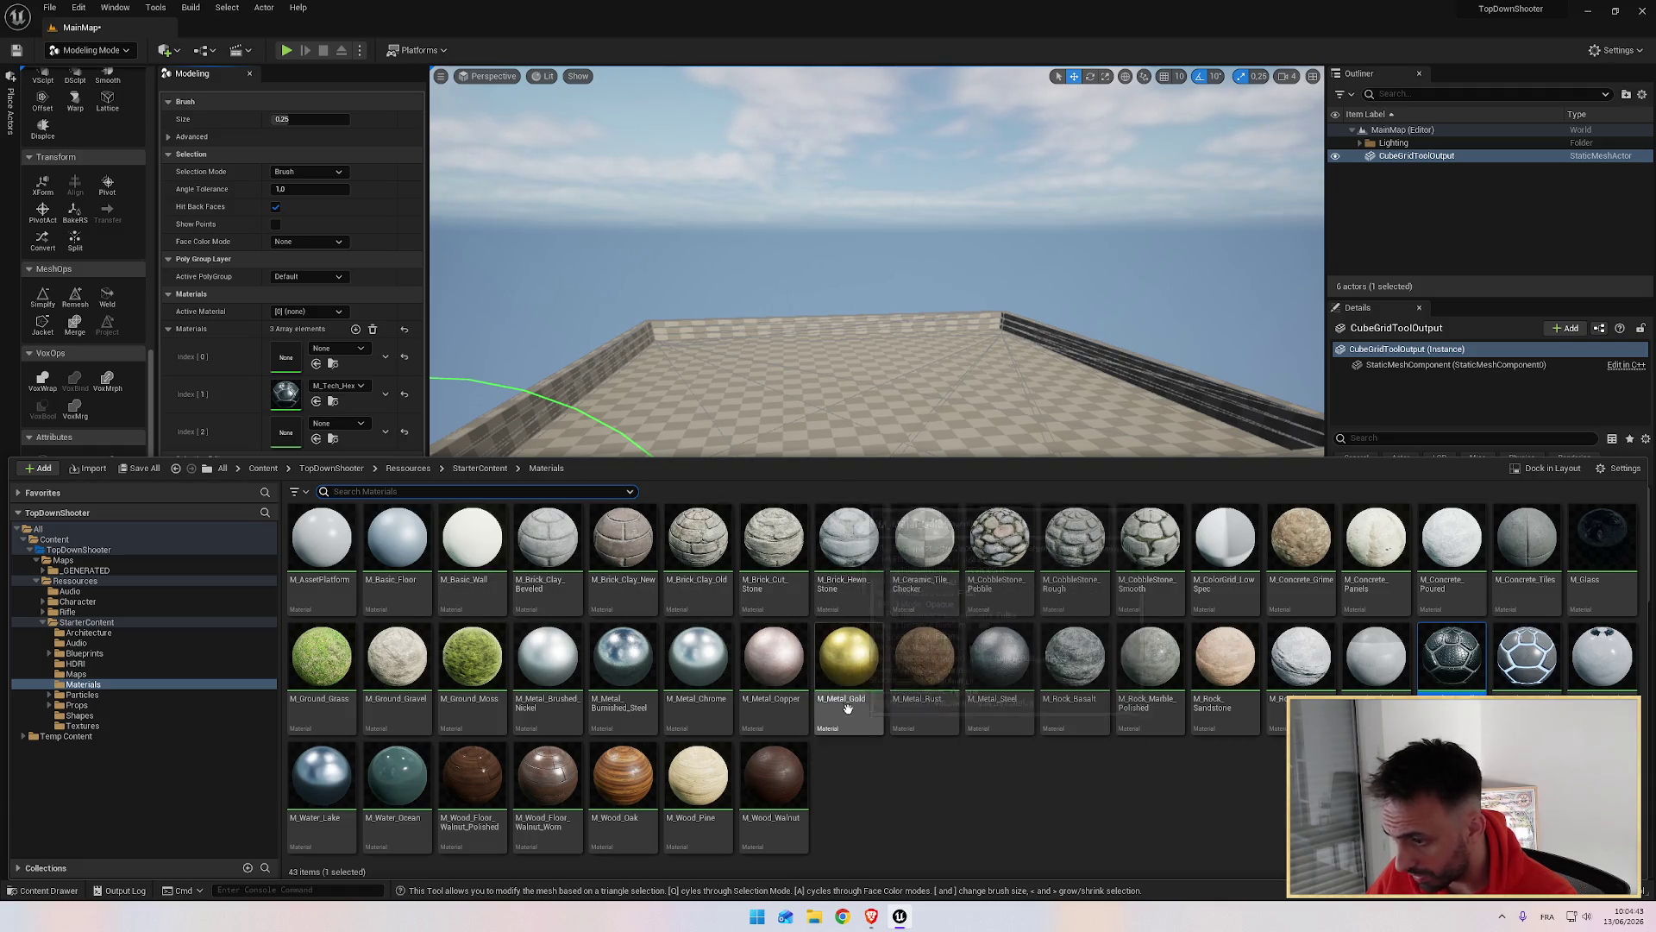
click(692, 670)
click(317, 439)
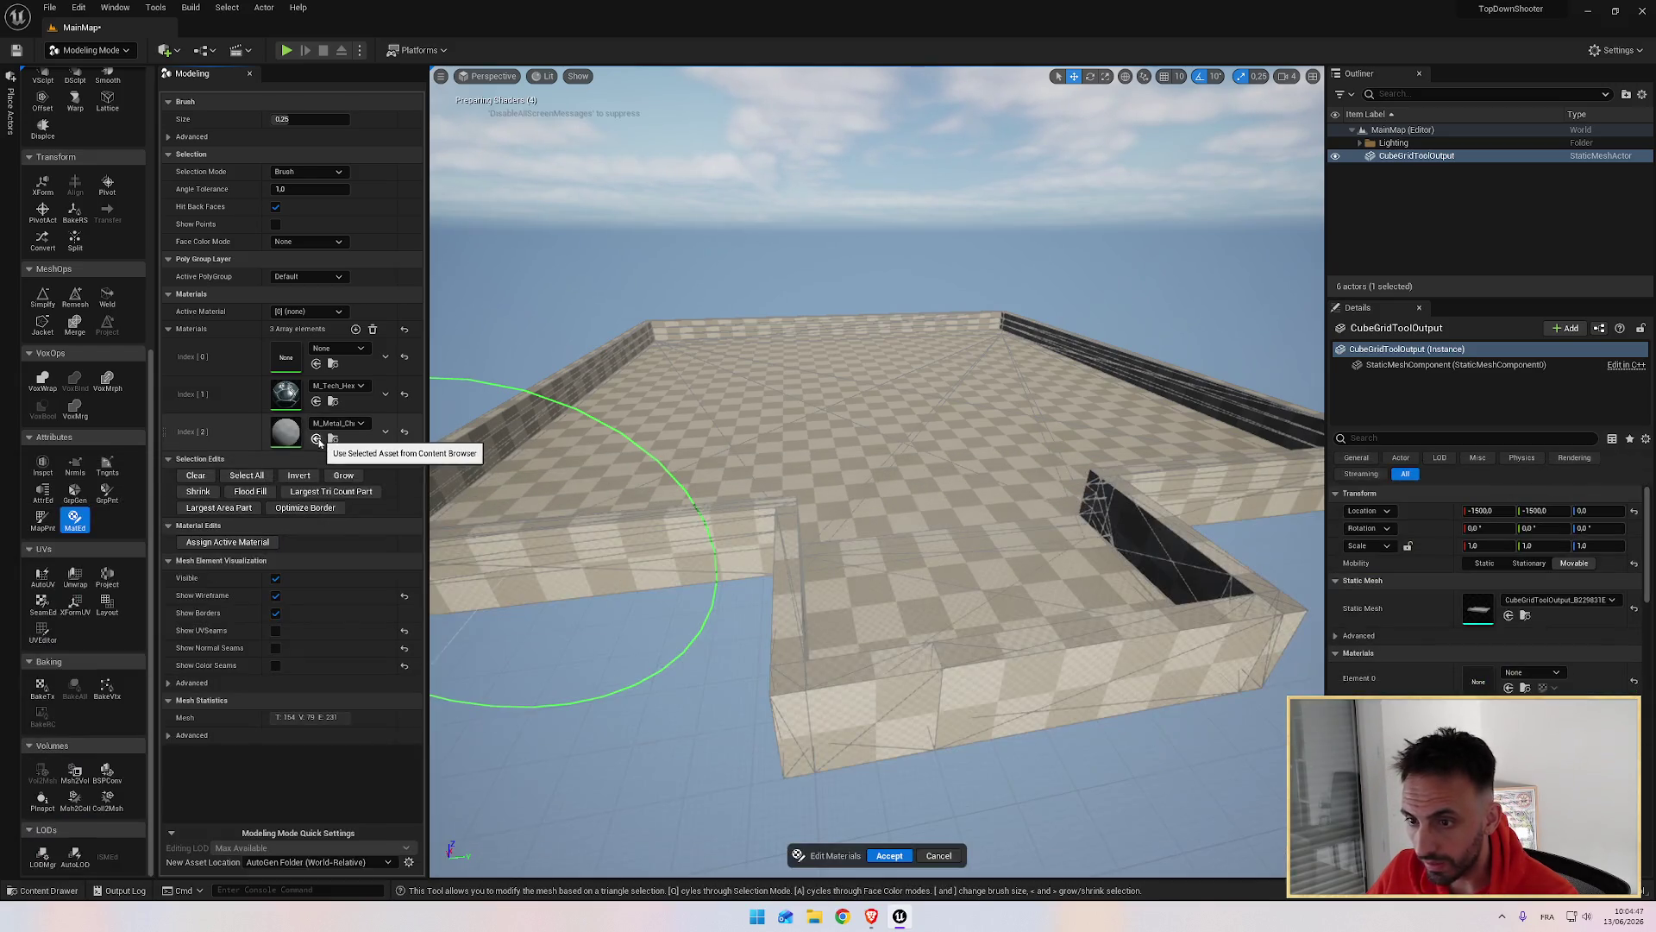
Step: Watch the tutorial video, pausing it, then switching it to full screen
key(alt+Tab)
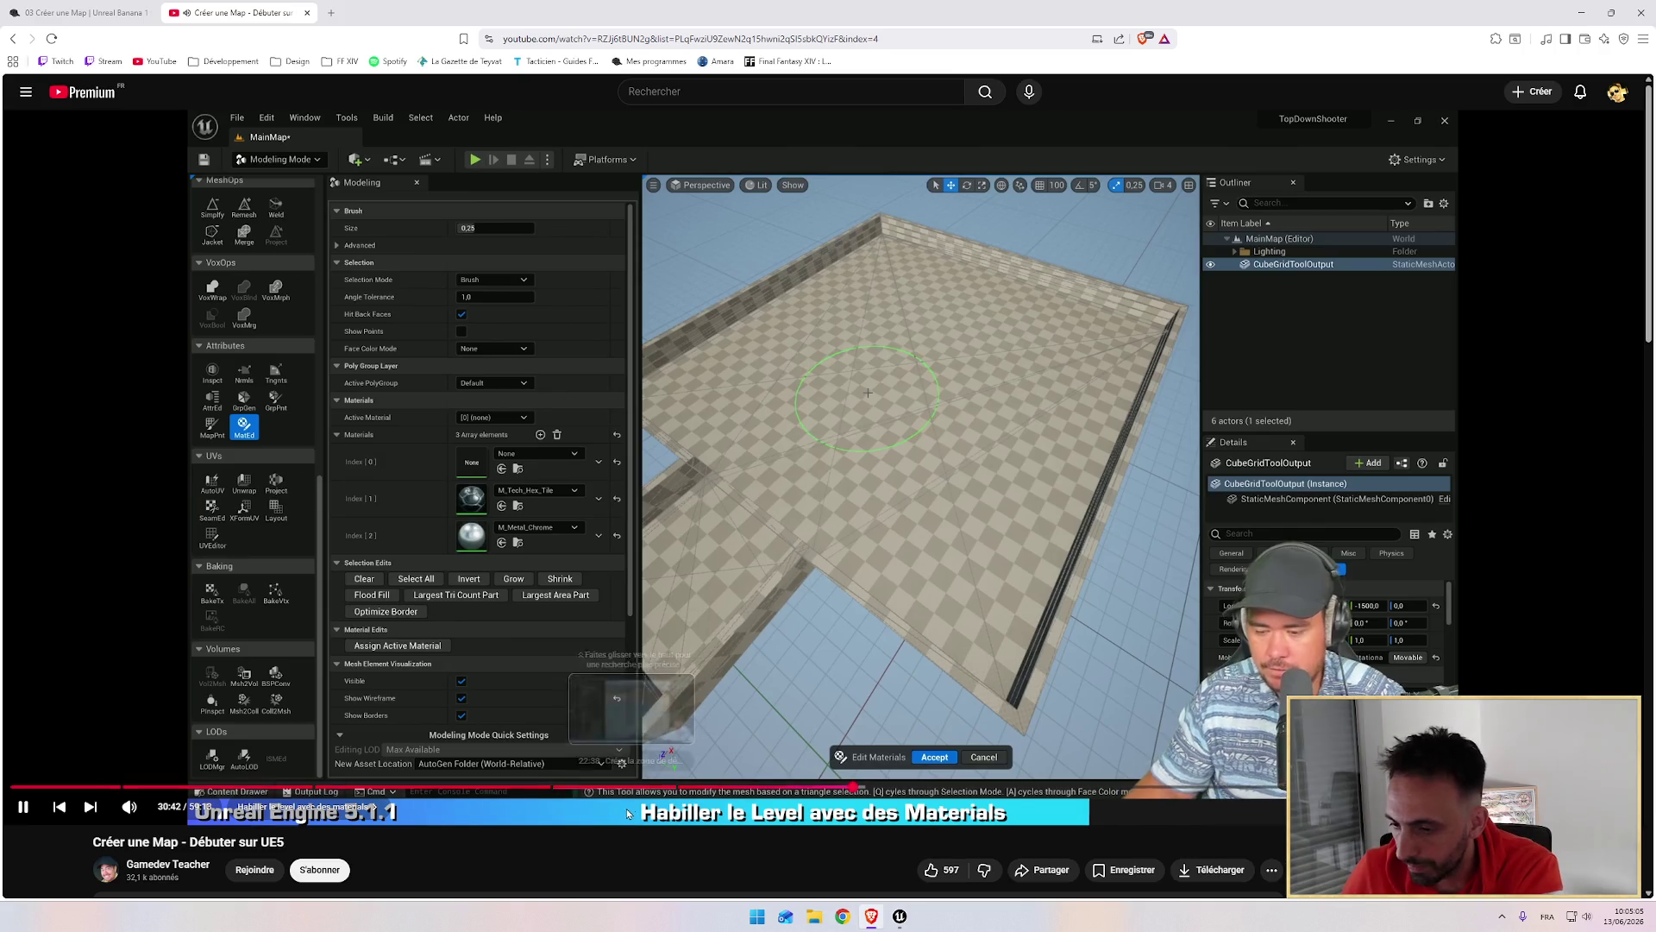
click(688, 686)
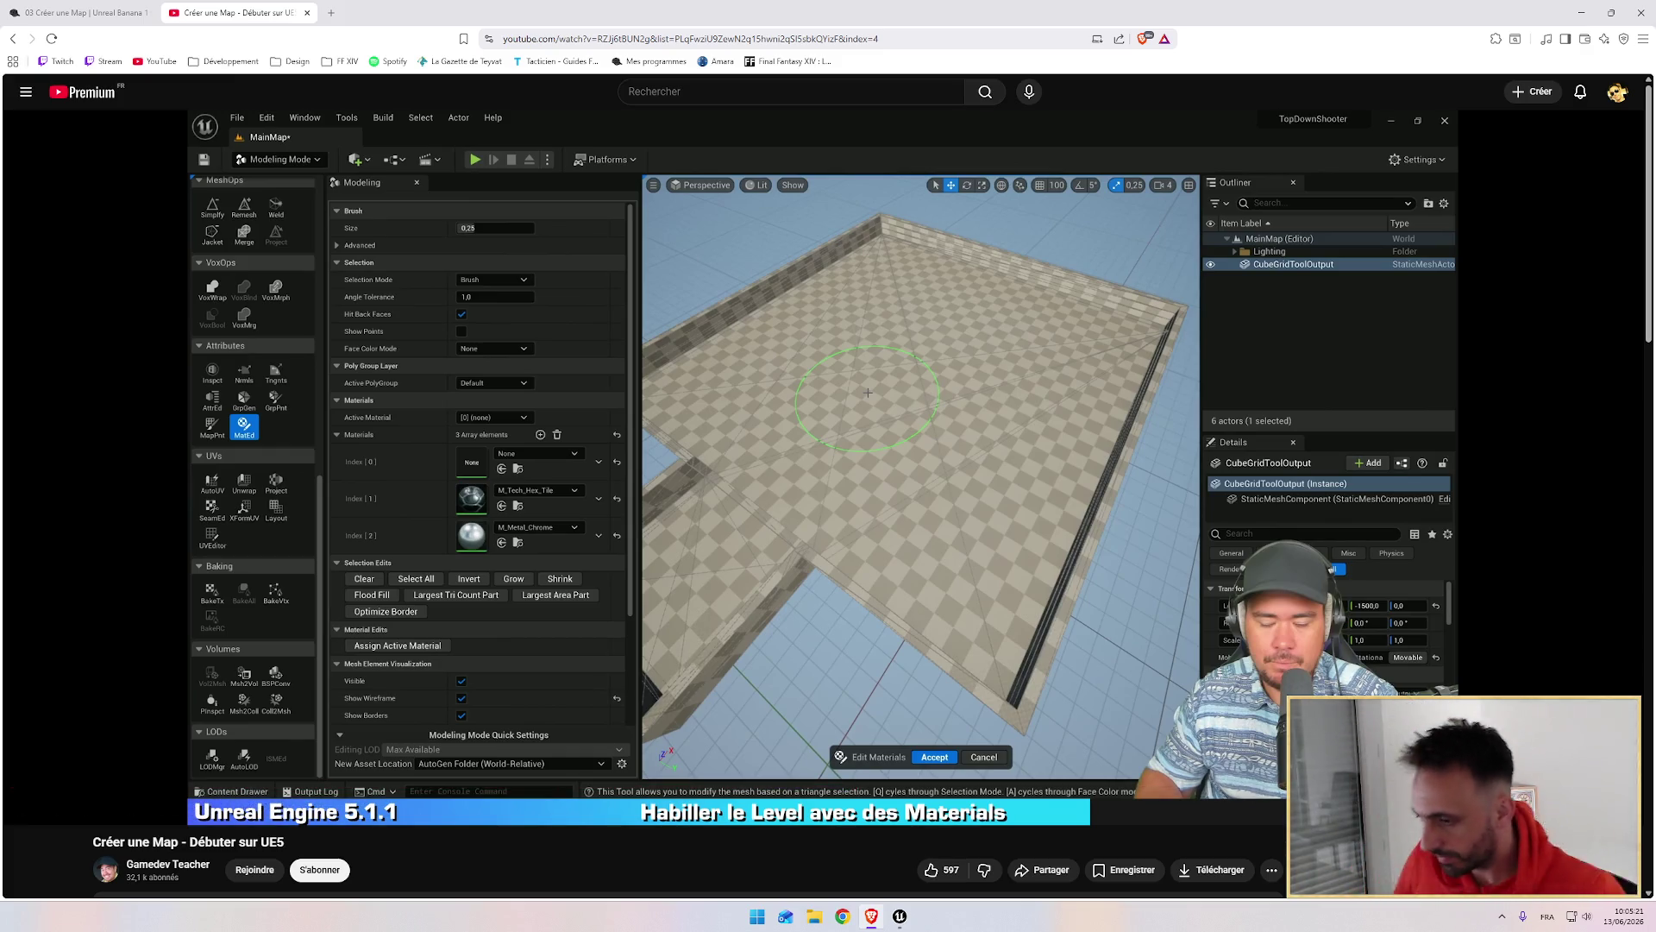
click(999, 514)
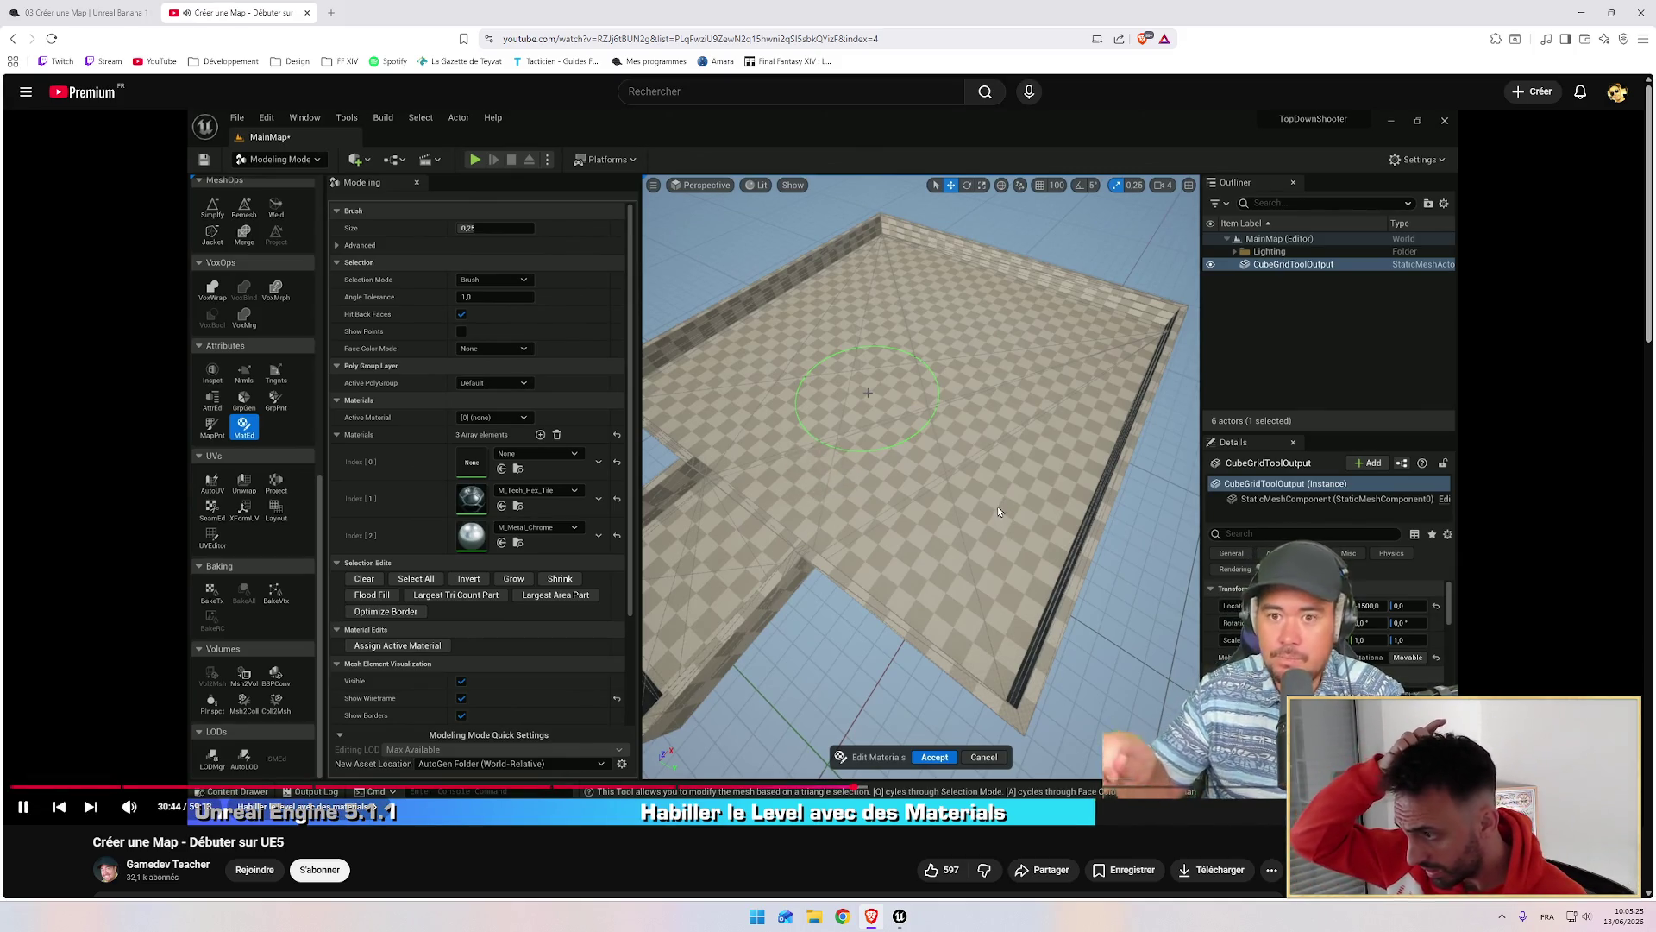
double_click(853, 411)
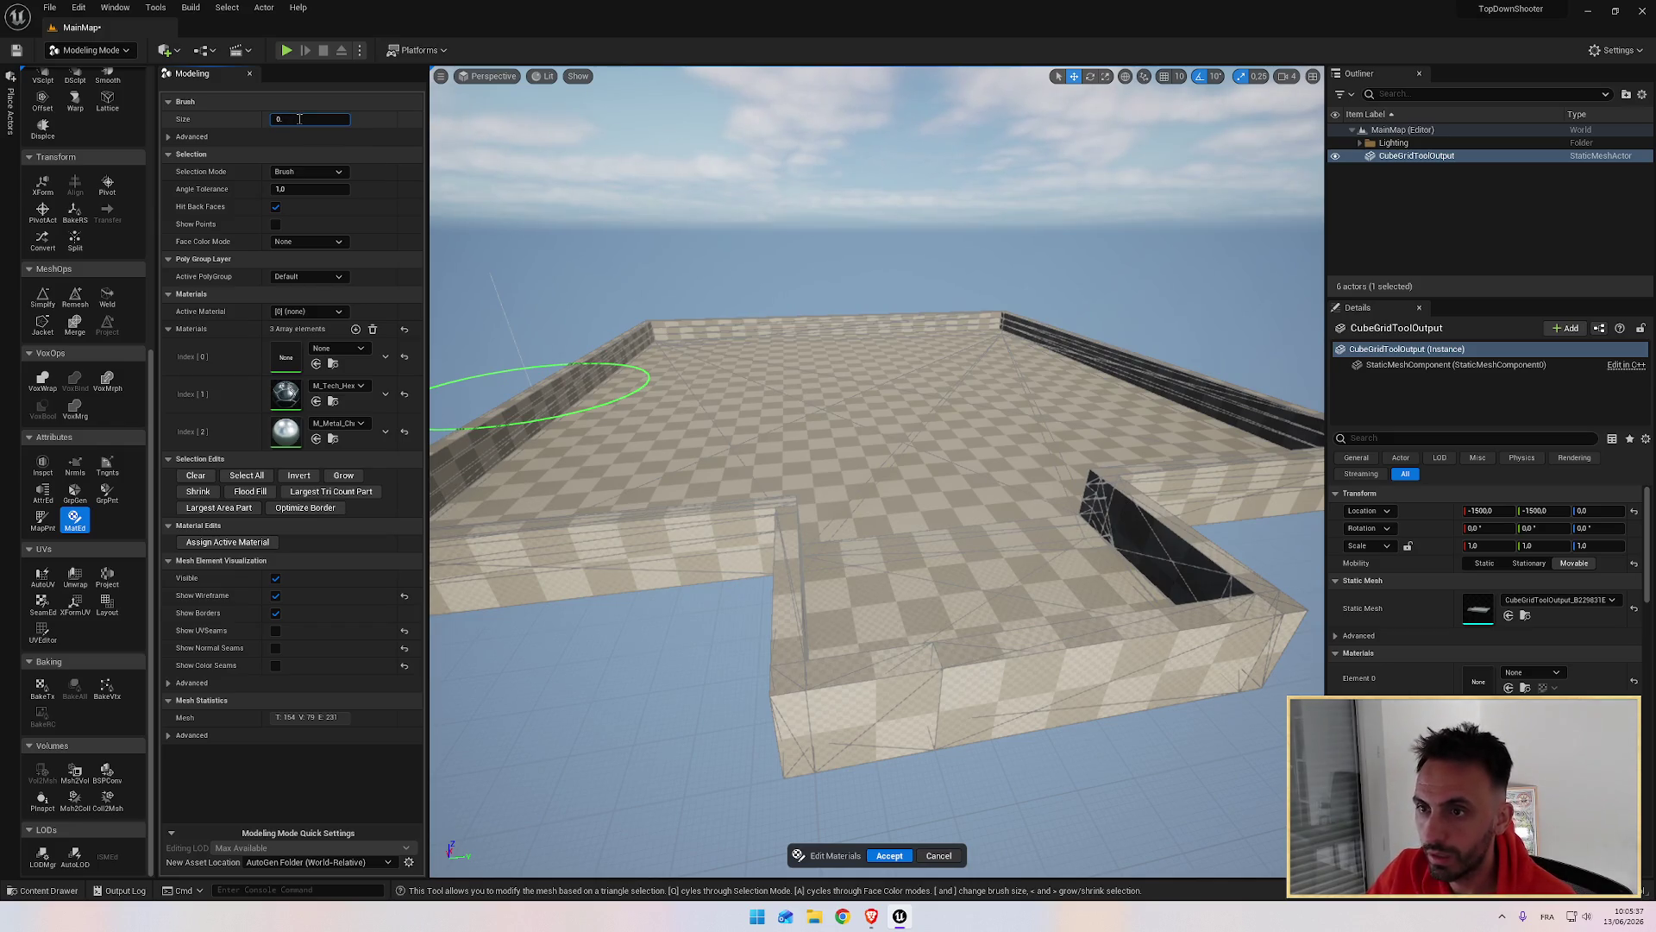
Step: Leave the tutorial's full-screen view and pause the video
double_click(908, 542)
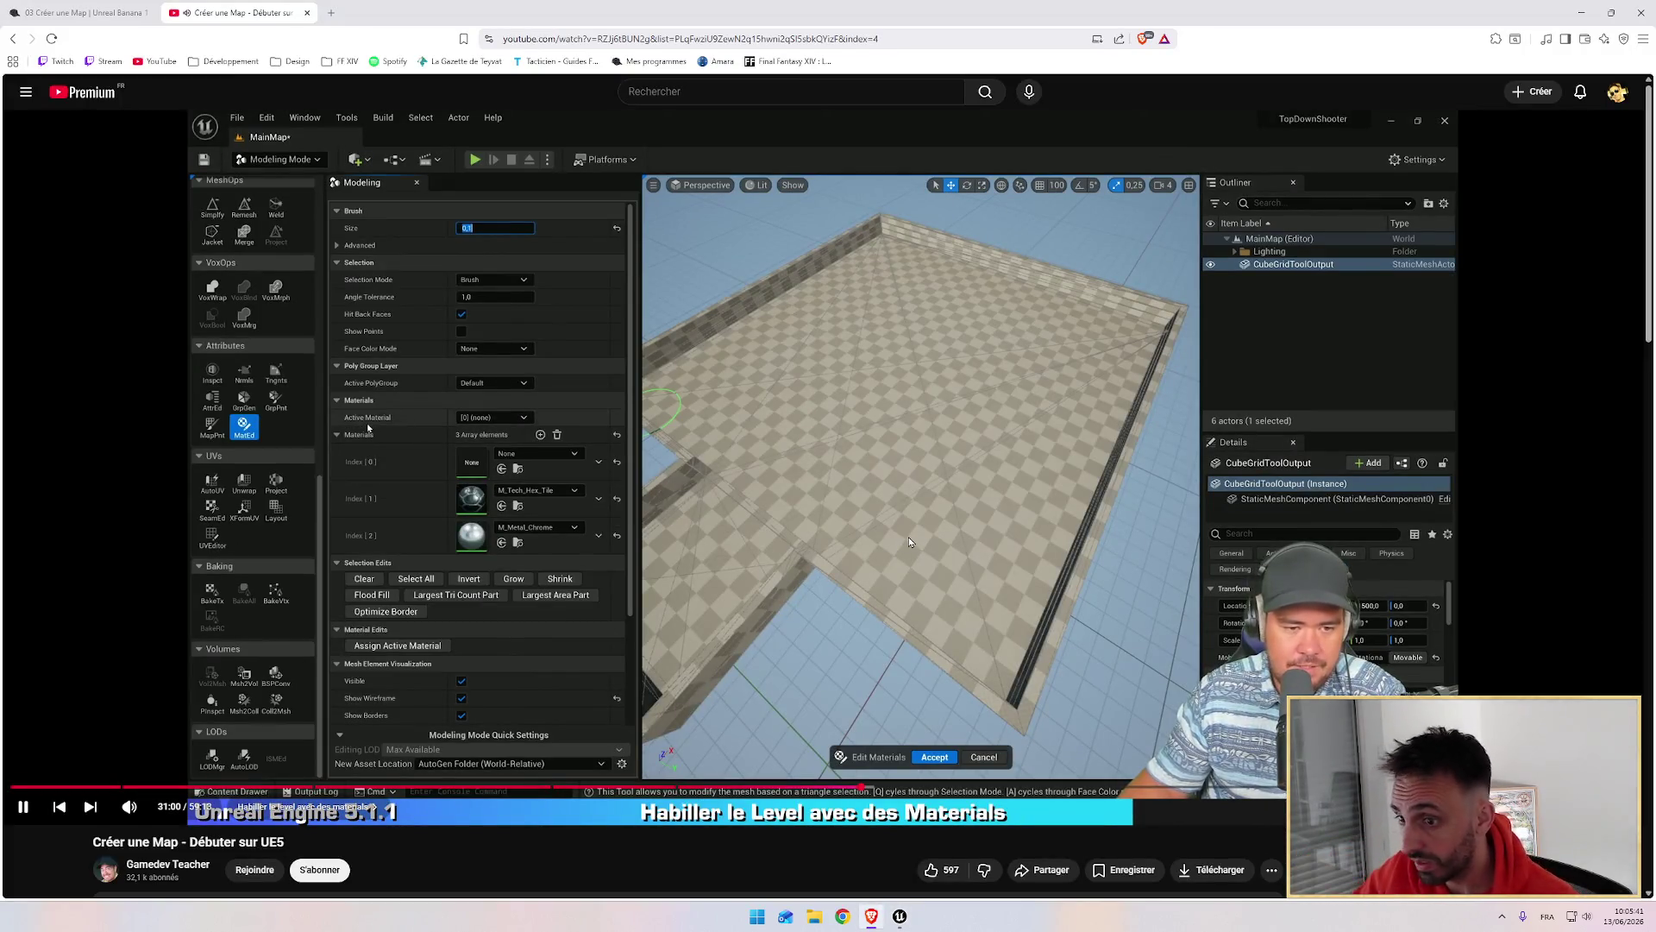
double_click(908, 542)
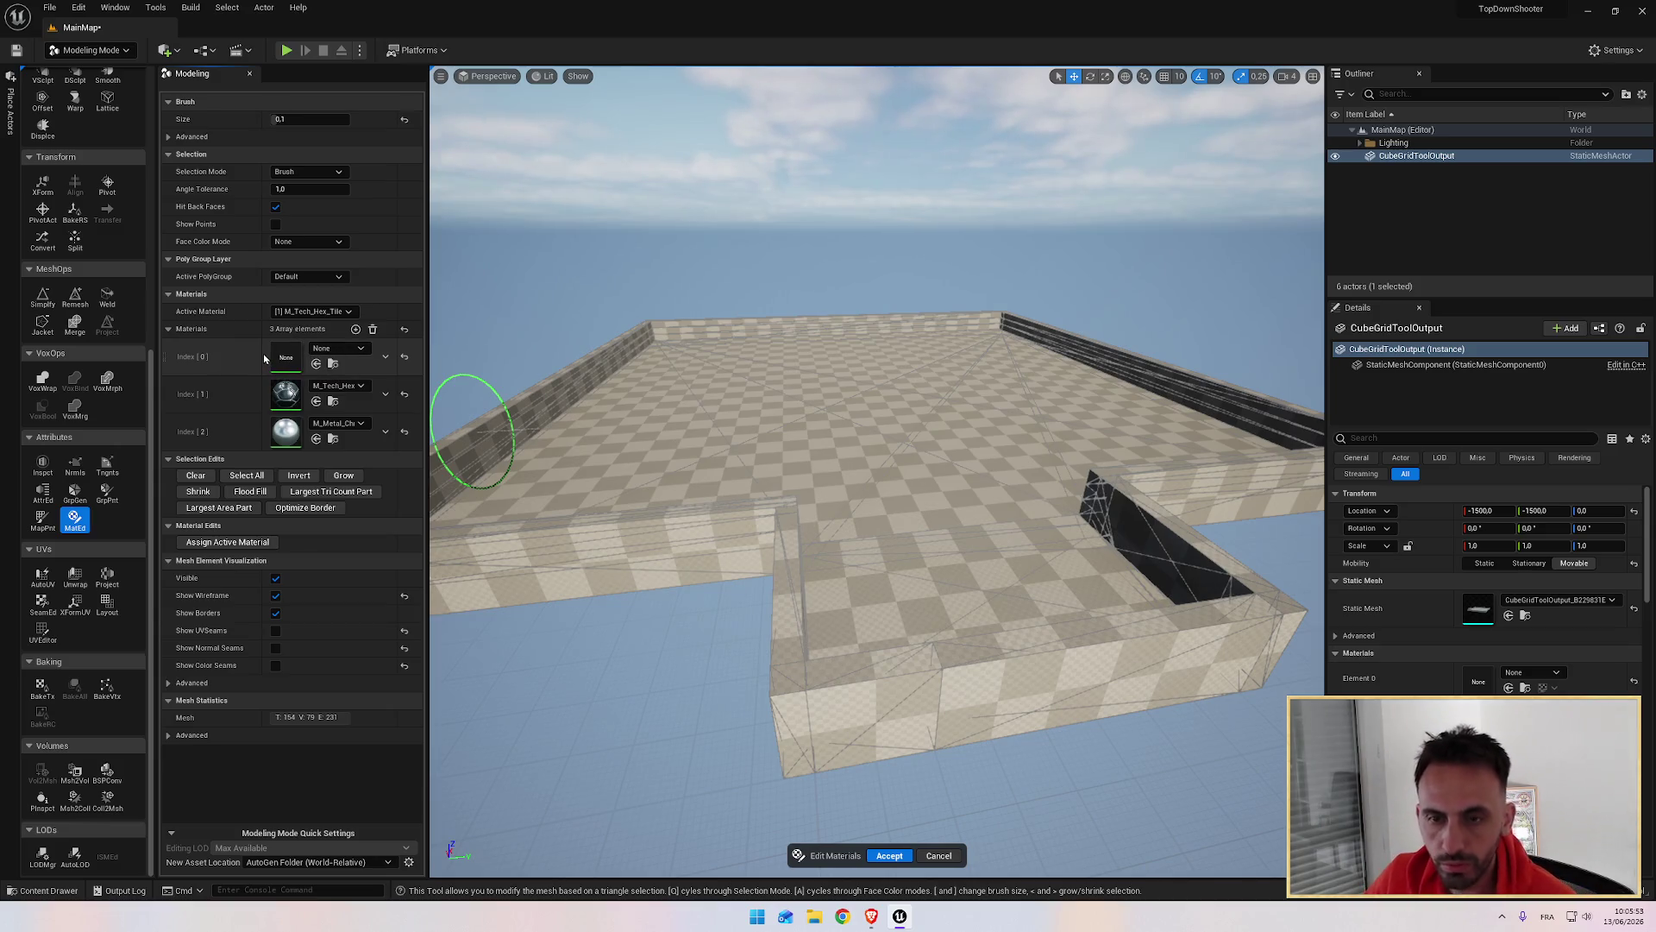
key(Escape)
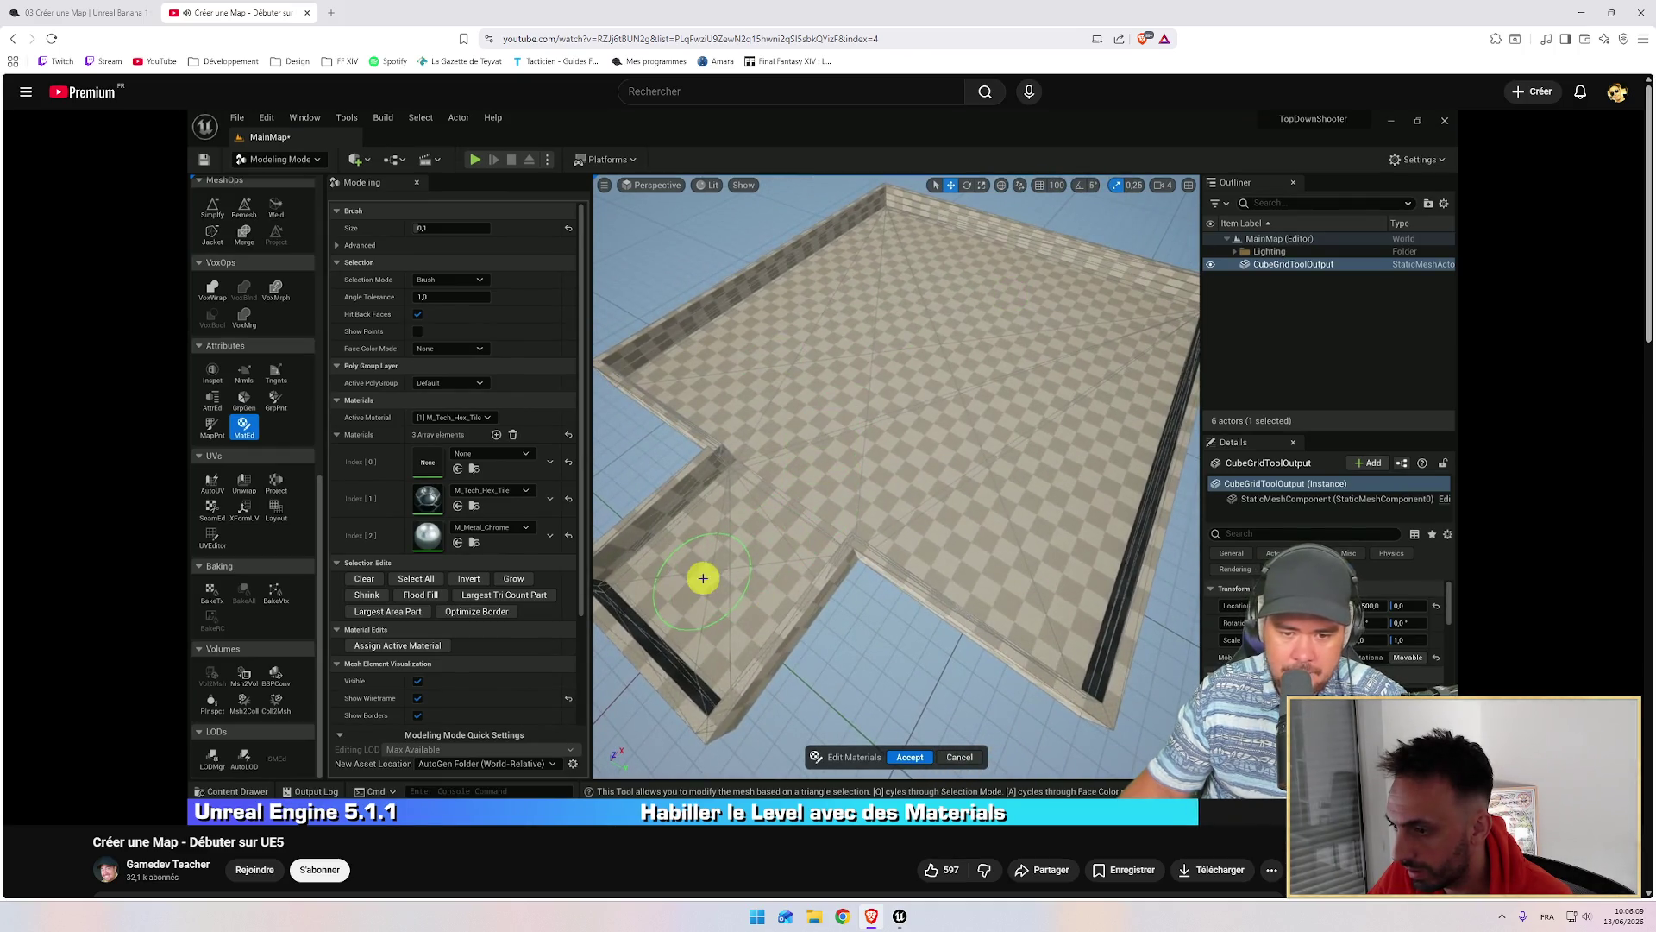
click(782, 453)
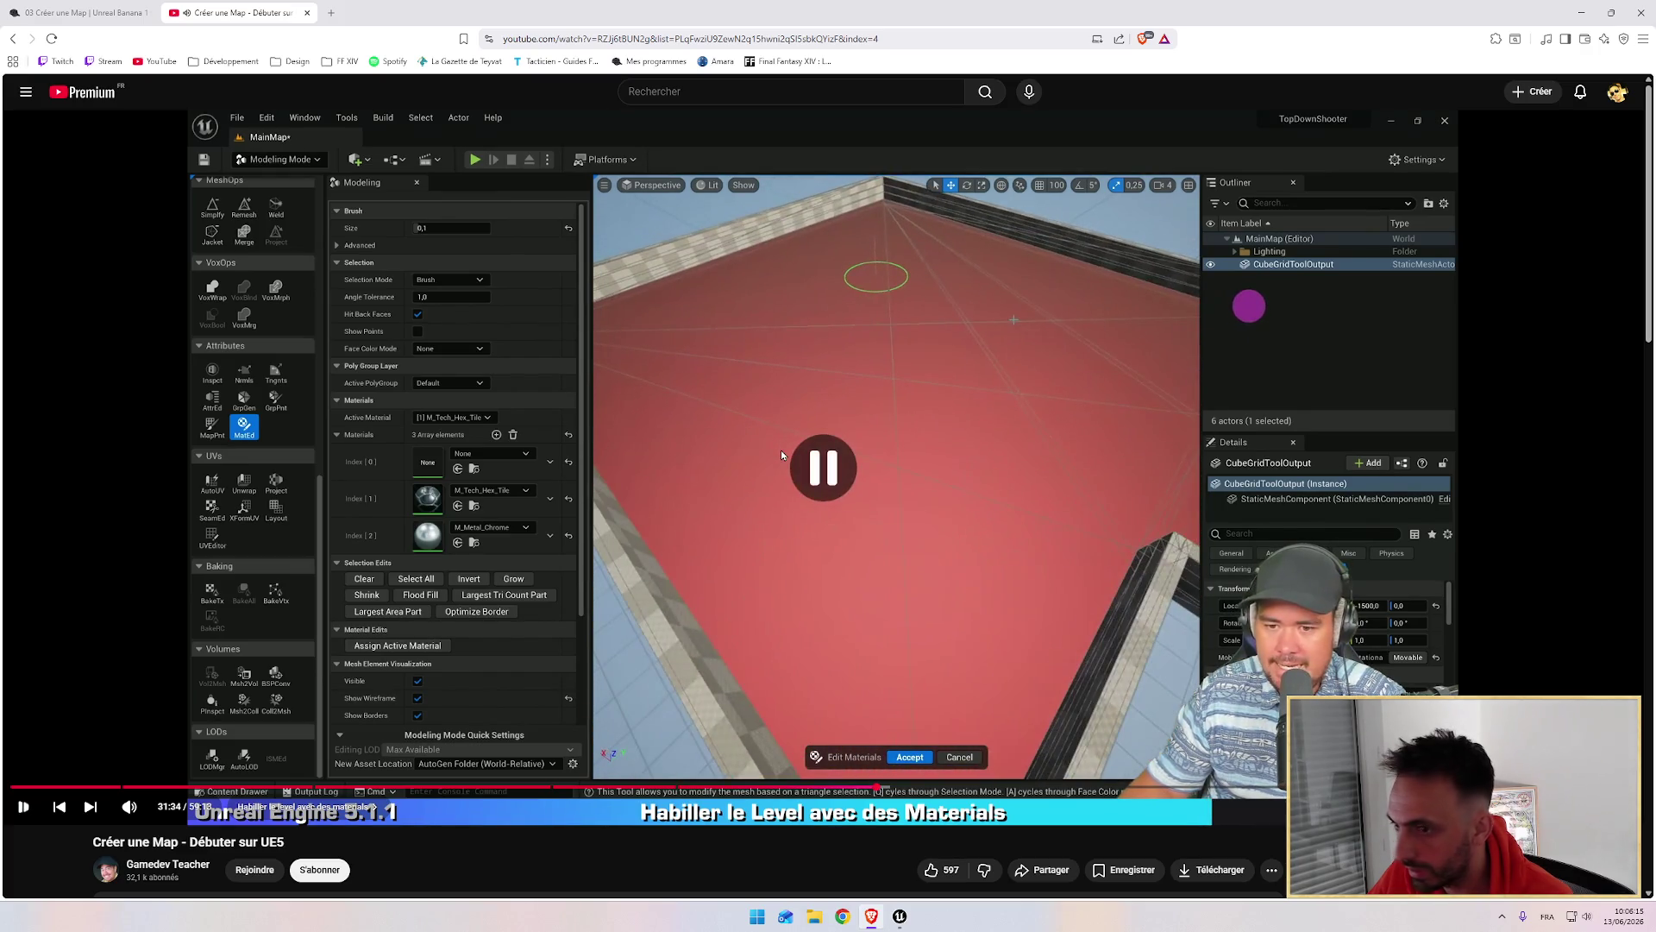
Step: Brush-select the floor triangles in the viewport with the MatEd triangle selection tool
key(alt+Tab)
mouse_move(926, 539)
mouse_down()
mouse_move(954, 507)
mouse_move(1109, 432)
mouse_move(876, 500)
mouse_move(878, 606)
mouse_move(954, 647)
mouse_move(1084, 573)
mouse_move(905, 547)
mouse_move(926, 544)
mouse_up()
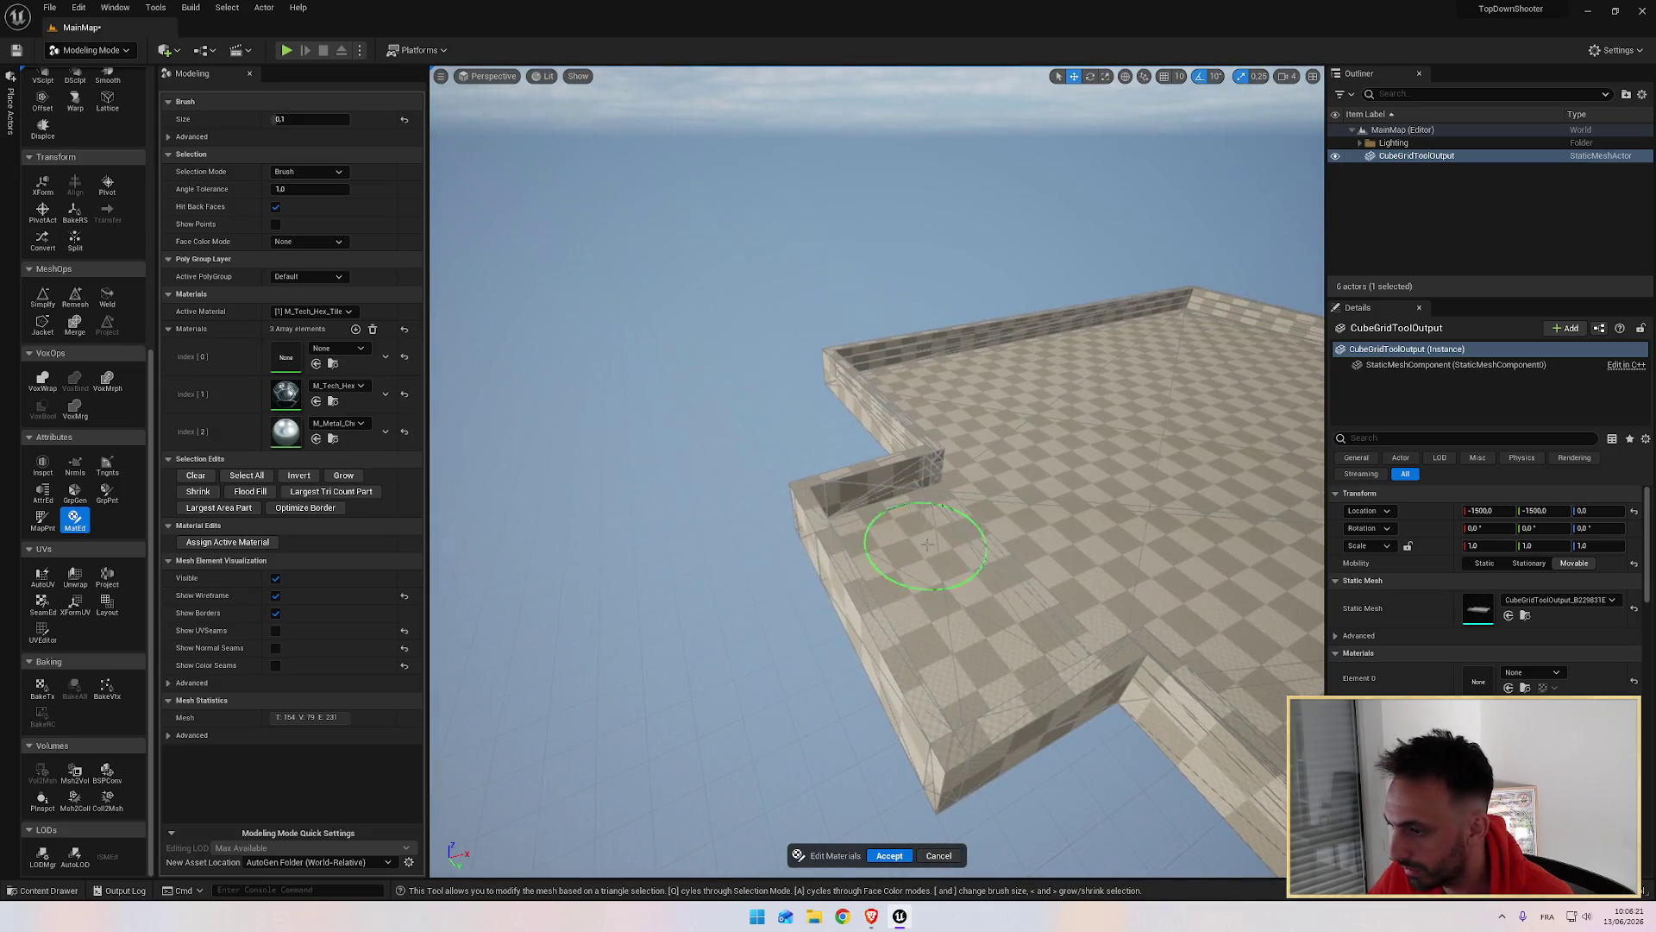
click(1072, 537)
mouse_move(1017, 442)
mouse_down()
mouse_move(991, 407)
mouse_move(992, 429)
mouse_up()
click(782, 363)
Step: Adjust the camera speed and fly the view over the red floor and walls
mouse_move(947, 359)
mouse_down()
mouse_move(1109, 385)
mouse_move(1139, 431)
mouse_move(1276, 517)
mouse_move(444, 610)
mouse_move(462, 703)
mouse_move(1039, 223)
mouse_up()
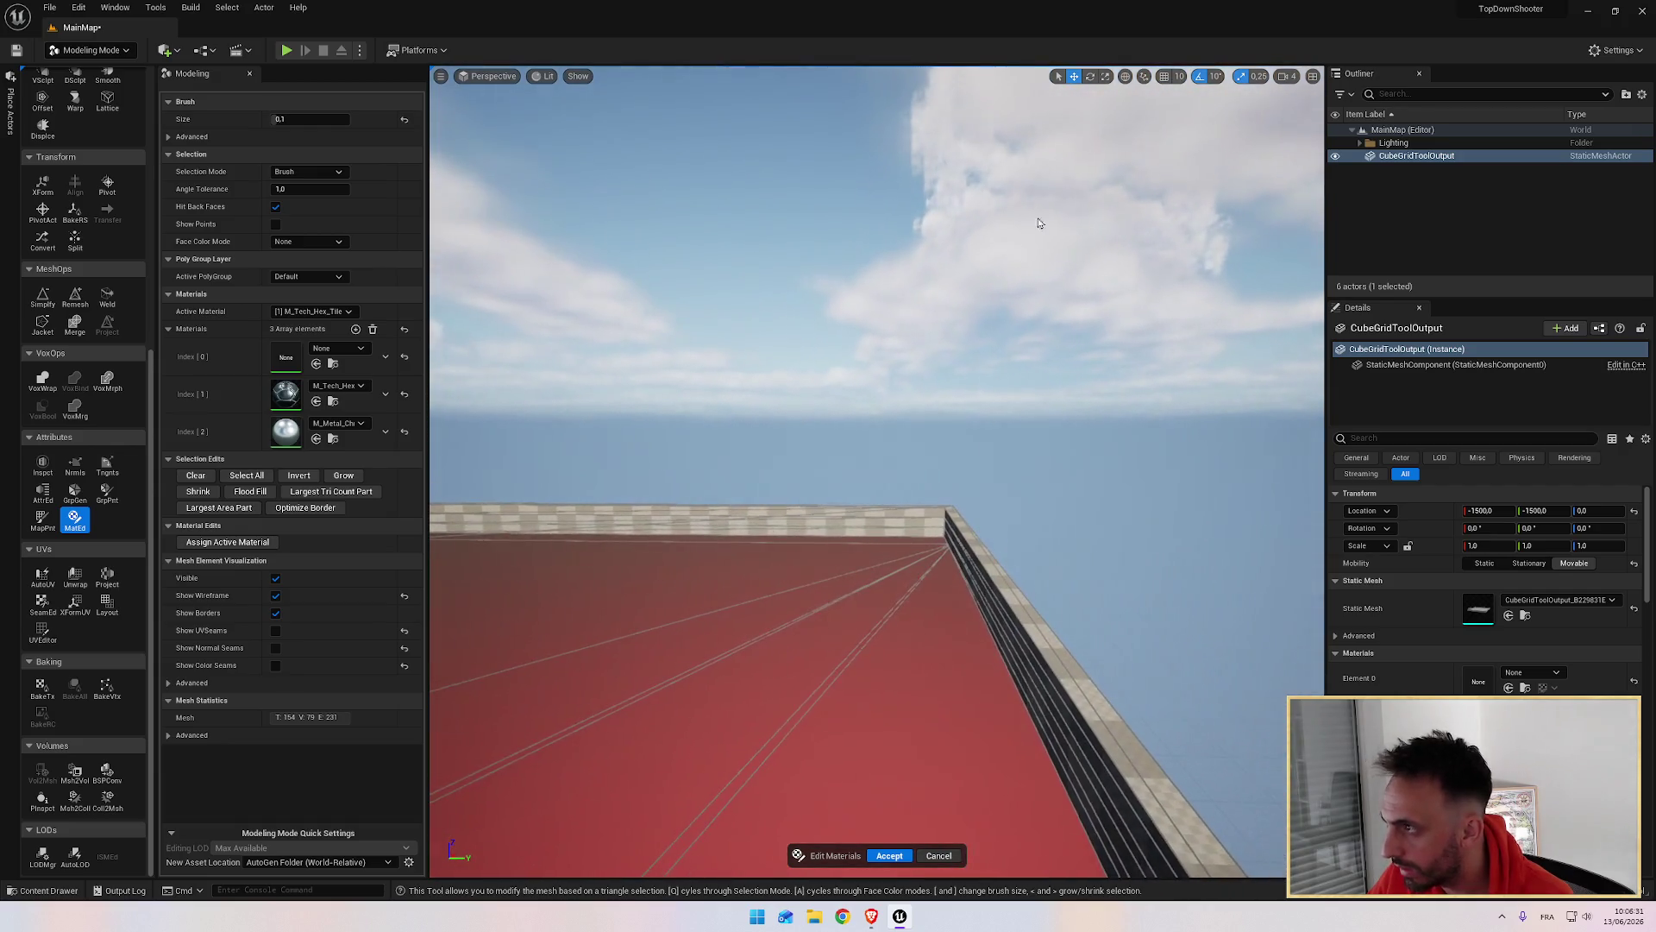
click(1288, 76)
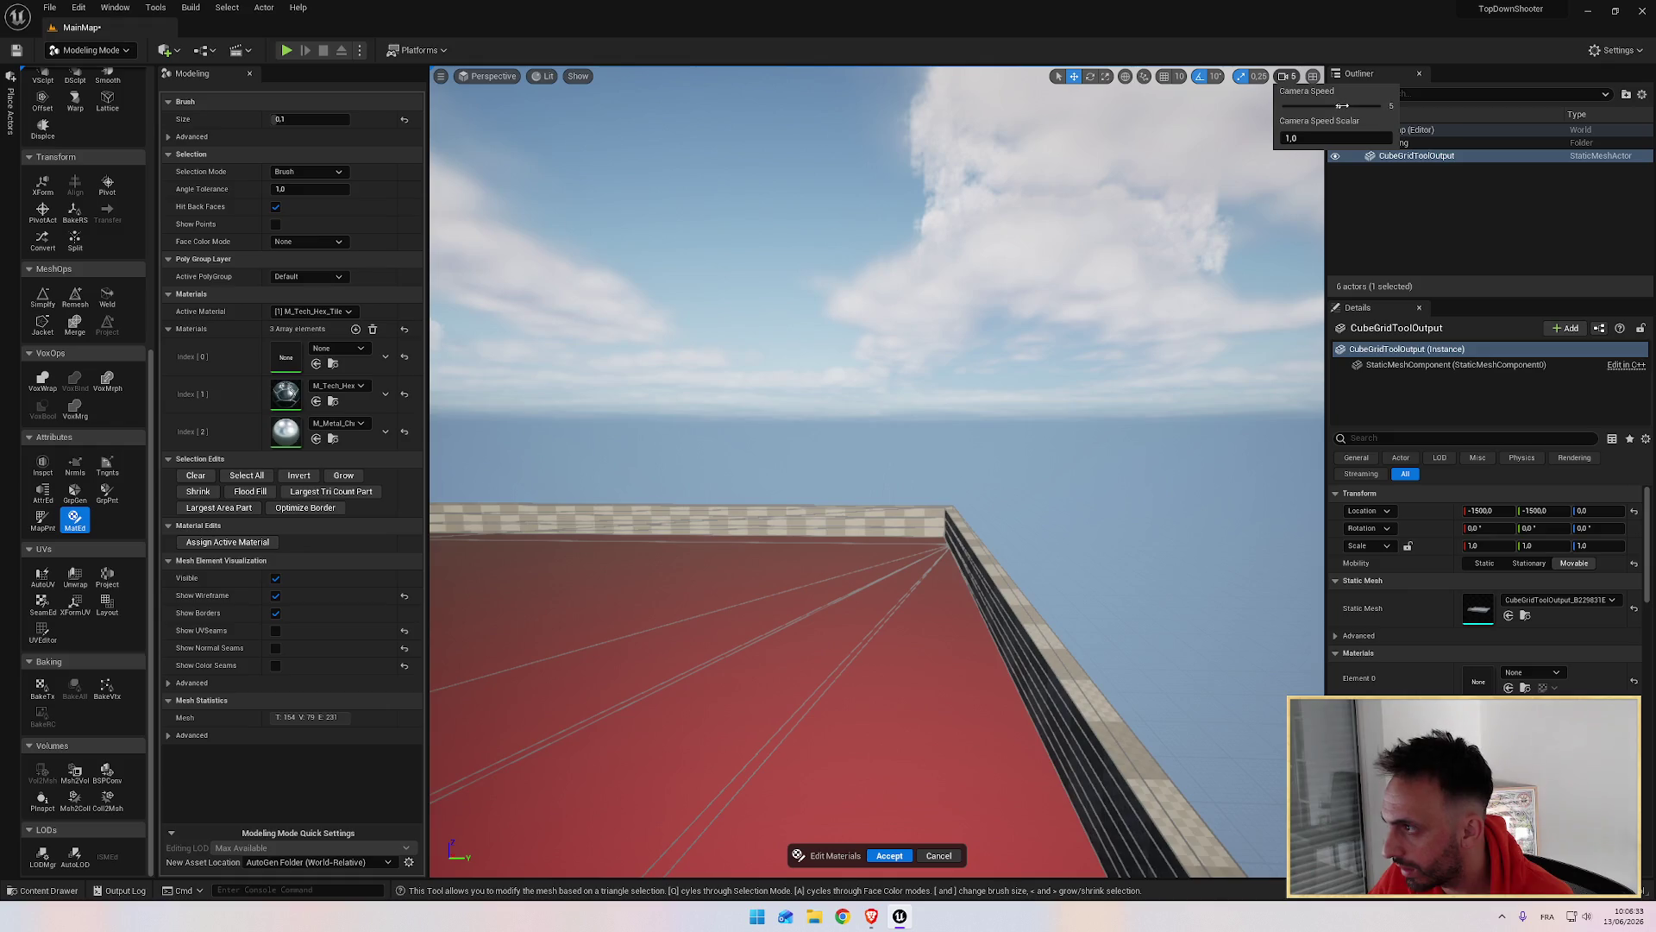
mouse_move(1061, 326)
mouse_down()
mouse_move(1112, 345)
mouse_move(1120, 302)
mouse_up()
drag(596, 332, 880, 252)
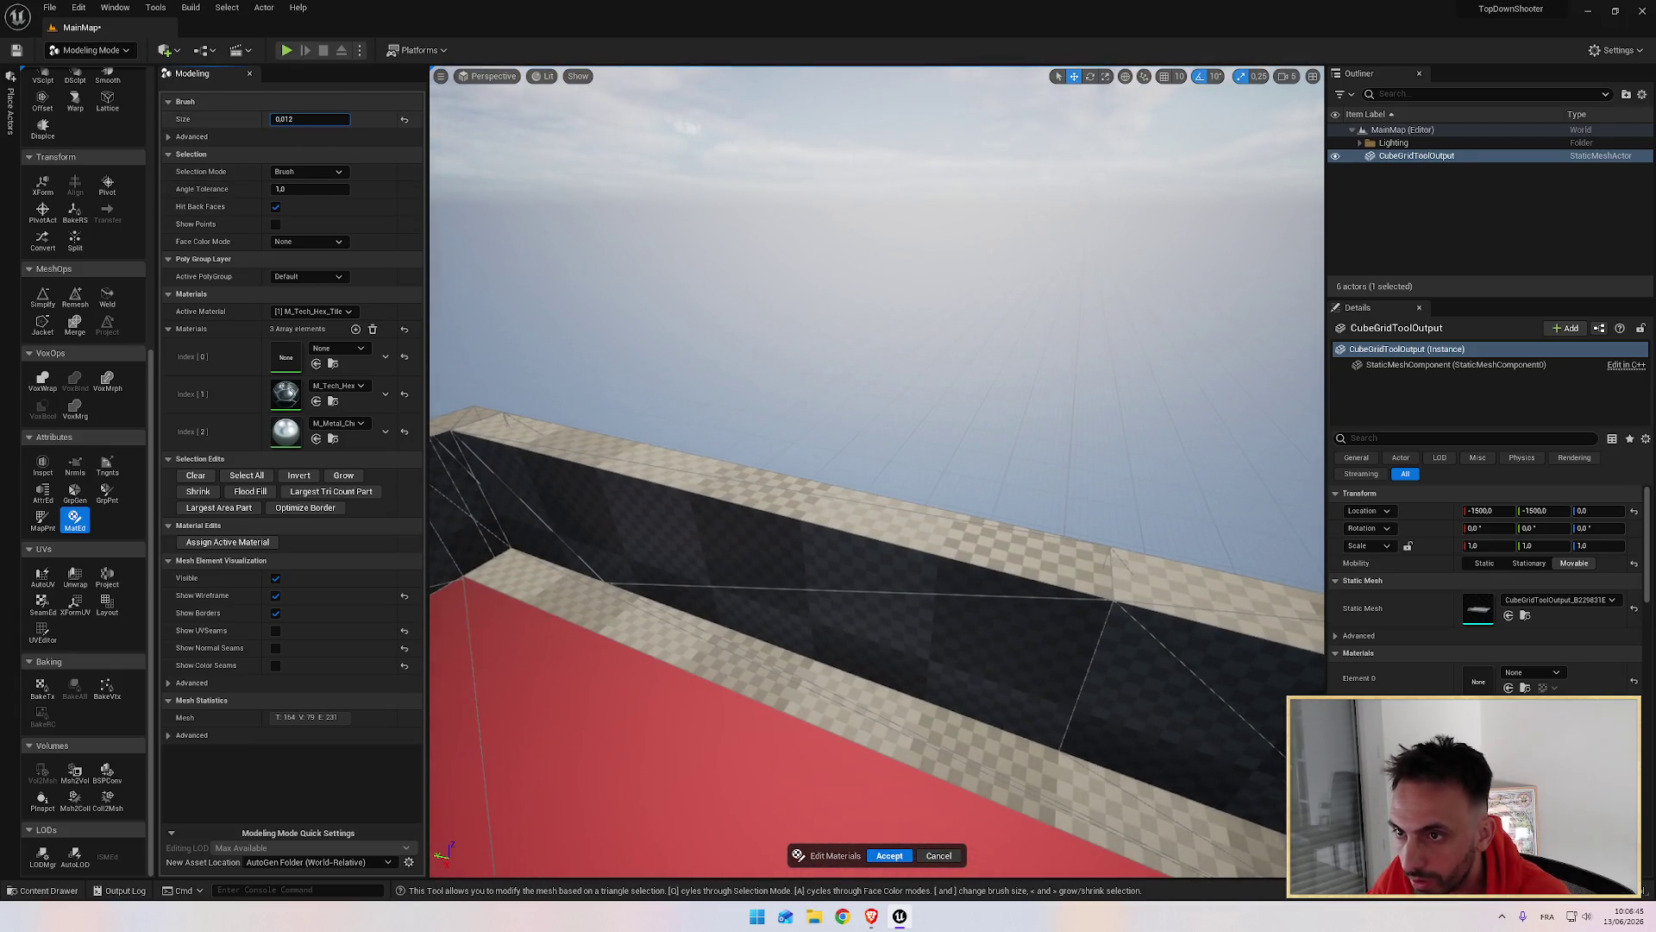
text(0.004)
Step: Shrink the selection brush and add the floor strip by the ledge to the selection
key(Return)
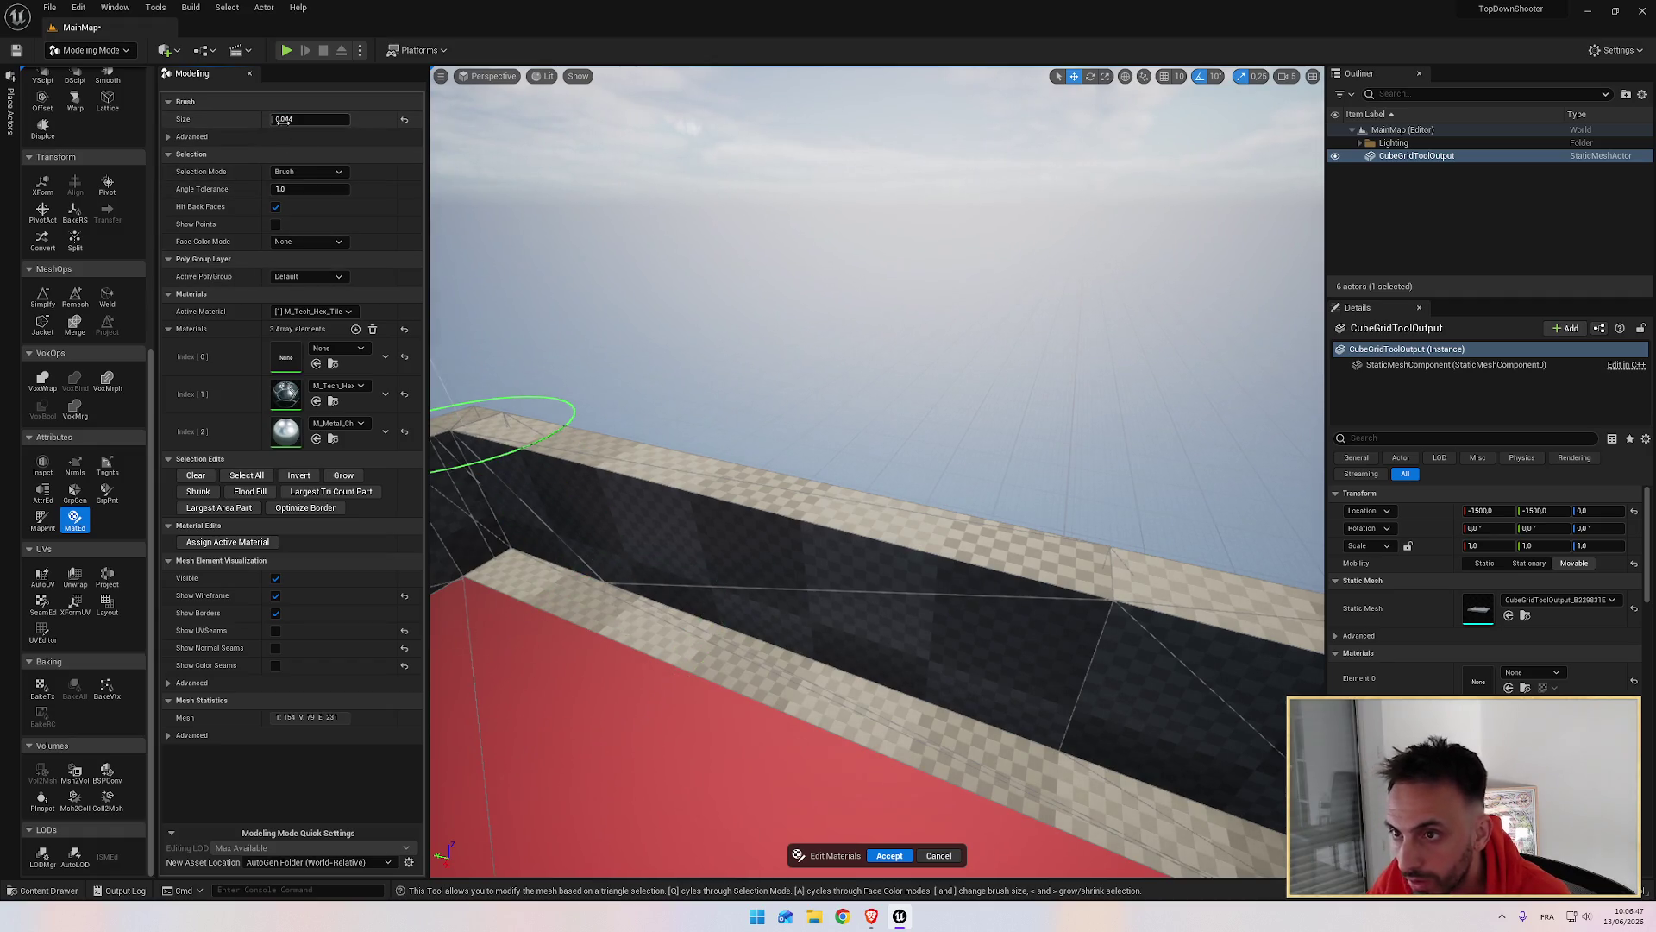
key(Return)
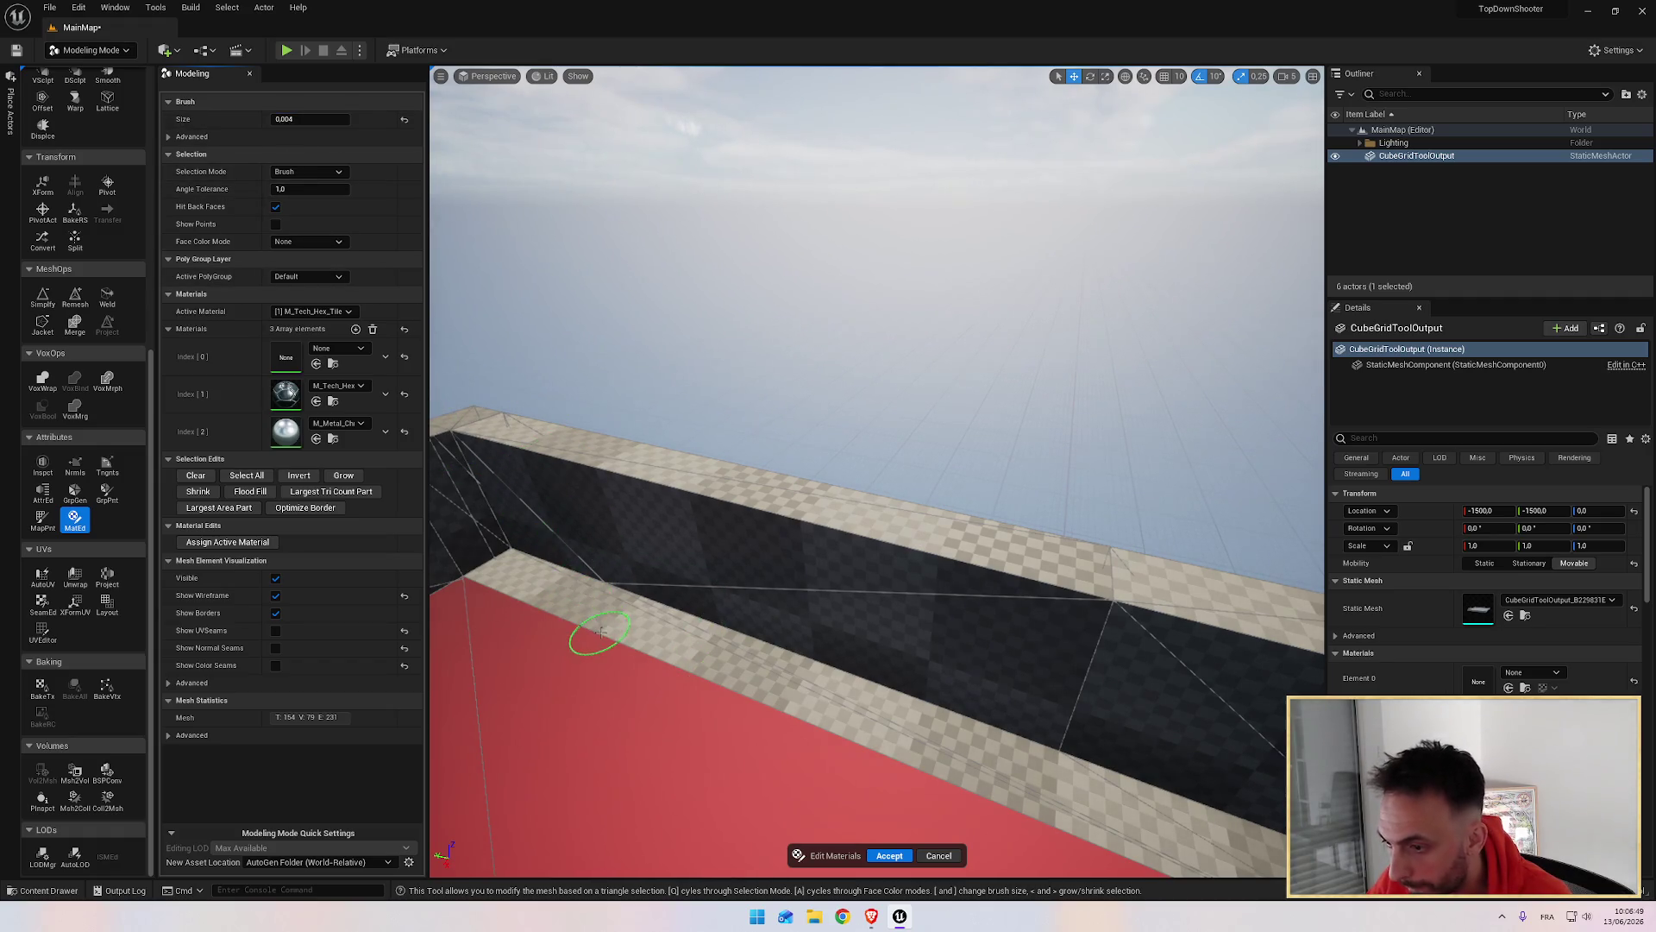
click(601, 632)
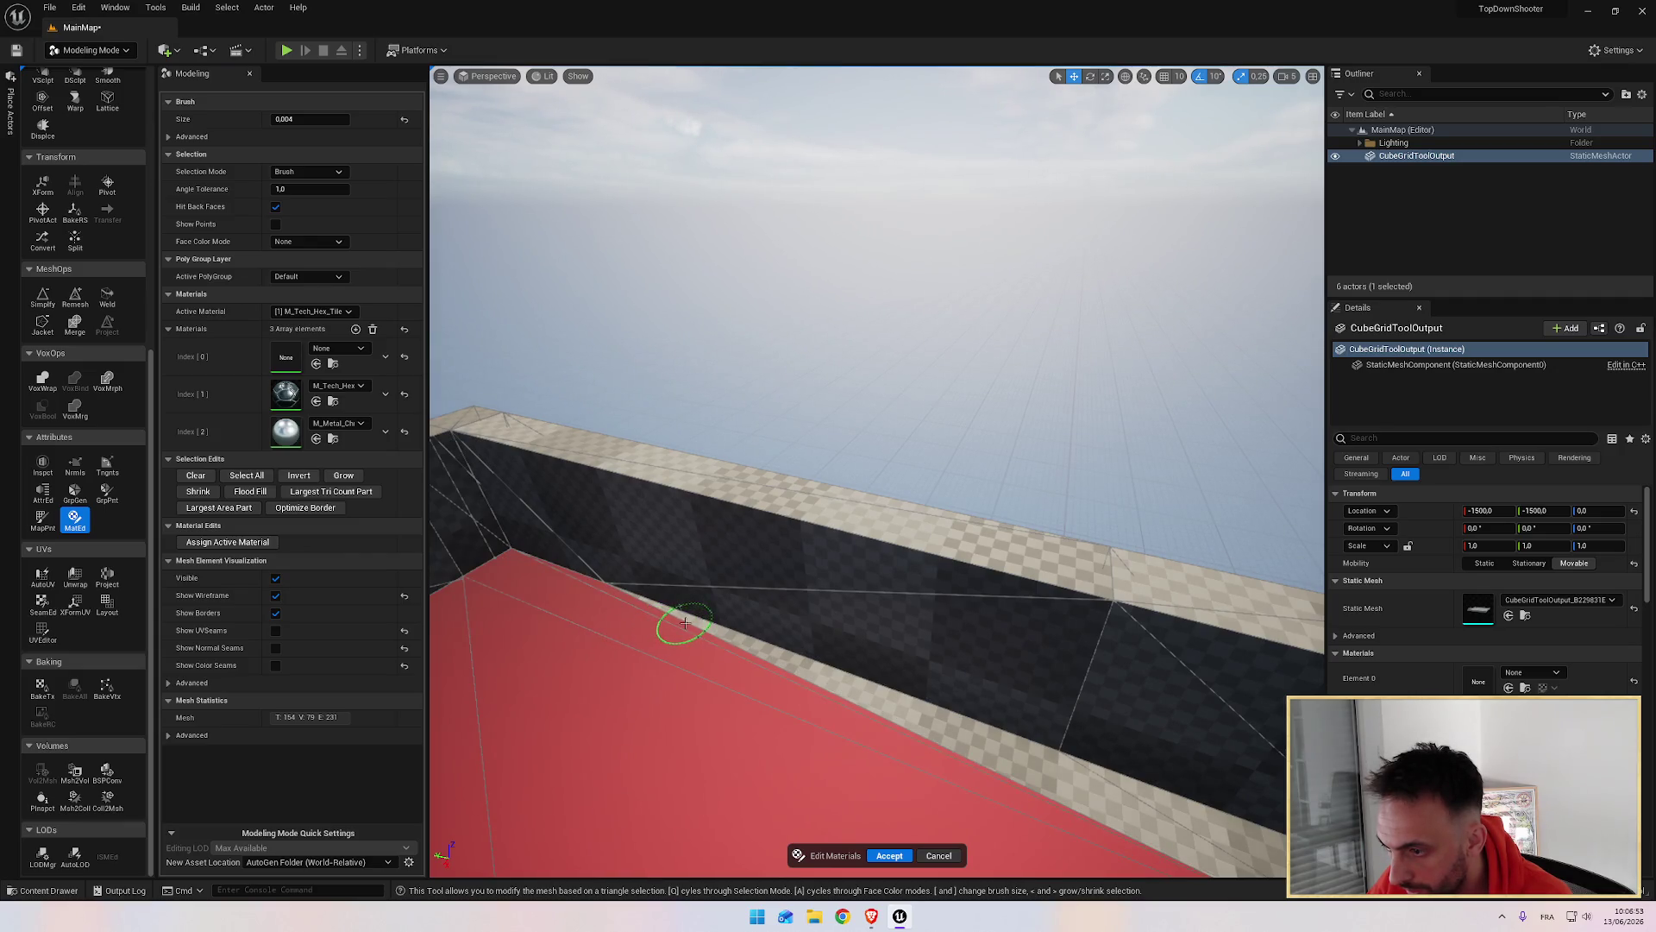
drag(684, 623, 772, 686)
click(304, 119)
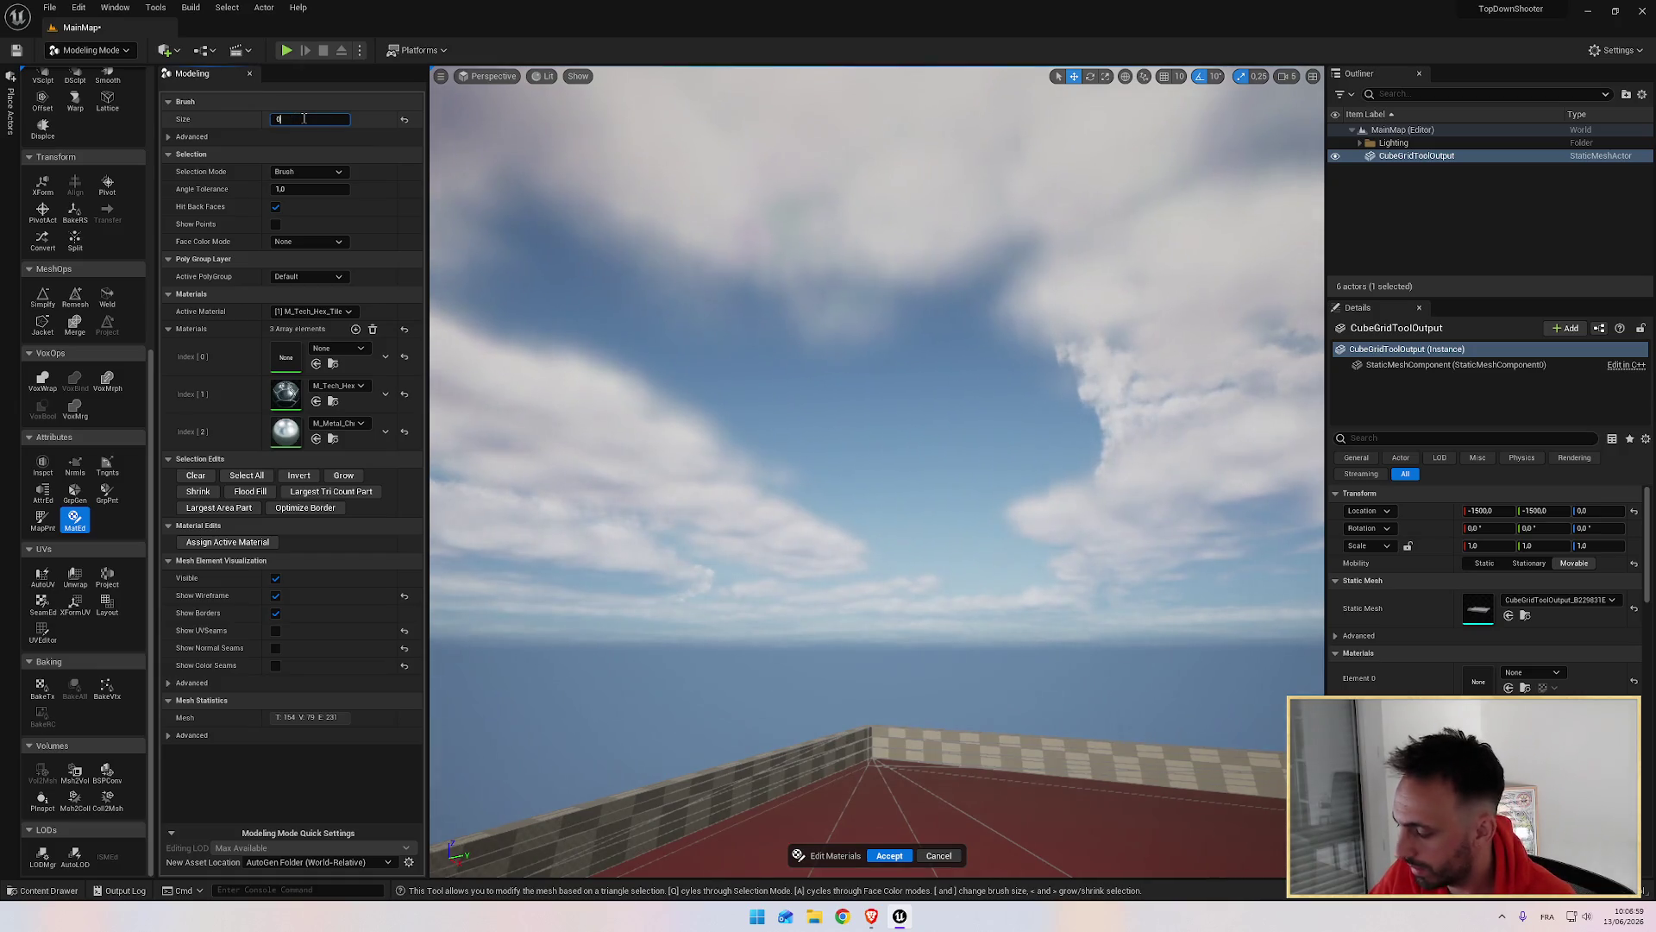
Step: Watch the tutorial fullscreen, then make M_Metal_Chrome the active material
key(alt+Tab)
click(743, 446)
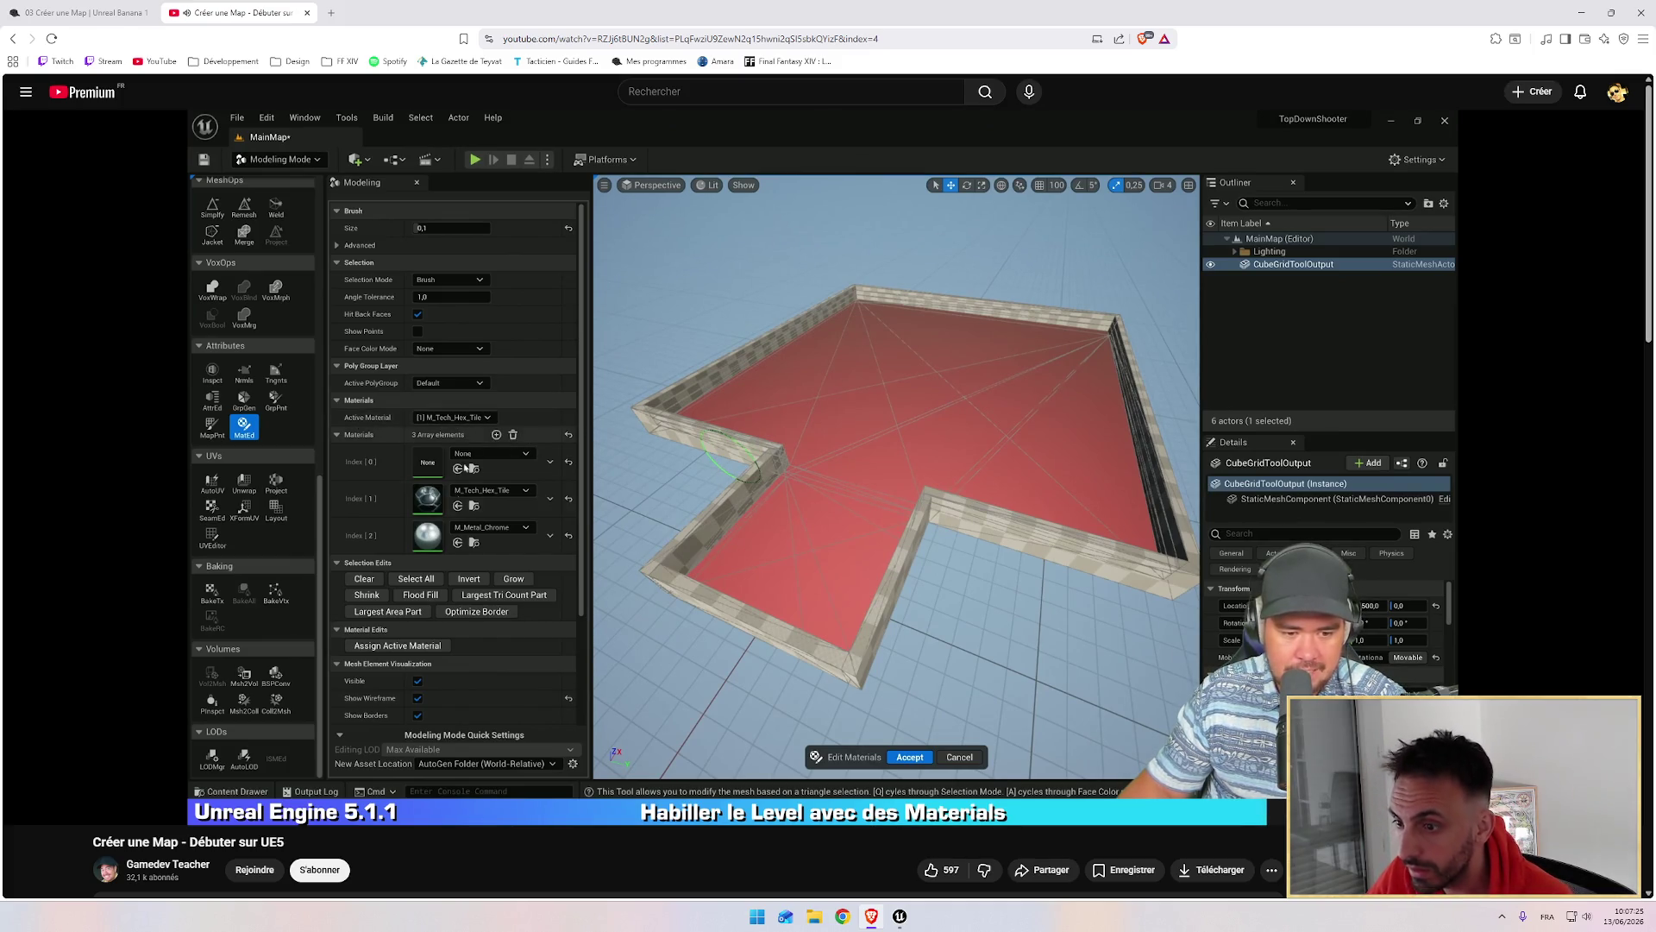
key(f)
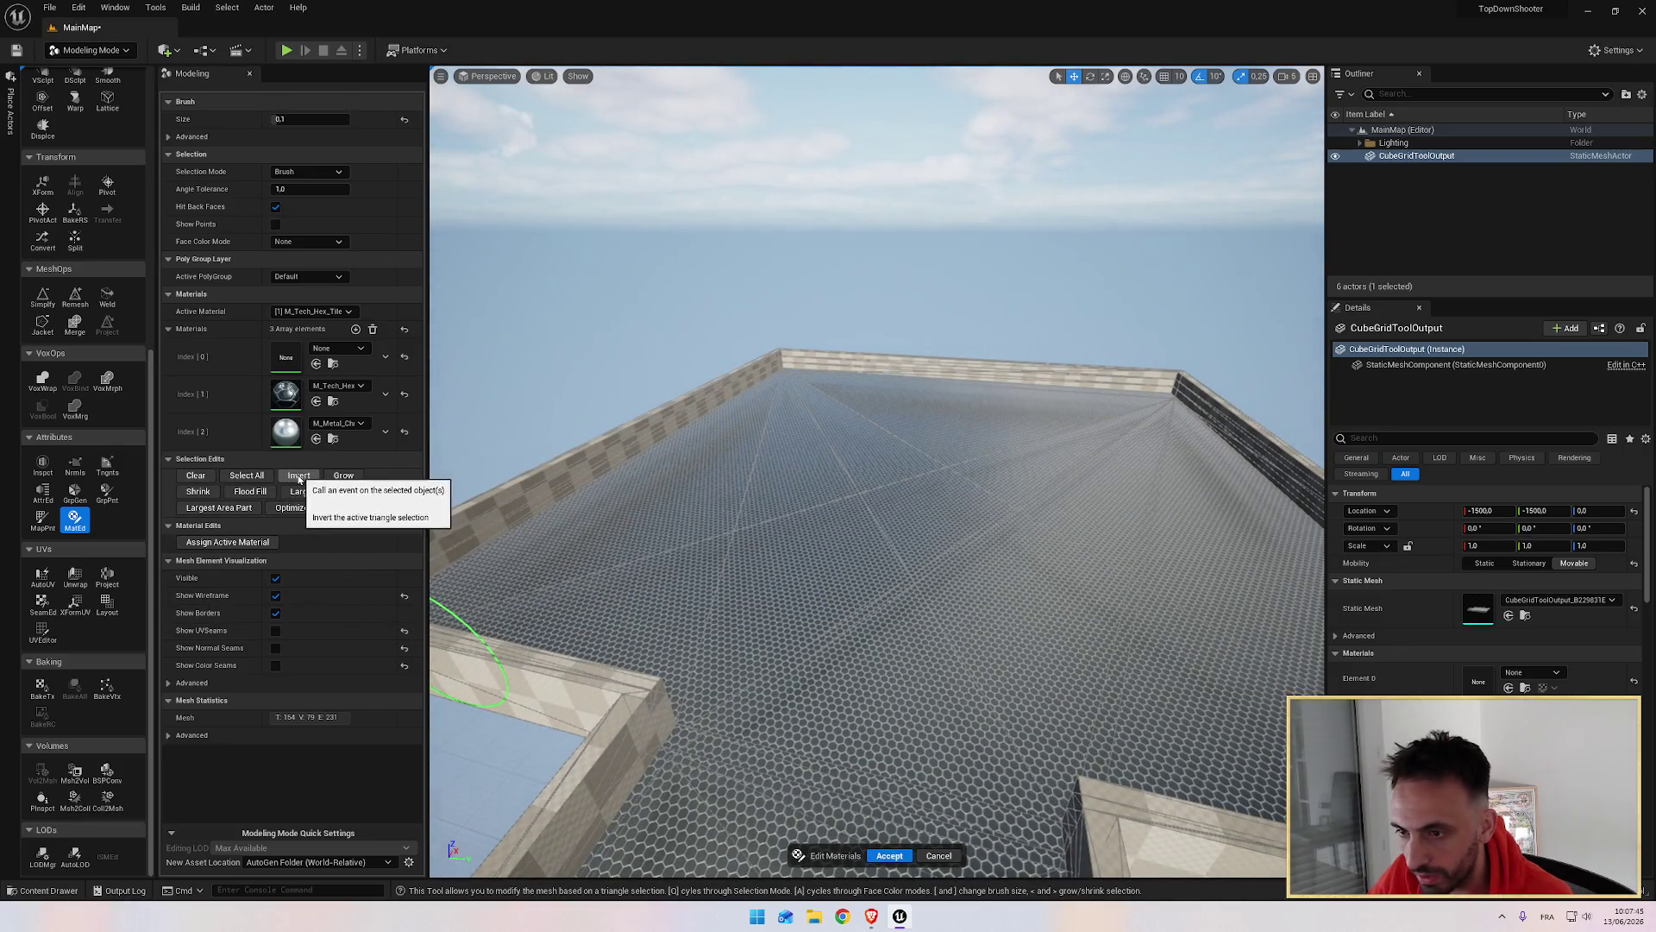
key(alt+Tab)
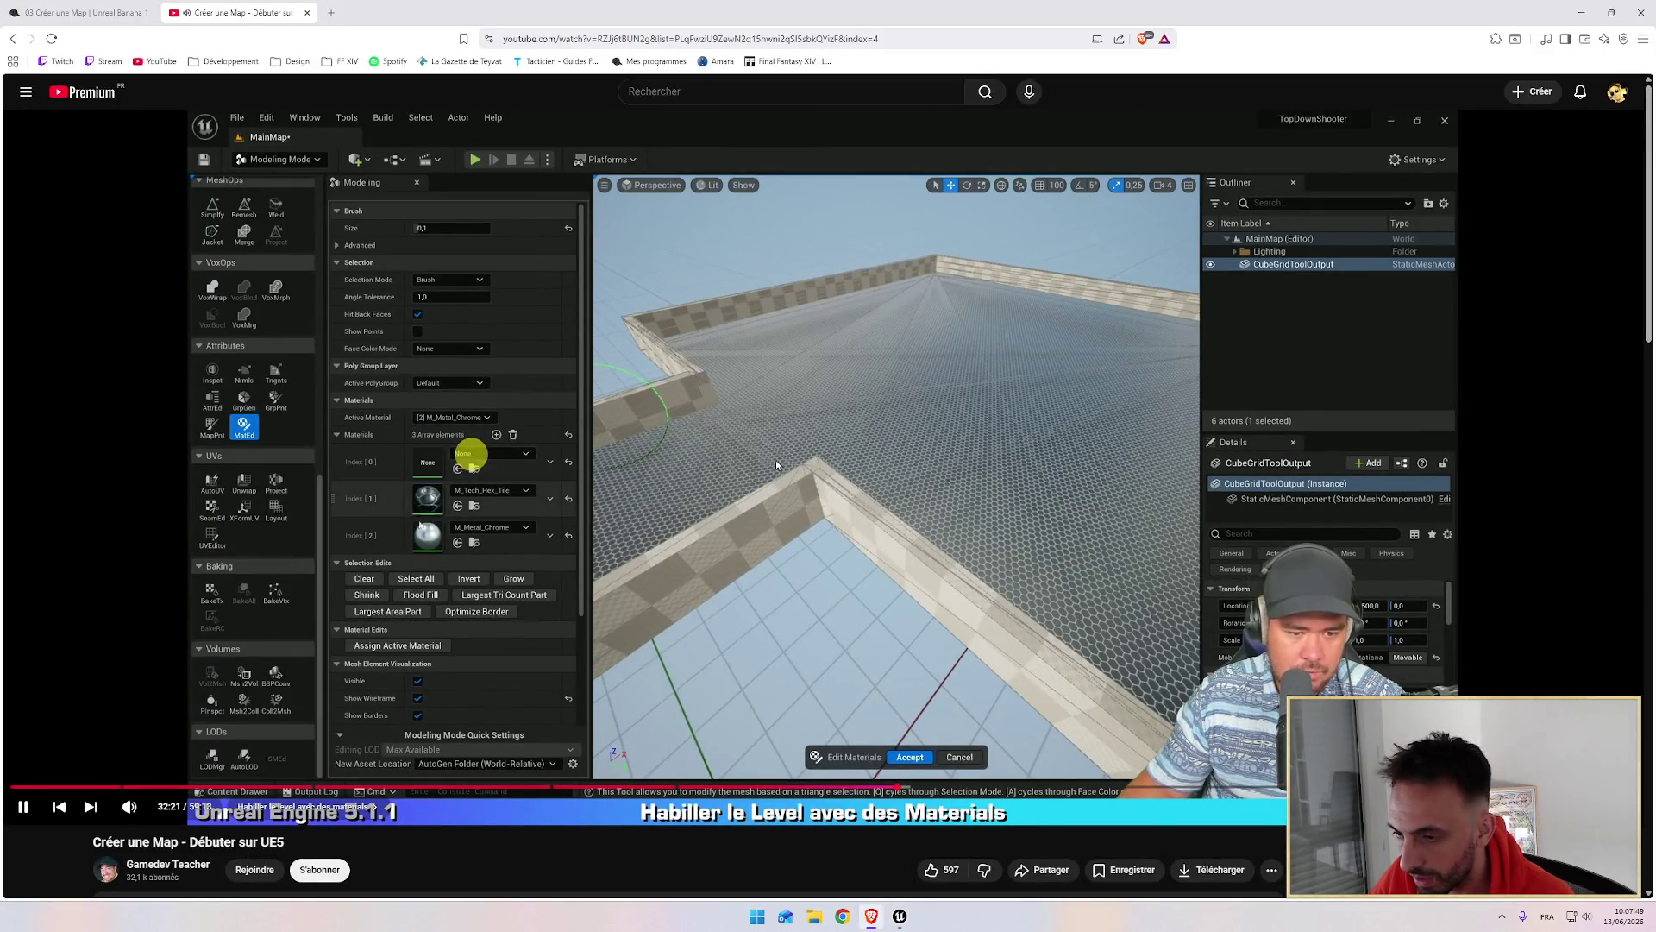
key(alt+Tab)
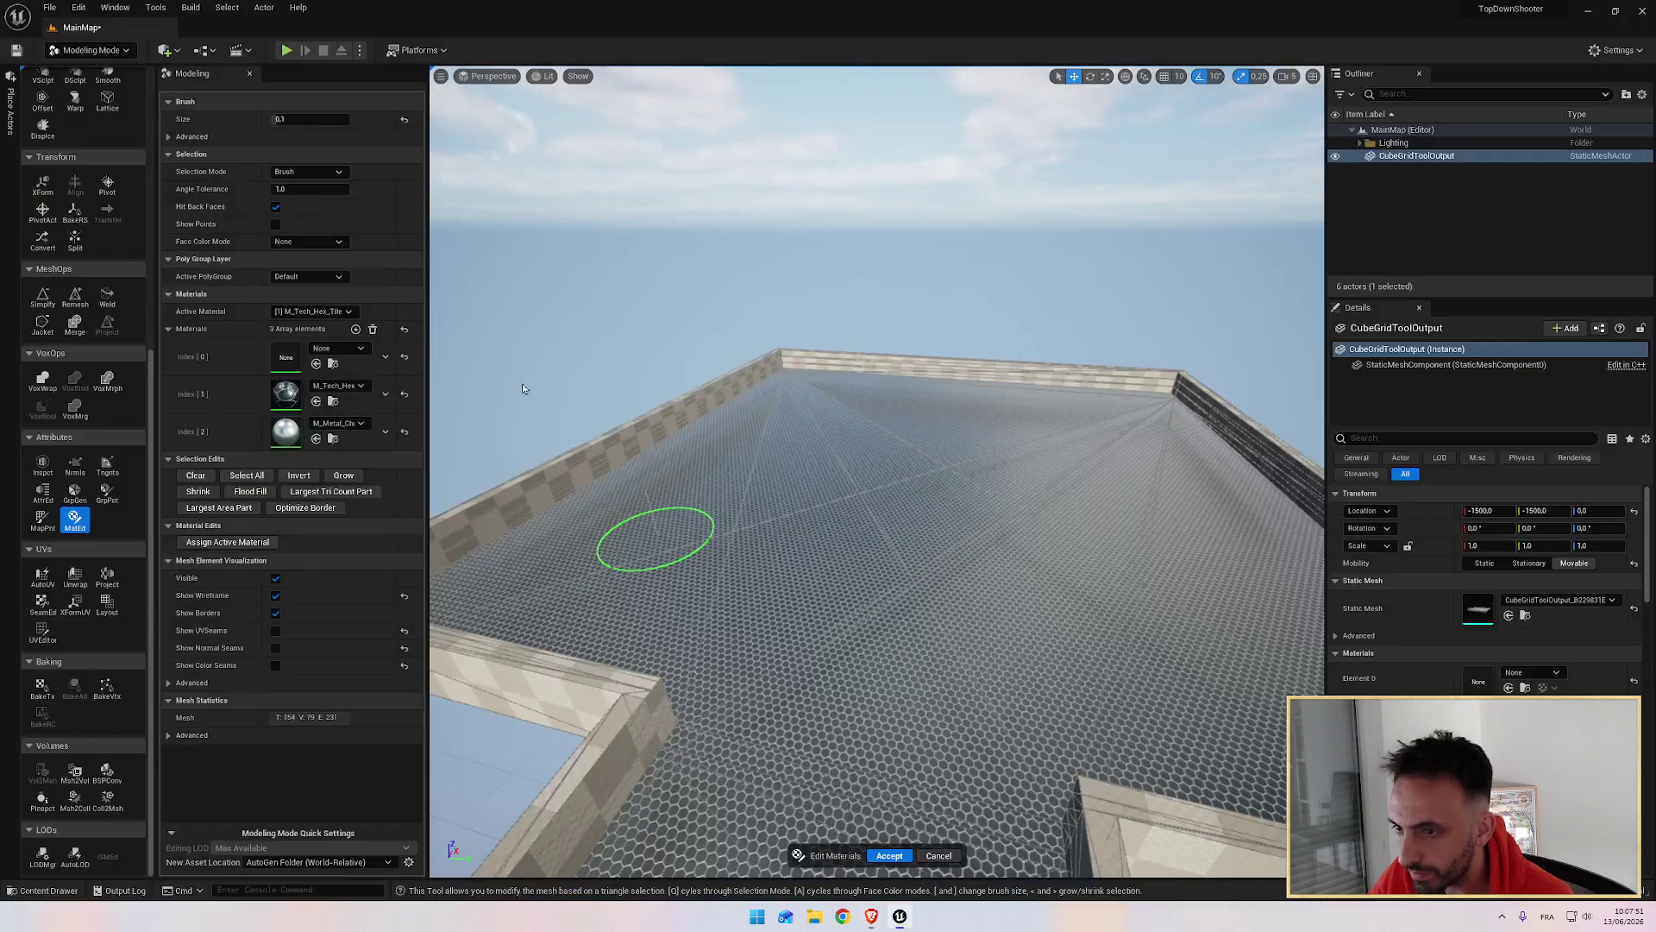
click(307, 348)
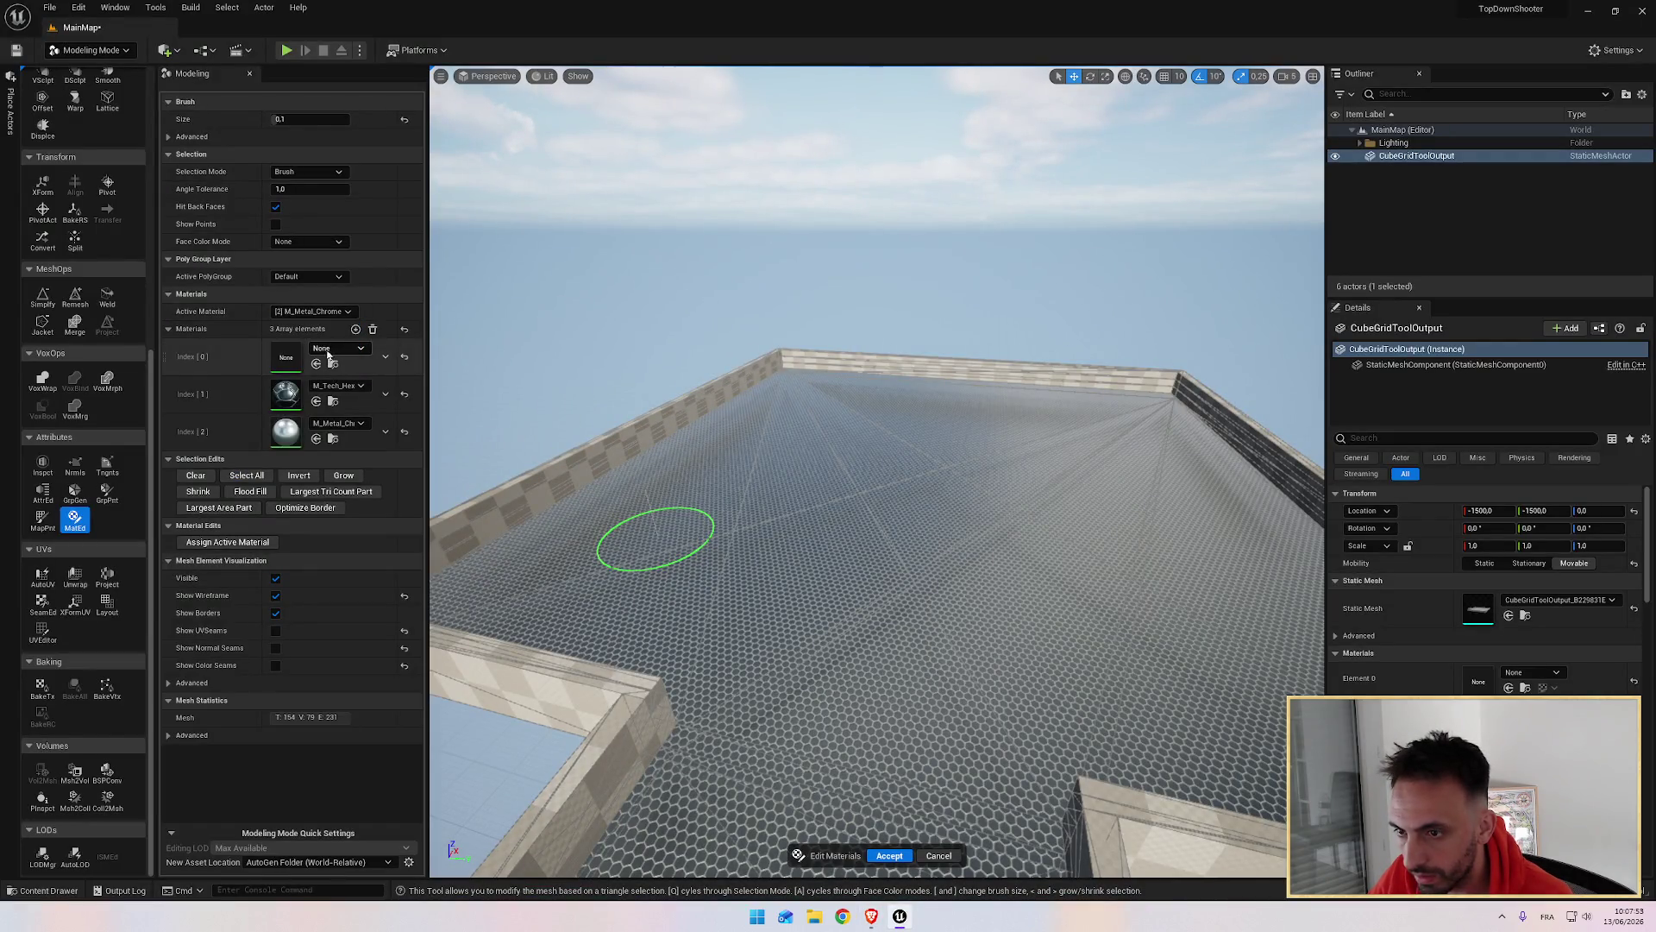
Step: Pause the tutorial and brush-select most of the floor, starting from the wall corner
key(alt+Tab)
click(723, 482)
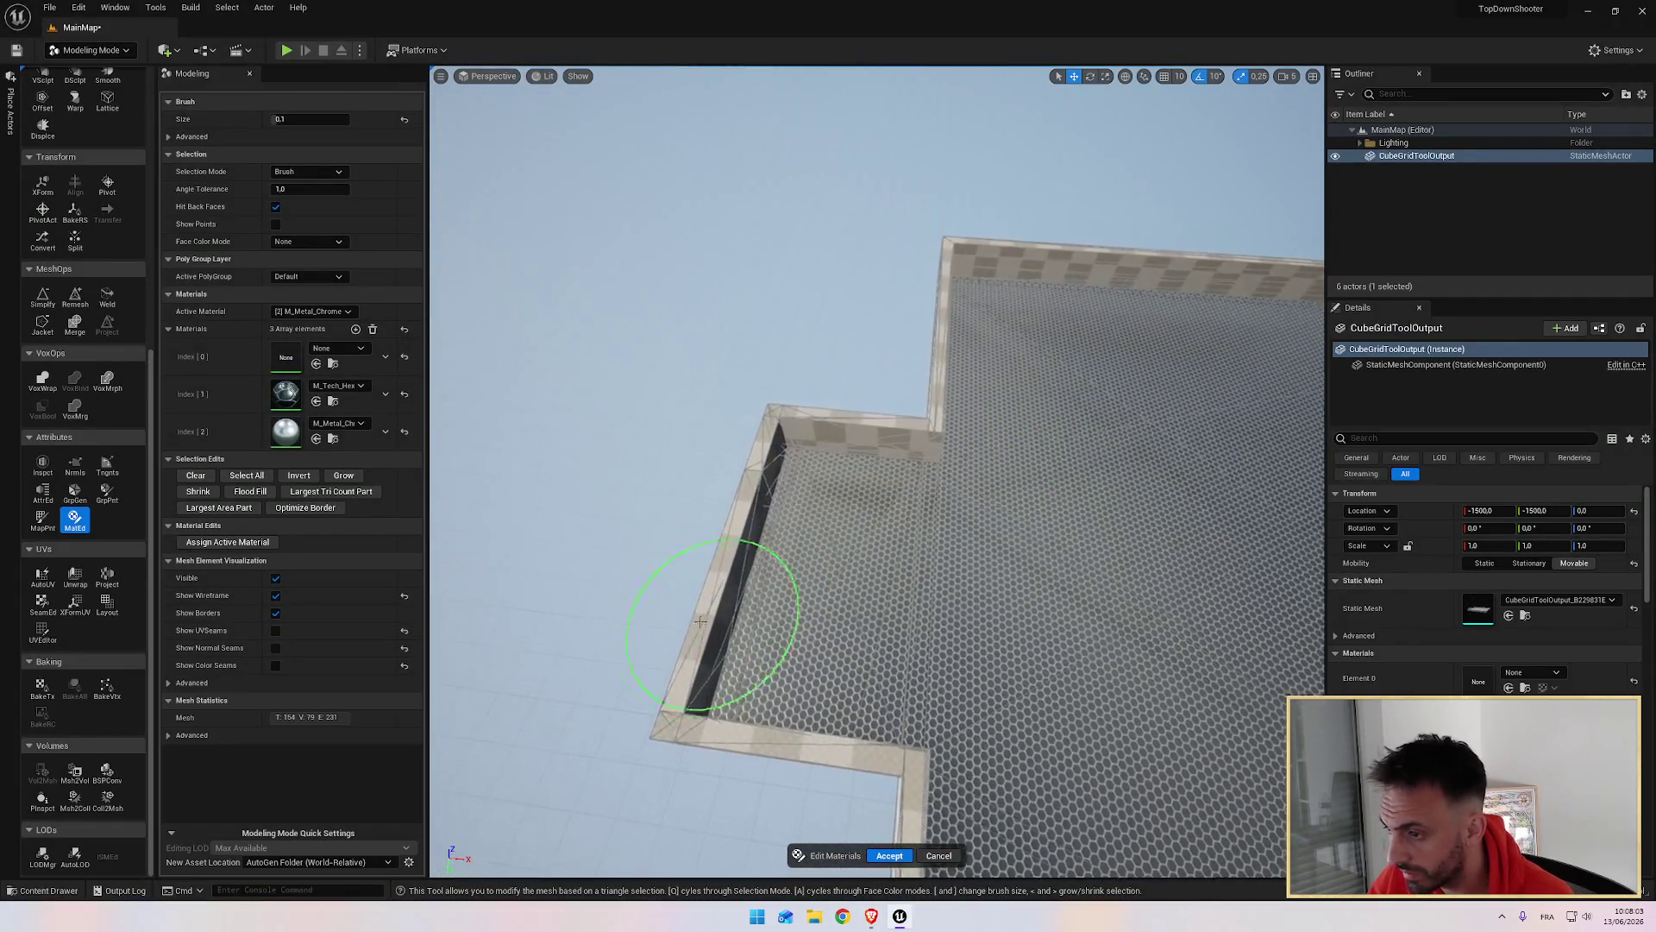
drag(814, 583, 1035, 580)
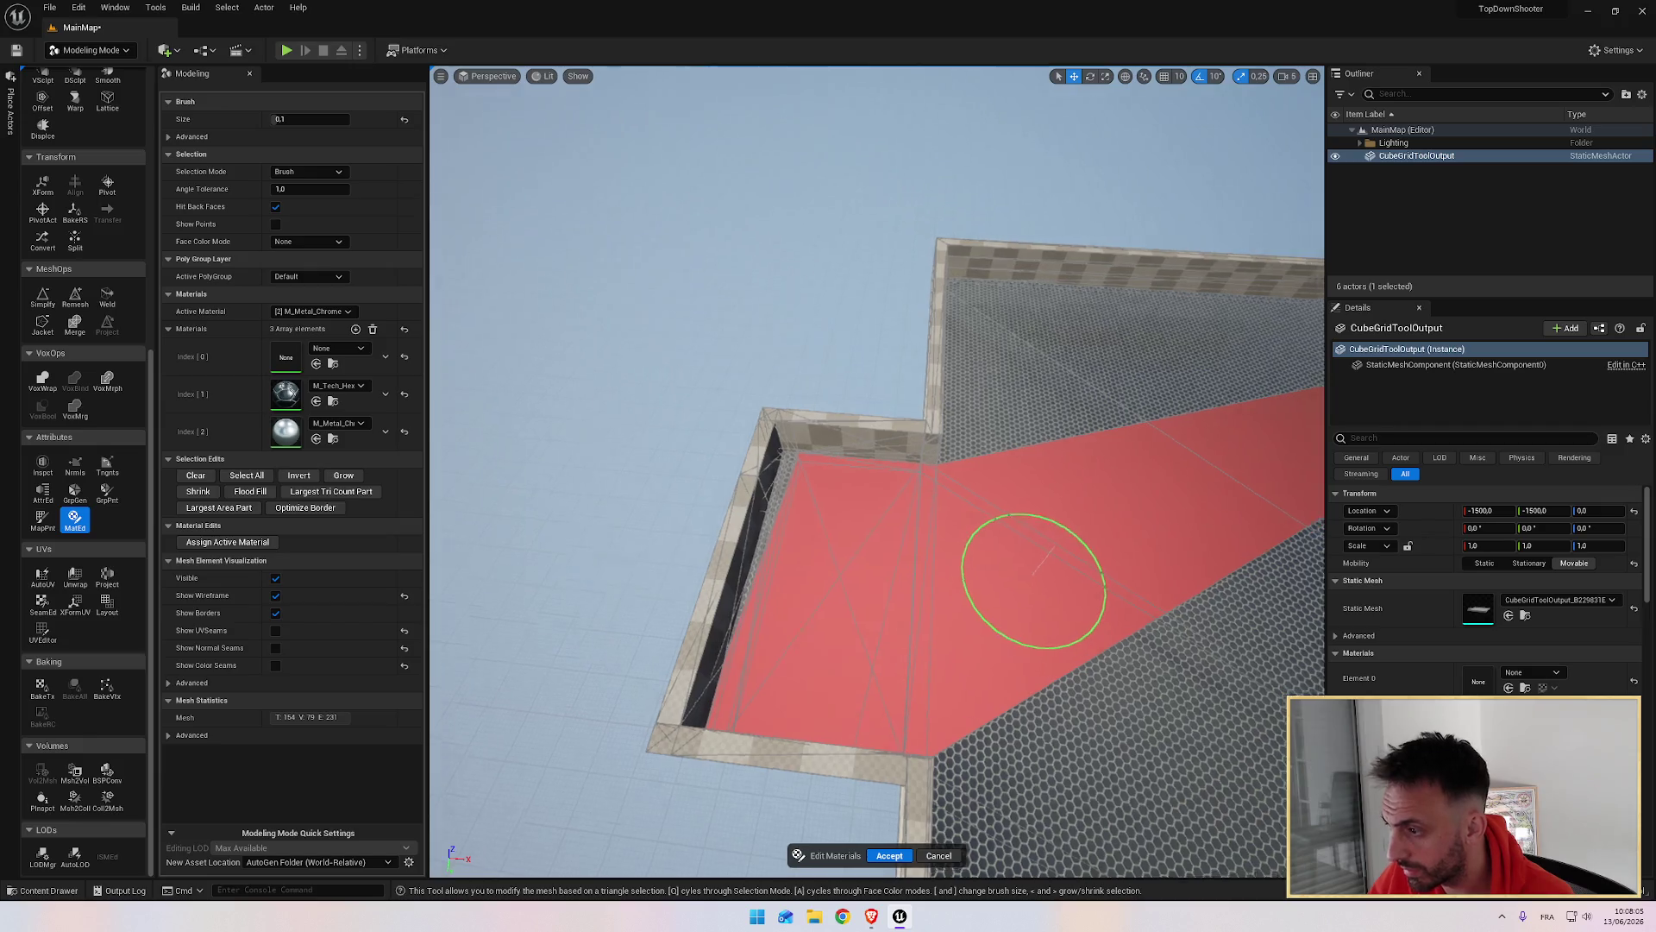
mouse_move(887, 529)
mouse_down()
mouse_move(728, 492)
mouse_move(1091, 414)
mouse_up()
Step: Lower the brush size to 0.016 and add the tiled strip along the wall base
scroll(1037, 452, up, 2)
text(0.04)
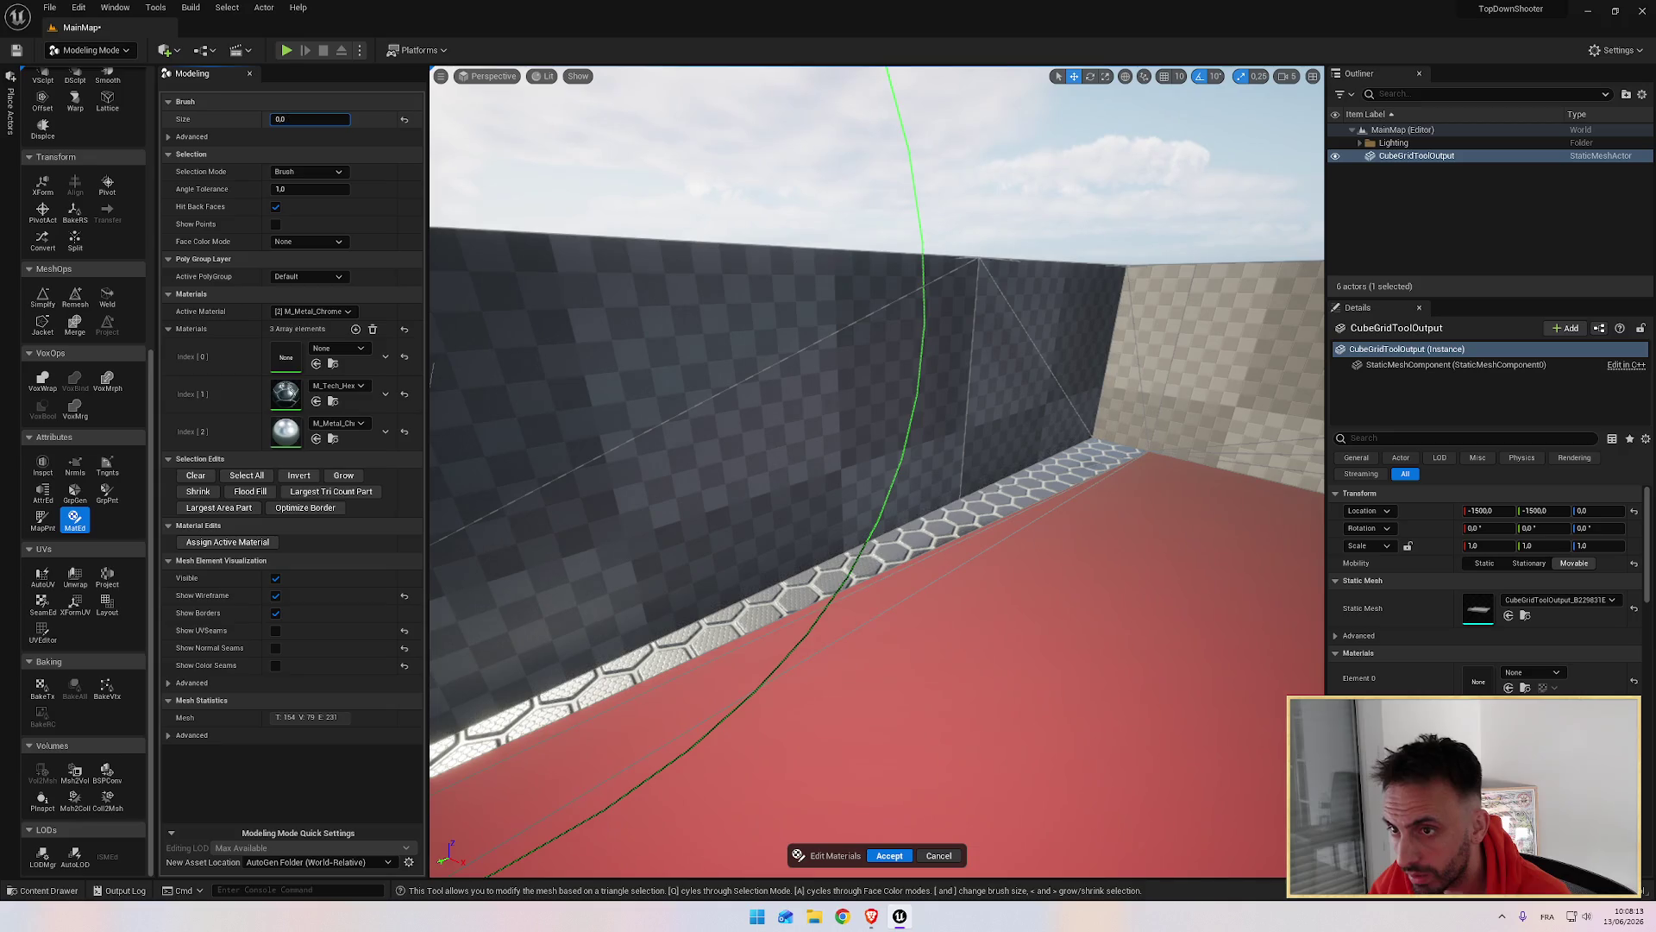
key(Return)
drag(977, 522, 1060, 477)
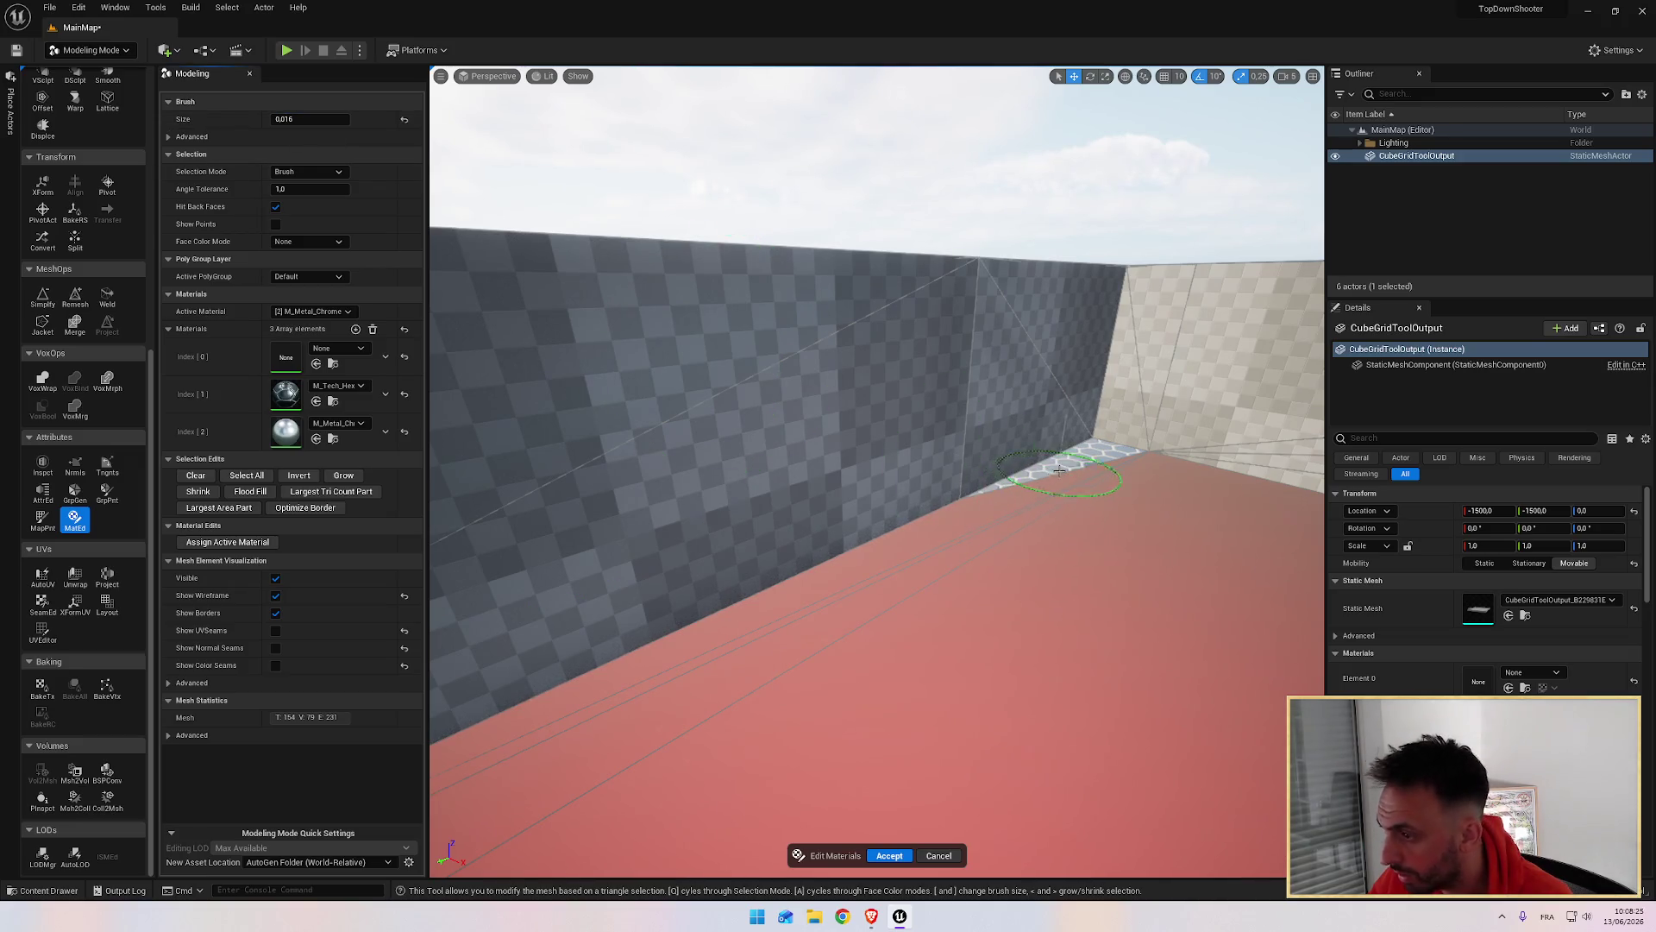
mouse_move(1088, 475)
mouse_down()
mouse_move(1056, 405)
mouse_move(1065, 498)
mouse_up()
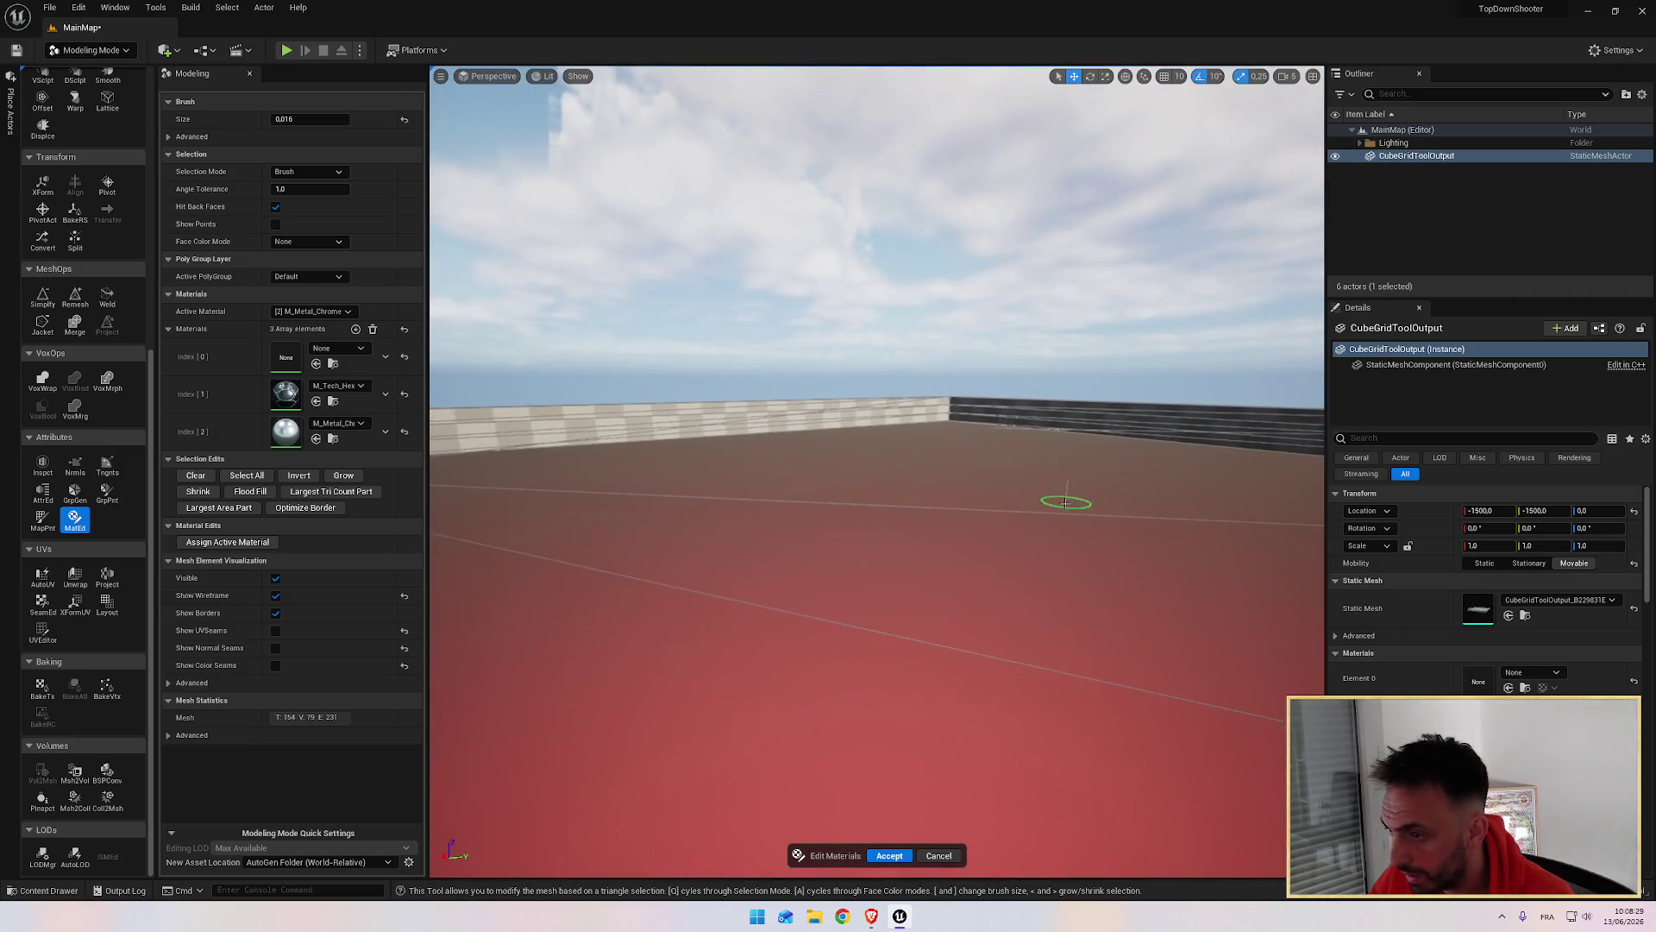
key(ctrl+e)
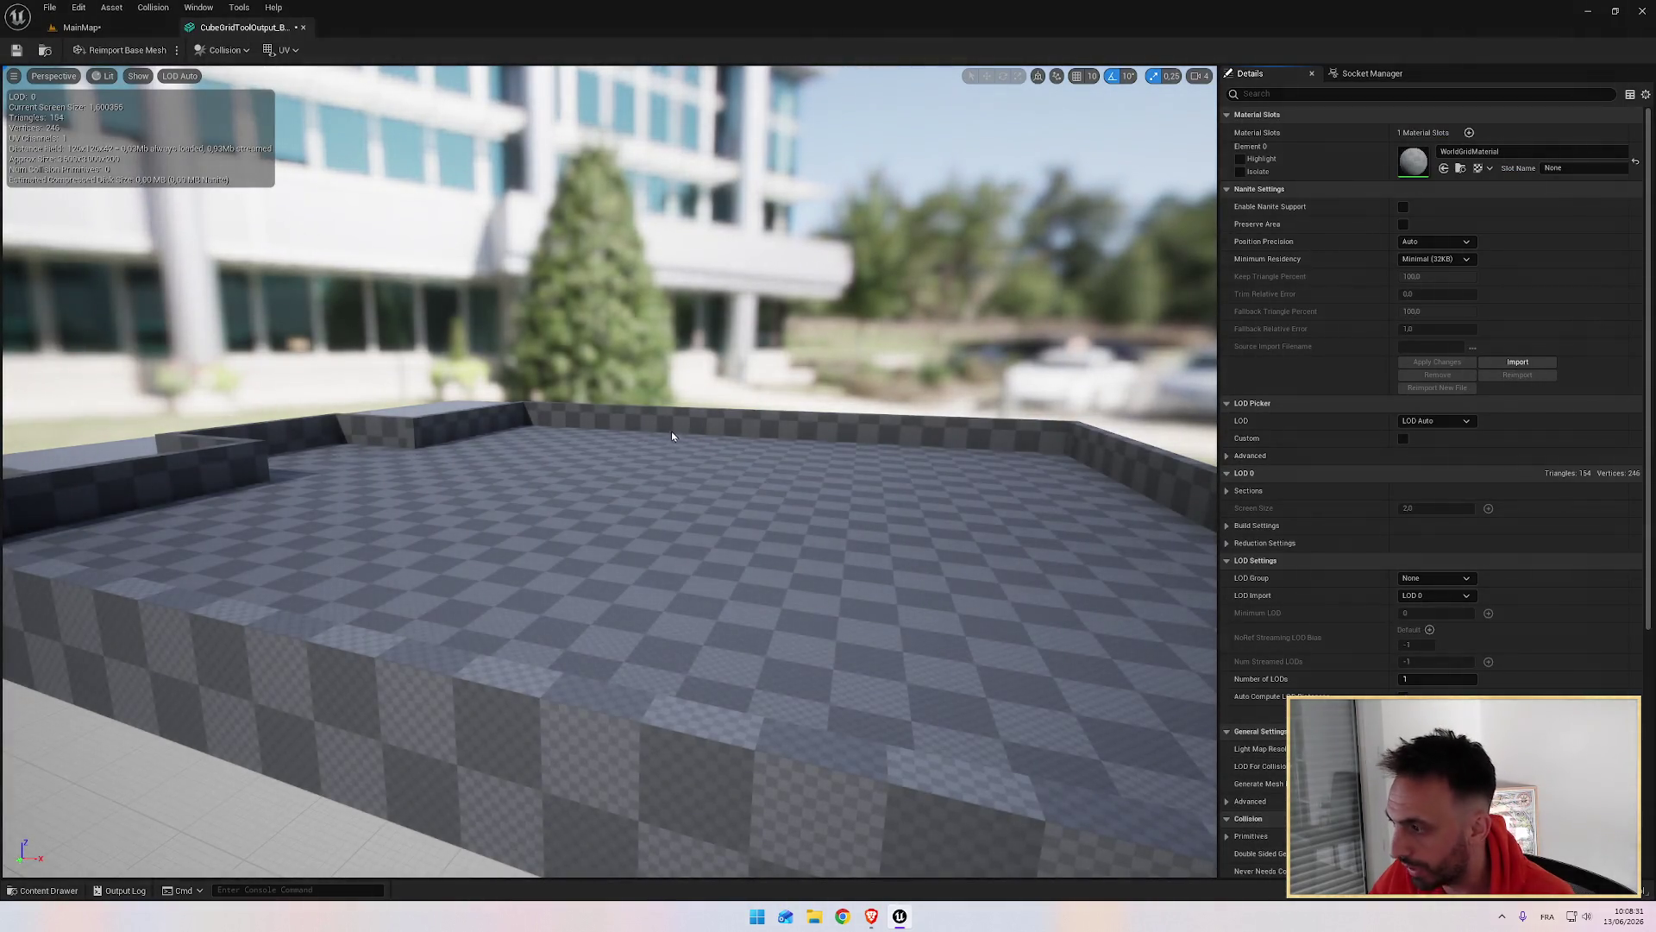
click(303, 28)
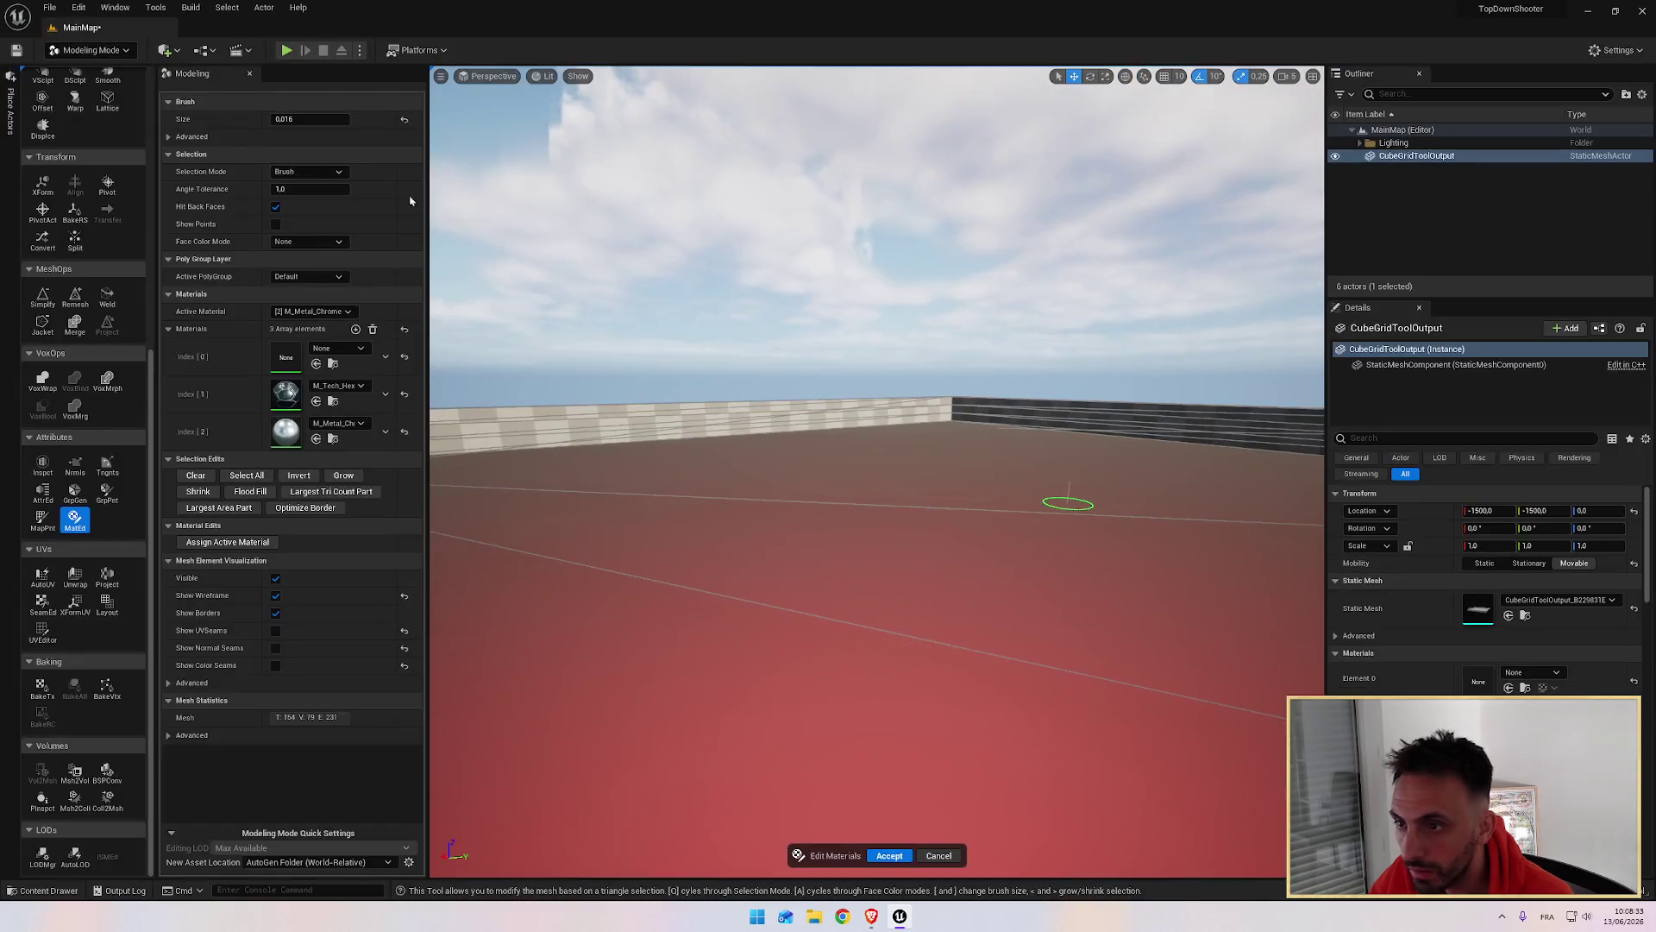
mouse_move(712, 464)
mouse_down()
mouse_move(765, 480)
mouse_move(702, 610)
mouse_move(473, 500)
mouse_up()
Step: Invert the selection to the walls, assign M_Metal_Chrome, and accept the material edits
click(299, 476)
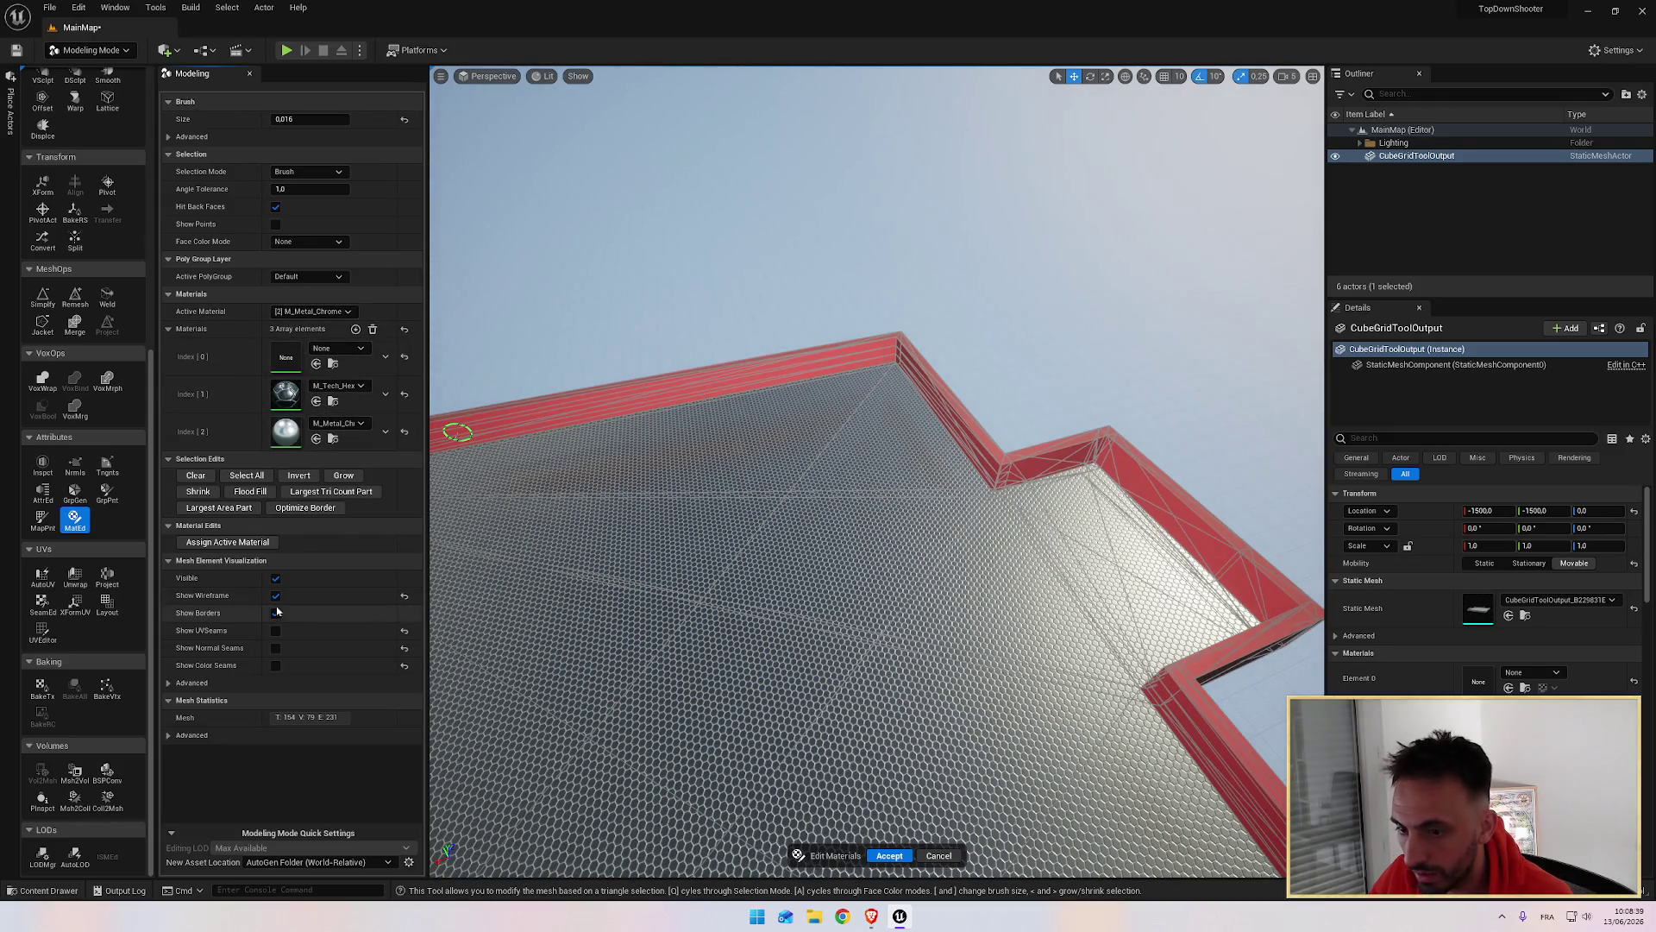
click(228, 542)
drag(592, 535, 626, 490)
mouse_move(921, 471)
mouse_down()
mouse_move(1002, 645)
mouse_move(1052, 645)
mouse_move(1070, 587)
mouse_move(1275, 650)
mouse_move(1098, 432)
mouse_move(591, 529)
mouse_up()
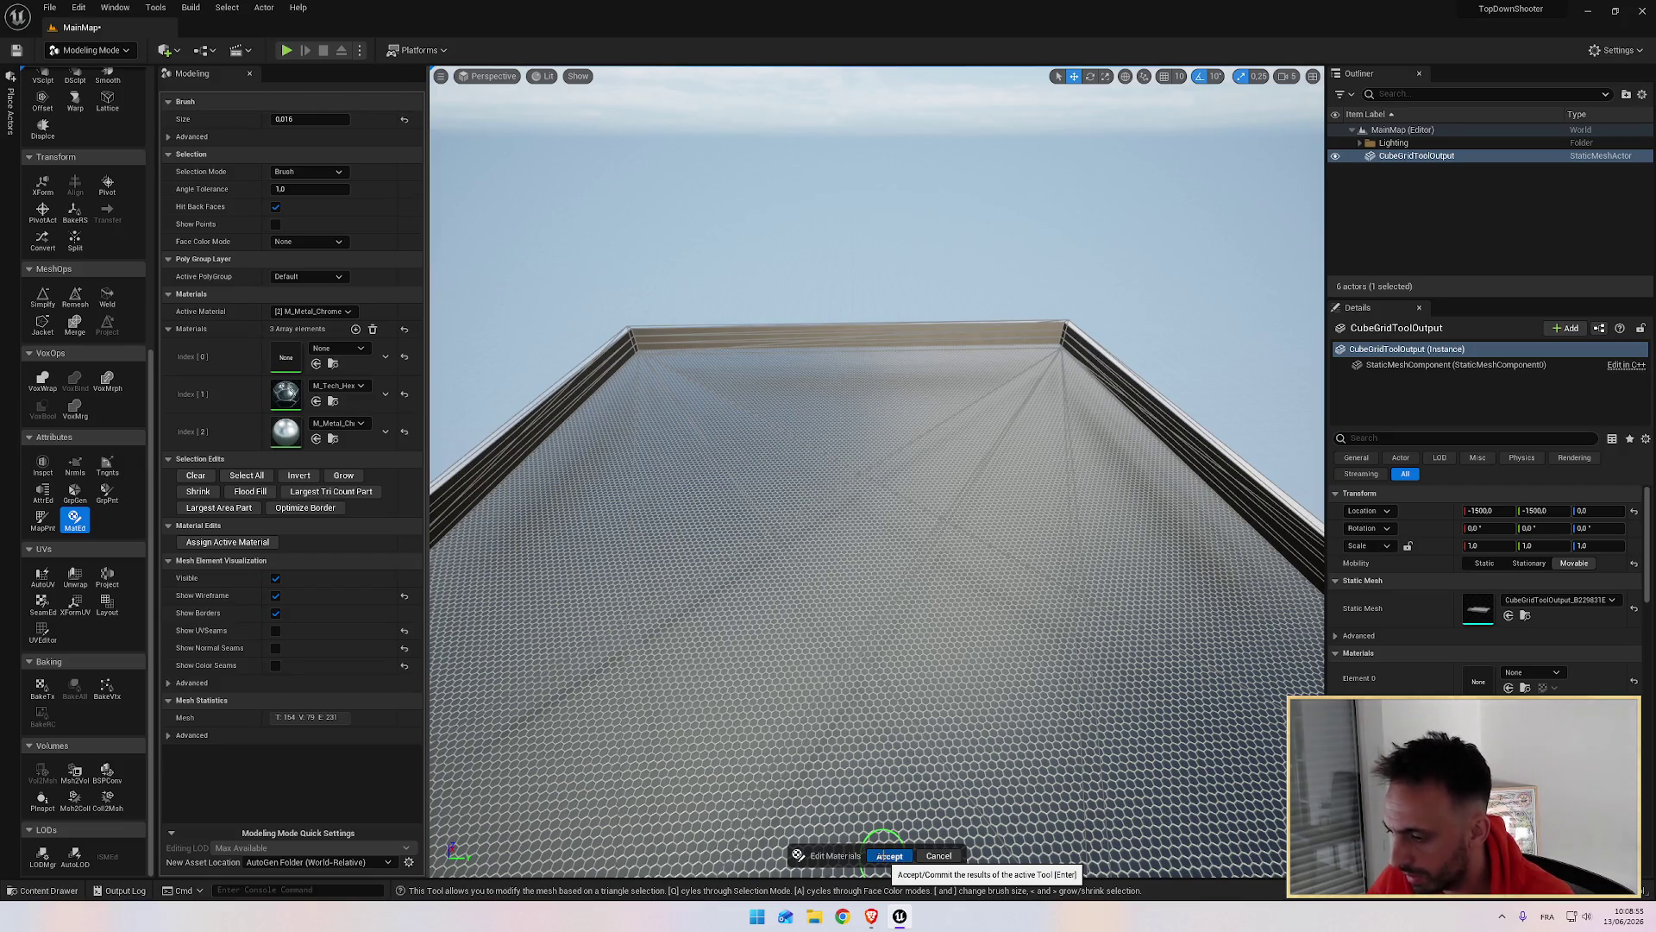
click(884, 855)
mouse_move(843, 682)
mouse_down()
mouse_move(751, 647)
mouse_move(819, 595)
mouse_move(868, 641)
mouse_up()
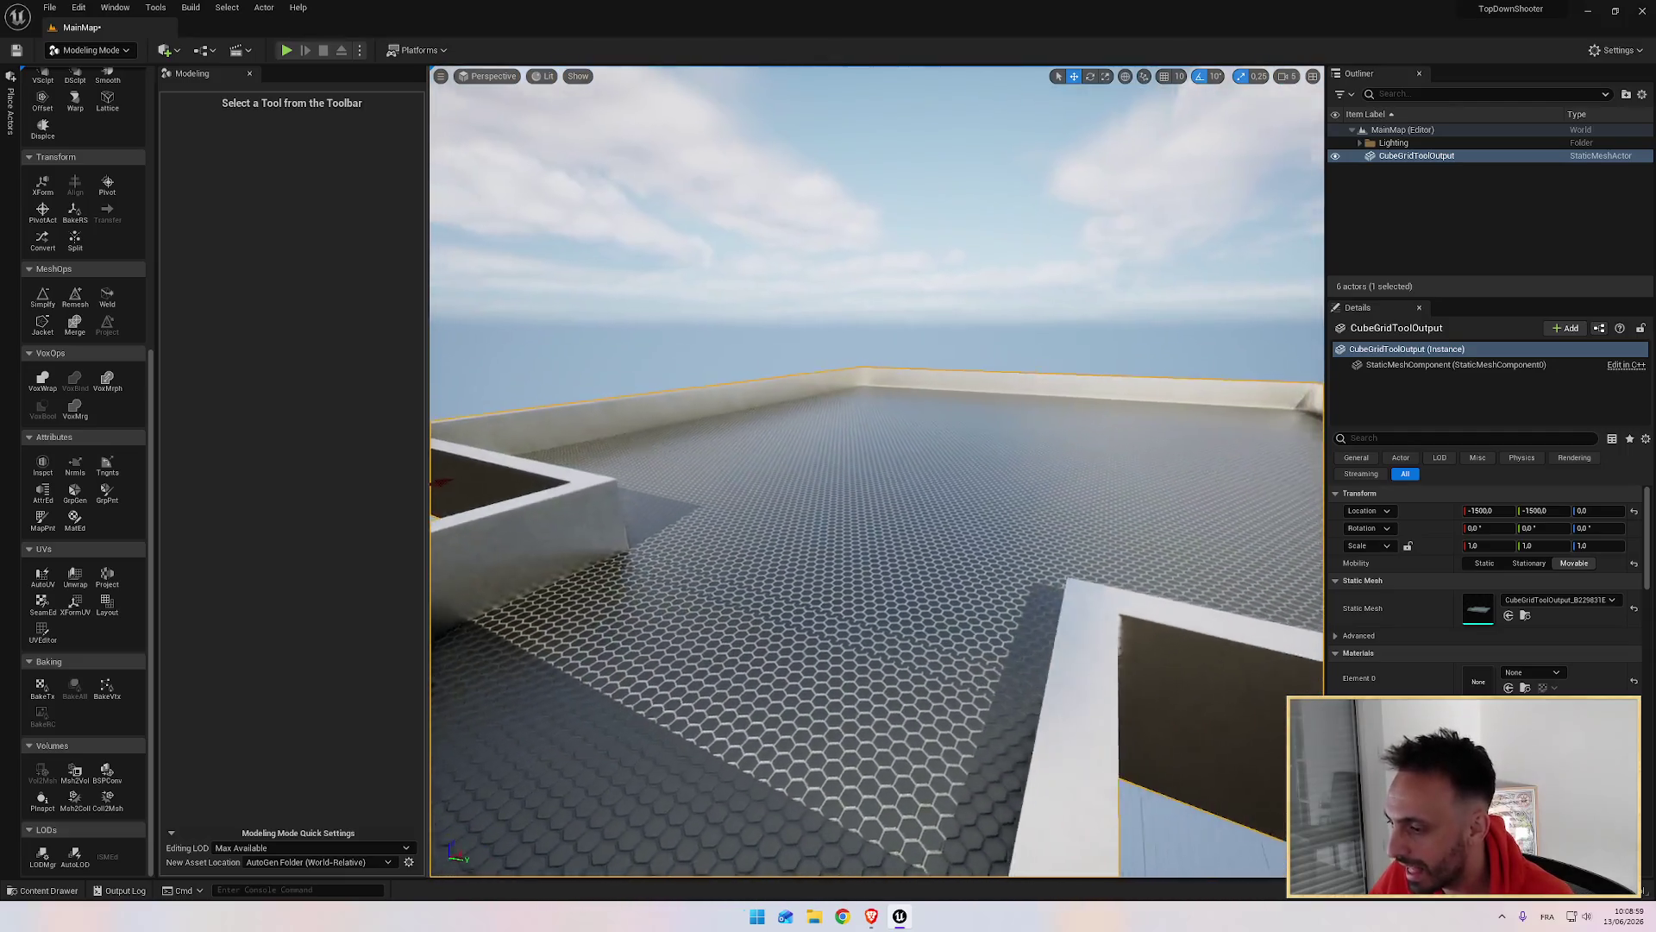
key(alt+Tab)
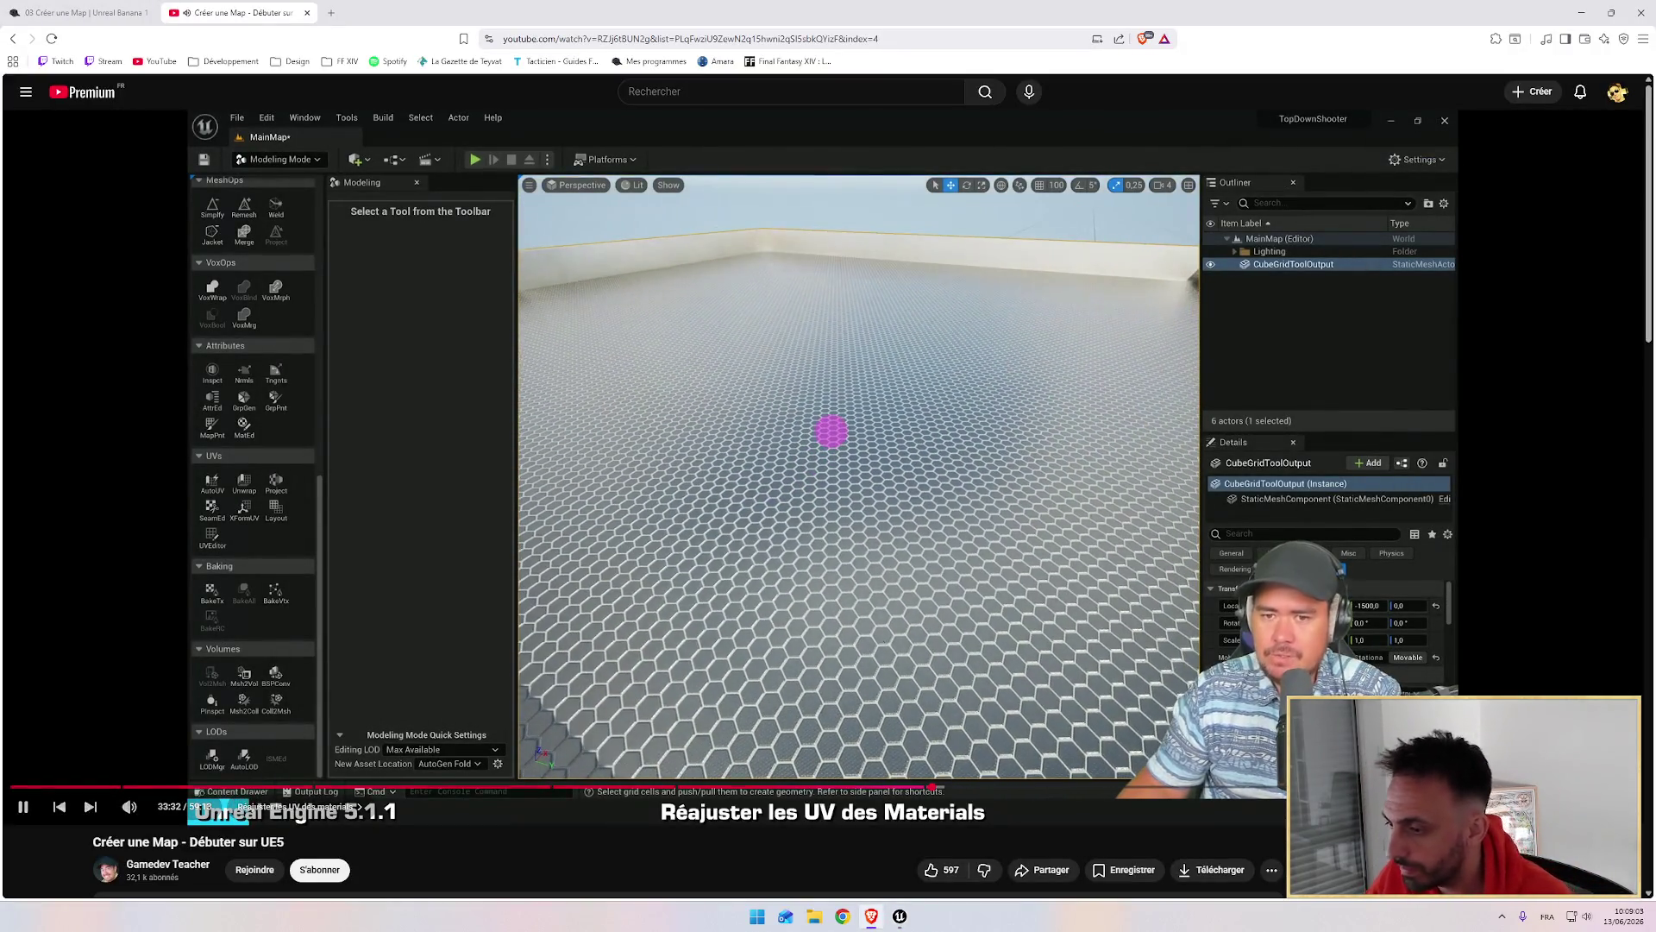
key(alt+Tab)
drag(862, 613, 785, 578)
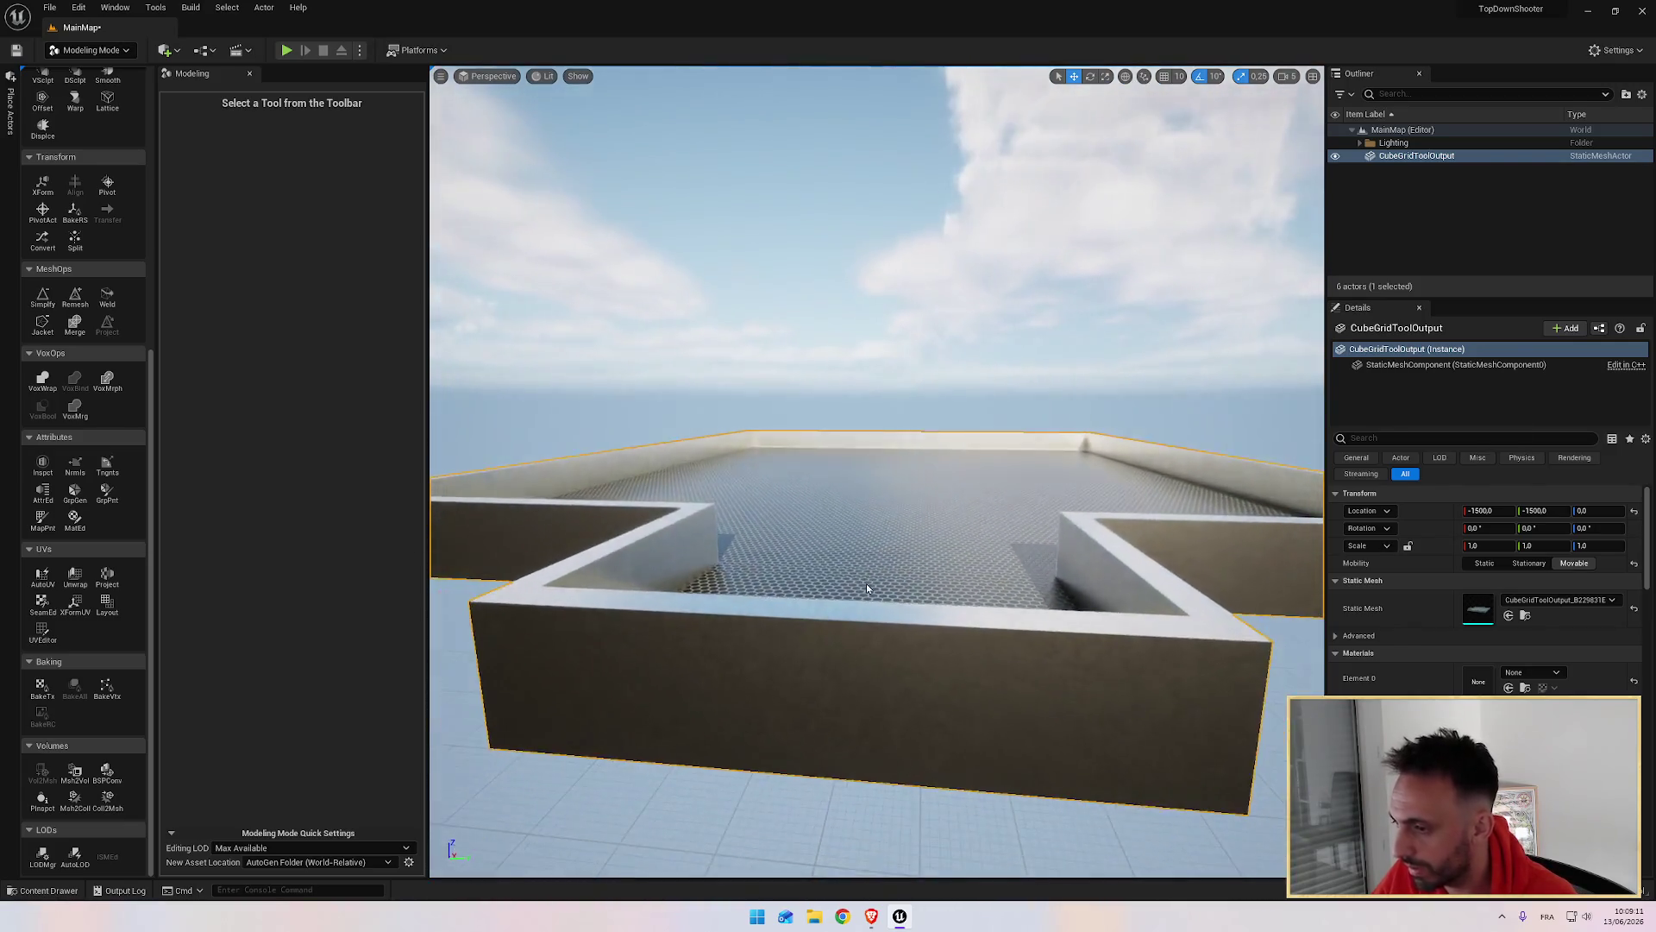
key(alt+Tab)
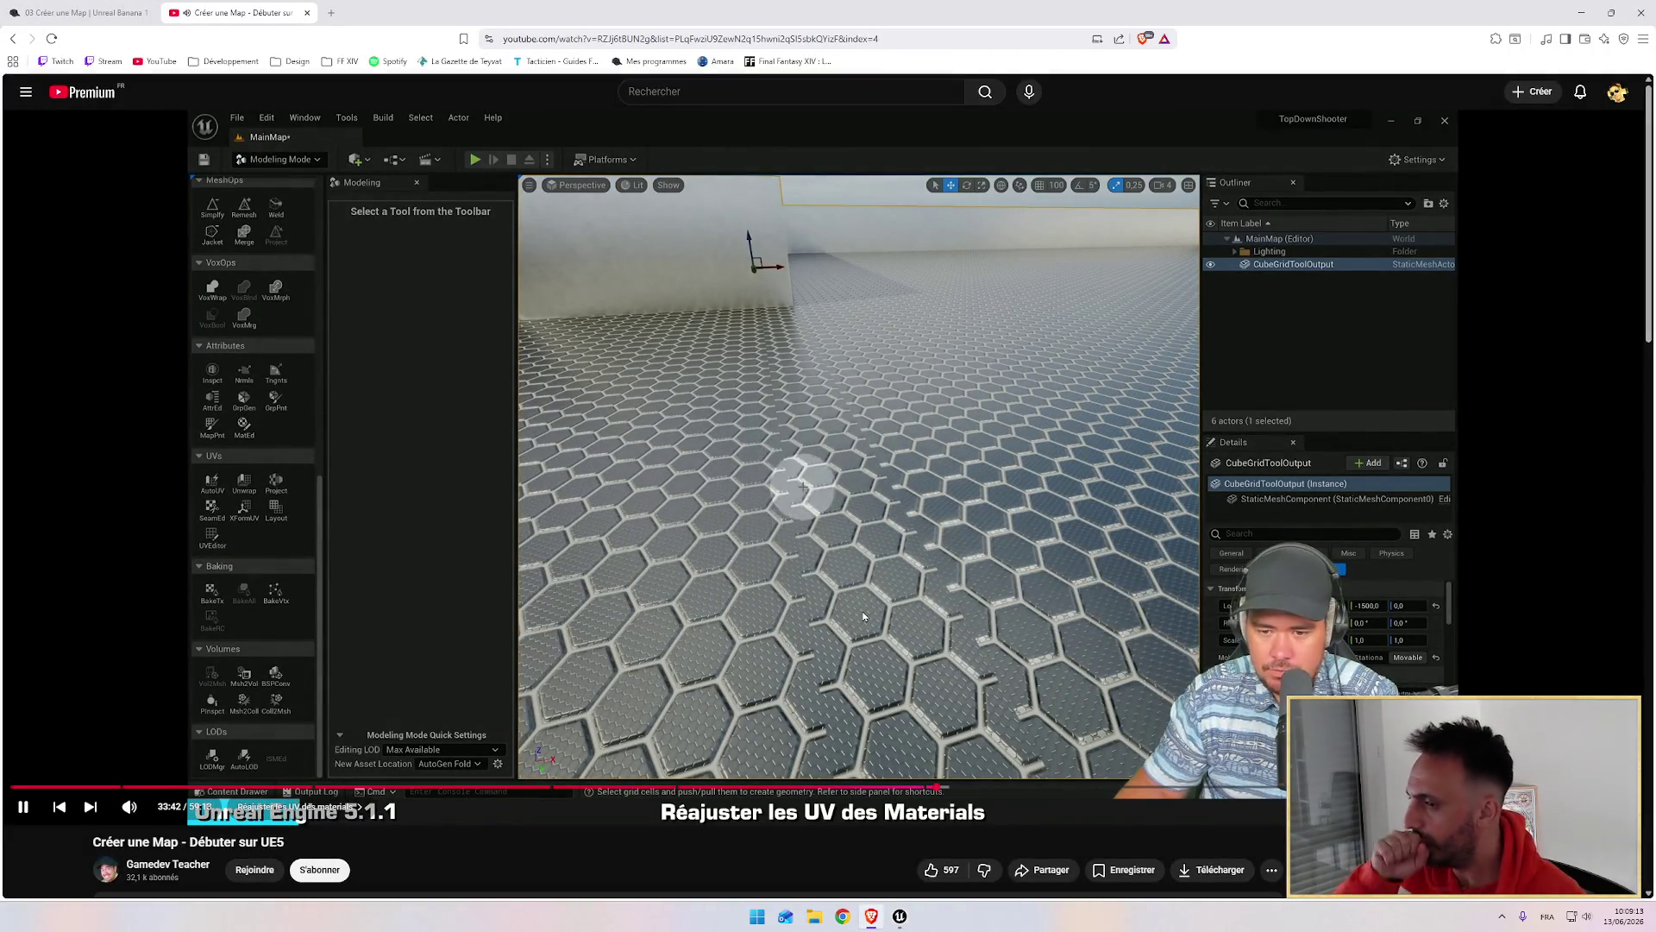
key(alt+Tab)
mouse_move(863, 517)
mouse_down()
mouse_move(862, 397)
mouse_move(948, 397)
mouse_move(949, 483)
mouse_move(949, 458)
mouse_up()
key(alt+Tab)
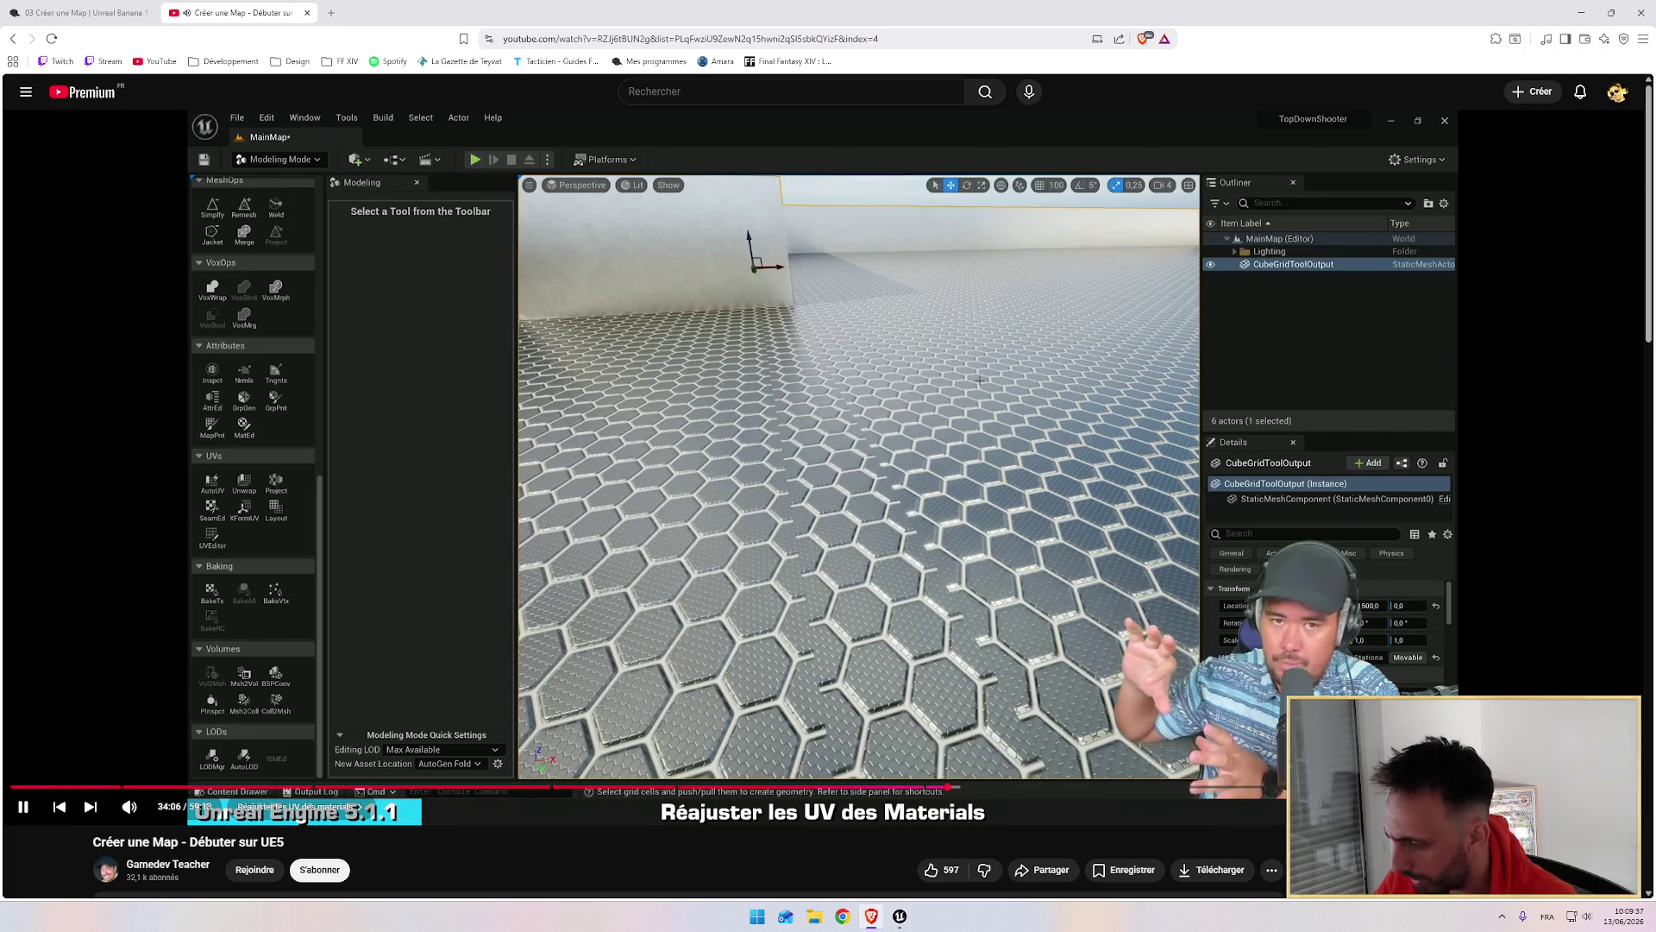
double_click(1260, 724)
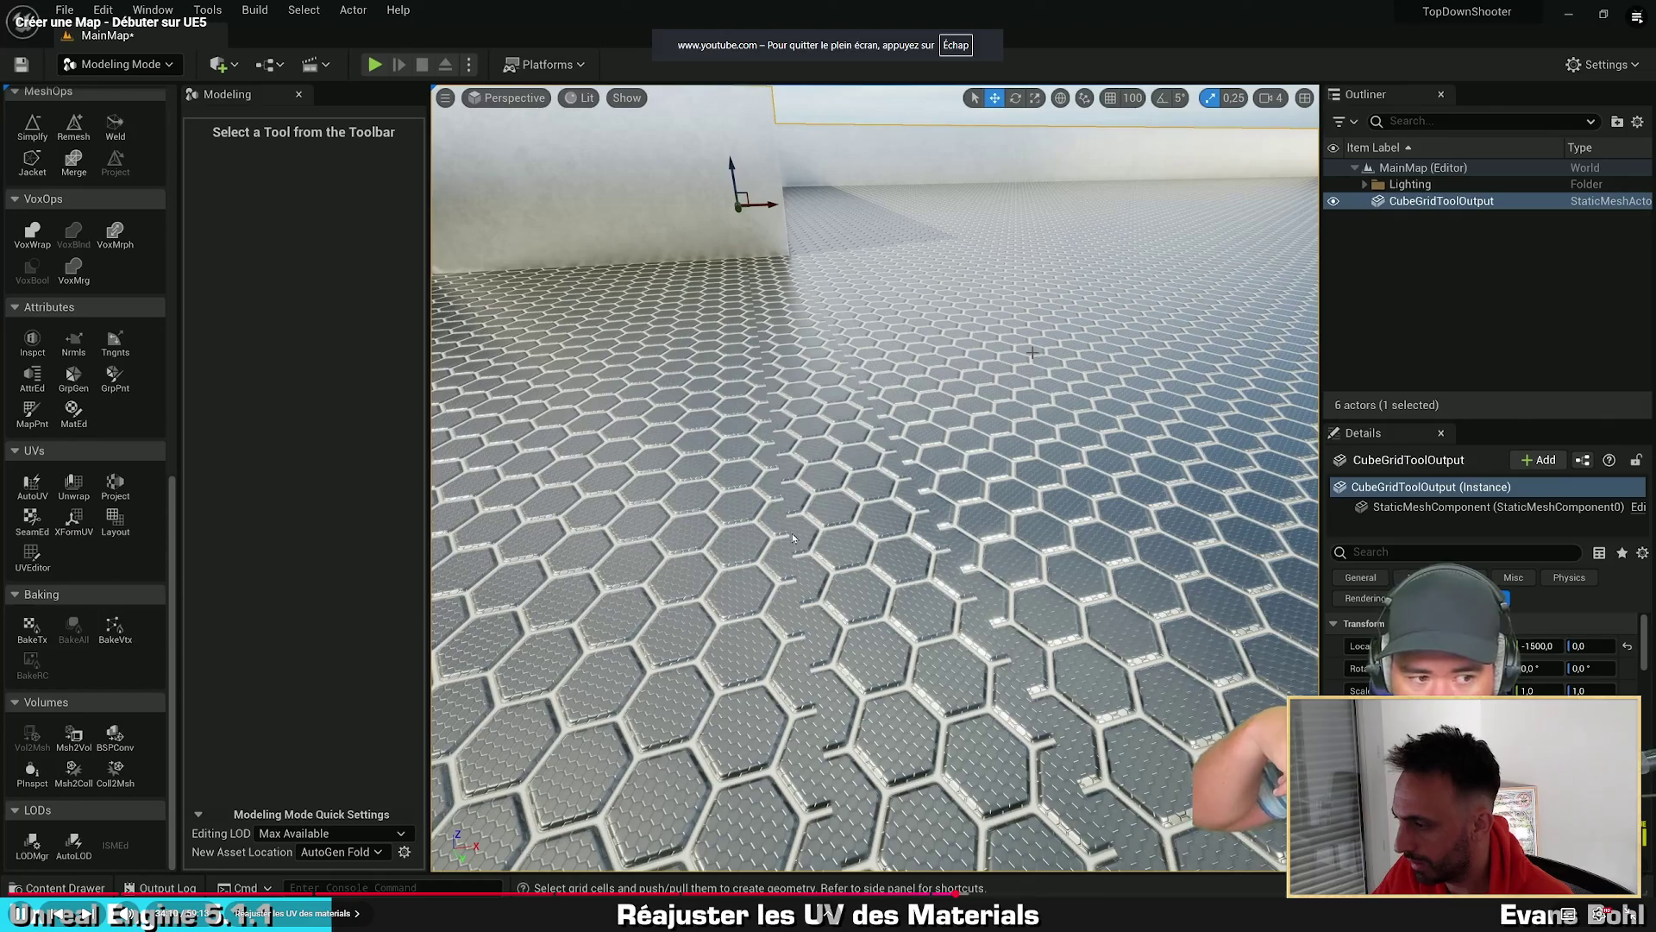
key(alt+Tab)
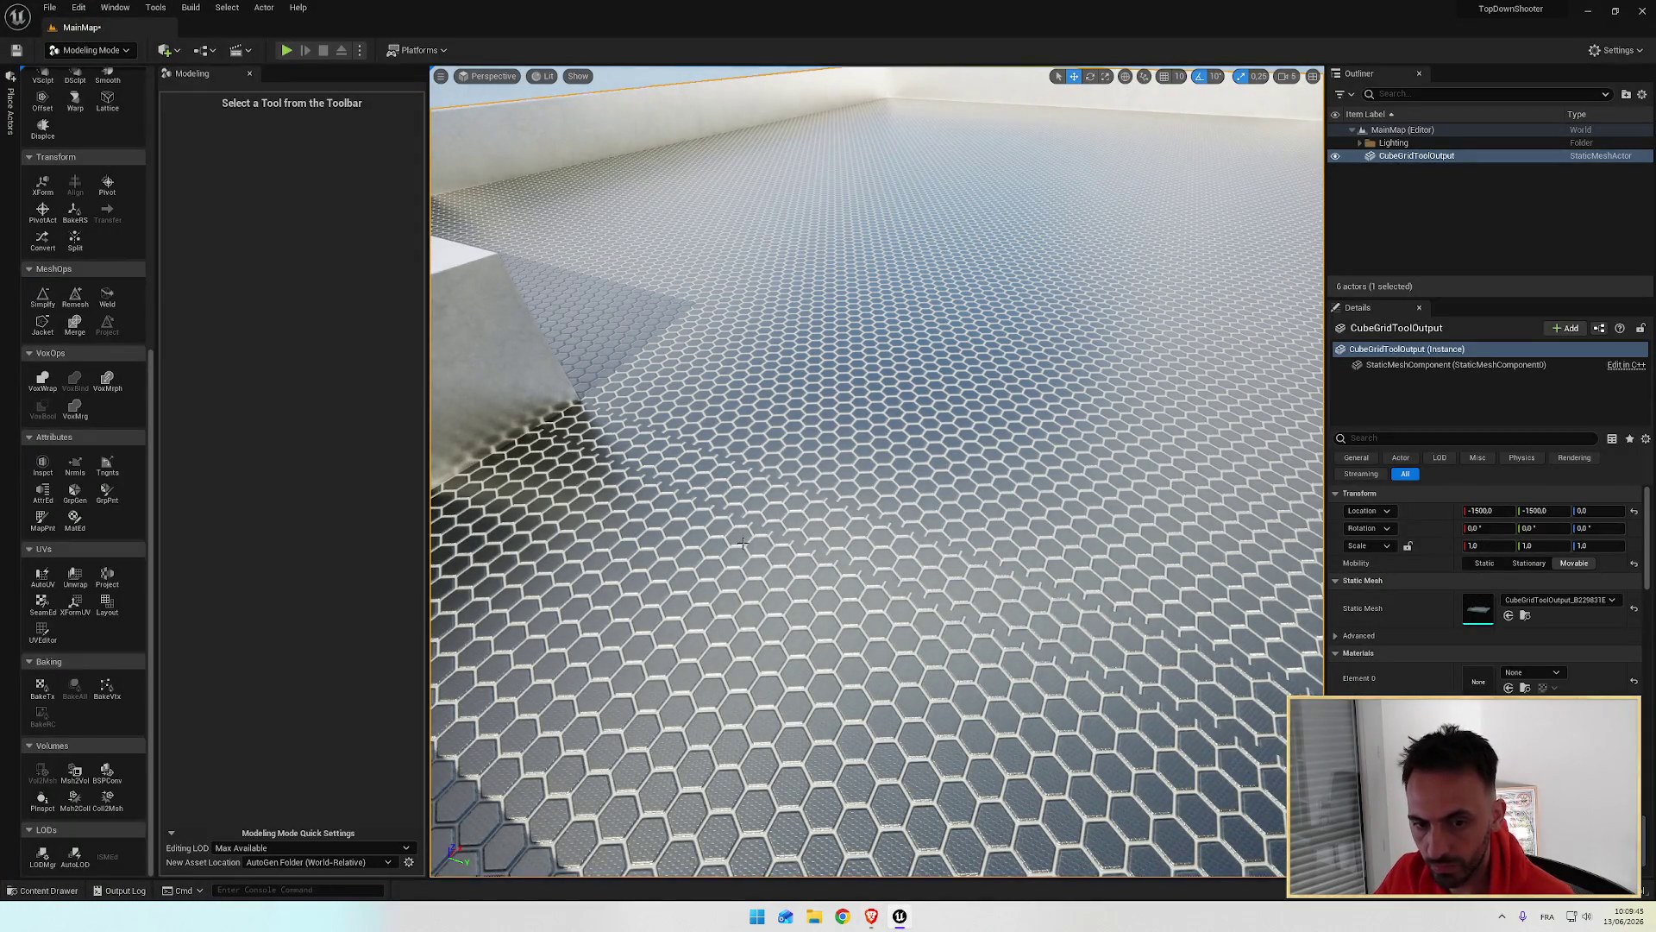
key(alt+Tab)
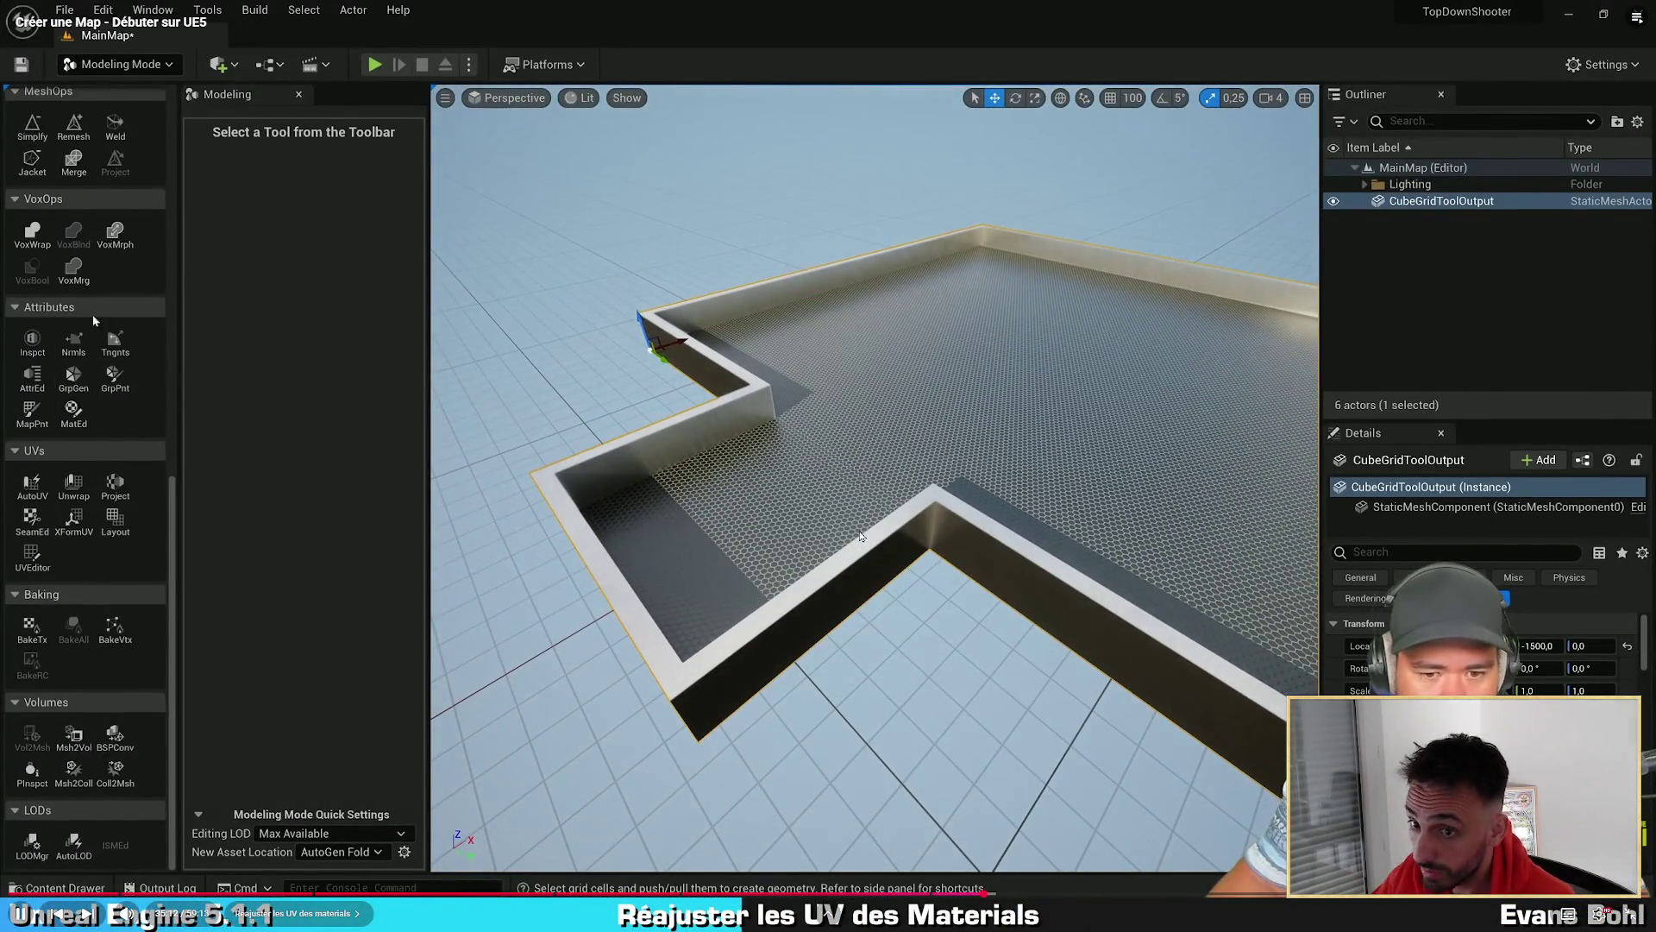
Step: Project new UVs on CubeGridToolOutput, previewing a 3500 × 3000 × 200 plane projection
click(462, 369)
drag(642, 336, 673, 335)
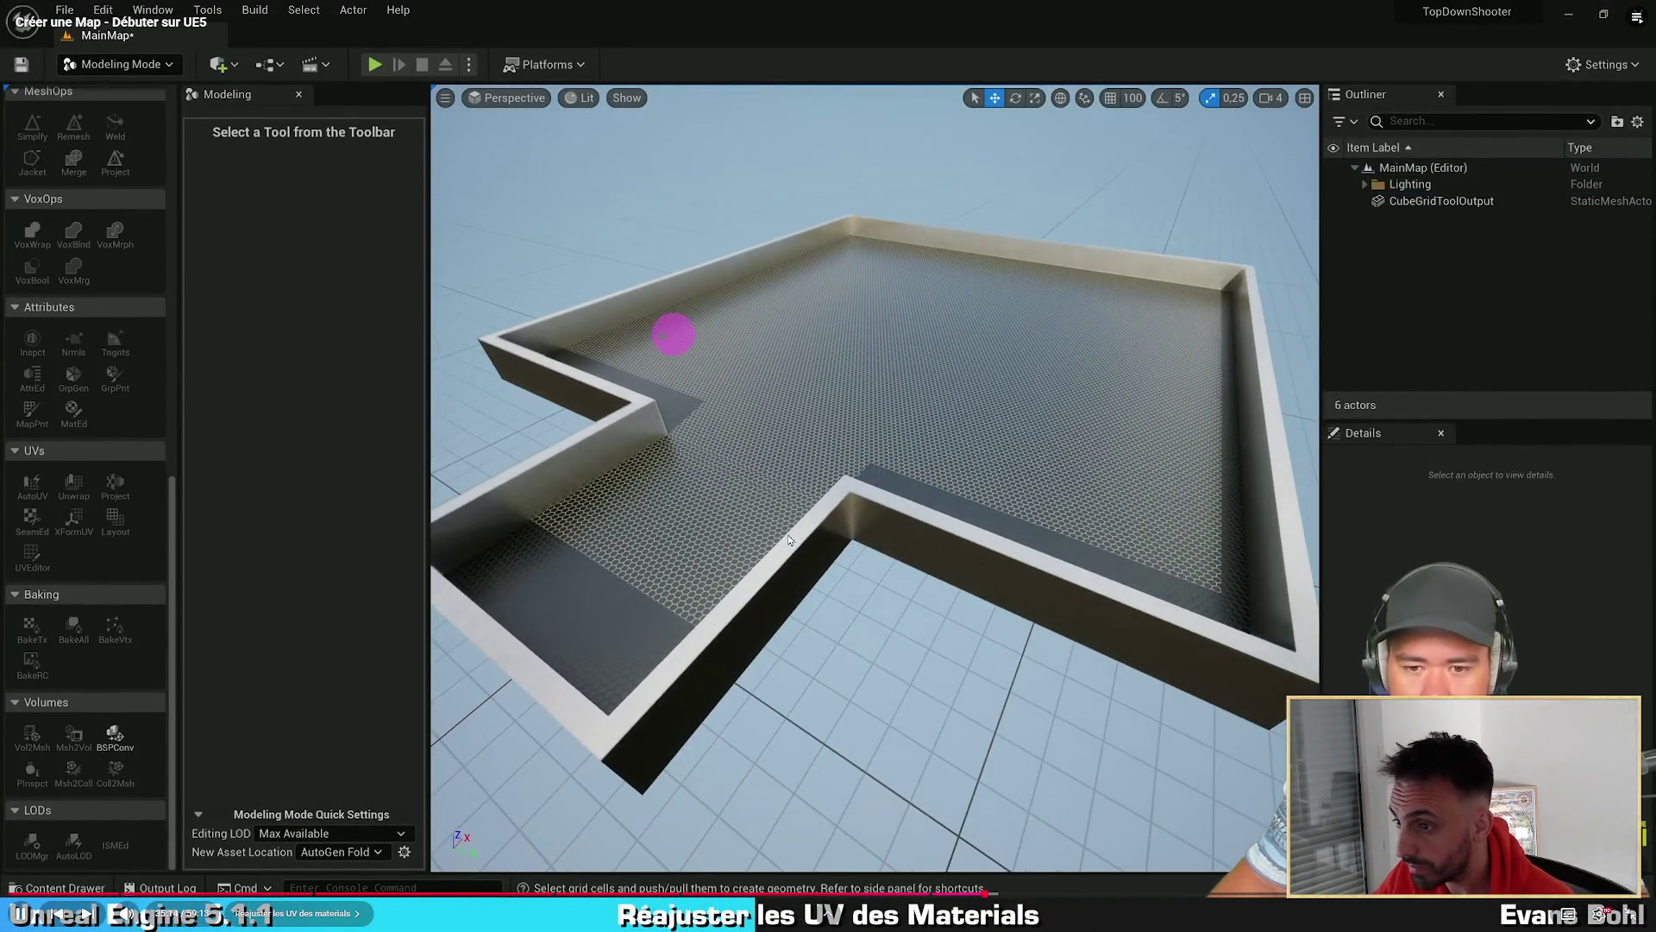
click(795, 521)
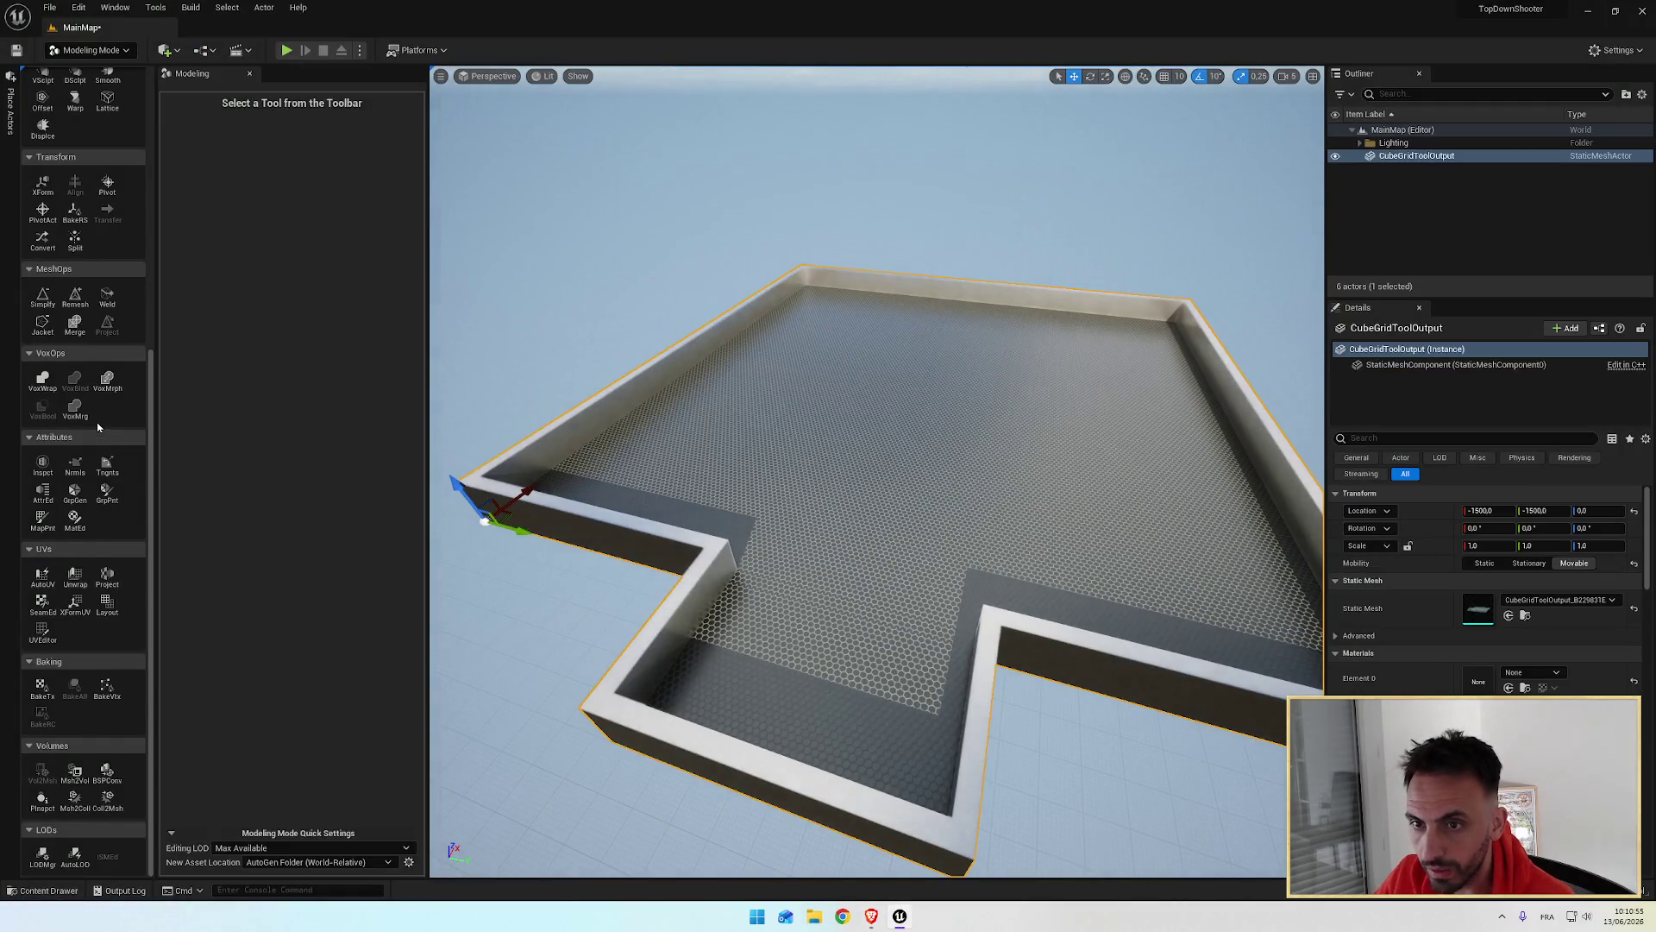
scroll(97, 422, up, 2)
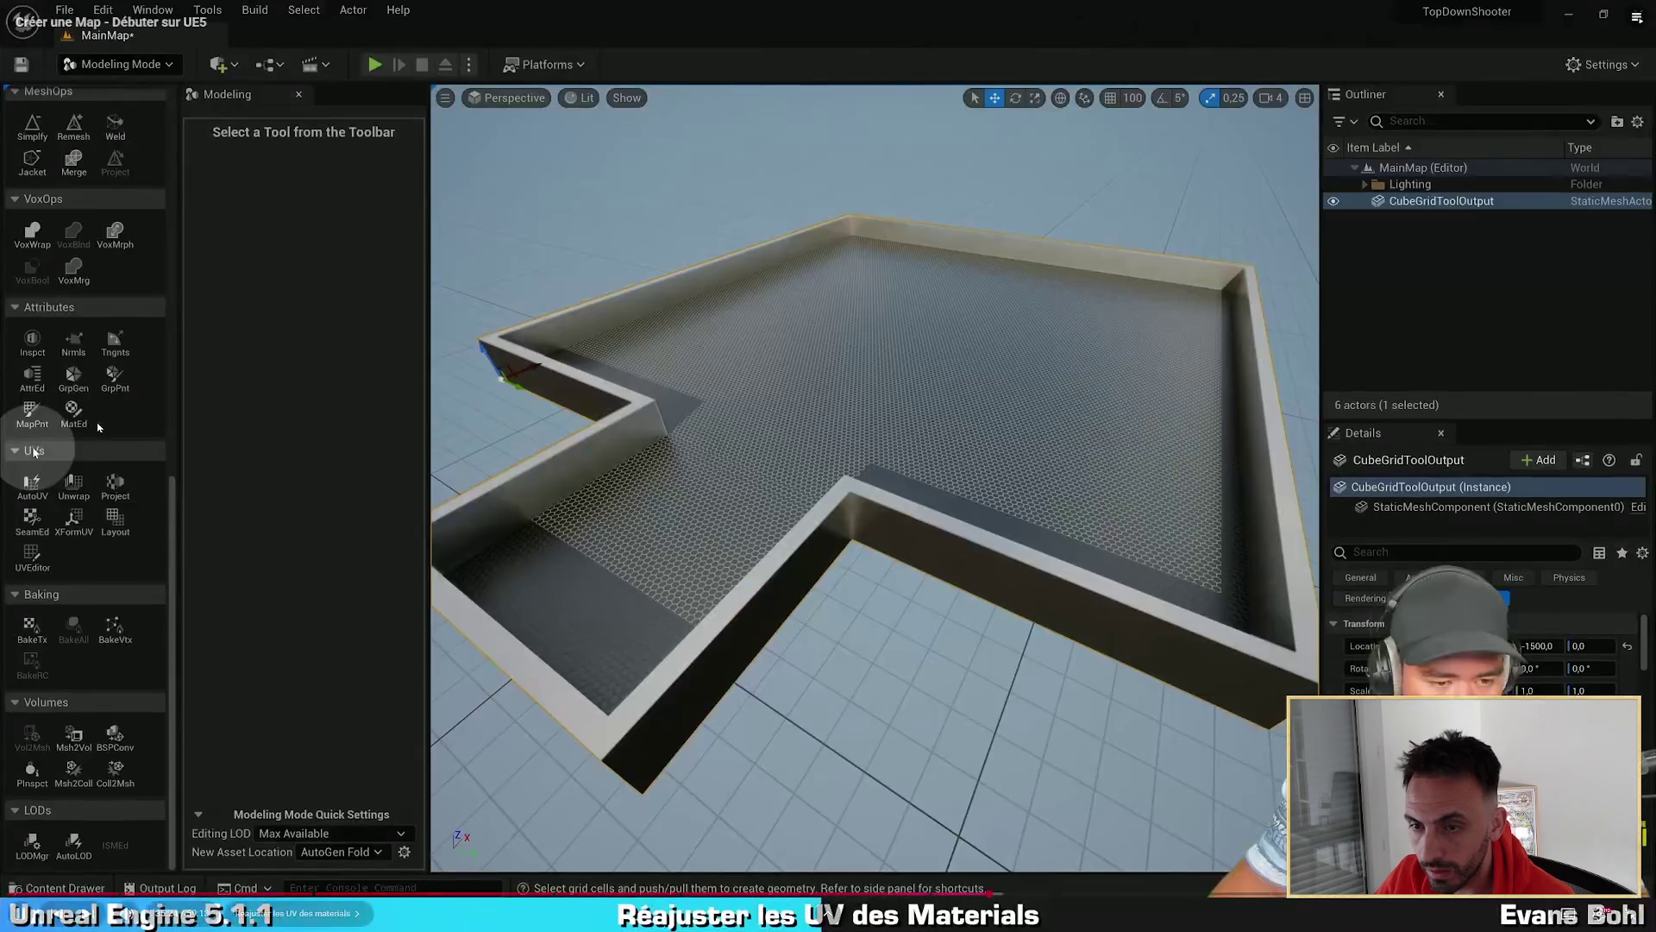
scroll(68, 471, down, 2)
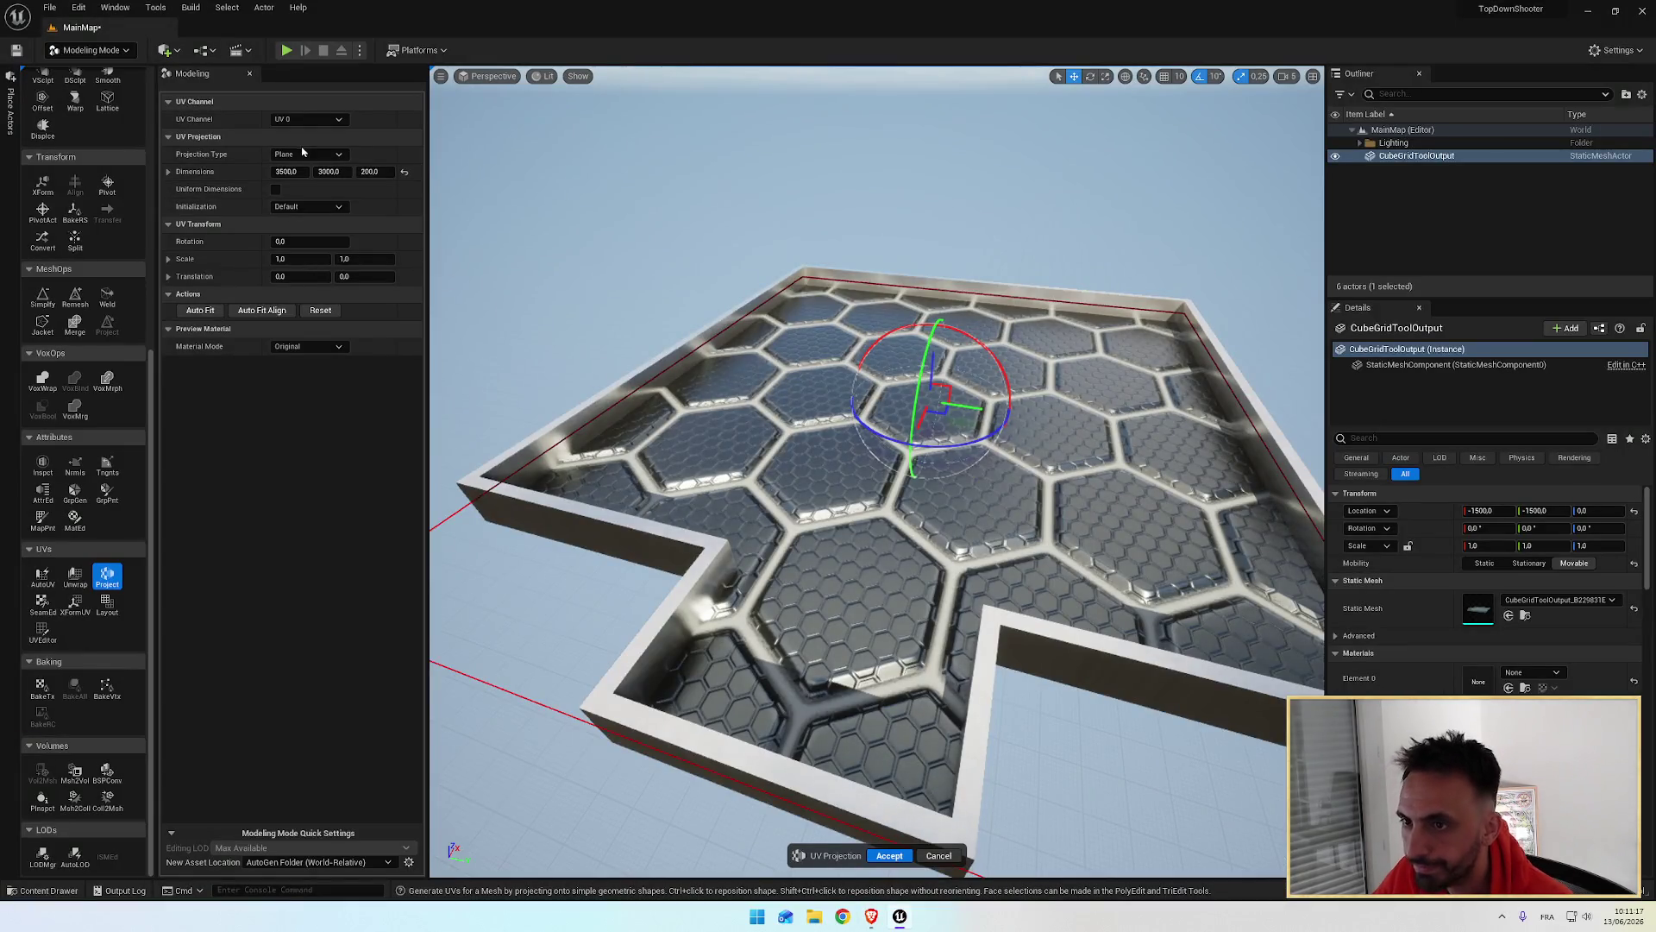
Step: Try a Box projection type, then cancel the UV projection
click(306, 155)
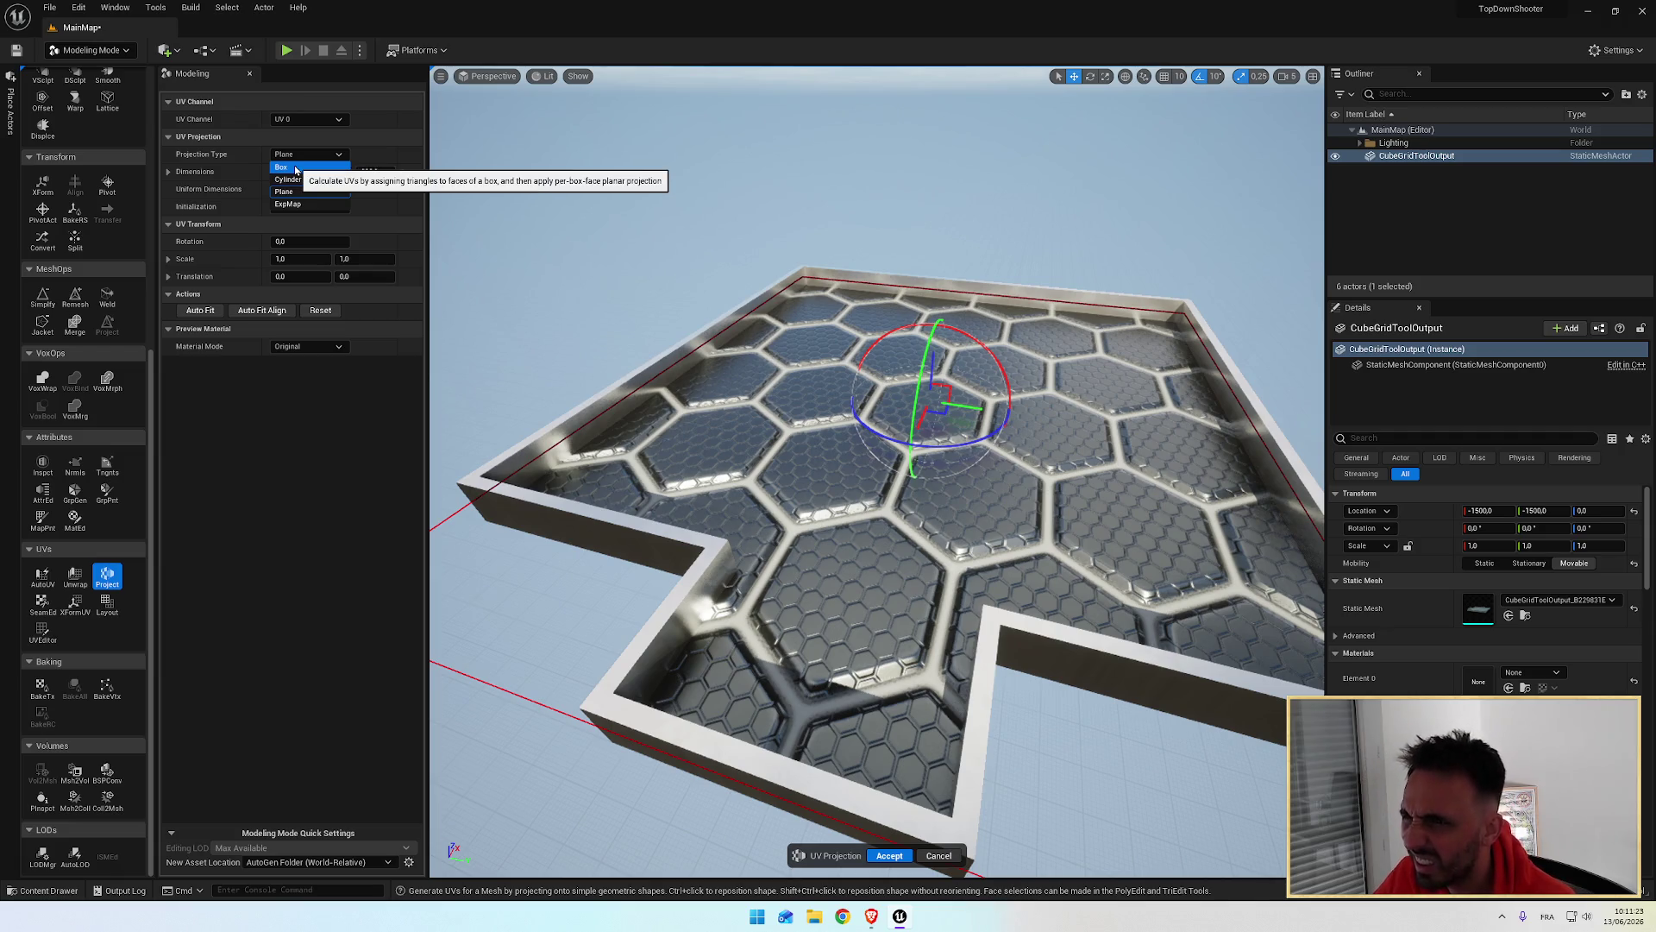
click(295, 168)
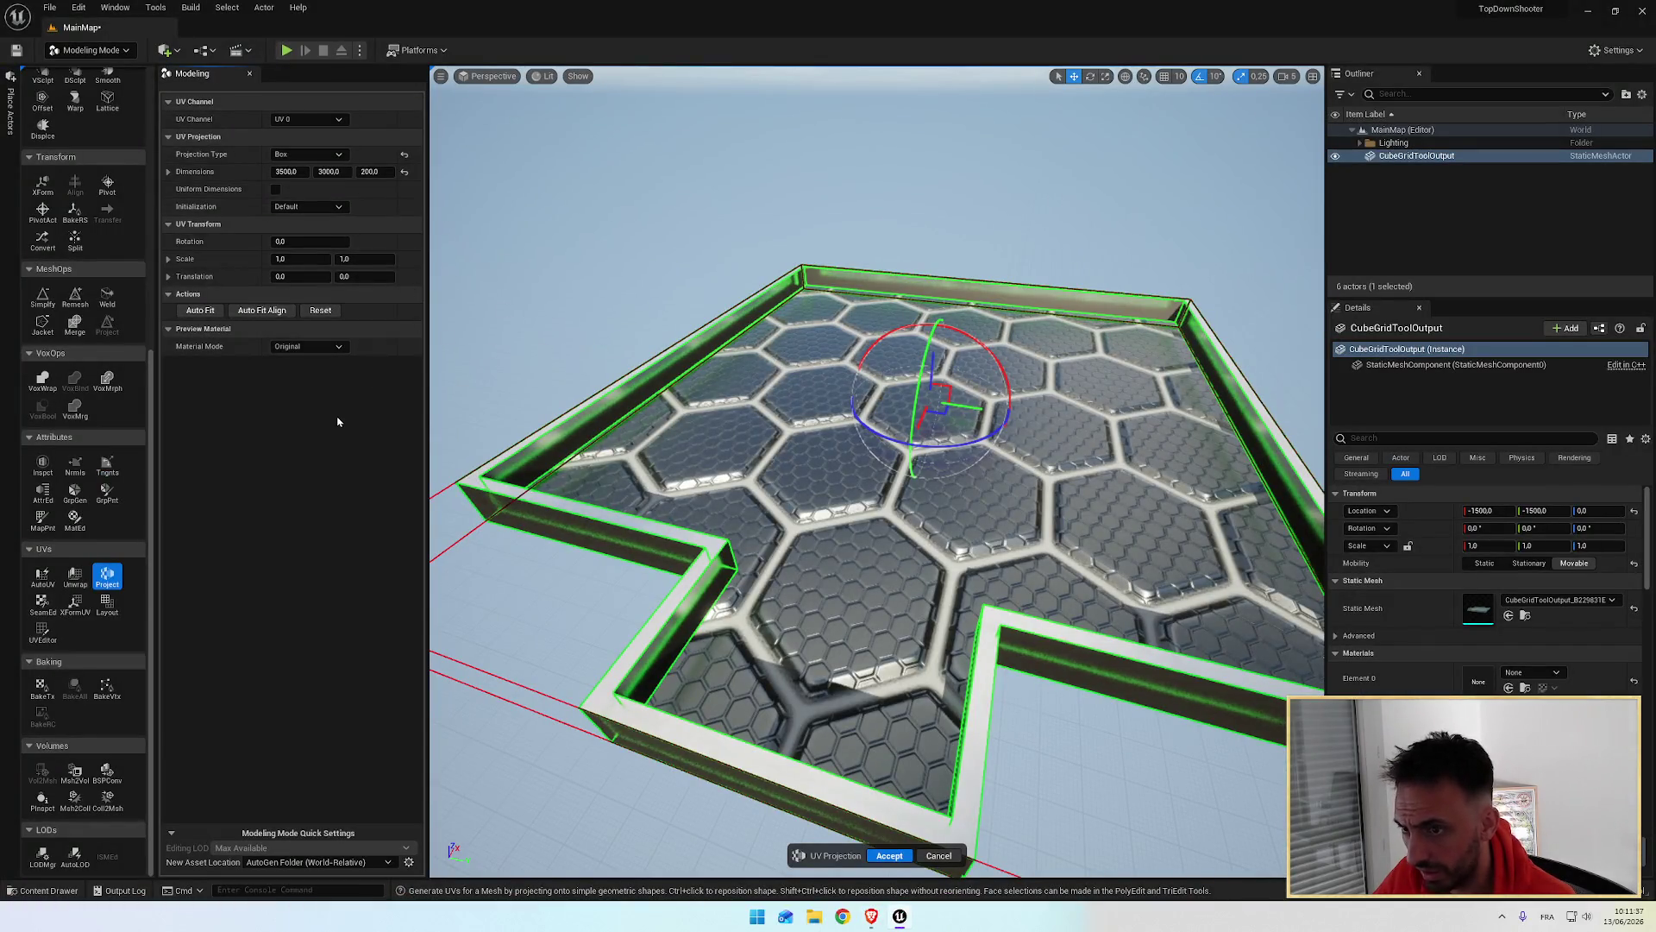
key(Escape)
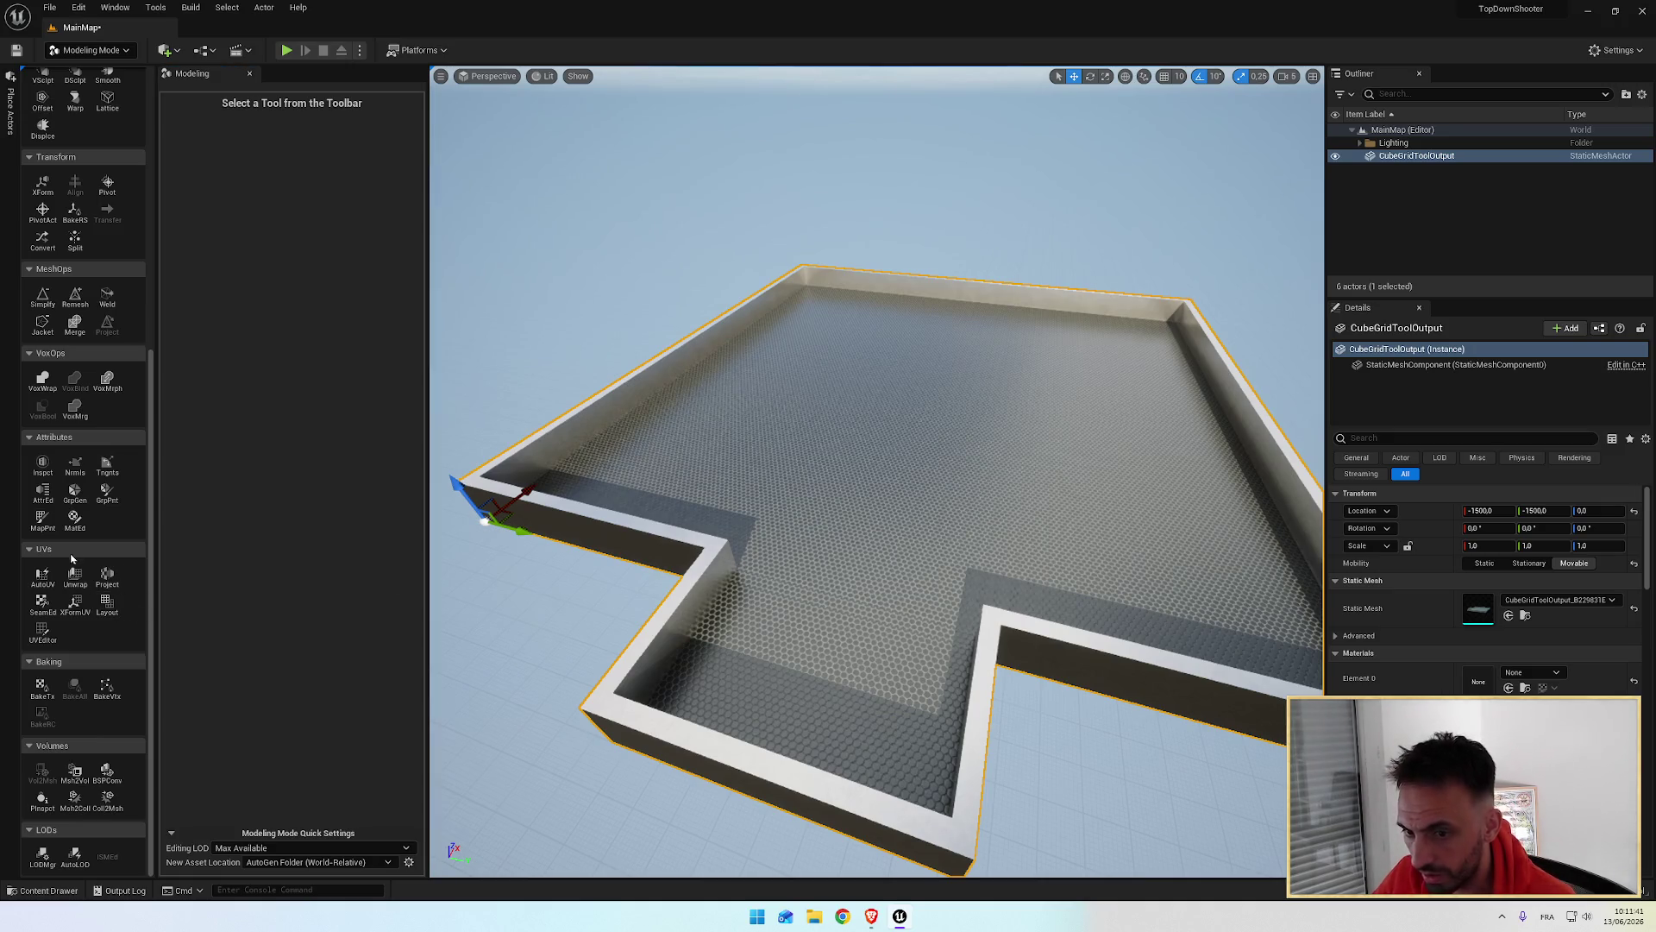
Step: Restart UV Projection, try Plane, then settle on Box projection for the floor
click(108, 578)
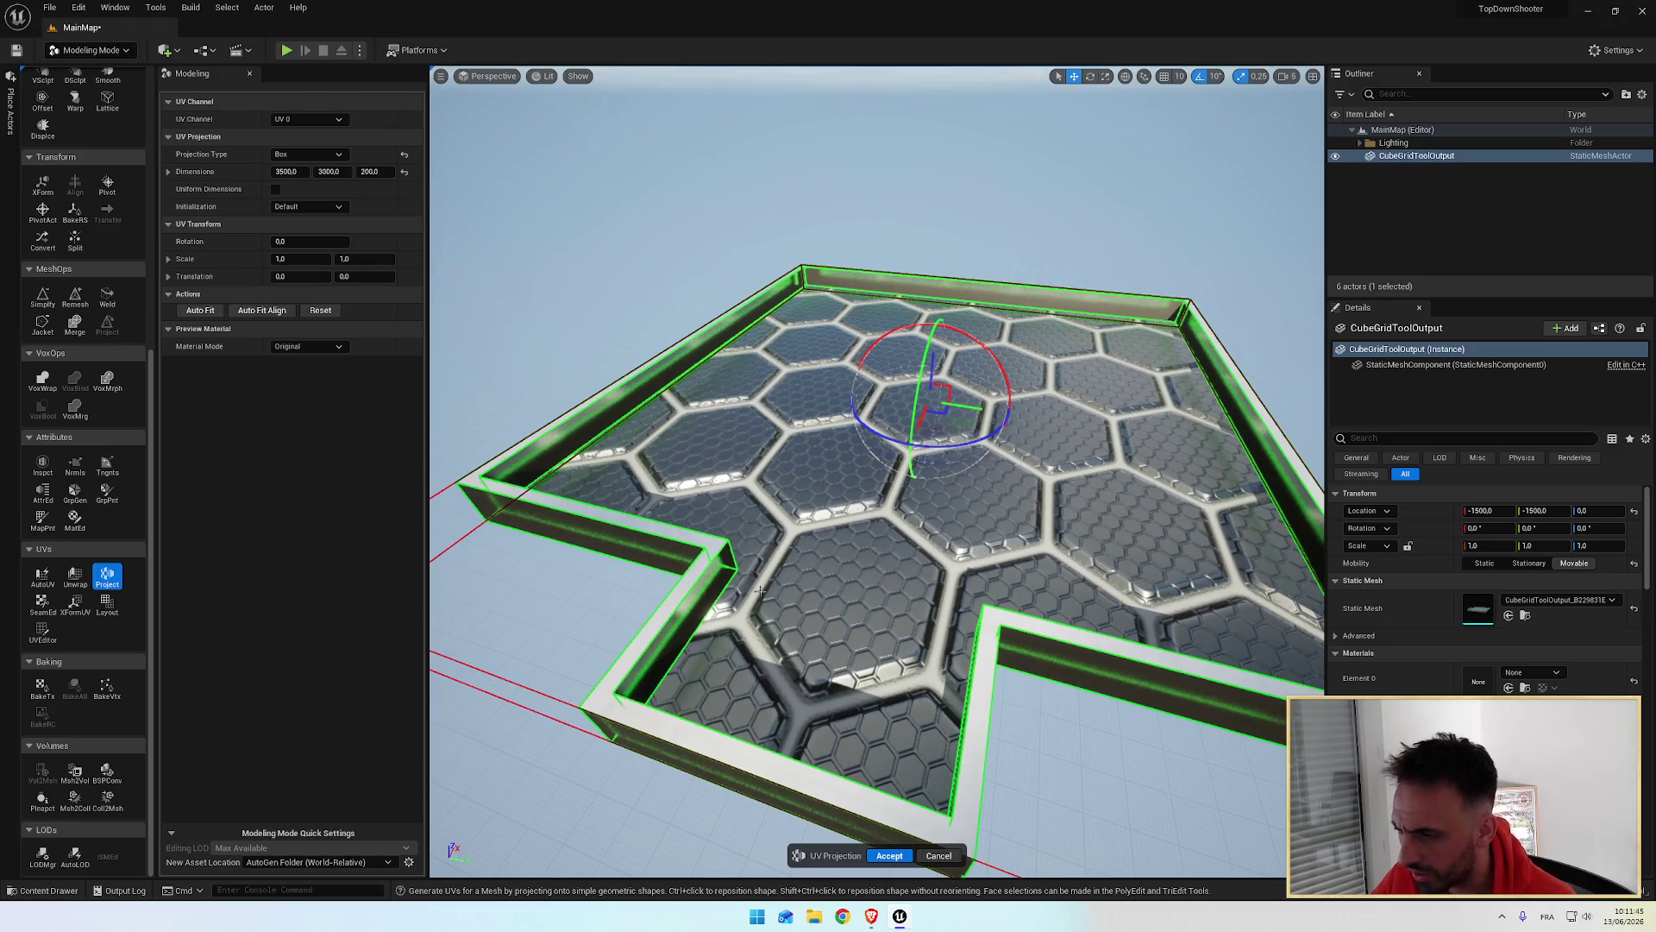
click(307, 154)
click(298, 191)
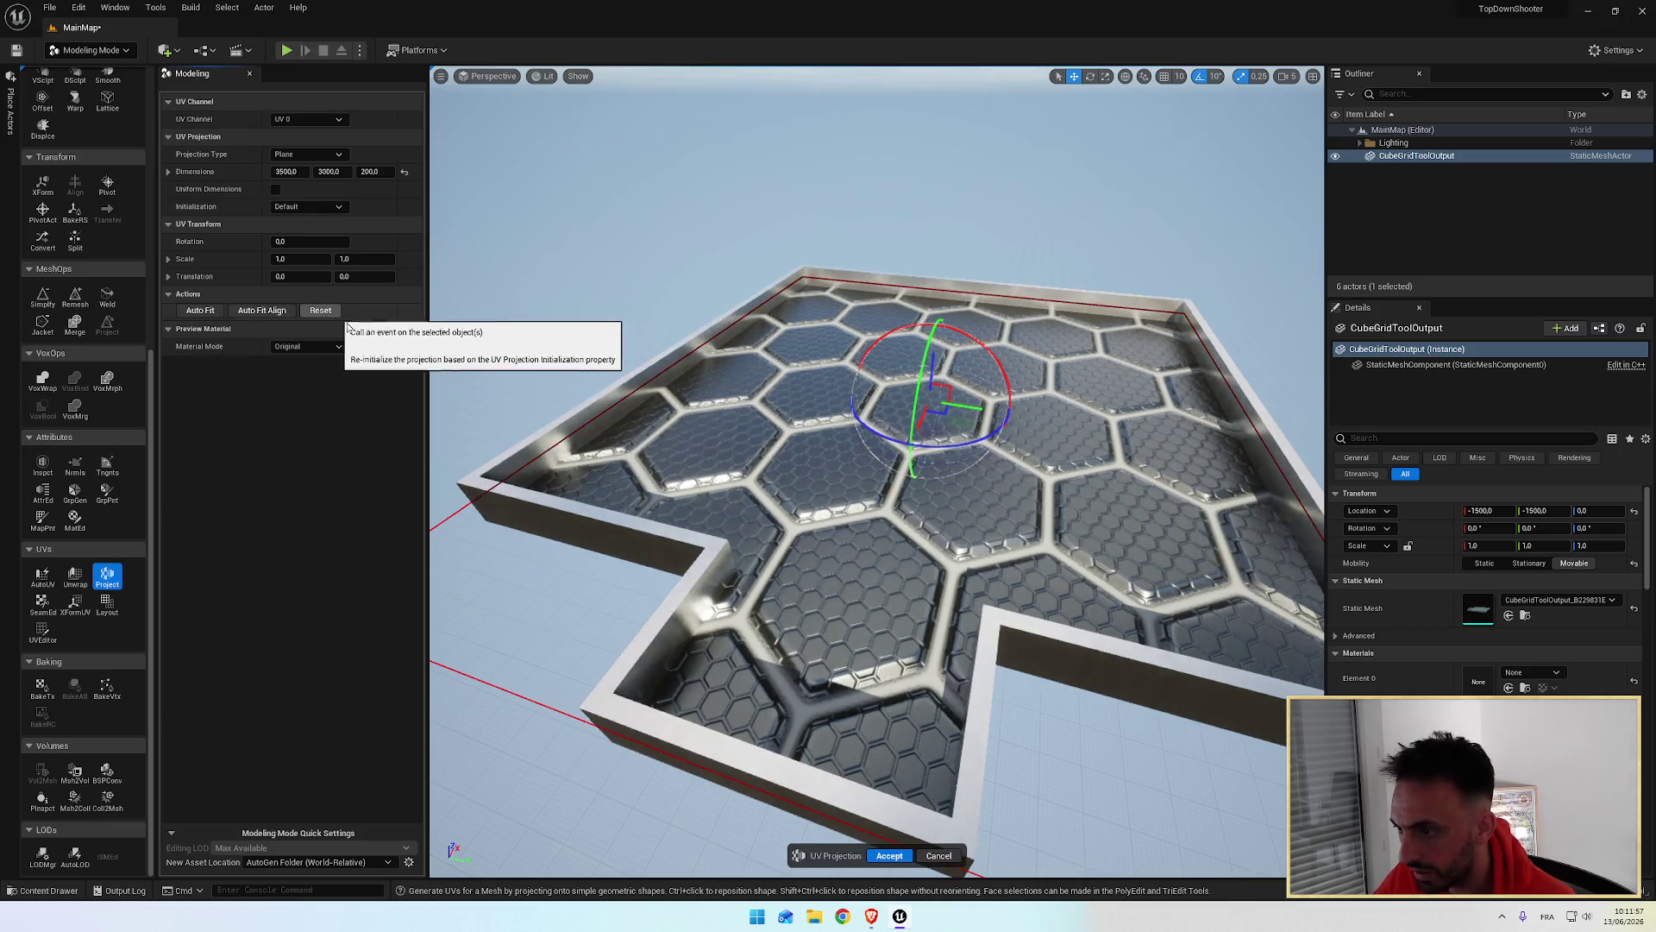
scroll(956, 524, down, 3)
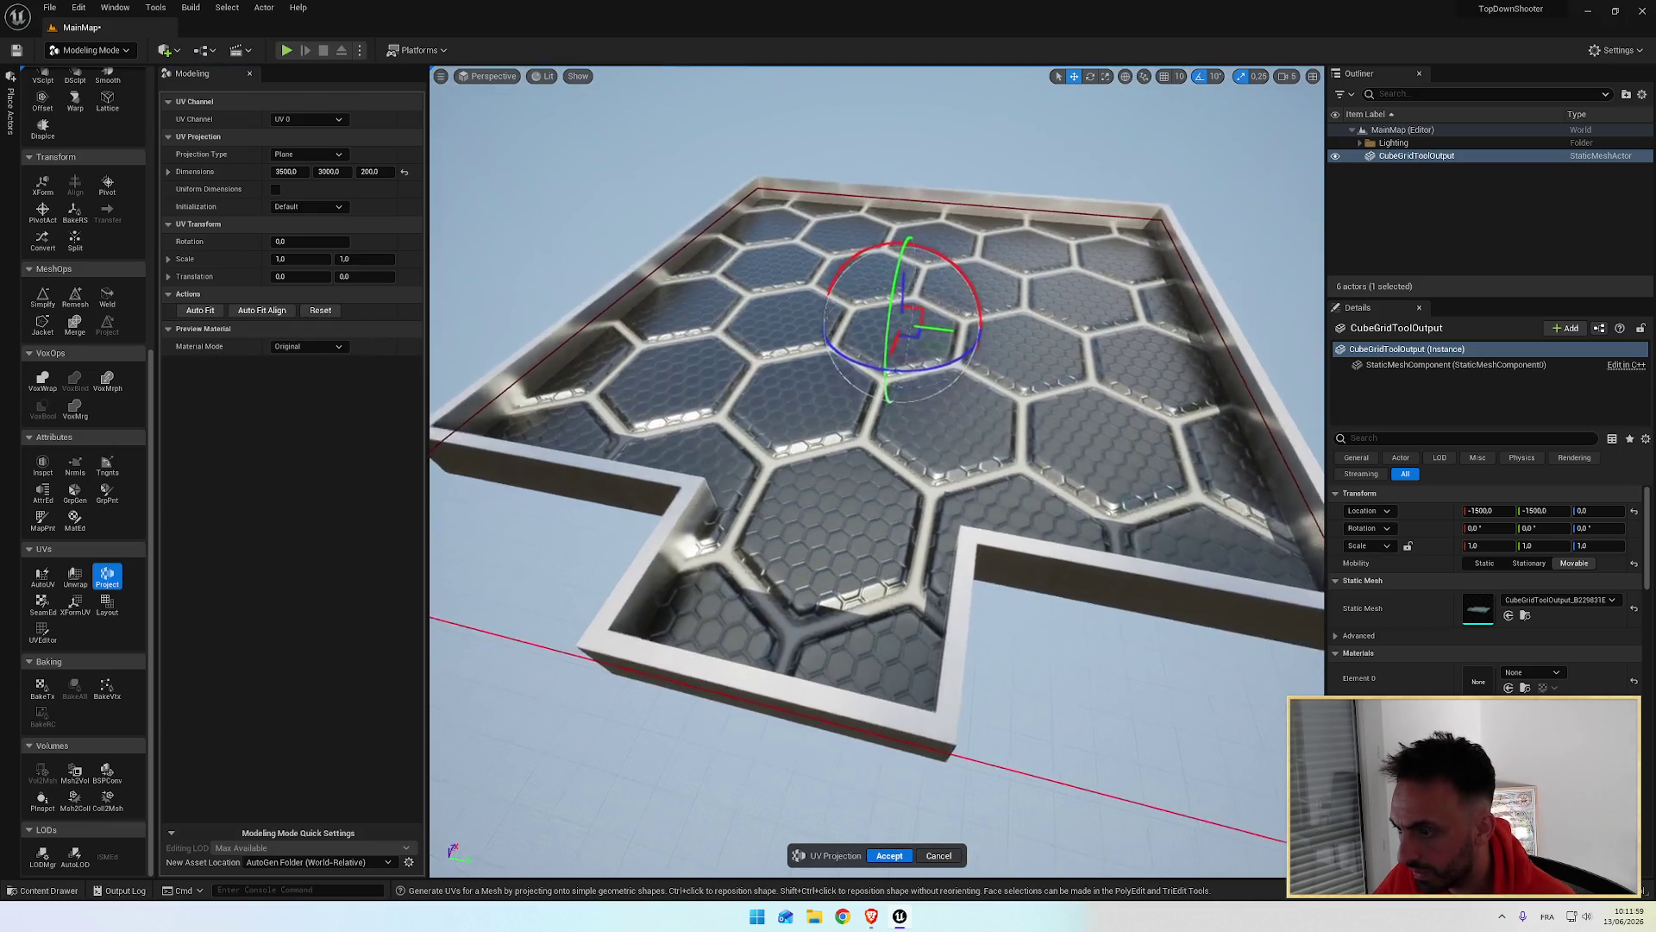
scroll(956, 524, up, 8)
drag(956, 524, 554, 368)
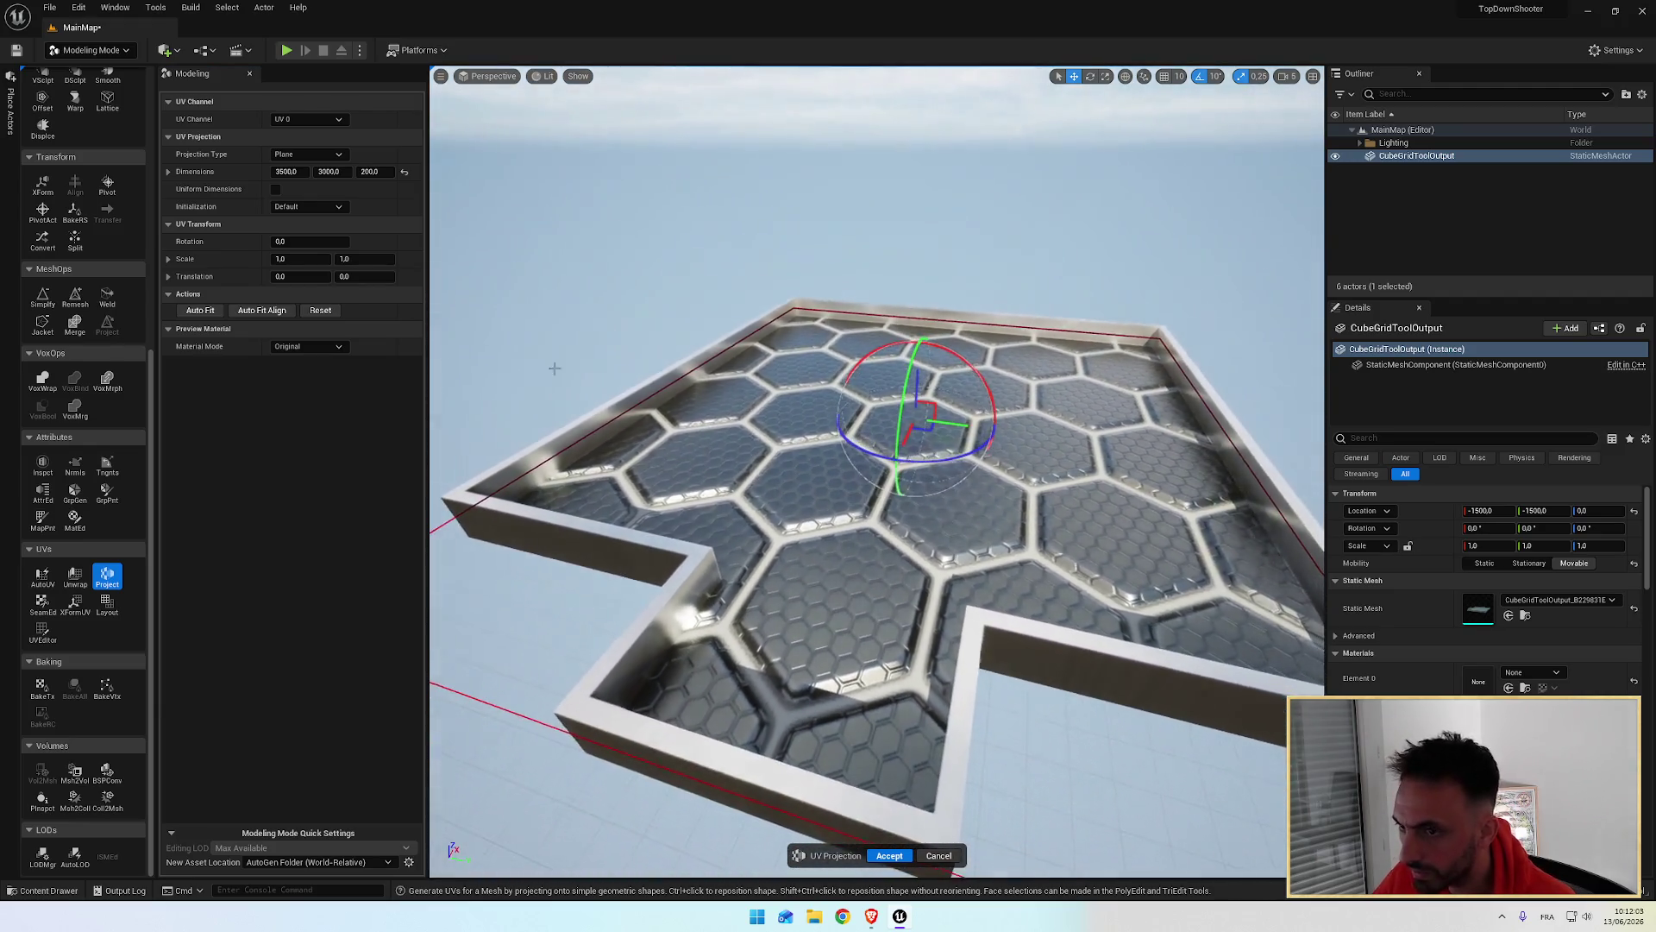
click(303, 154)
click(299, 169)
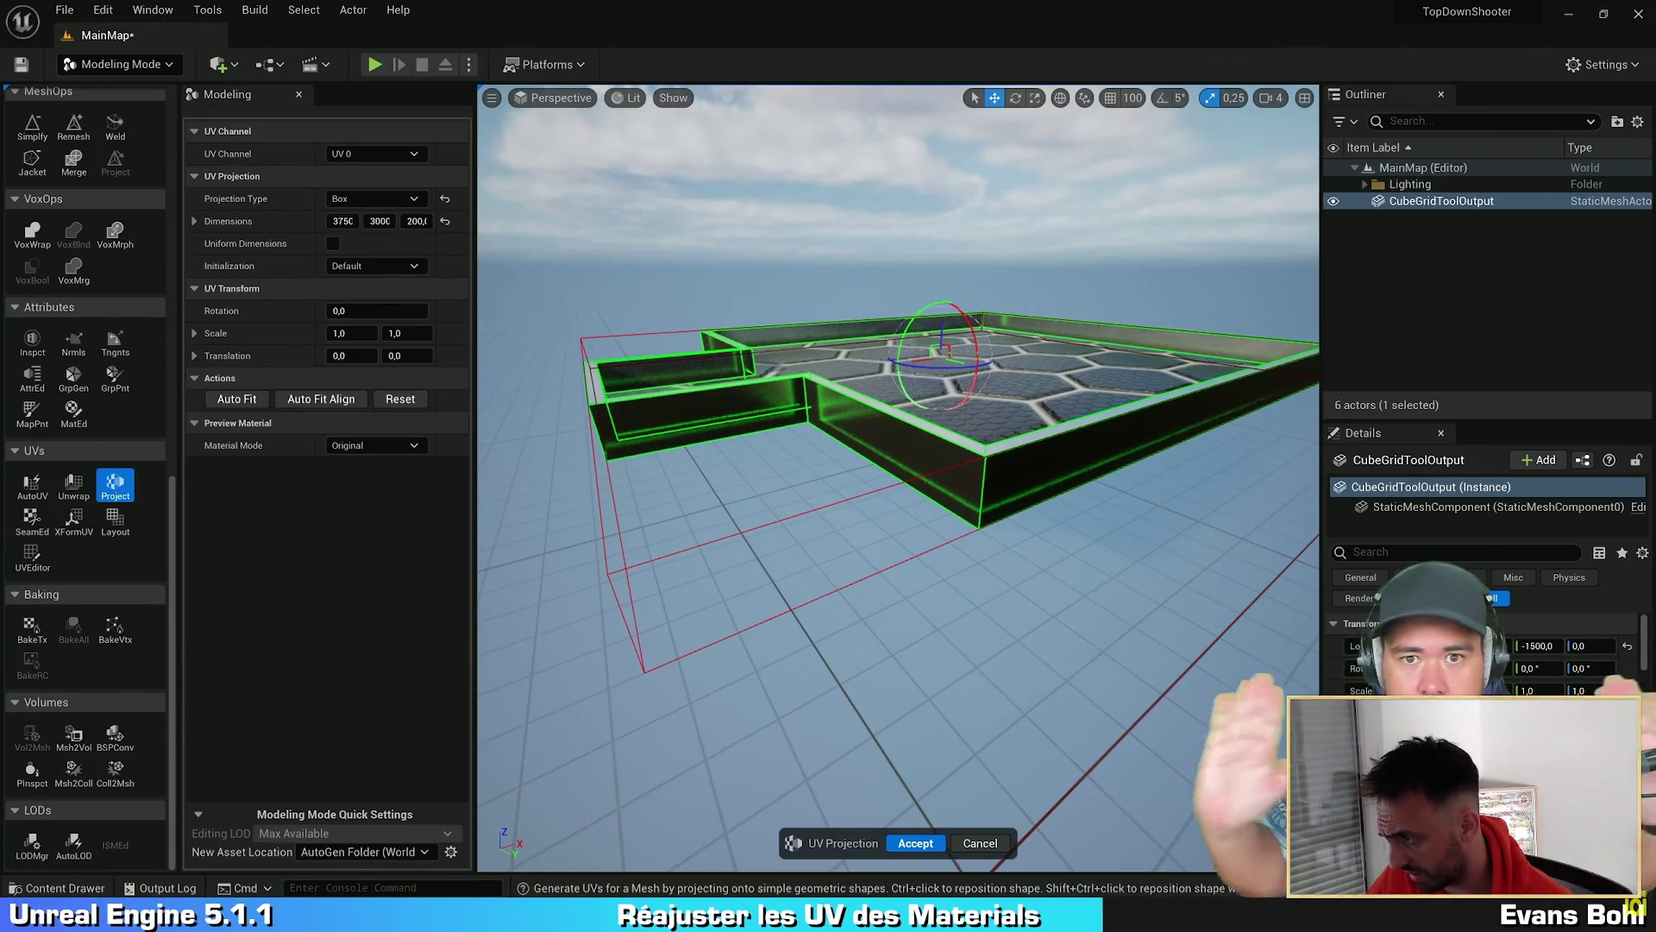
Step: Rewind the tutorial a few seconds twice and pause at the UV projection step
key(Left)
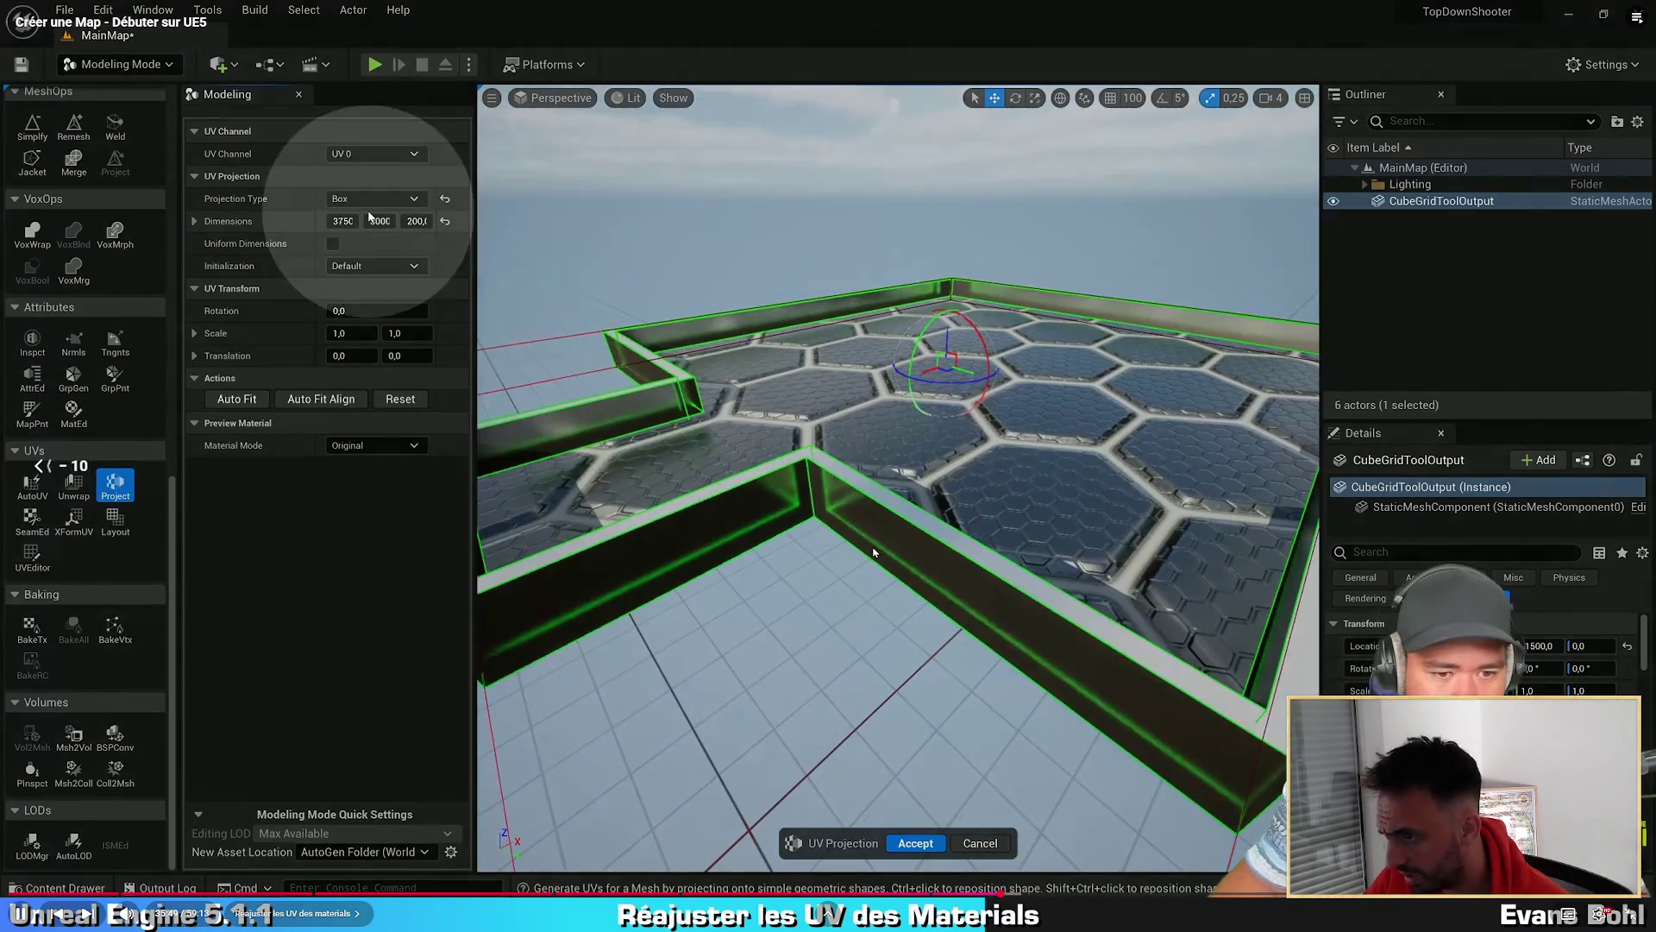
key(Left)
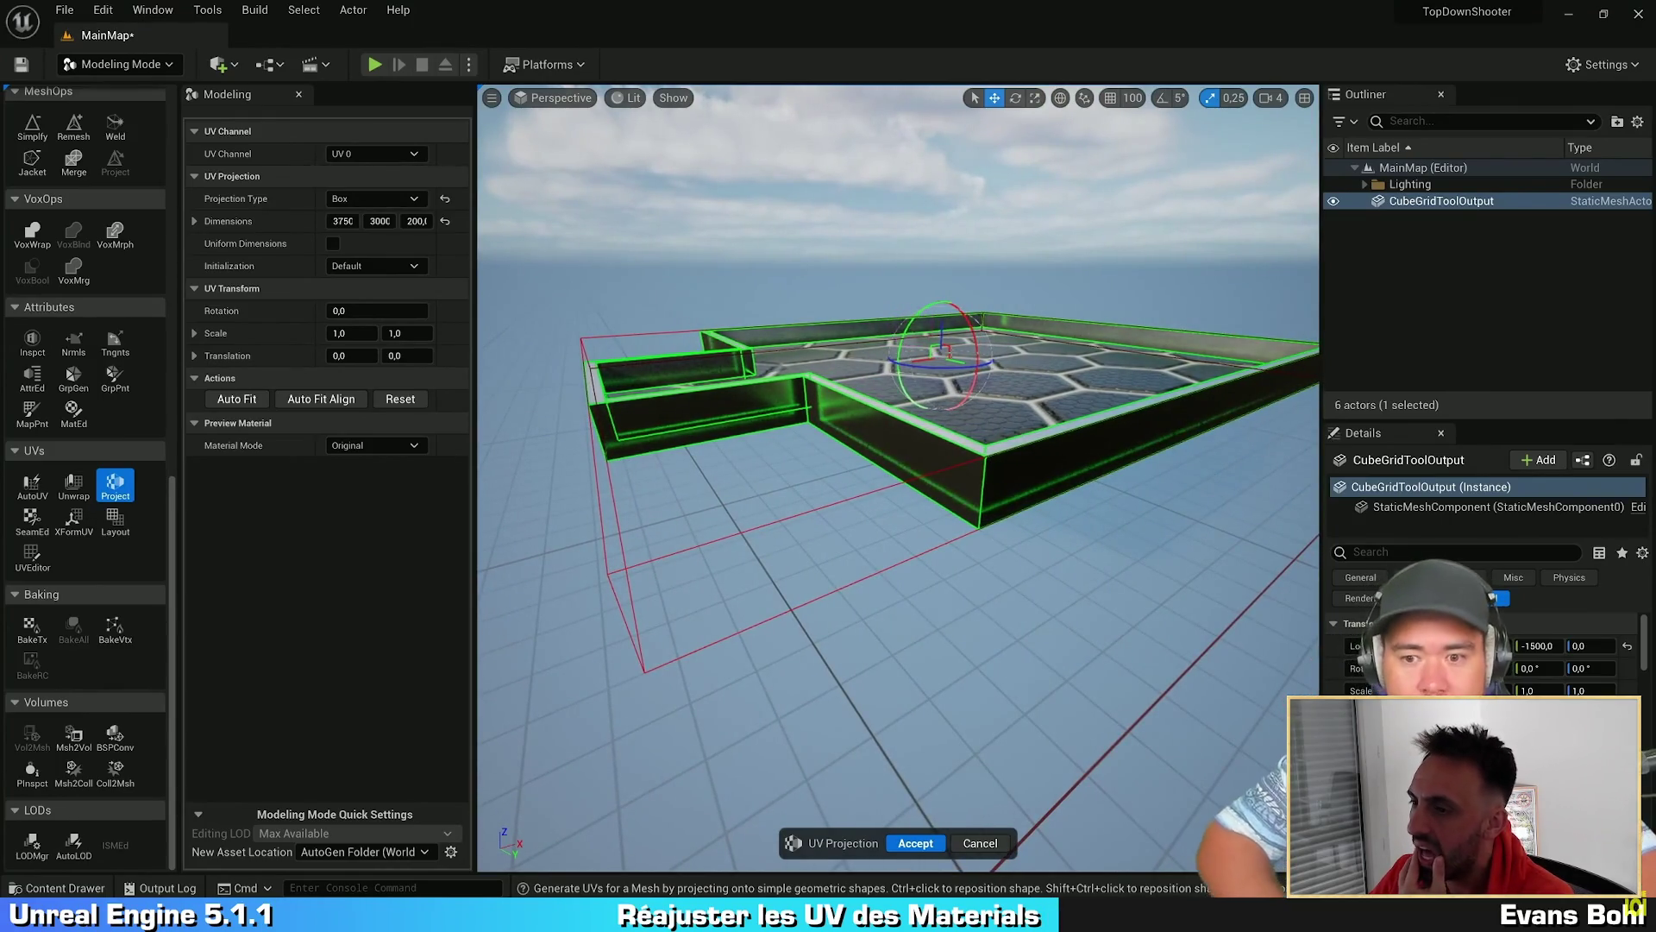
click(837, 529)
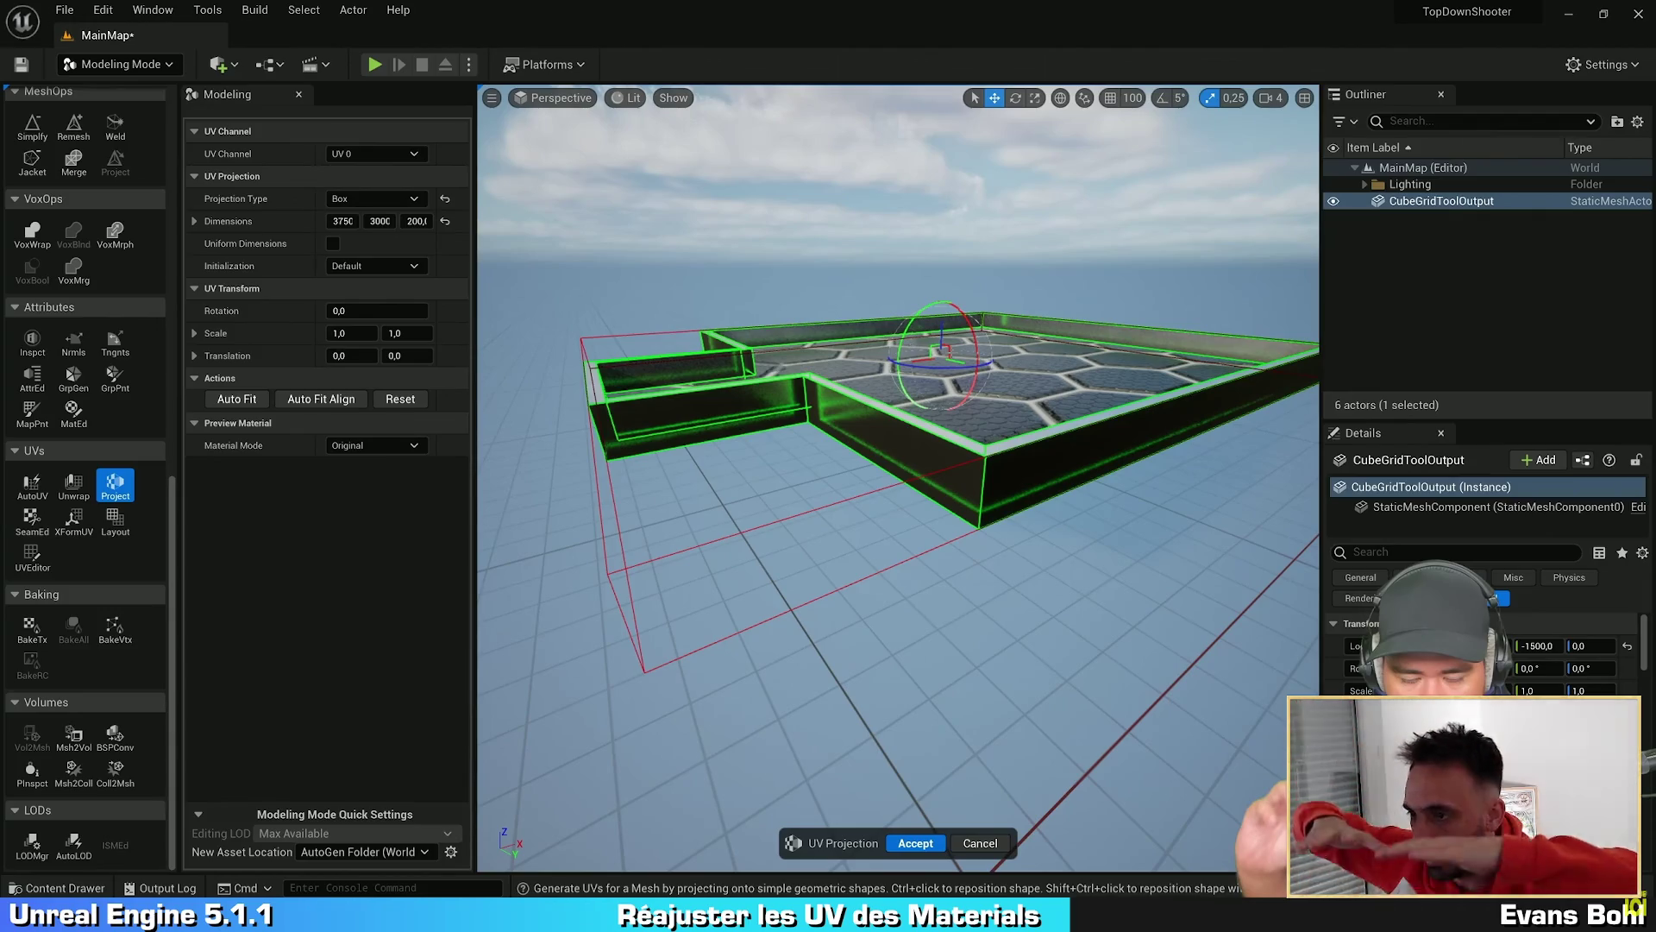
mouse_move(650, 441)
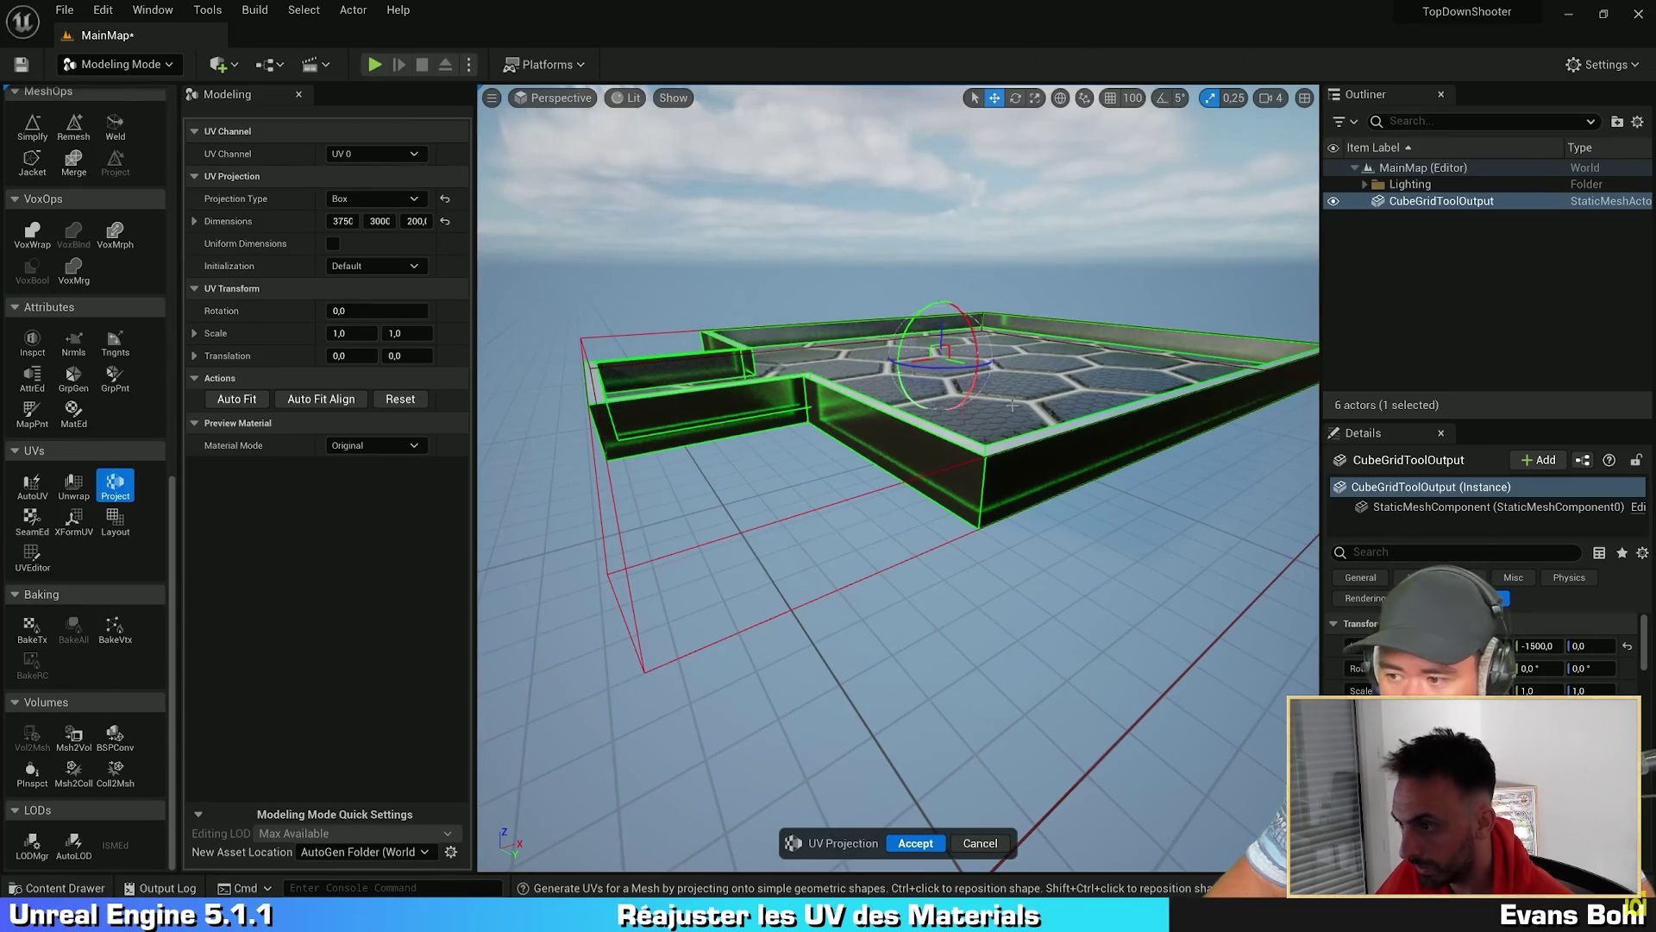
mouse_move(1011, 406)
mouse_down()
mouse_move(1006, 351)
mouse_move(1031, 418)
mouse_move(998, 426)
mouse_move(991, 370)
mouse_move(991, 417)
mouse_move(1035, 432)
mouse_move(943, 418)
mouse_move(739, 554)
mouse_move(892, 430)
mouse_move(954, 573)
mouse_move(946, 607)
mouse_move(936, 454)
mouse_move(1238, 462)
mouse_move(1044, 494)
mouse_move(1061, 484)
mouse_up()
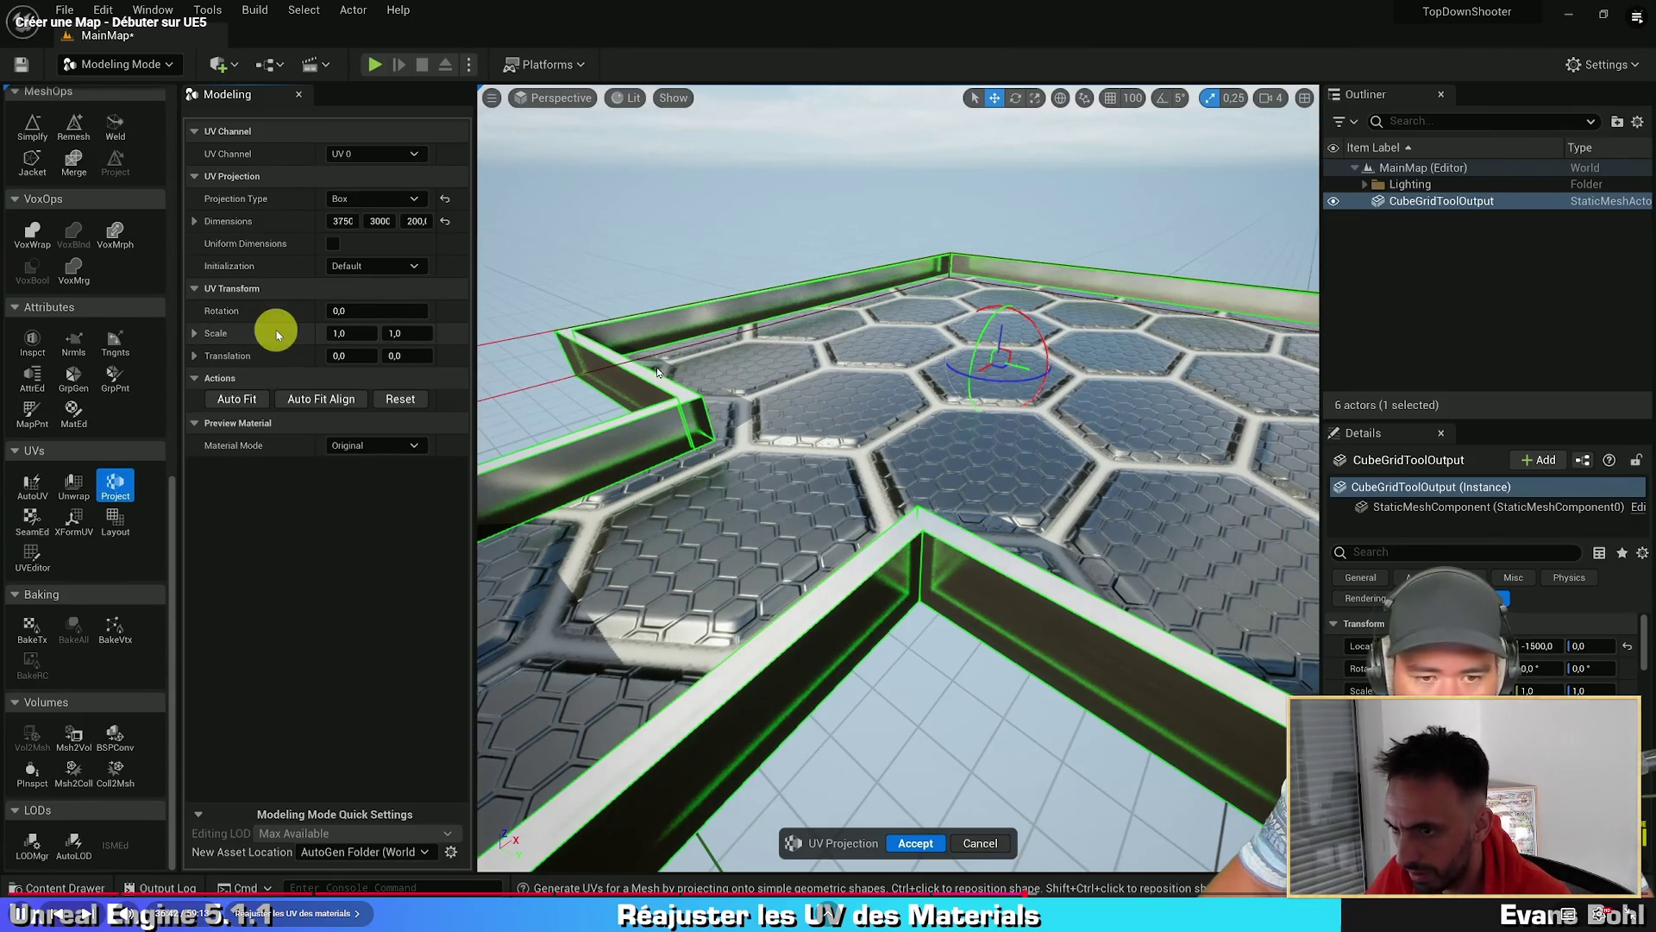
scroll(658, 371, down, 5)
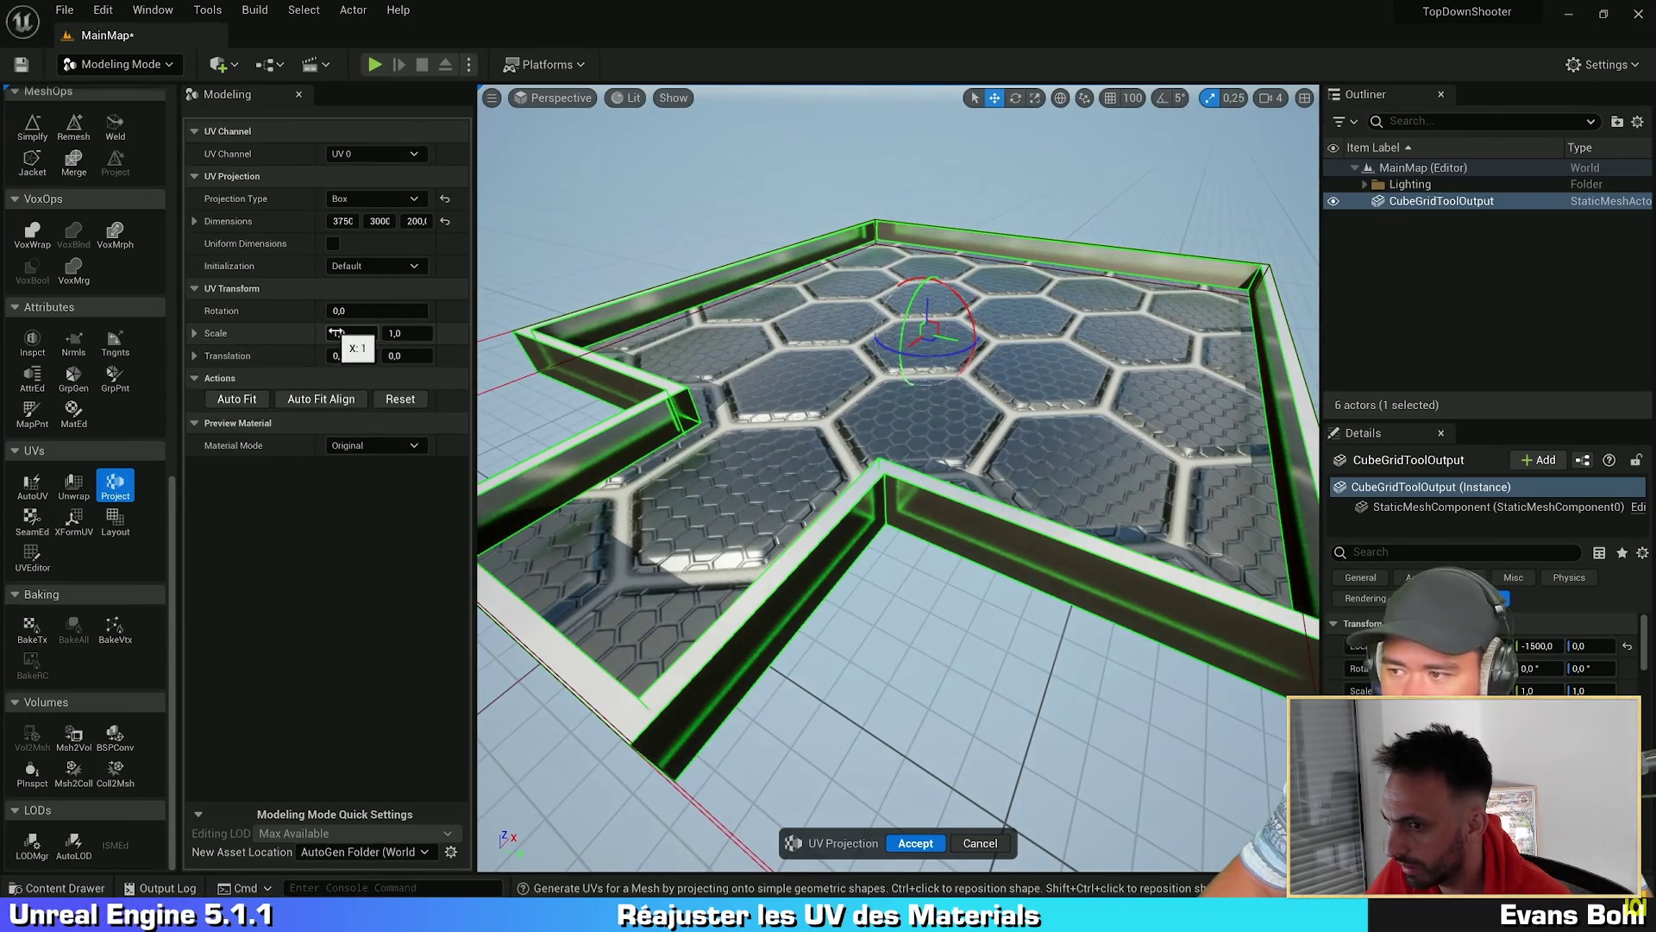
click(343, 334)
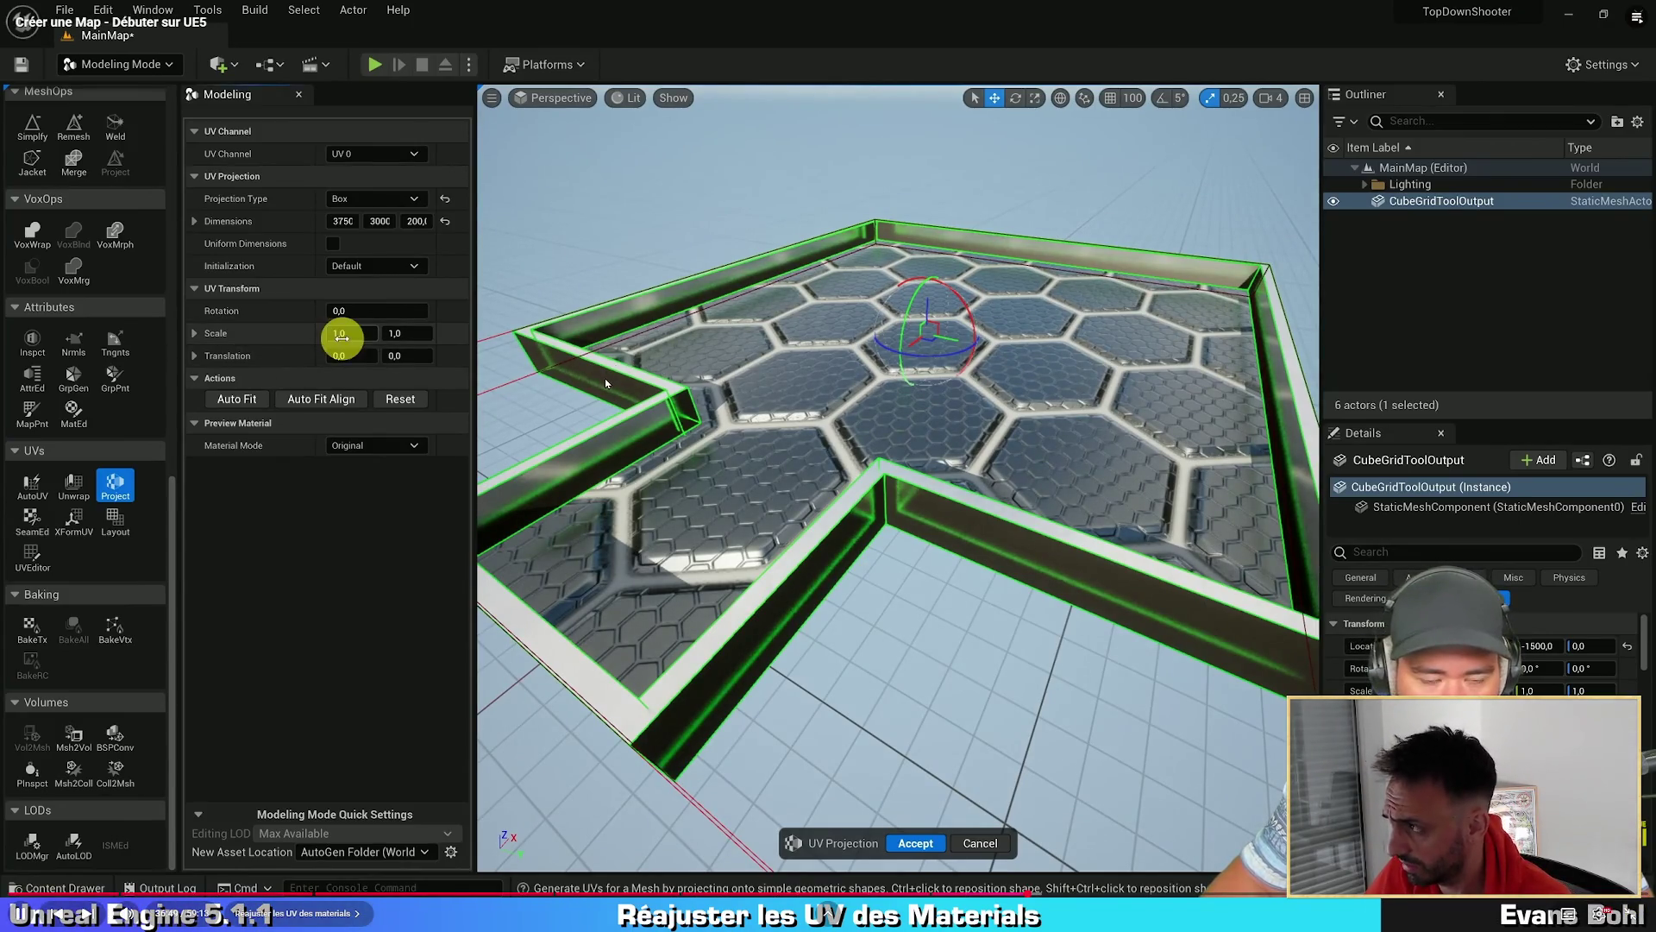
text(8)
key(Tab)
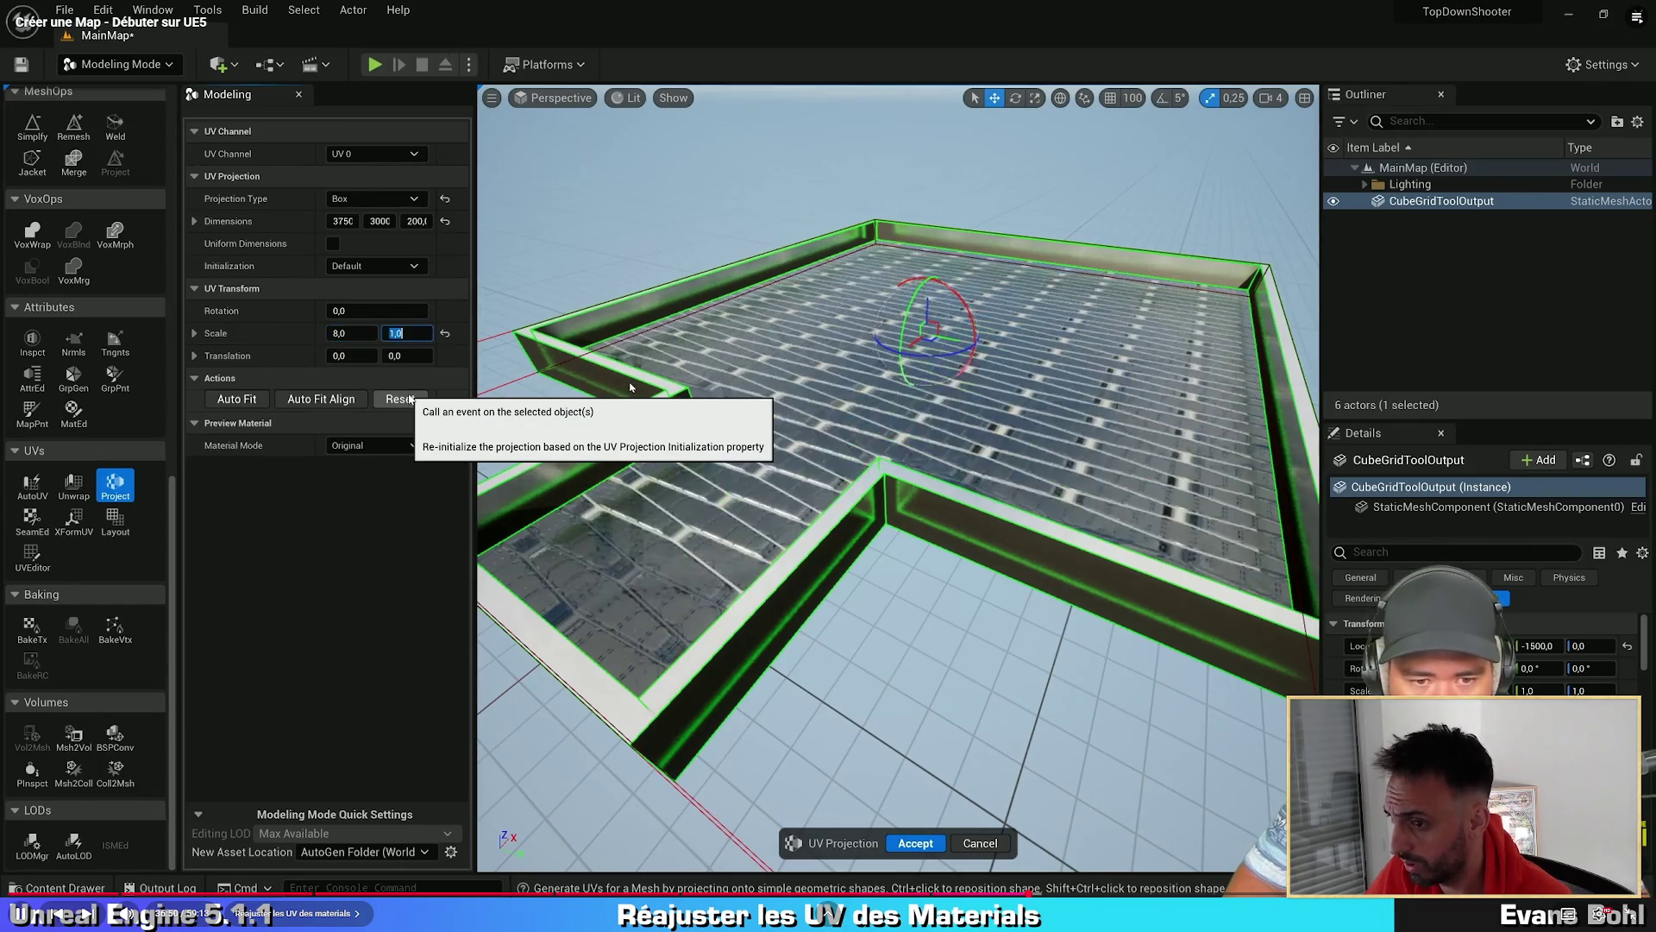
text(8)
click(641, 375)
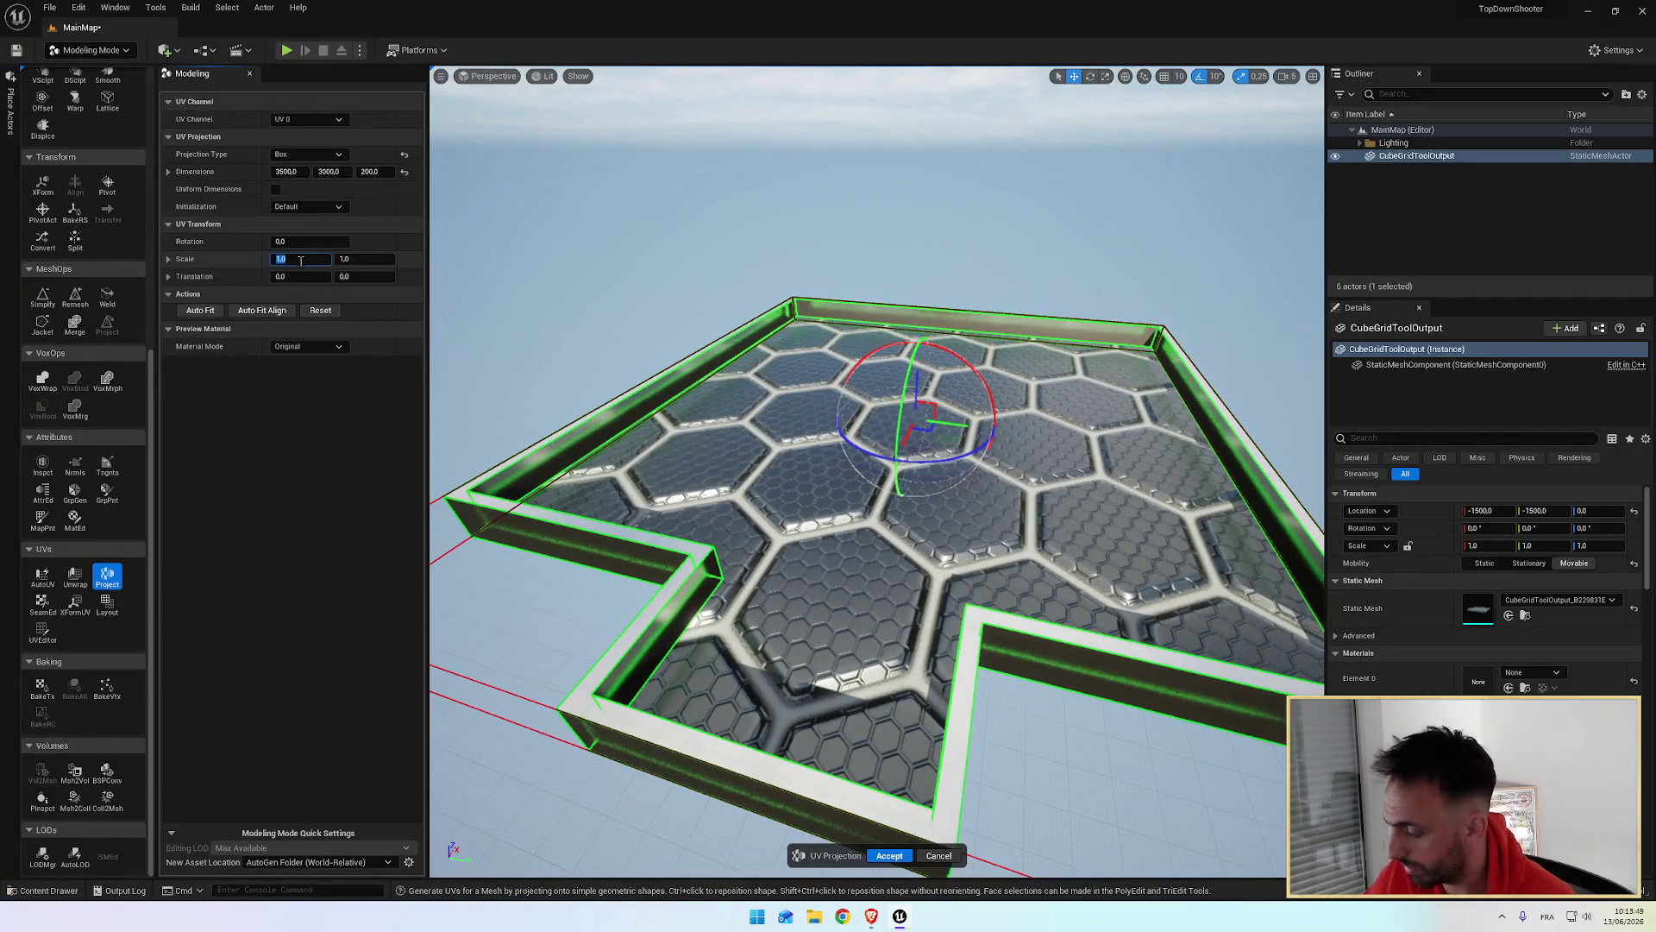
Step: Enter 8 for both Scale X and Scale Y in the UV Transform settings
text(8)
key(Tab)
text(8)
key(Tab)
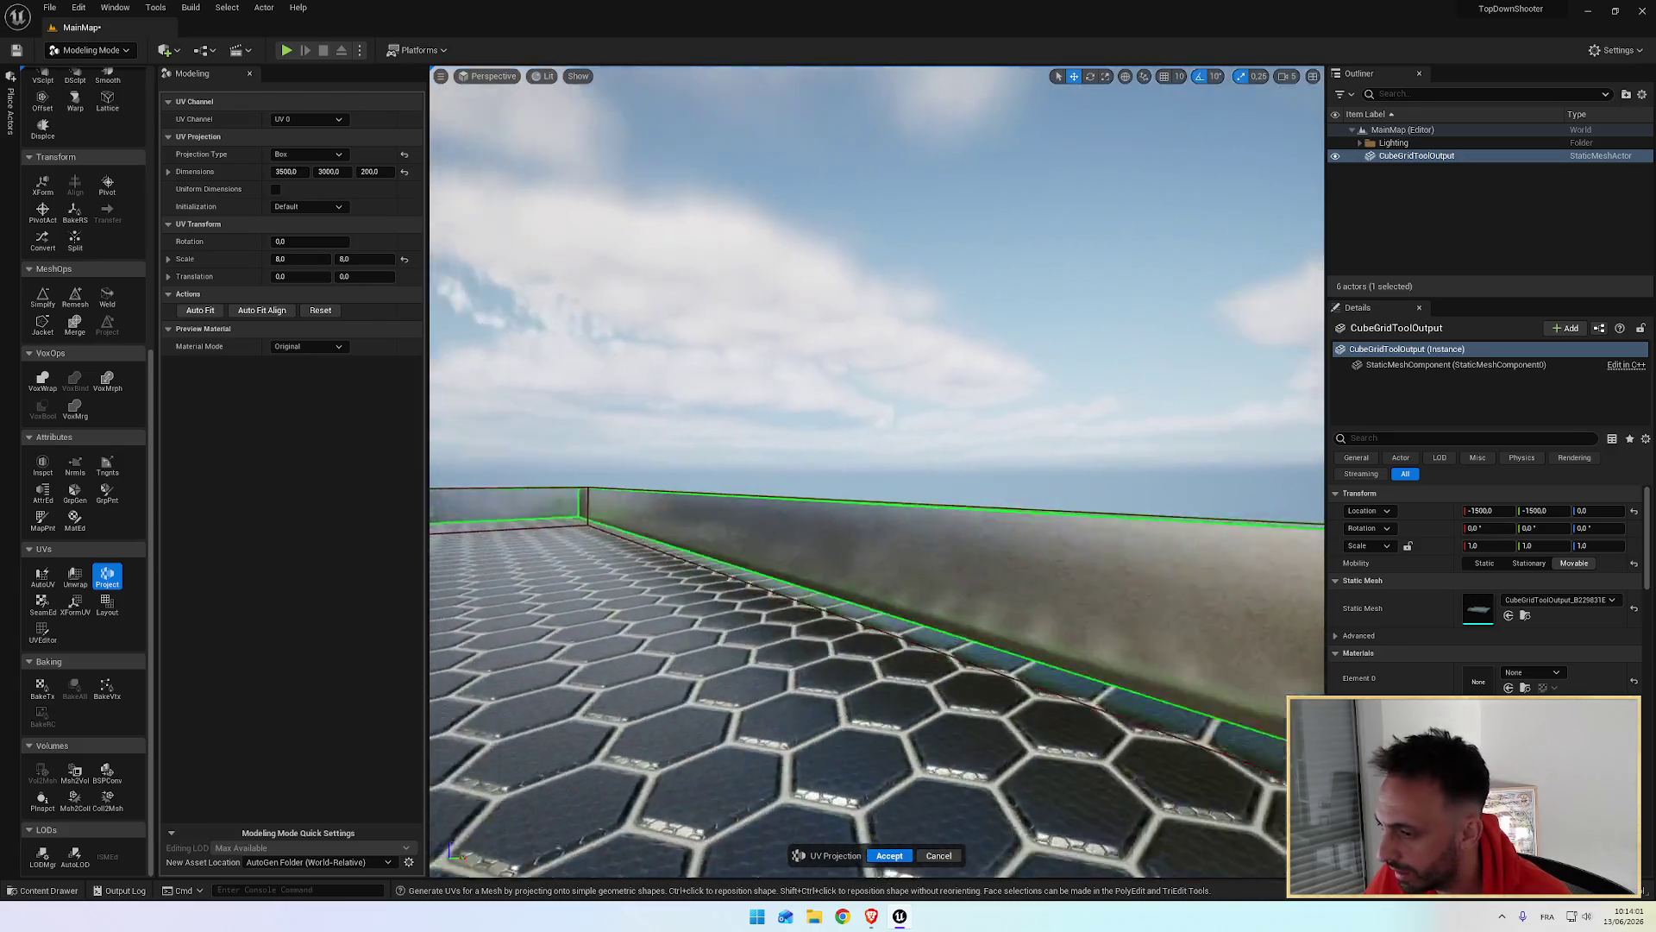
key(s)
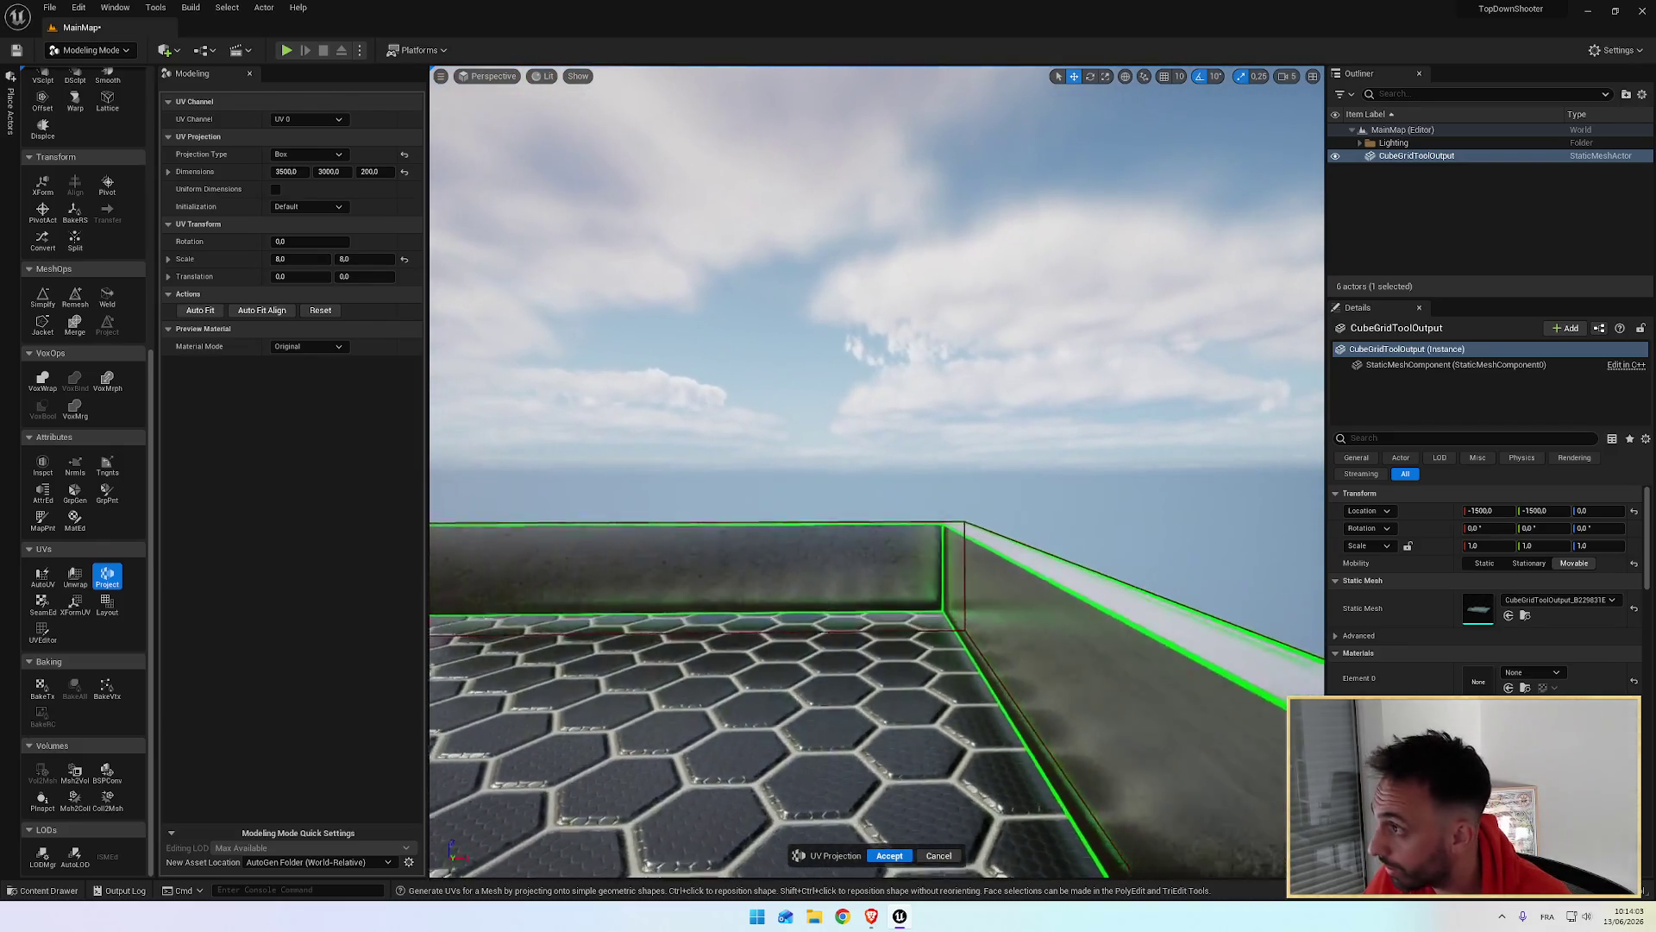
key(w)
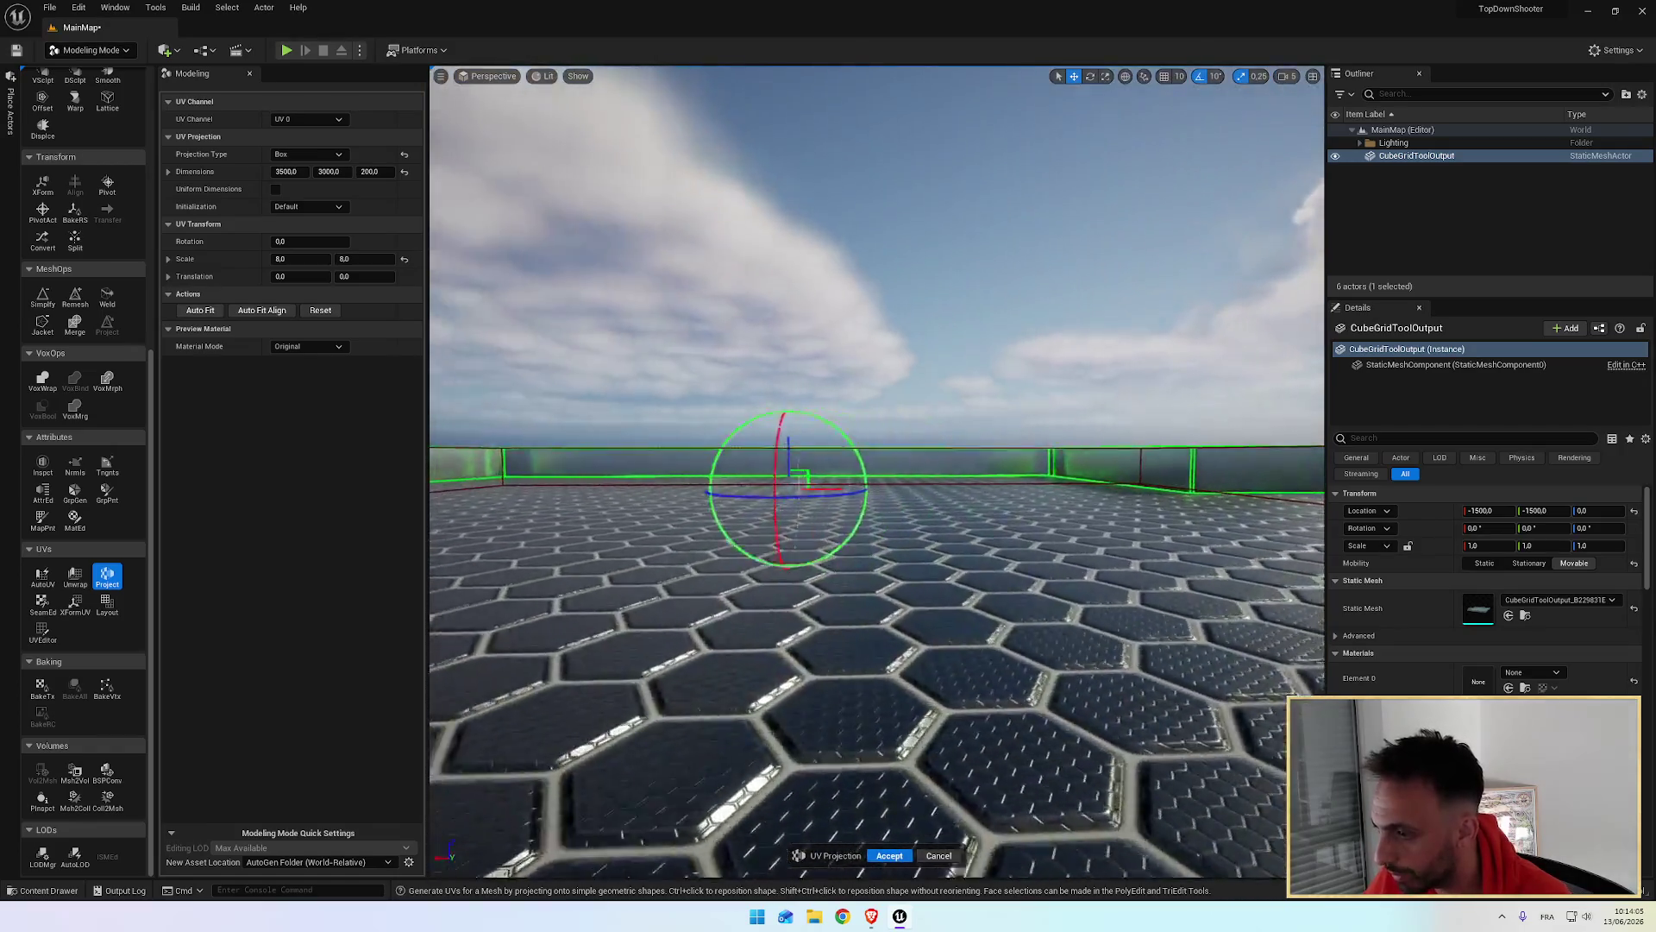
key(q)
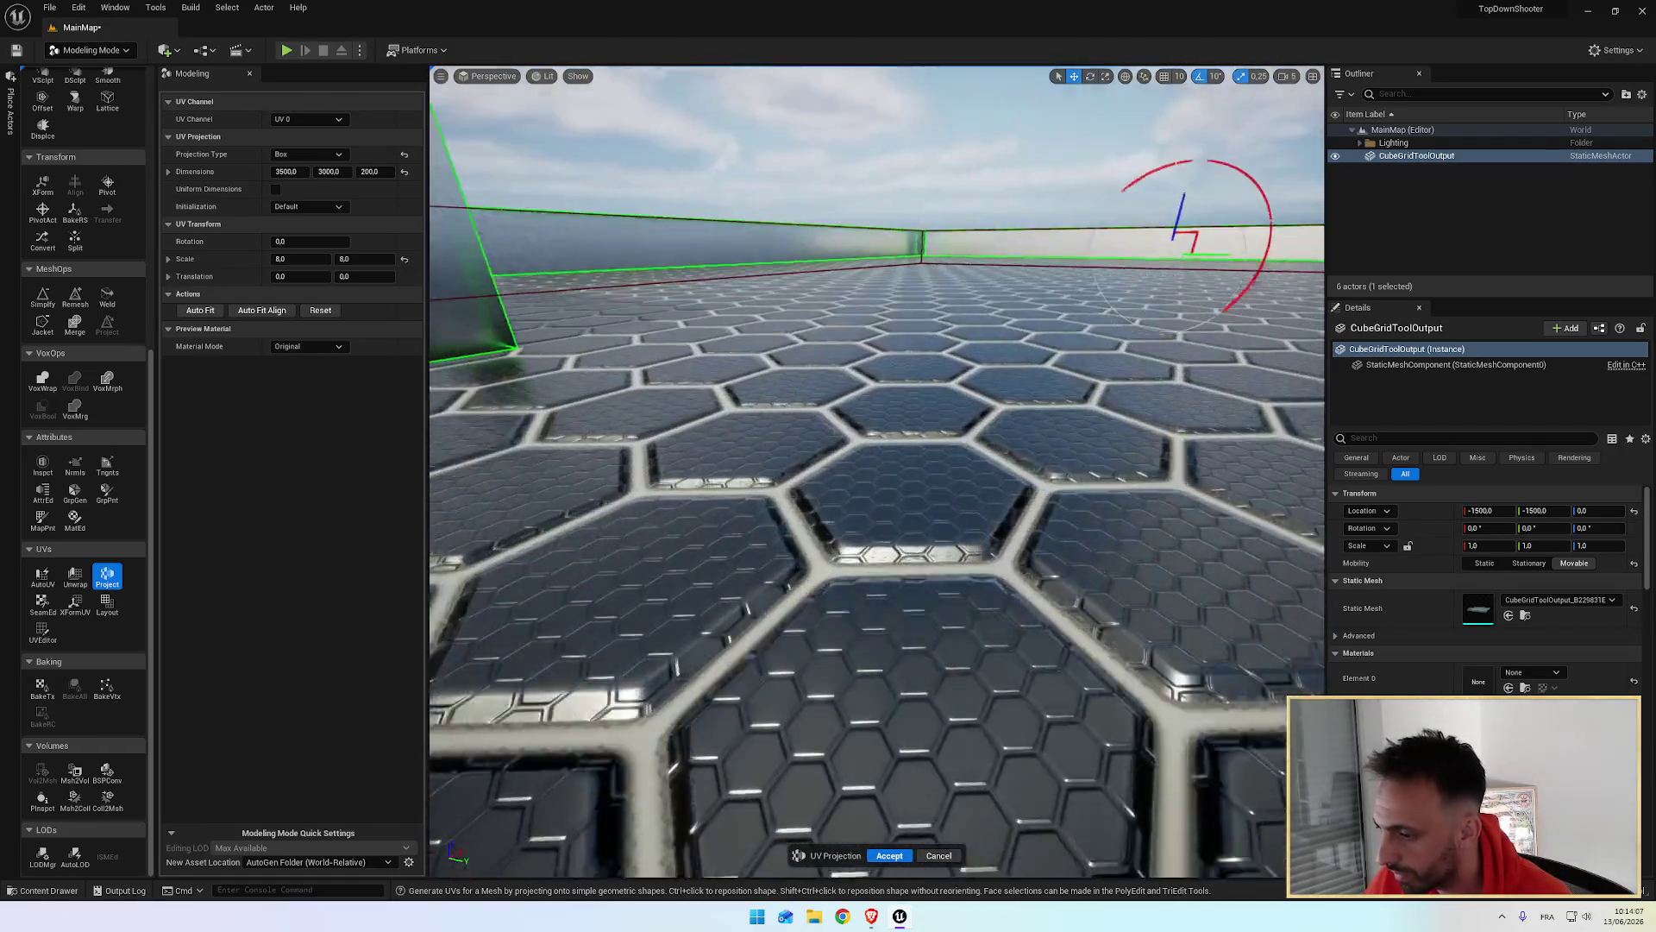
key(e)
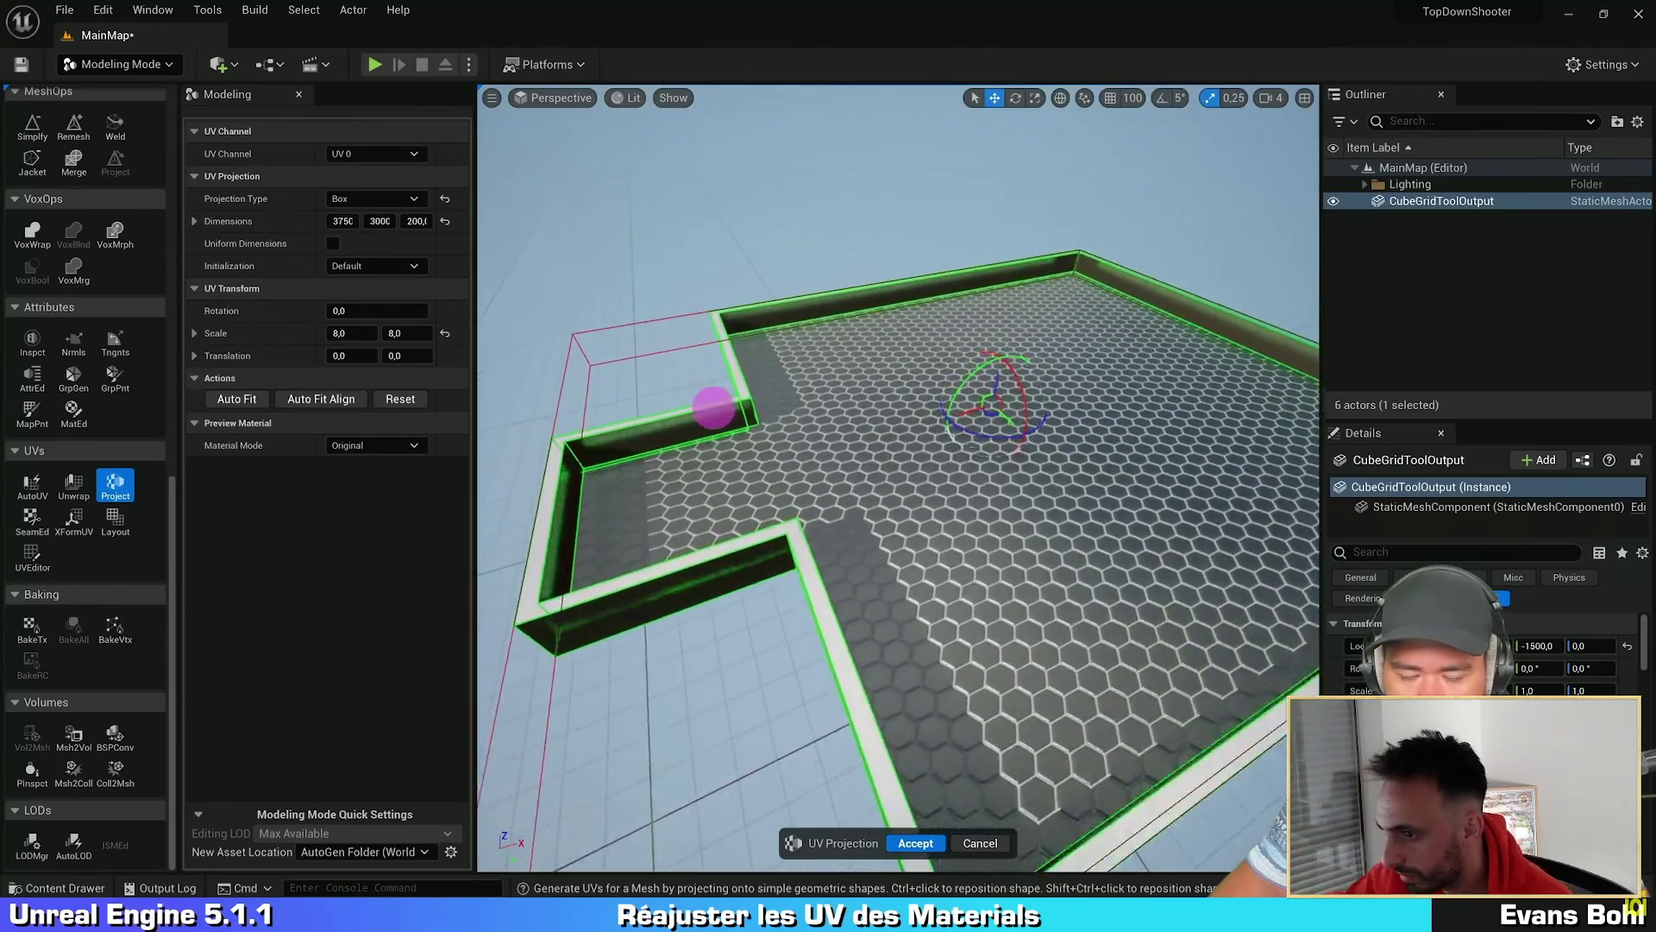
click(687, 544)
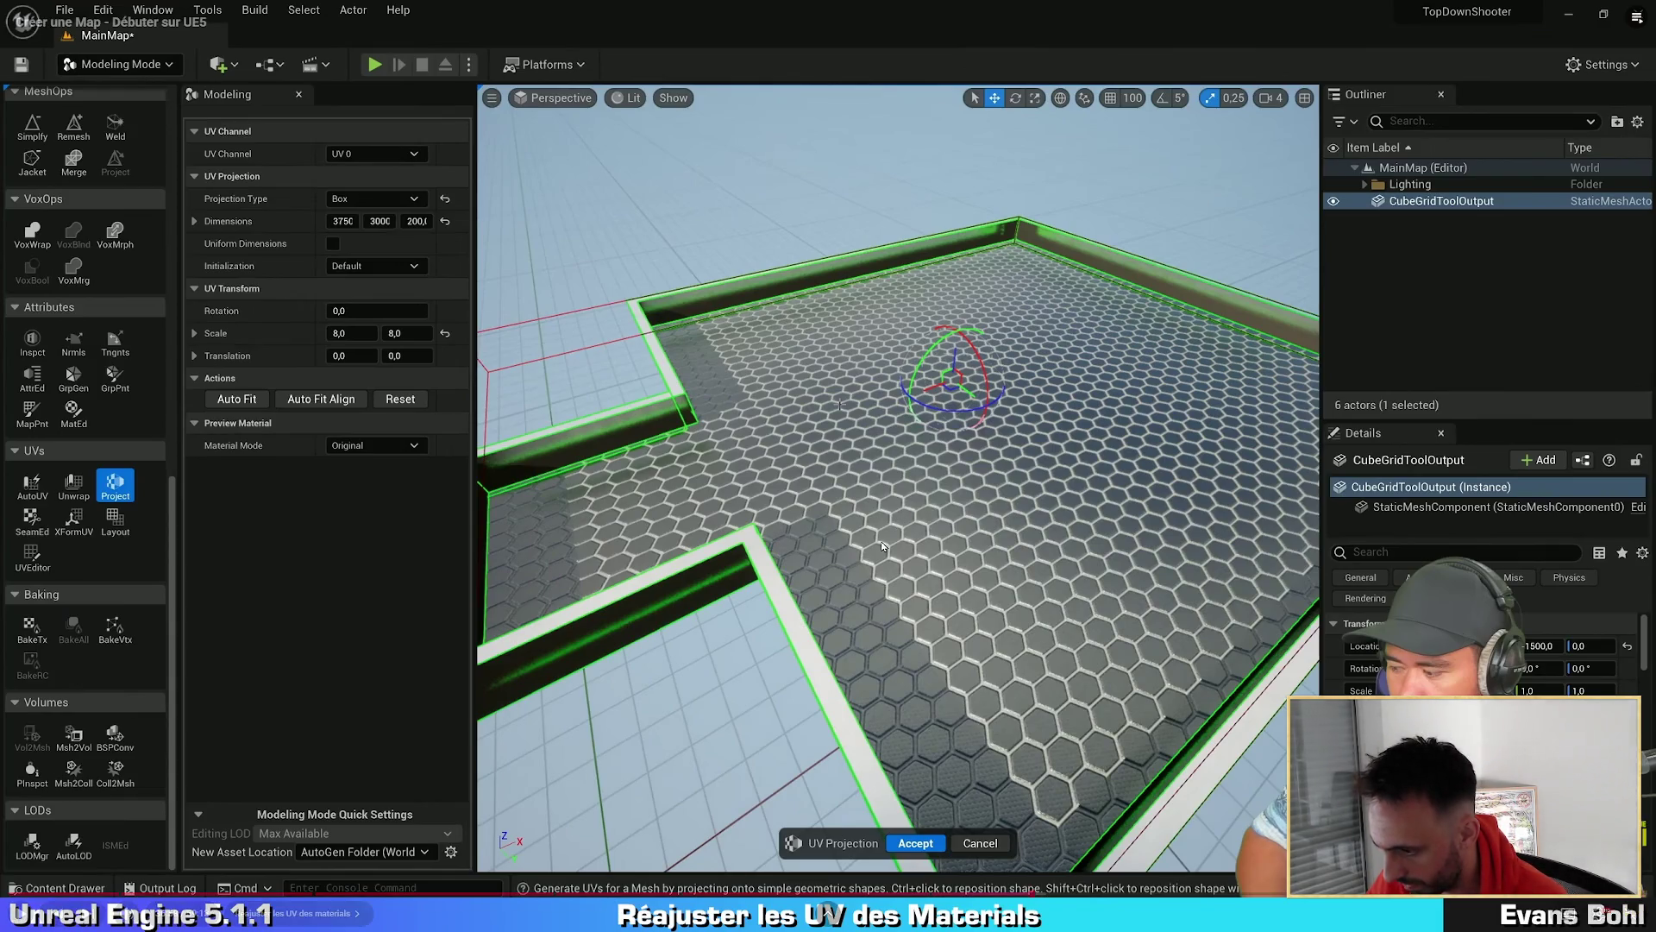
click(932, 514)
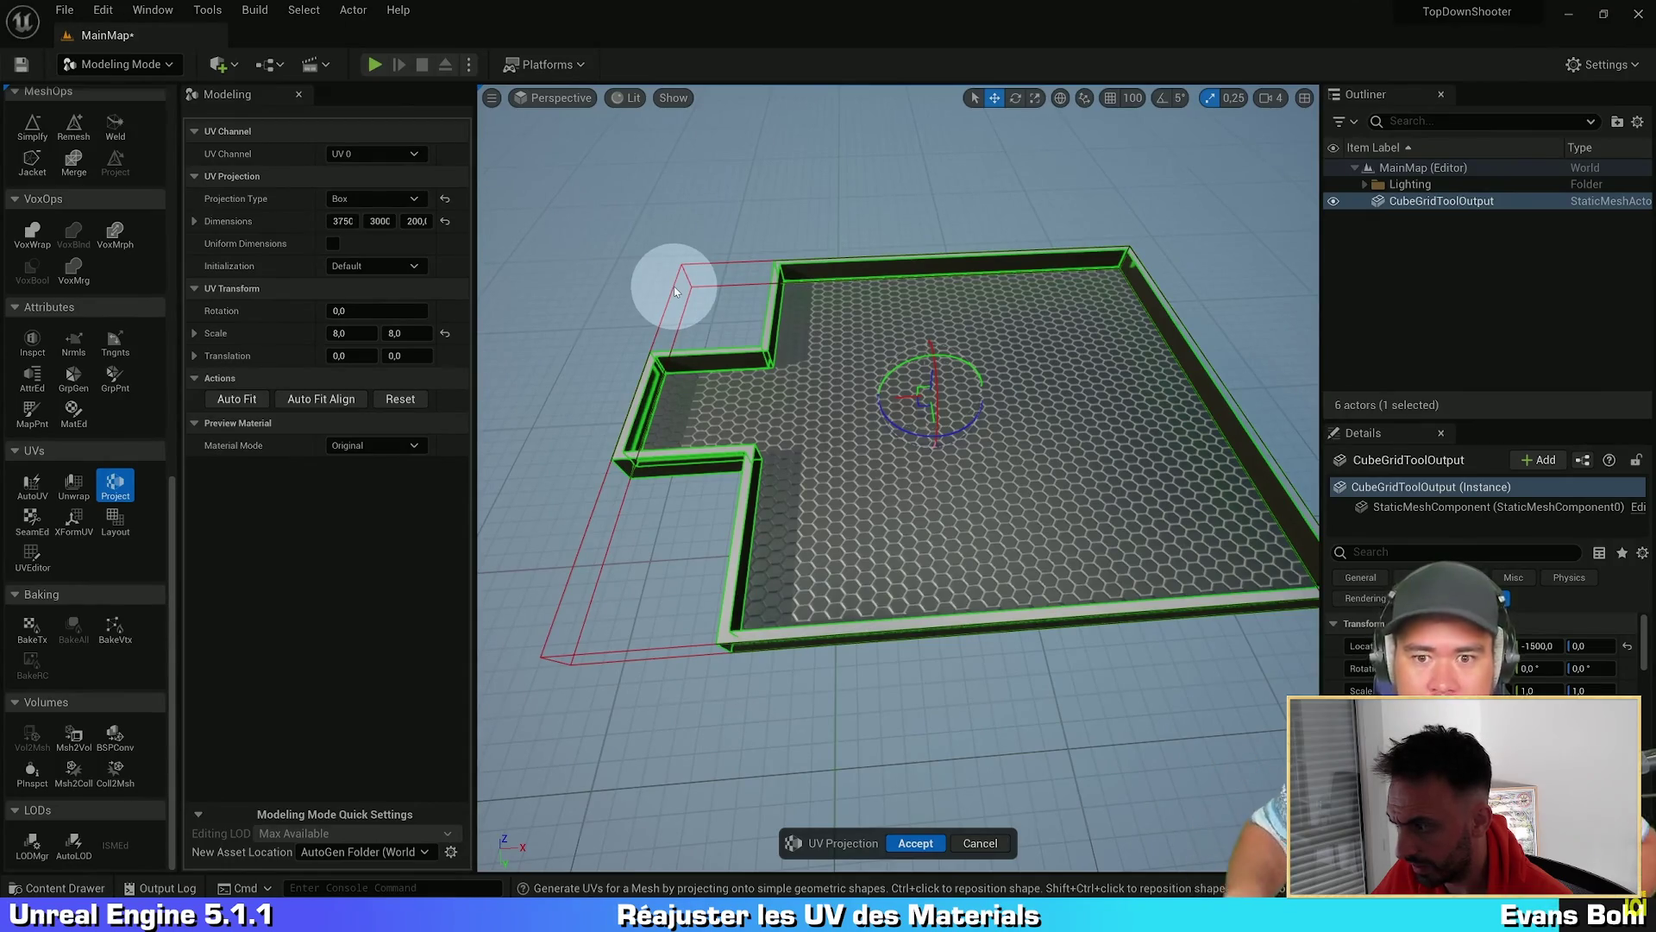
scroll(757, 325, down, 10)
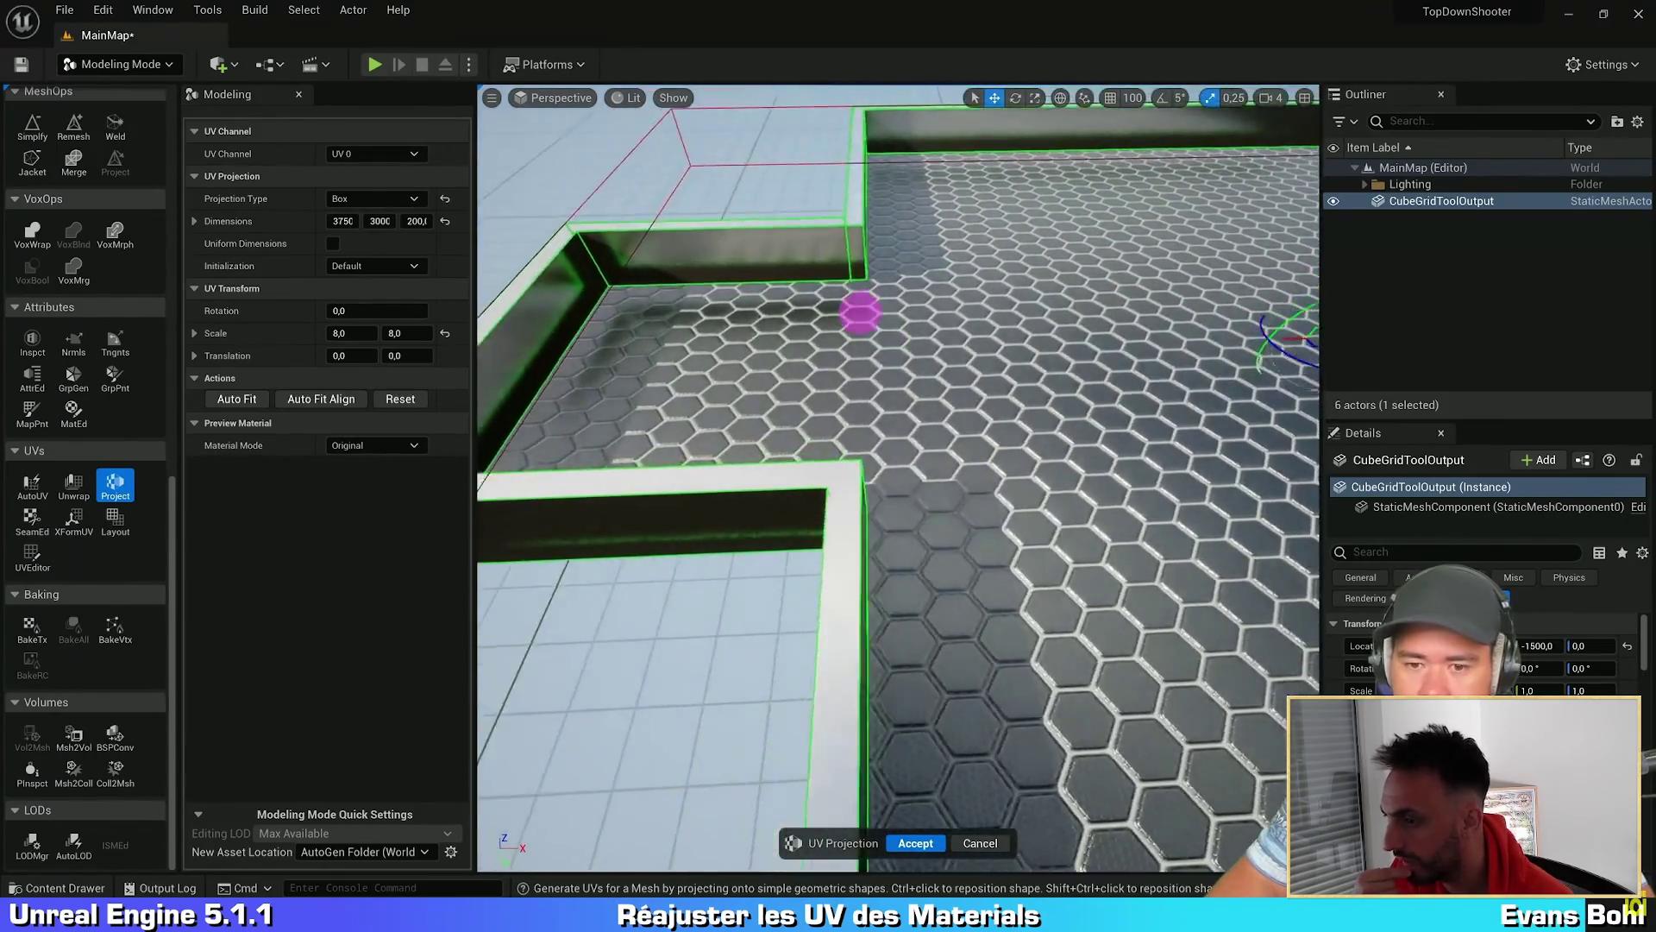
scroll(863, 313, down, 3)
scroll(946, 303, up, 5)
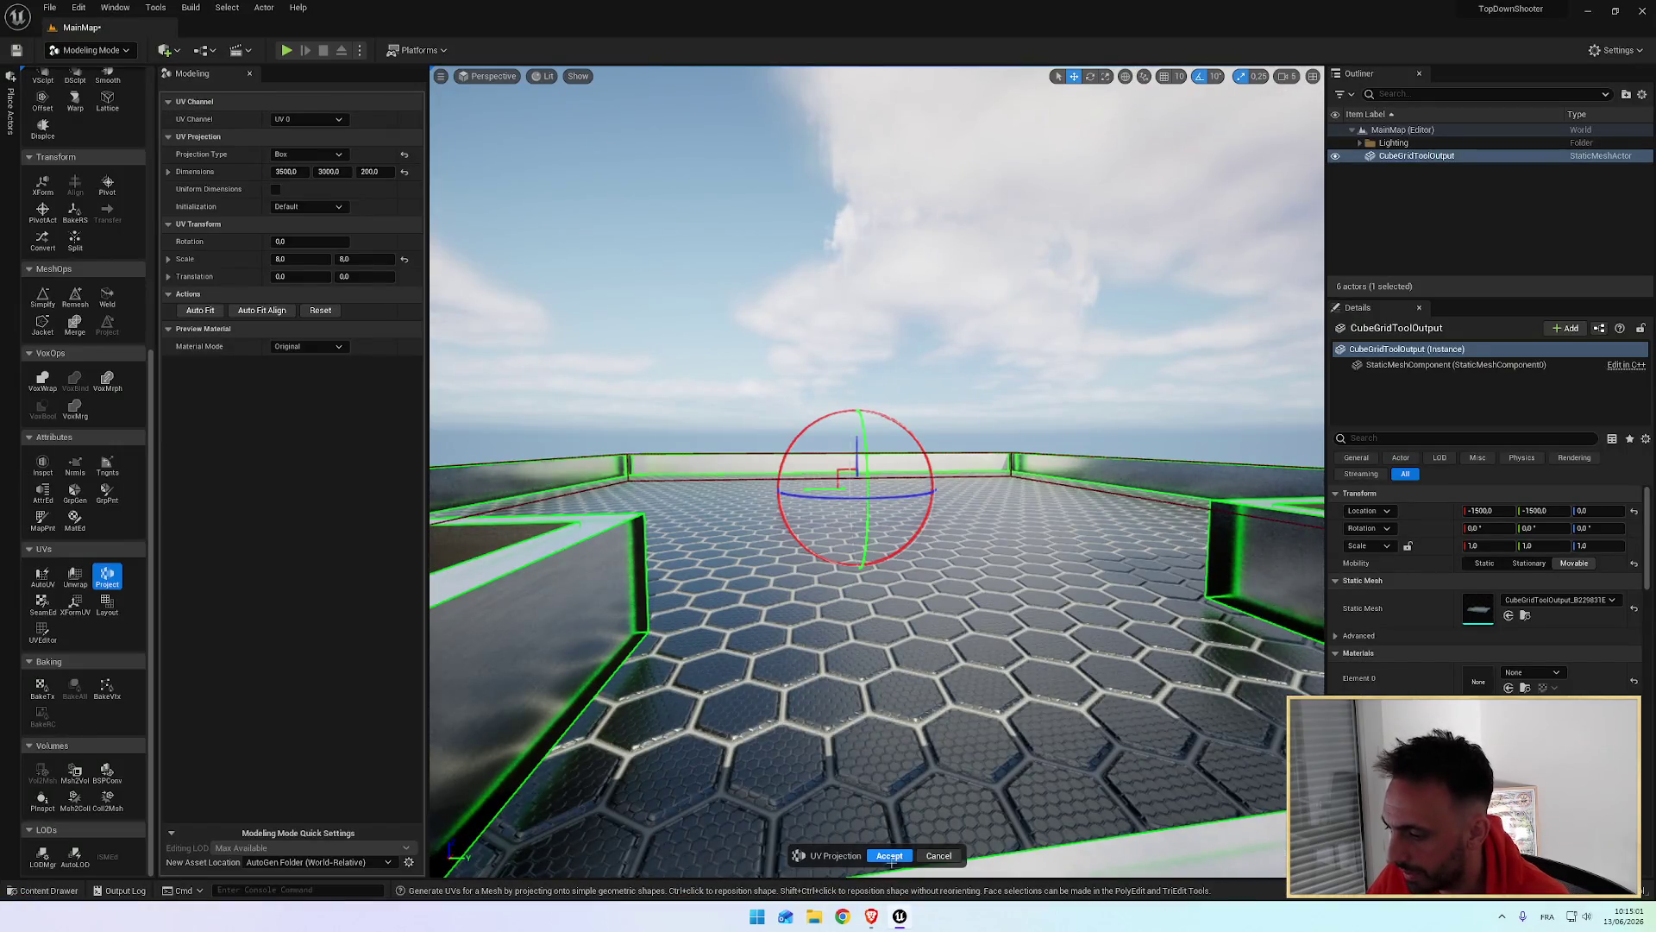
click(889, 856)
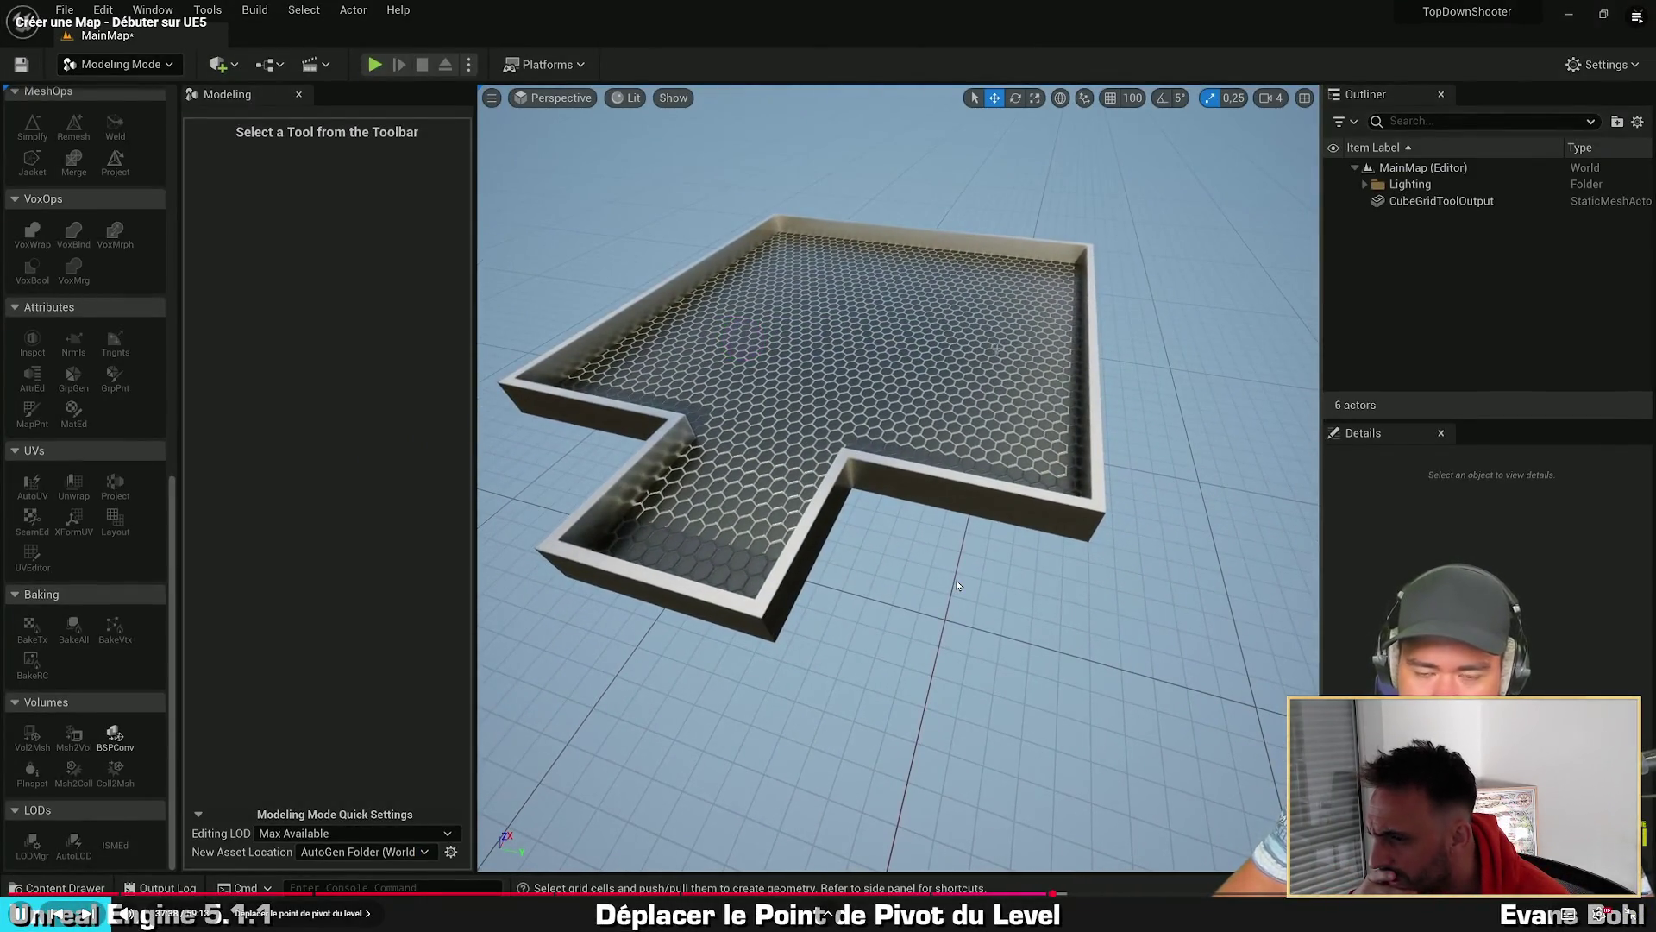
Step: Accept the box UV projection, then pause the tutorial and rewind it slightly
click(924, 371)
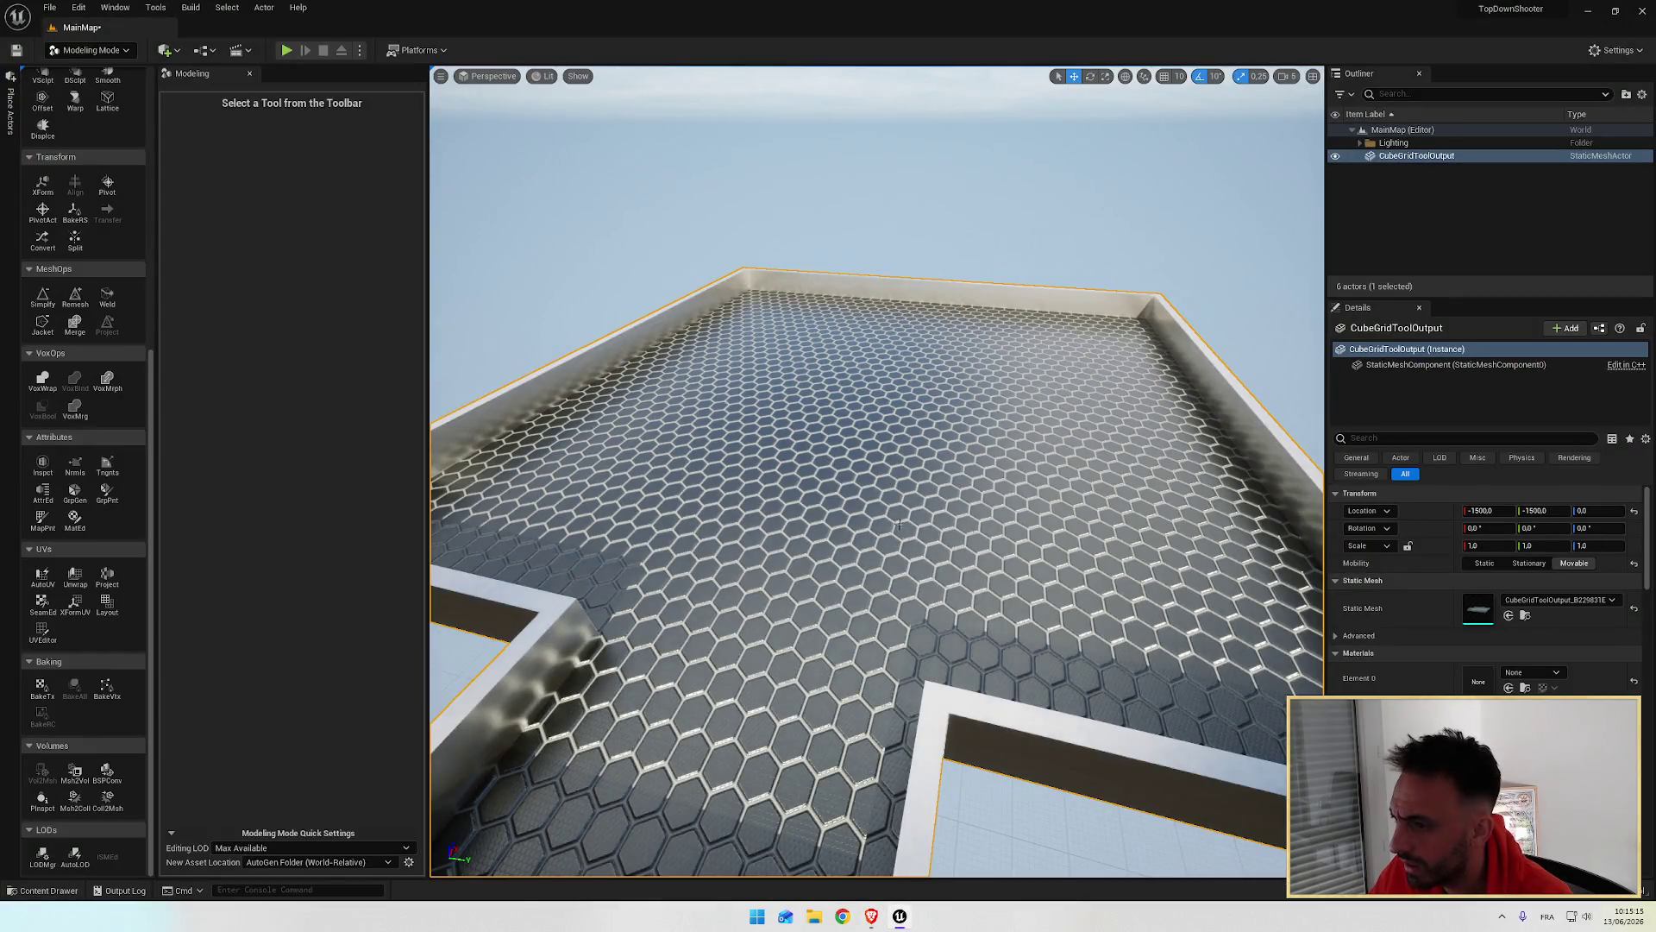
drag(900, 524, 900, 527)
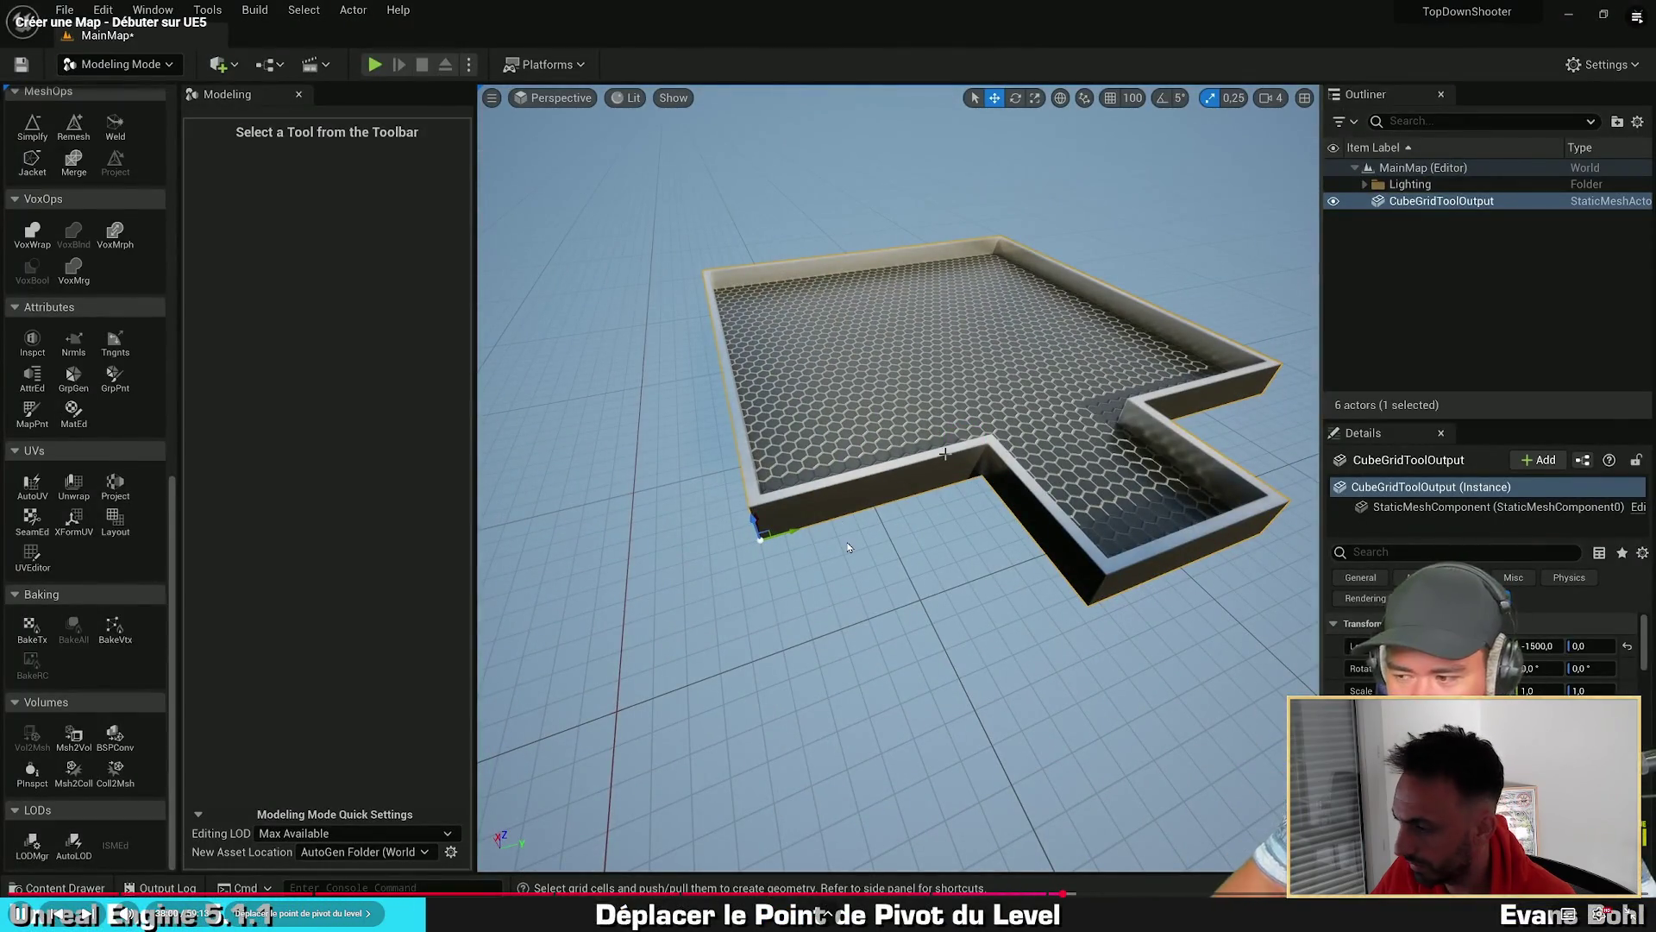
click(770, 561)
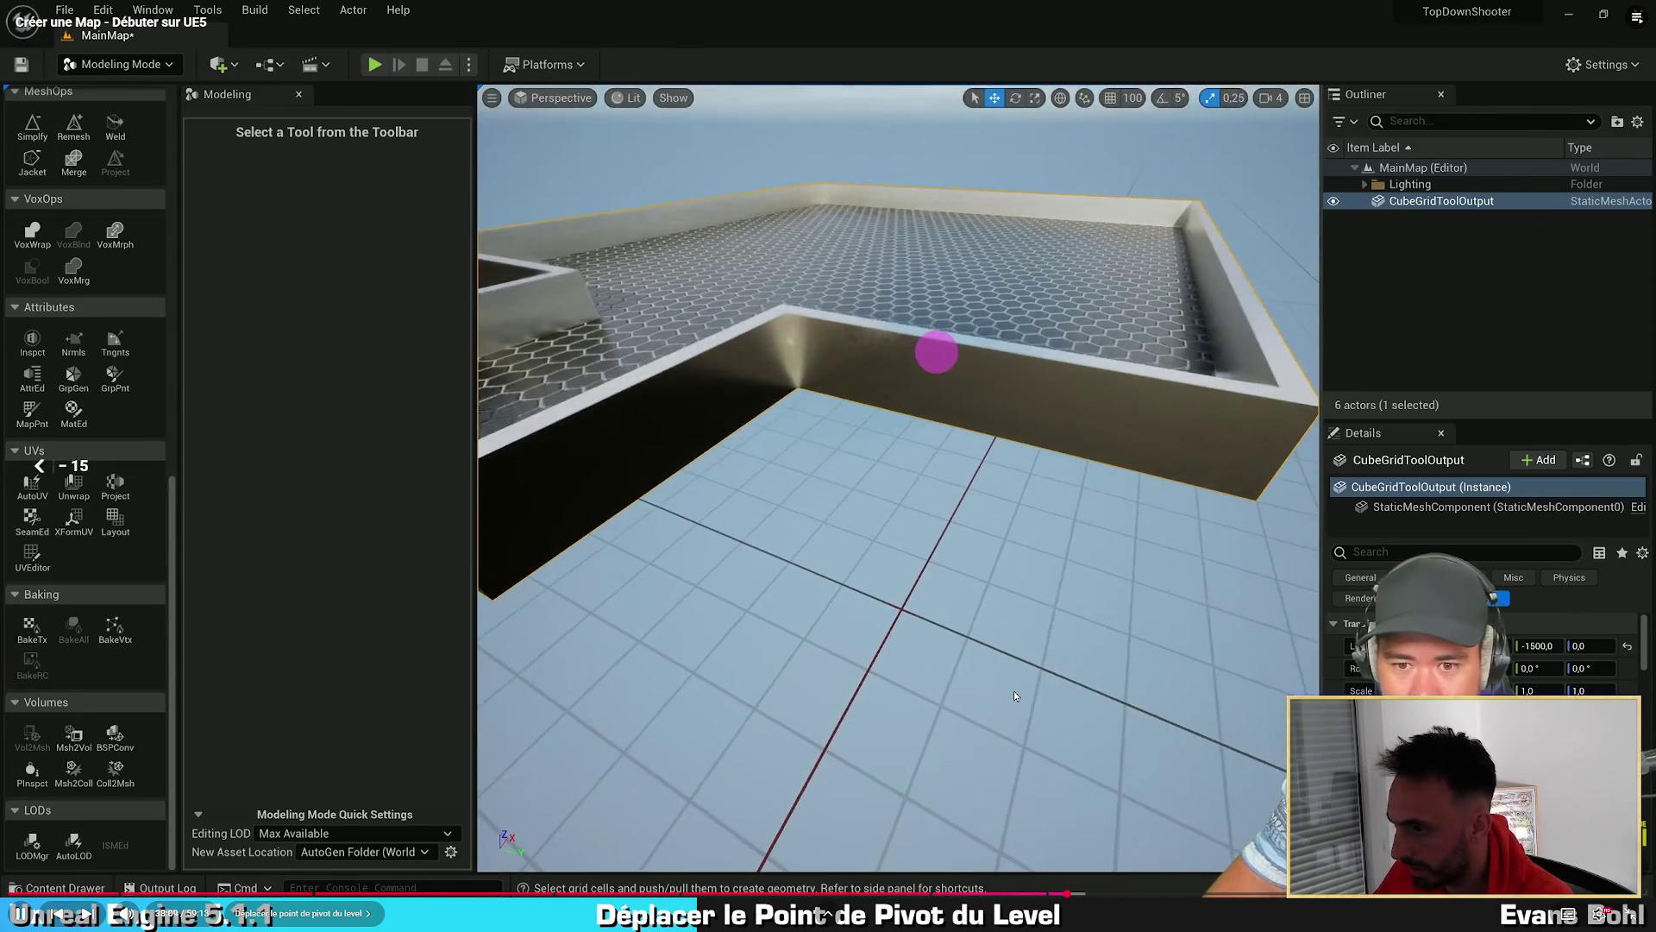
key(Left)
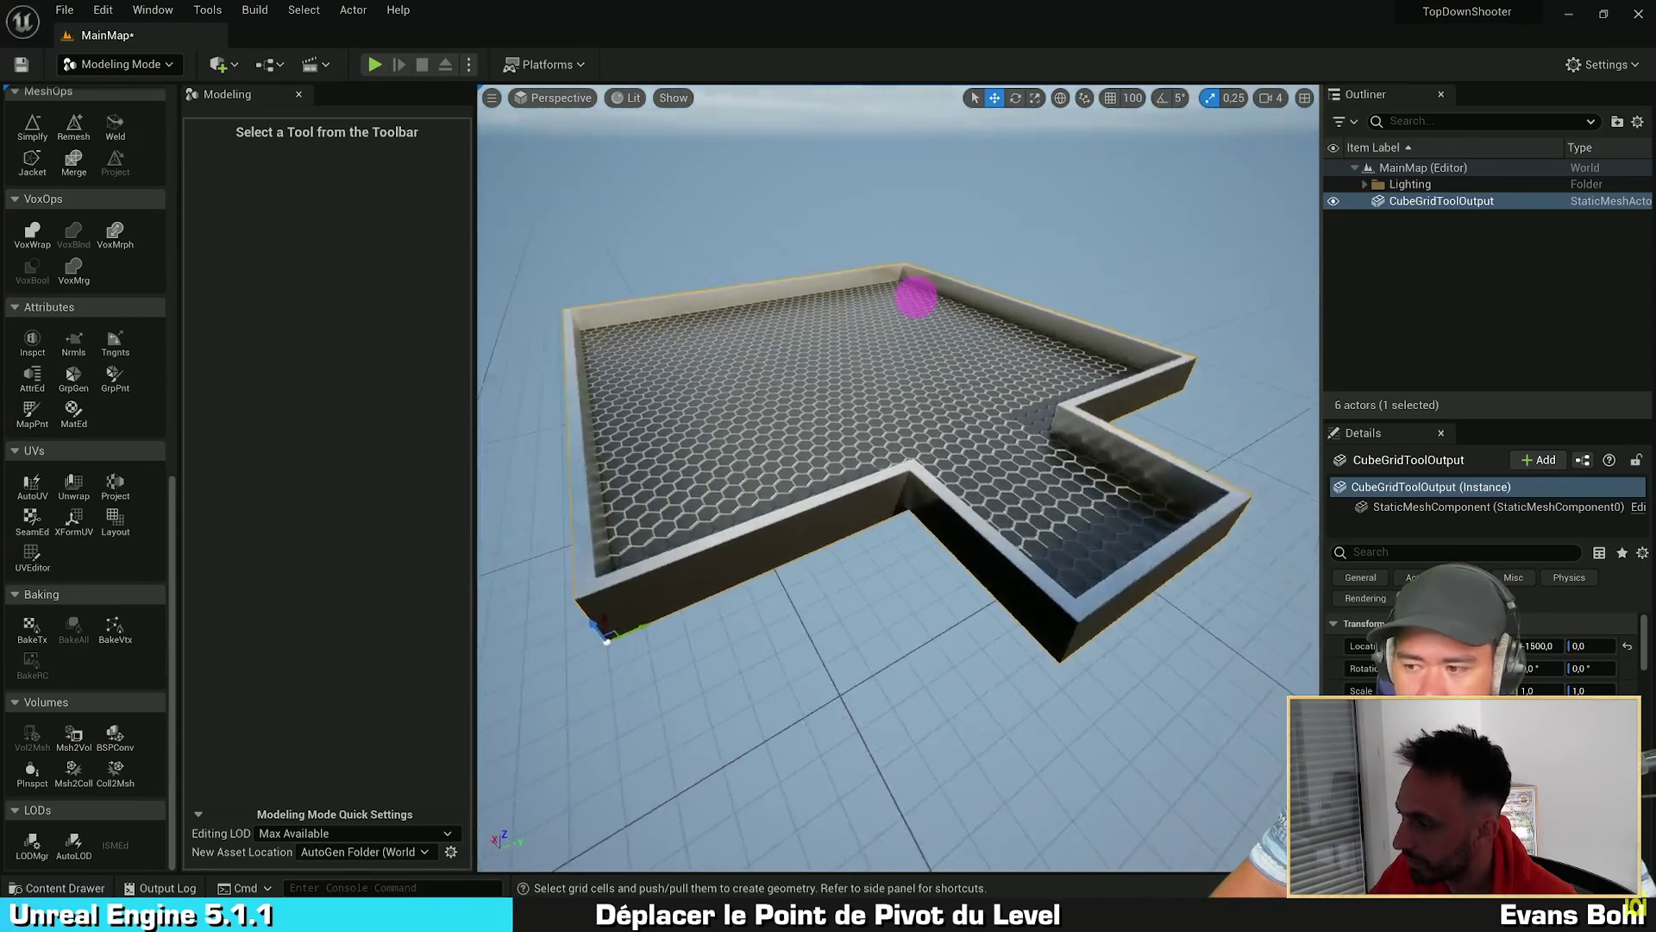
mouse_move(919, 541)
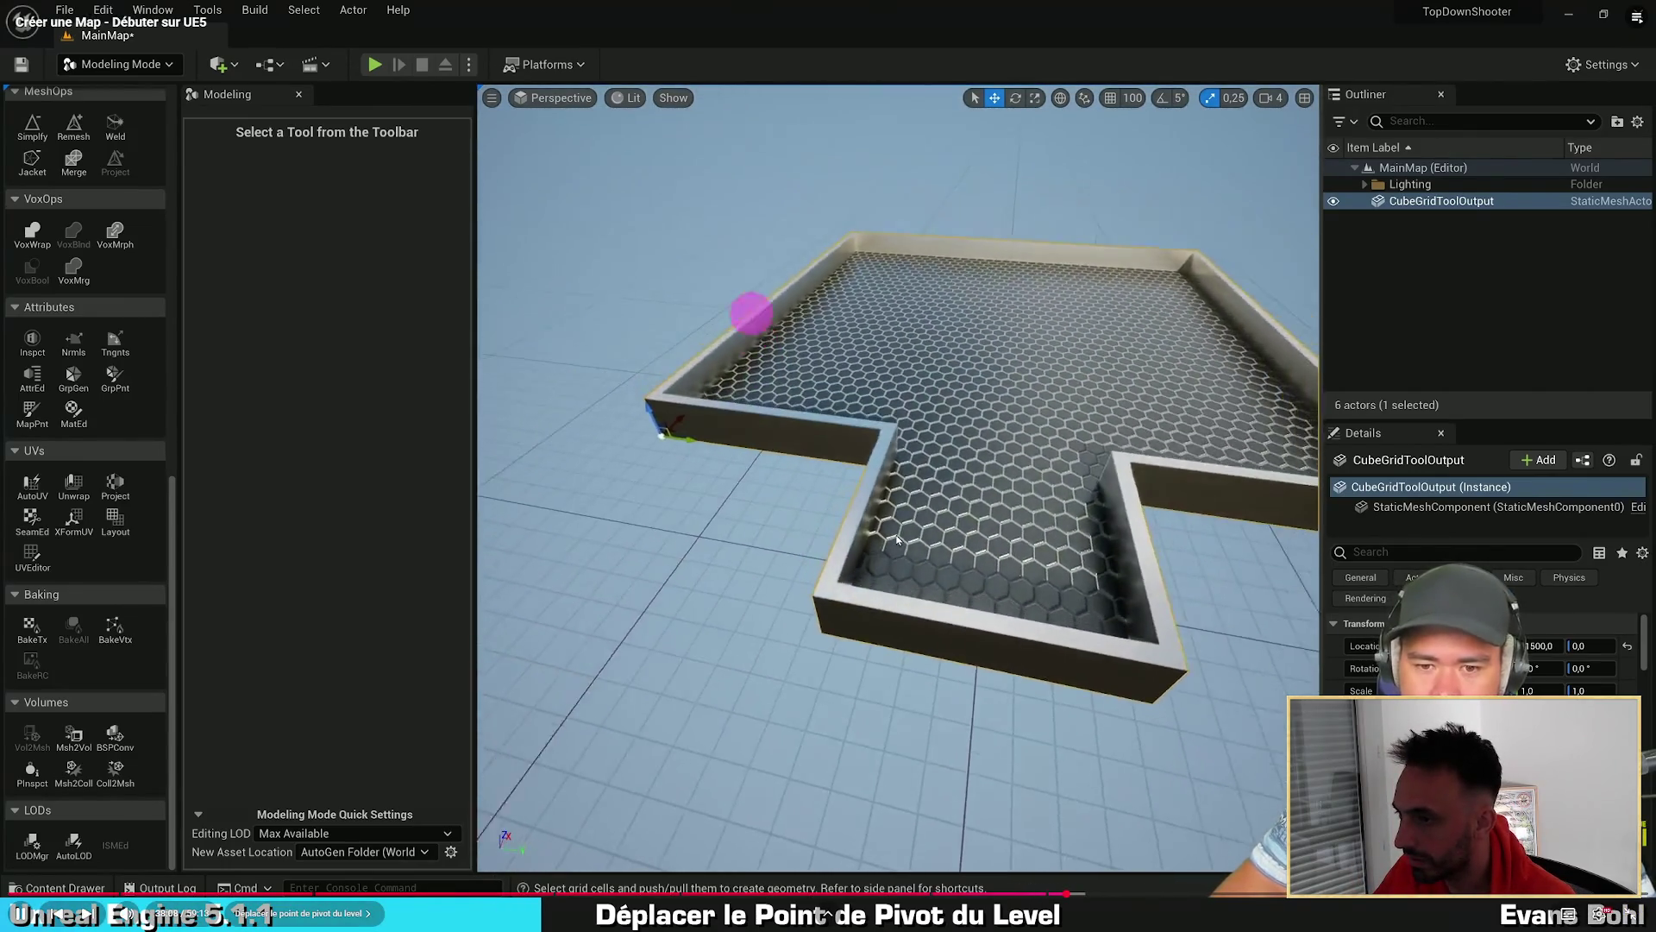
key(alt+Tab)
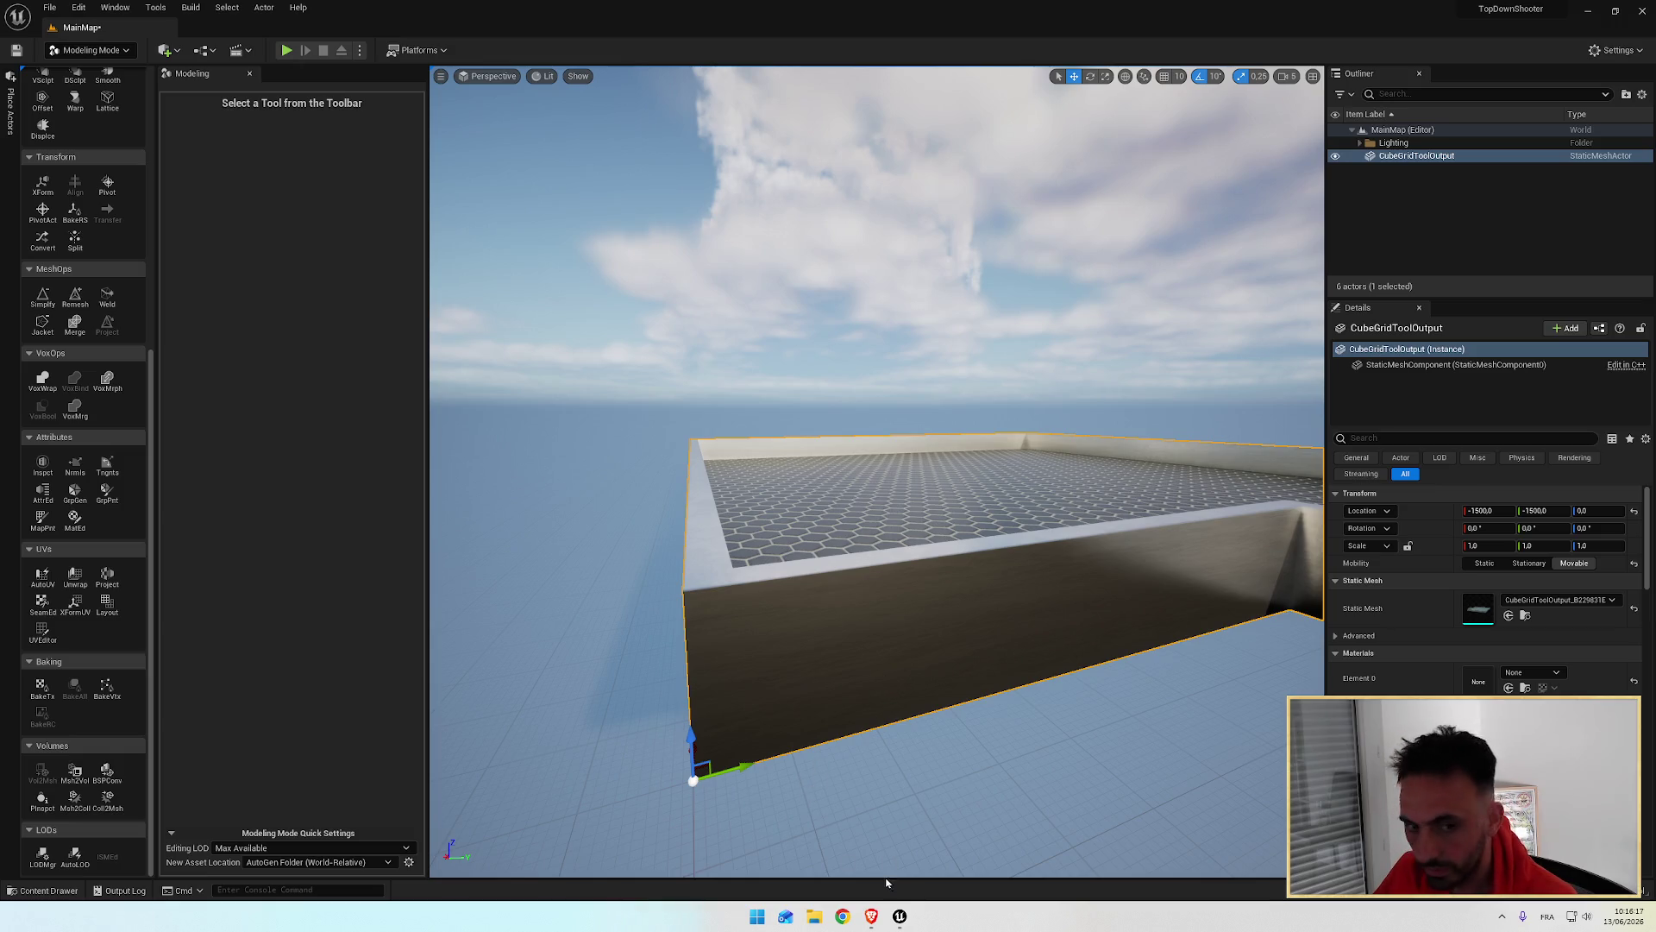
click(872, 917)
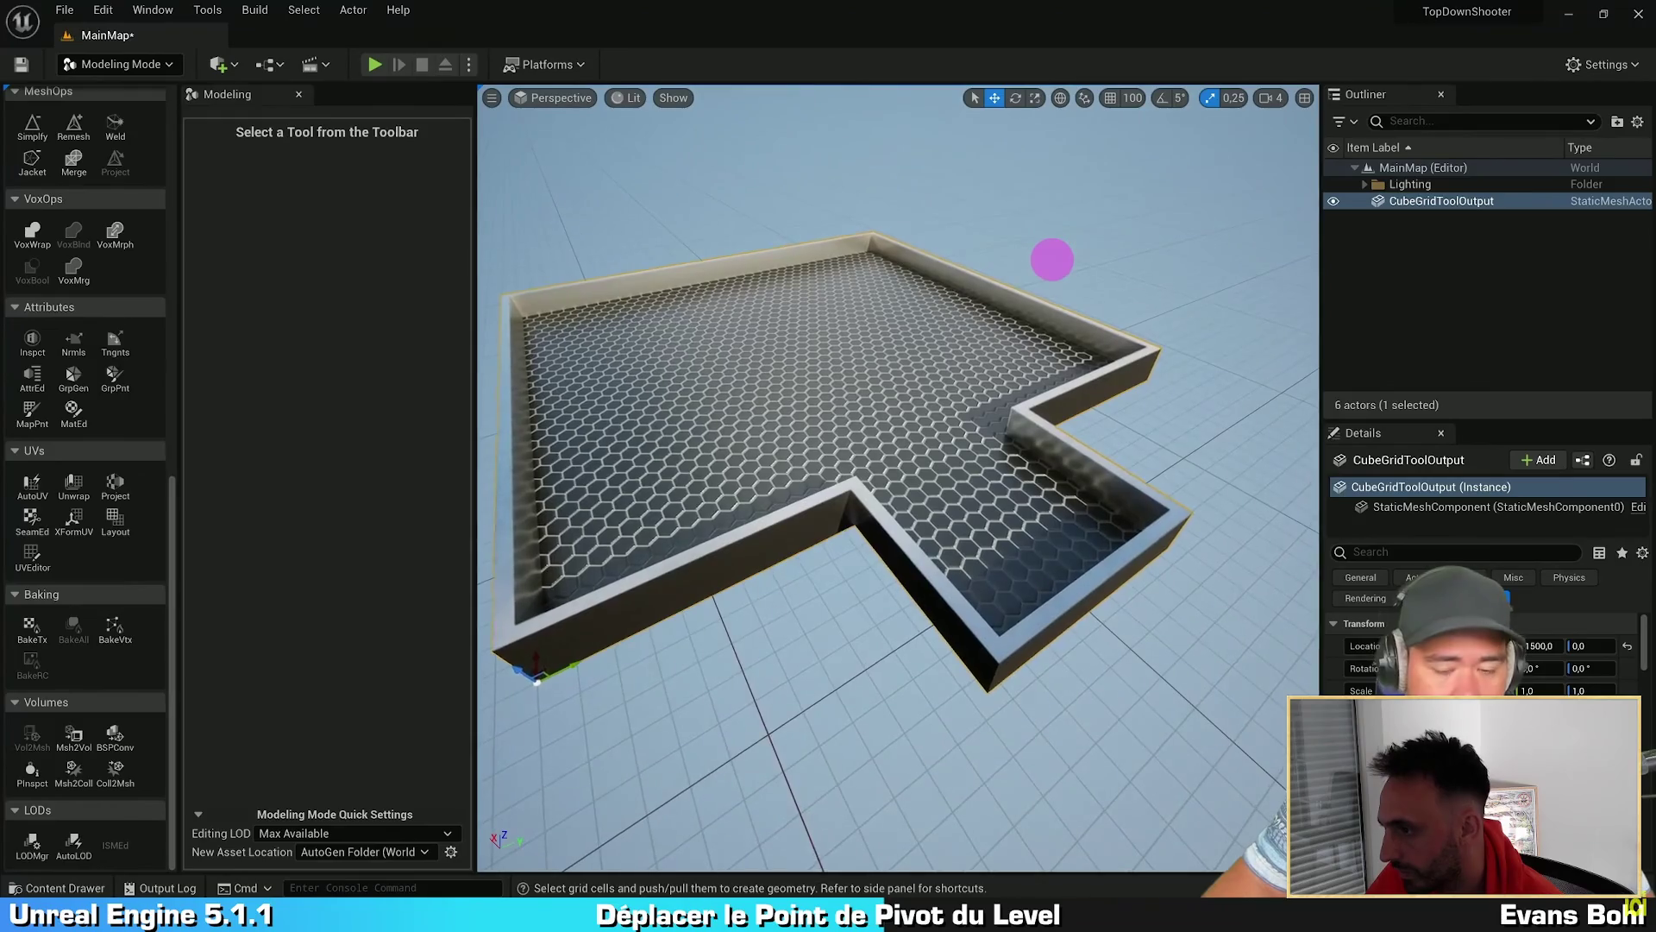
mouse_move(845, 350)
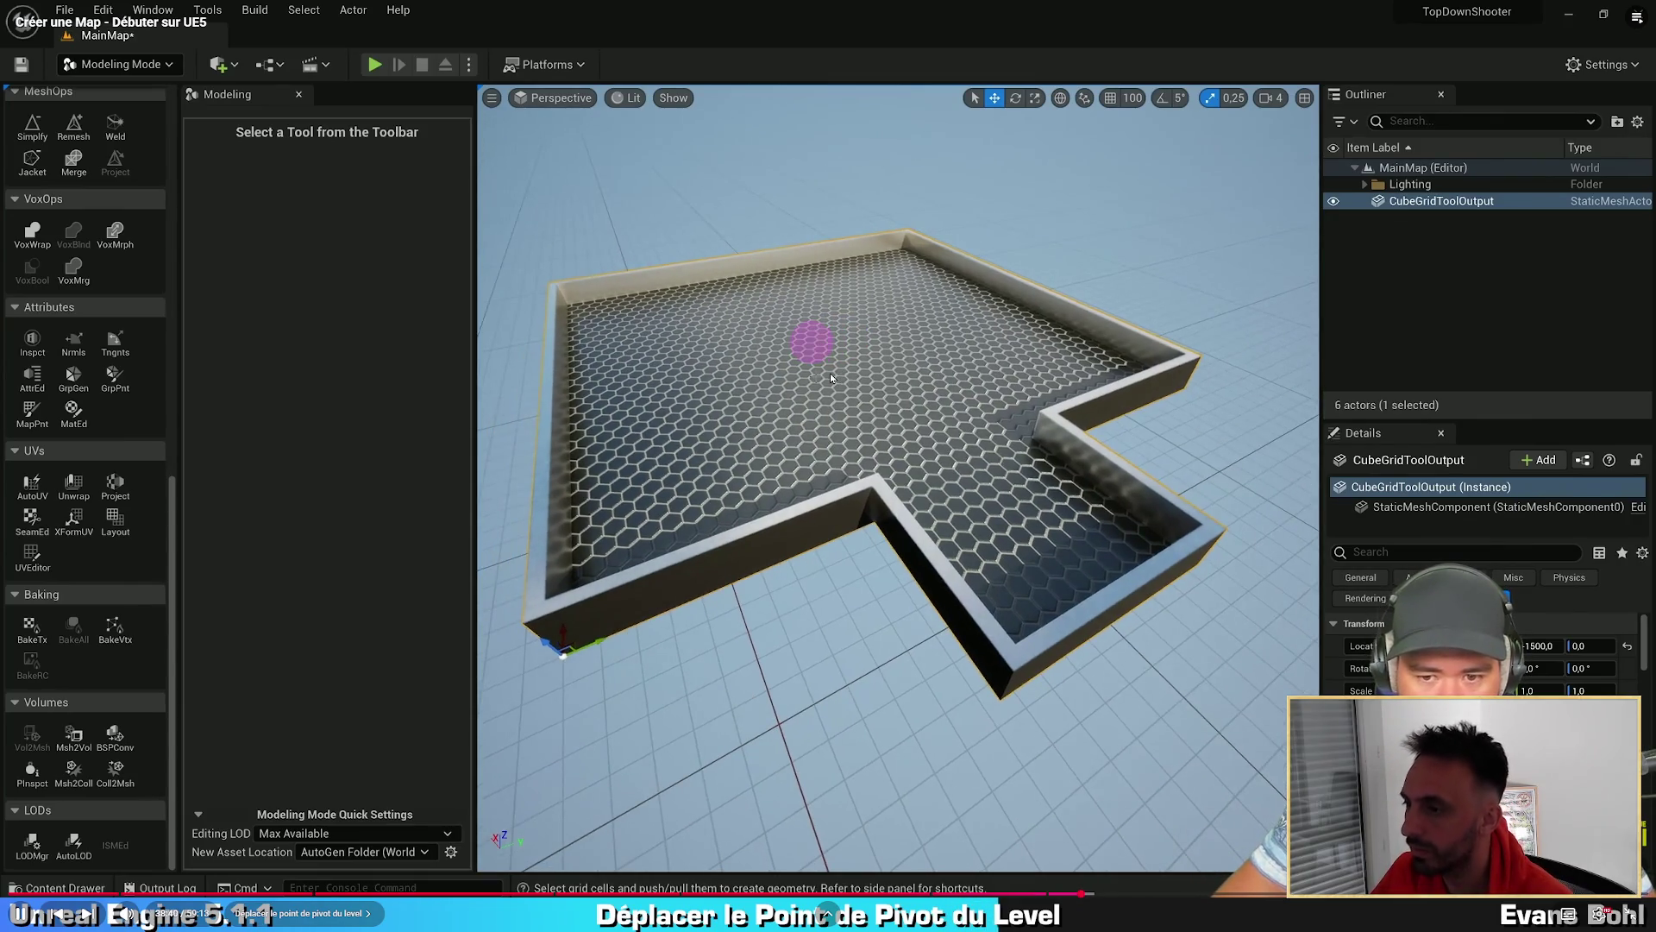
key(alt+Tab)
key(alt+Tab)
key(alt+Tab)
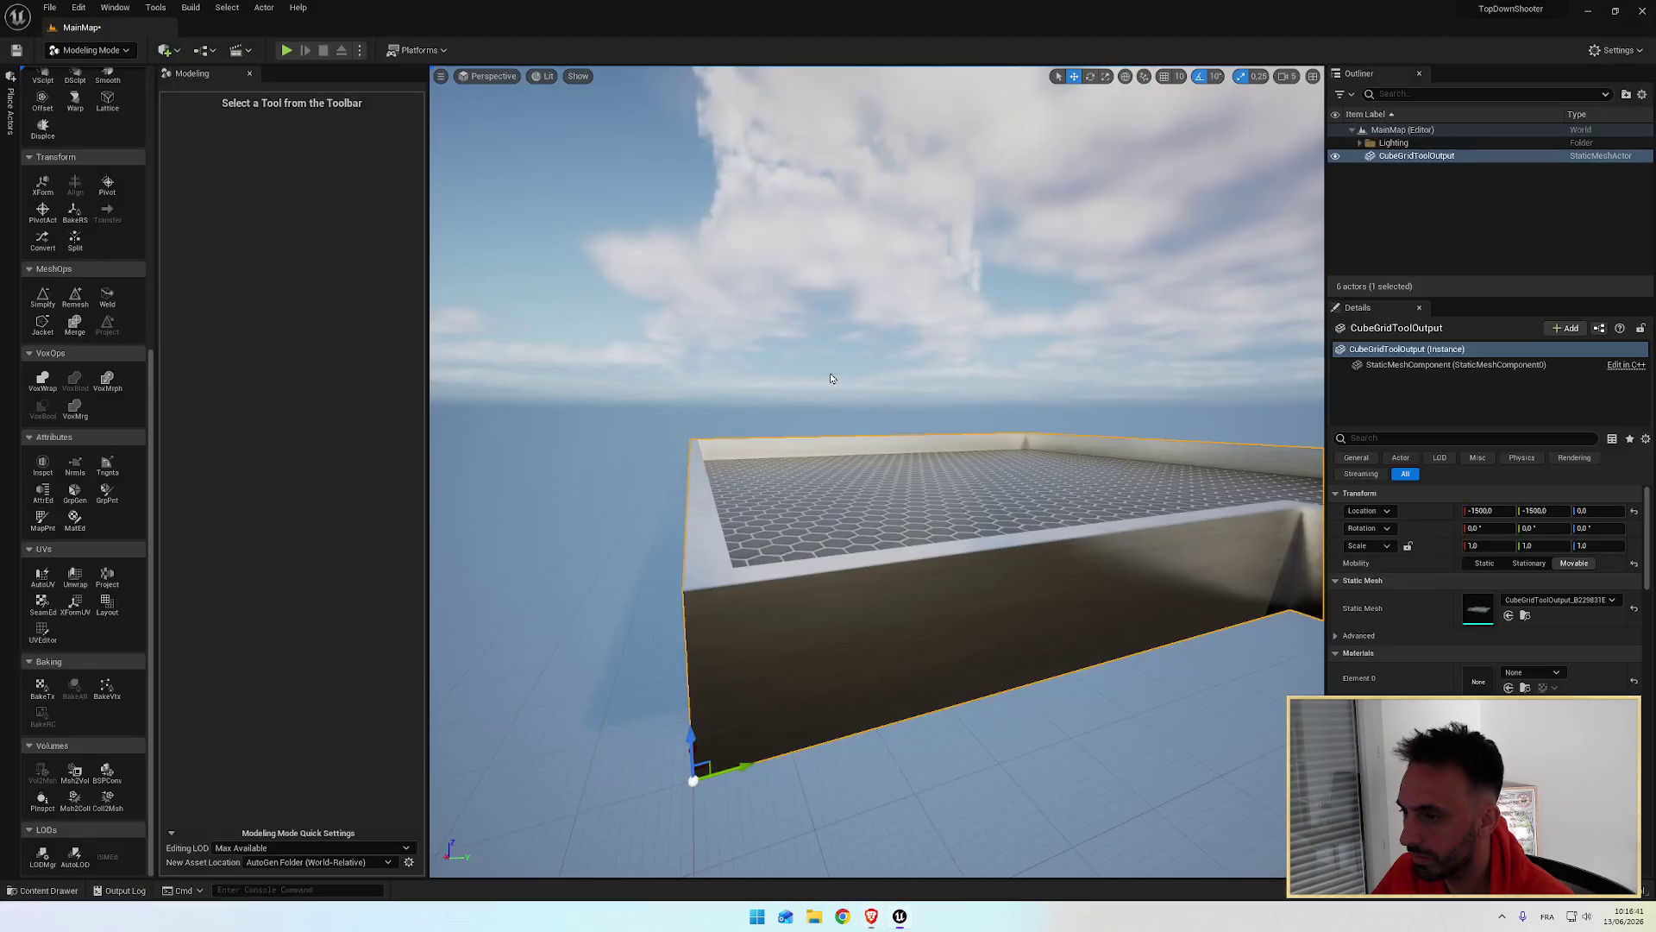
mouse_move(830, 372)
mouse_down()
mouse_move(751, 380)
mouse_move(724, 423)
mouse_move(898, 432)
mouse_up()
key(super+Tab)
key(super)
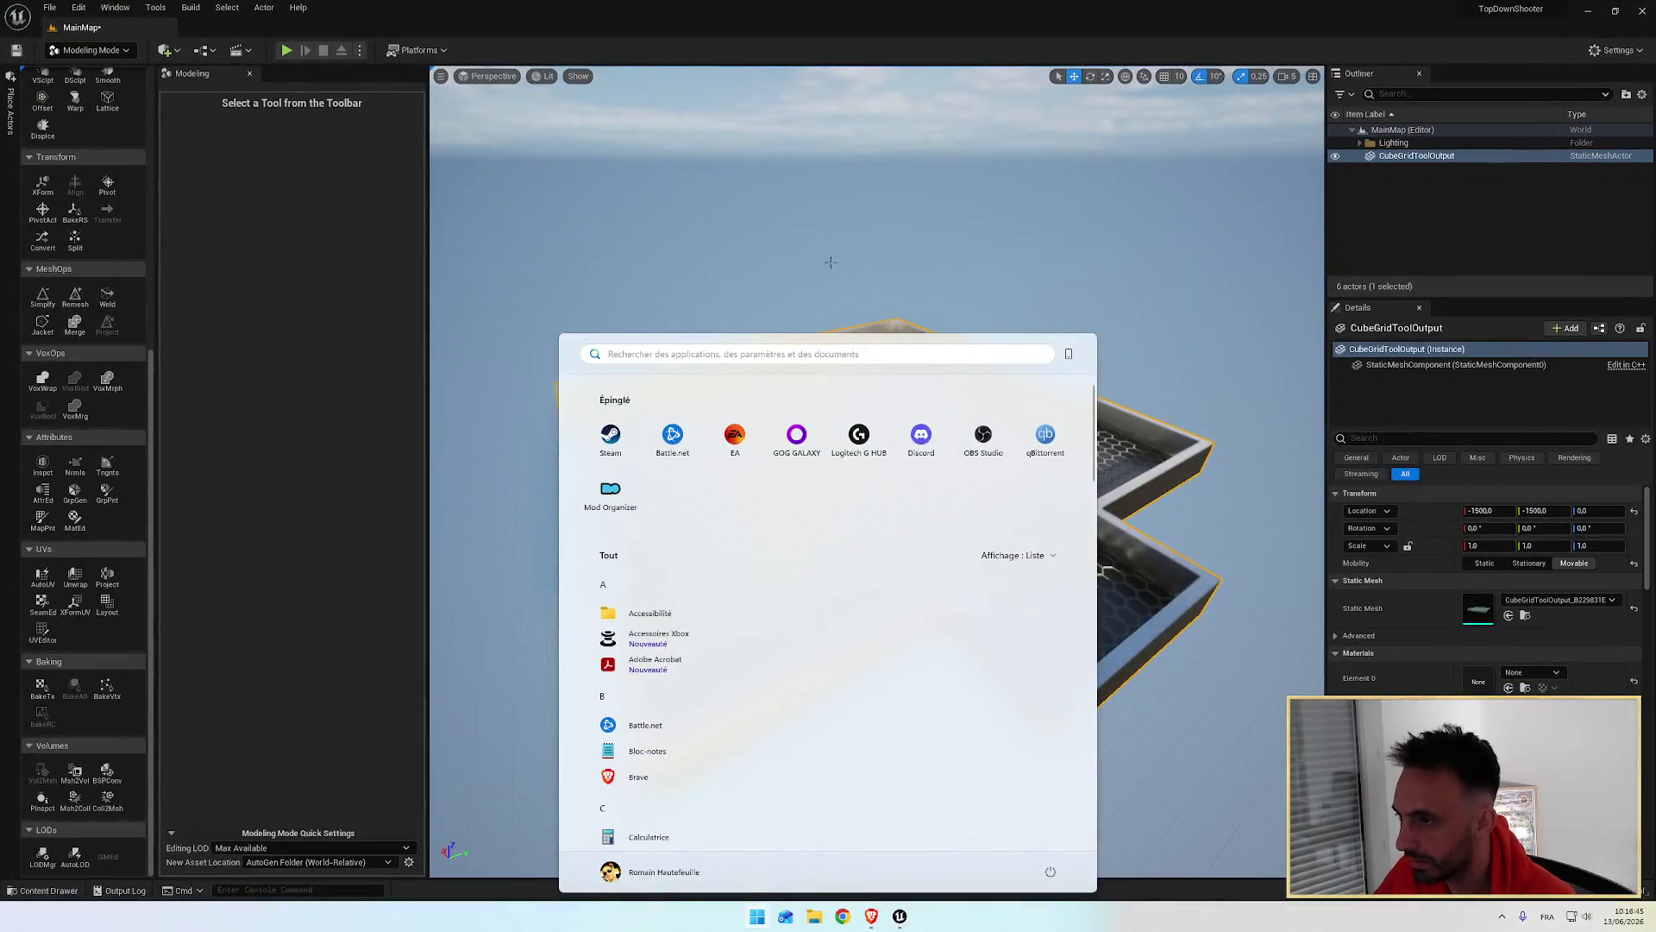
key(super)
key(alt+Tab)
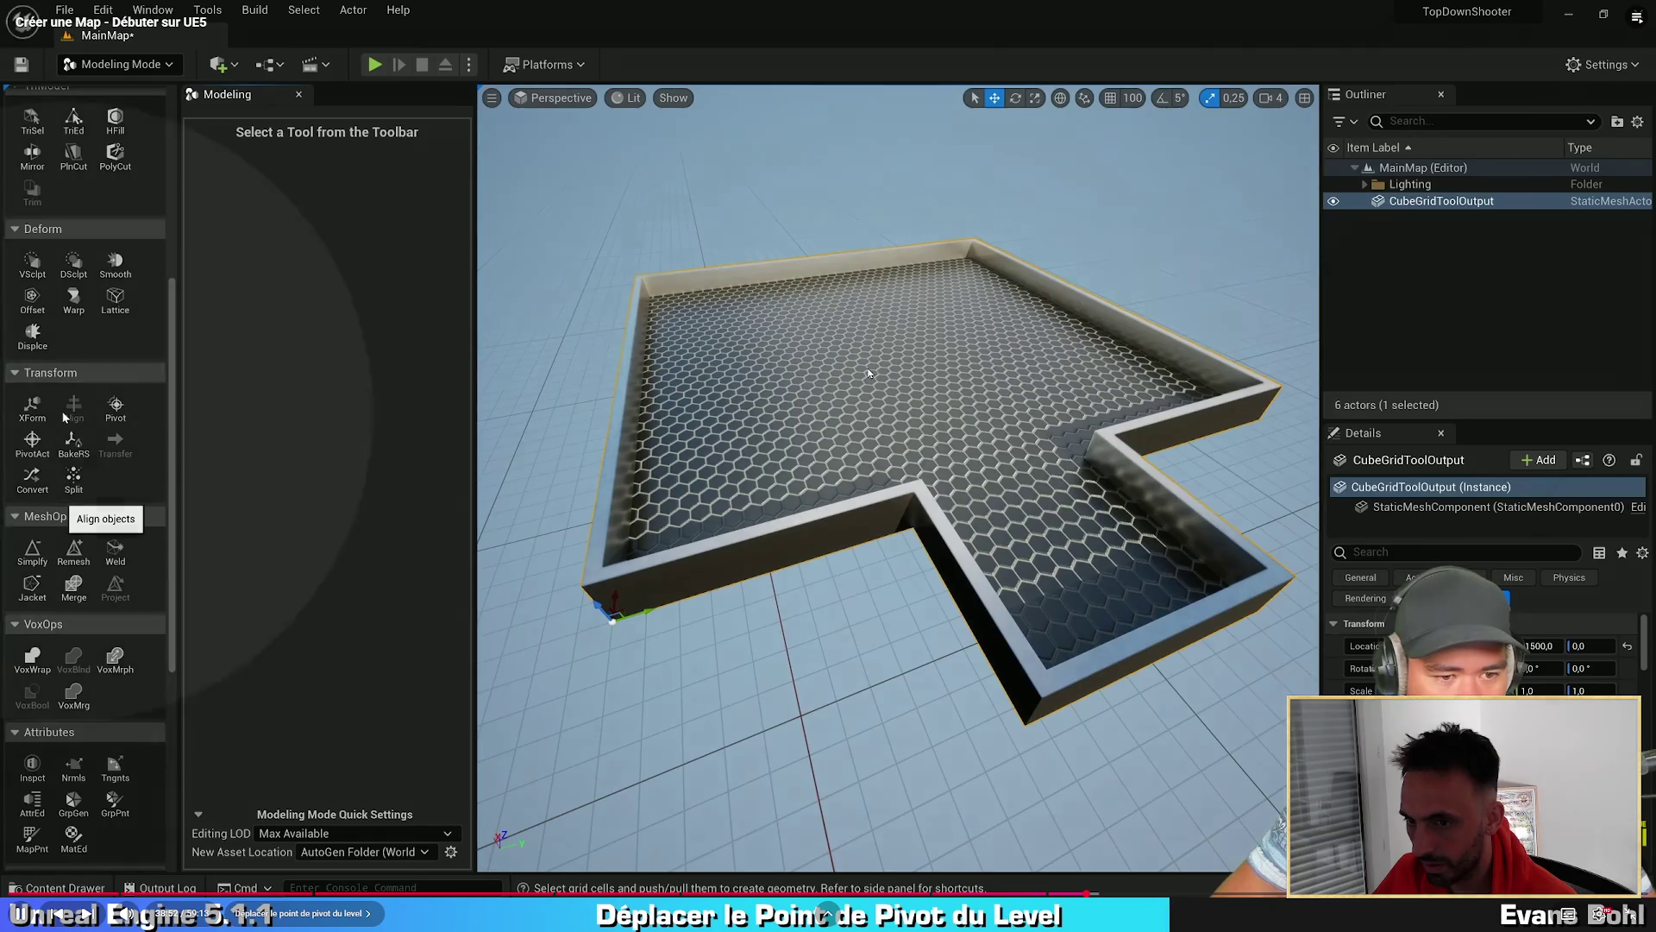
key(alt+Tab)
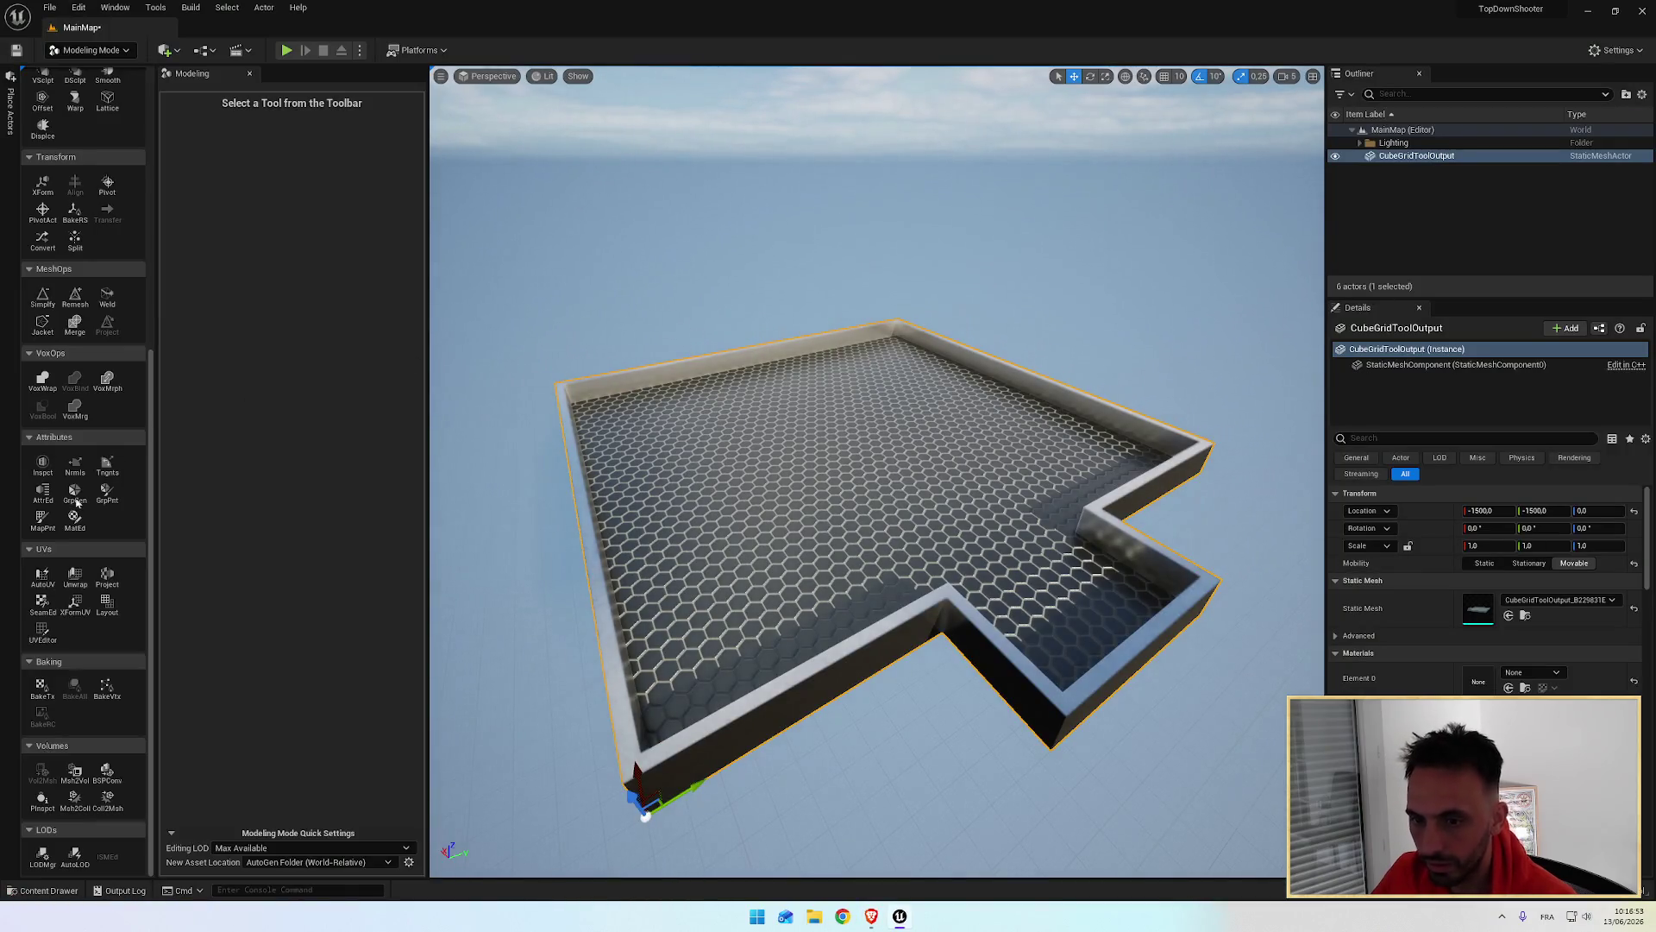
scroll(52, 564, up, 2)
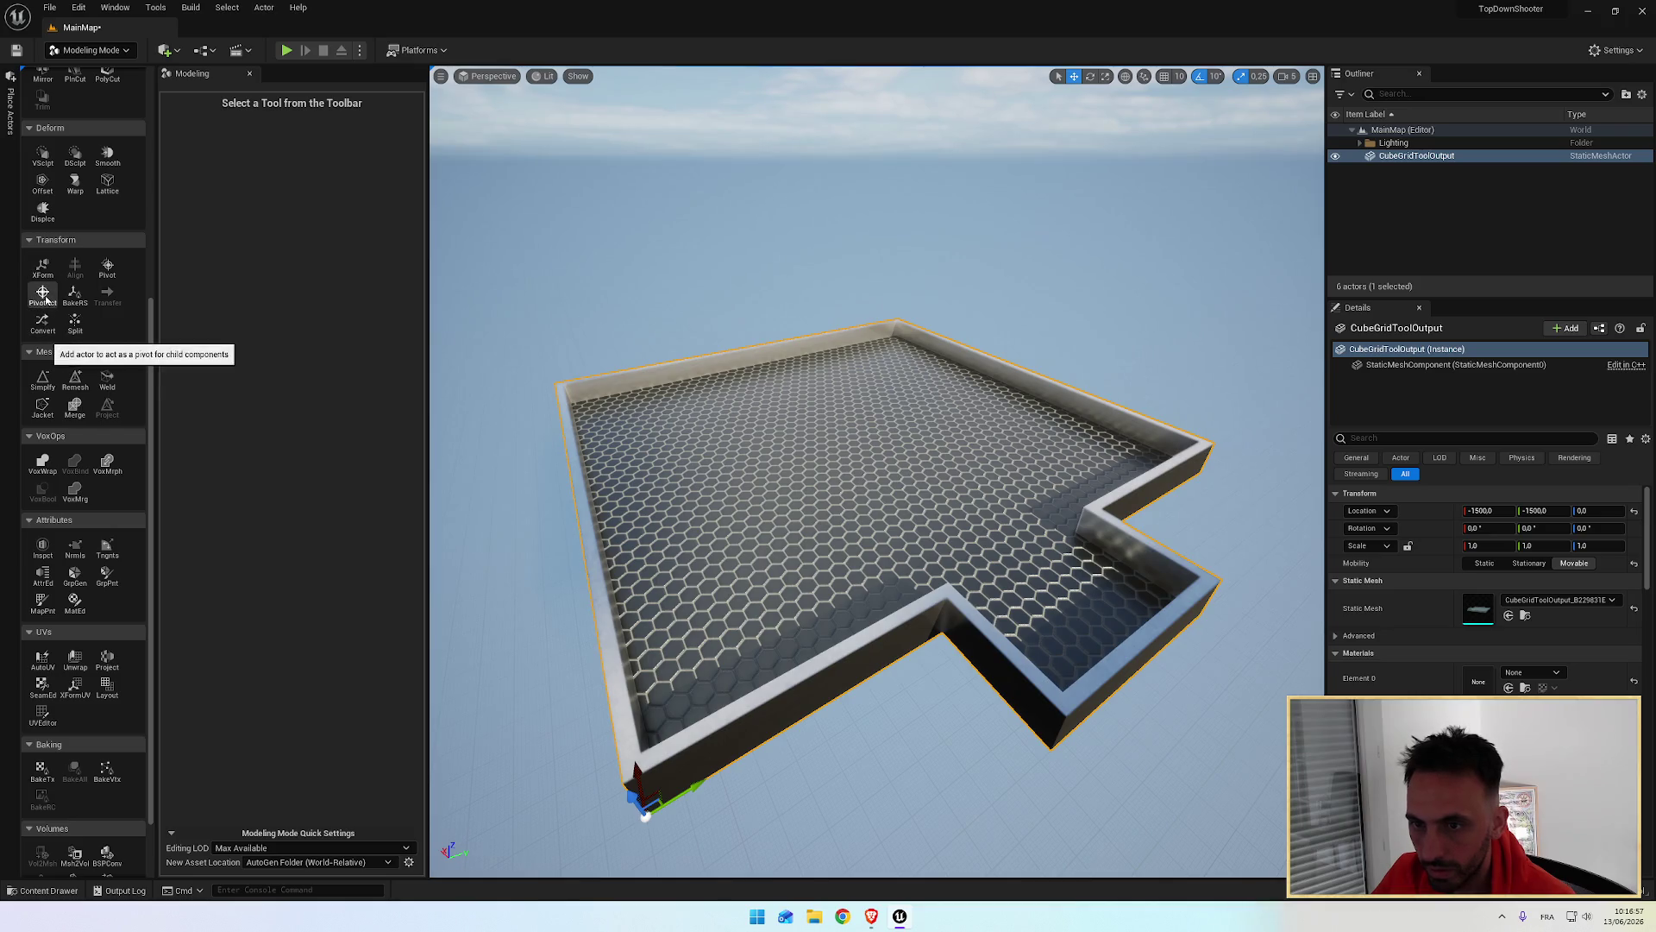
click(108, 269)
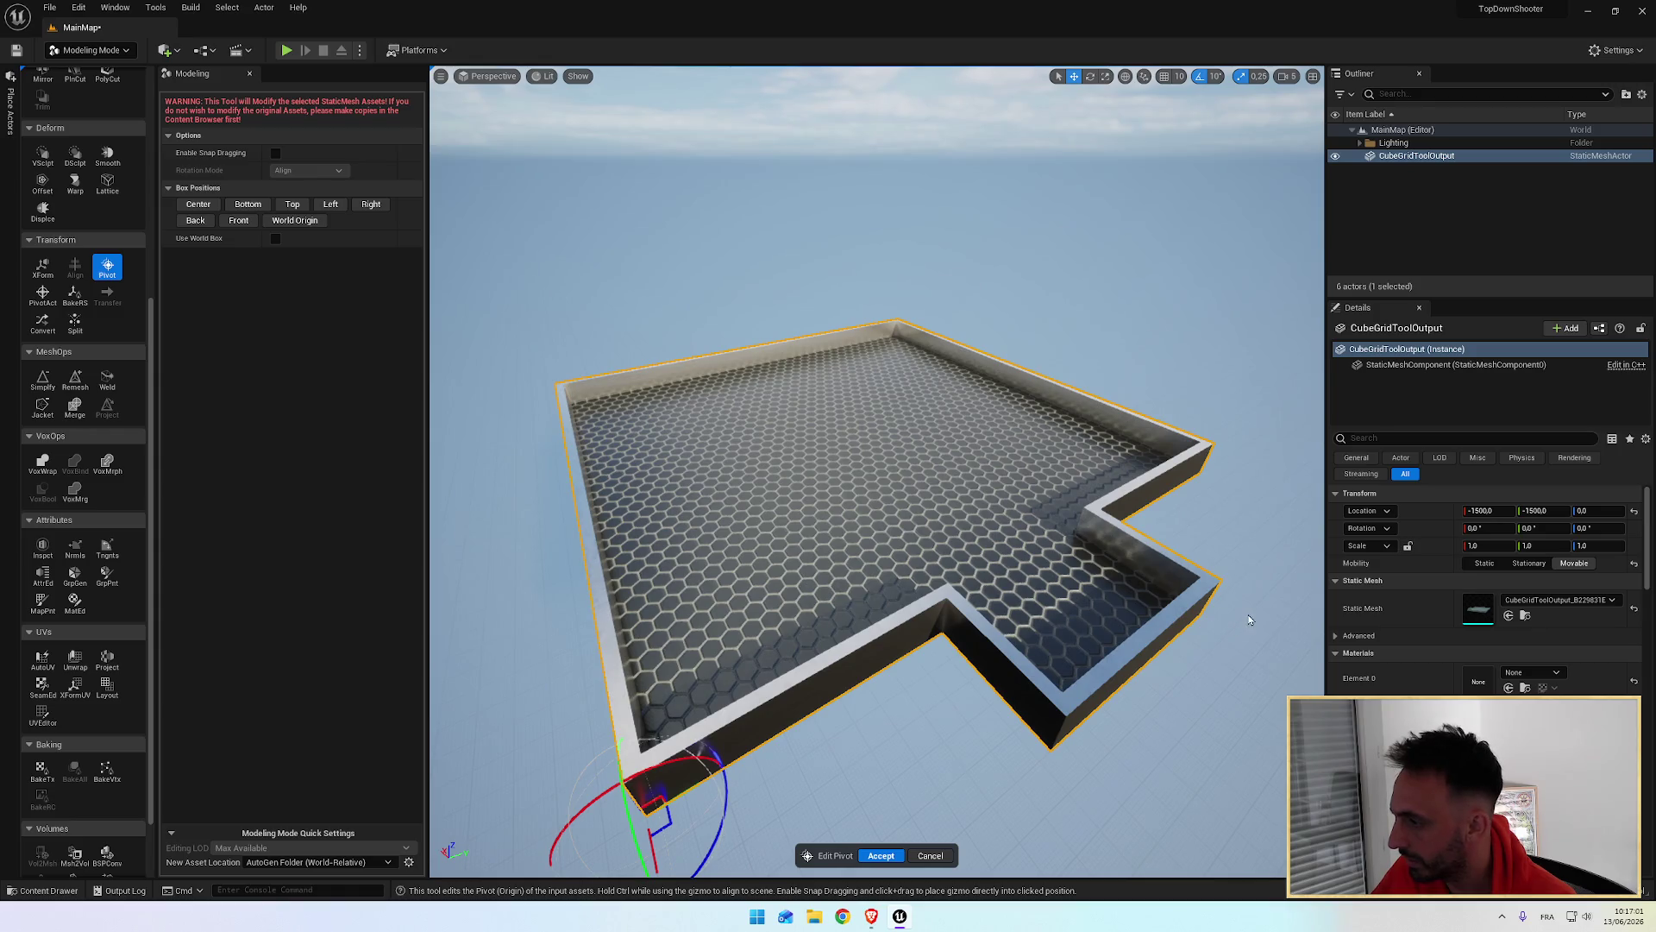
Step: Snap the mesh pivot to its Bottom box position, frame the mesh, and accept it
click(226, 221)
click(263, 210)
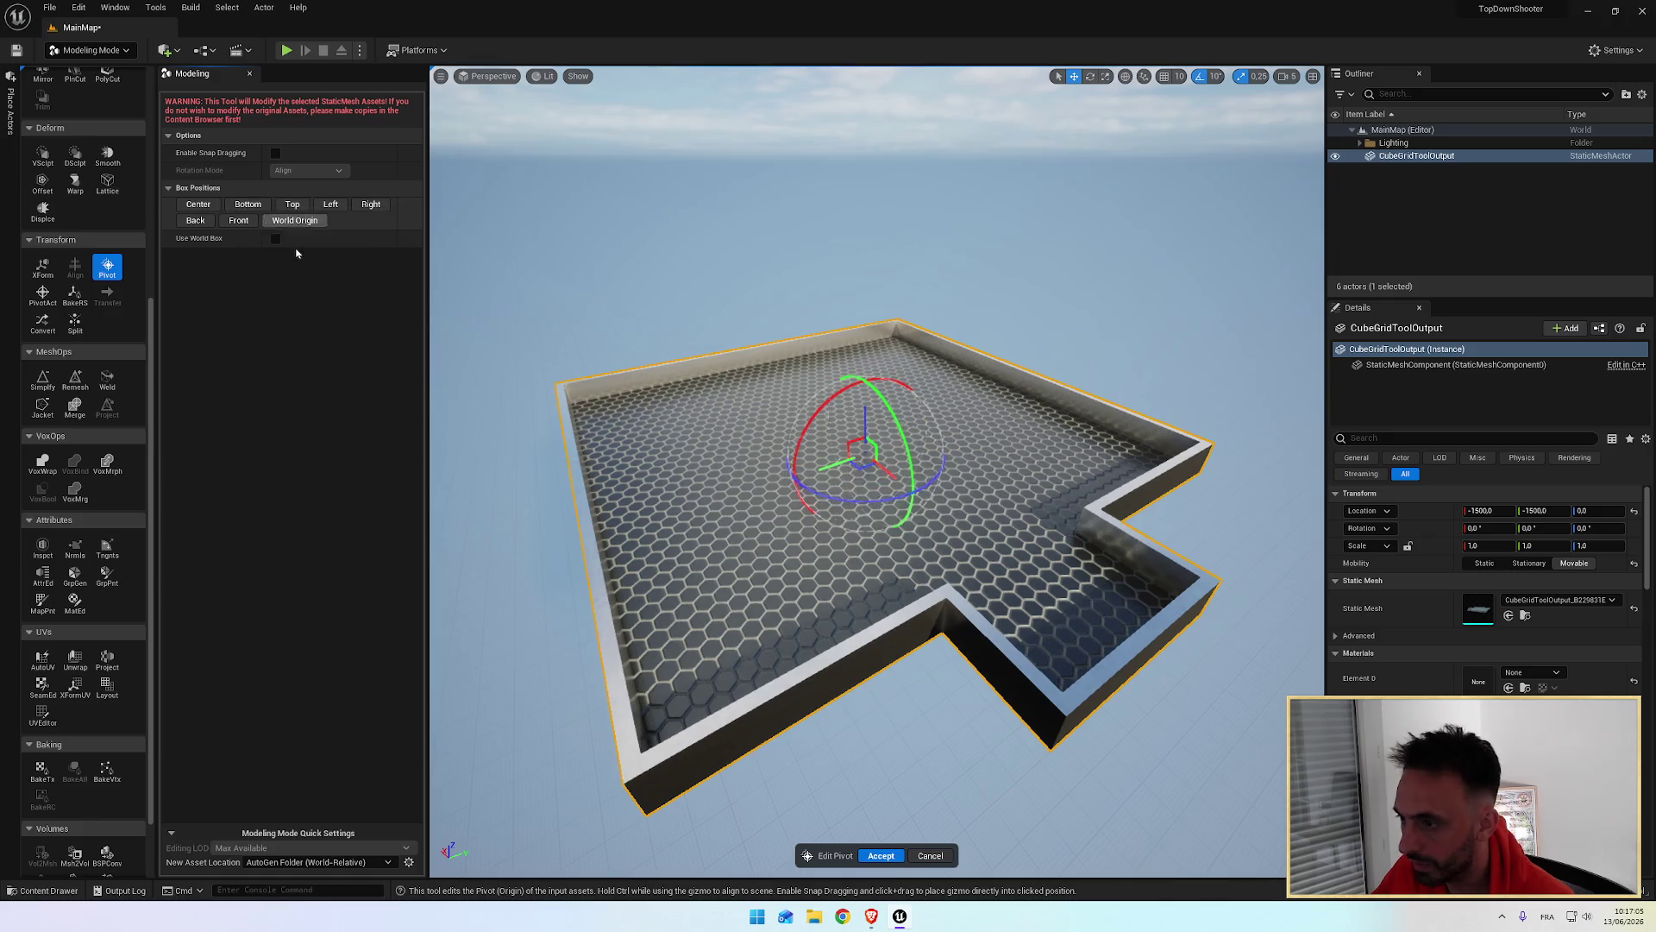
mouse_move(841, 507)
mouse_down()
mouse_move(715, 421)
mouse_move(777, 547)
mouse_move(780, 406)
mouse_up()
key(f)
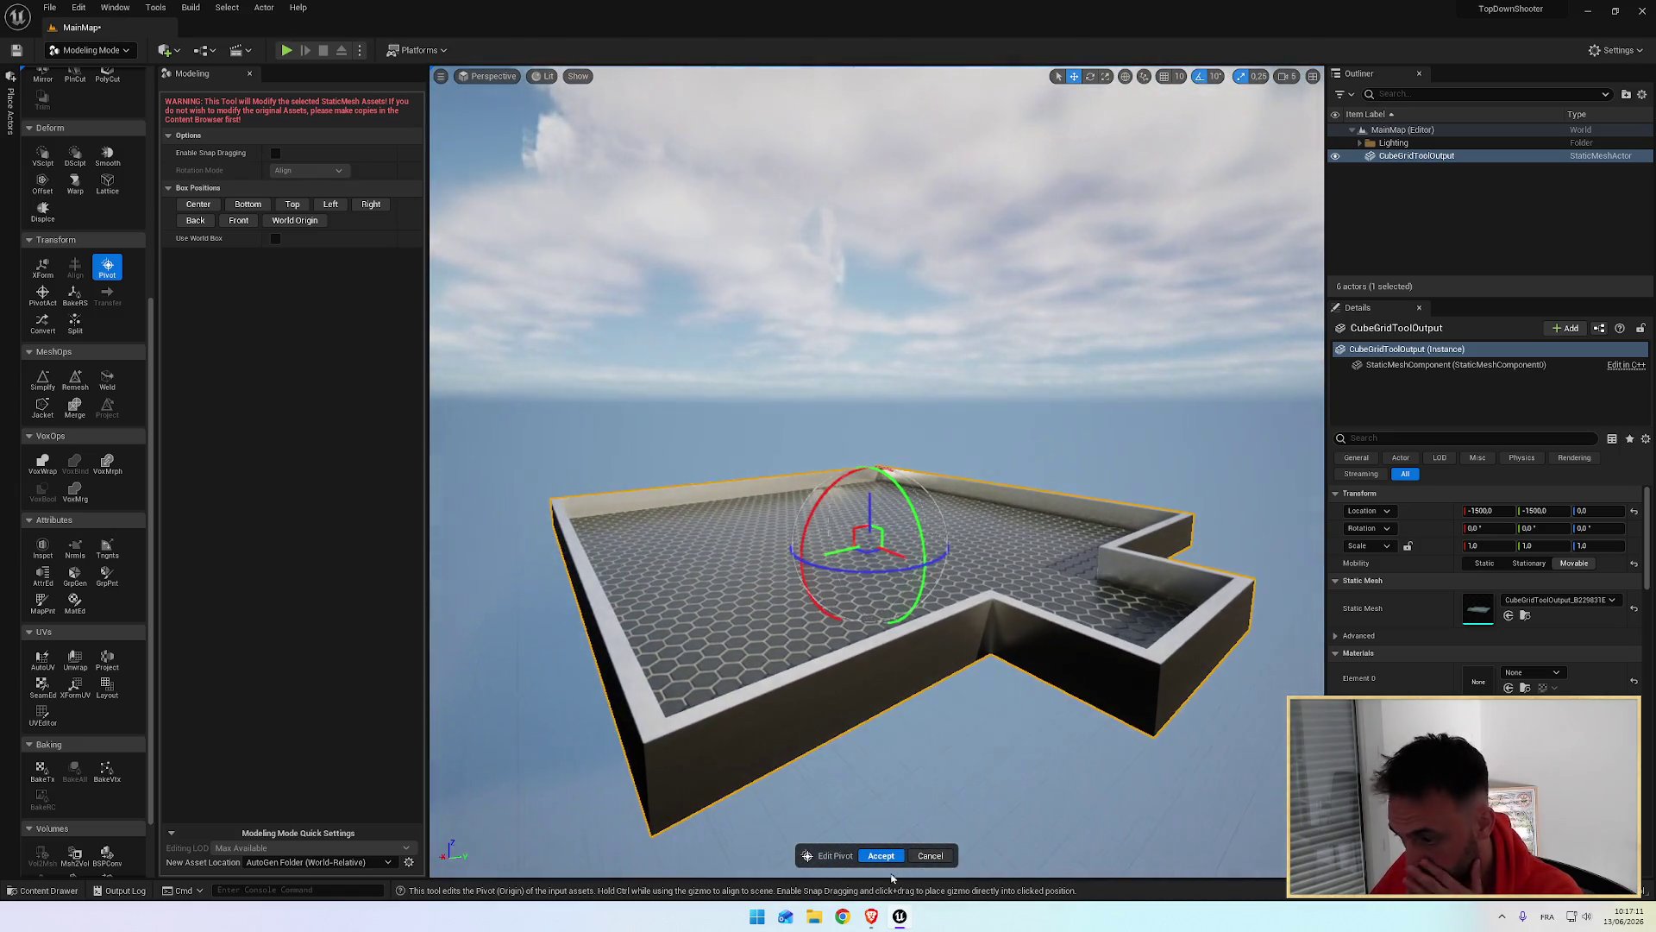
click(879, 856)
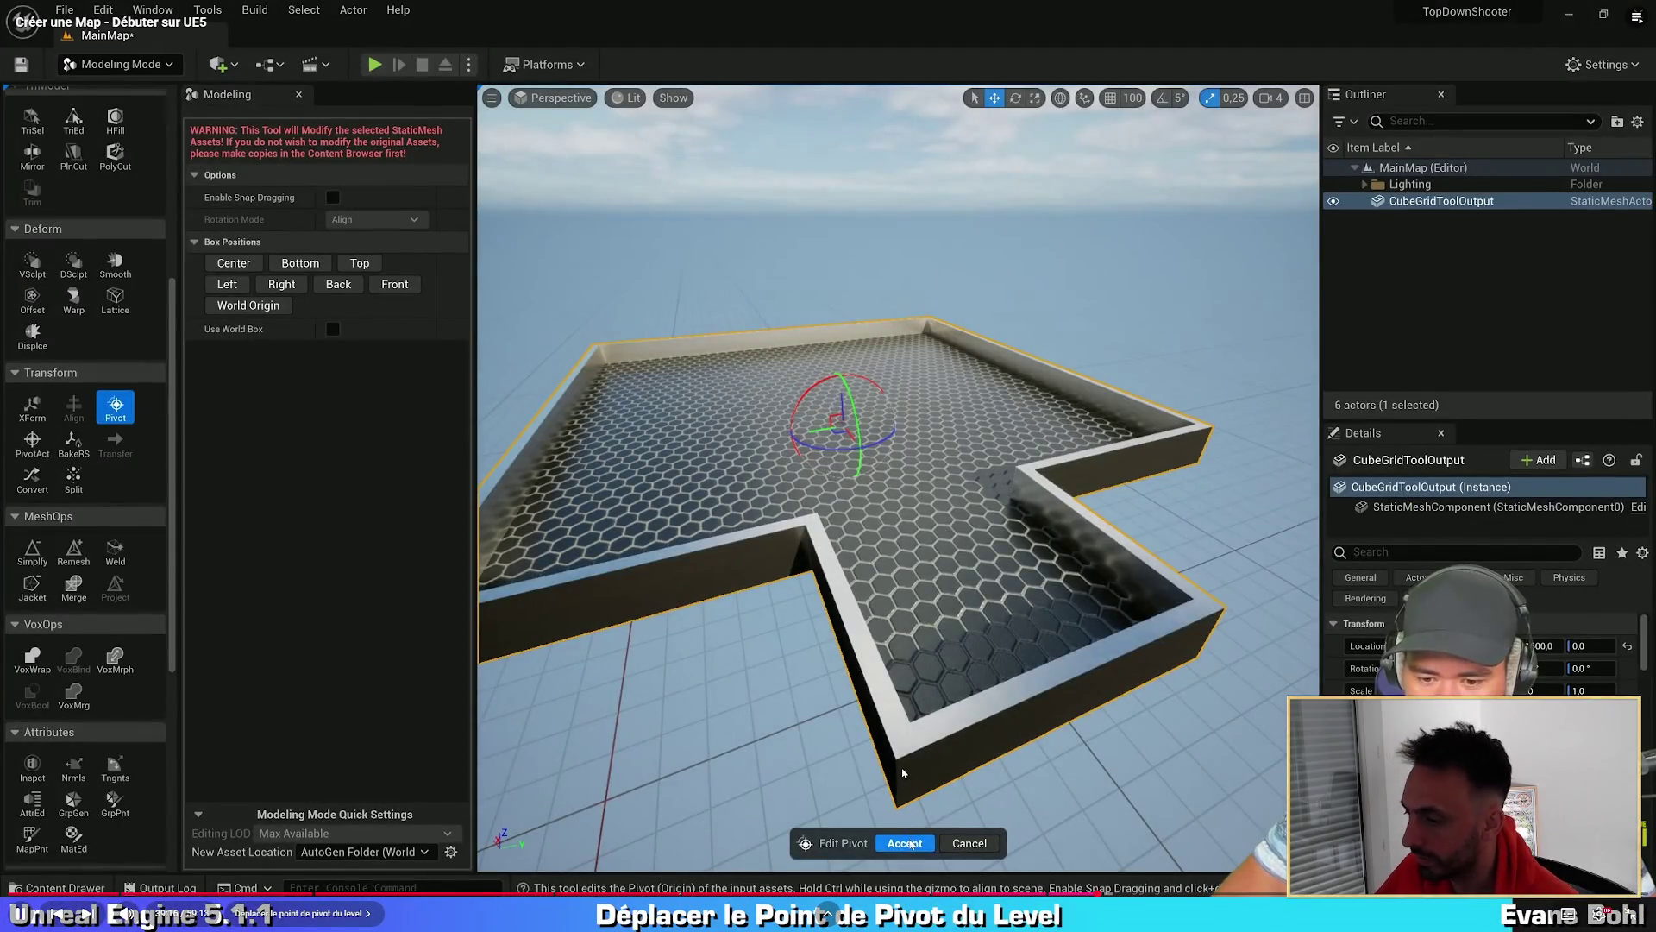
click(906, 843)
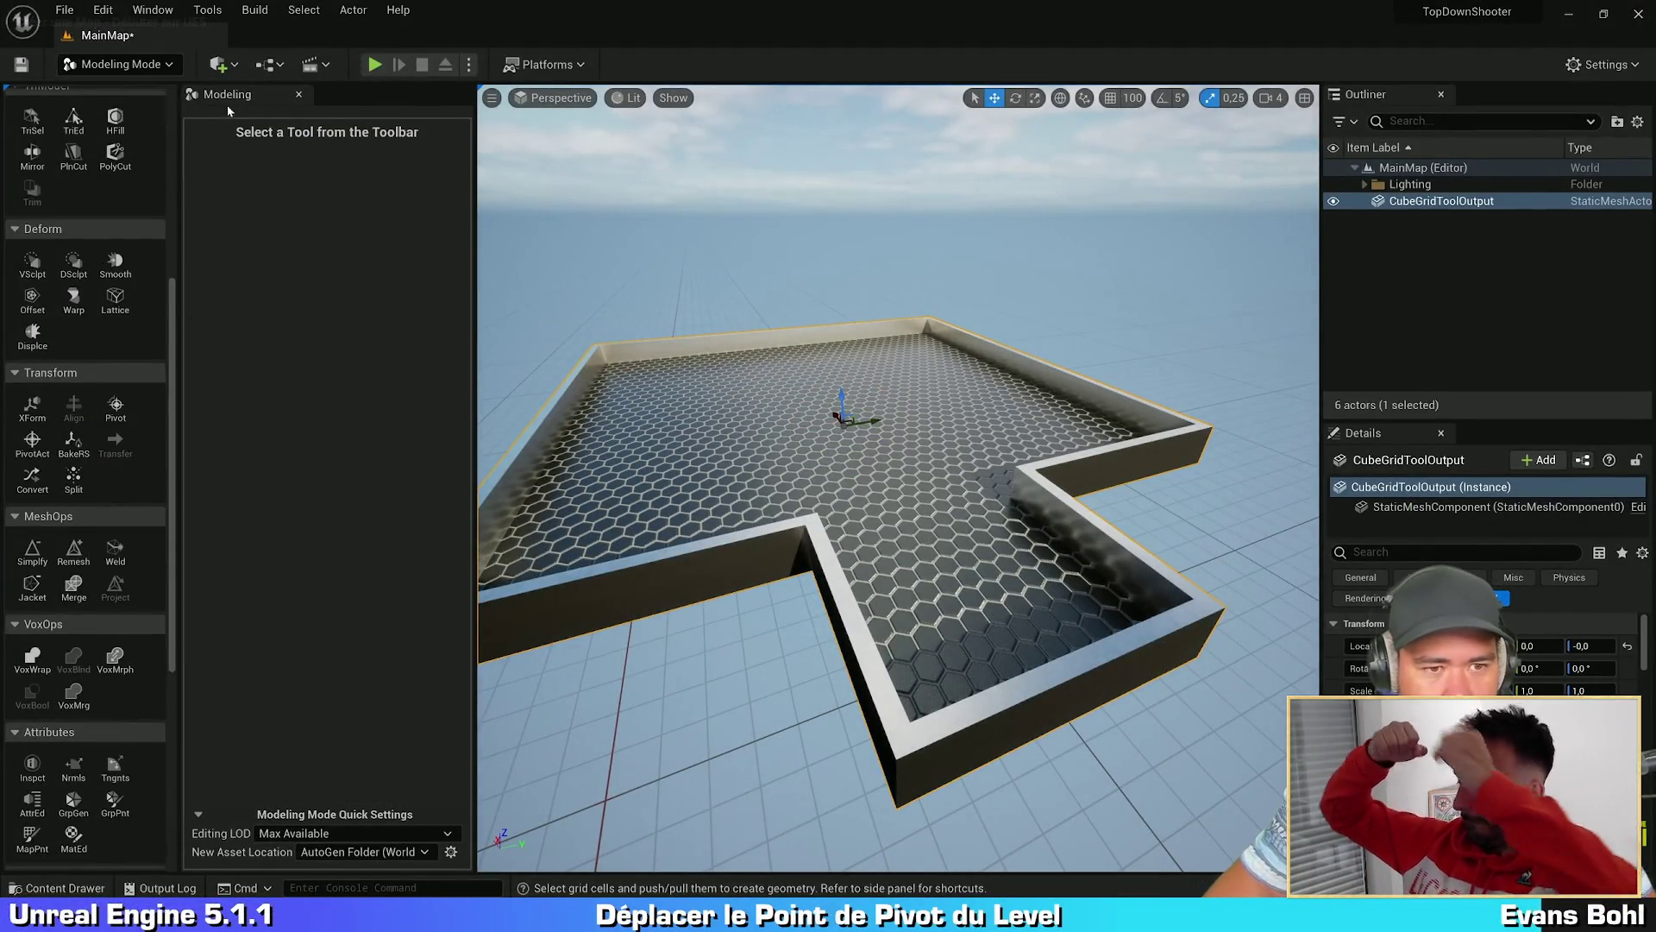
click(138, 63)
click(147, 60)
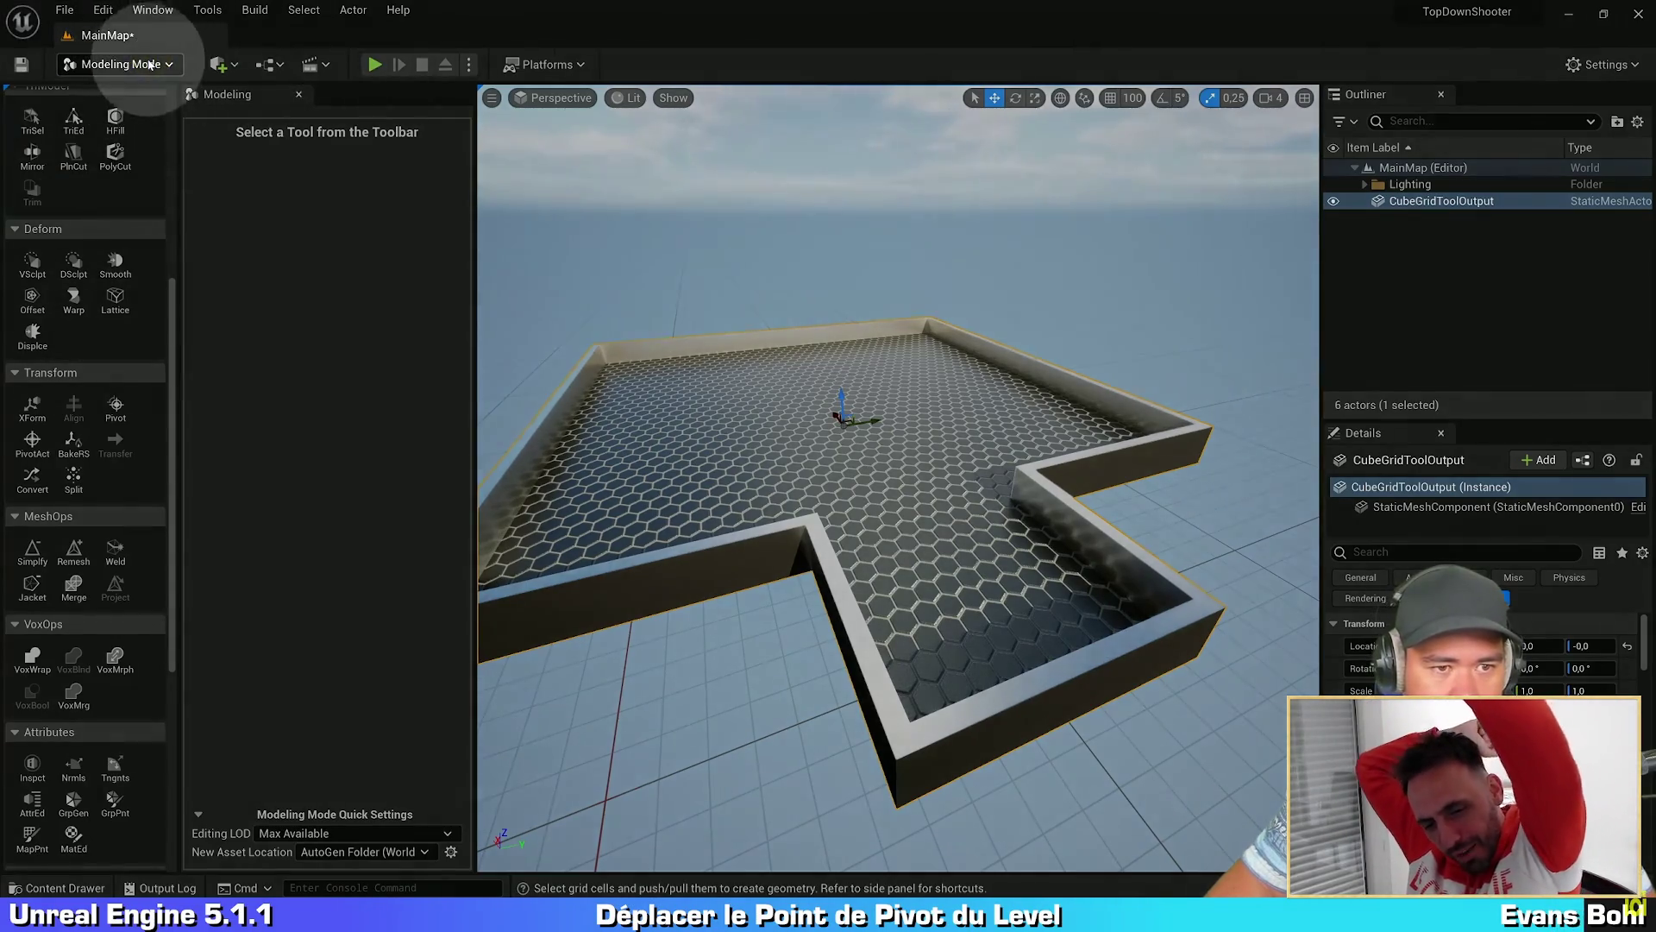
click(149, 64)
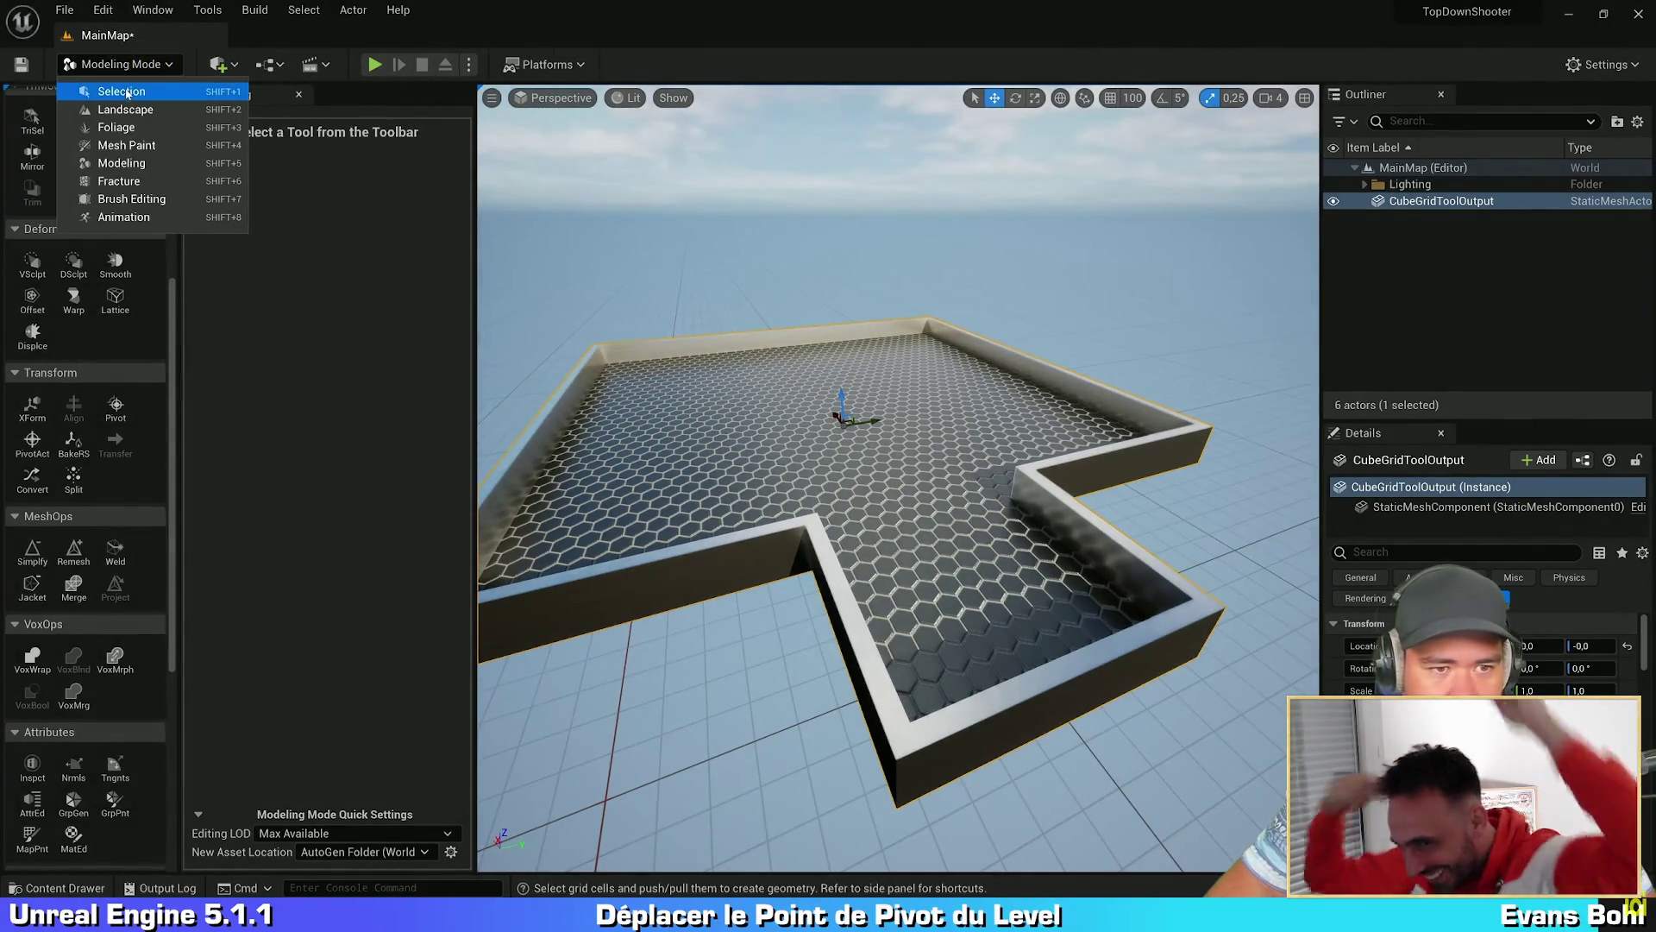
Step: Switch to Selection mode and orbit the camera down over the walled hex floor
click(121, 90)
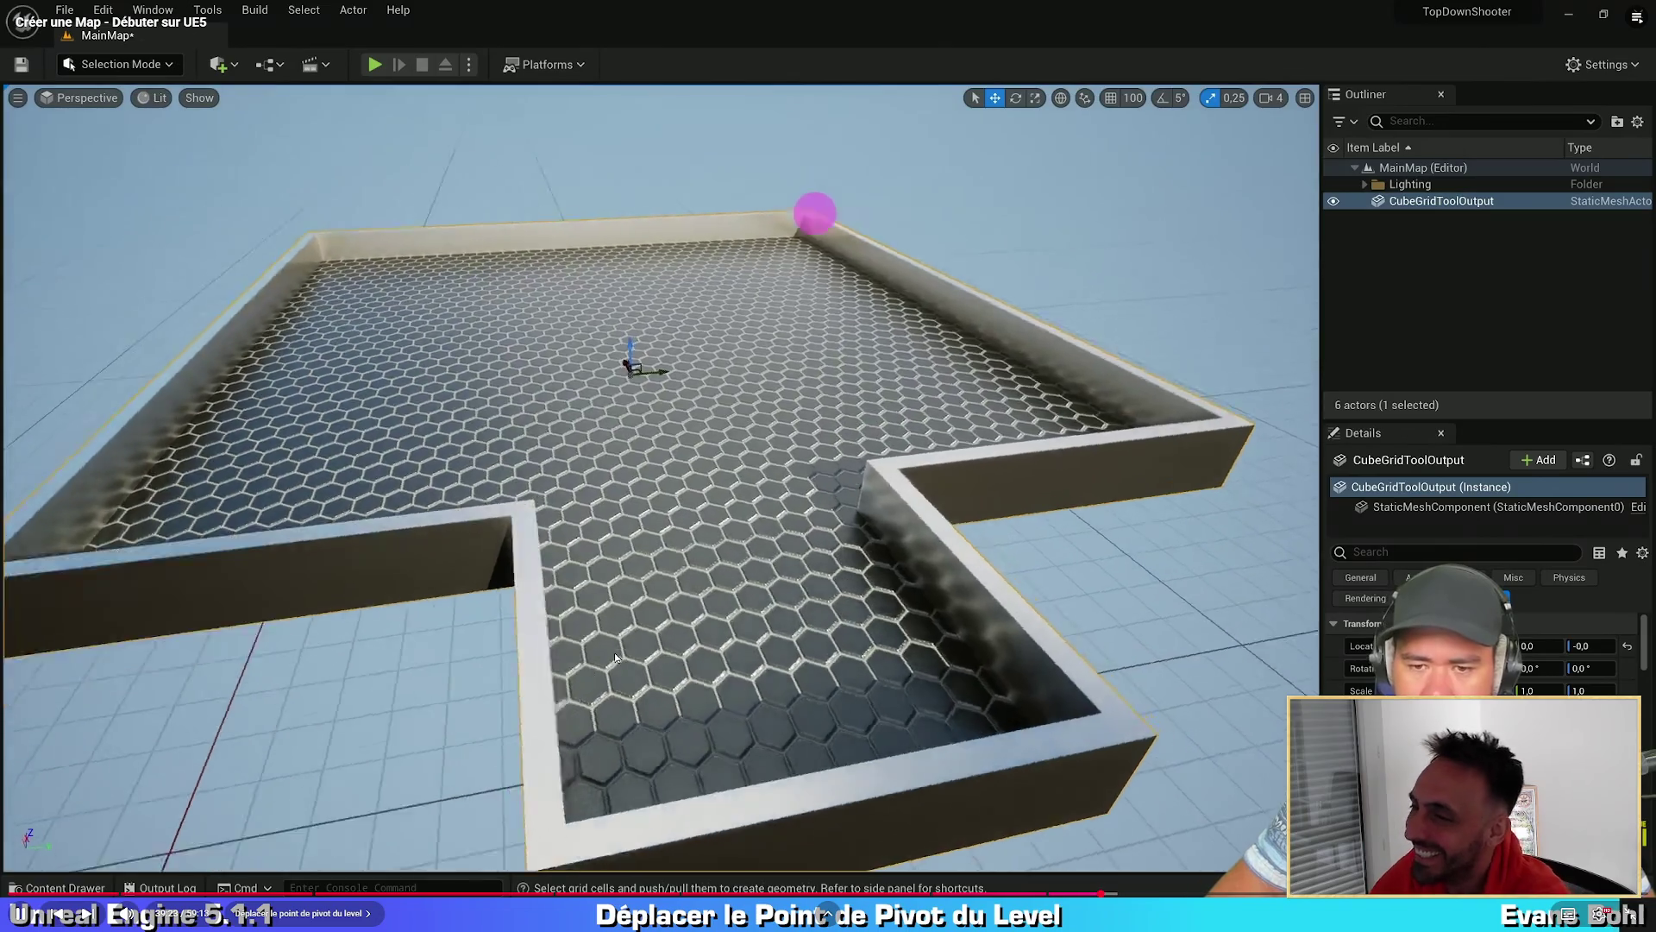
drag(615, 657, 615, 657)
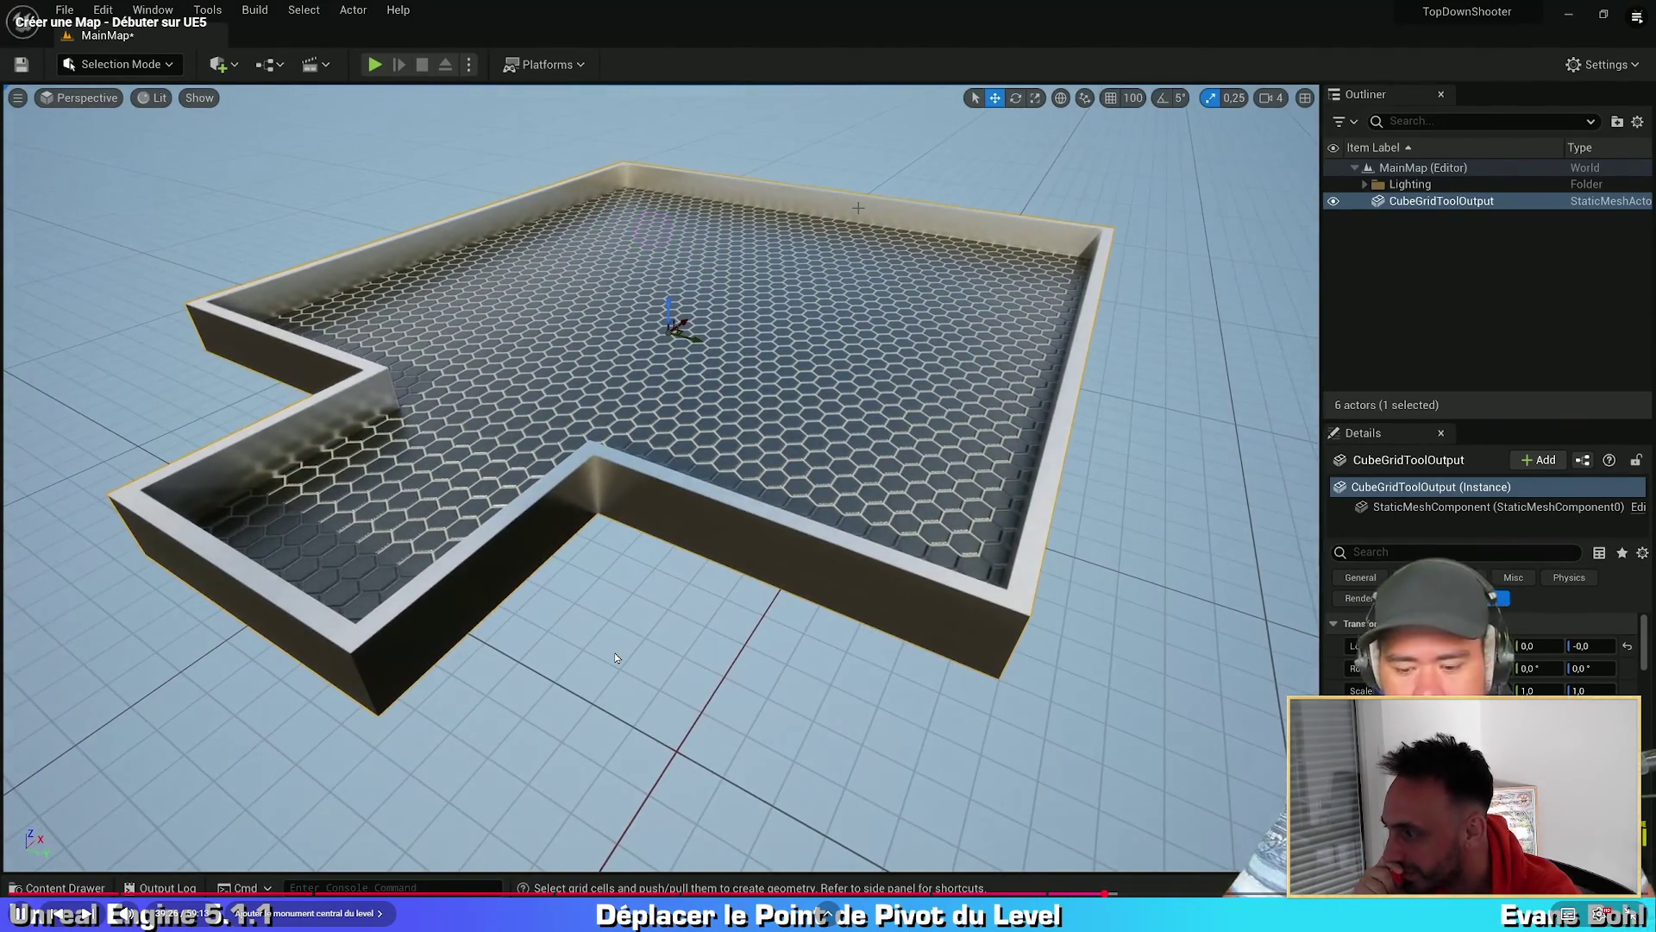
mouse_move(1194, 359)
mouse_down()
mouse_move(1113, 262)
mouse_move(1095, 319)
mouse_up()
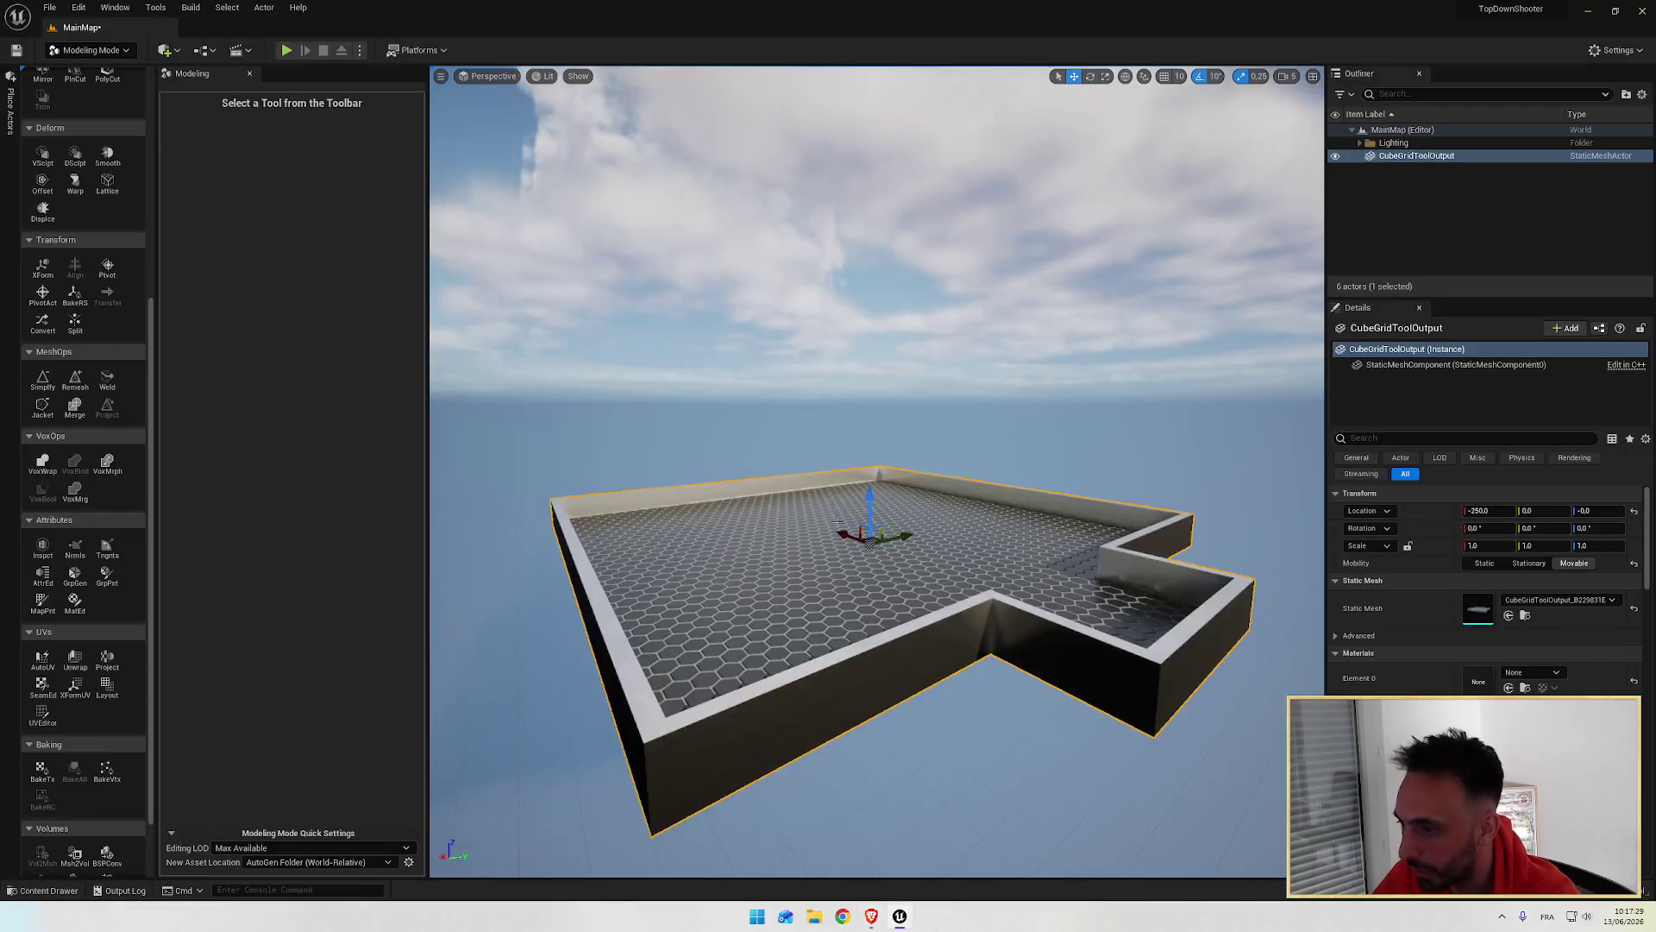
drag(838, 523, 846, 524)
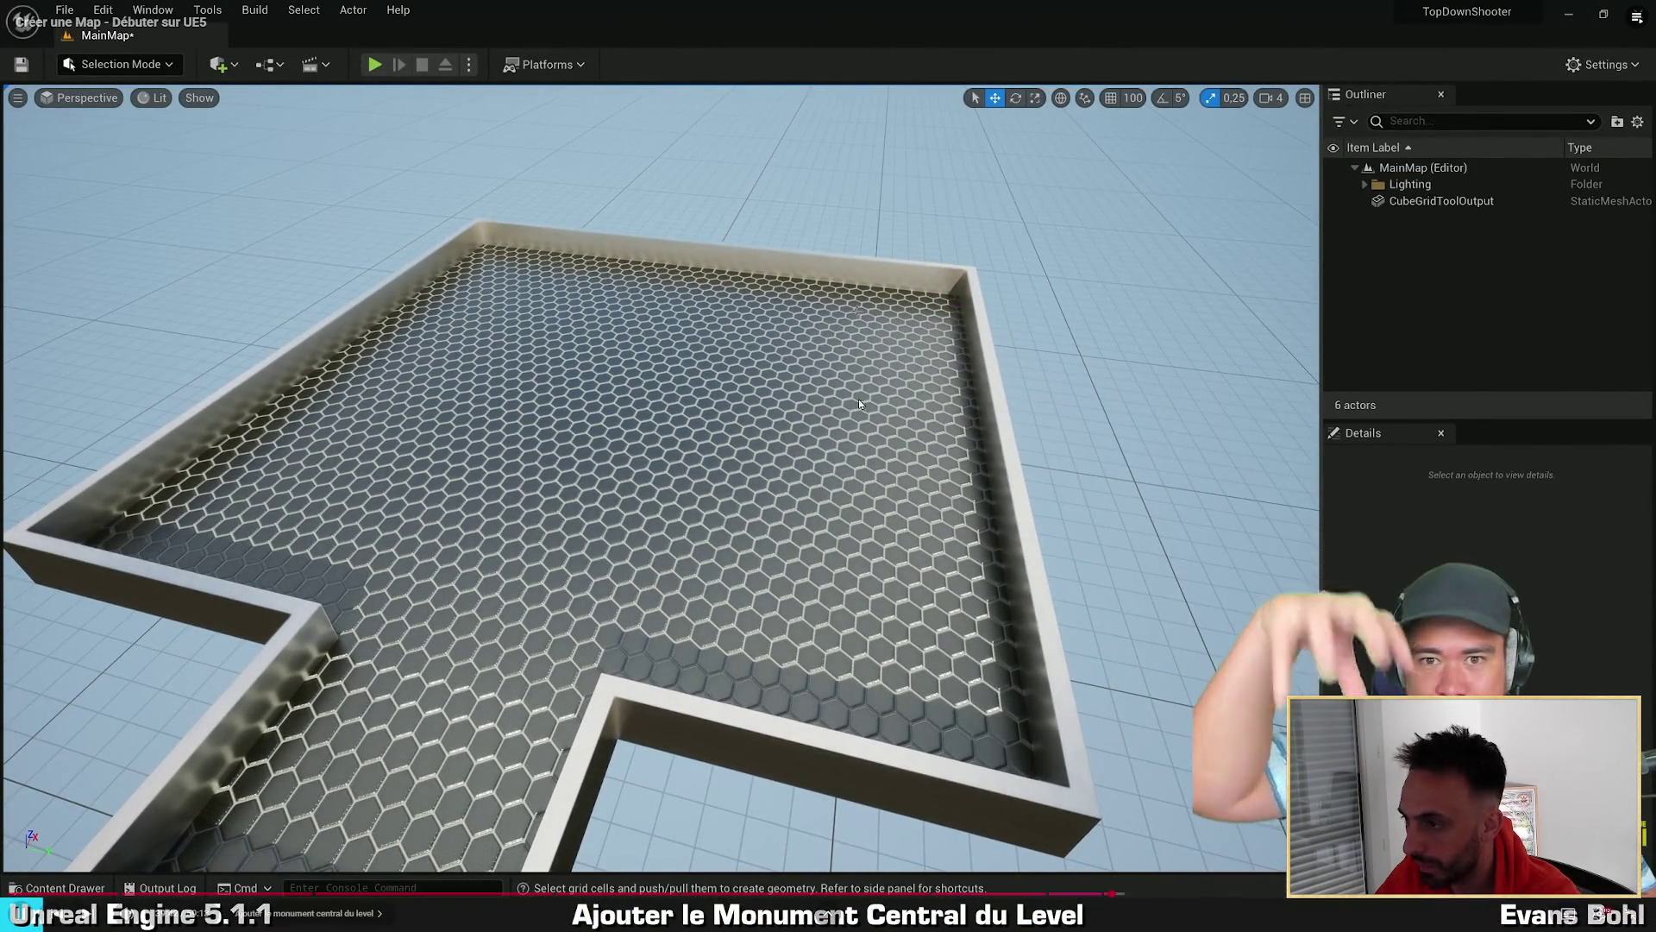
mouse_move(858, 481)
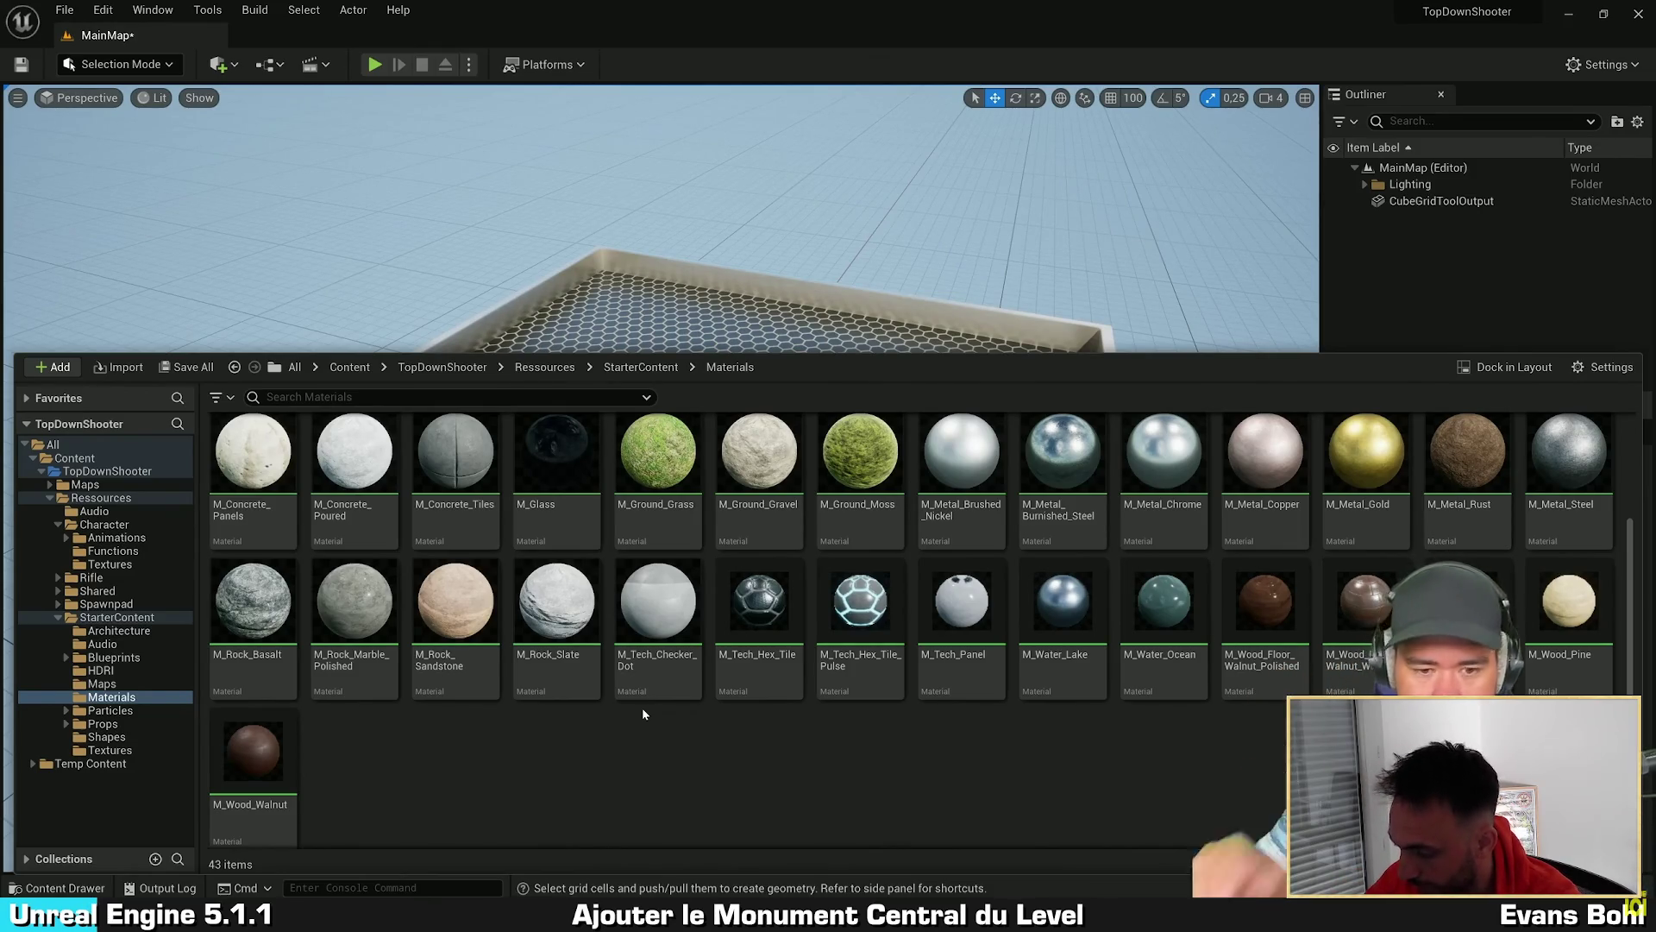
Step: Change the editor mode to Selection and bring up the Content Drawer
click(67, 617)
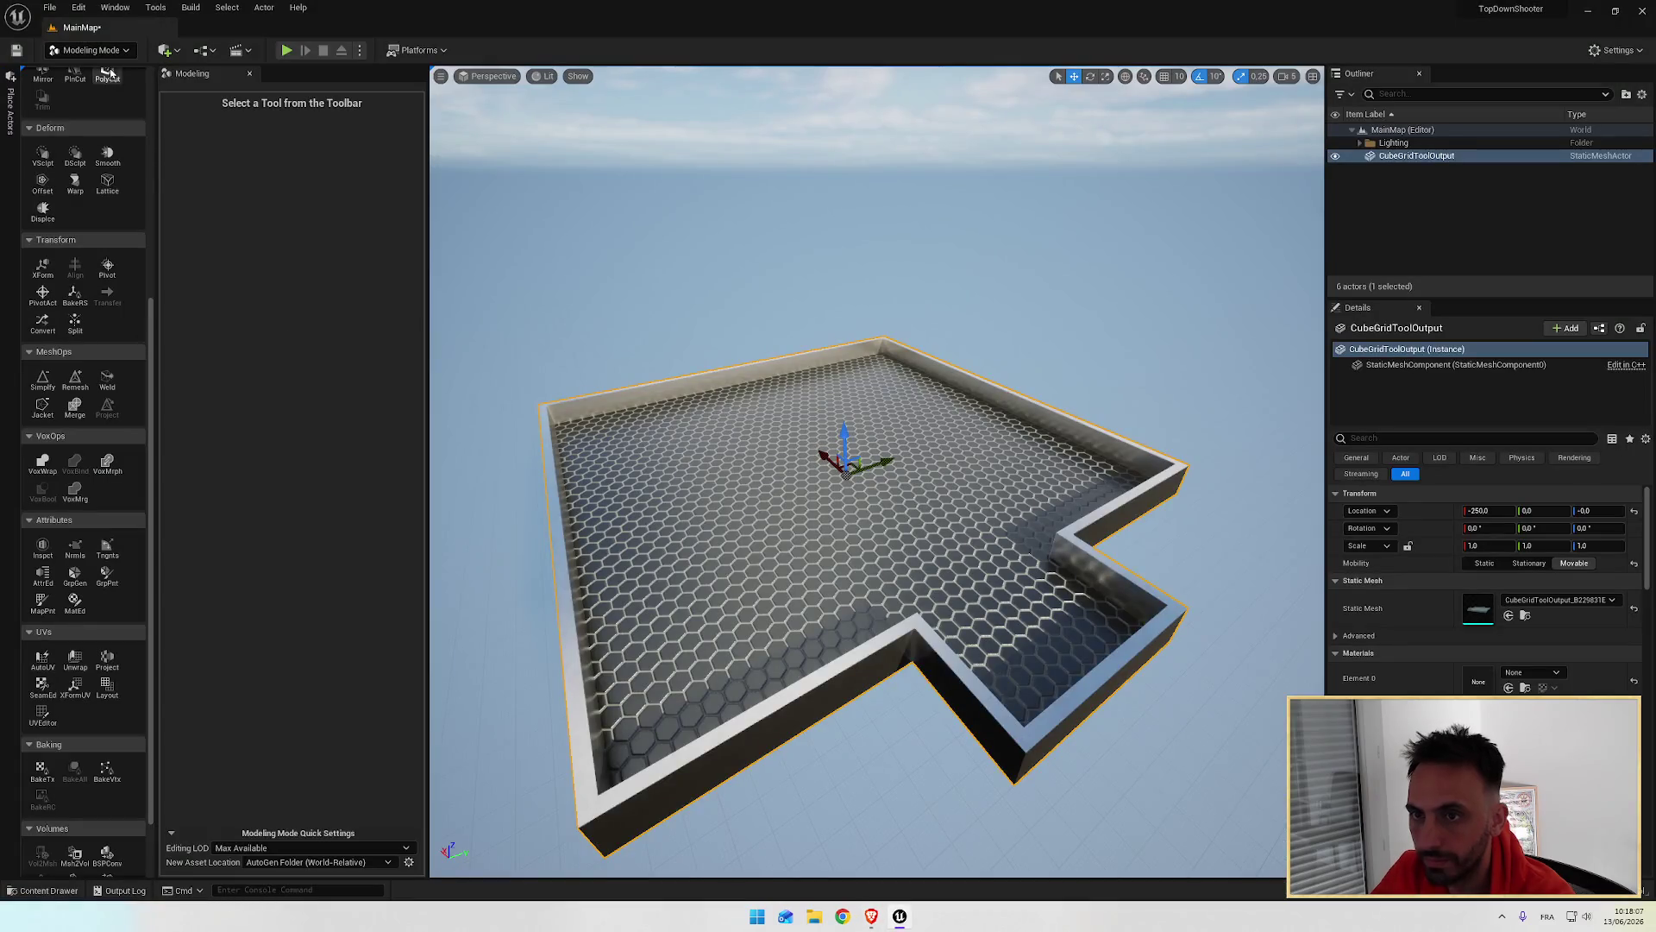
click(91, 50)
click(92, 70)
key(ctrl+space)
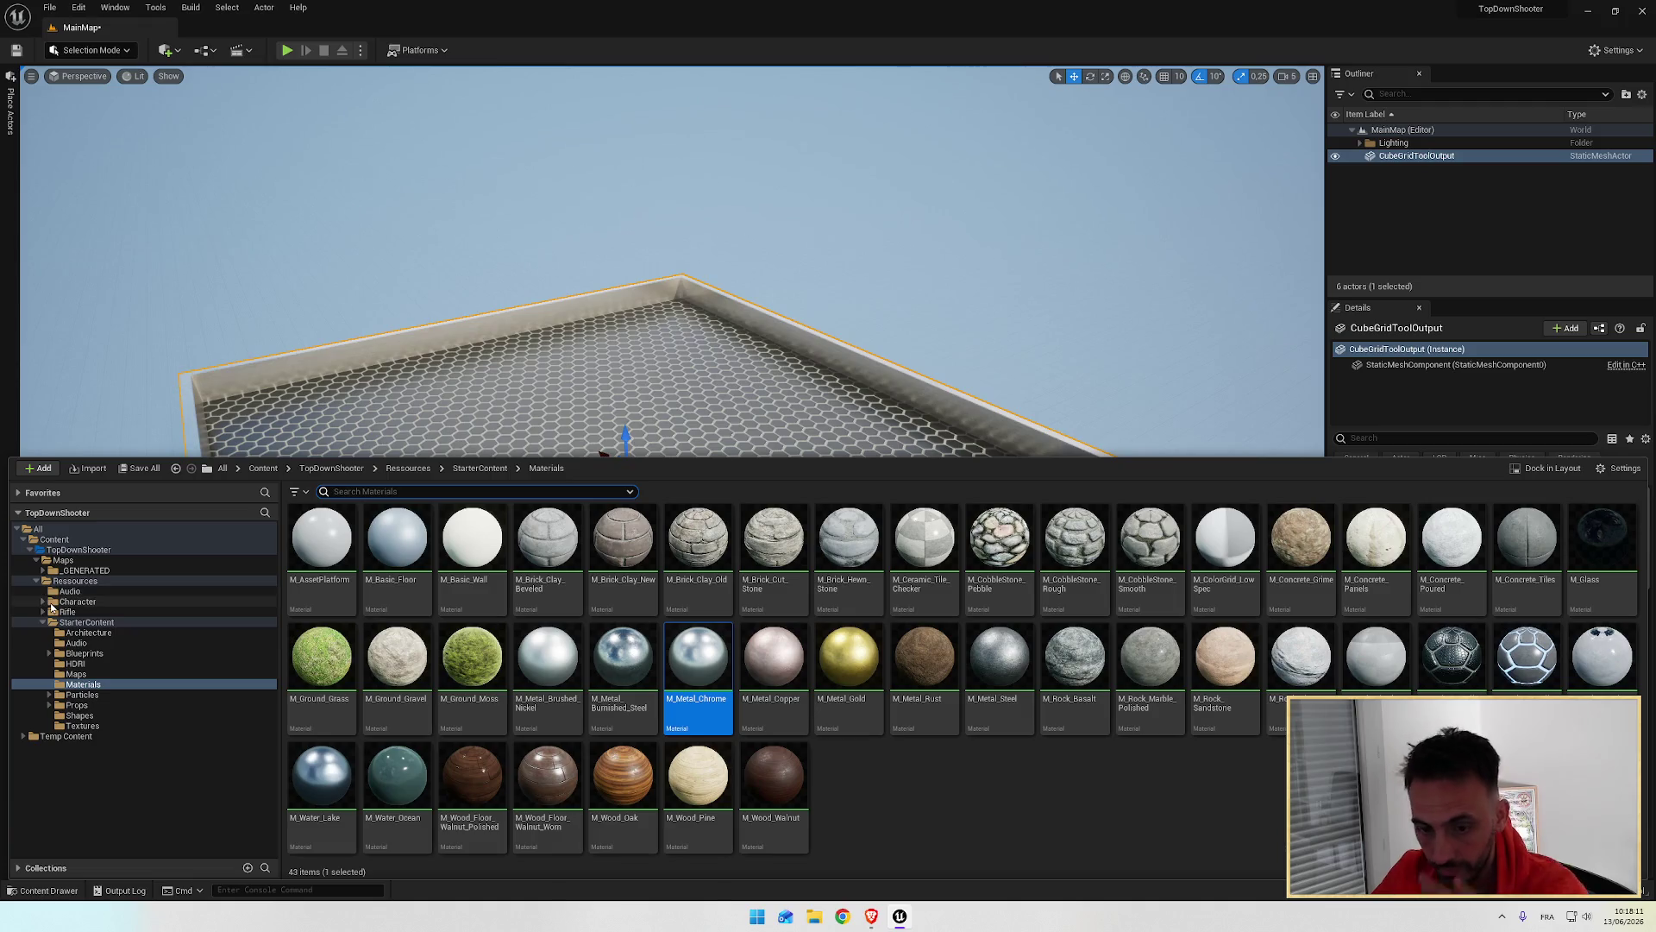
Step: Browse Maps/_GENERATED/Rohmein for the generated mesh, then collapse the tree back to All
click(85, 570)
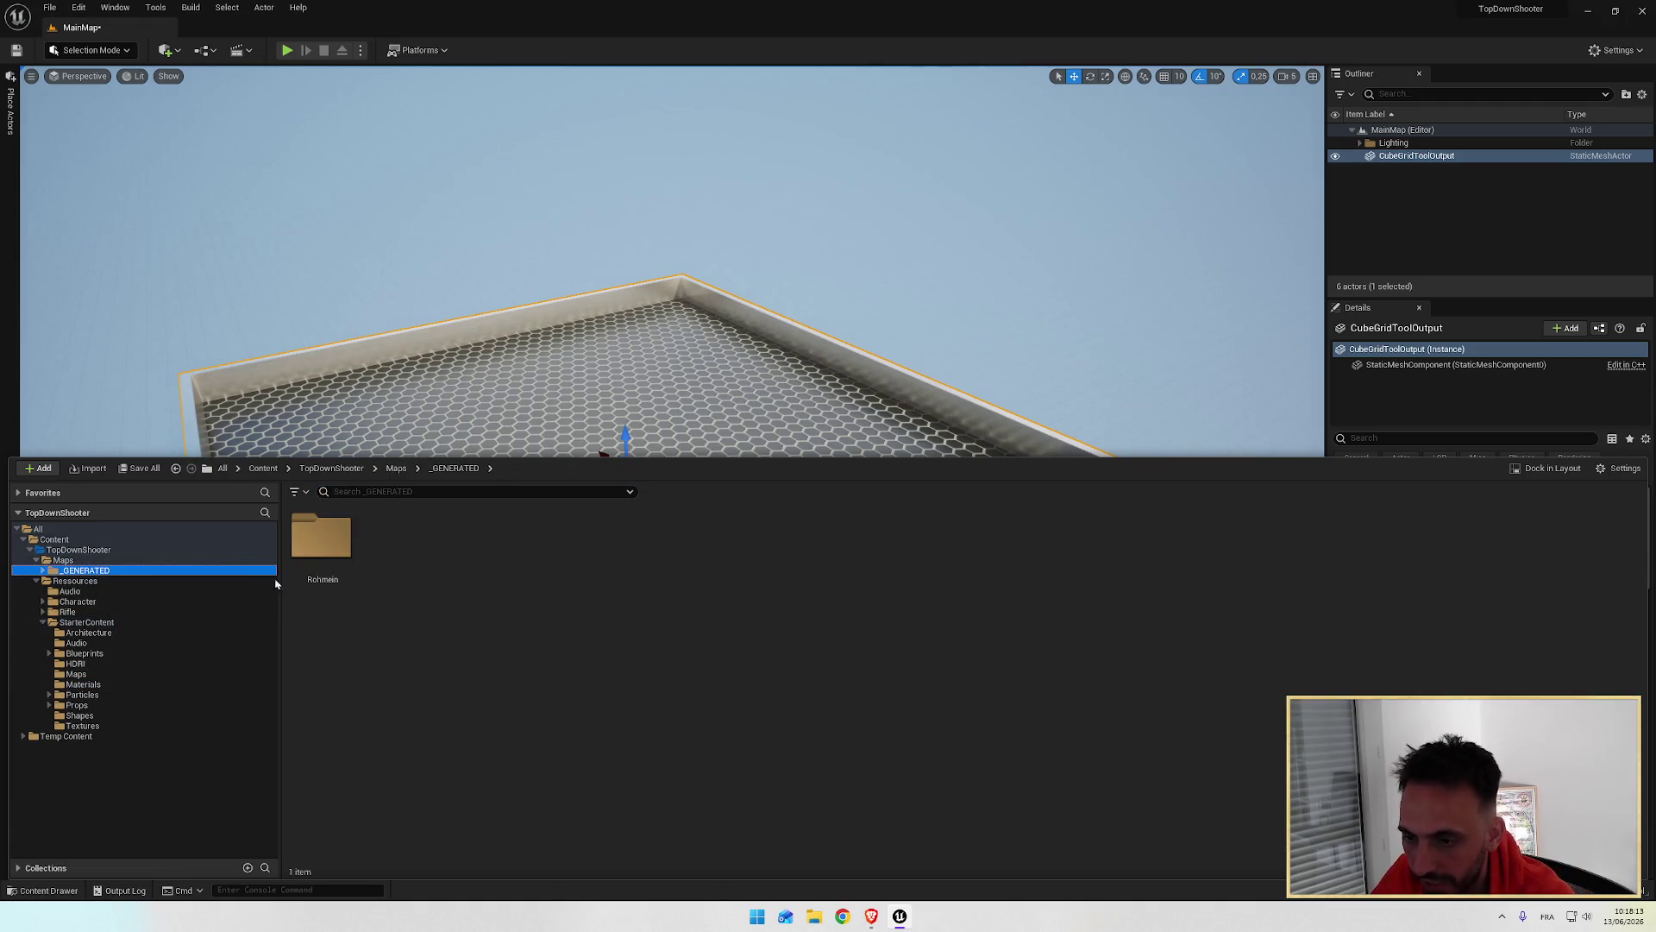
double_click(324, 539)
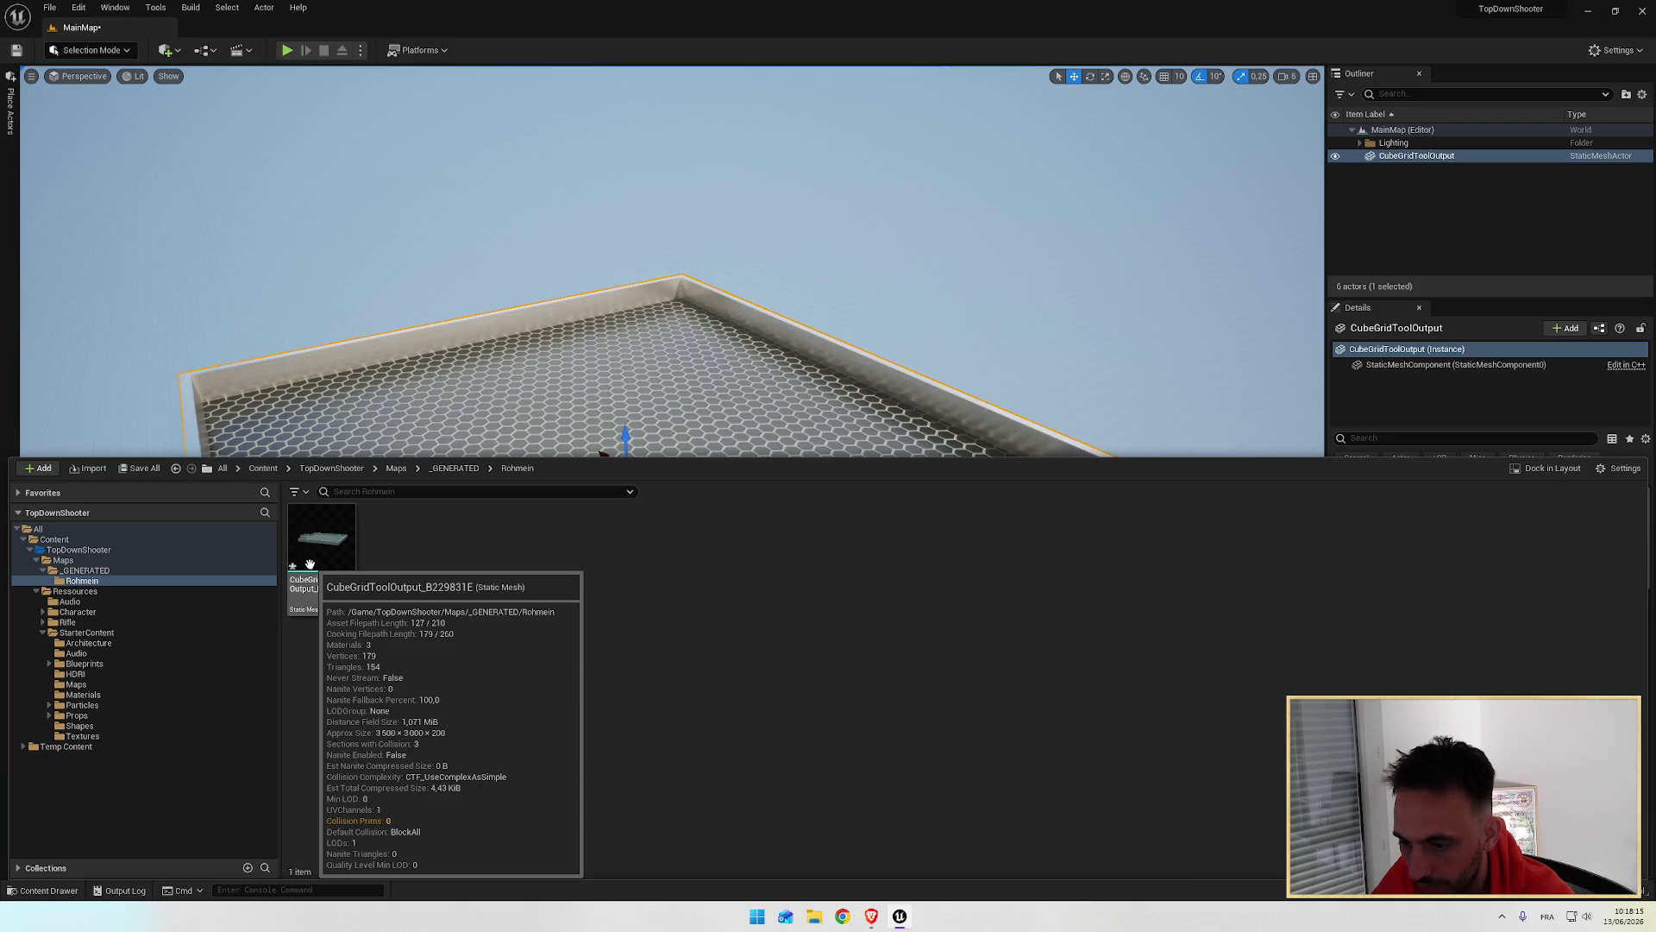
click(45, 573)
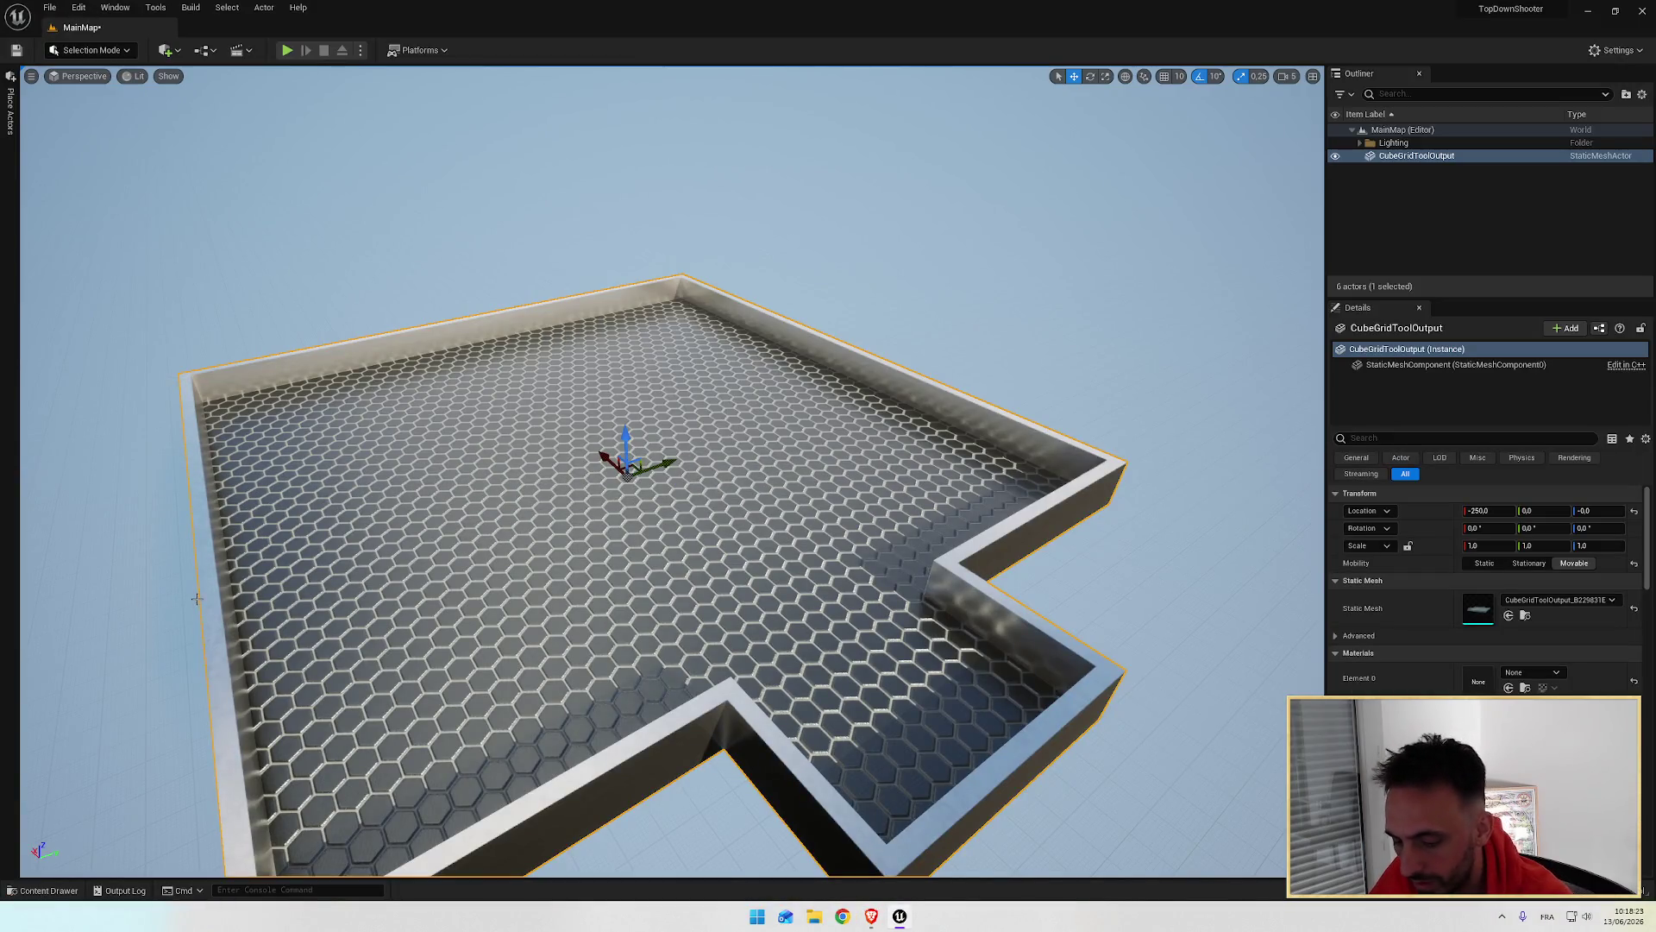
key(ctrl+space)
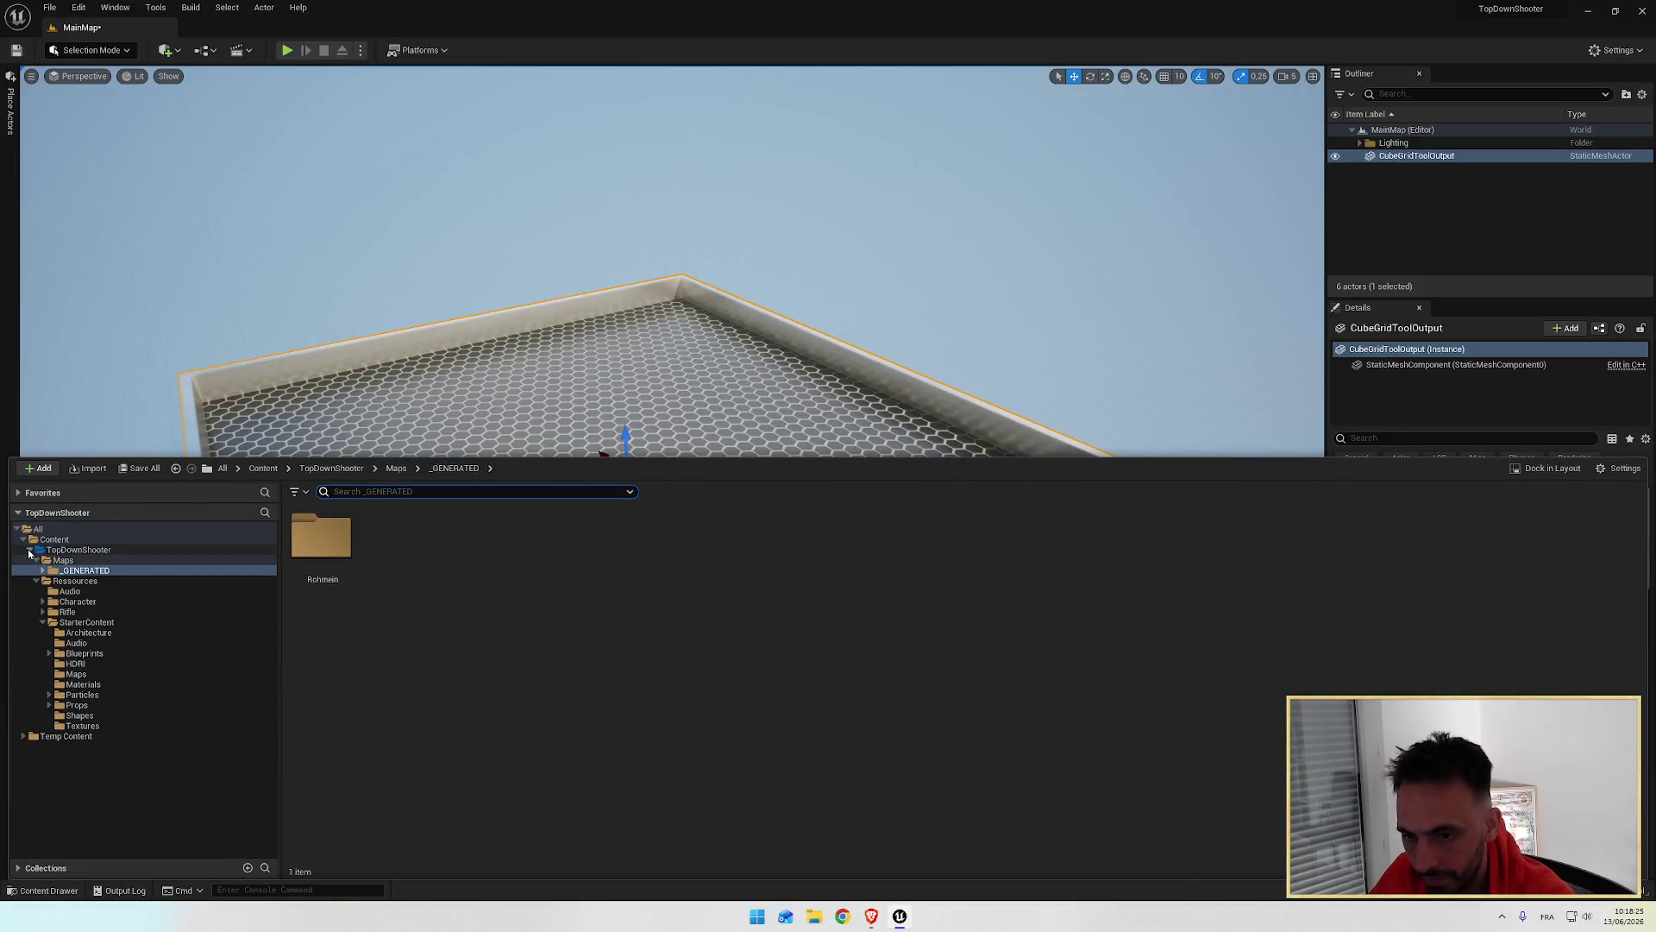
click(29, 551)
click(16, 530)
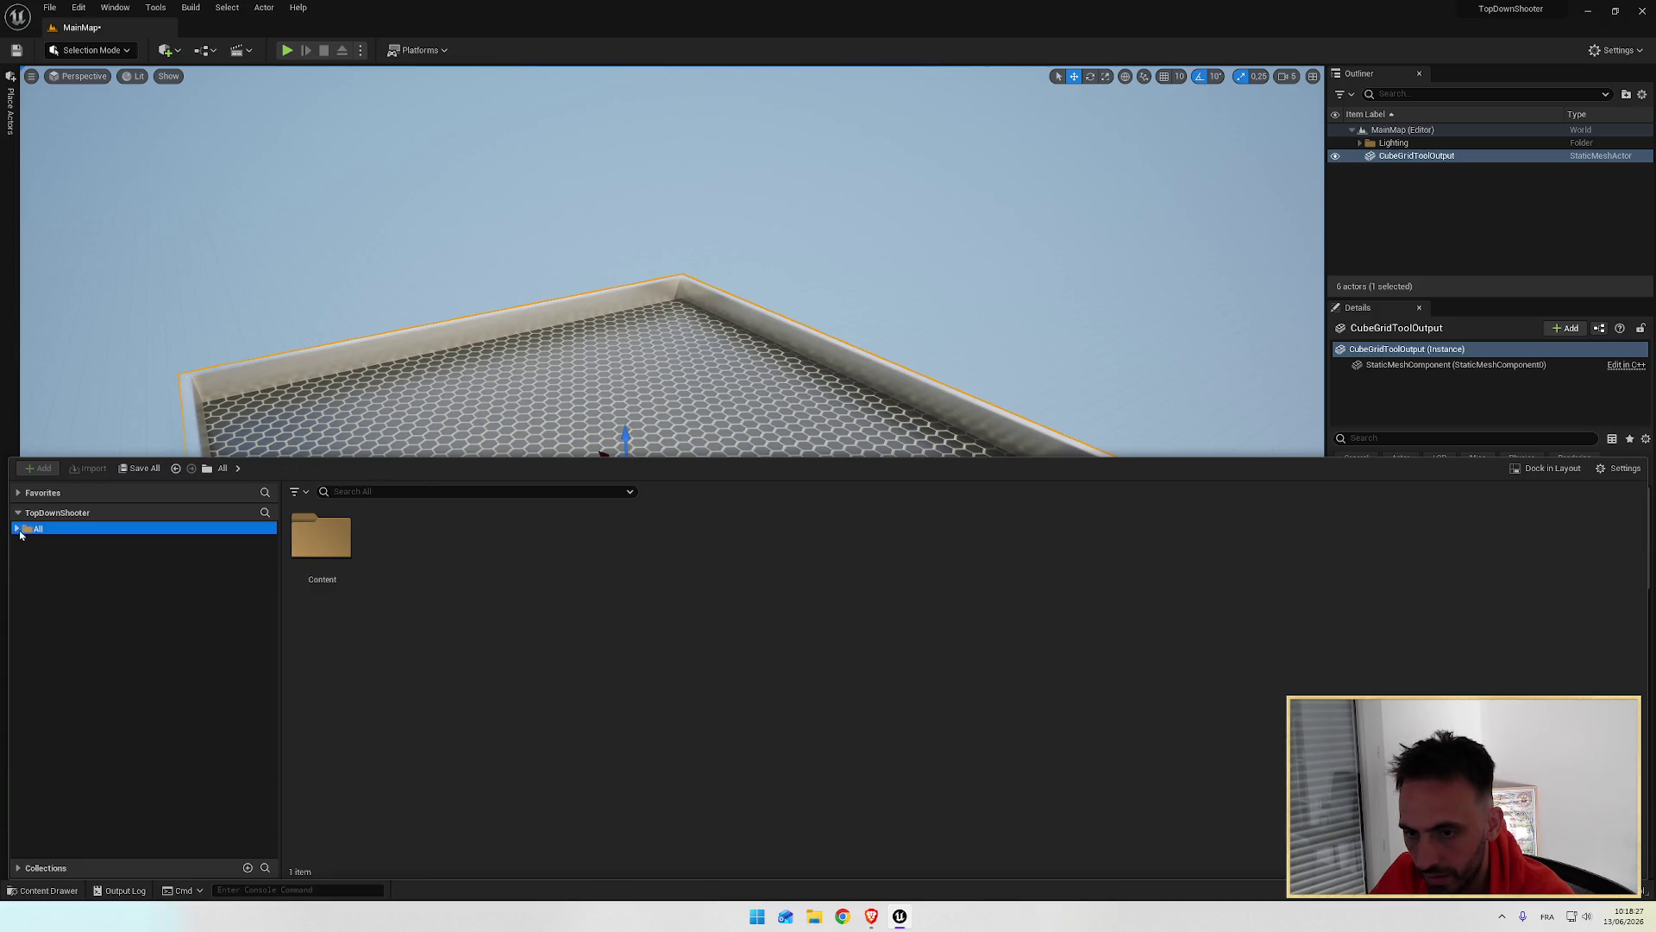
Step: Select the Content folder and open the content browser's Settings menu after rewinding the tutorial
click(321, 536)
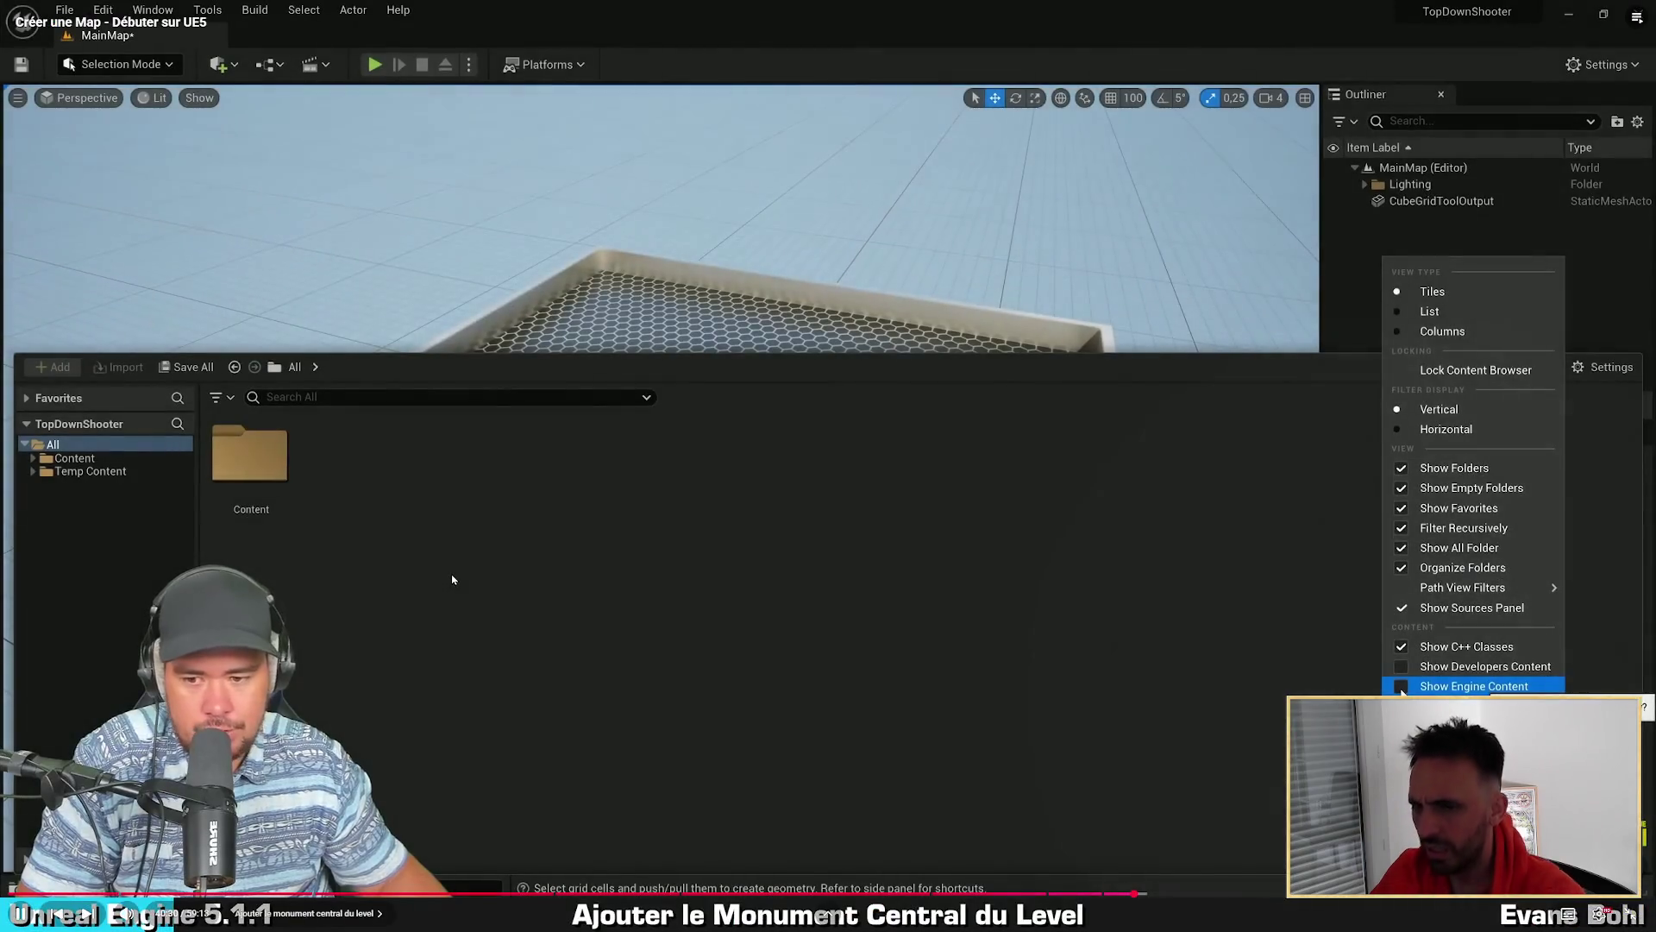
click(452, 574)
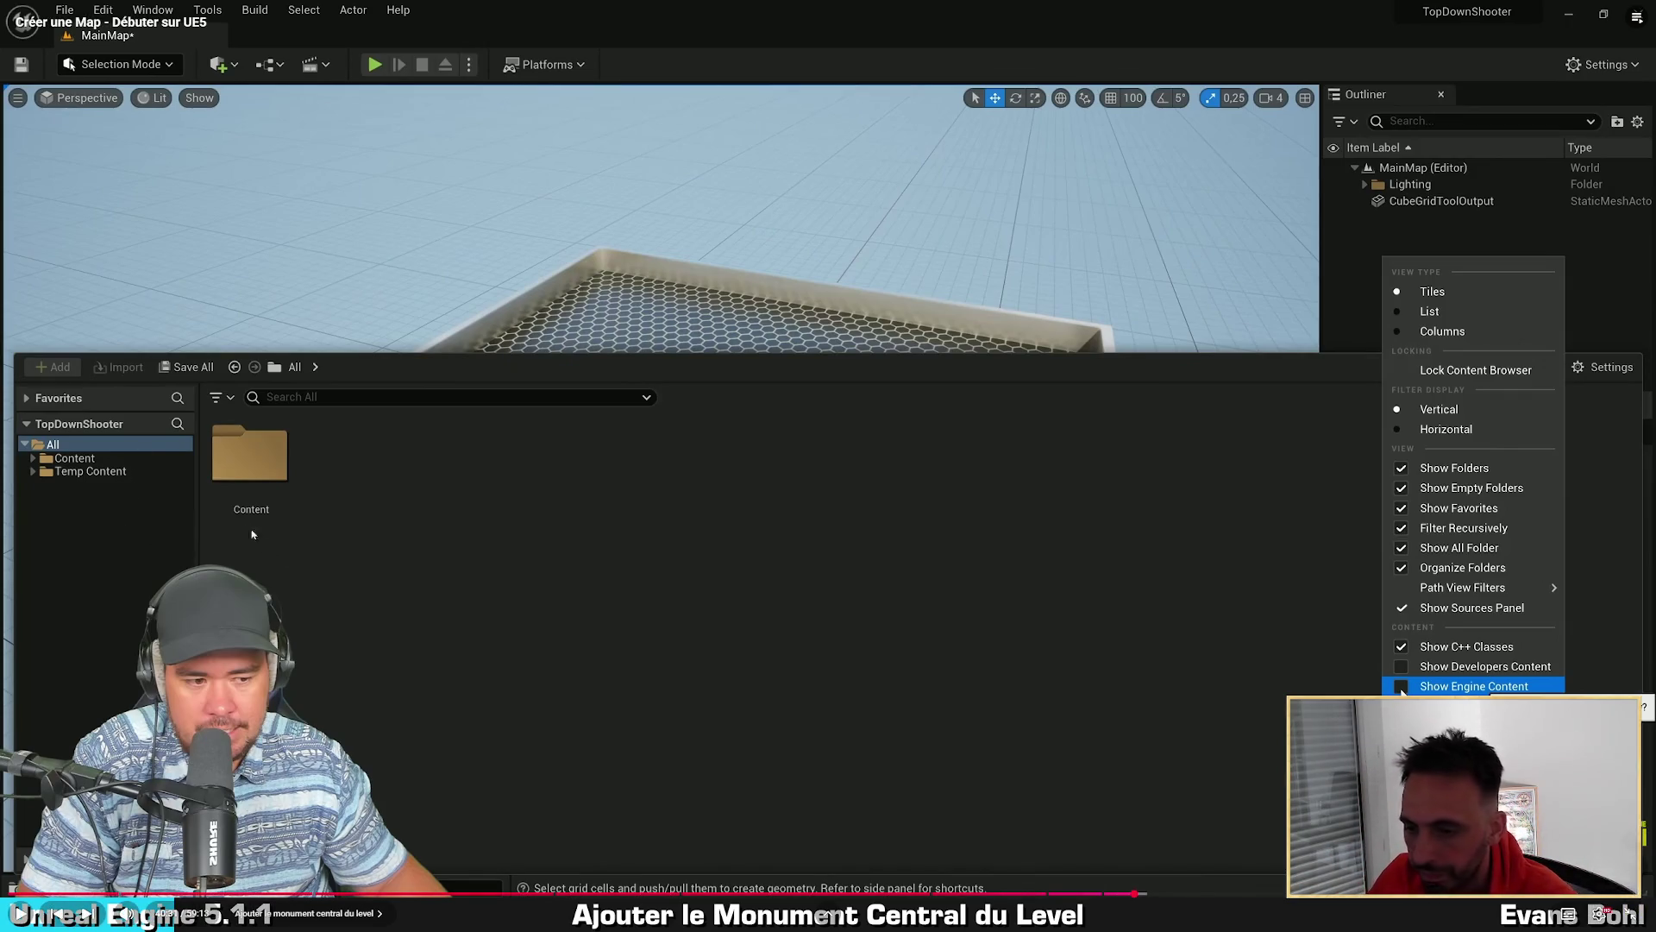
key(Left)
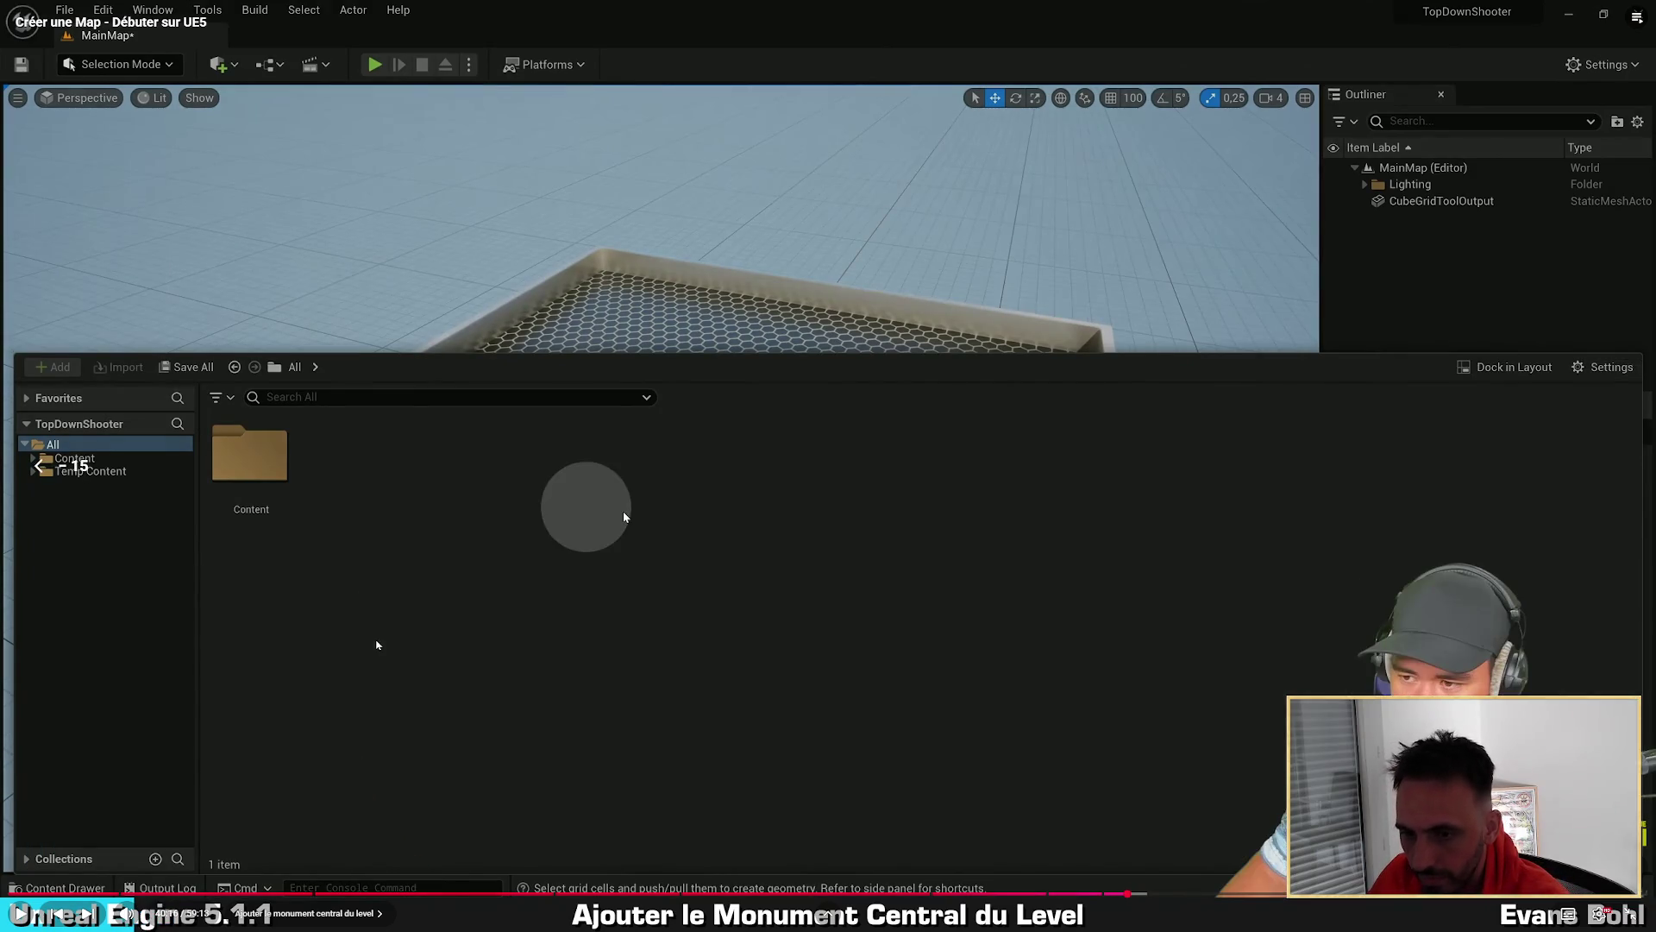
key(space)
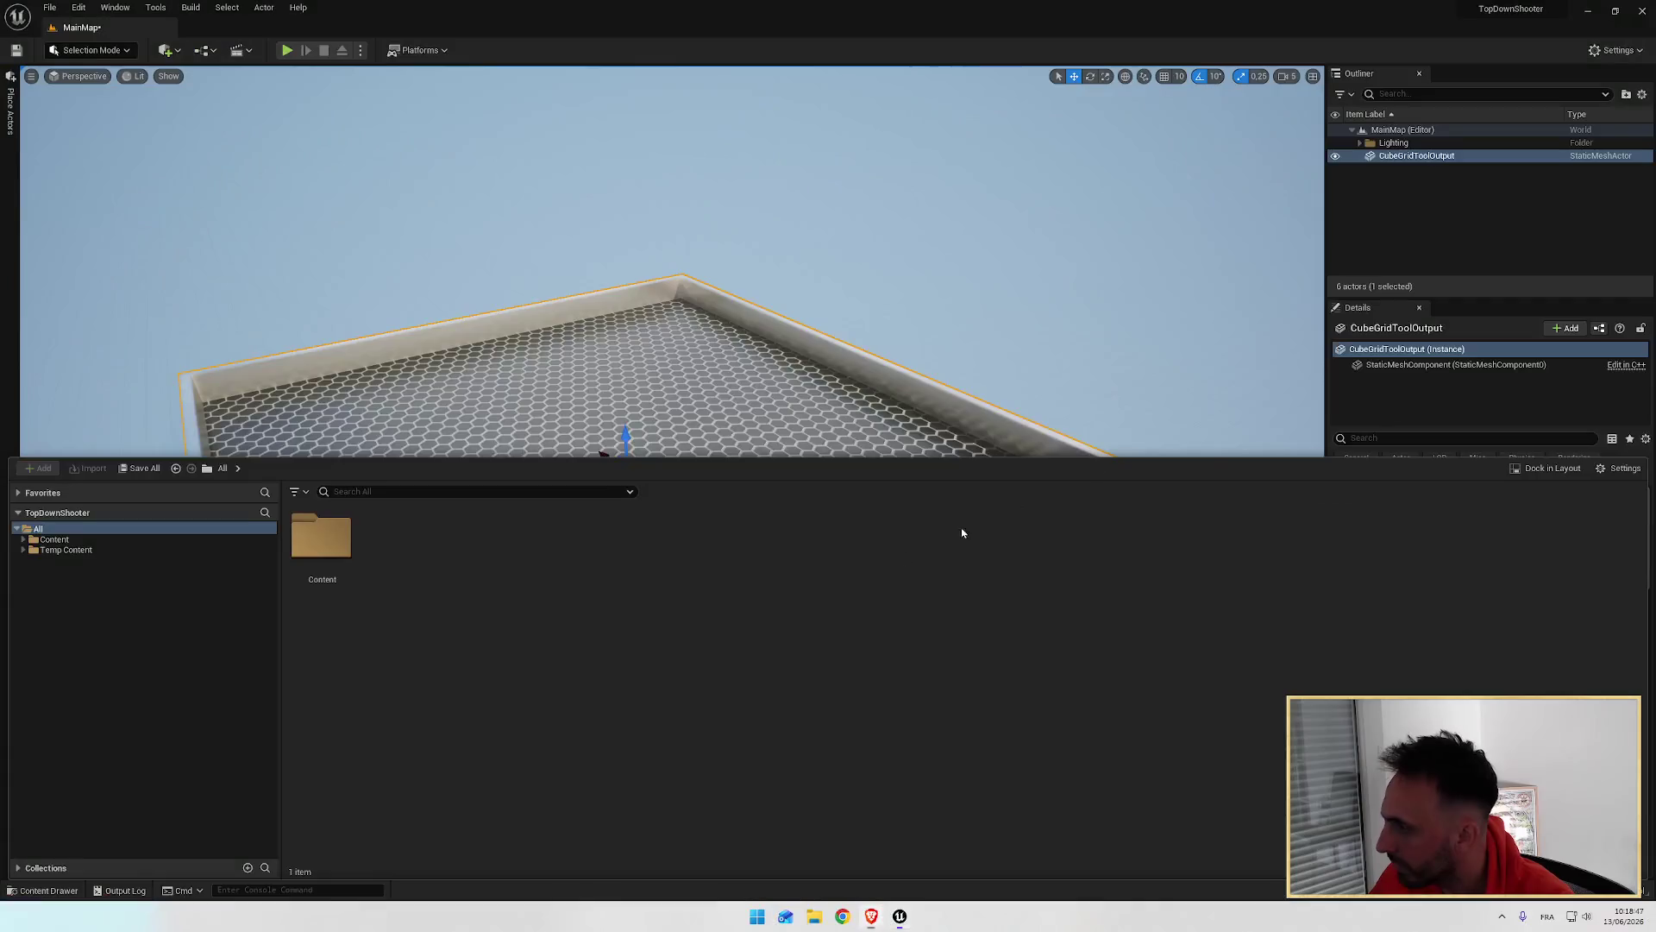
click(1617, 471)
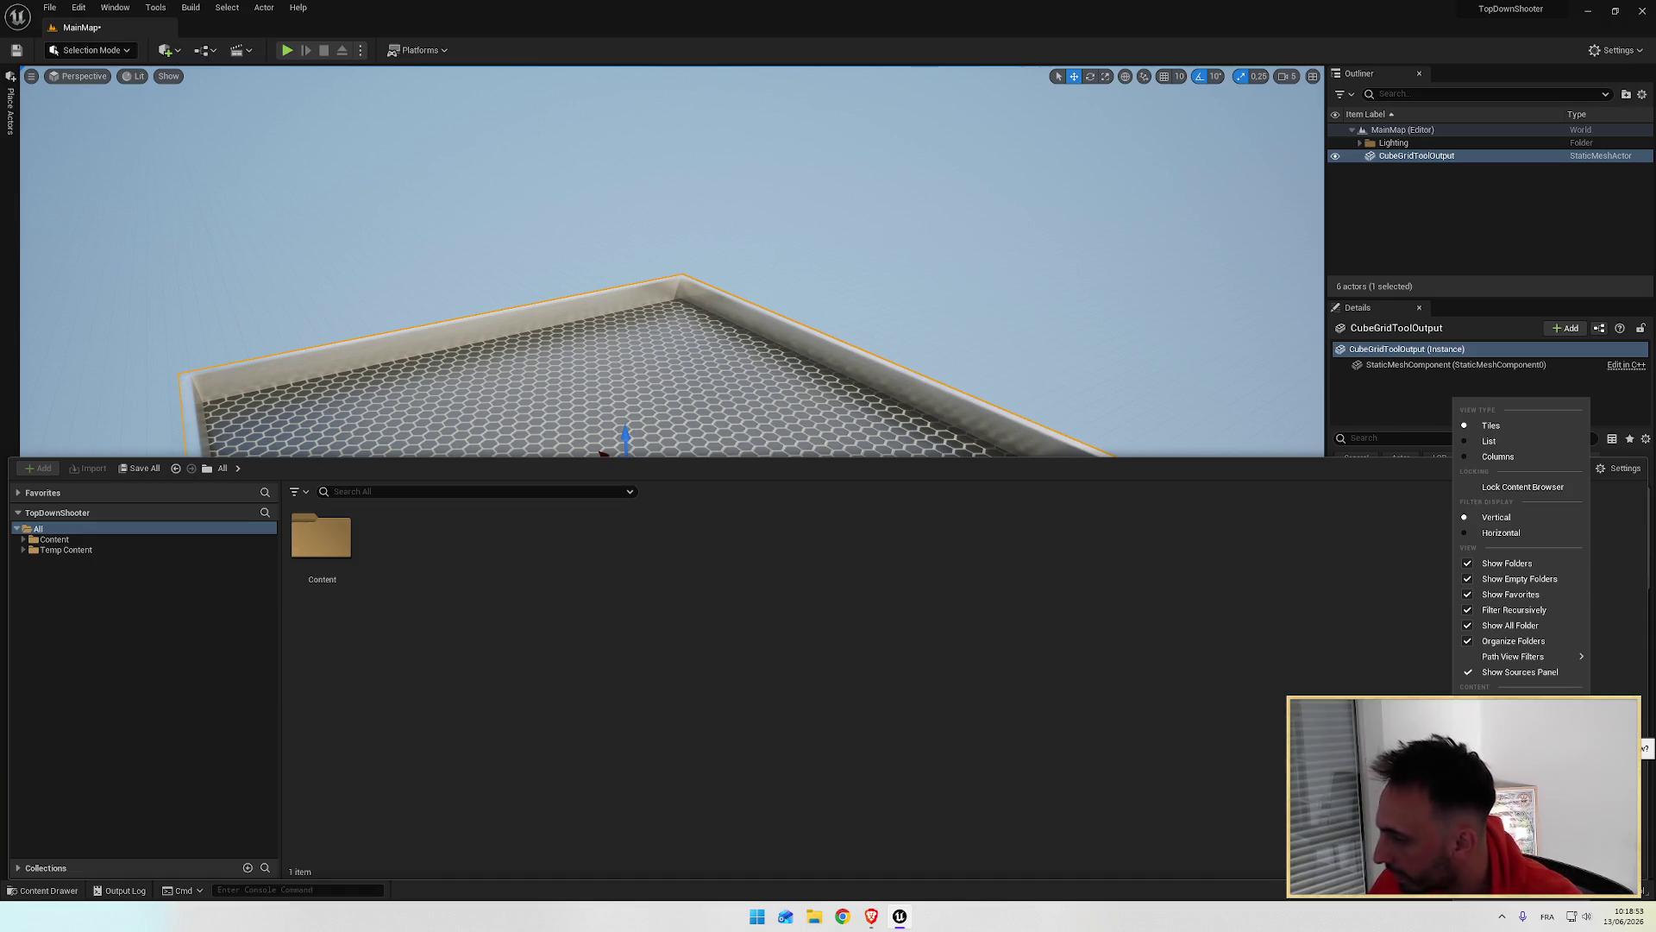
Step: Open Engine > Content, peek into MaterialTemplates, and return to Engine Content
double_click(395, 537)
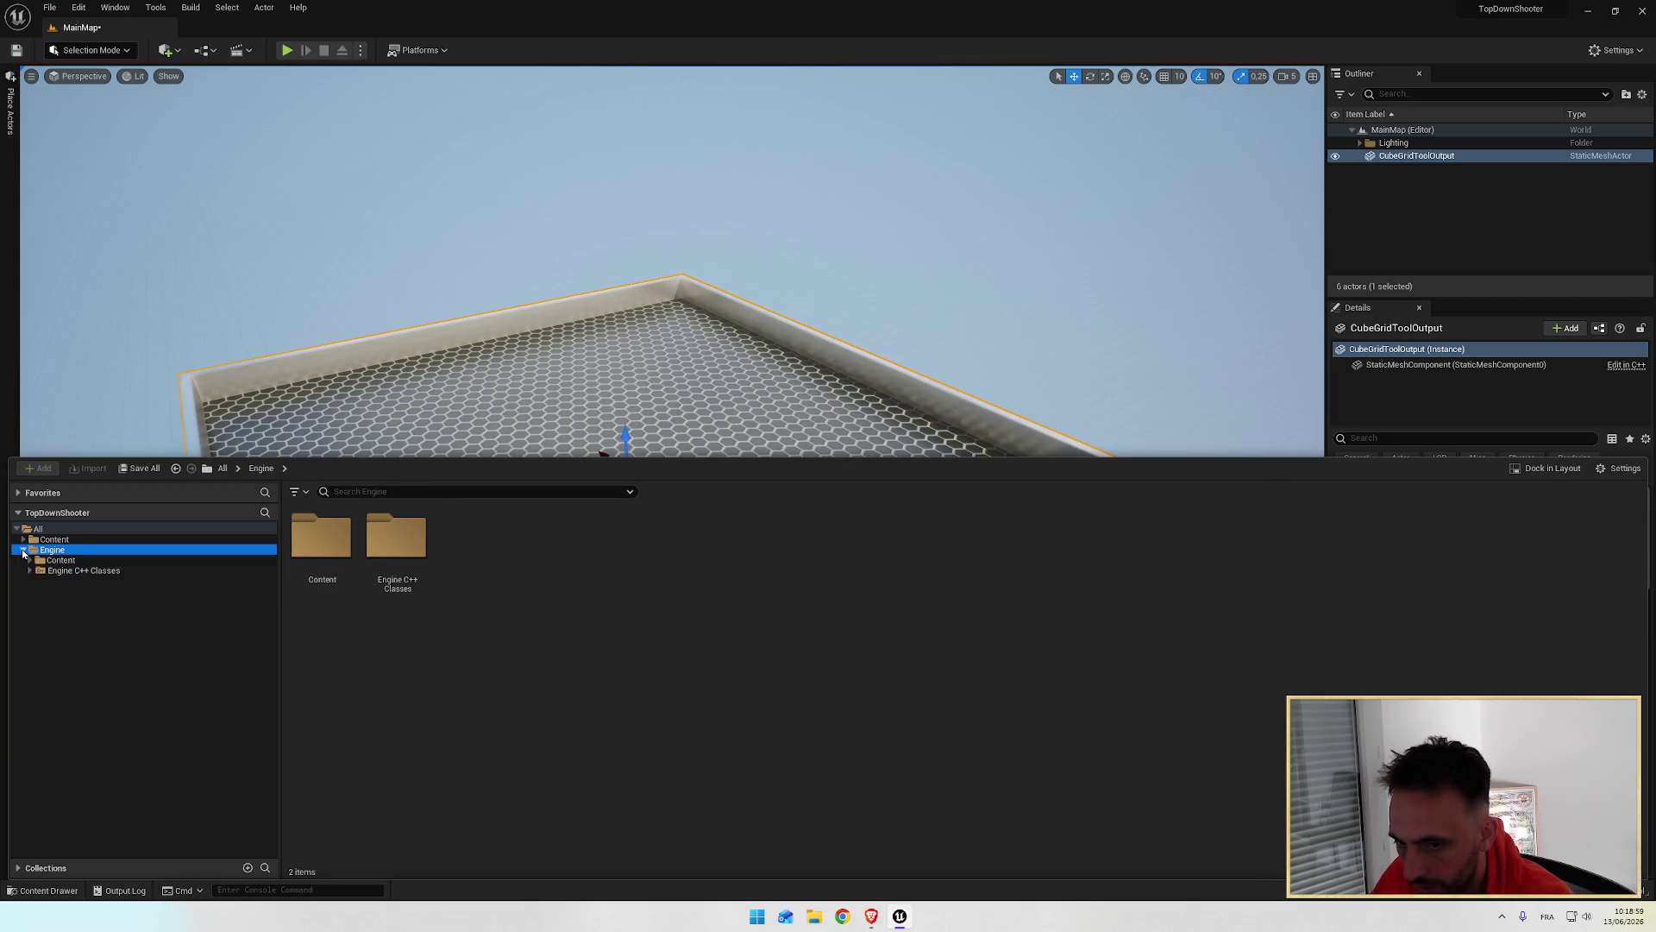
double_click(321, 536)
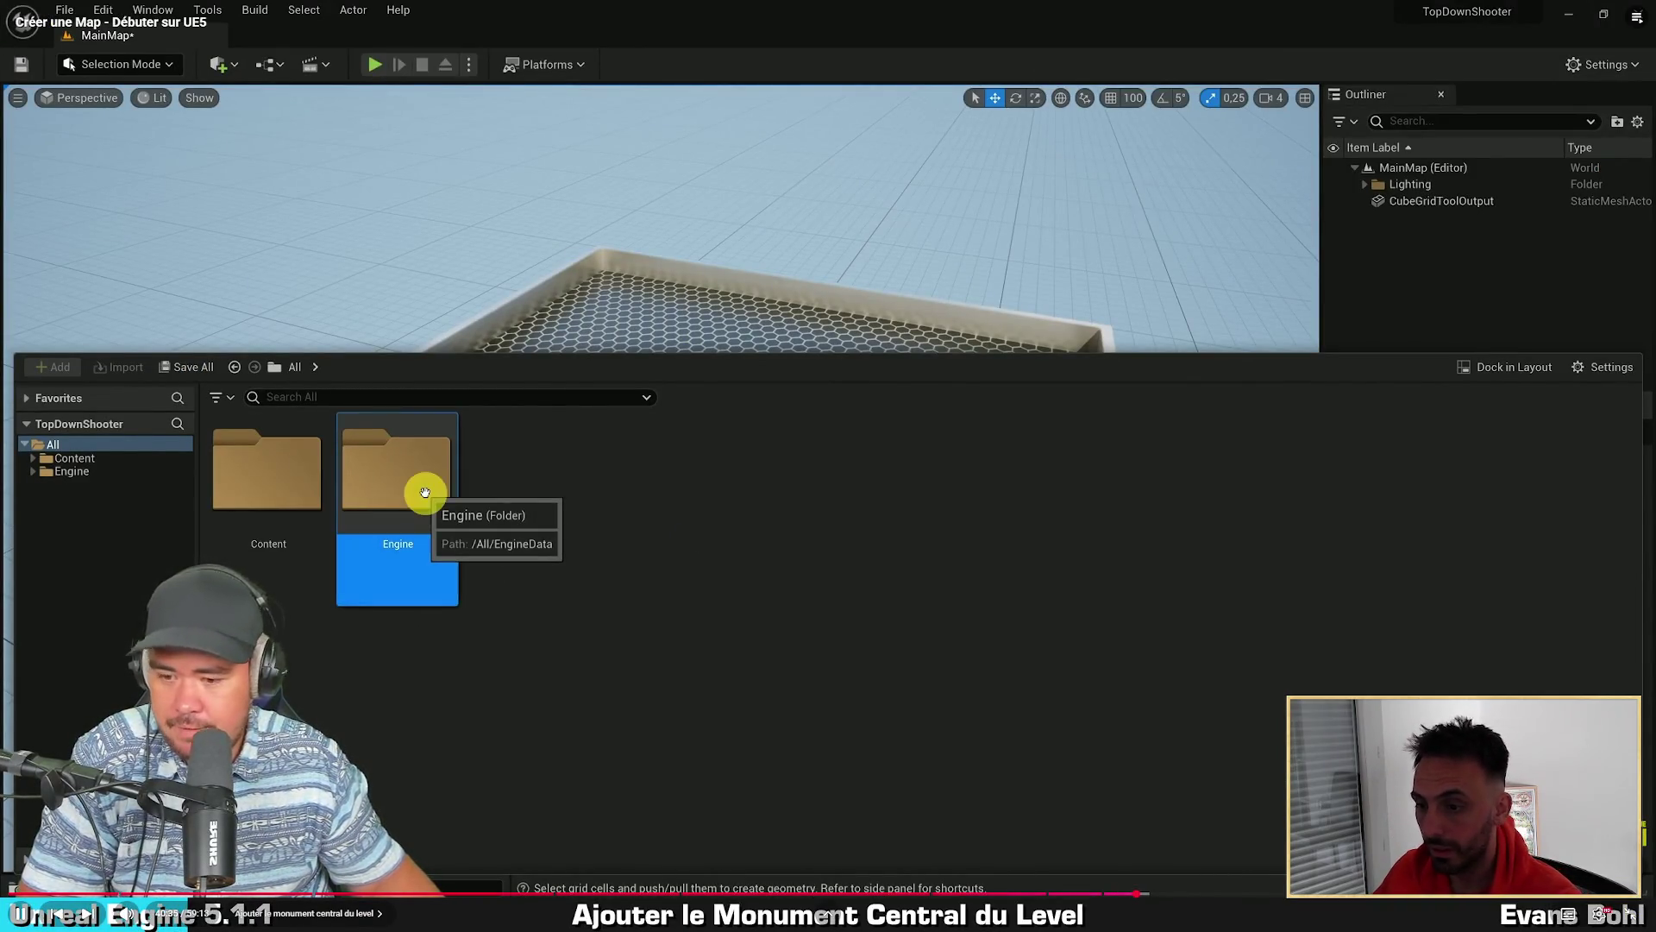
mouse_move(836, 629)
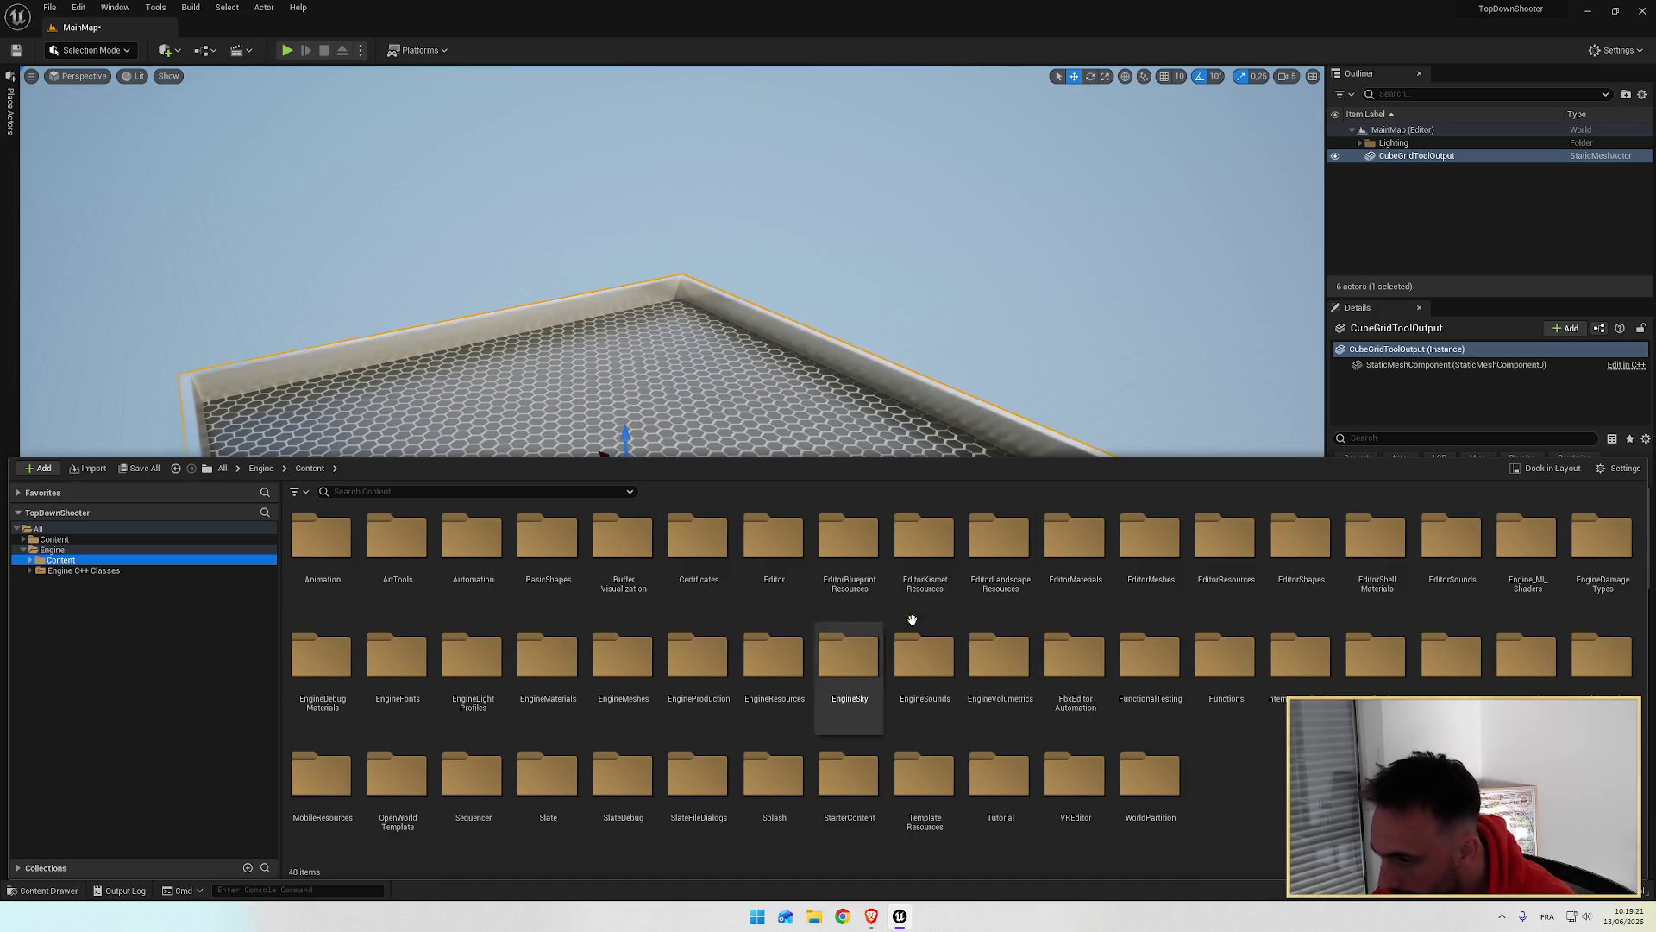
double_click(1600, 669)
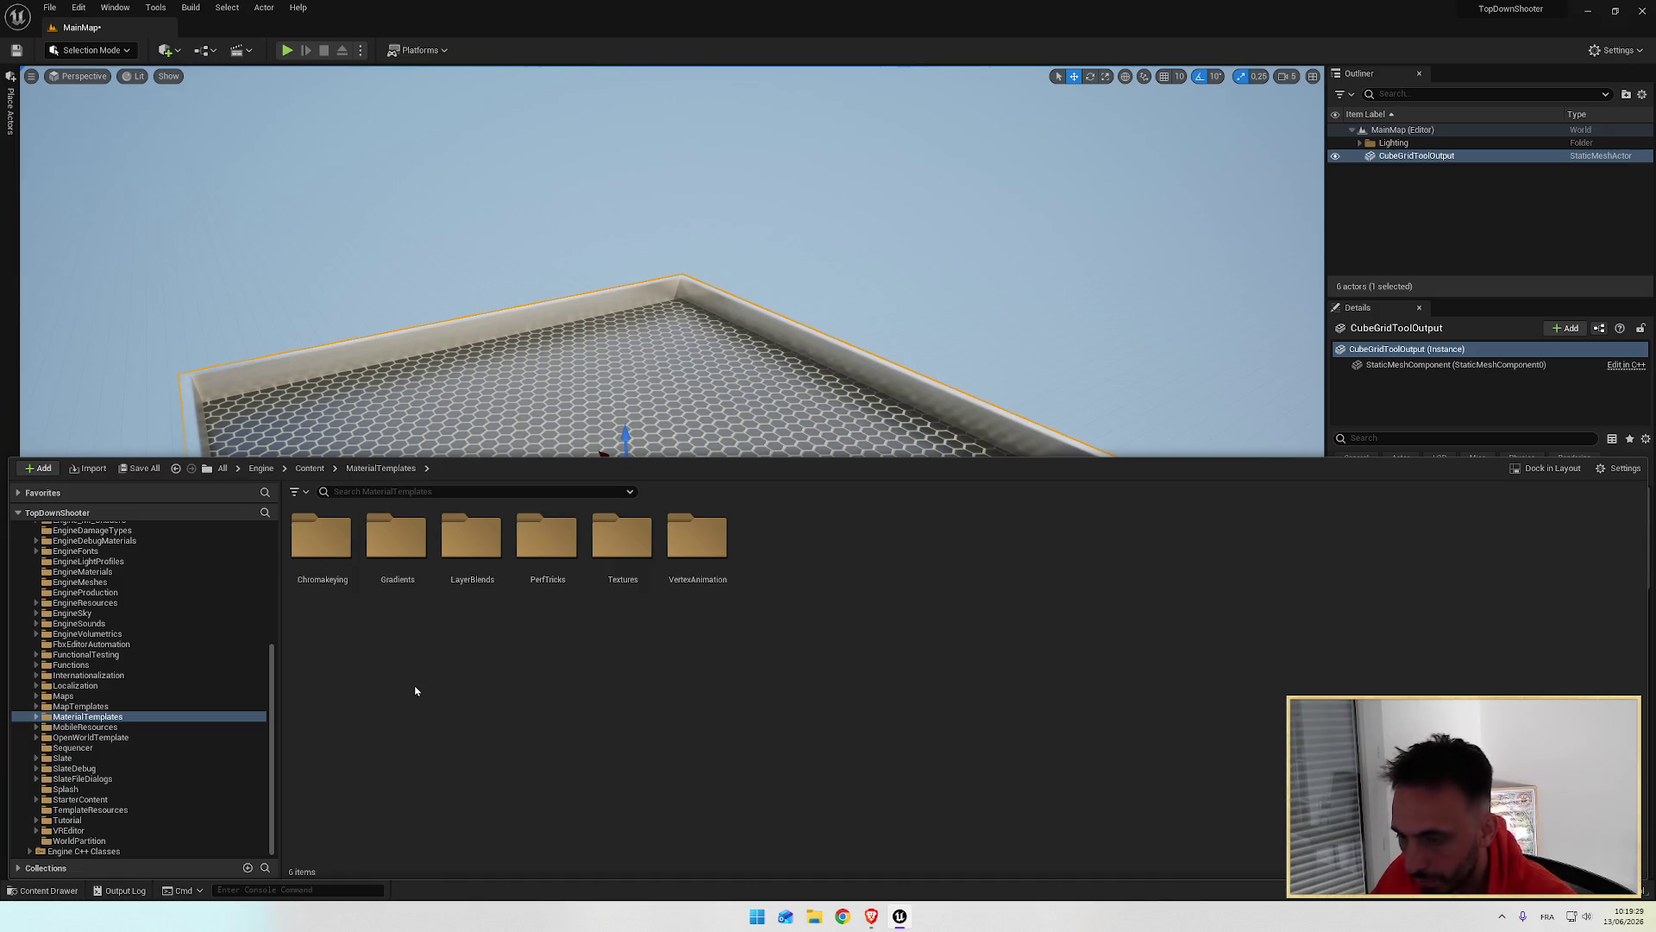
scroll(185, 662, up, 5)
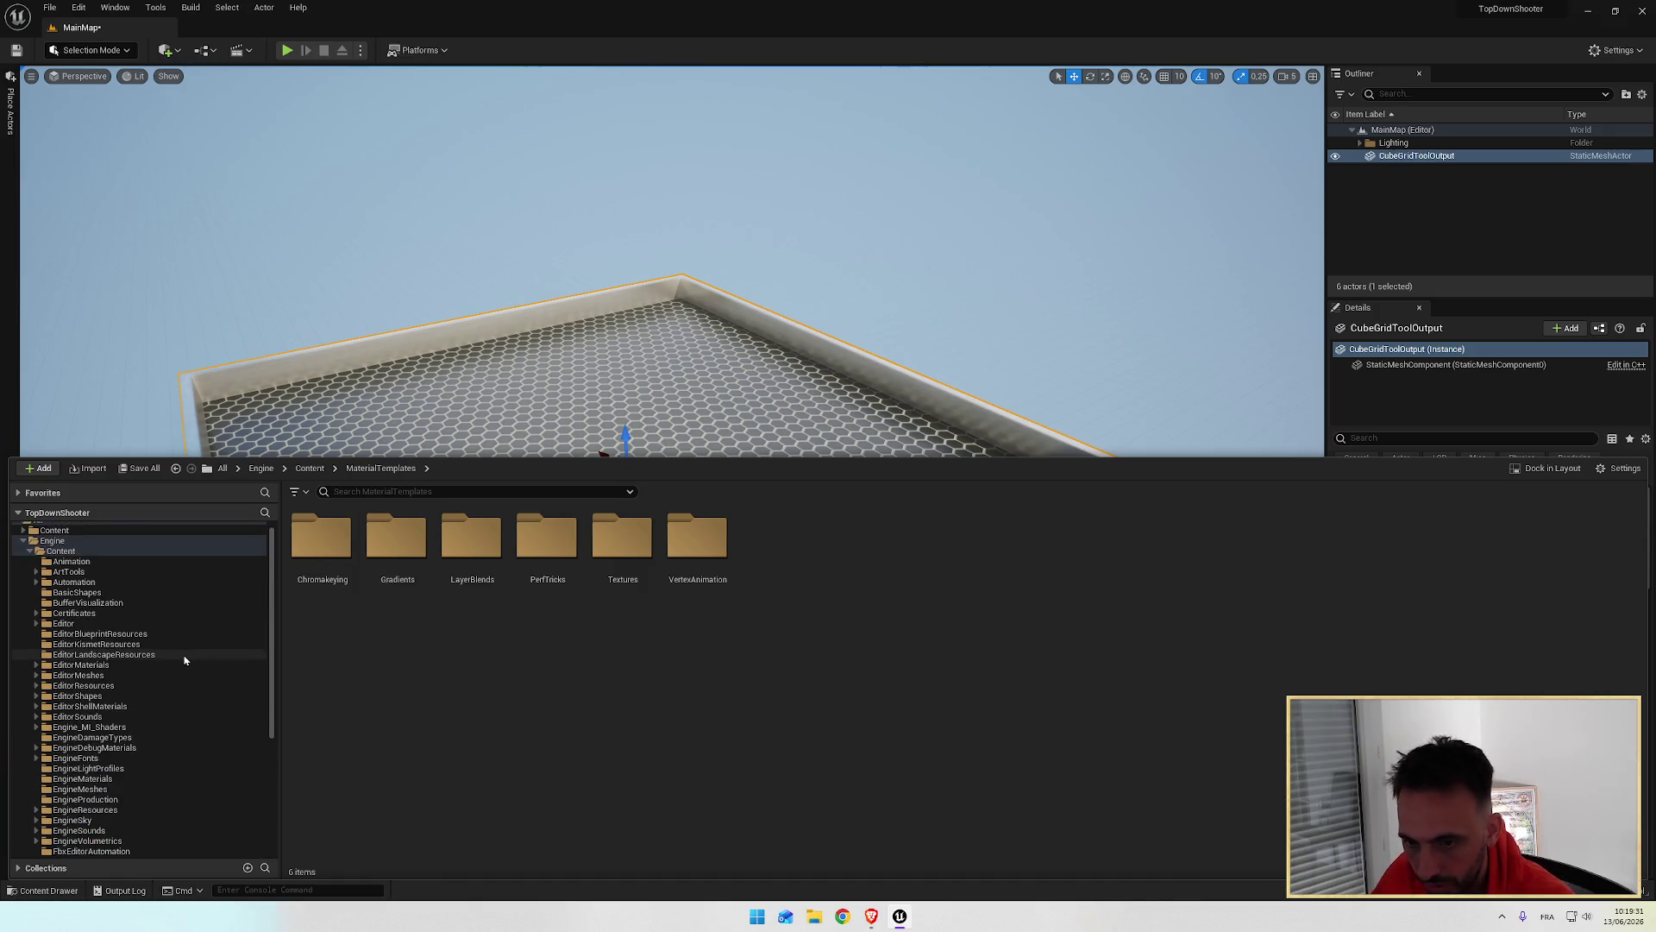
click(62, 550)
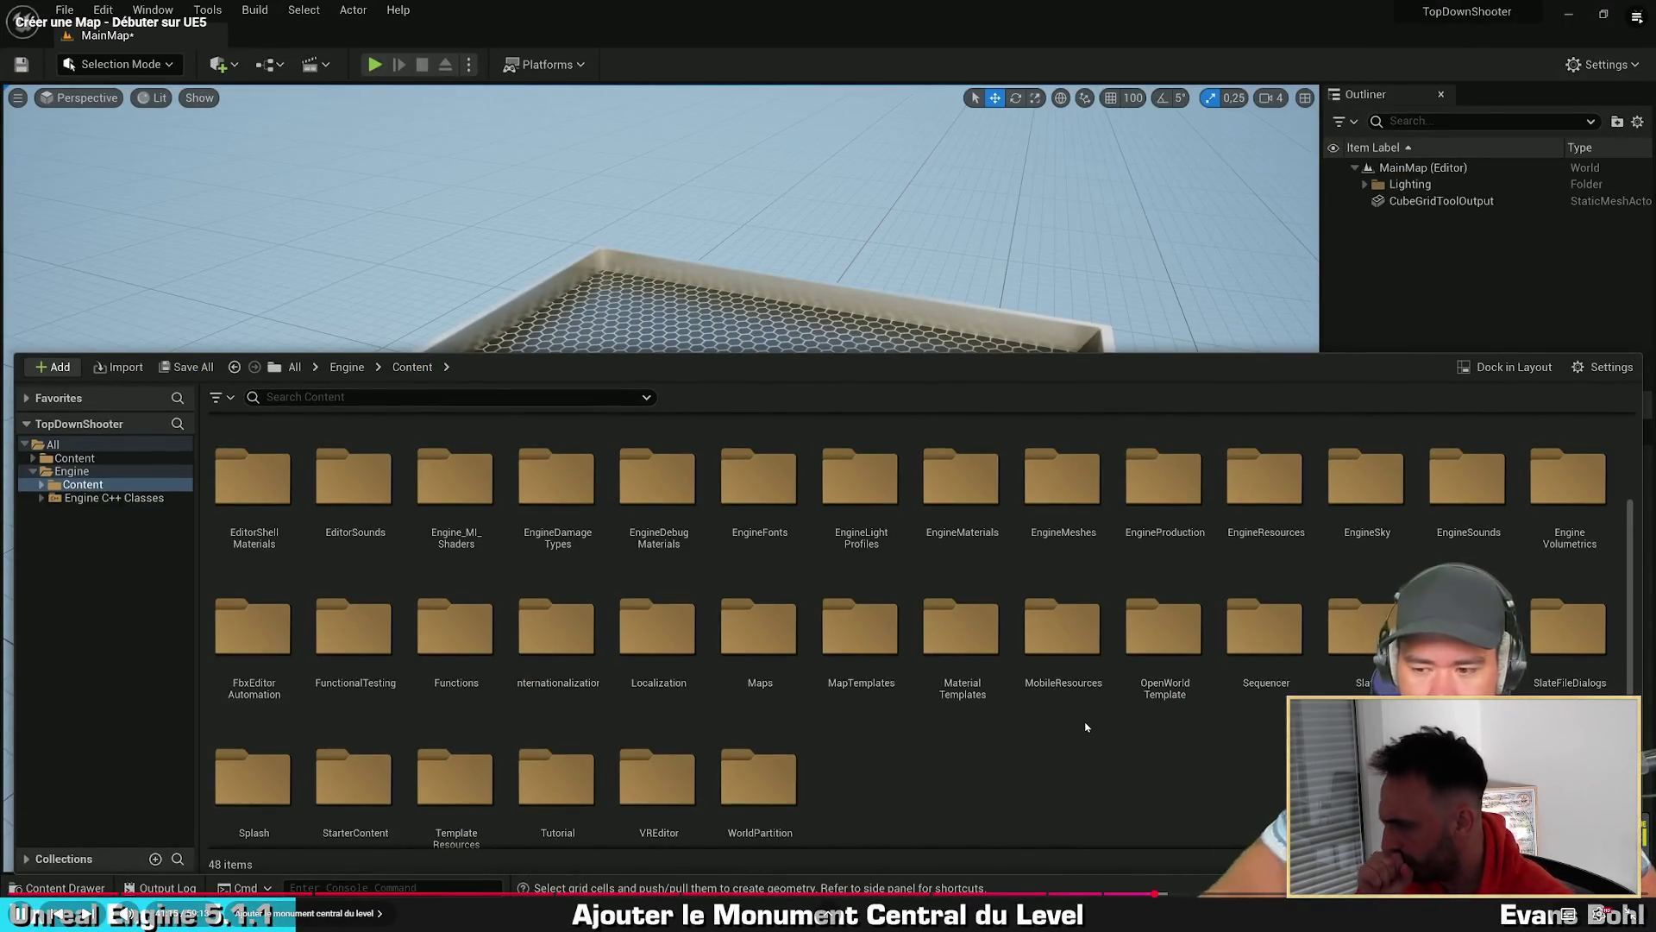
Step: Look inside StarterContent > Textures, then go back to Engine Content
key(ctrl+space)
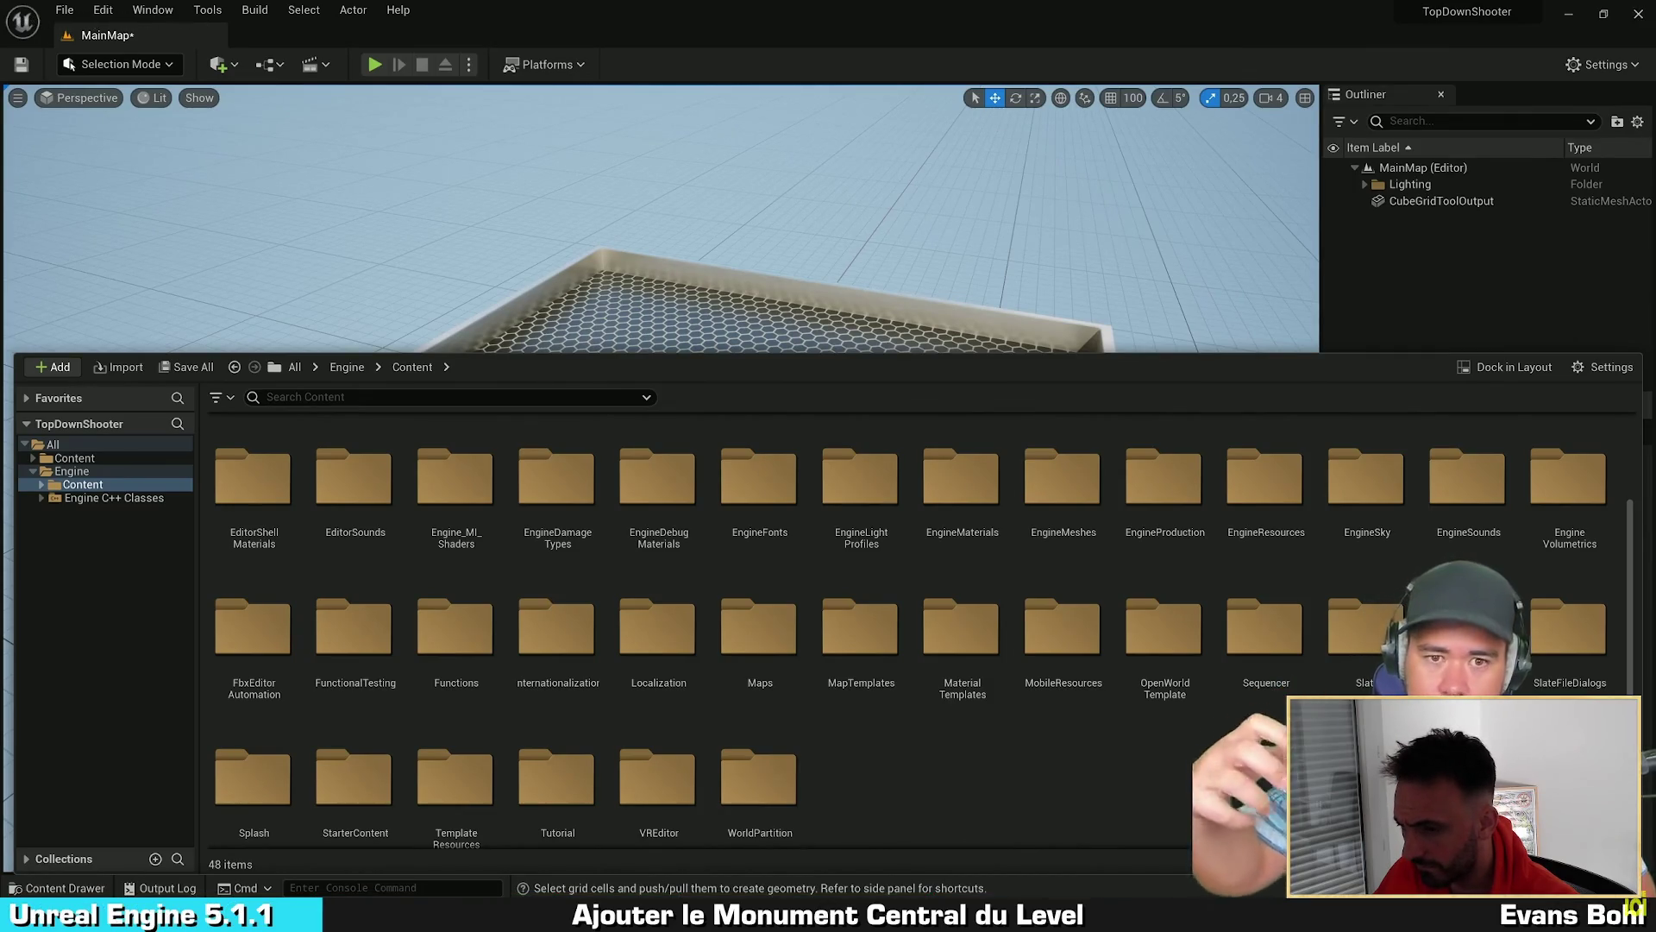
key(alt+Tab)
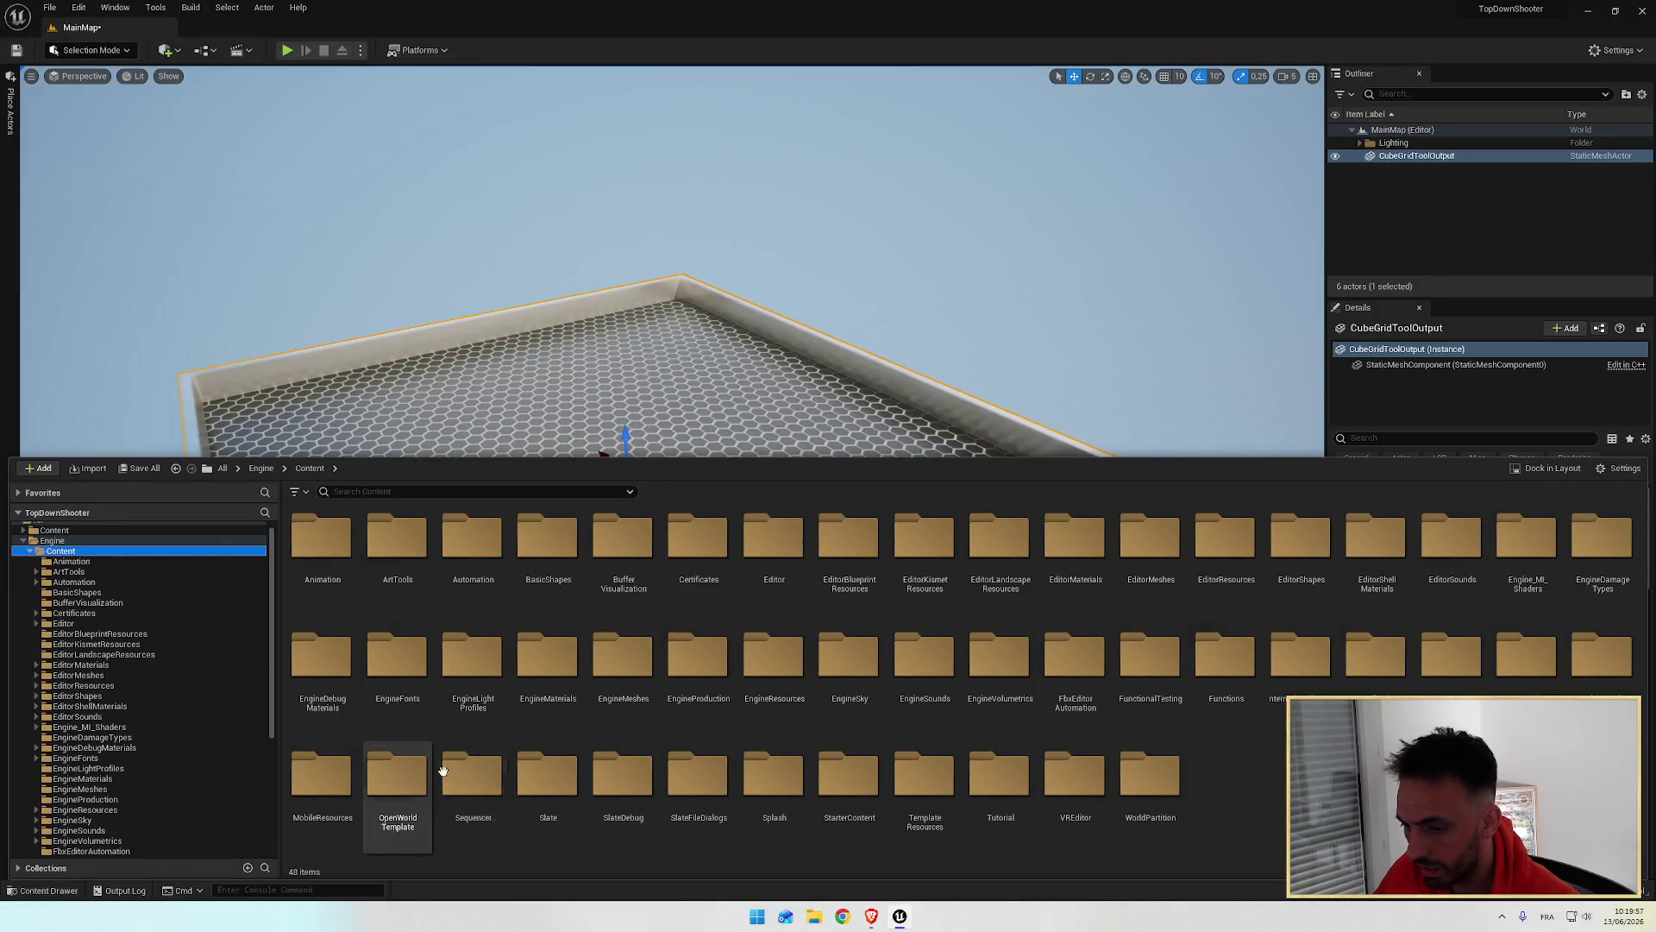
click(837, 780)
double_click(836, 780)
double_click(326, 545)
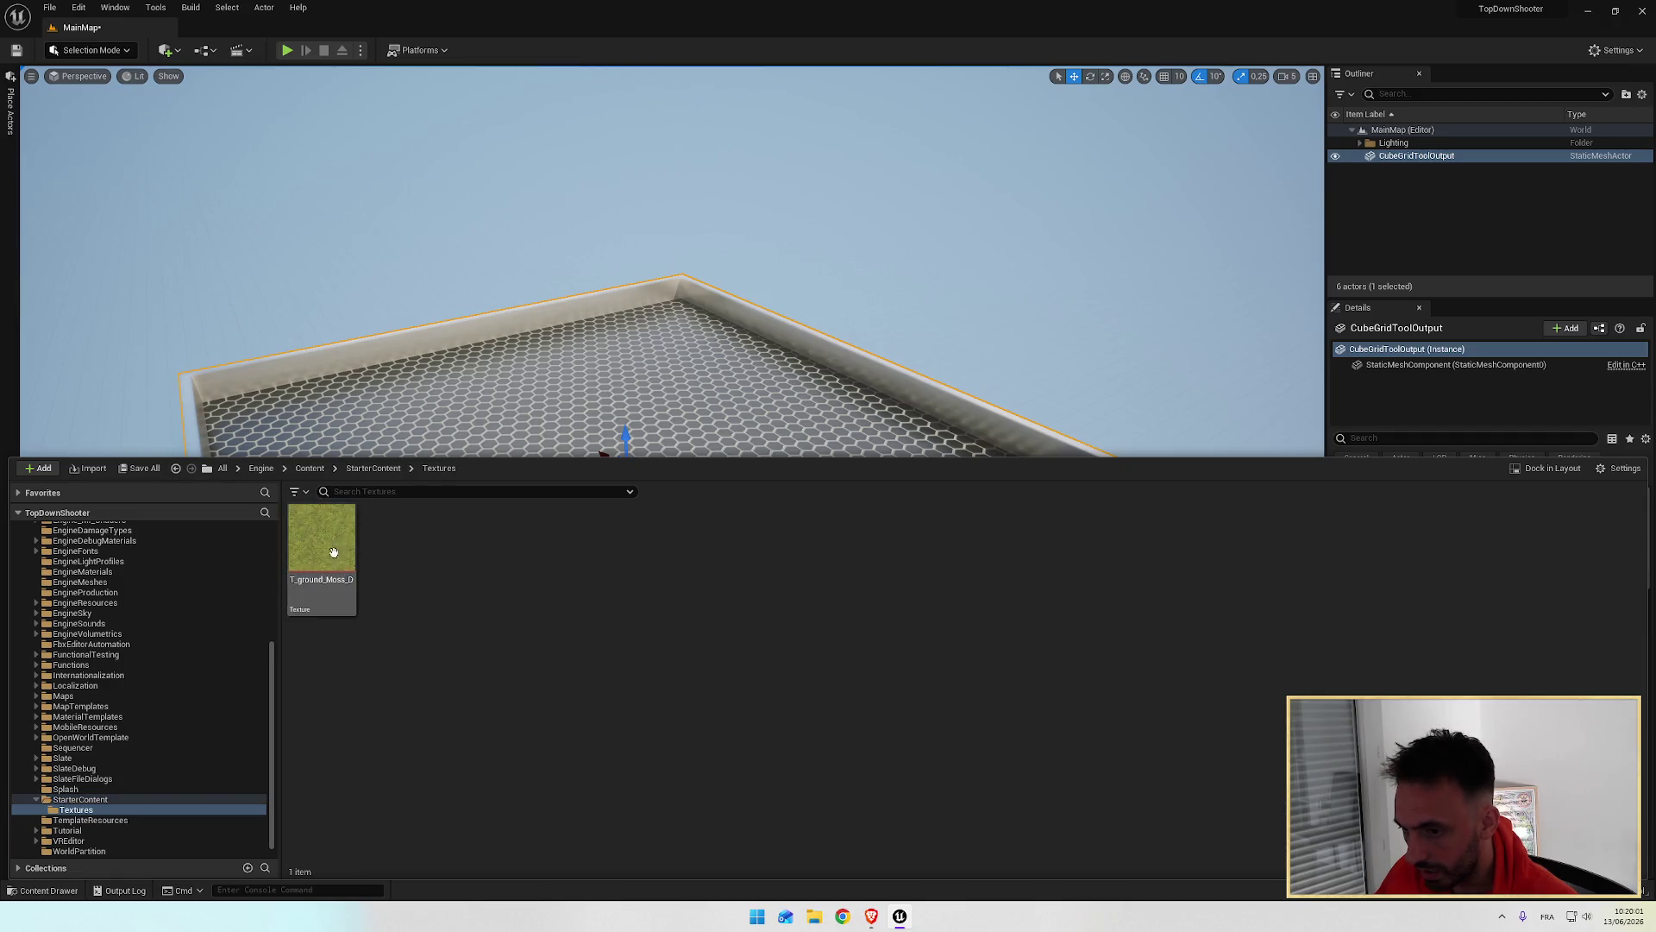
scroll(173, 781, up, 10)
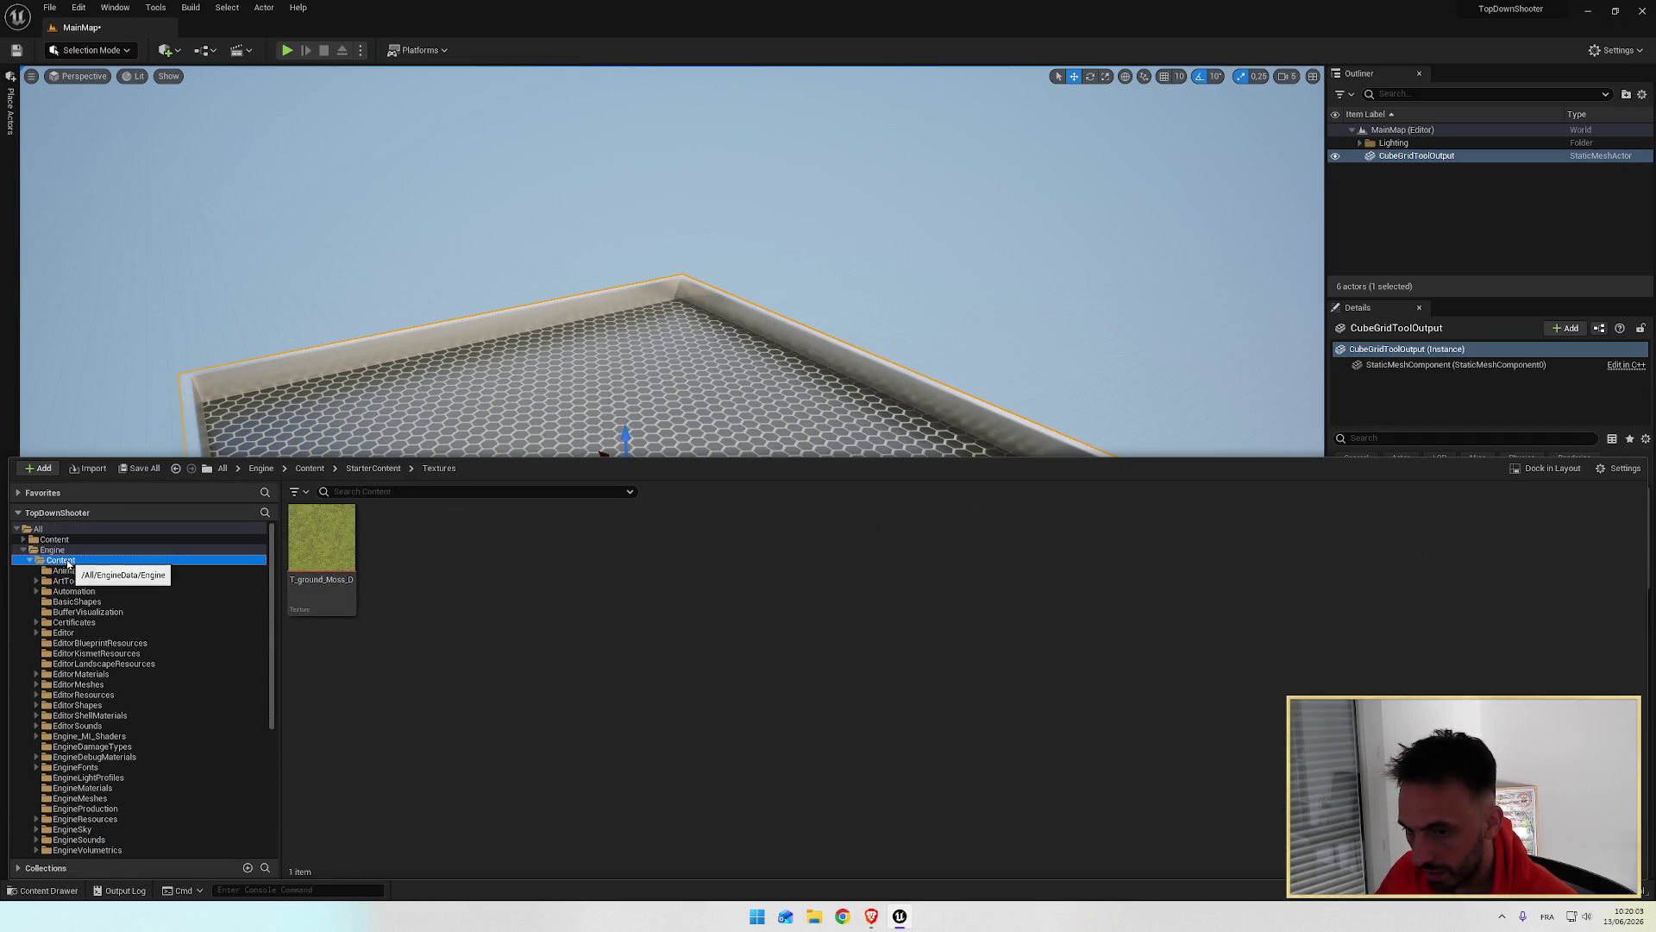
click(64, 561)
Step: After checking the tutorial, open the Filters list of asset types
key(alt+Tab)
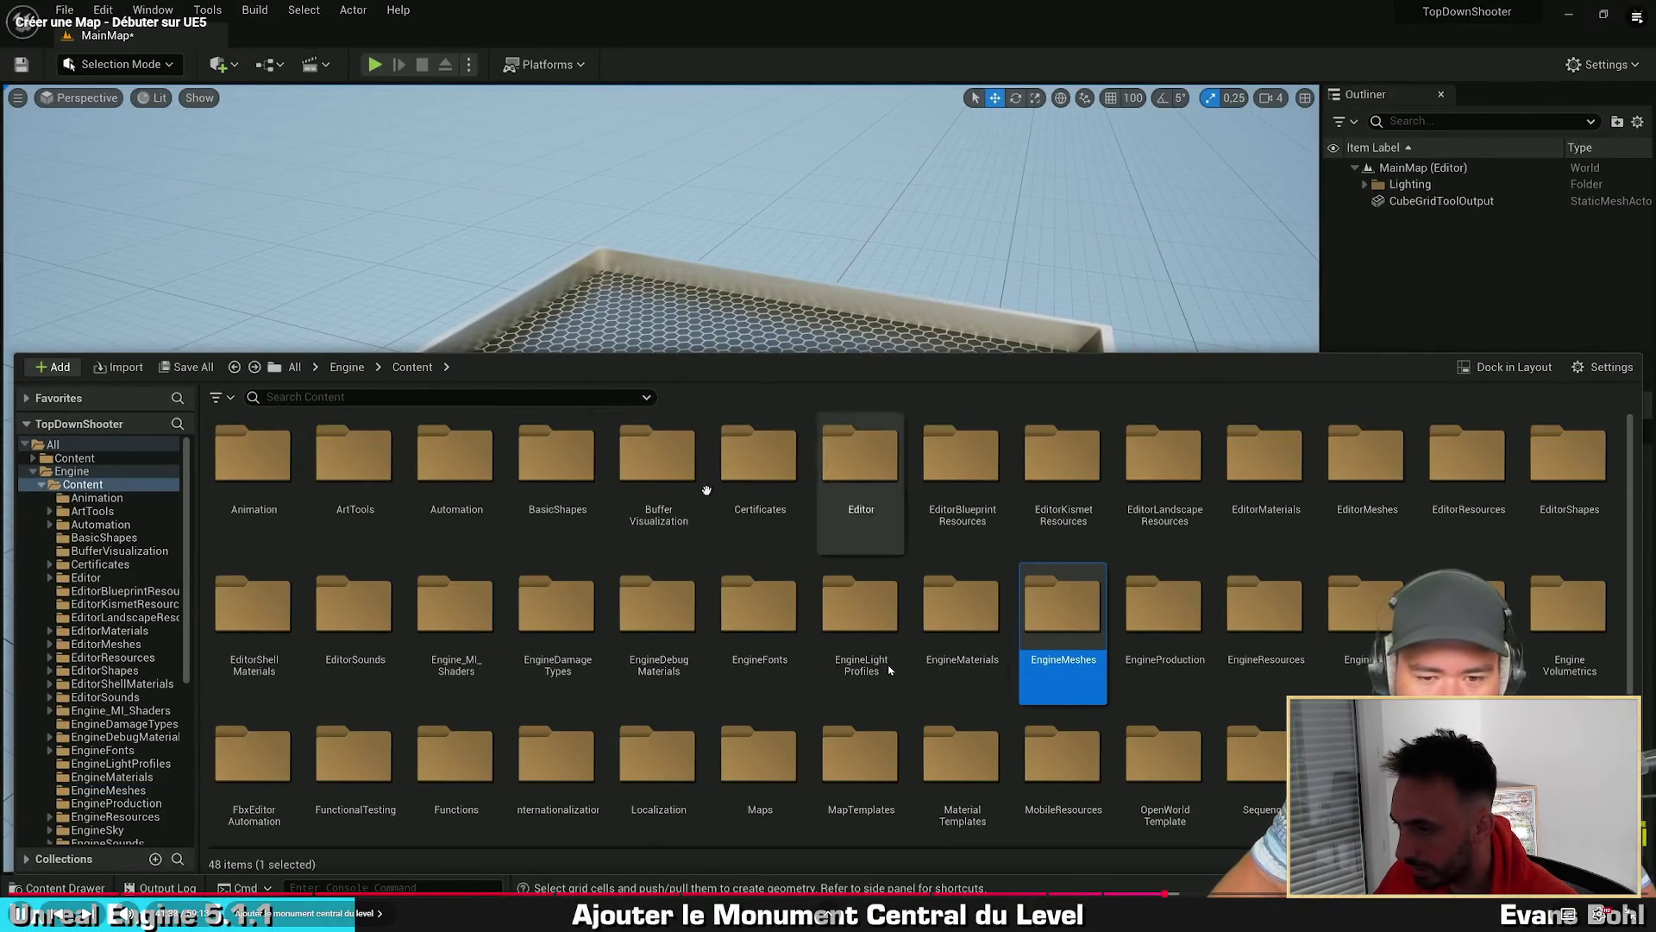
key(alt+Tab)
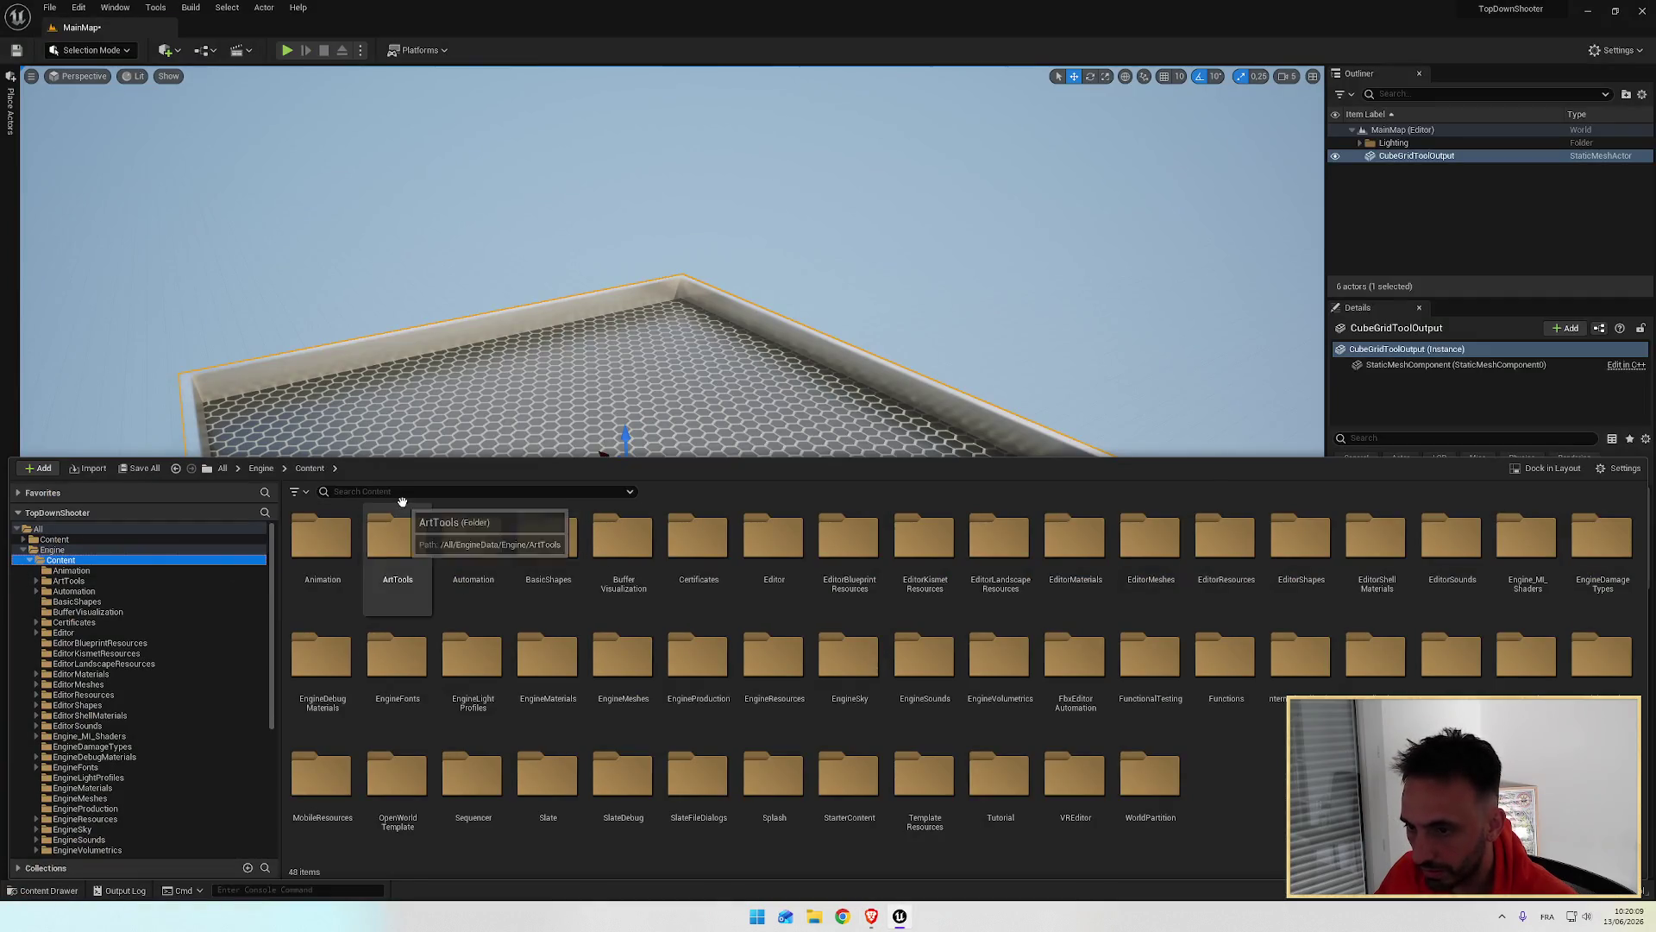
key(alt+Tab)
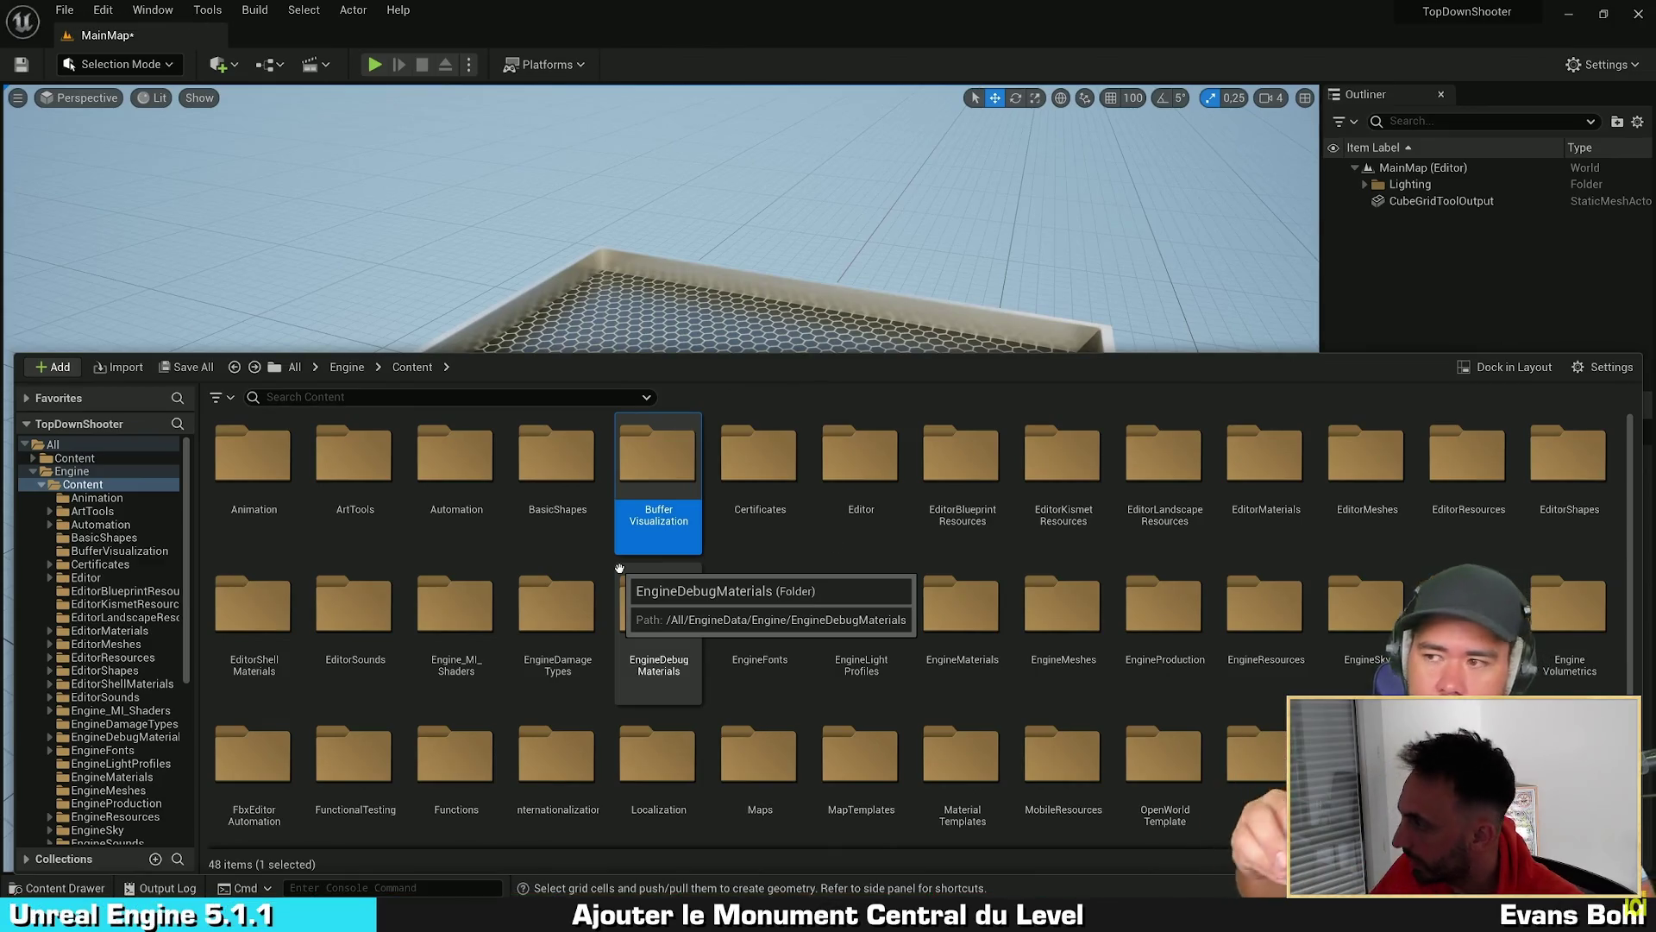
mouse_move(562, 518)
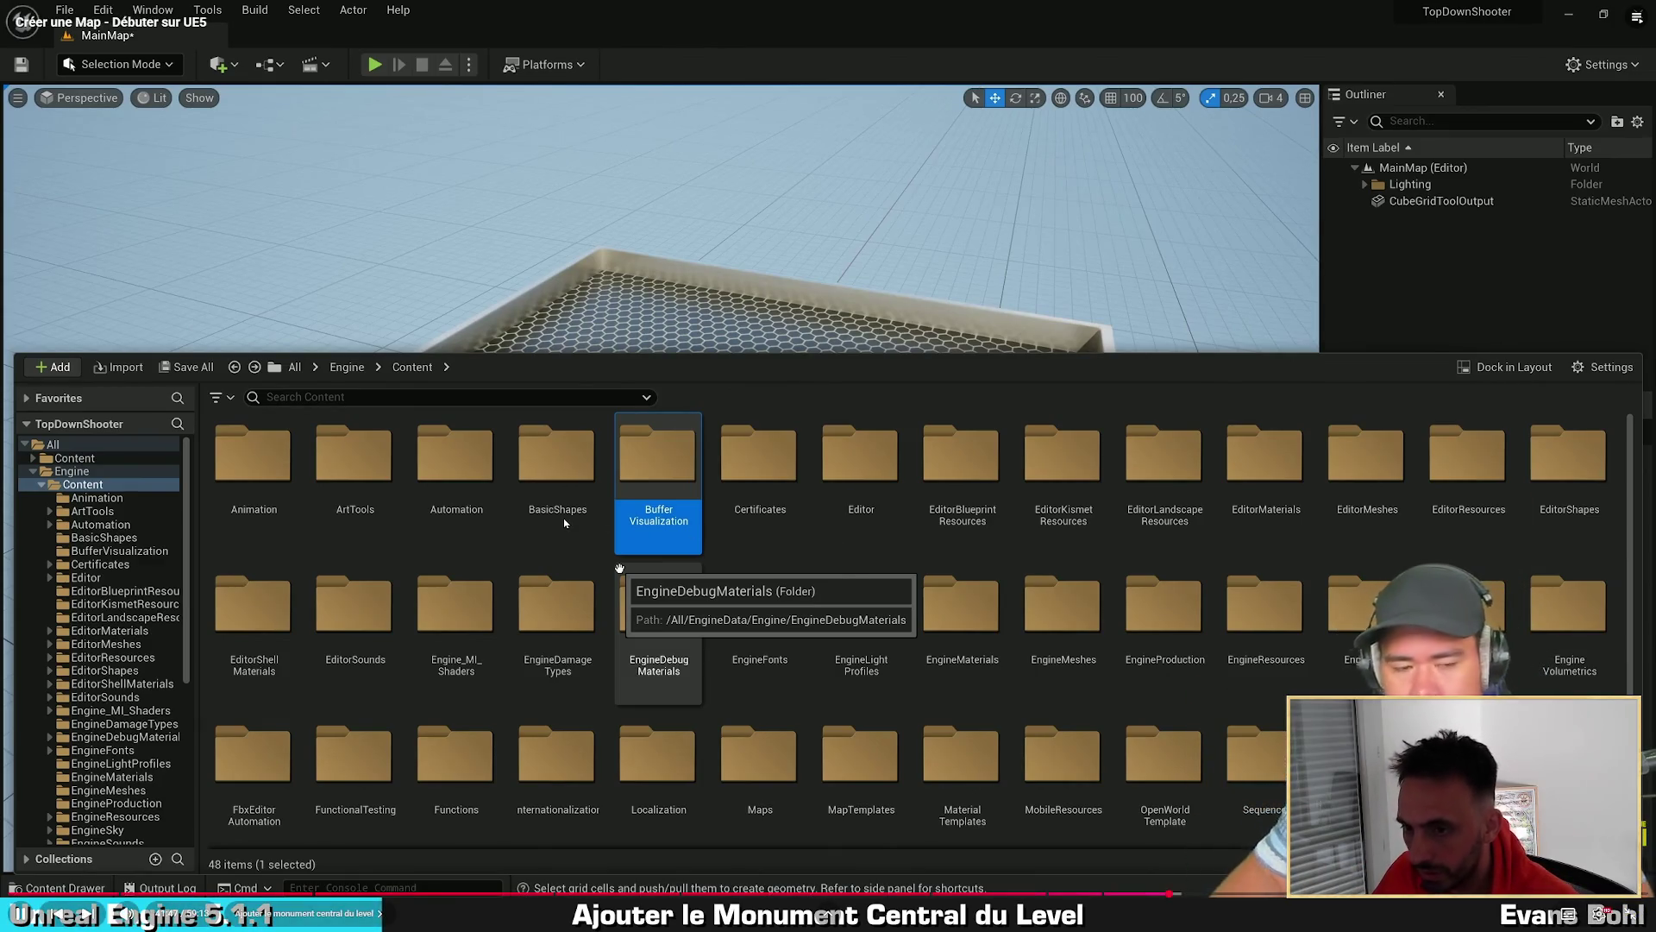
key(alt+Tab)
click(305, 494)
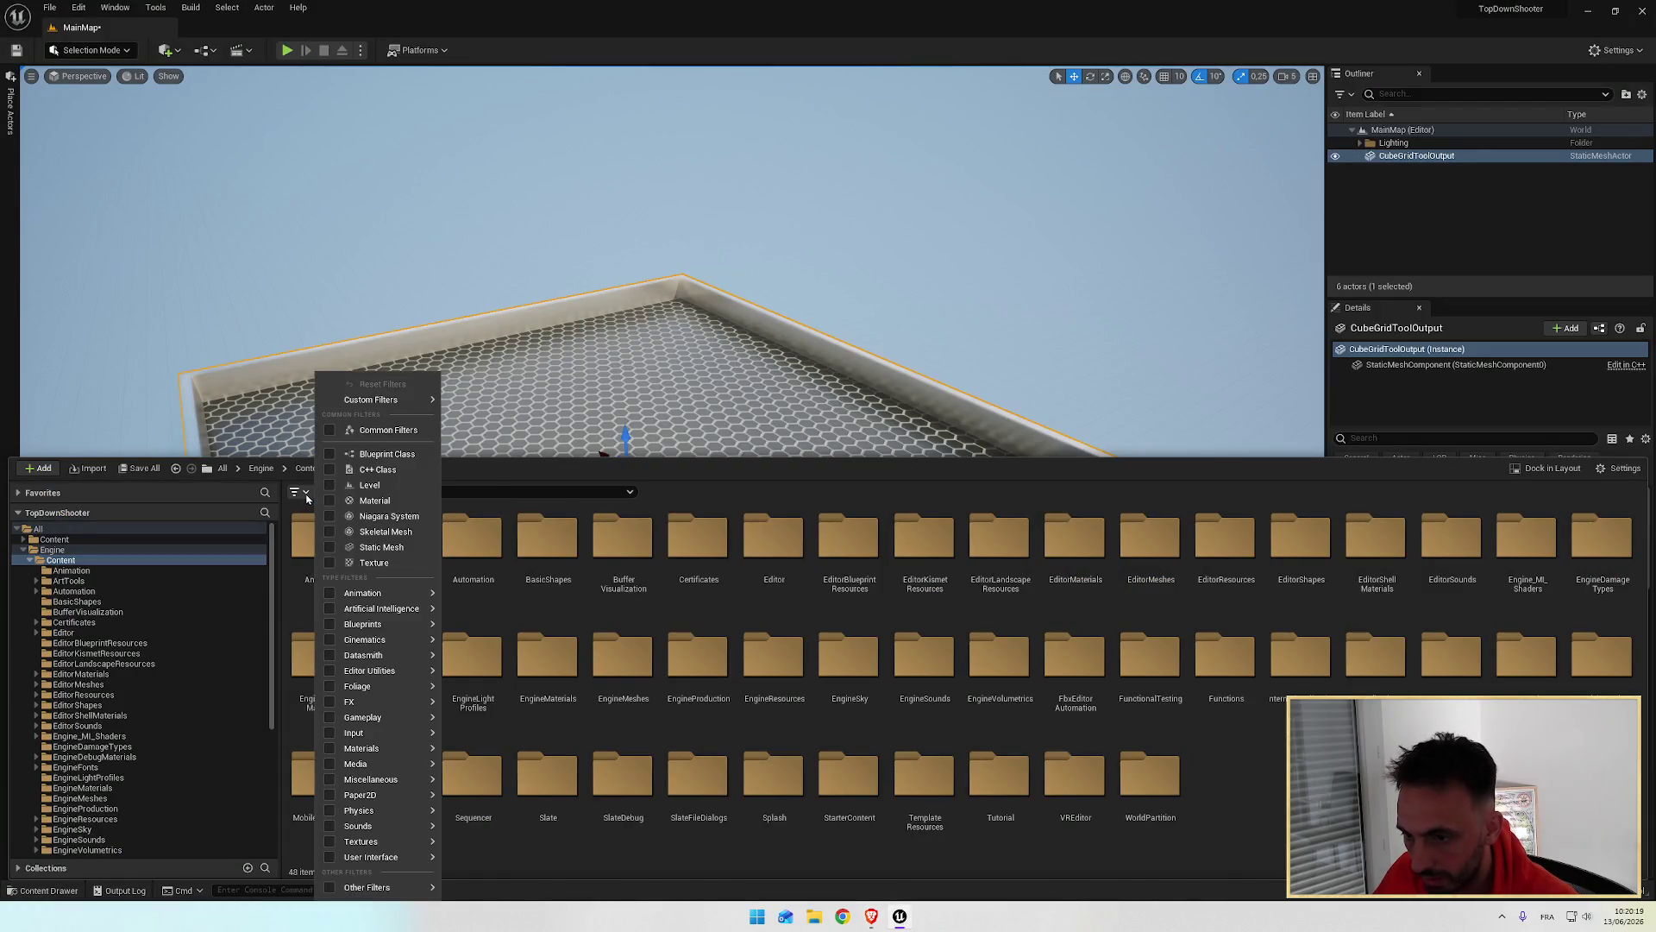
Step: Filter Engine Content to Static Mesh assets and scroll through the results
click(332, 549)
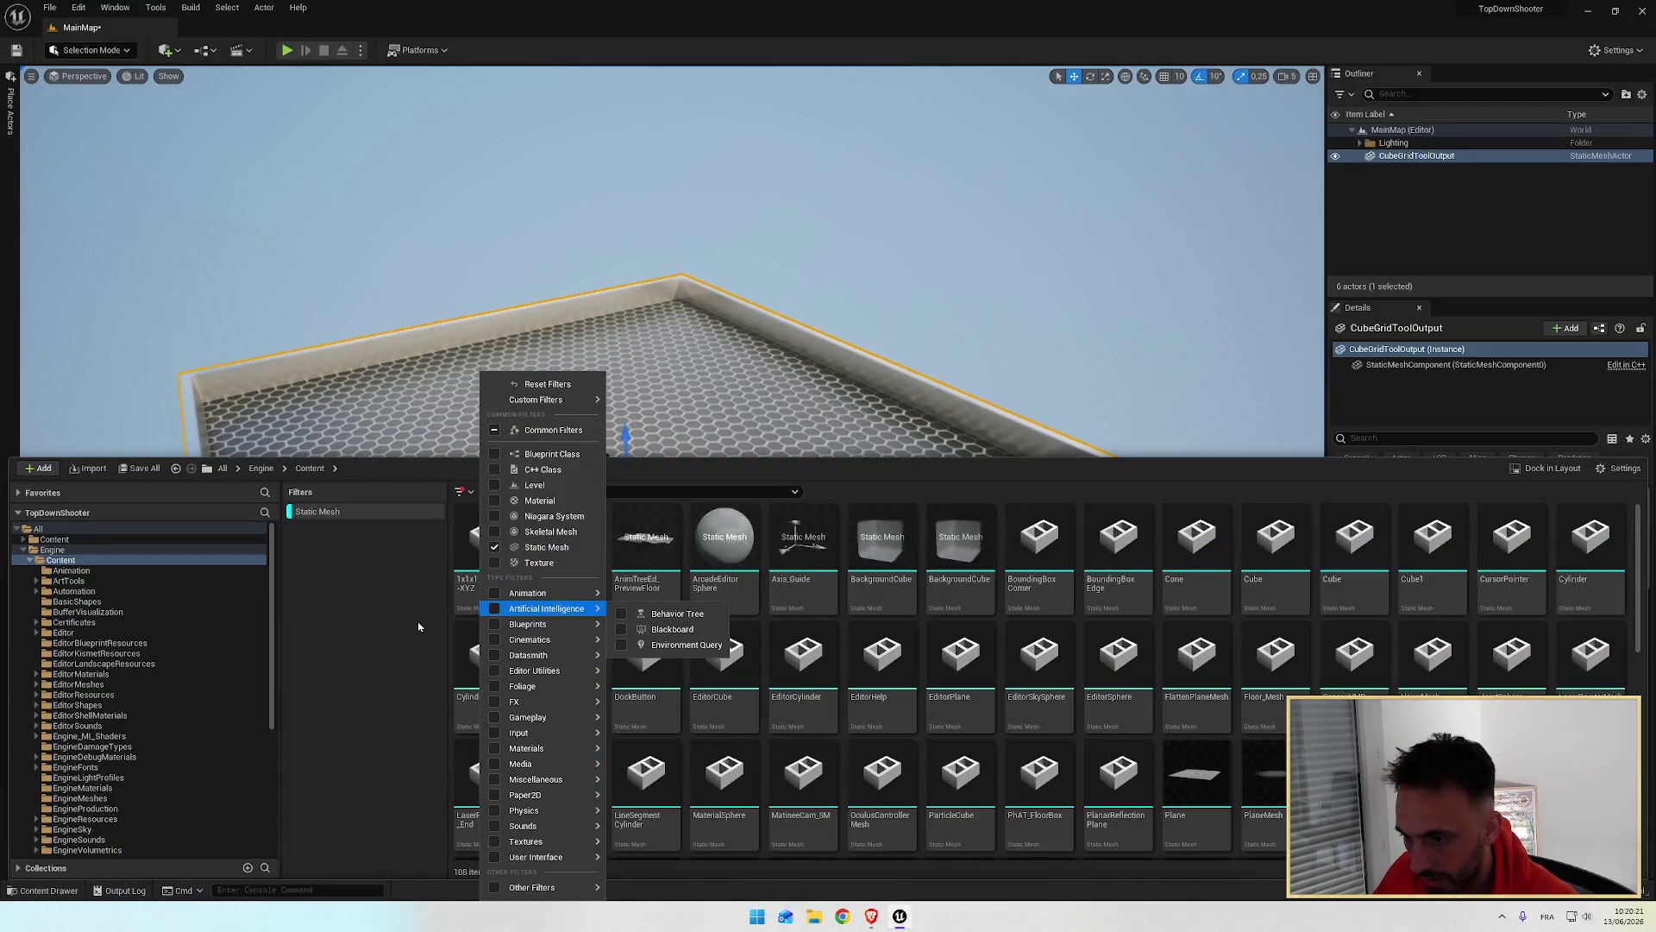
key(alt+Tab)
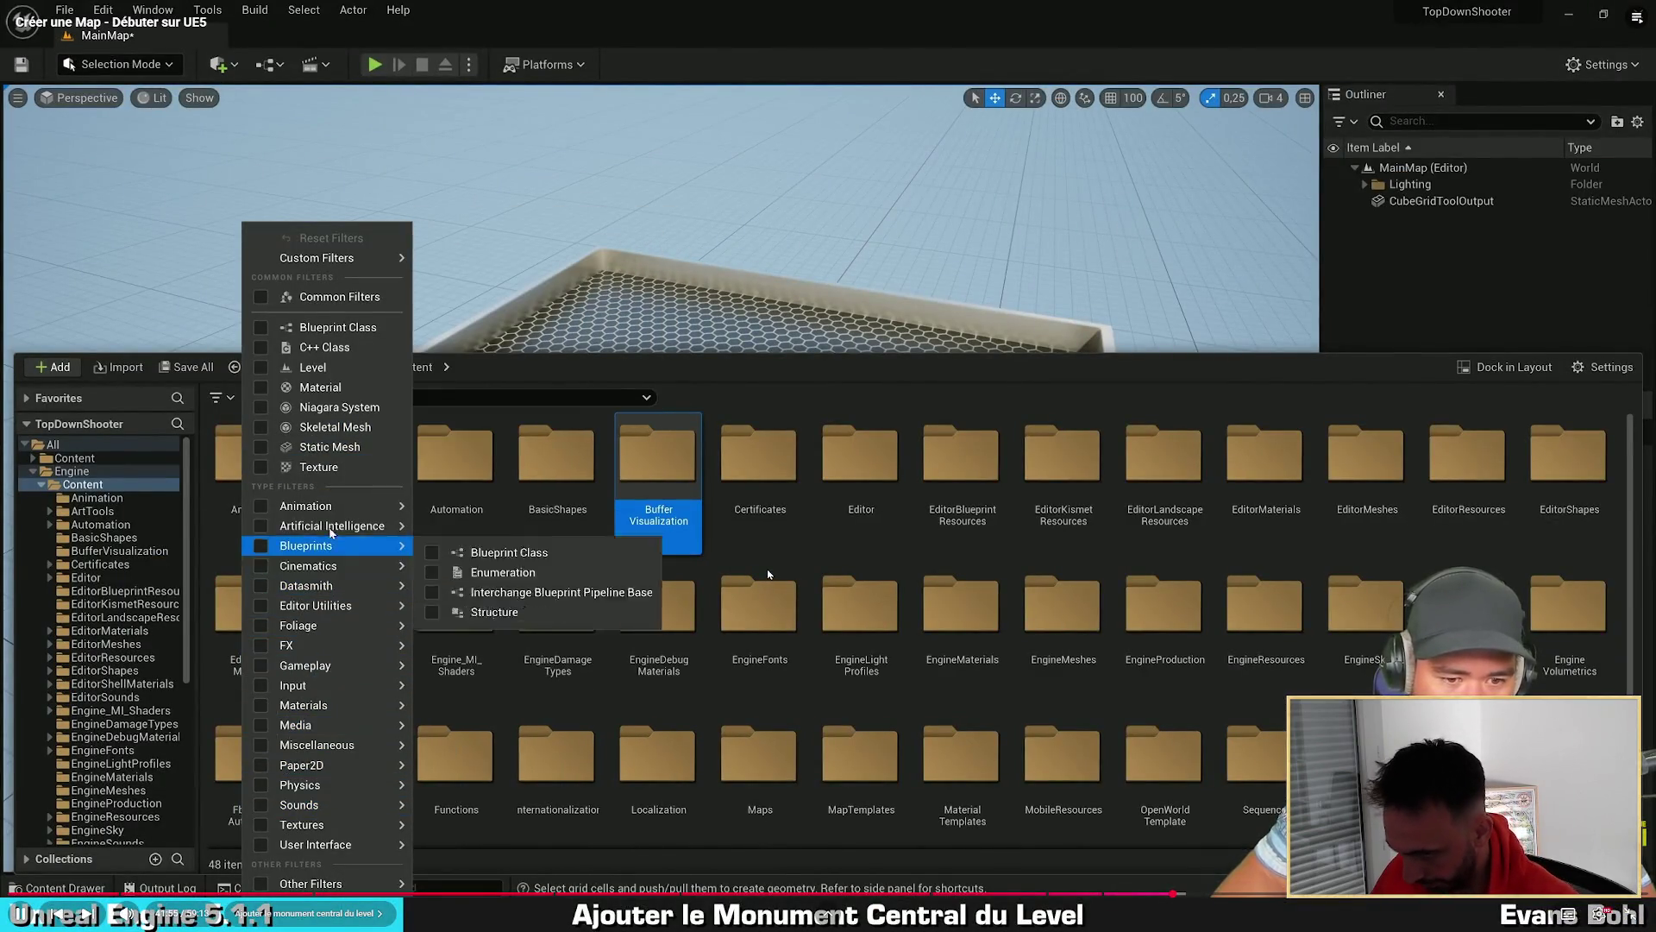
key(alt+Tab)
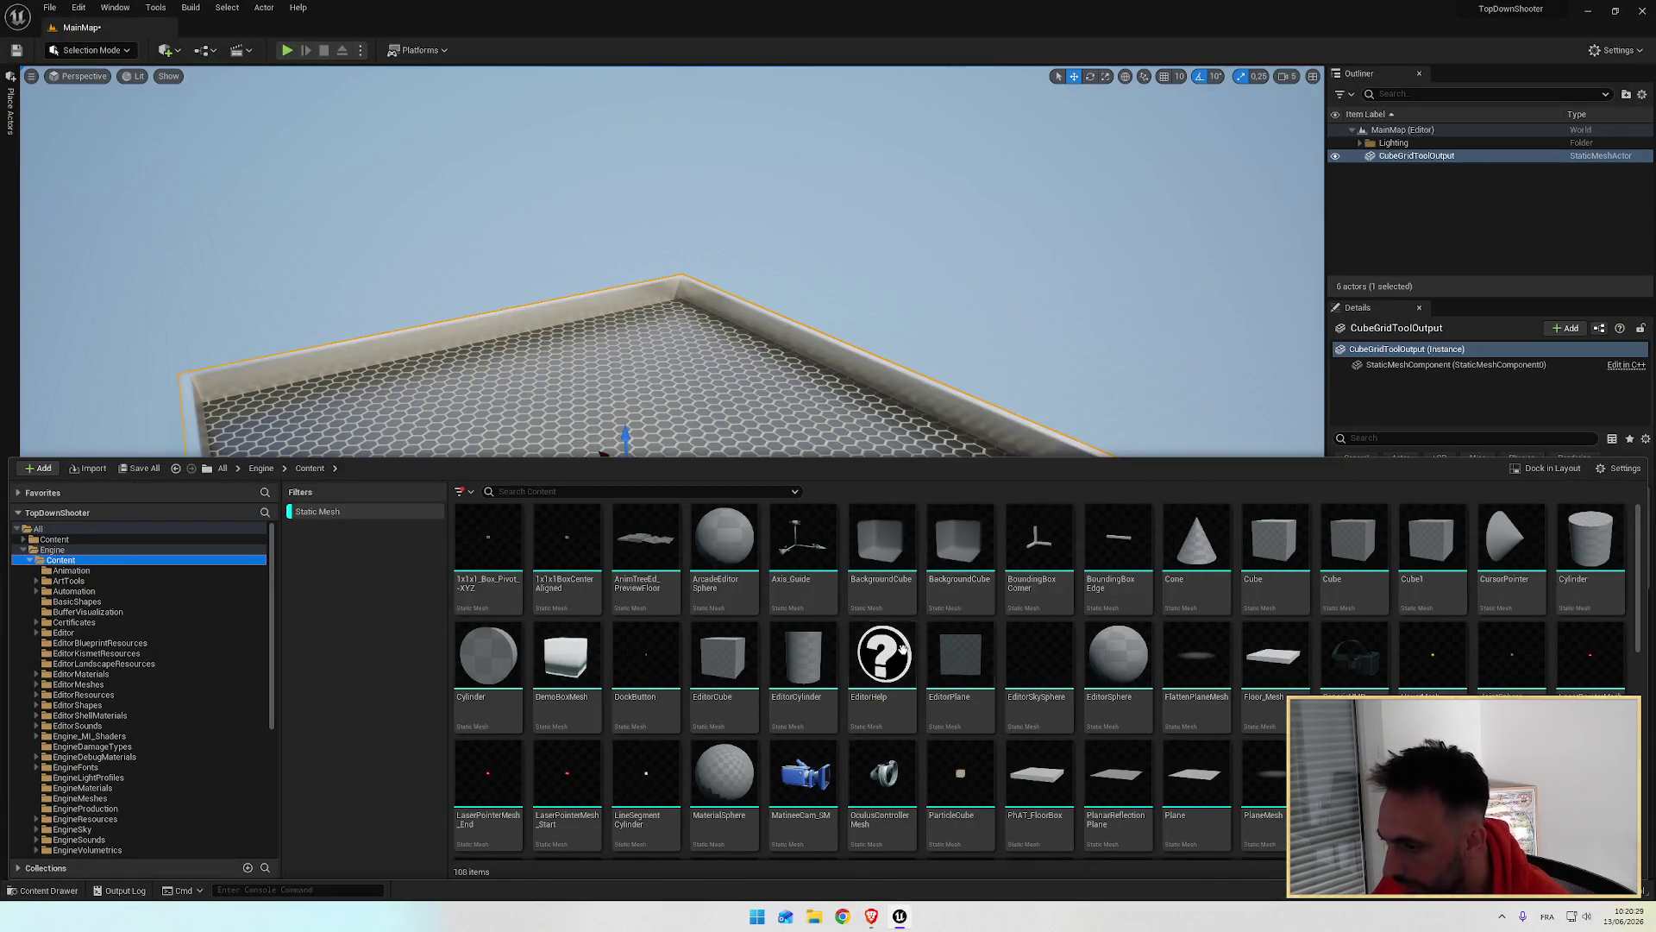
mouse_move(879, 661)
scroll(879, 661, down, 3)
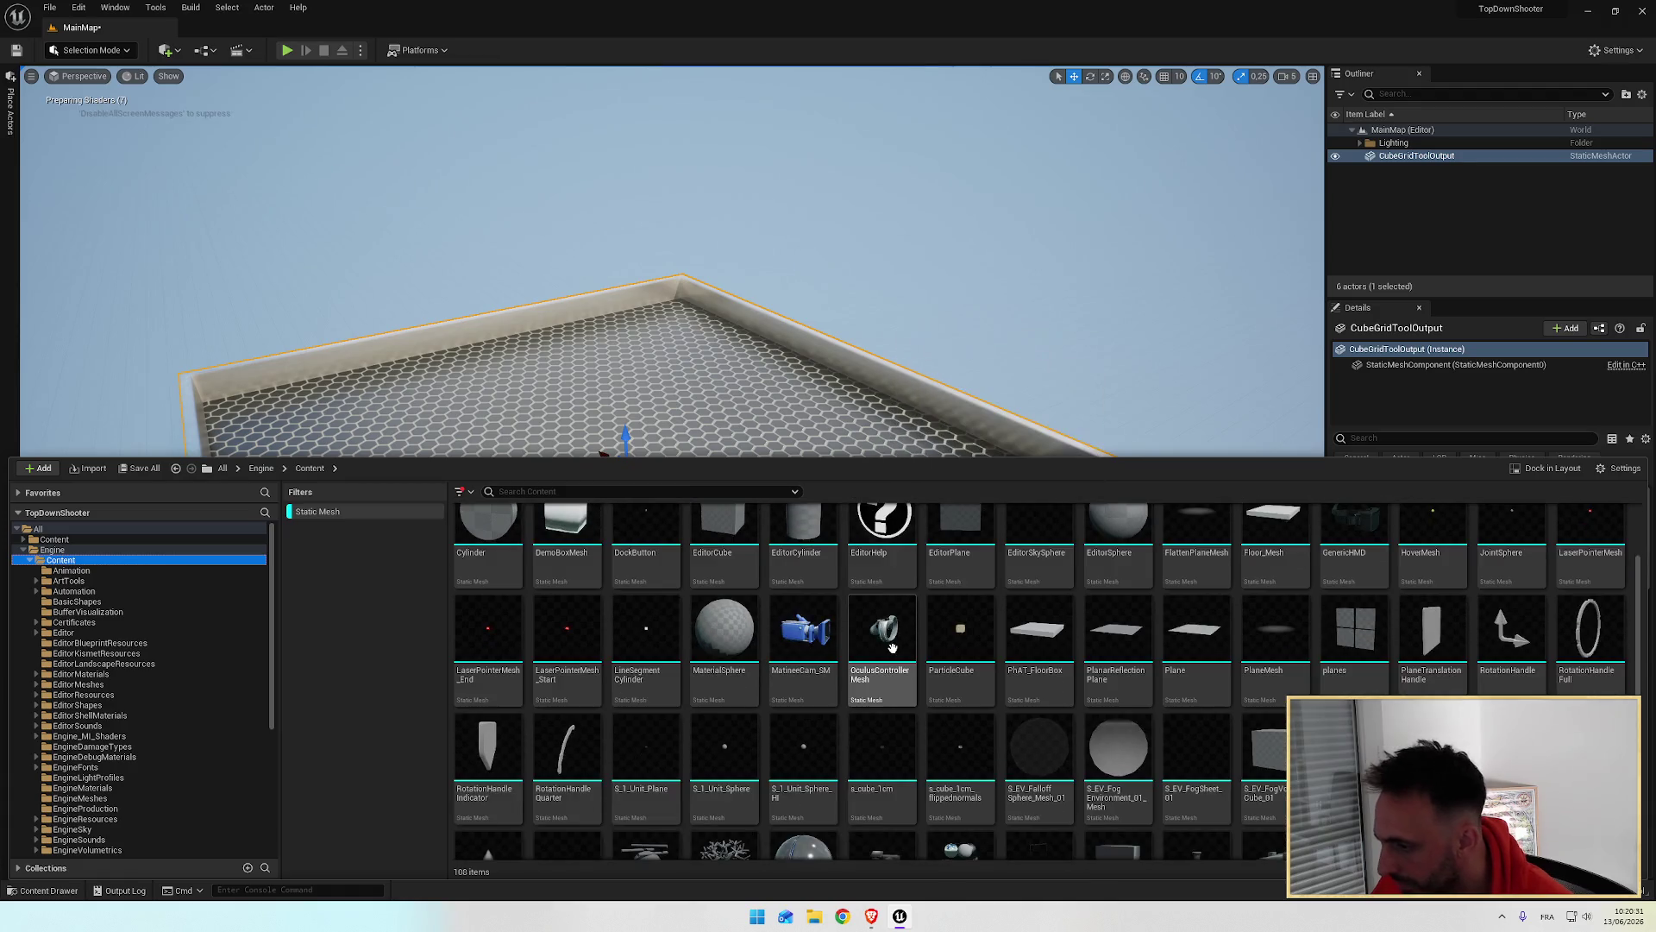
scroll(948, 645, down, 5)
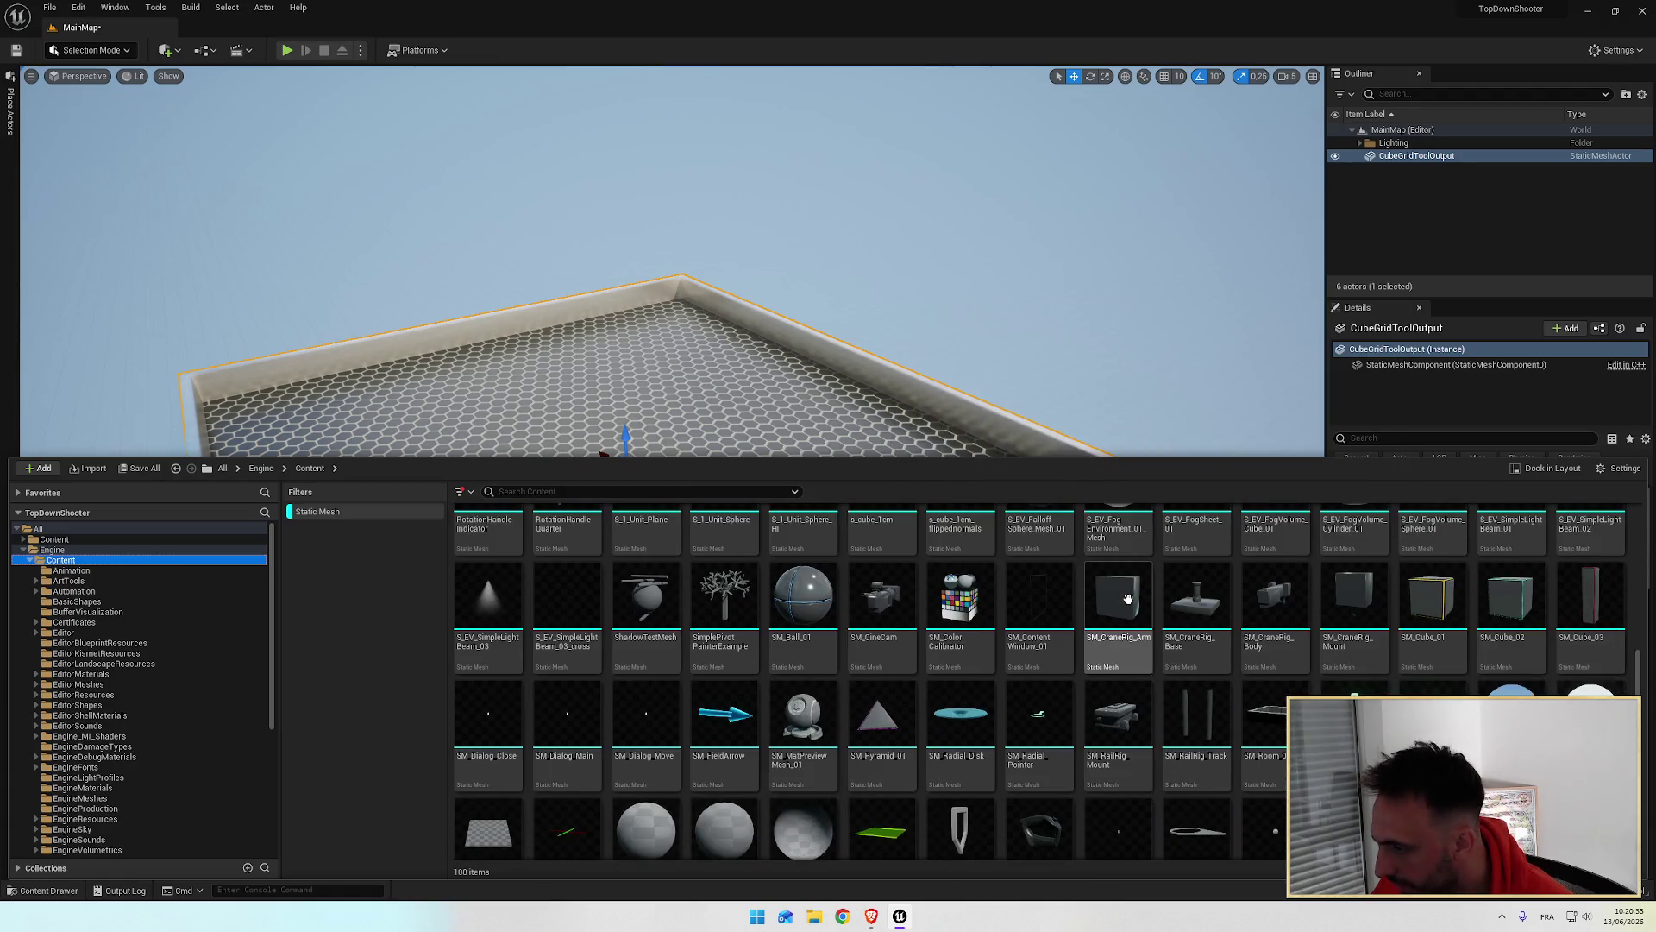
scroll(1049, 635, up, 5)
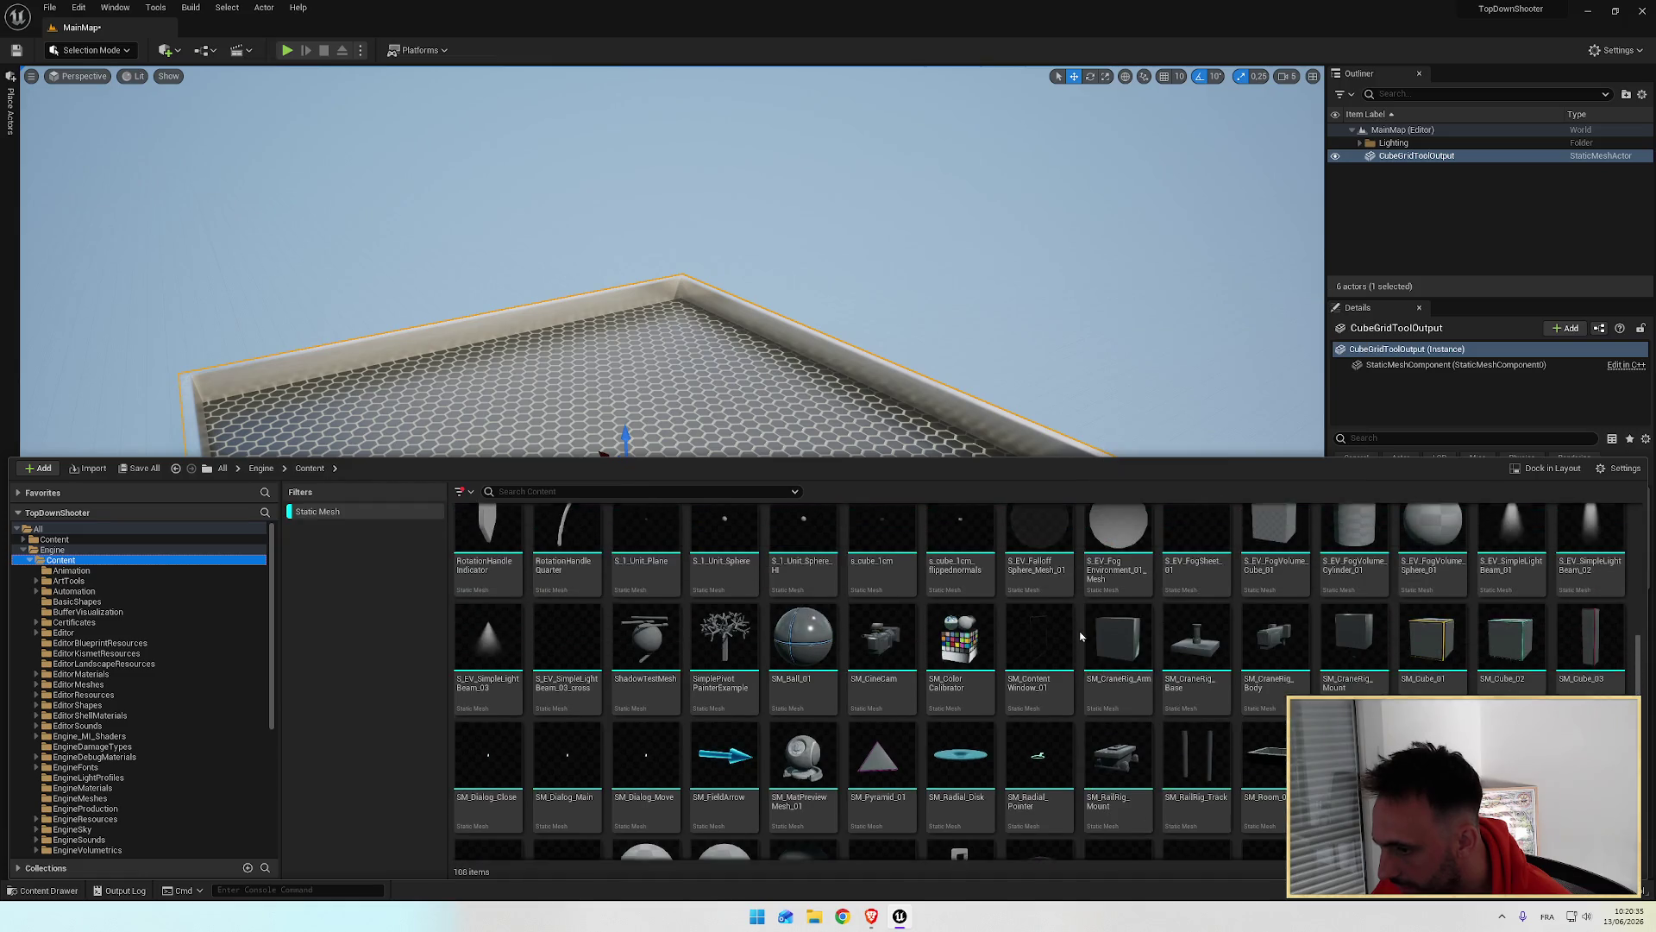
scroll(1258, 562, up, 3)
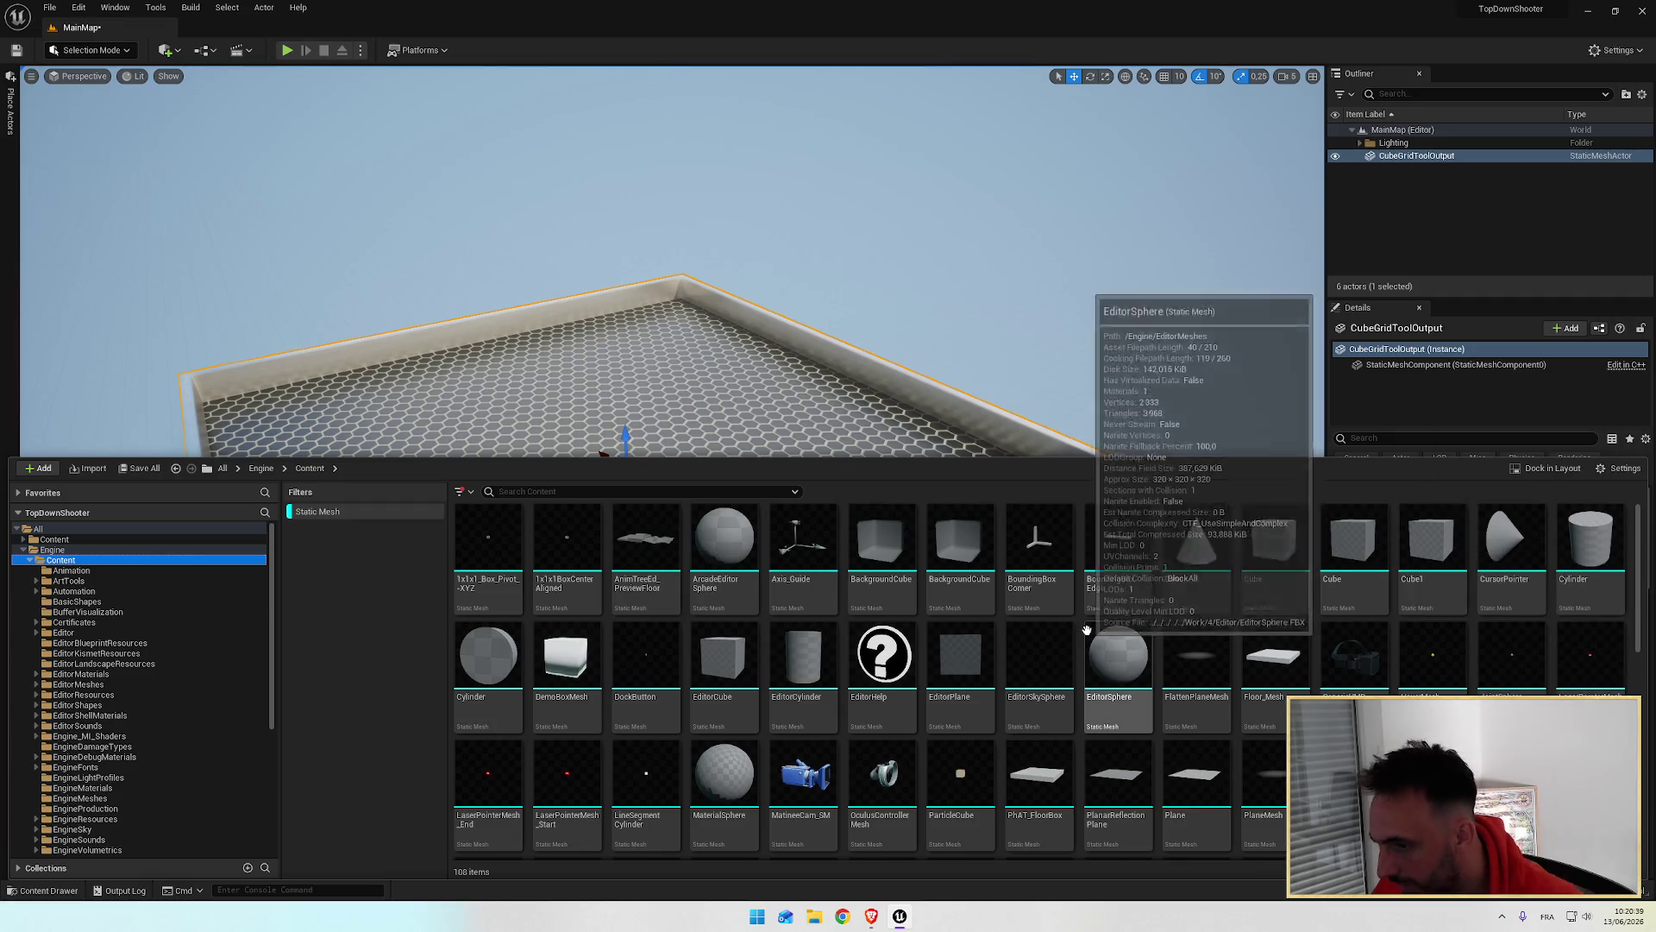
click(598, 492)
Step: Pause the tutorial, scroll down the mesh grid and select SM_MatPreviewMesh_01
key(alt+Tab)
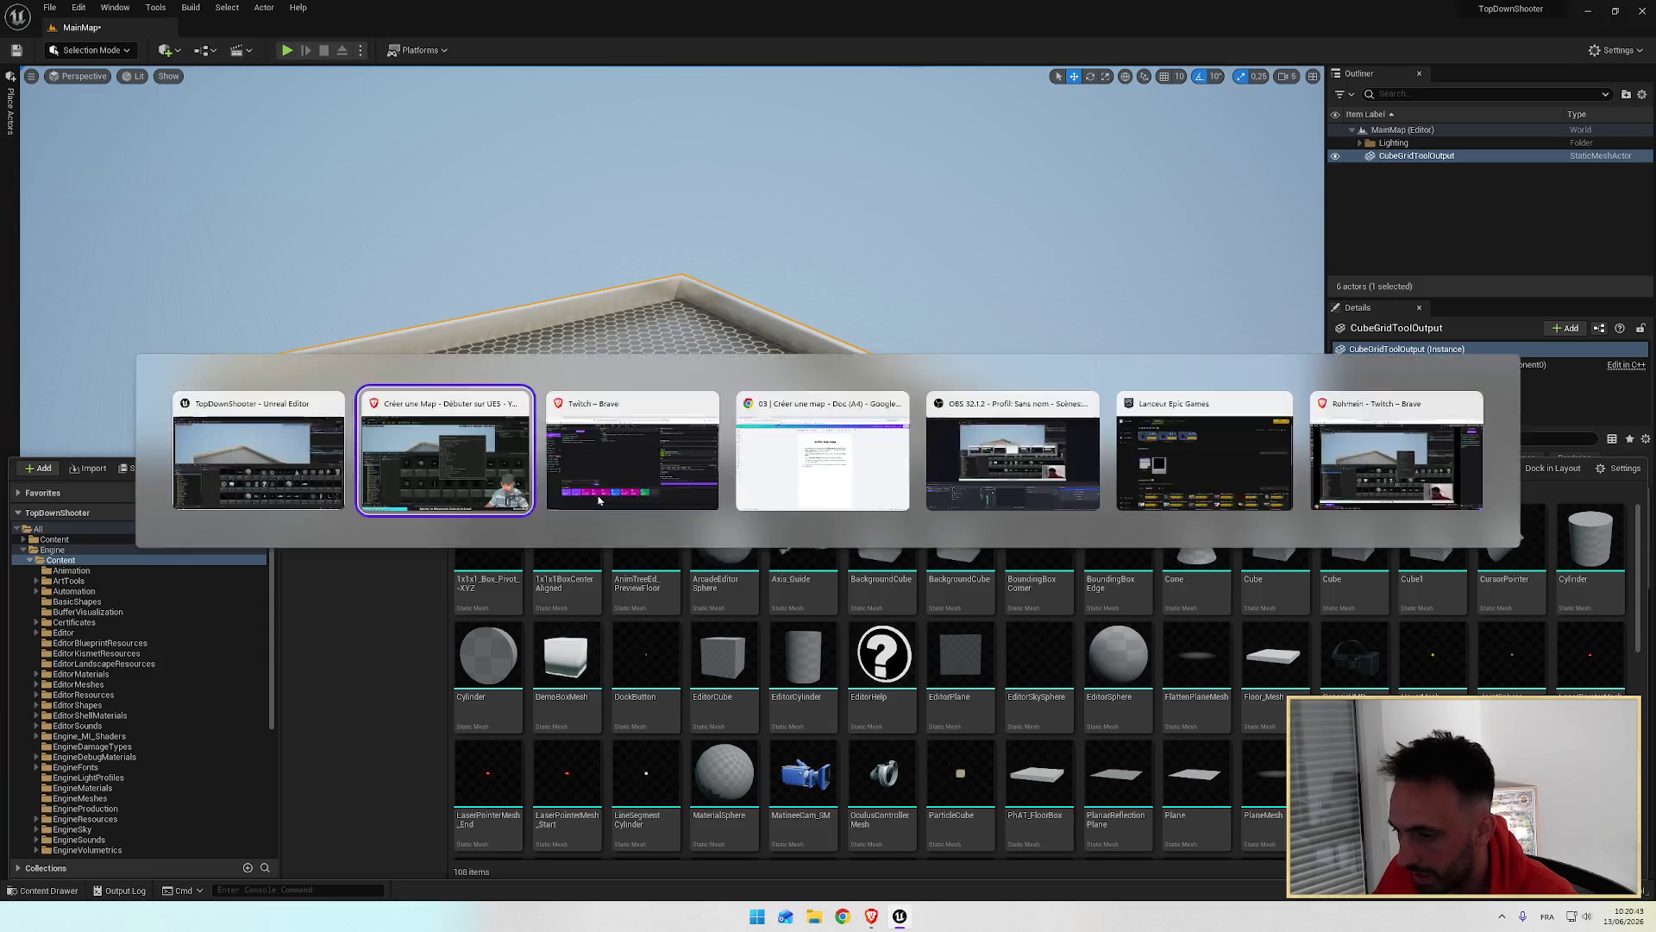
key(space)
key(alt+Tab)
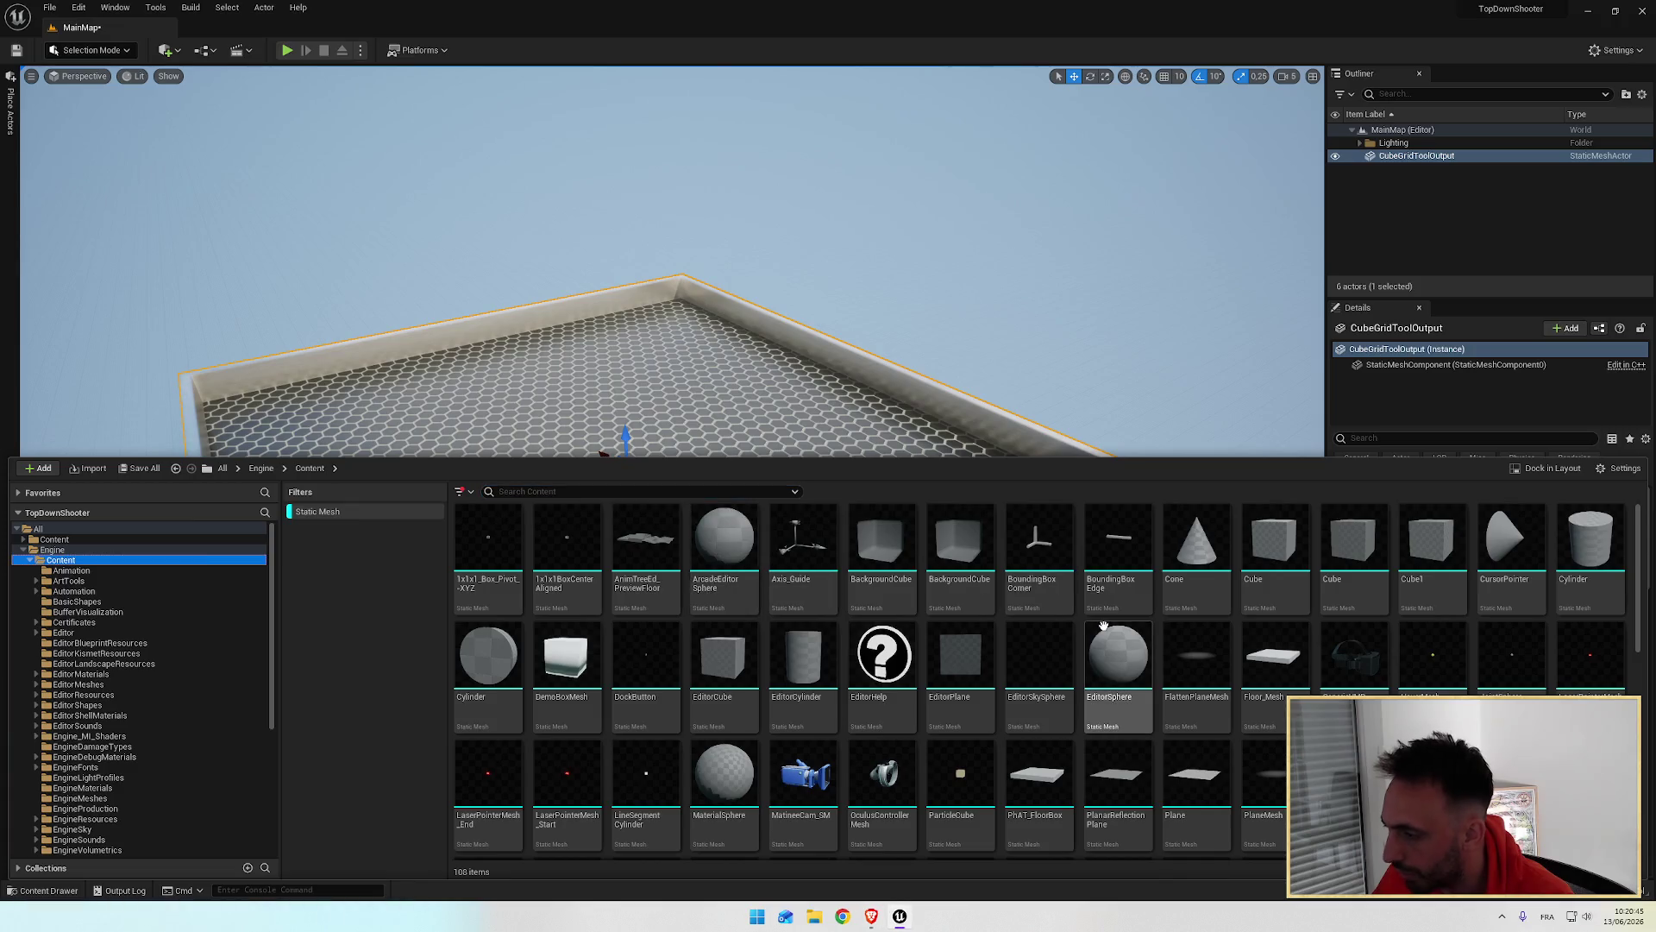
scroll(921, 706, down, 2)
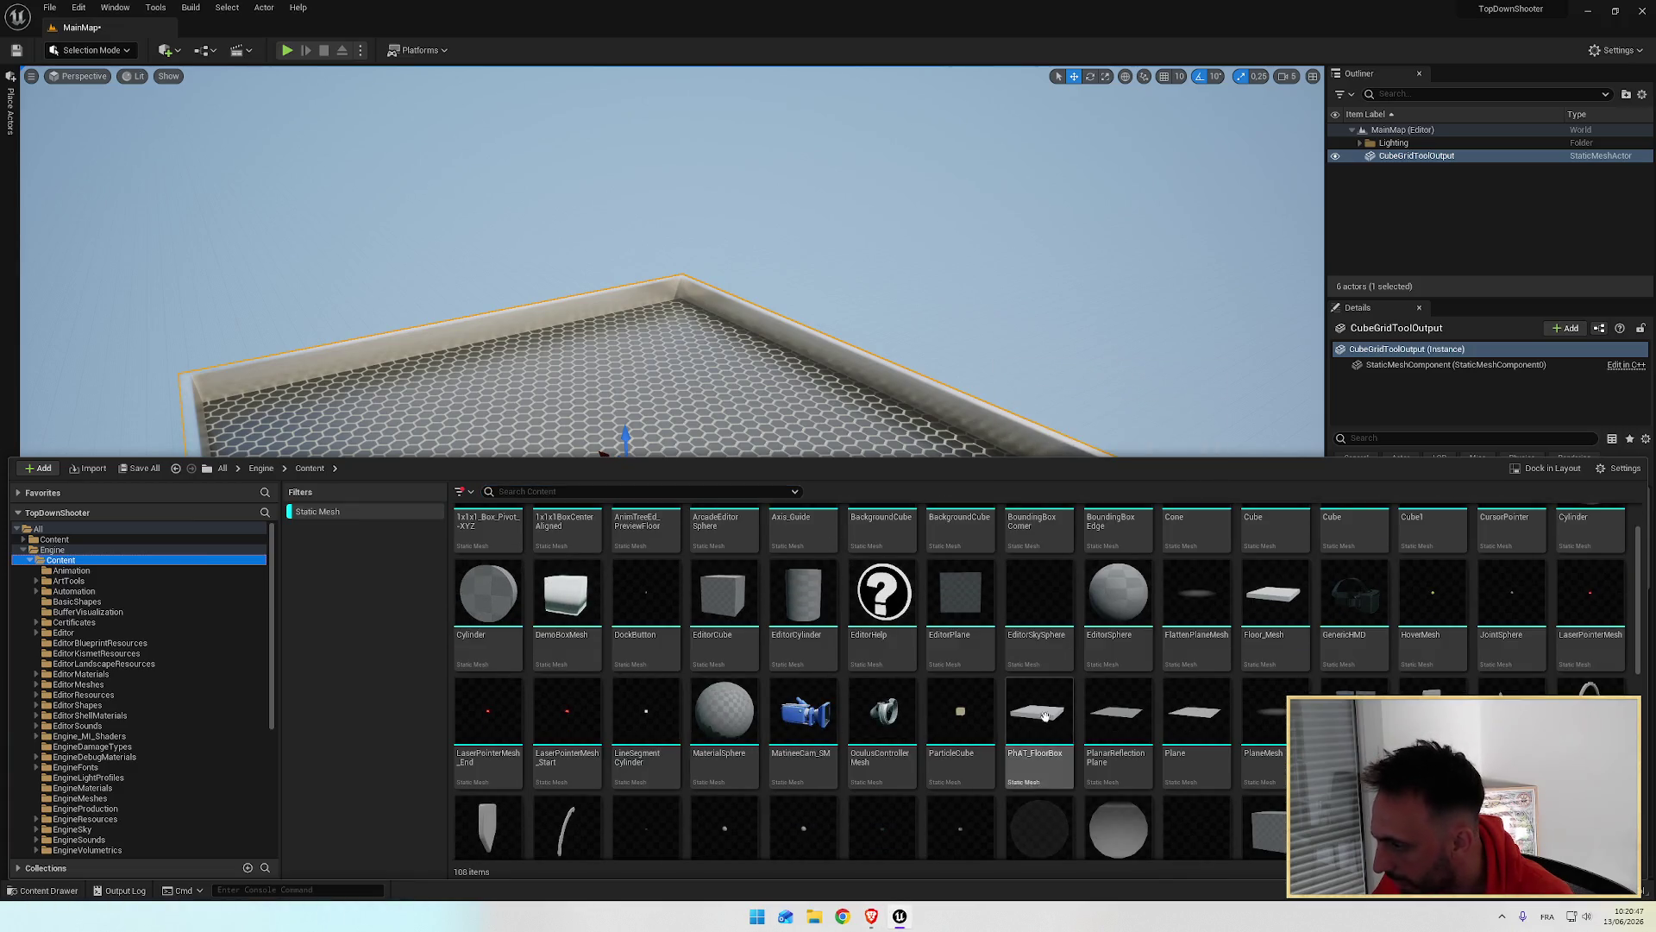
scroll(1188, 662, down, 3)
scroll(1188, 662, down, 2)
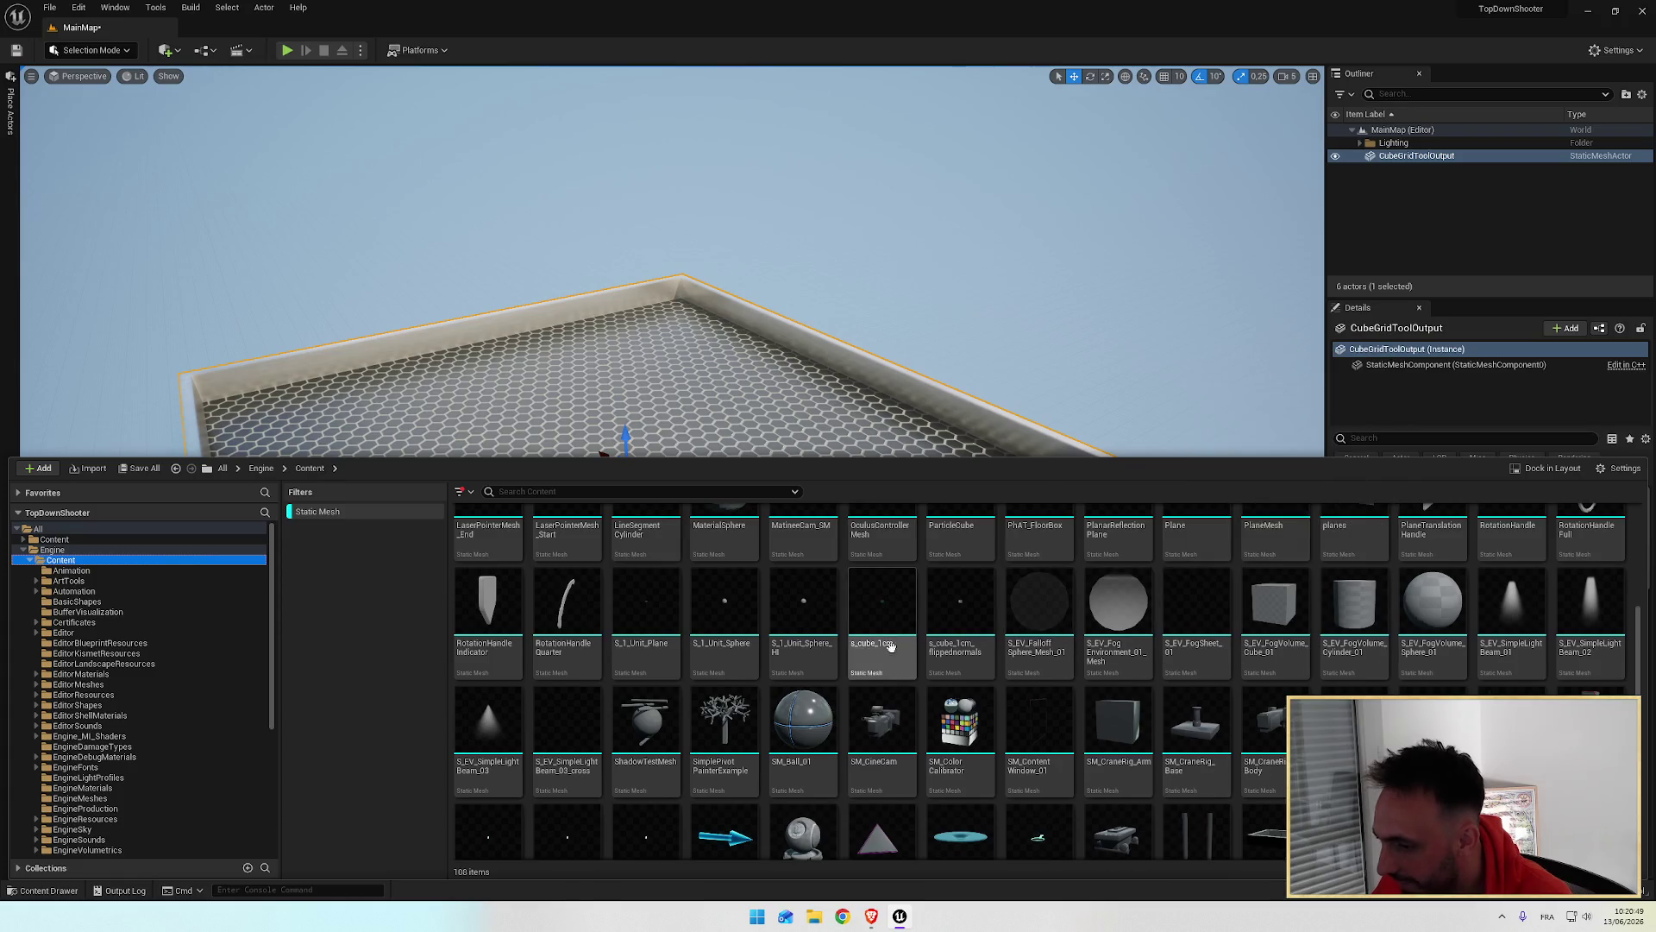
scroll(1334, 627, down, 2)
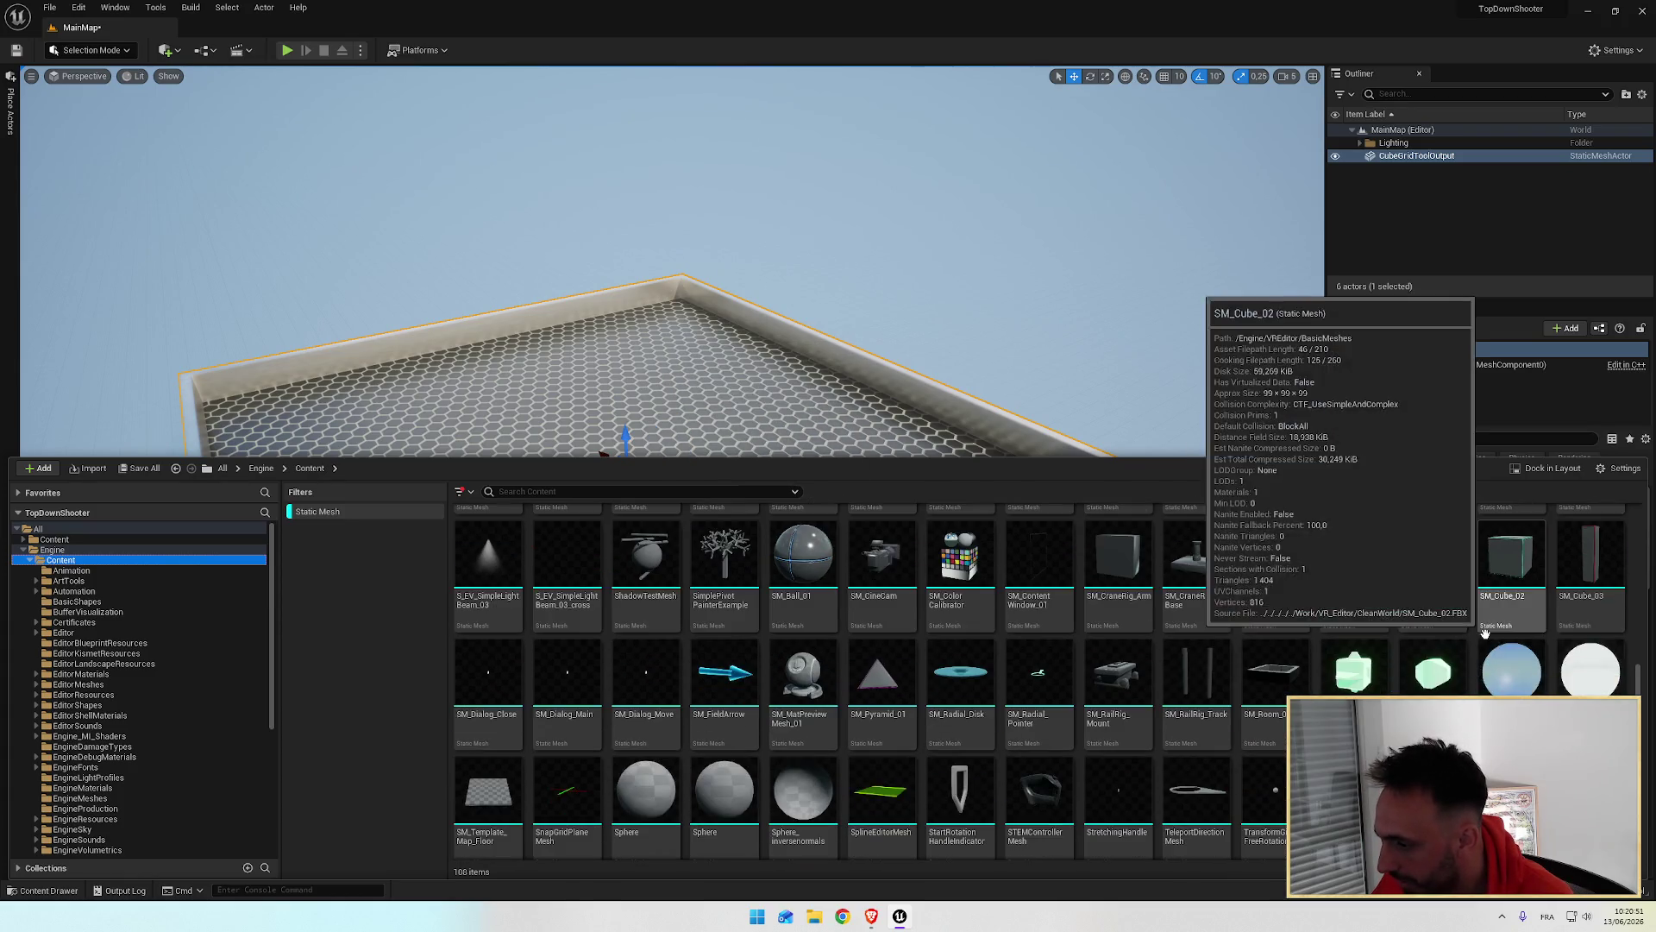
click(802, 682)
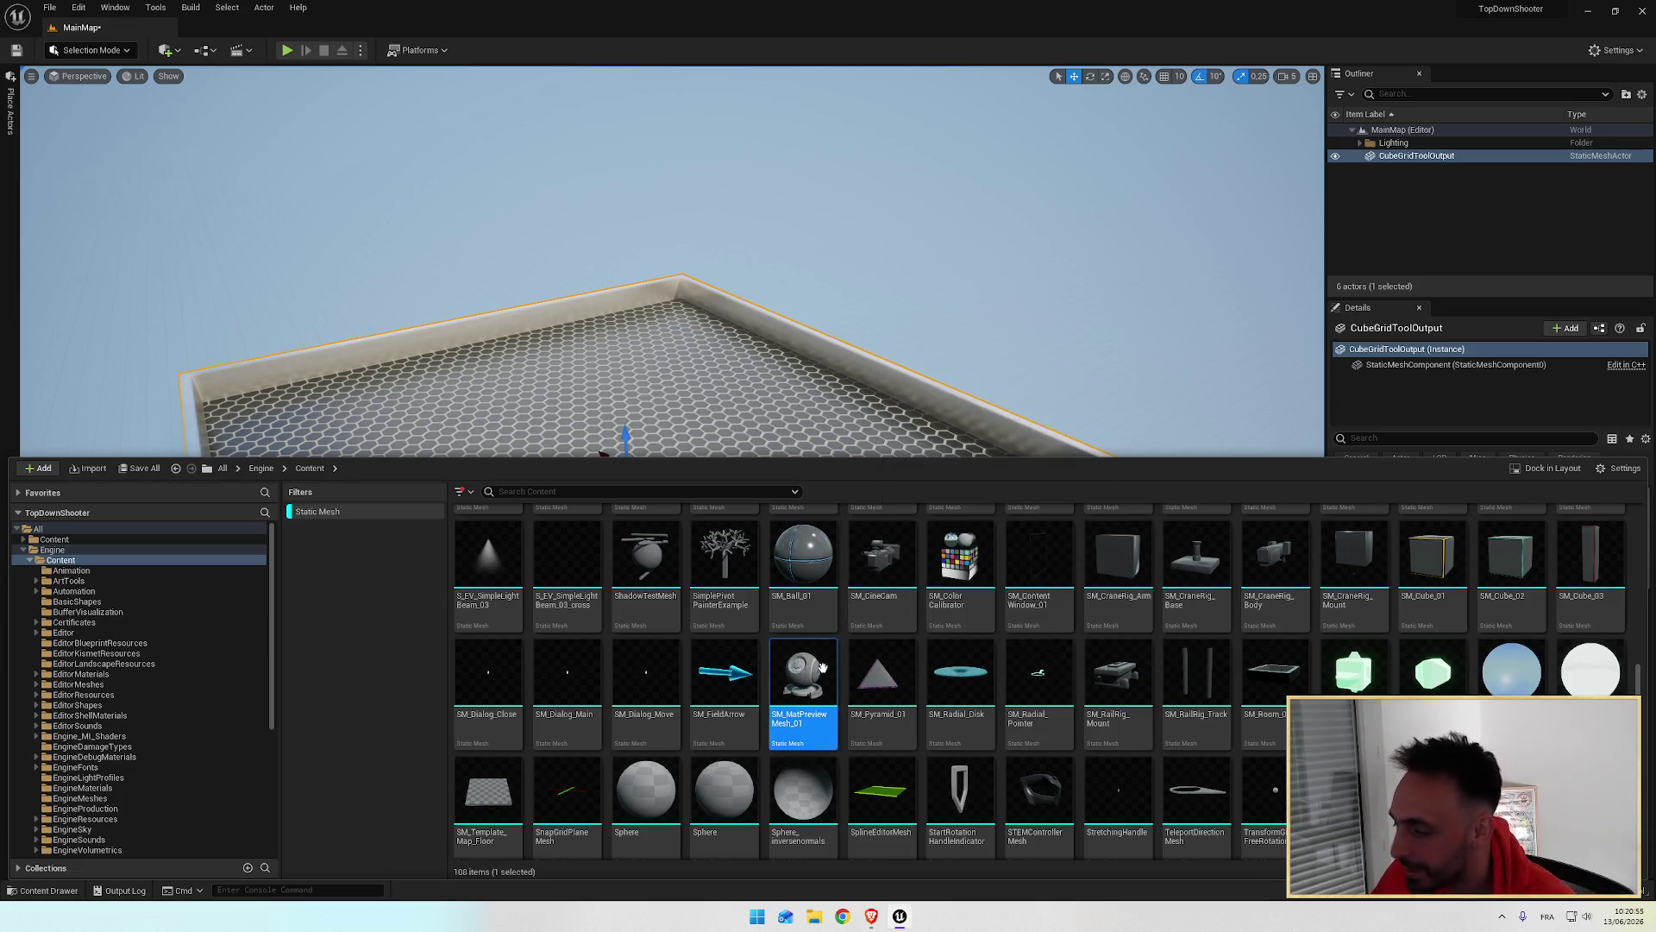
mouse_move(804, 686)
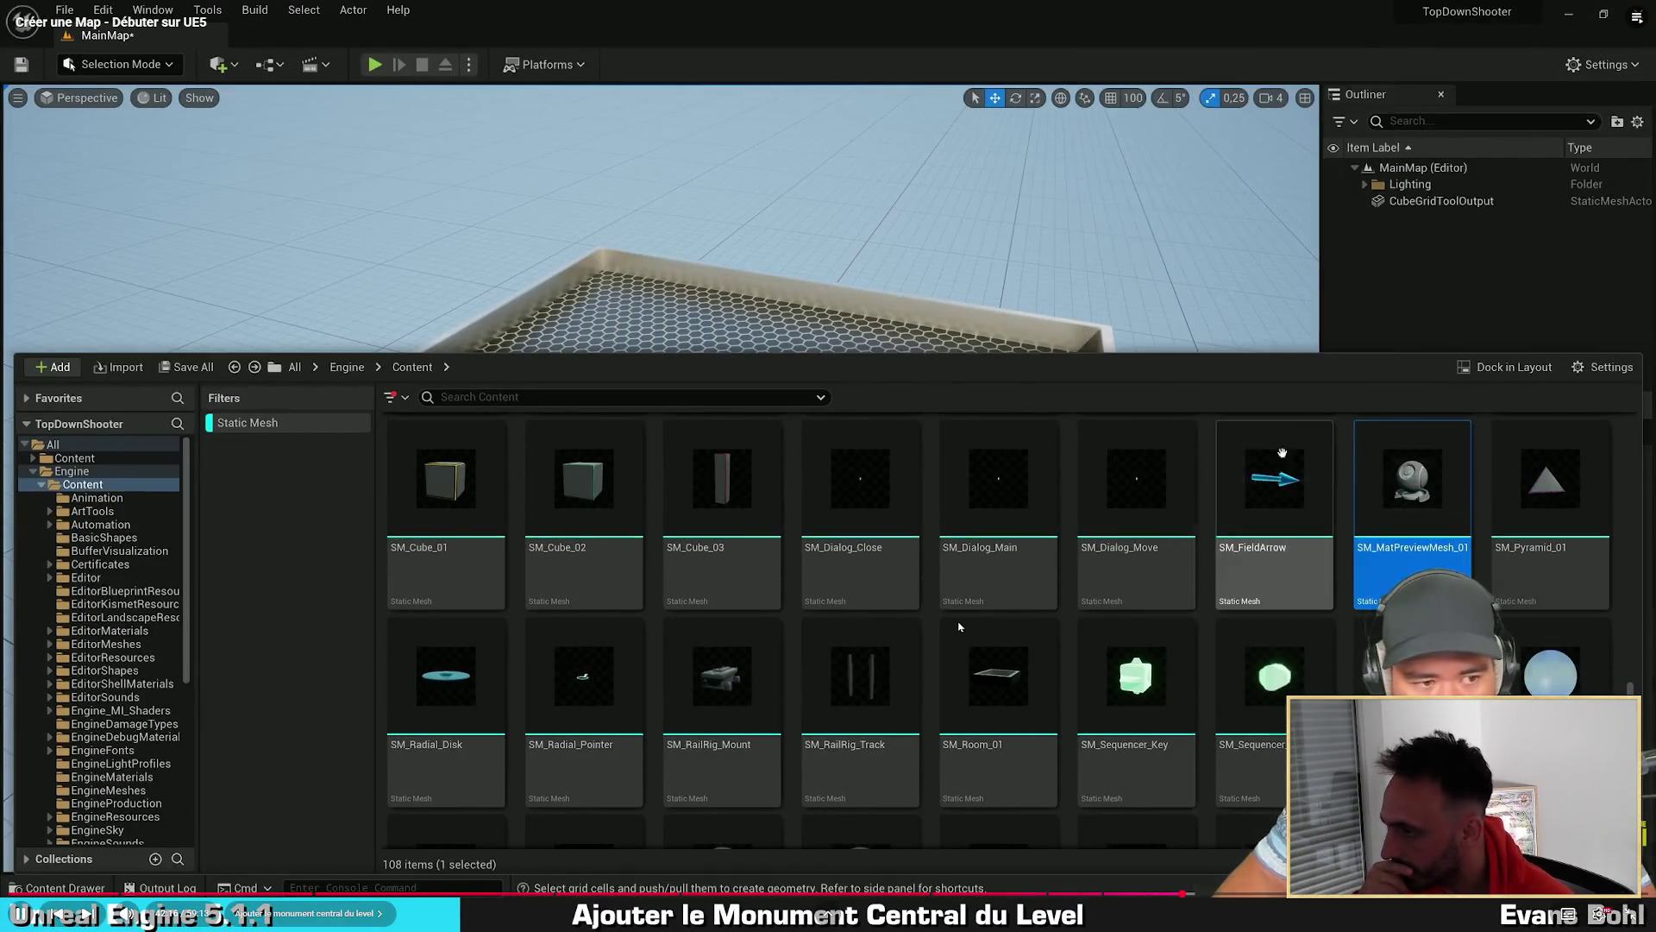
mouse_move(1438, 474)
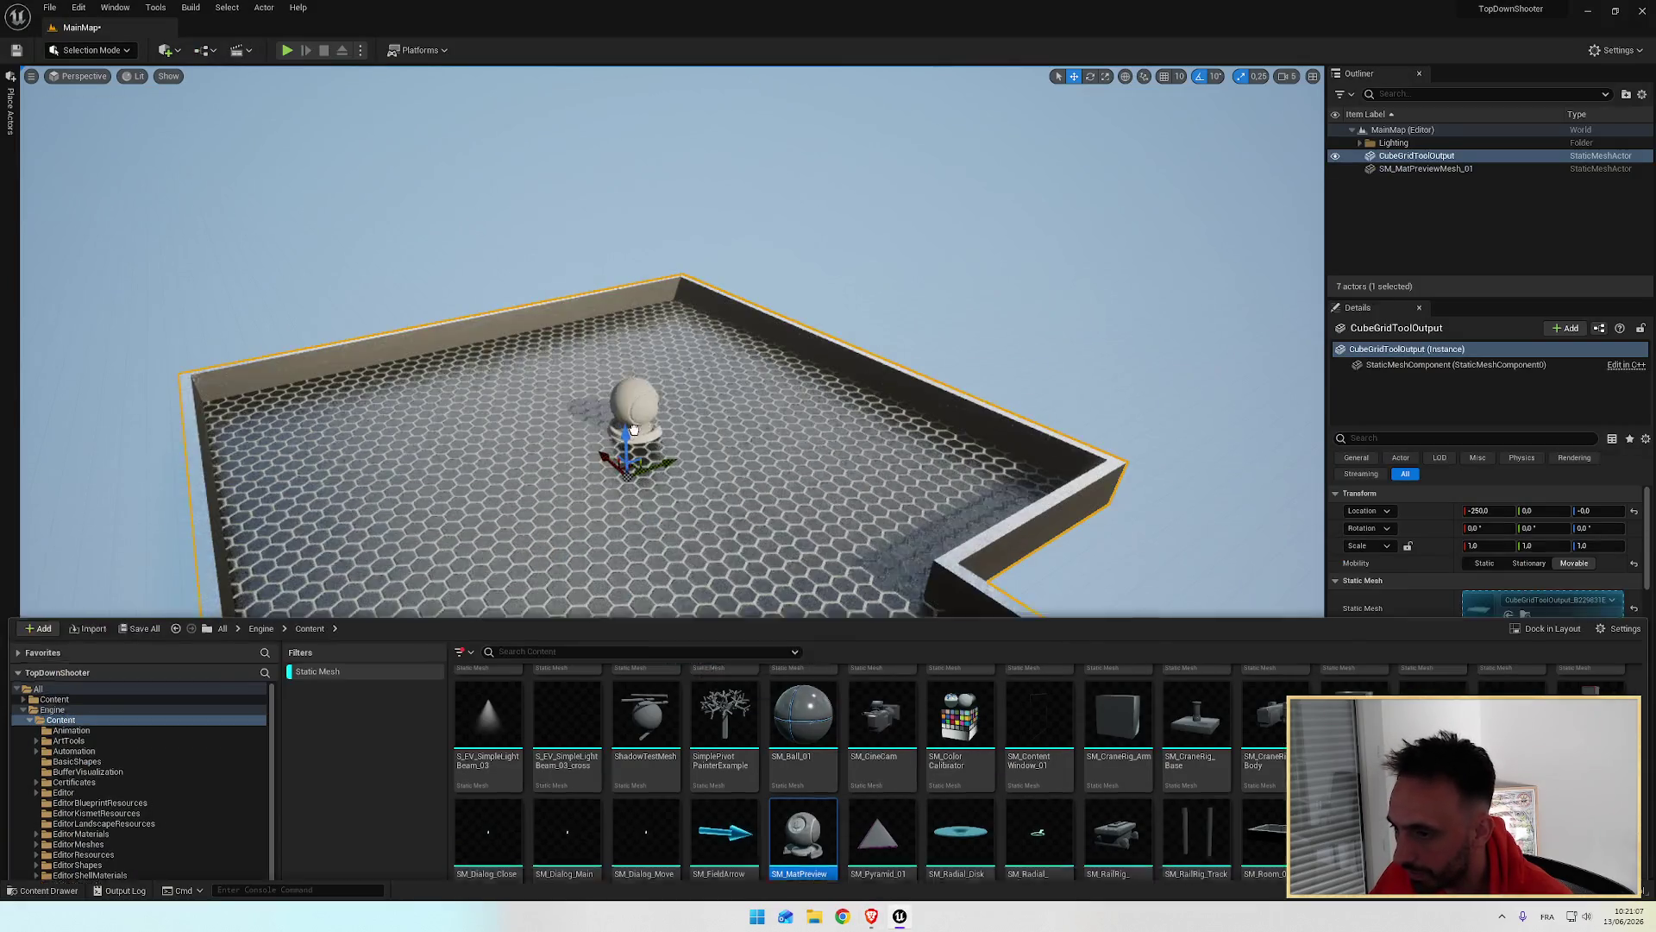
drag(633, 428, 564, 420)
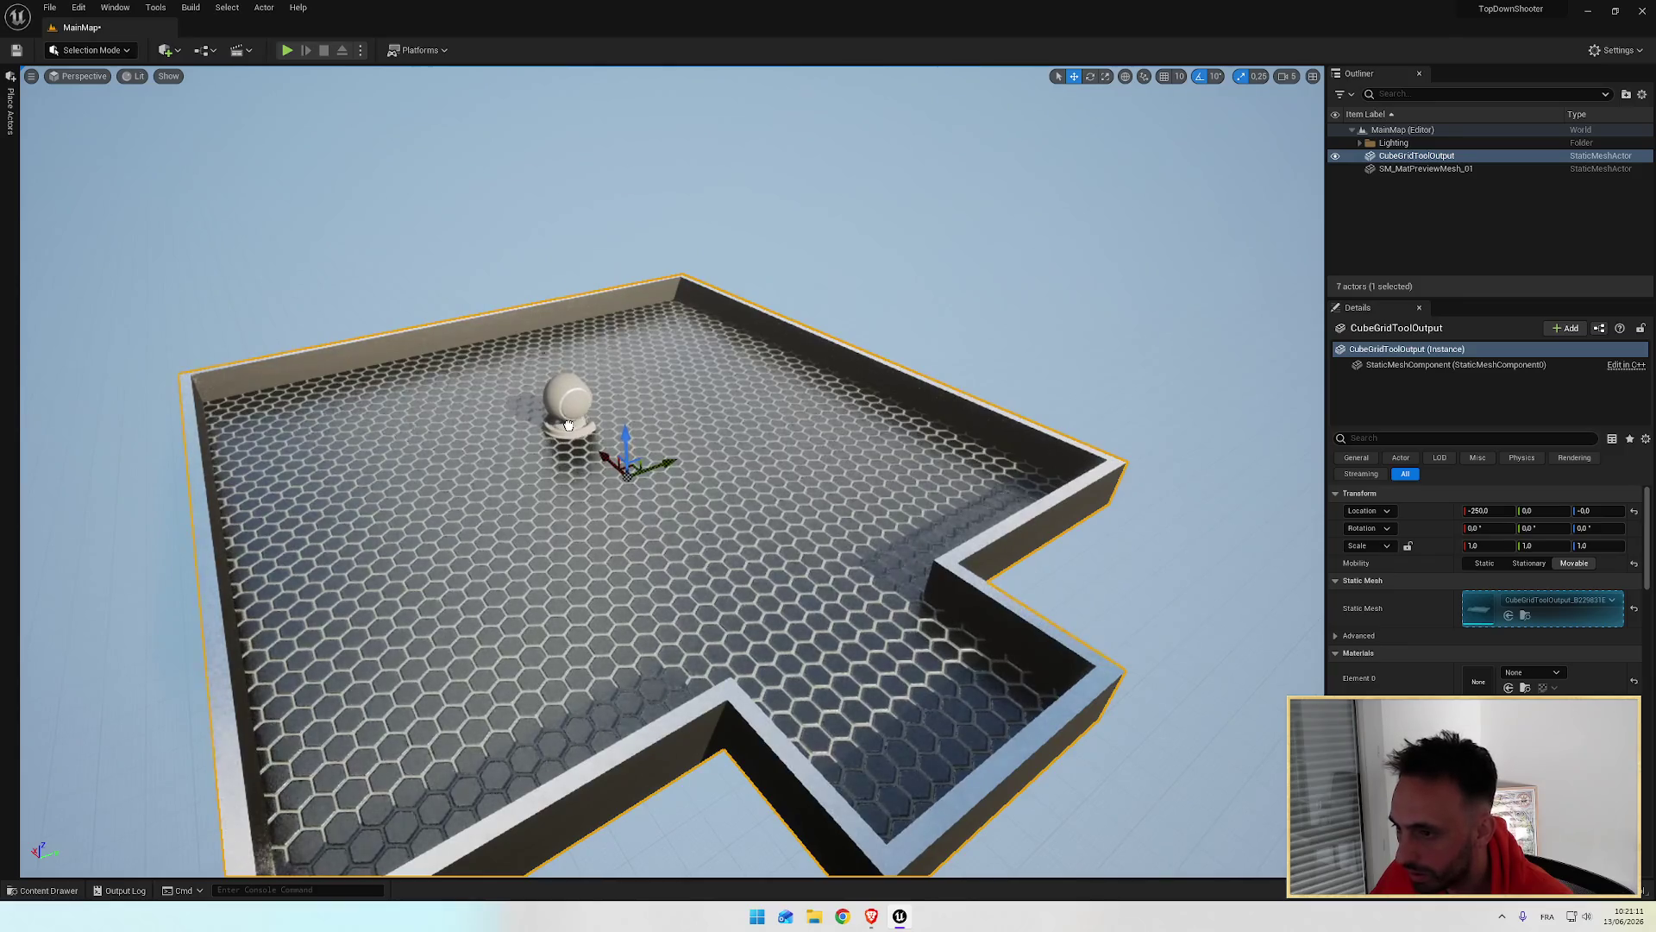
drag(569, 425, 568, 426)
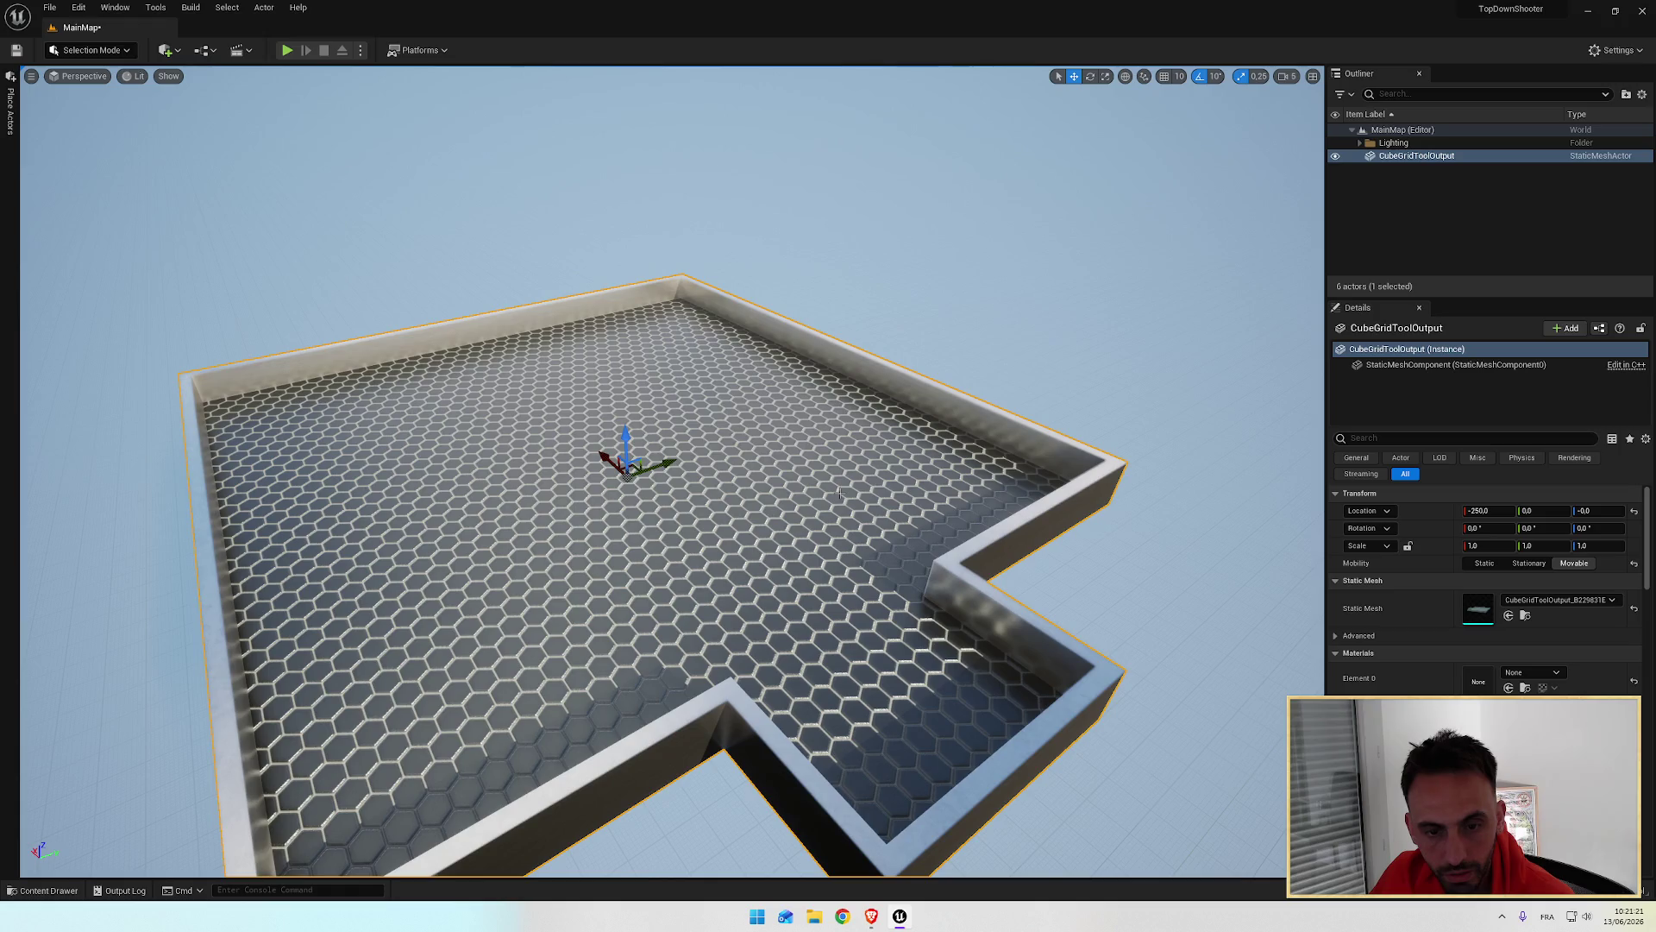
key(alt+Tab)
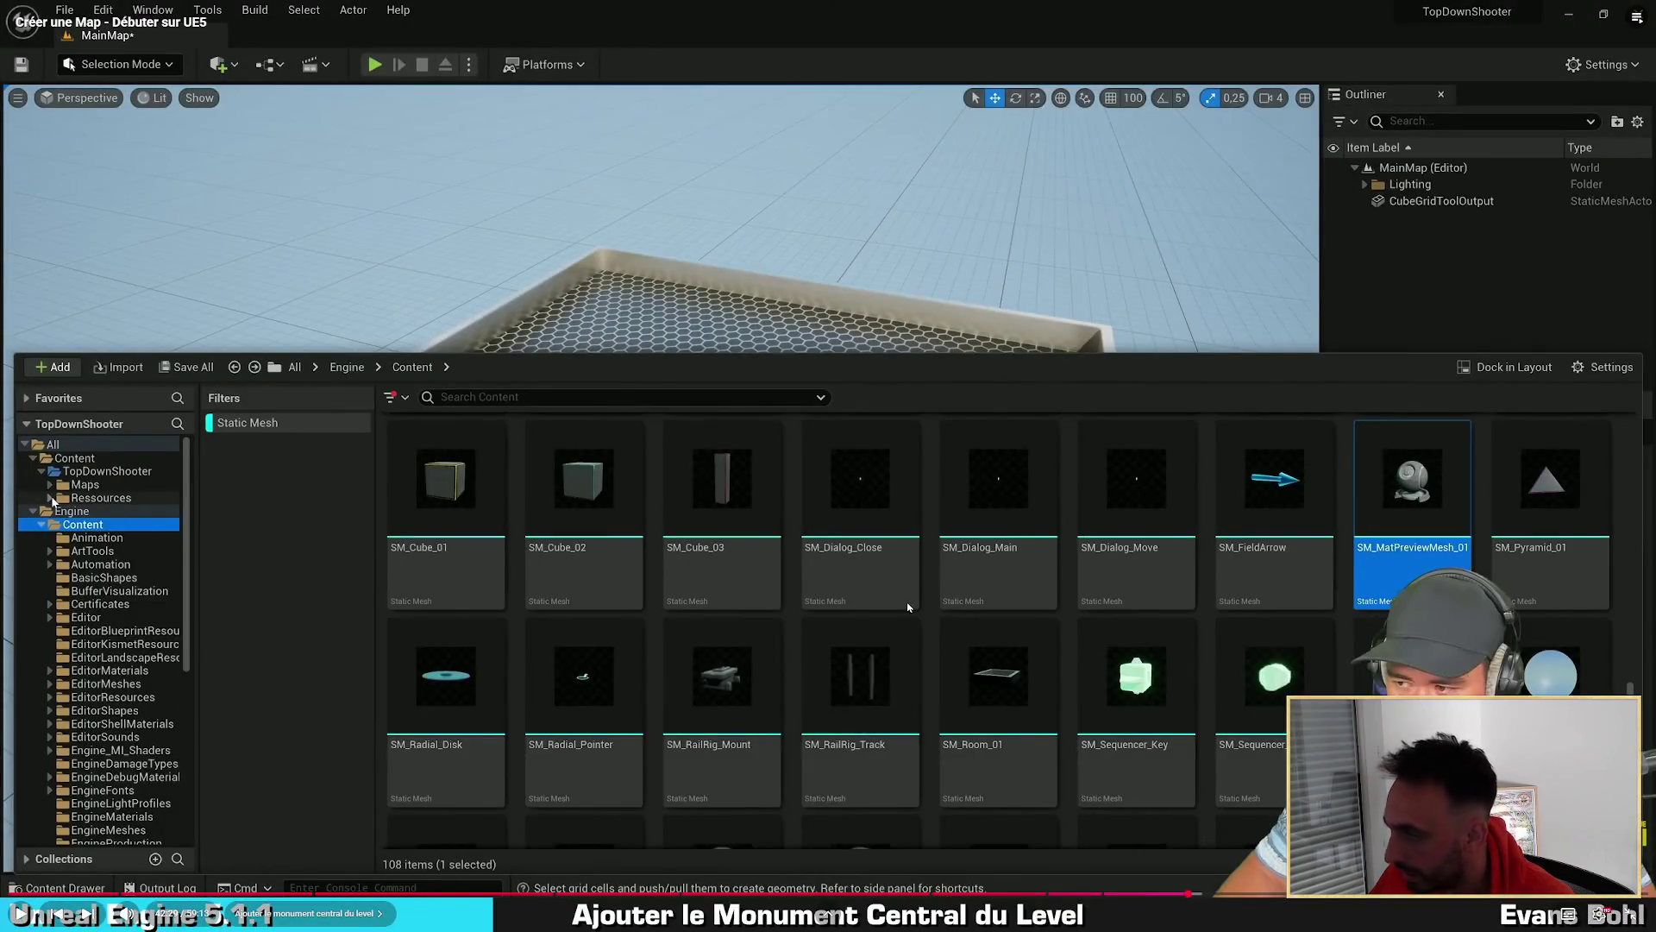
click(52, 499)
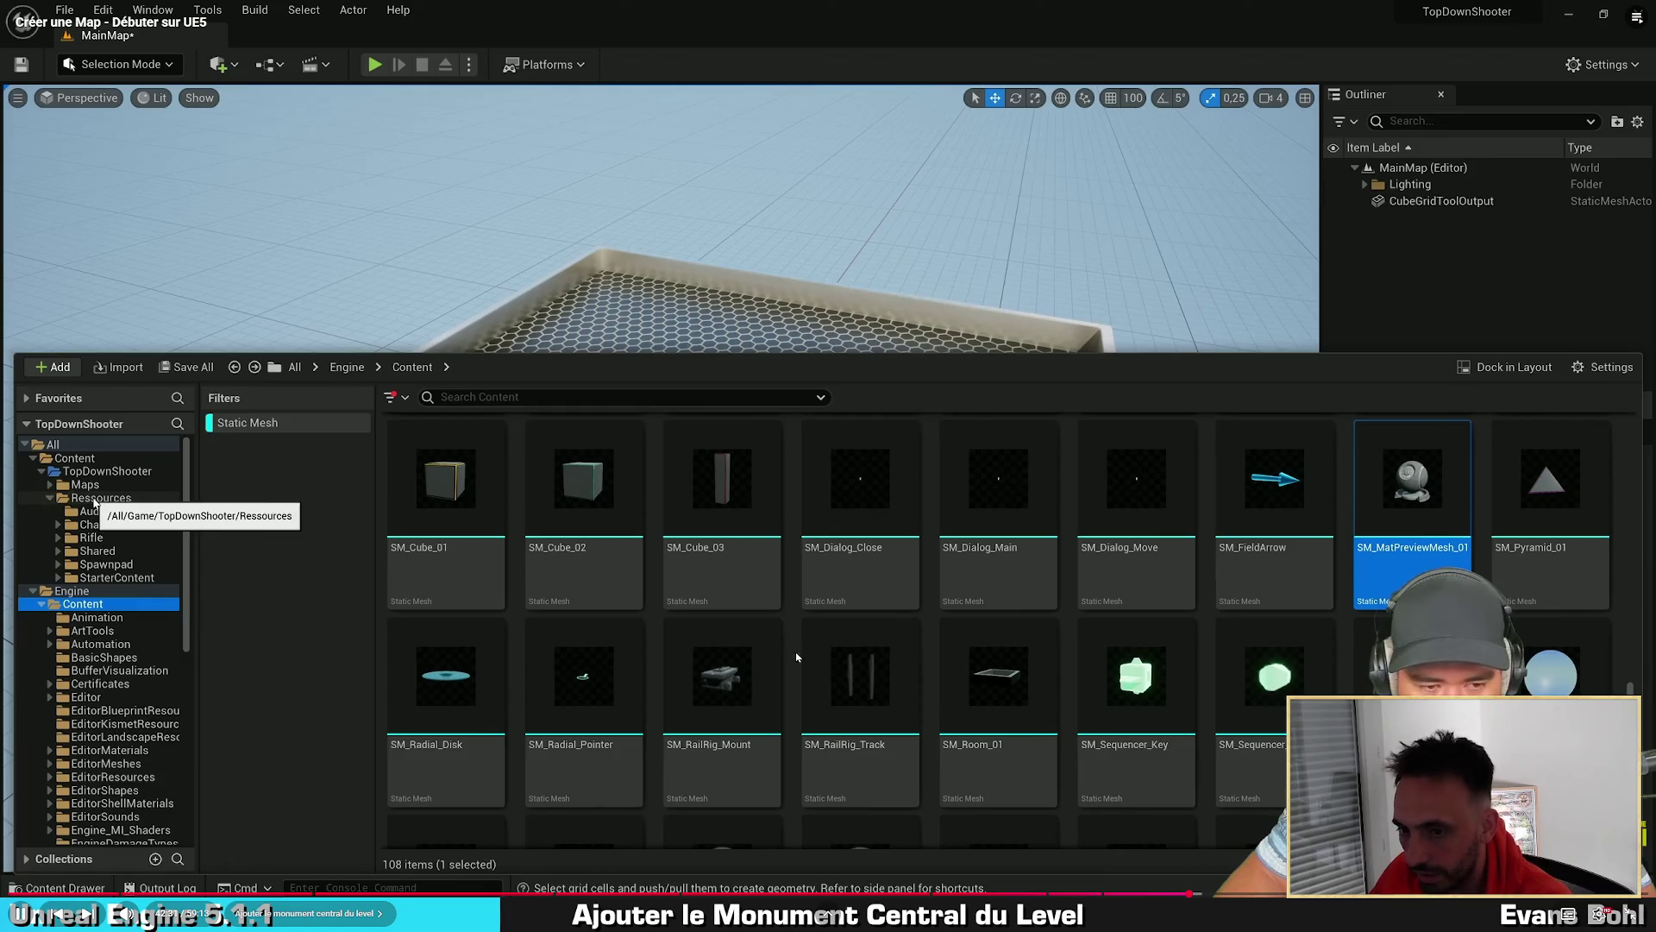
key(Left)
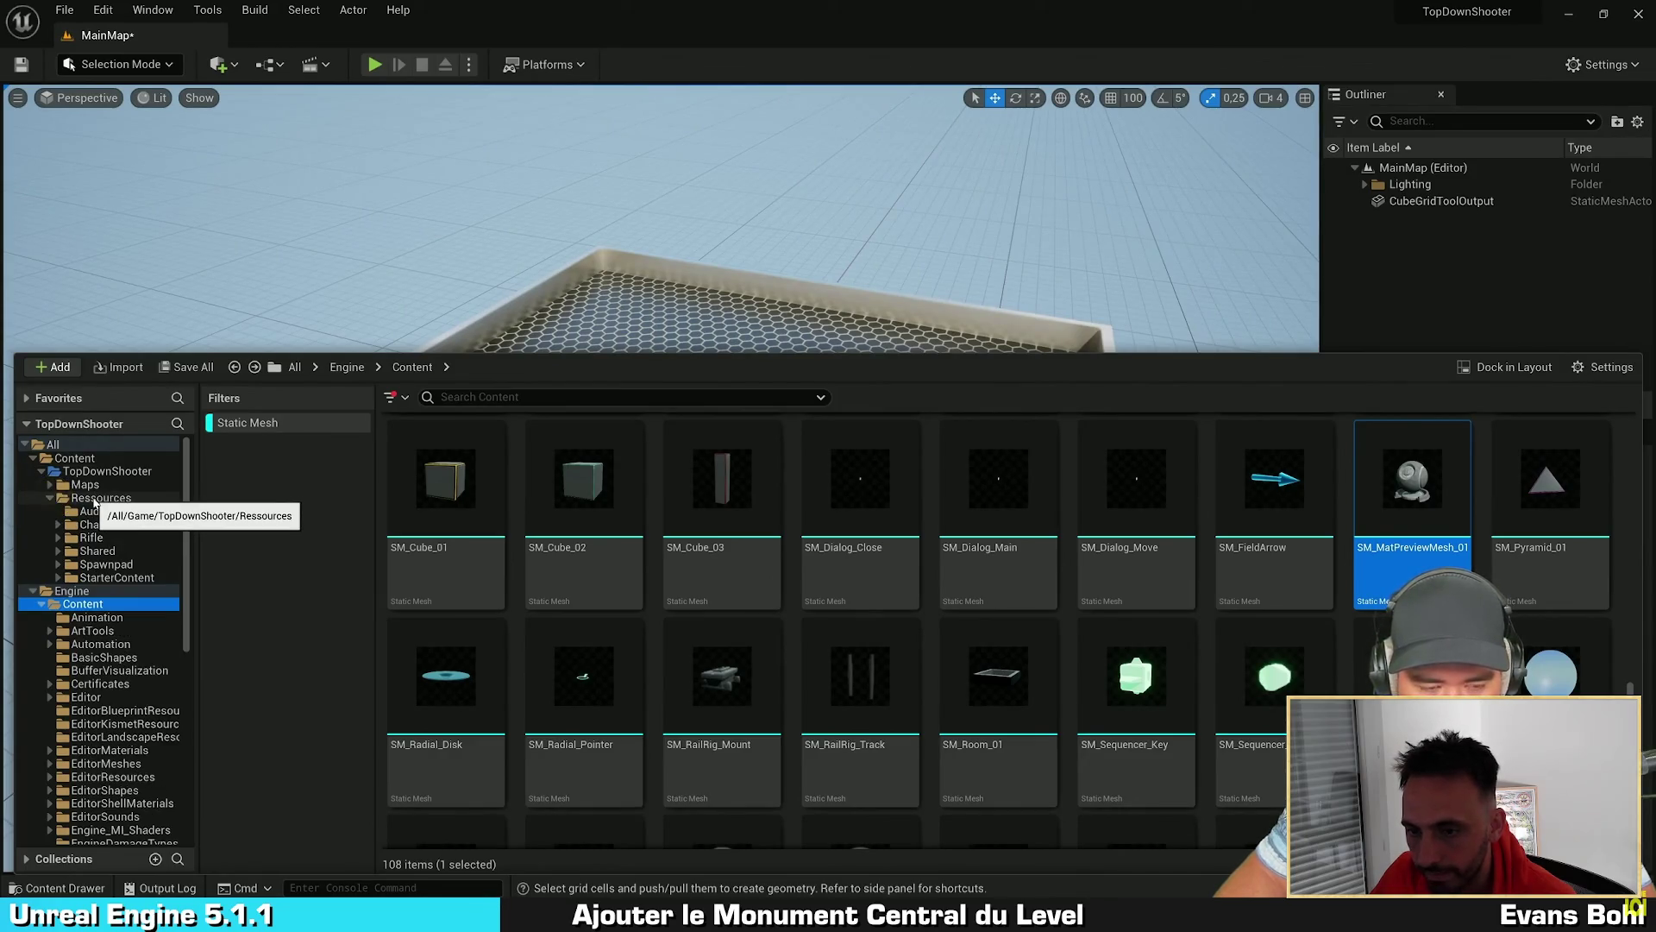
click(1417, 487)
mouse_move(1416, 487)
mouse_down()
mouse_move(817, 521)
mouse_move(107, 498)
mouse_up()
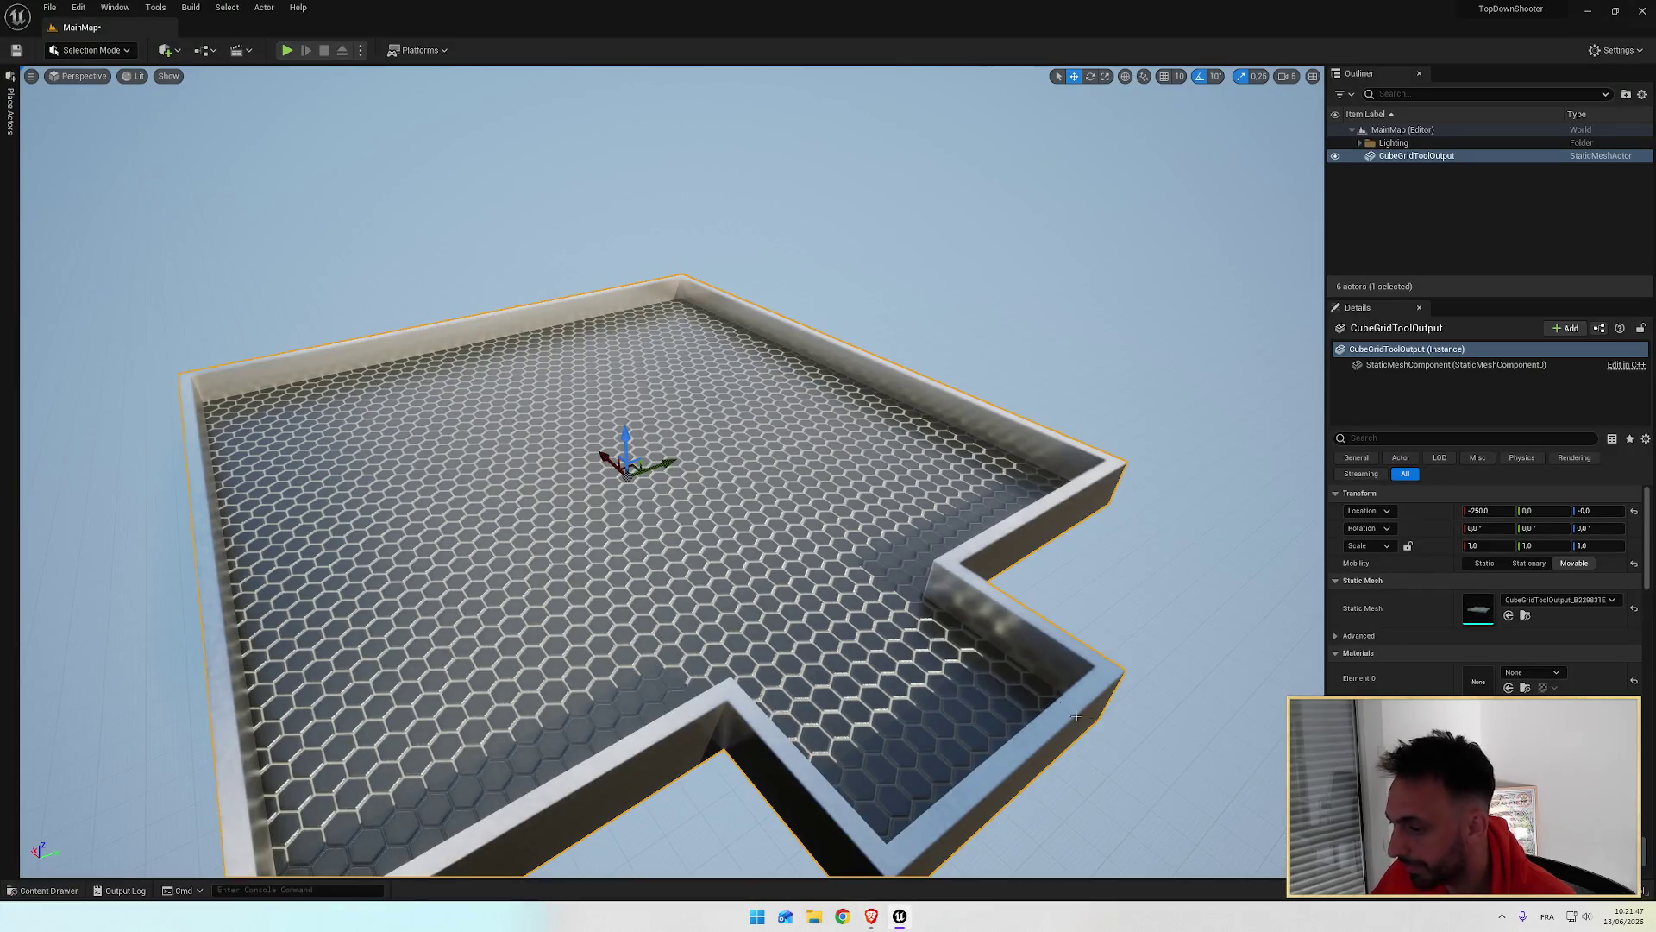
key(ctrl+space)
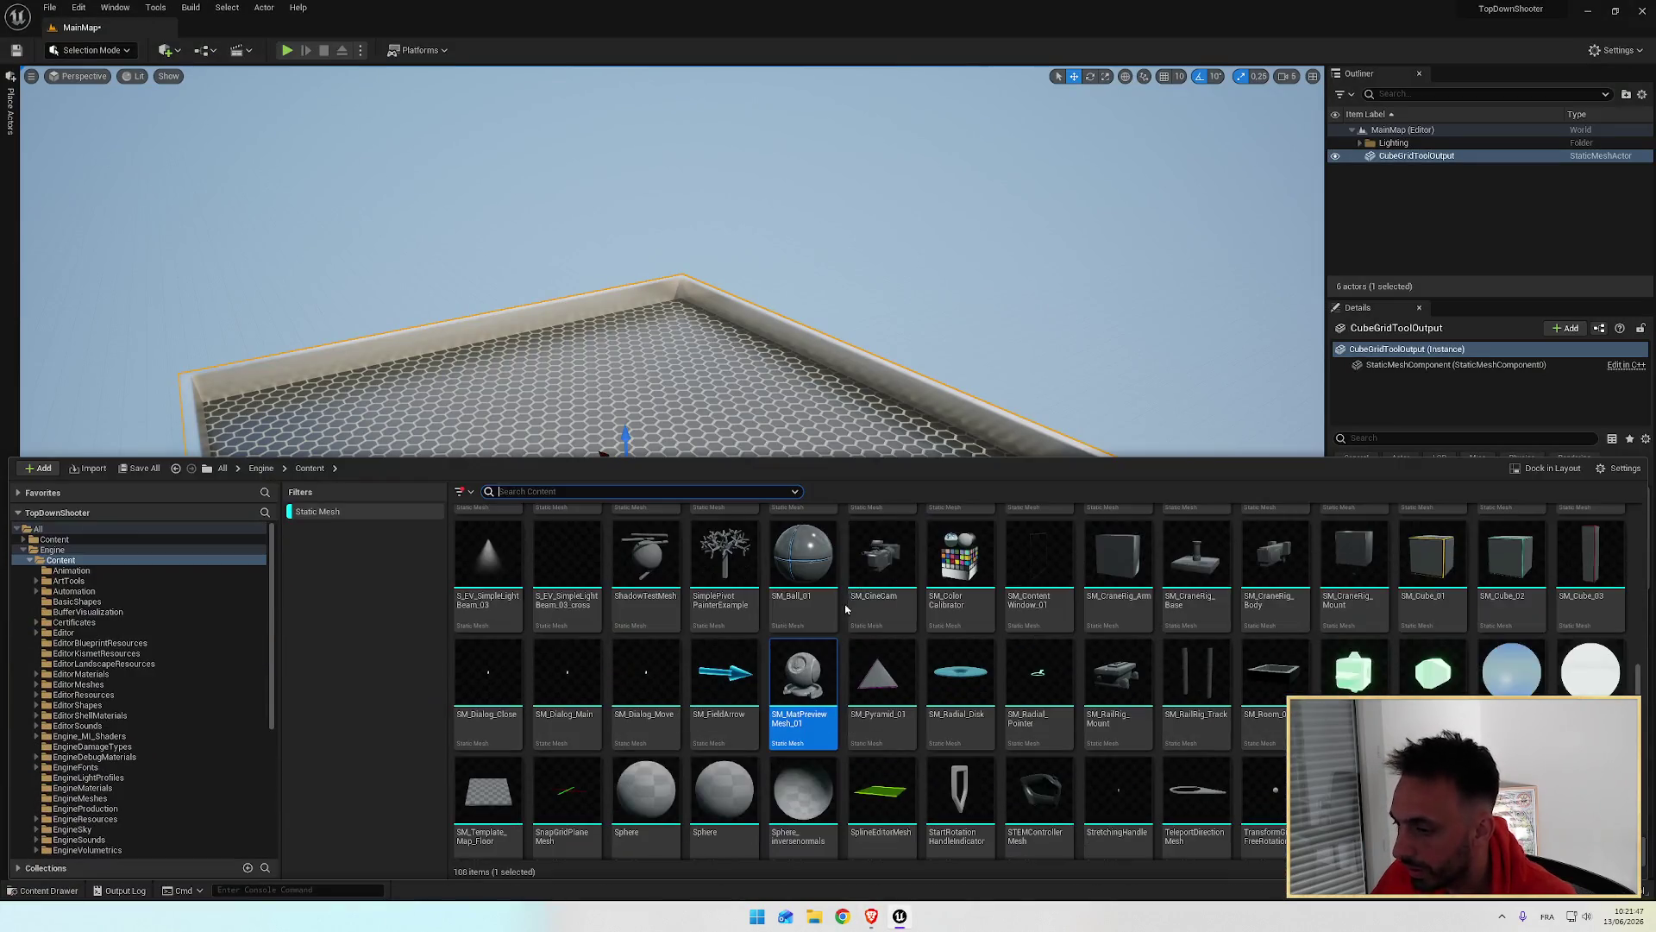
Step: Expand TopDownShooter > Ressources in the tree, then return to the Engine meshes
click(23, 549)
click(24, 539)
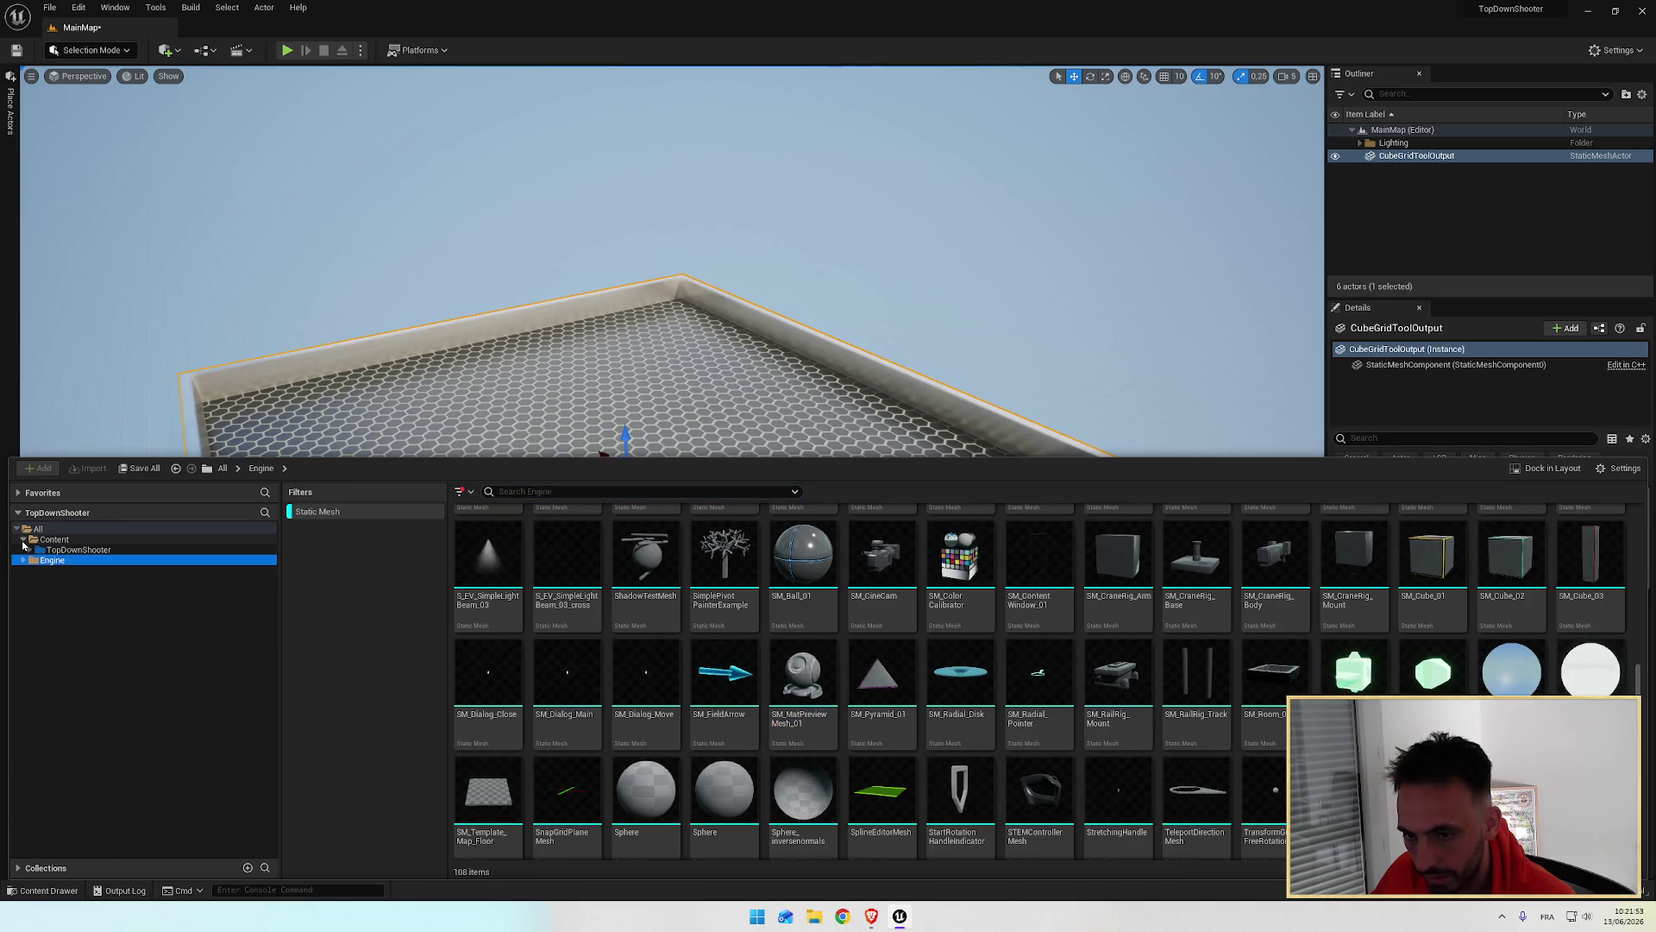
click(30, 550)
click(36, 570)
click(65, 570)
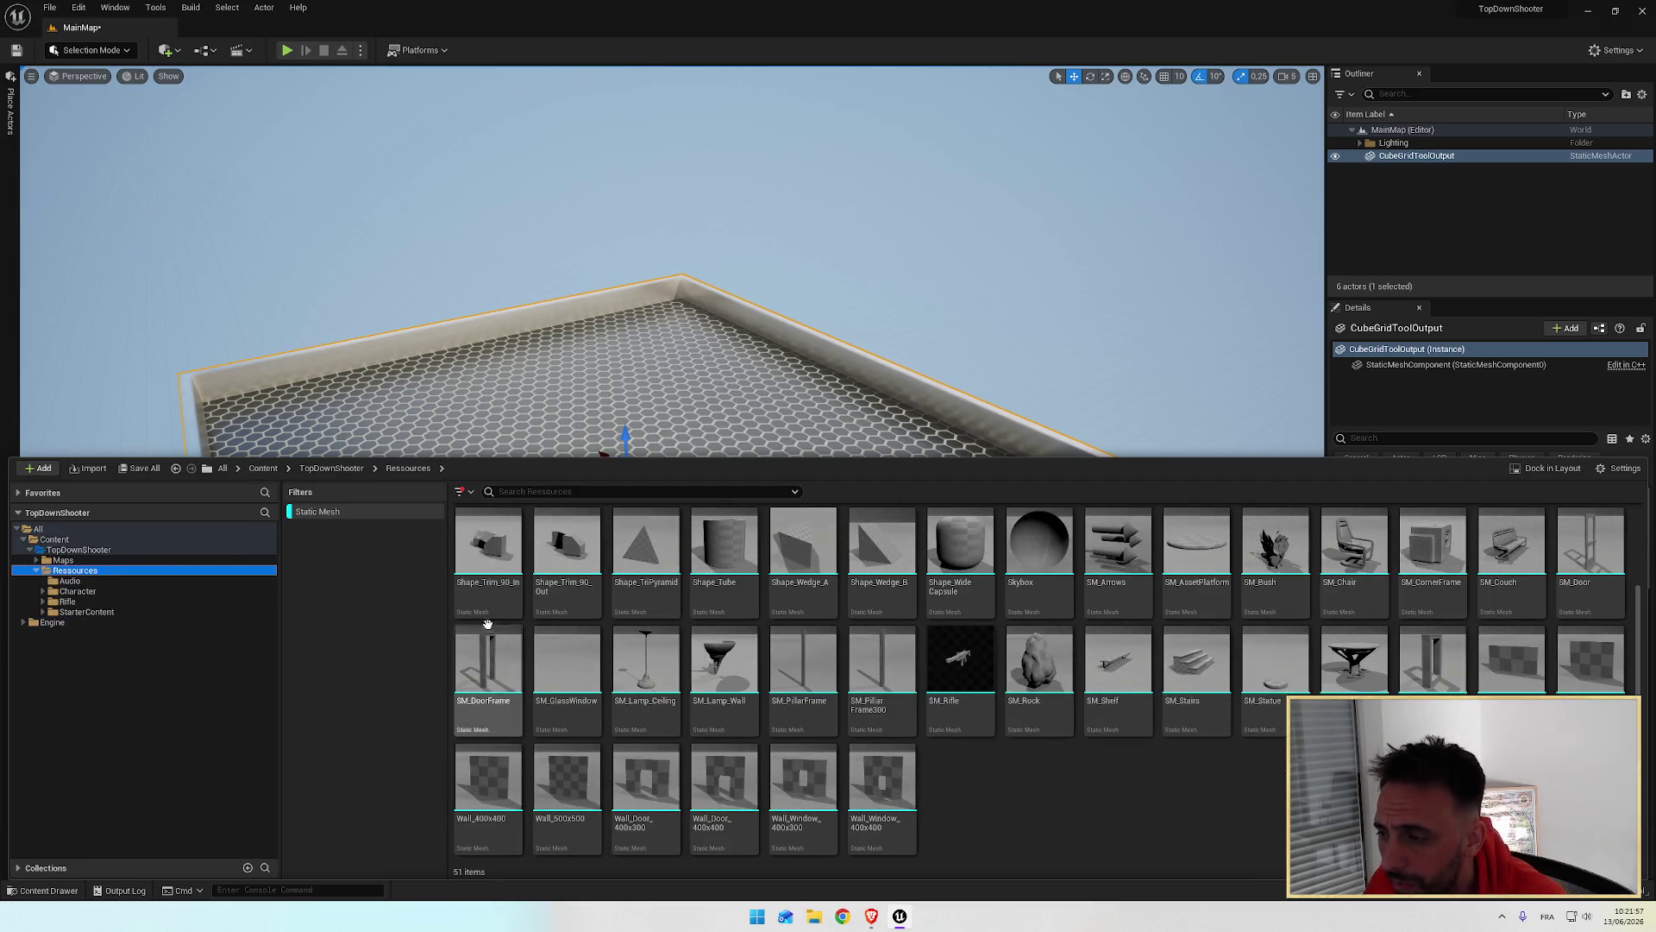
click(52, 622)
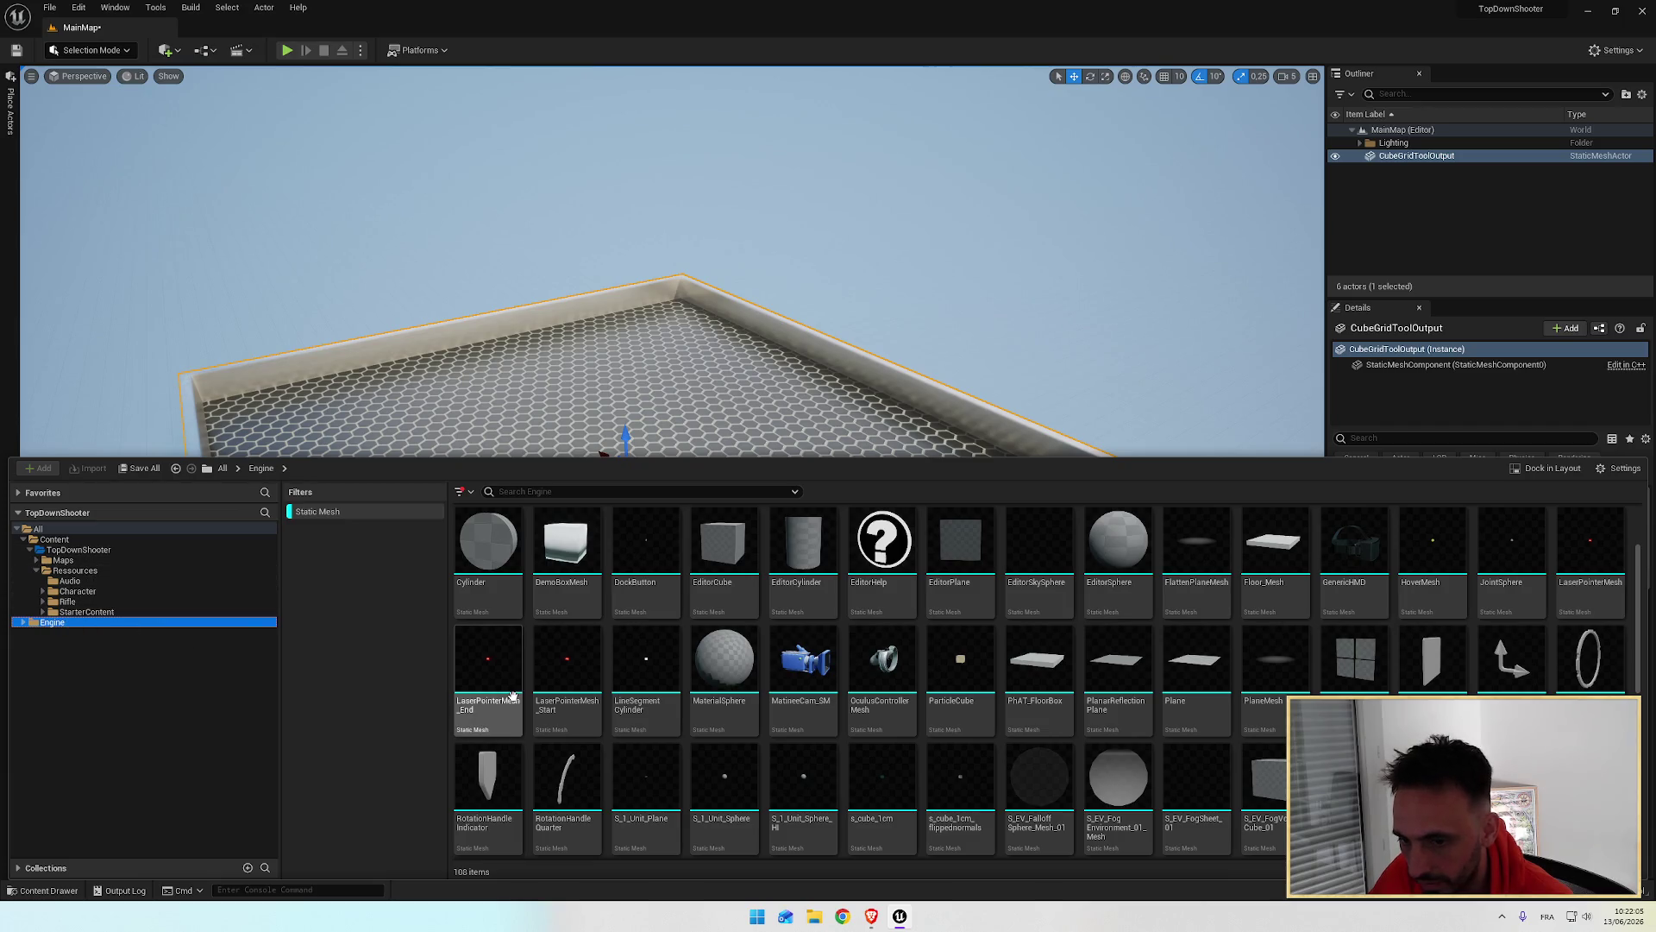
Step: Drag SM_MatPreviewMesh_01 onto the Ressources folder and choose Copy Here
scroll(1313, 584, down, 10)
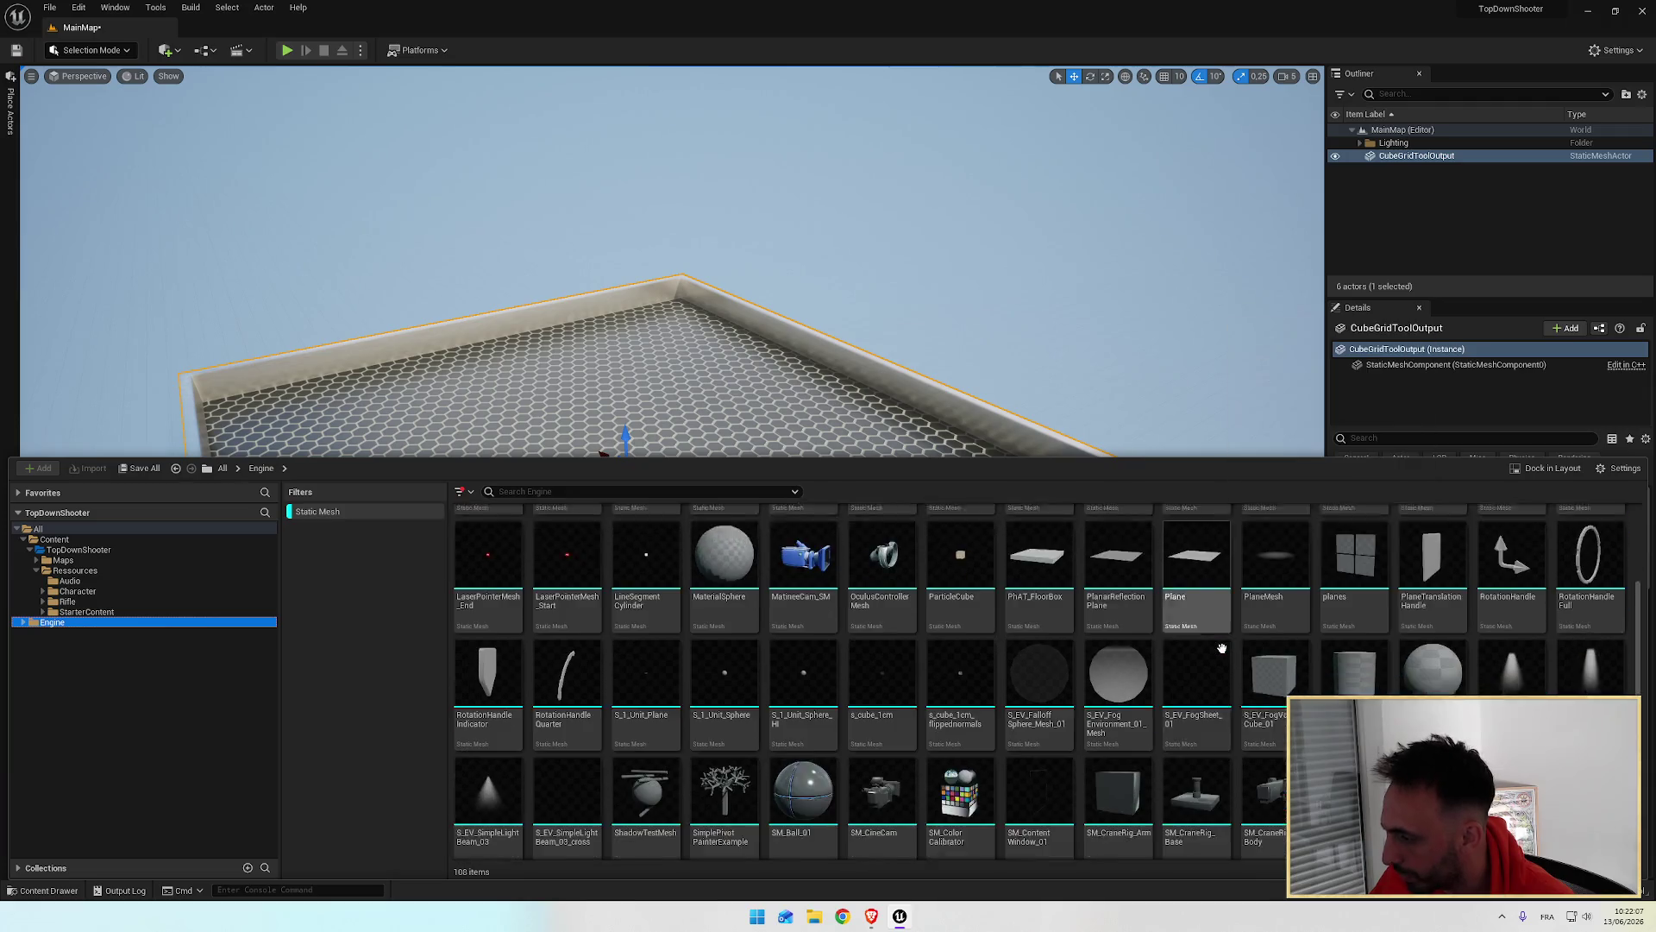
scroll(1222, 649, up, 3)
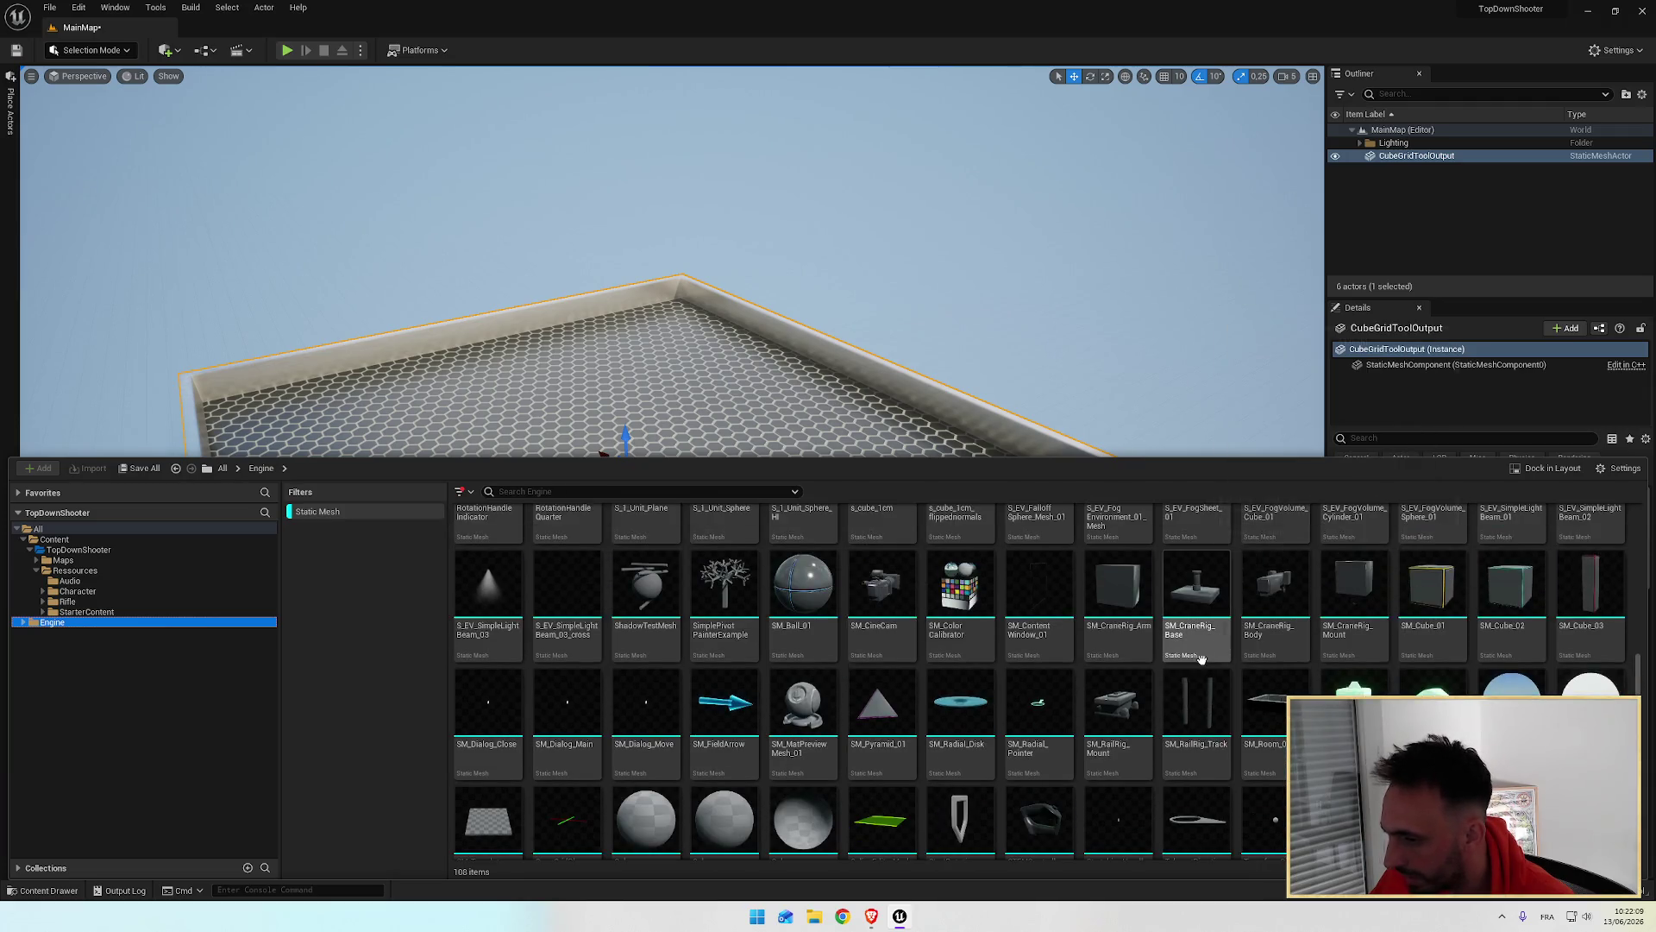
click(803, 824)
drag(803, 824, 84, 578)
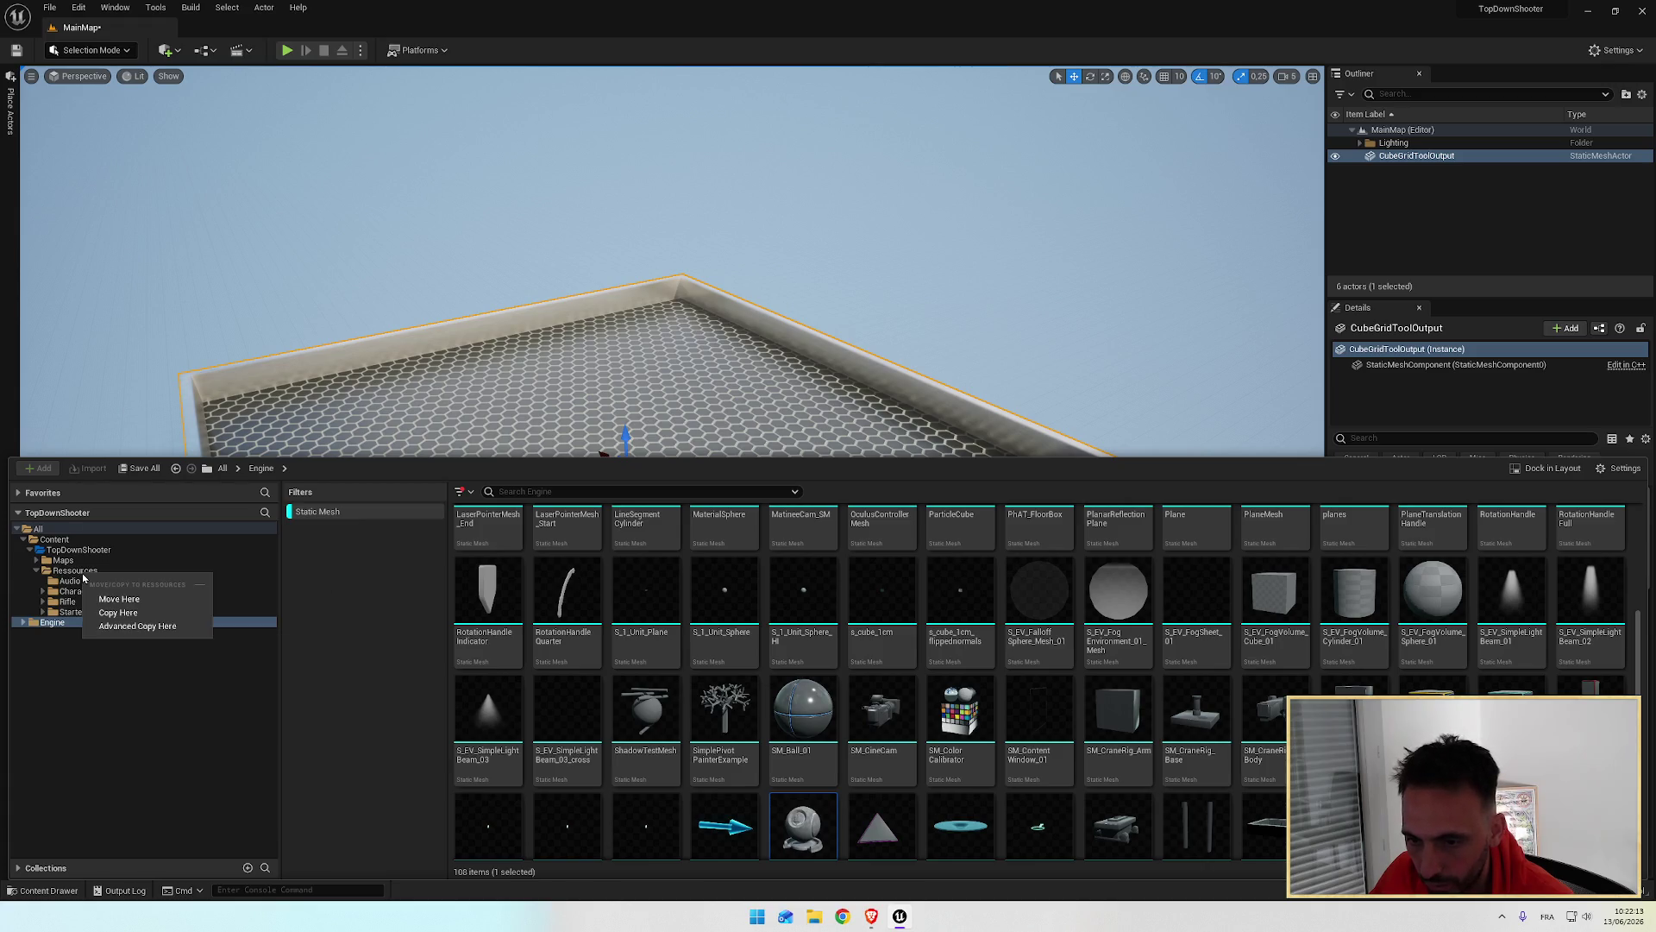
click(135, 613)
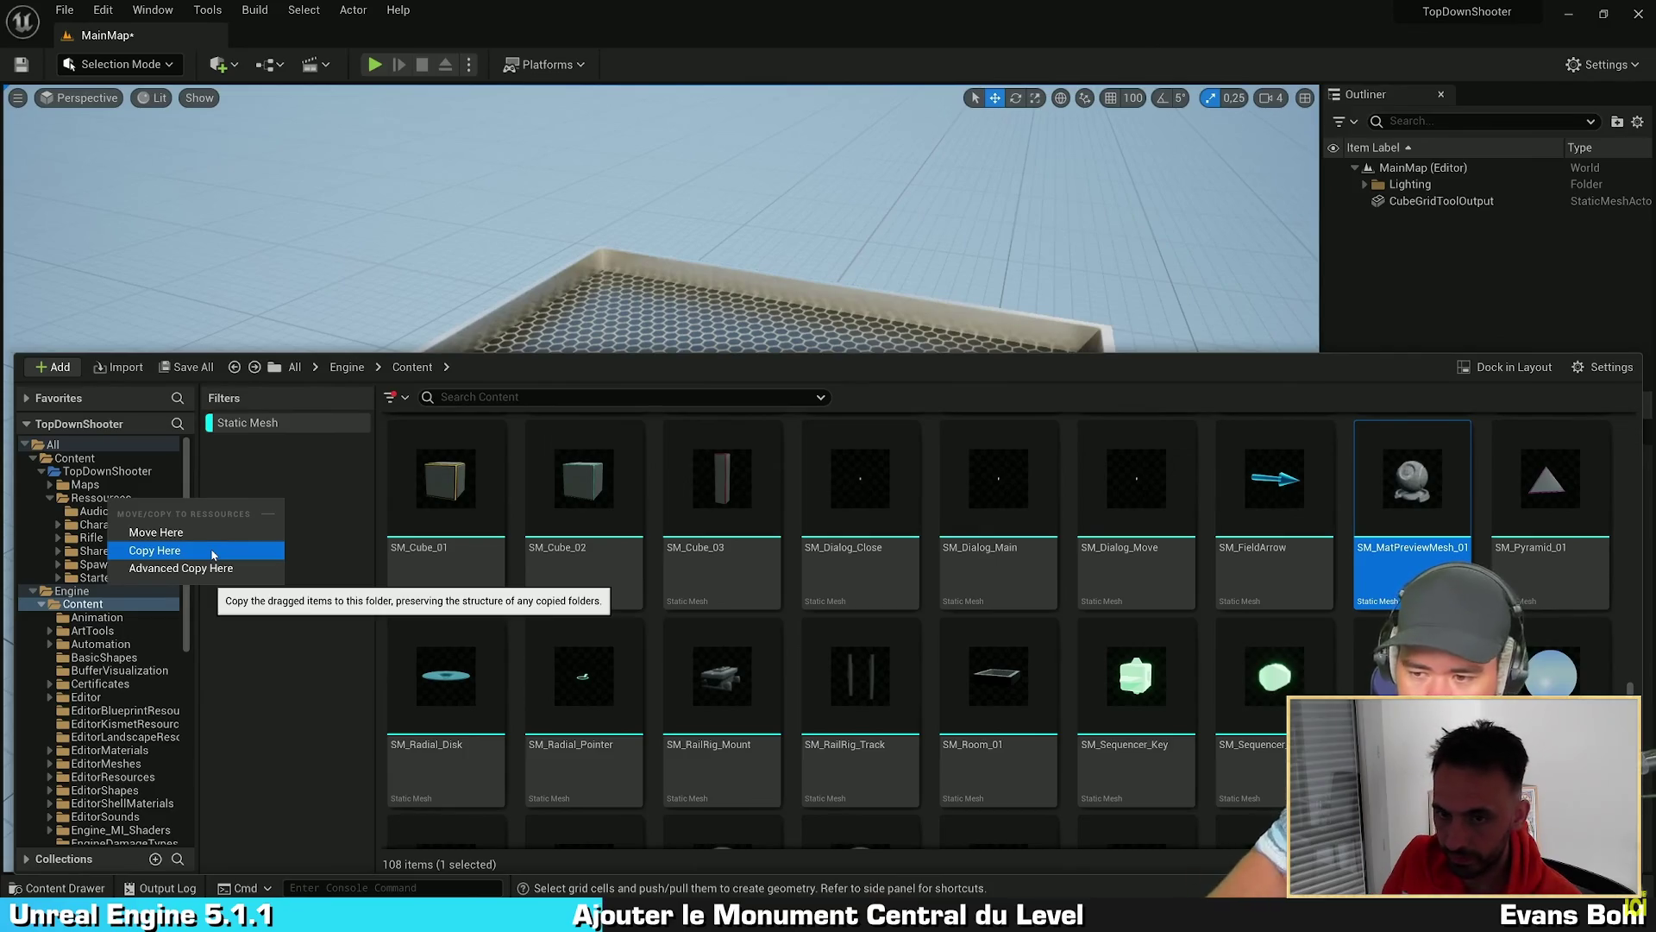
Step: Drag another item from the asset view onto the folder tree and pick a drop option
click(1426, 489)
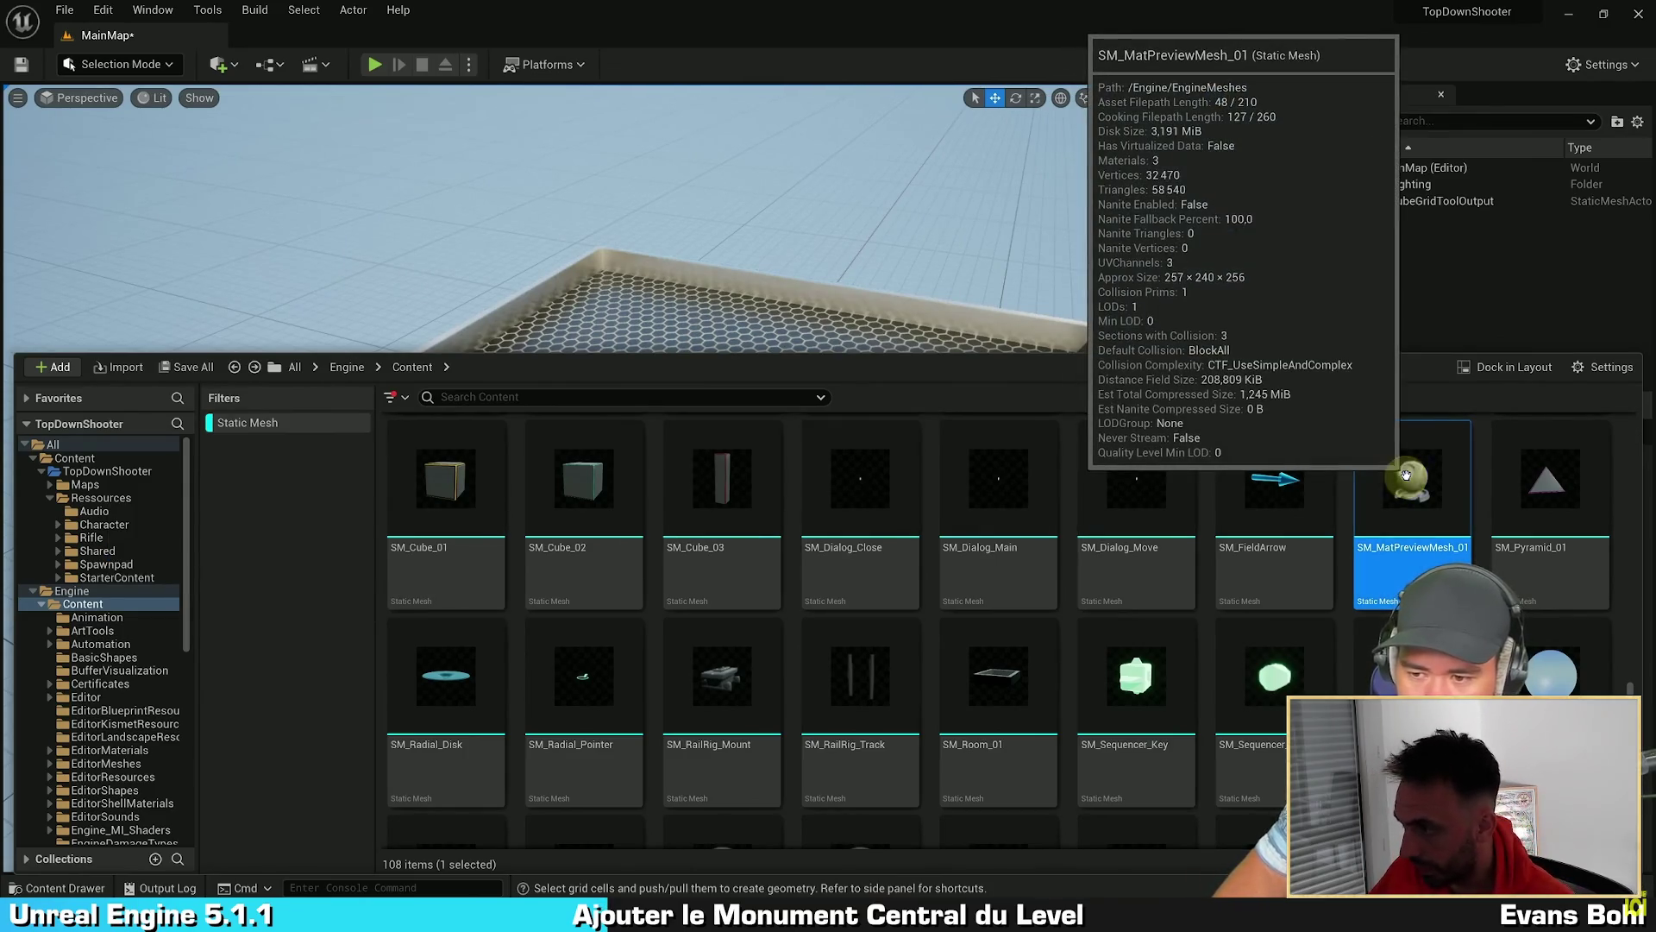
drag(1426, 489, 115, 499)
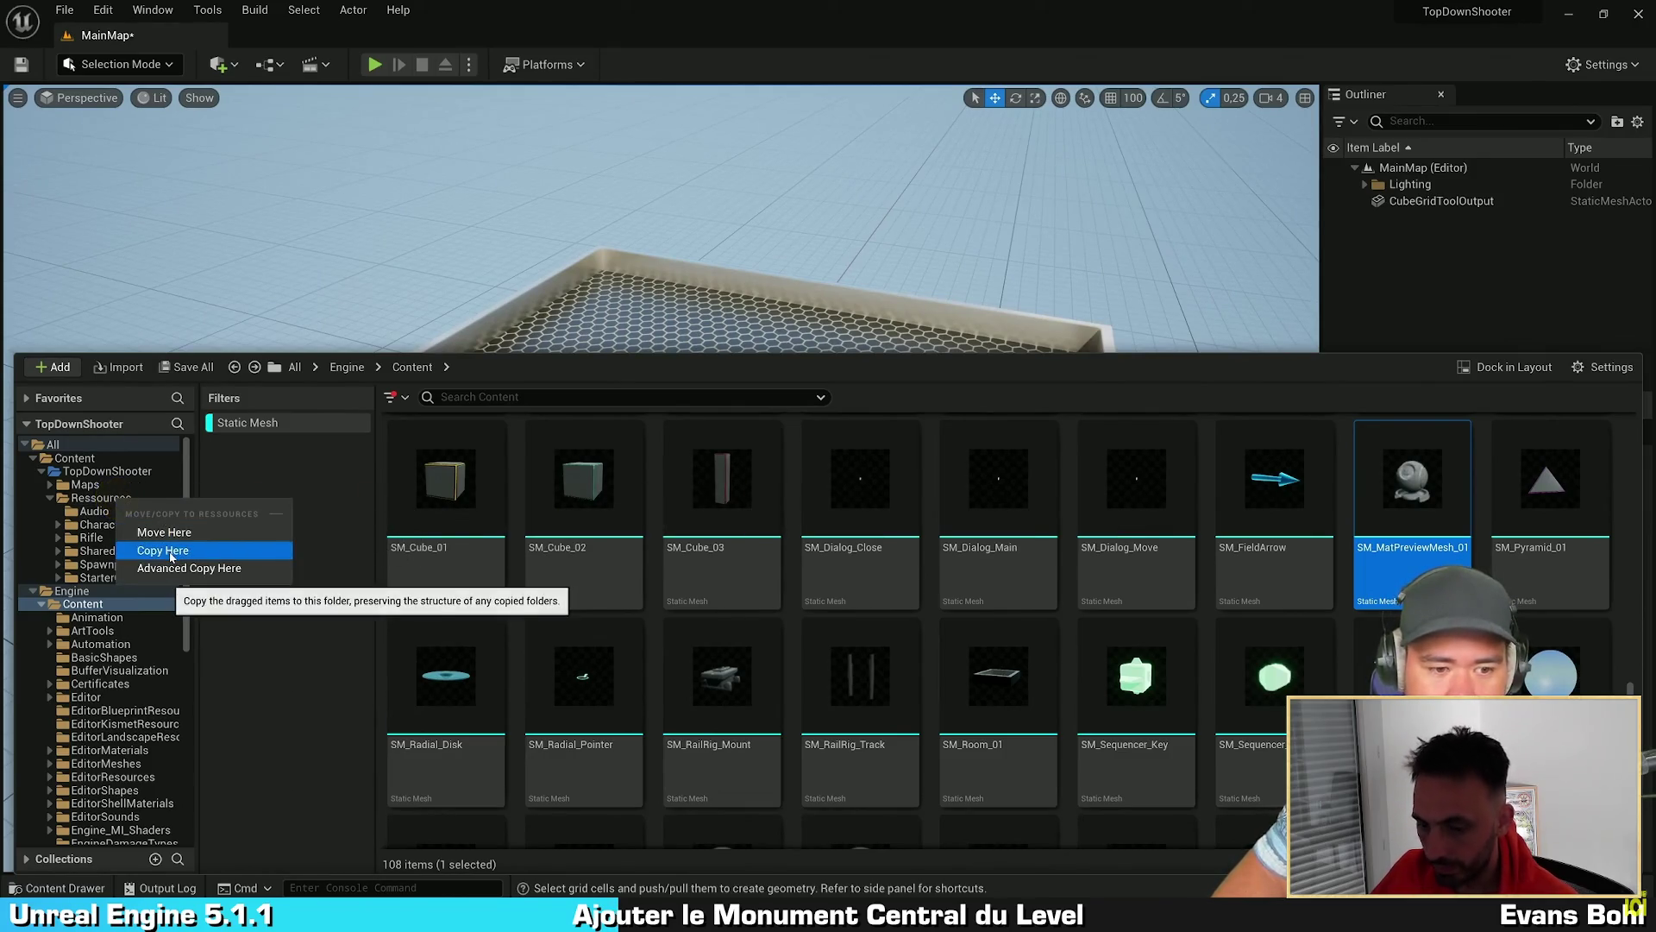
click(170, 556)
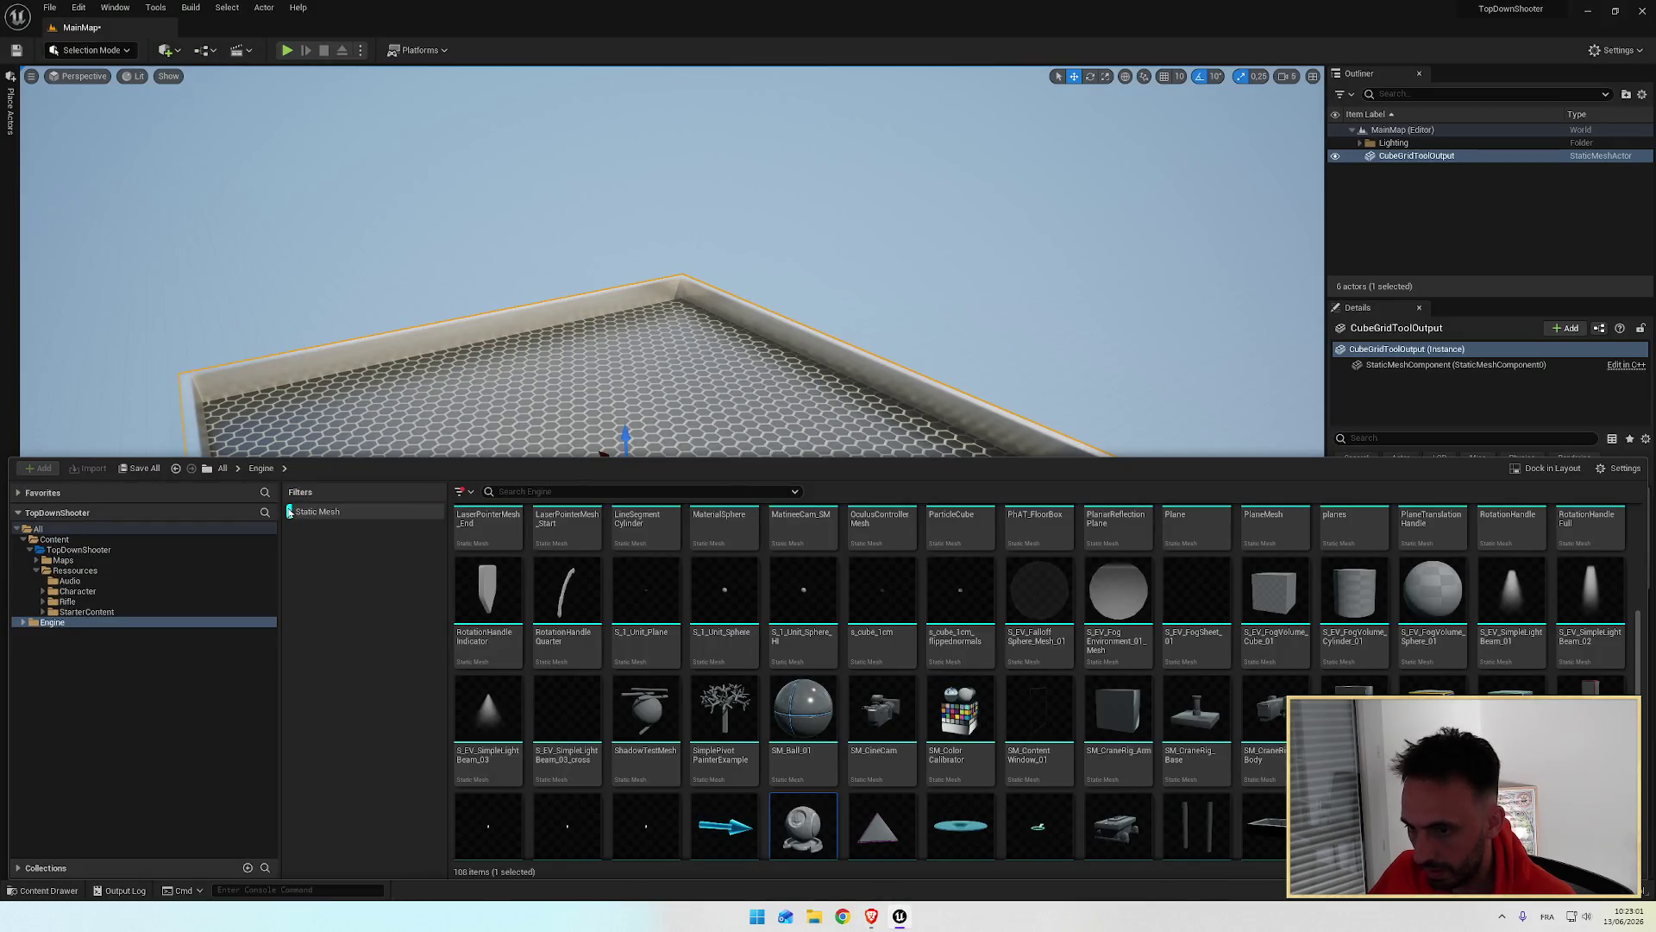
click(290, 512)
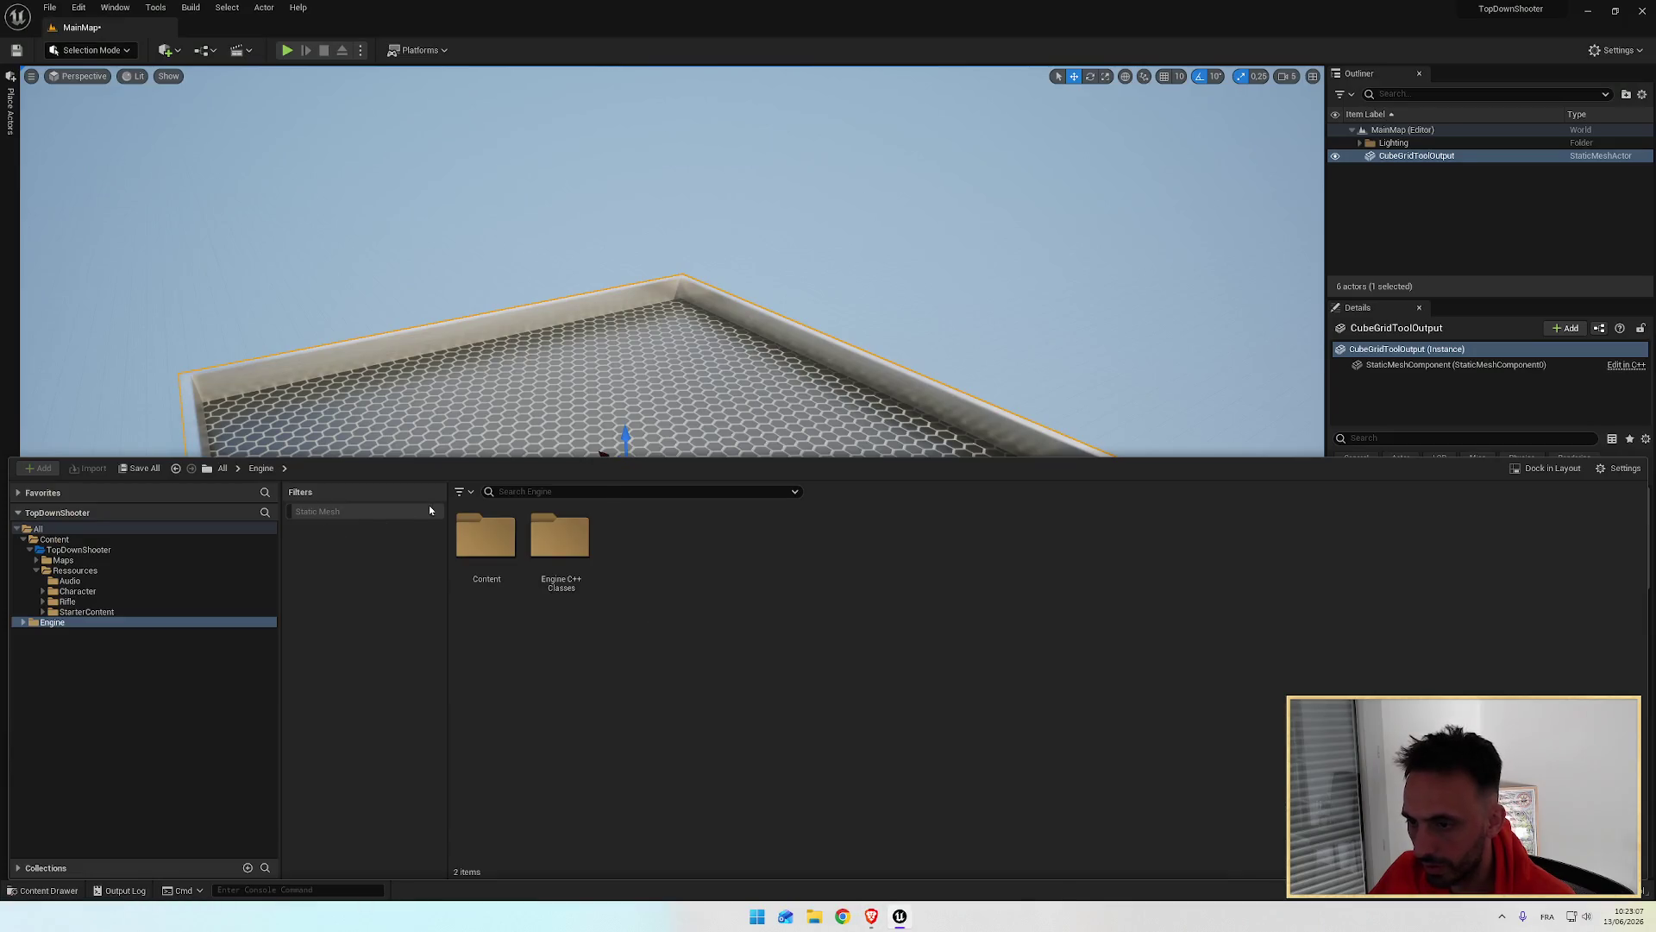
Step: Turn off the Static Mesh filter and show the project's Content folder via view options
click(461, 492)
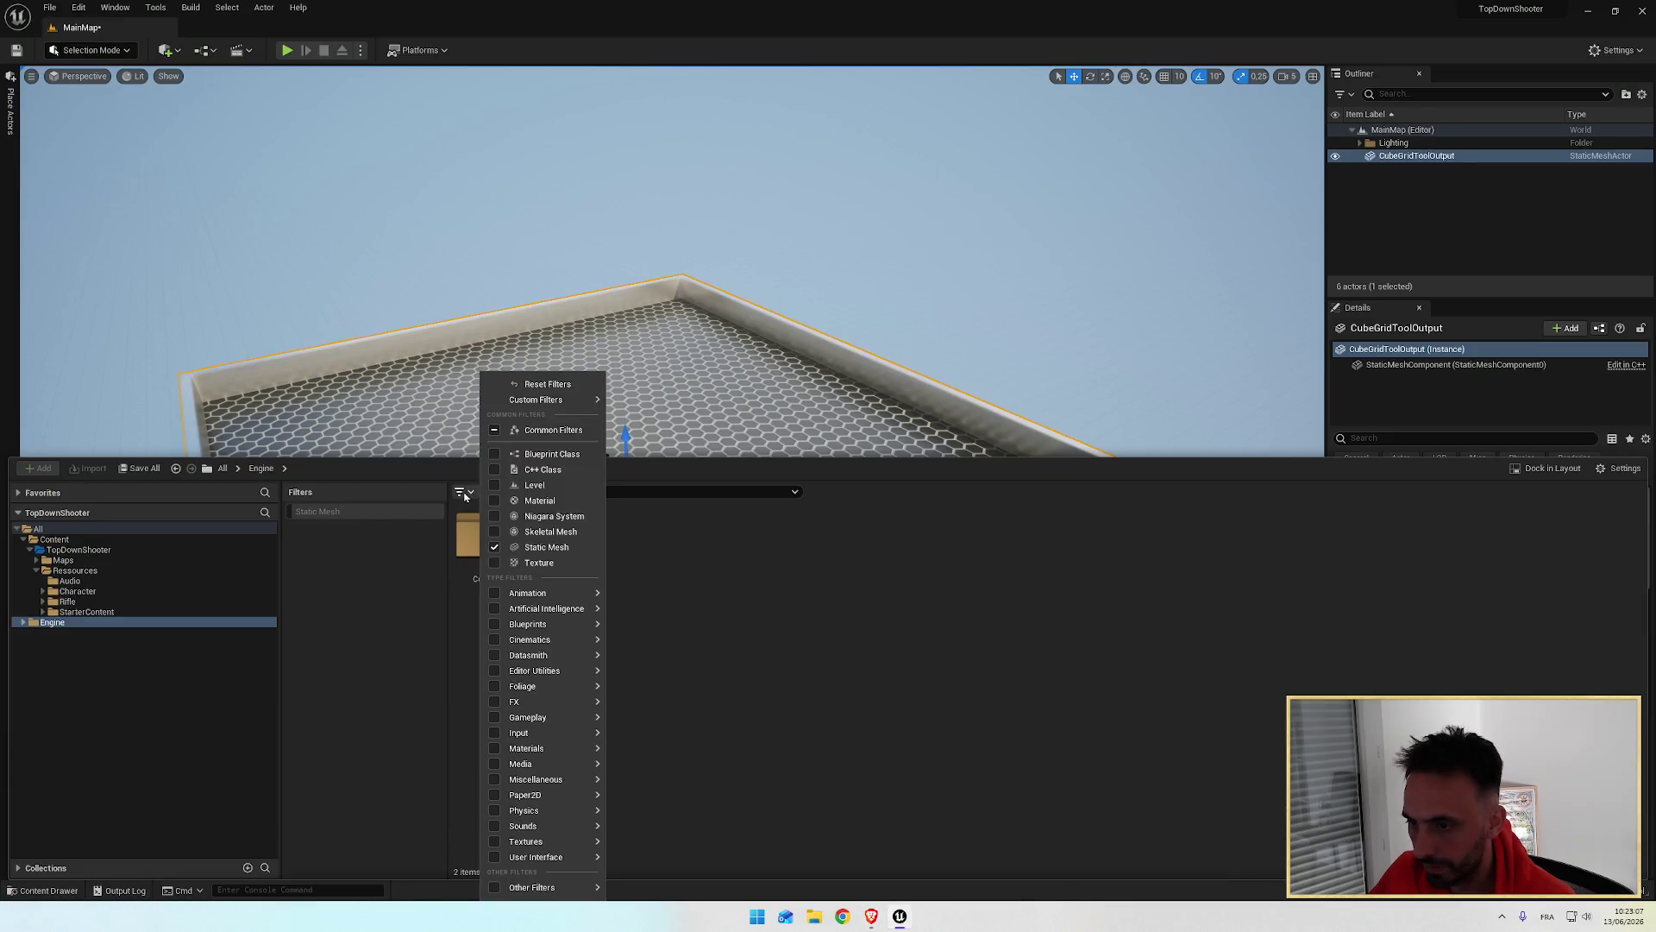
click(535, 385)
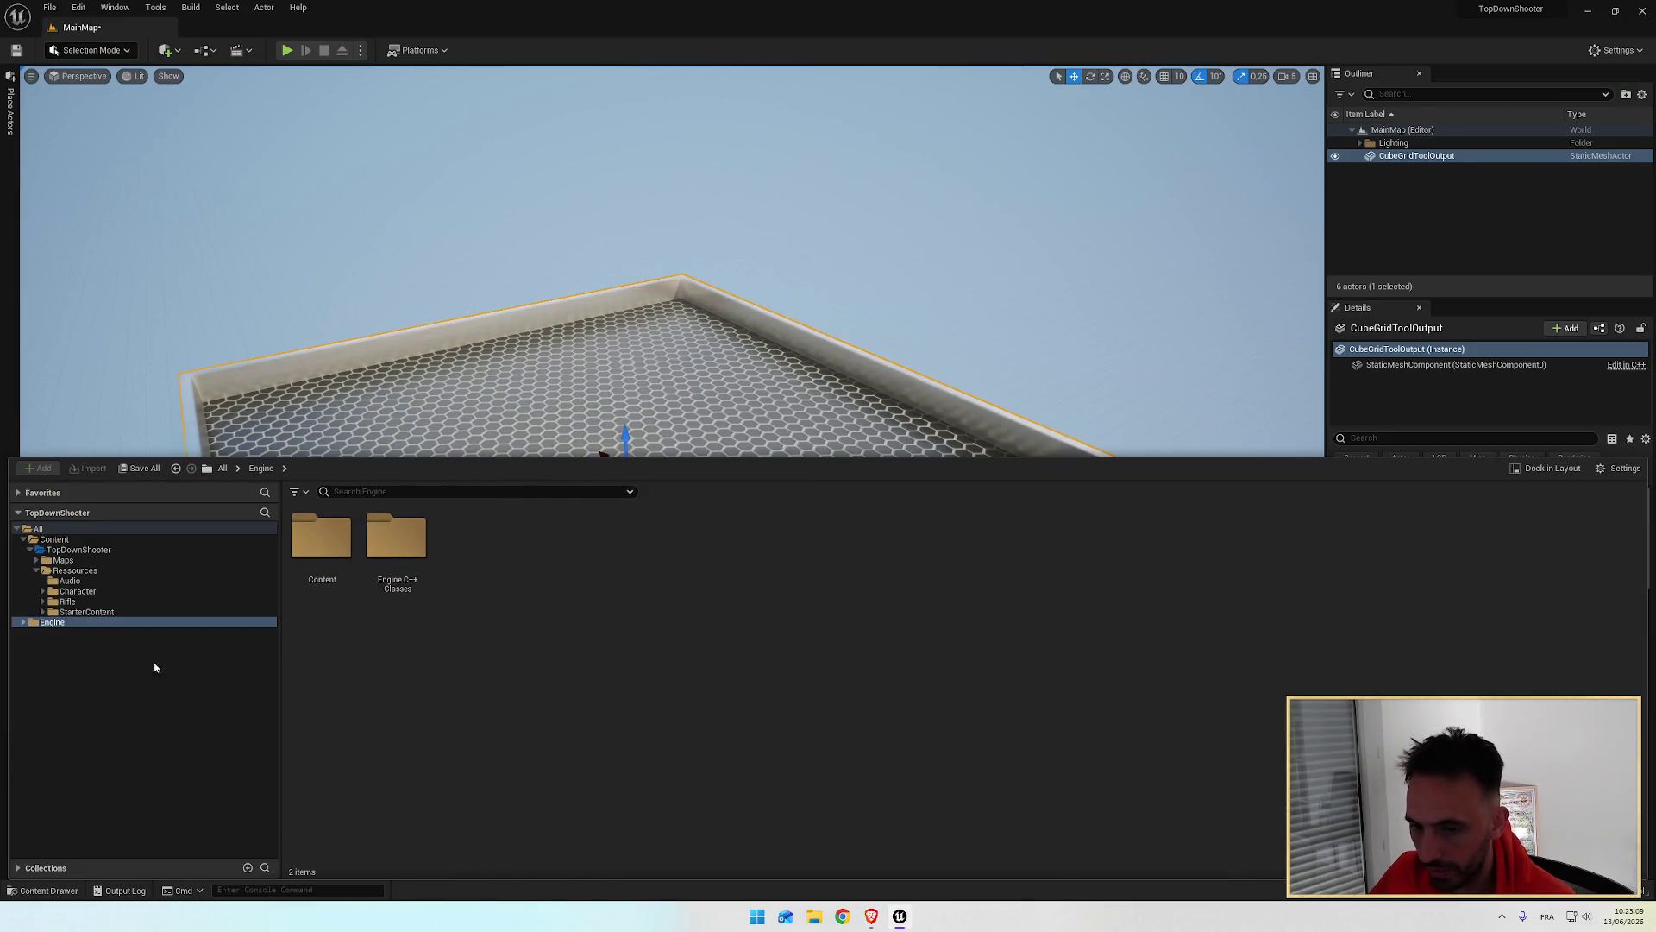
click(1609, 472)
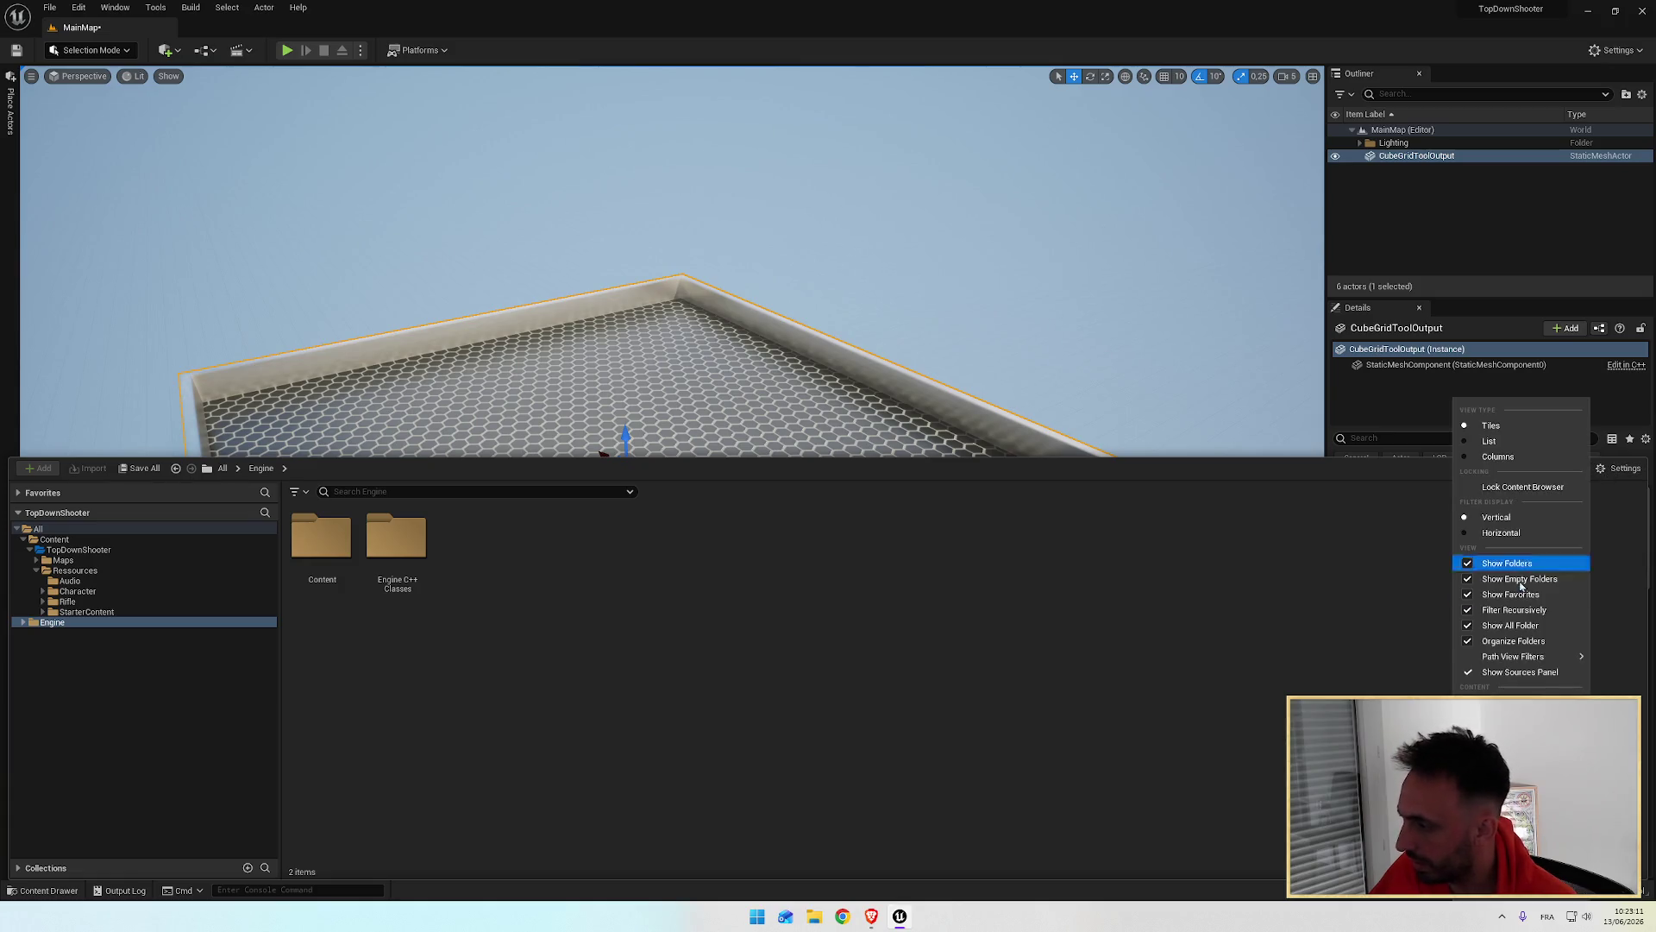
click(1501, 618)
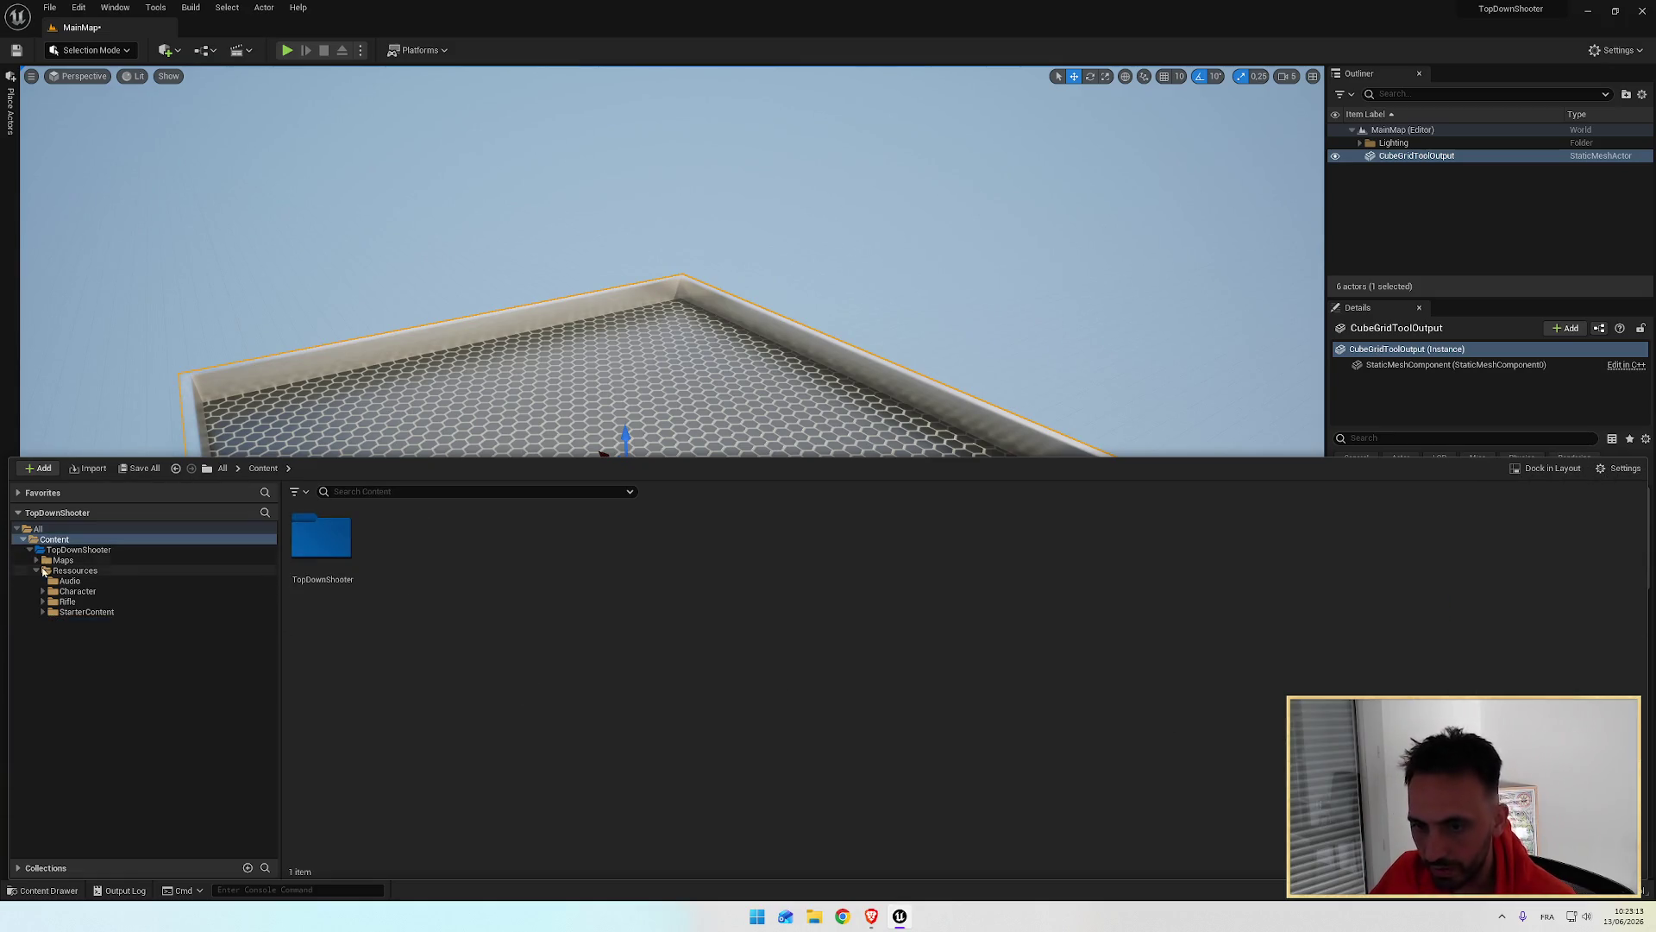
click(44, 571)
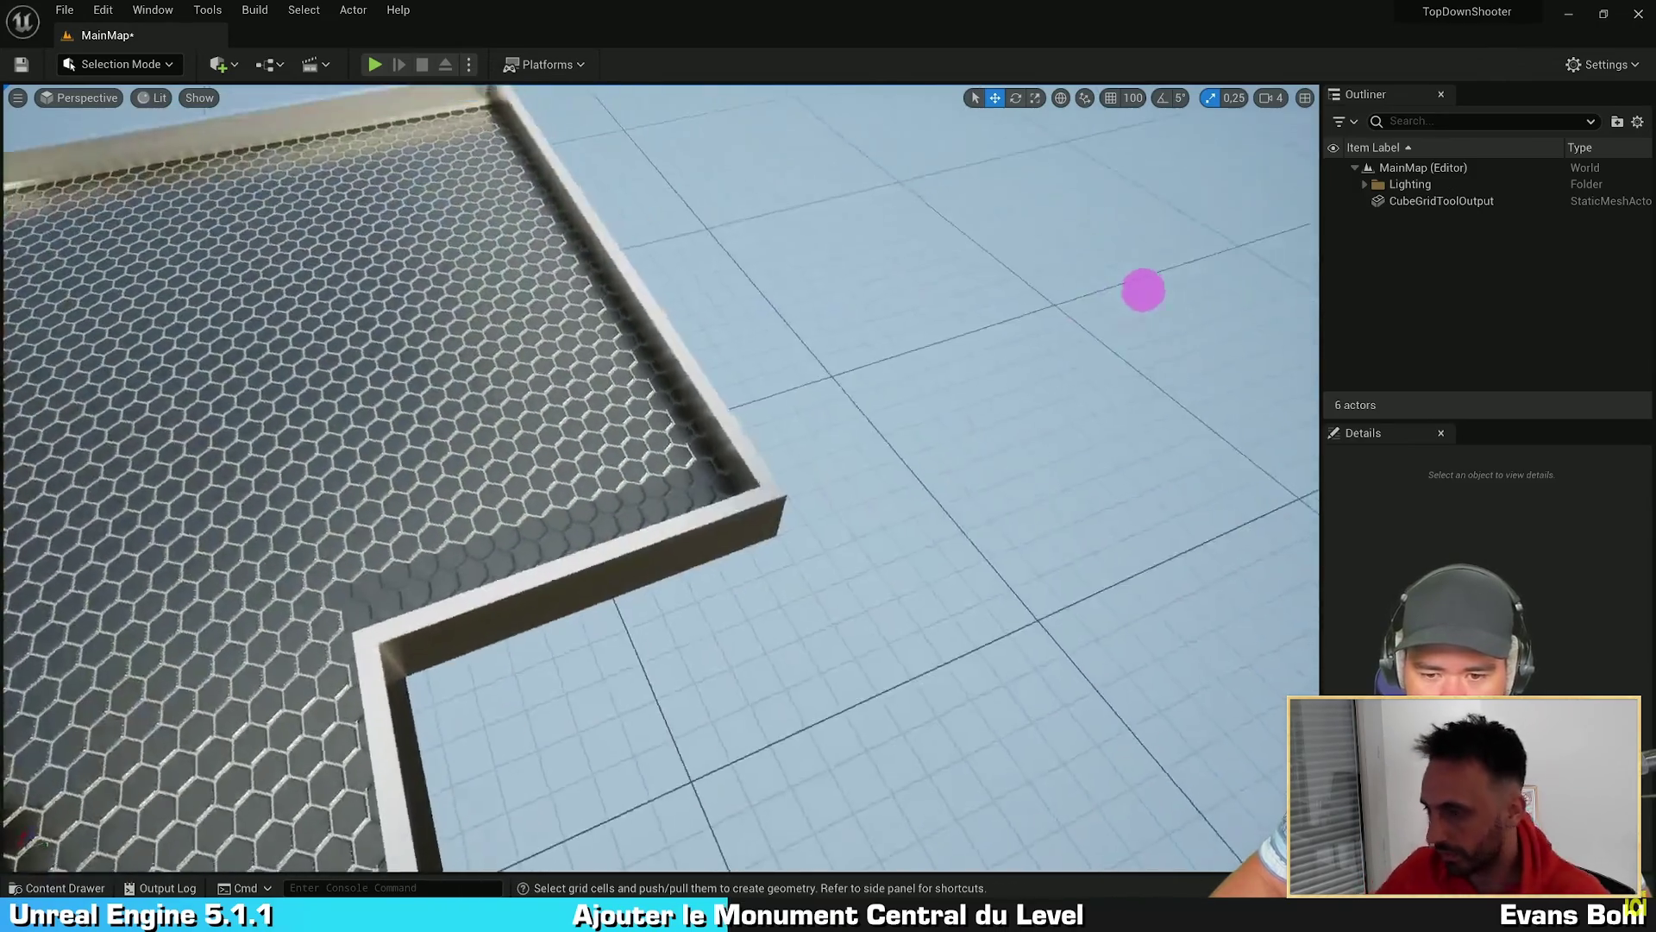
Step: Rewind the tutorial, then select Ressources to view the copied SM_MatPreviewMesh_01
mouse_move(1143, 290)
mouse_down()
mouse_move(972, 236)
mouse_move(891, 233)
mouse_move(961, 237)
mouse_up()
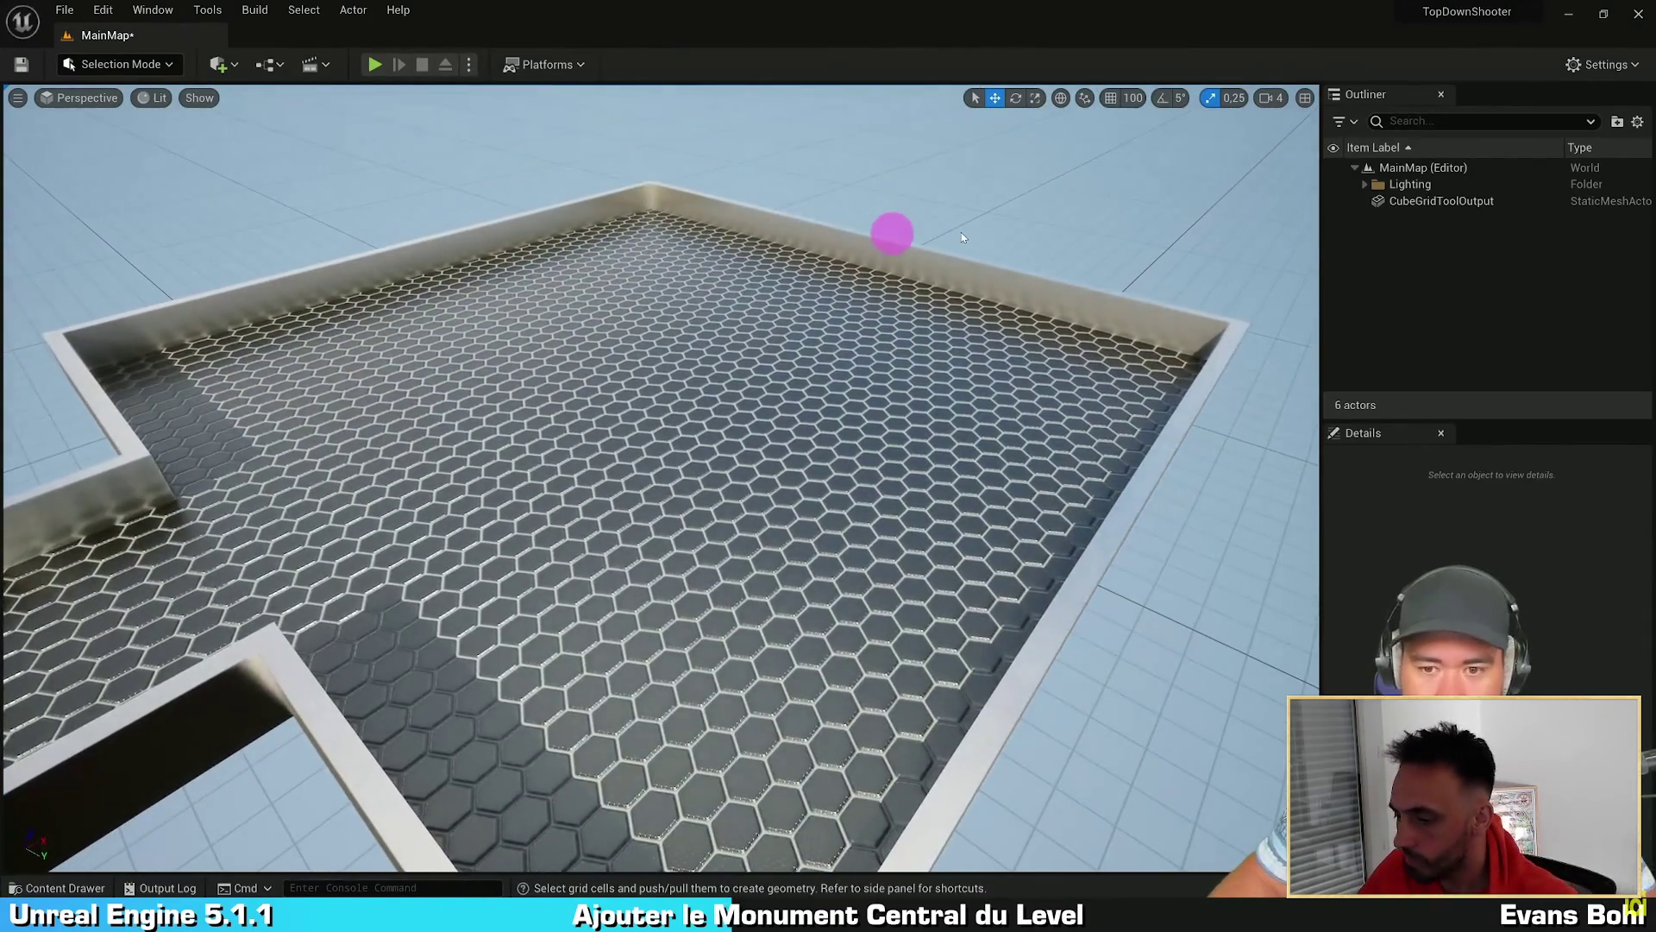
key(ctrl+space)
click(613, 505)
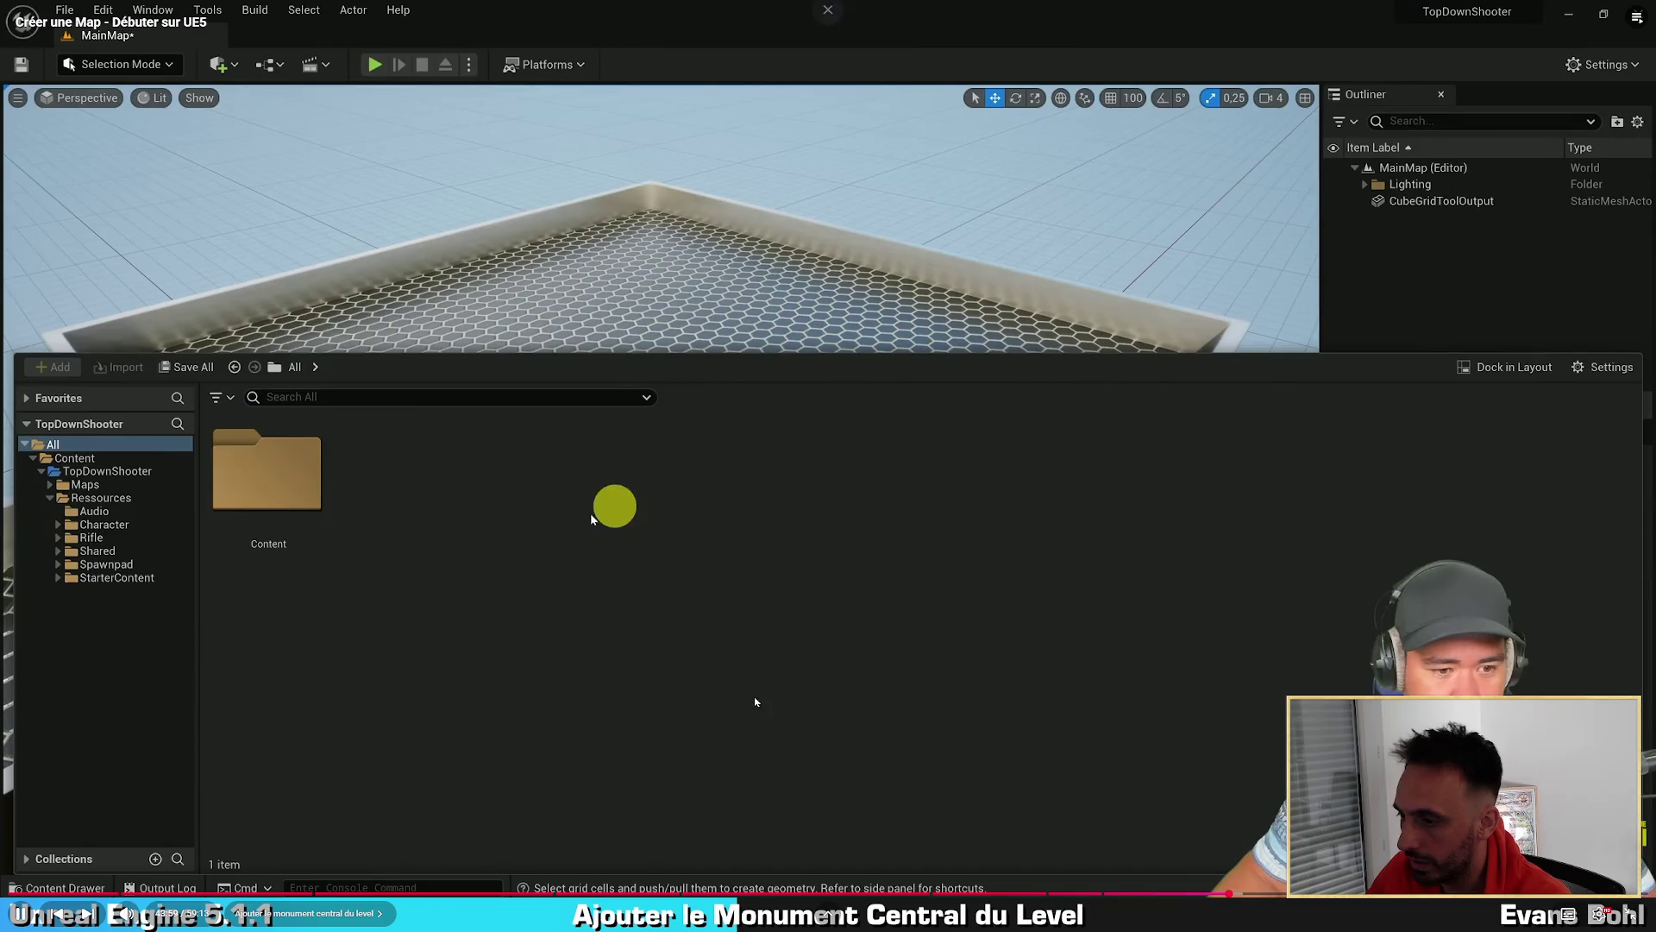
key(Left)
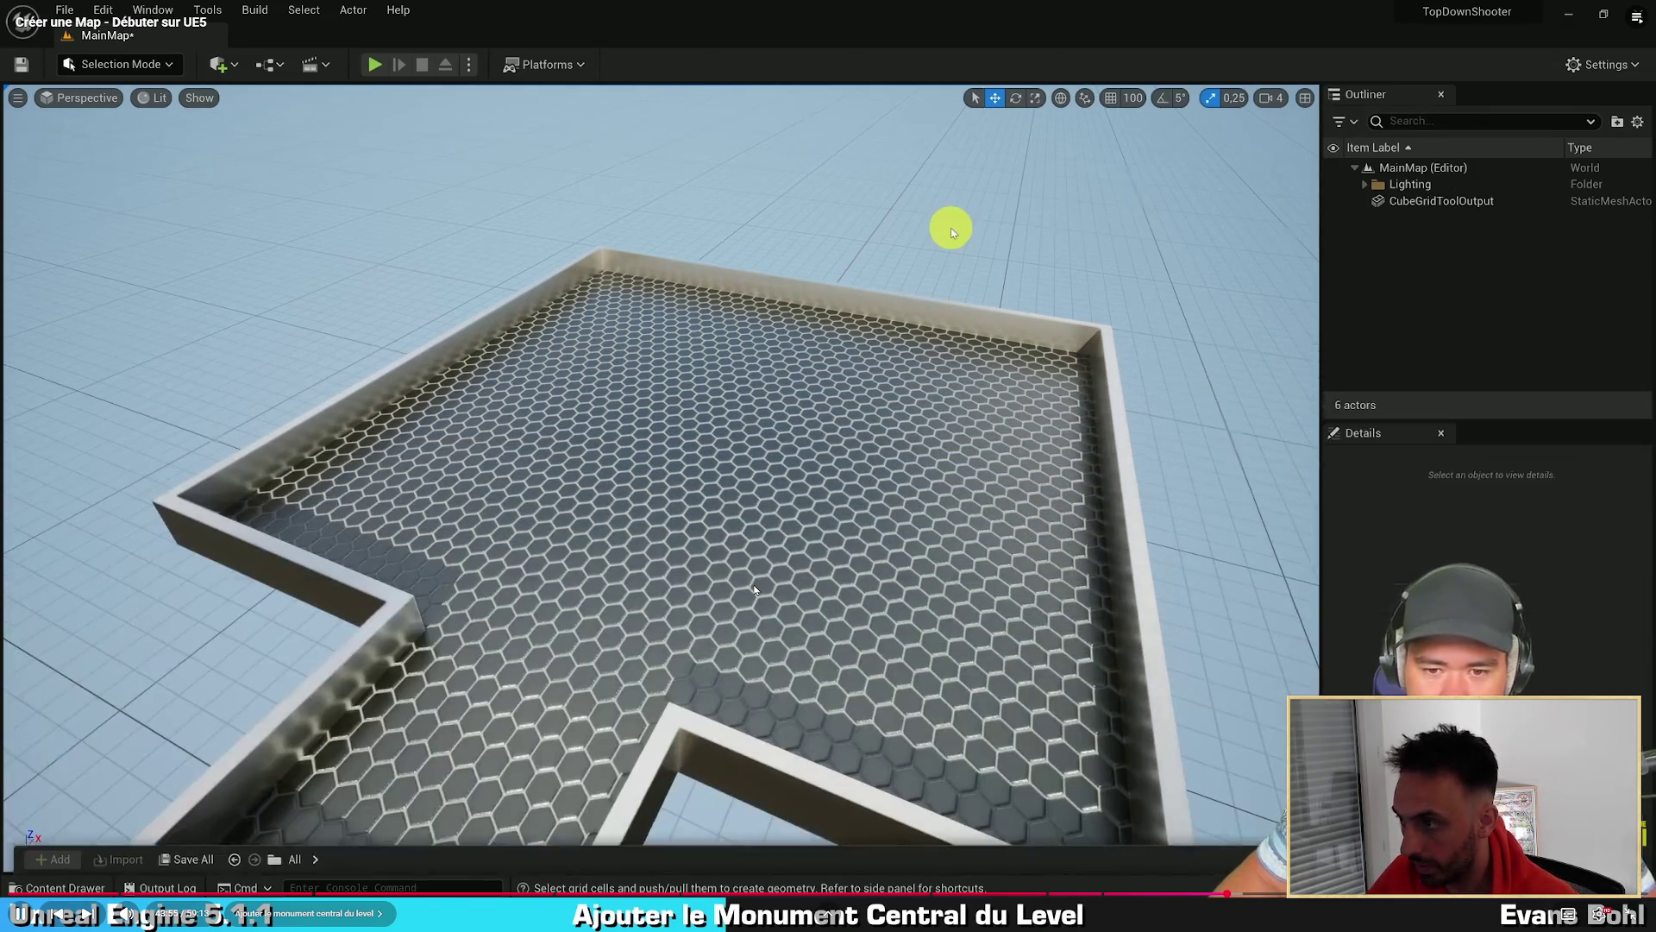
key(alt+Tab)
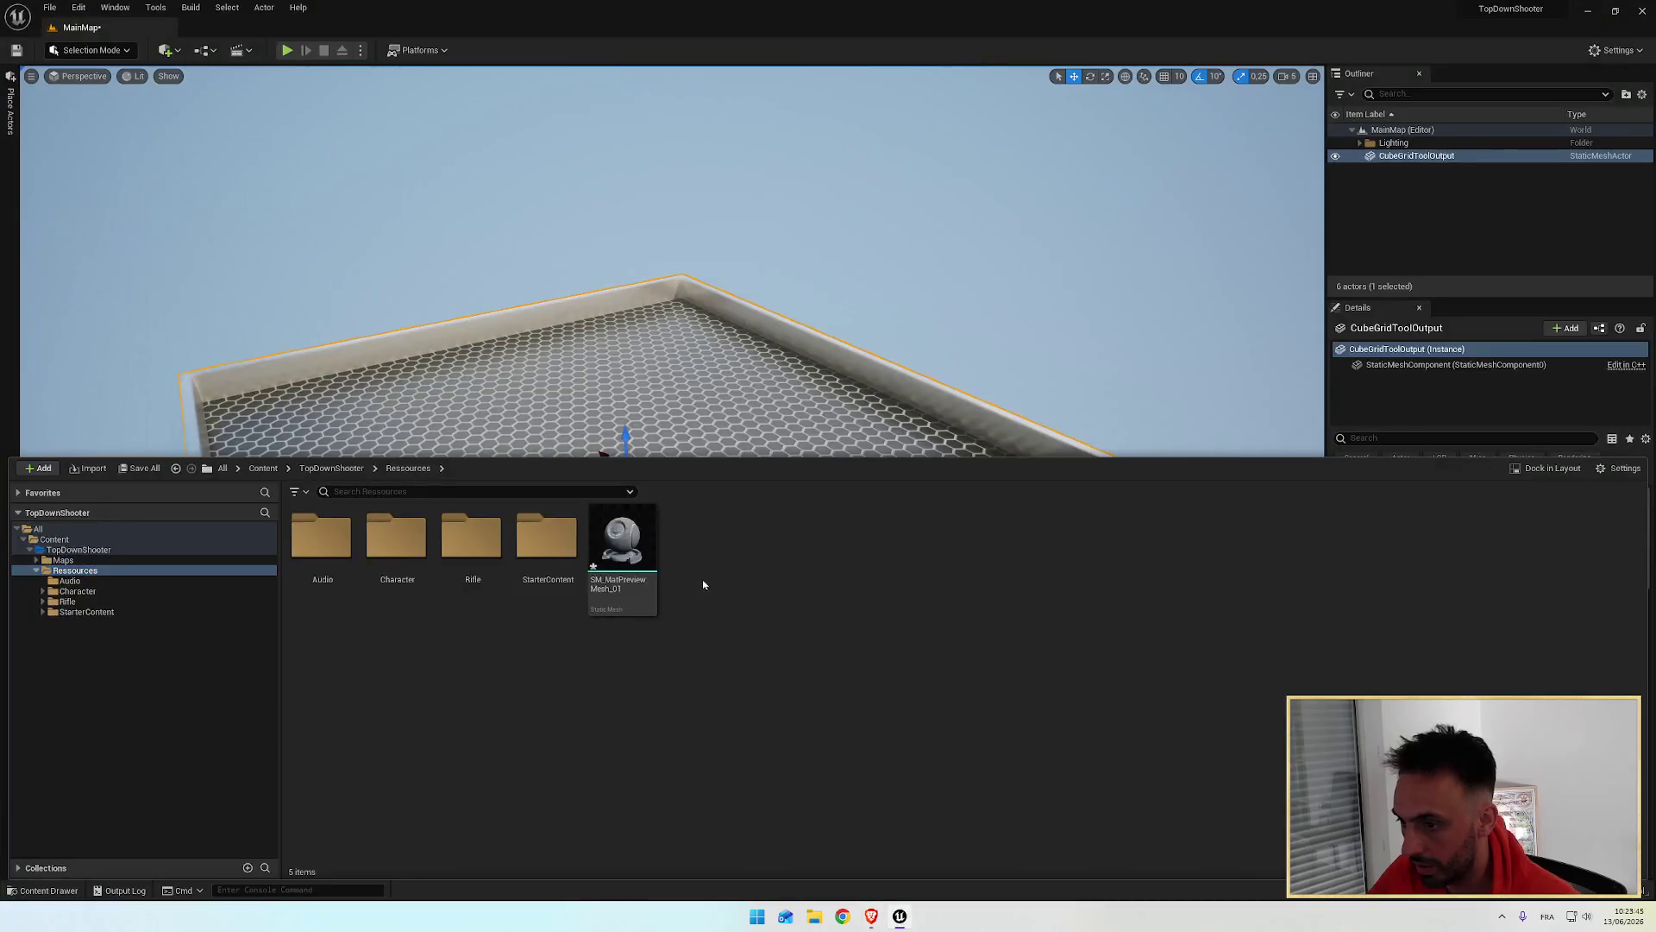
key(ctrl+space)
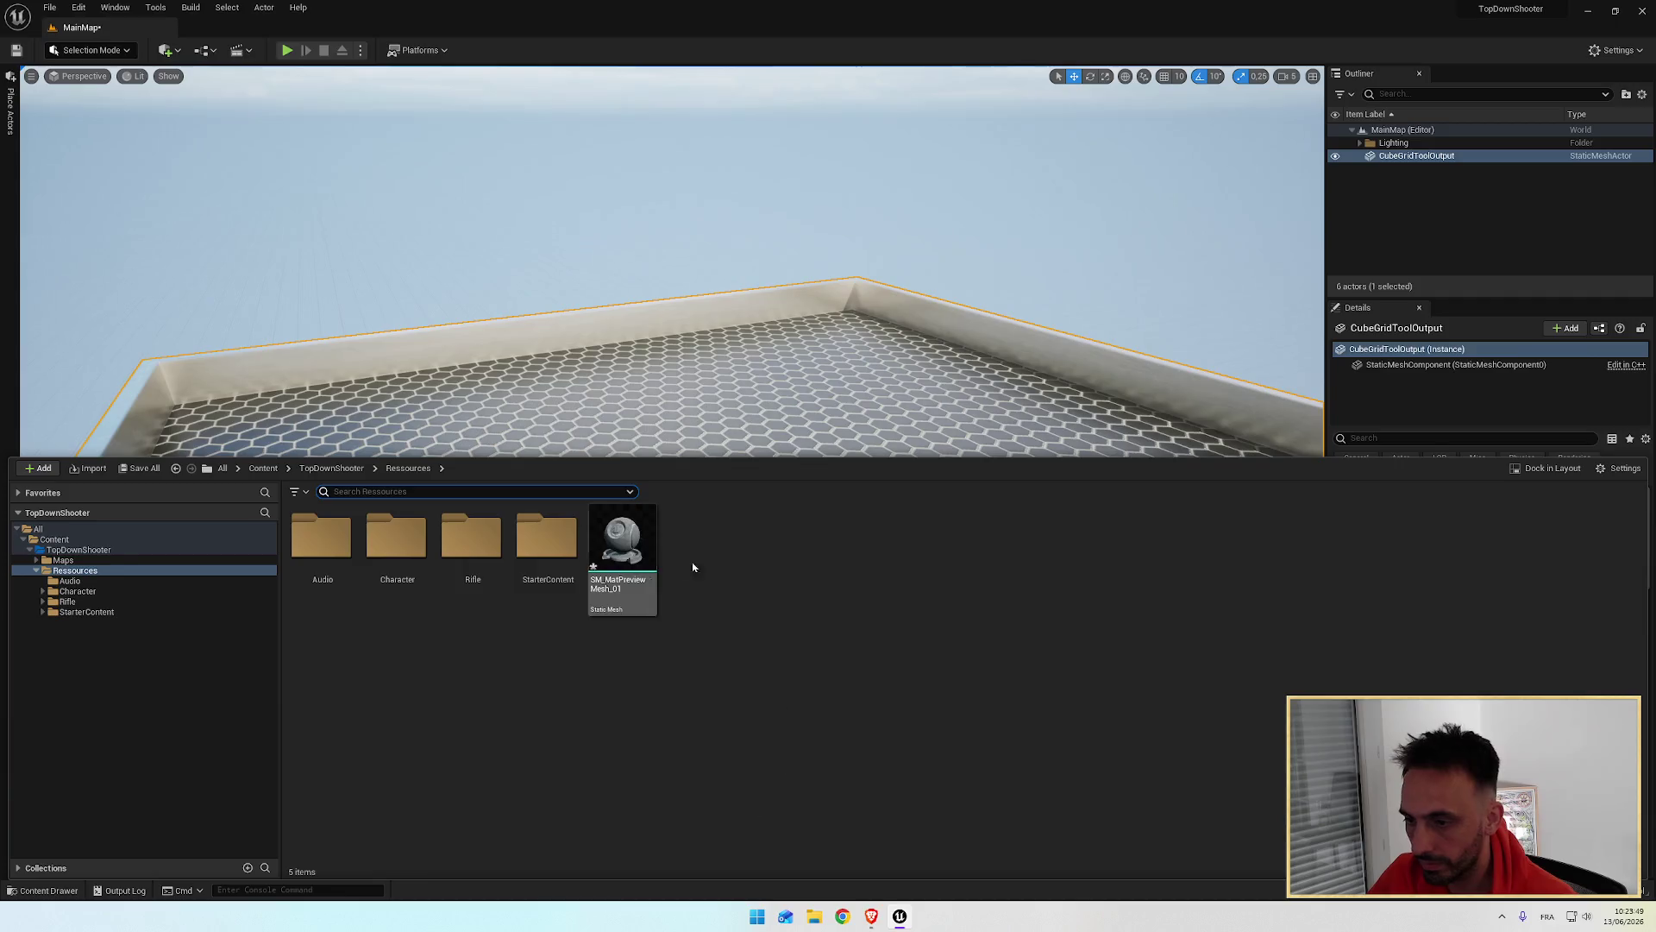
key(alt+Tab)
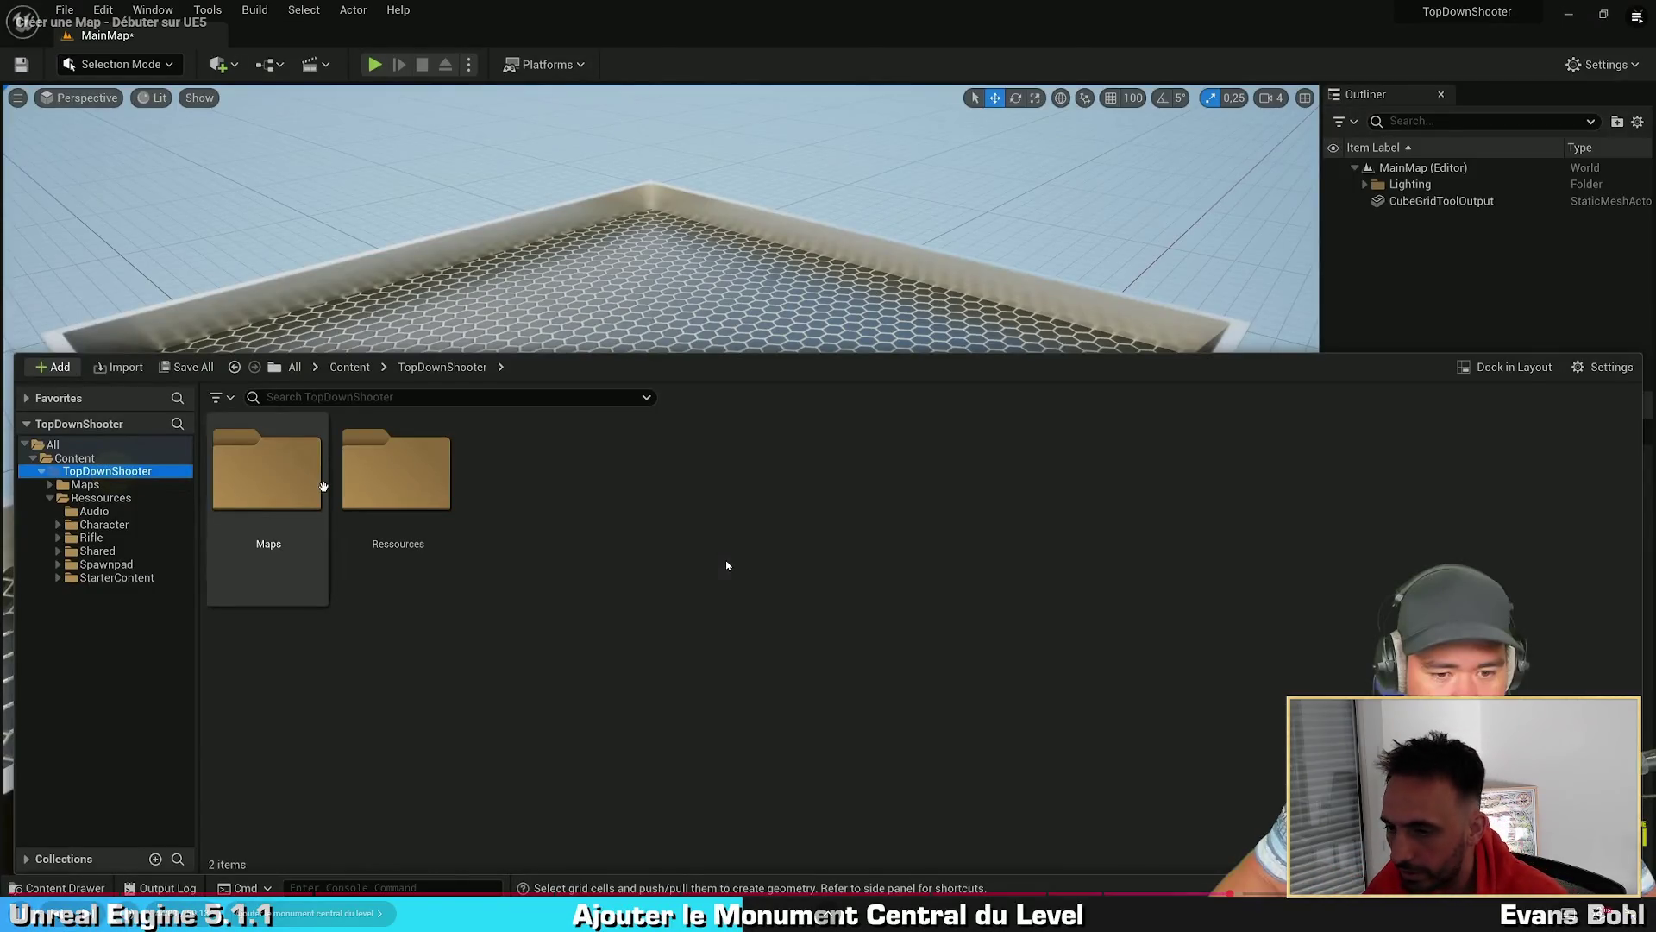
key(alt+Tab)
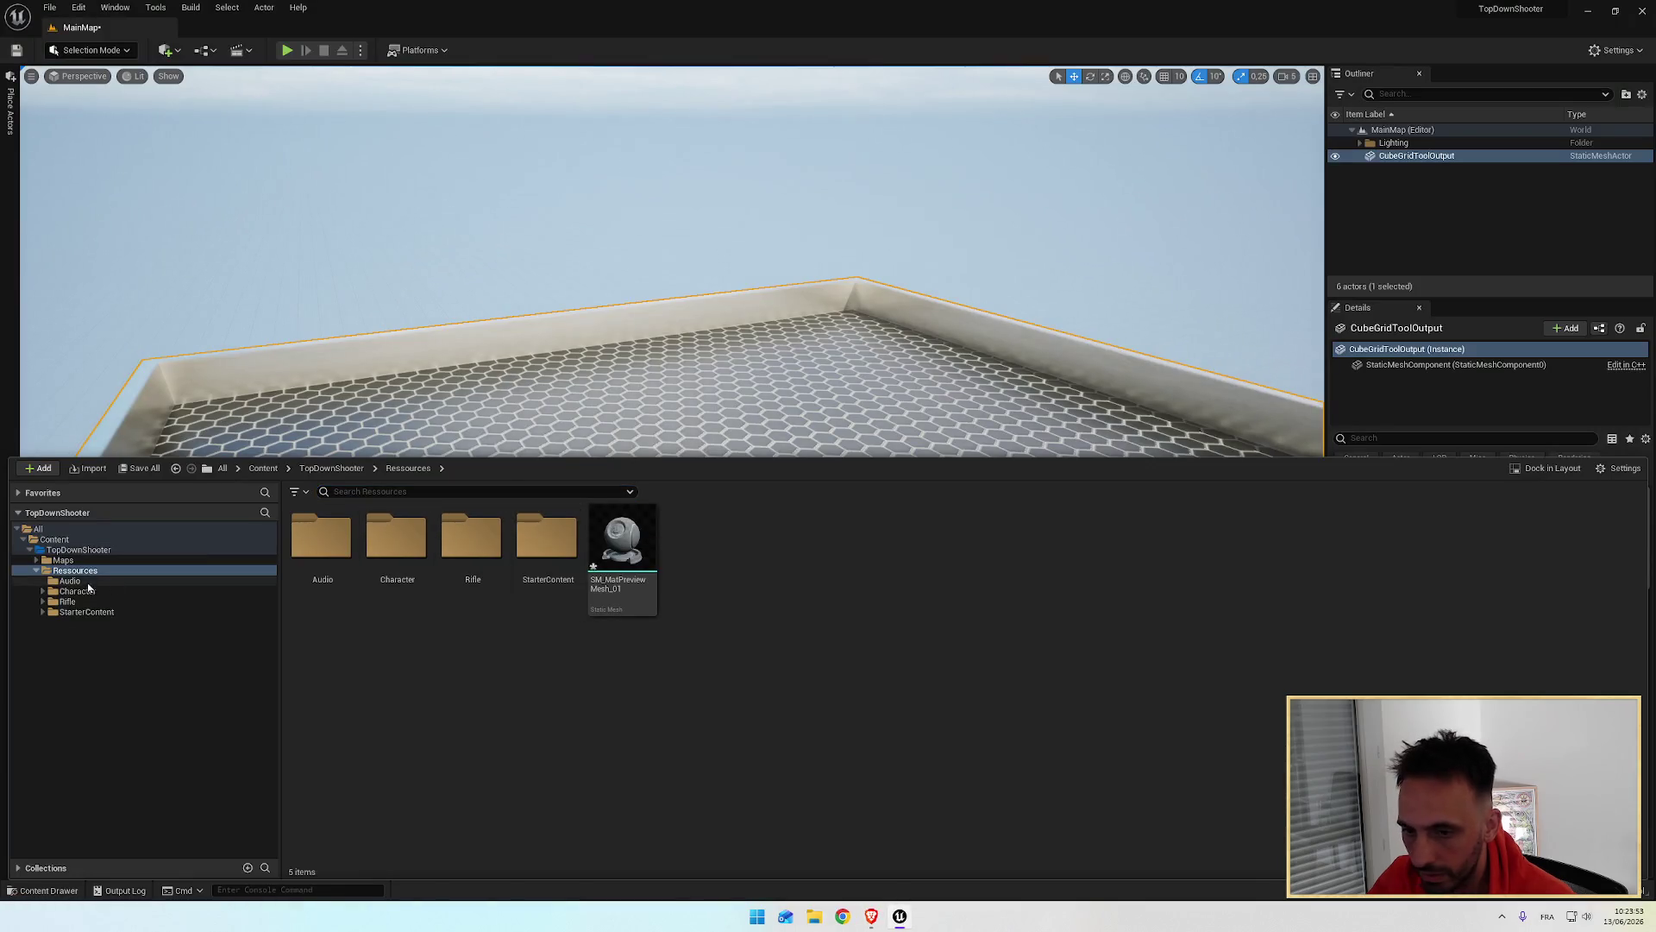
click(72, 560)
click(61, 572)
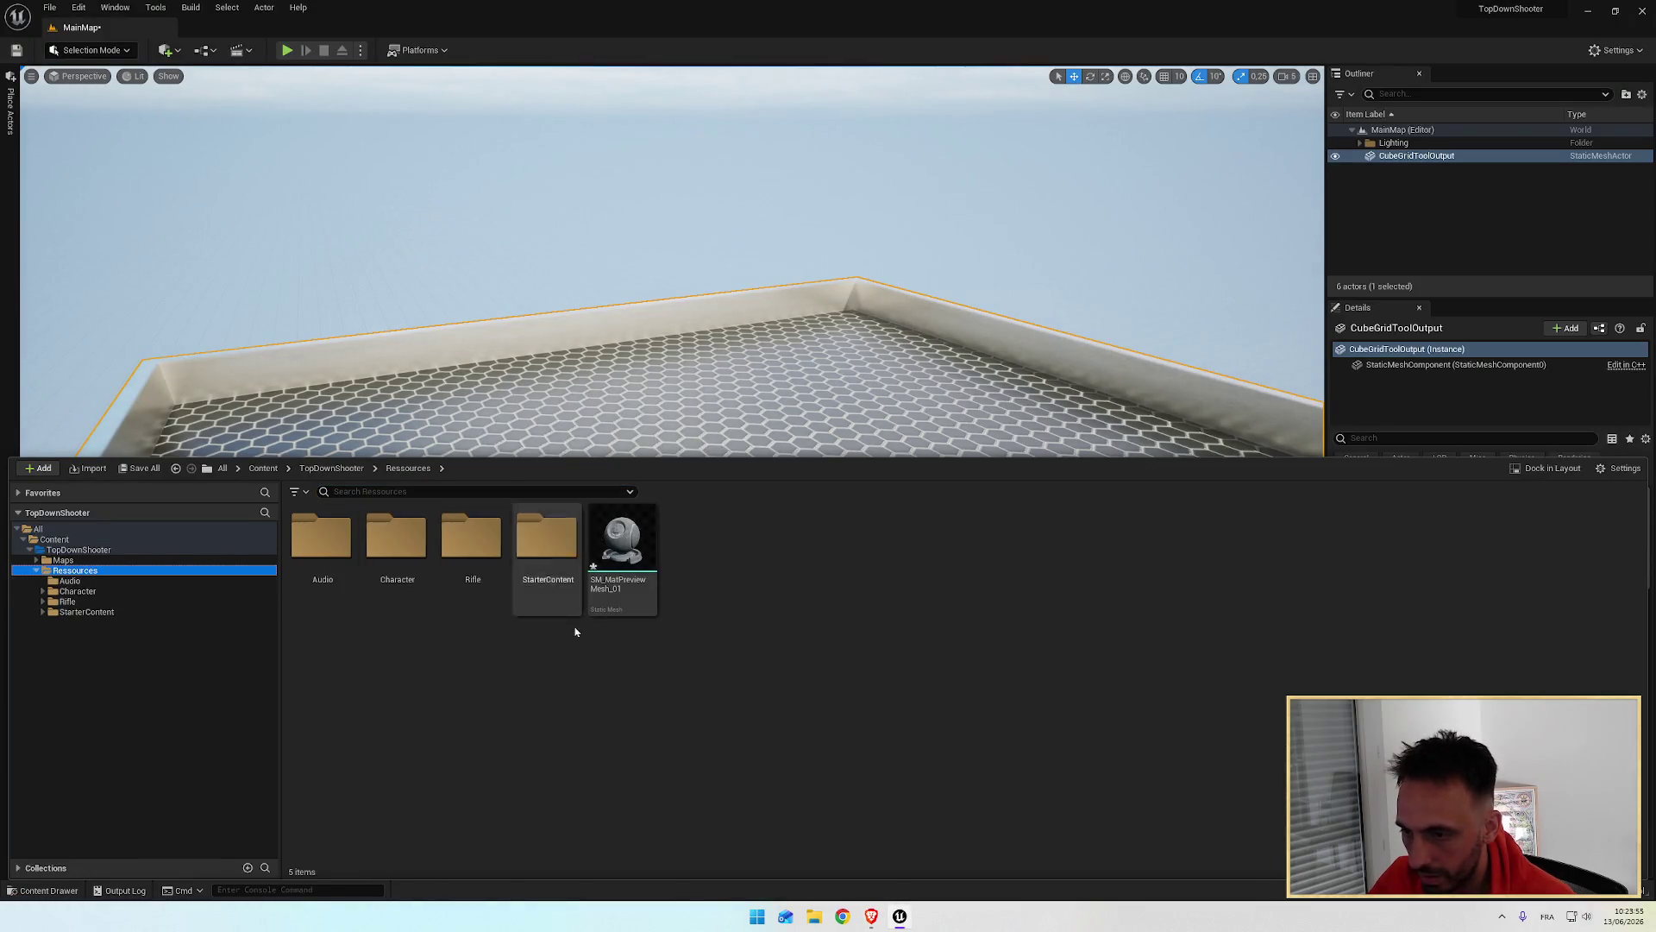
key(alt+Tab)
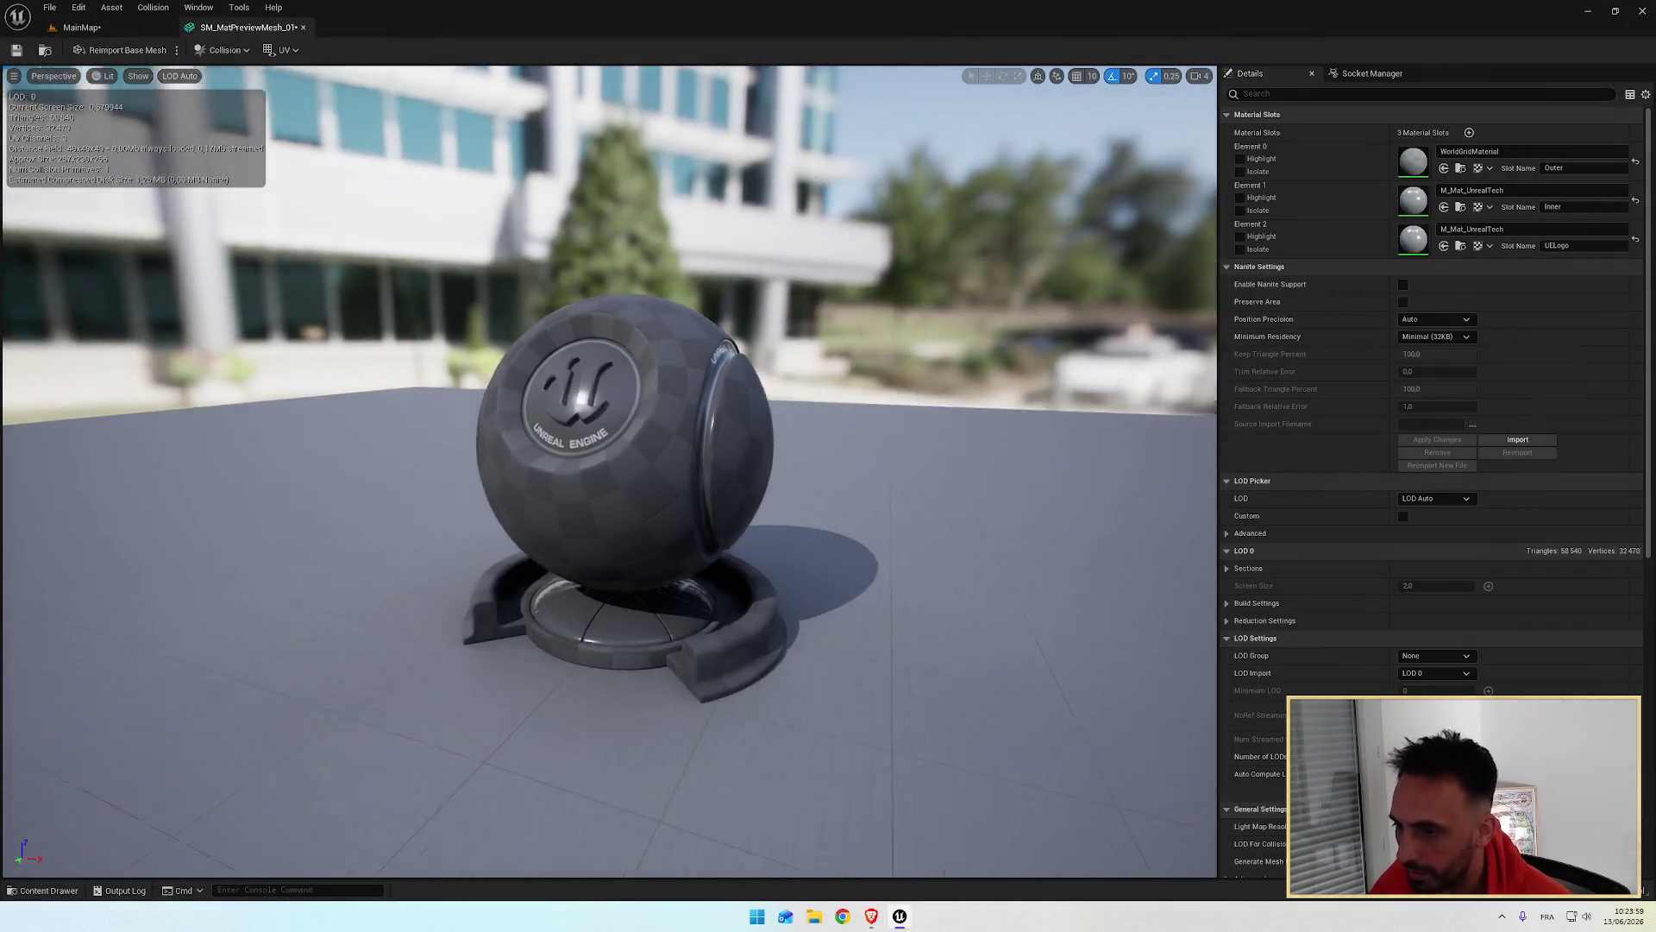
mouse_move(621, 484)
mouse_down()
mouse_move(569, 483)
mouse_move(689, 494)
mouse_move(534, 493)
mouse_up()
Step: Orbit and zoom the preview viewport to inspect SM_MatPreviewMesh_01 from the front and sides
scroll(678, 481, up, 3)
mouse_move(718, 494)
mouse_down()
mouse_move(759, 494)
mouse_move(603, 521)
mouse_up()
scroll(718, 493, up, 2)
scroll(666, 521, down, 3)
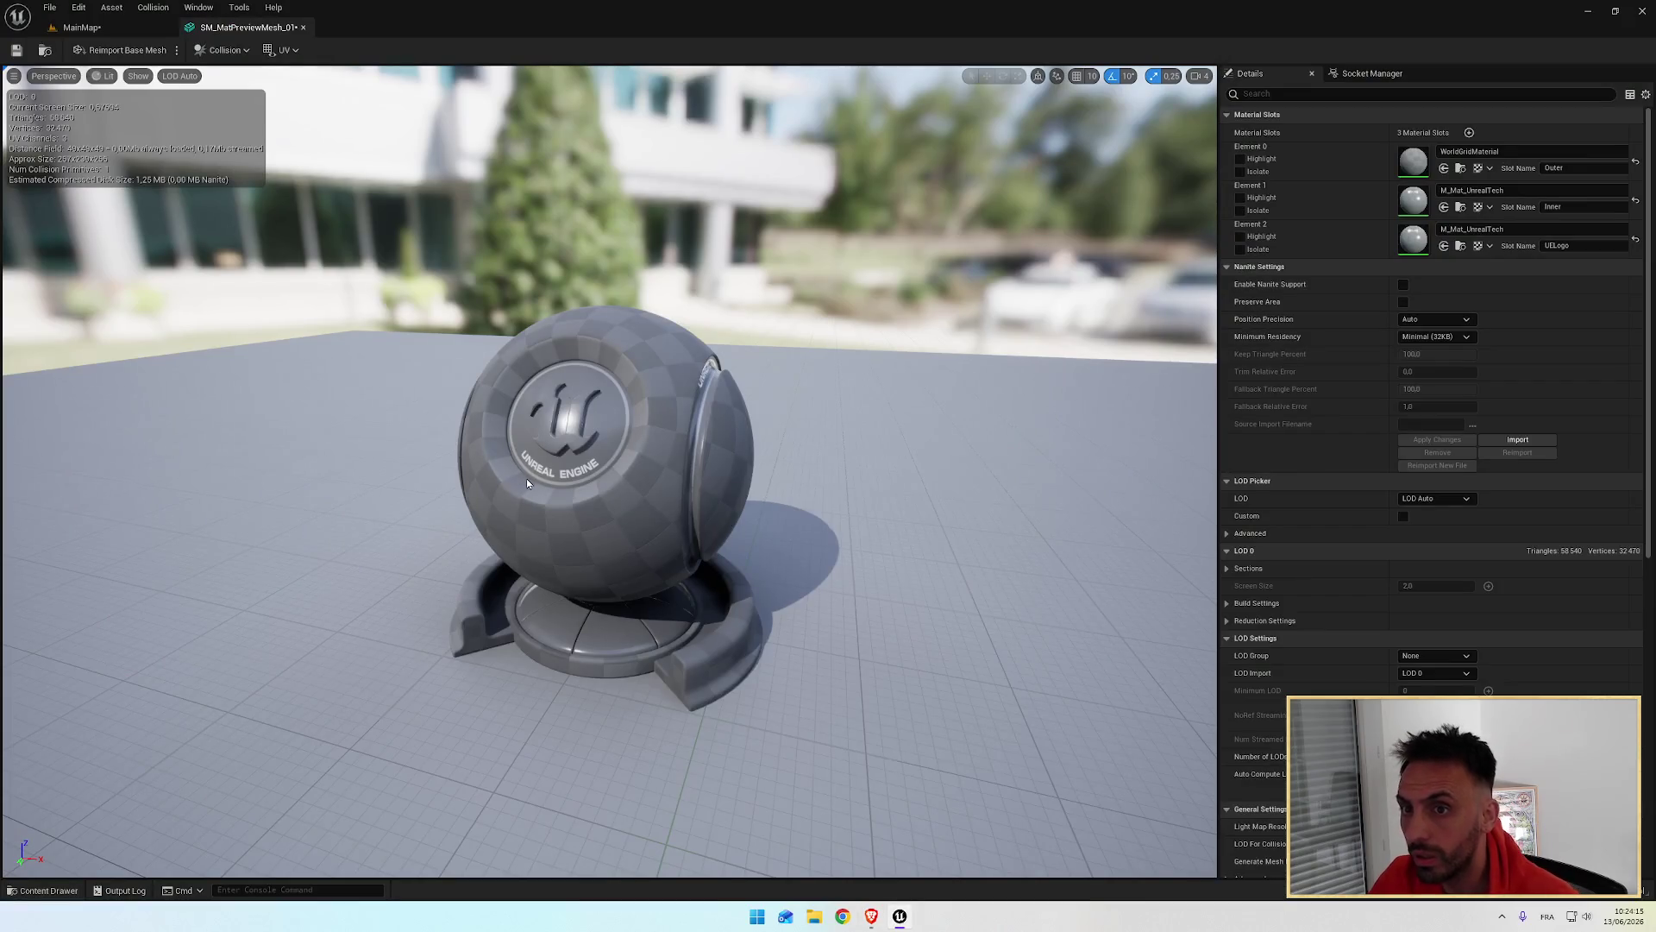
mouse_move(548, 484)
mouse_down()
mouse_move(483, 488)
mouse_move(586, 498)
mouse_move(501, 470)
mouse_up()
scroll(585, 494, down, 3)
mouse_move(604, 488)
mouse_down()
mouse_move(708, 492)
mouse_move(552, 483)
mouse_up()
mouse_move(656, 490)
mouse_down()
mouse_move(621, 488)
mouse_move(655, 490)
mouse_move(577, 348)
mouse_up()
scroll(655, 490, up, 5)
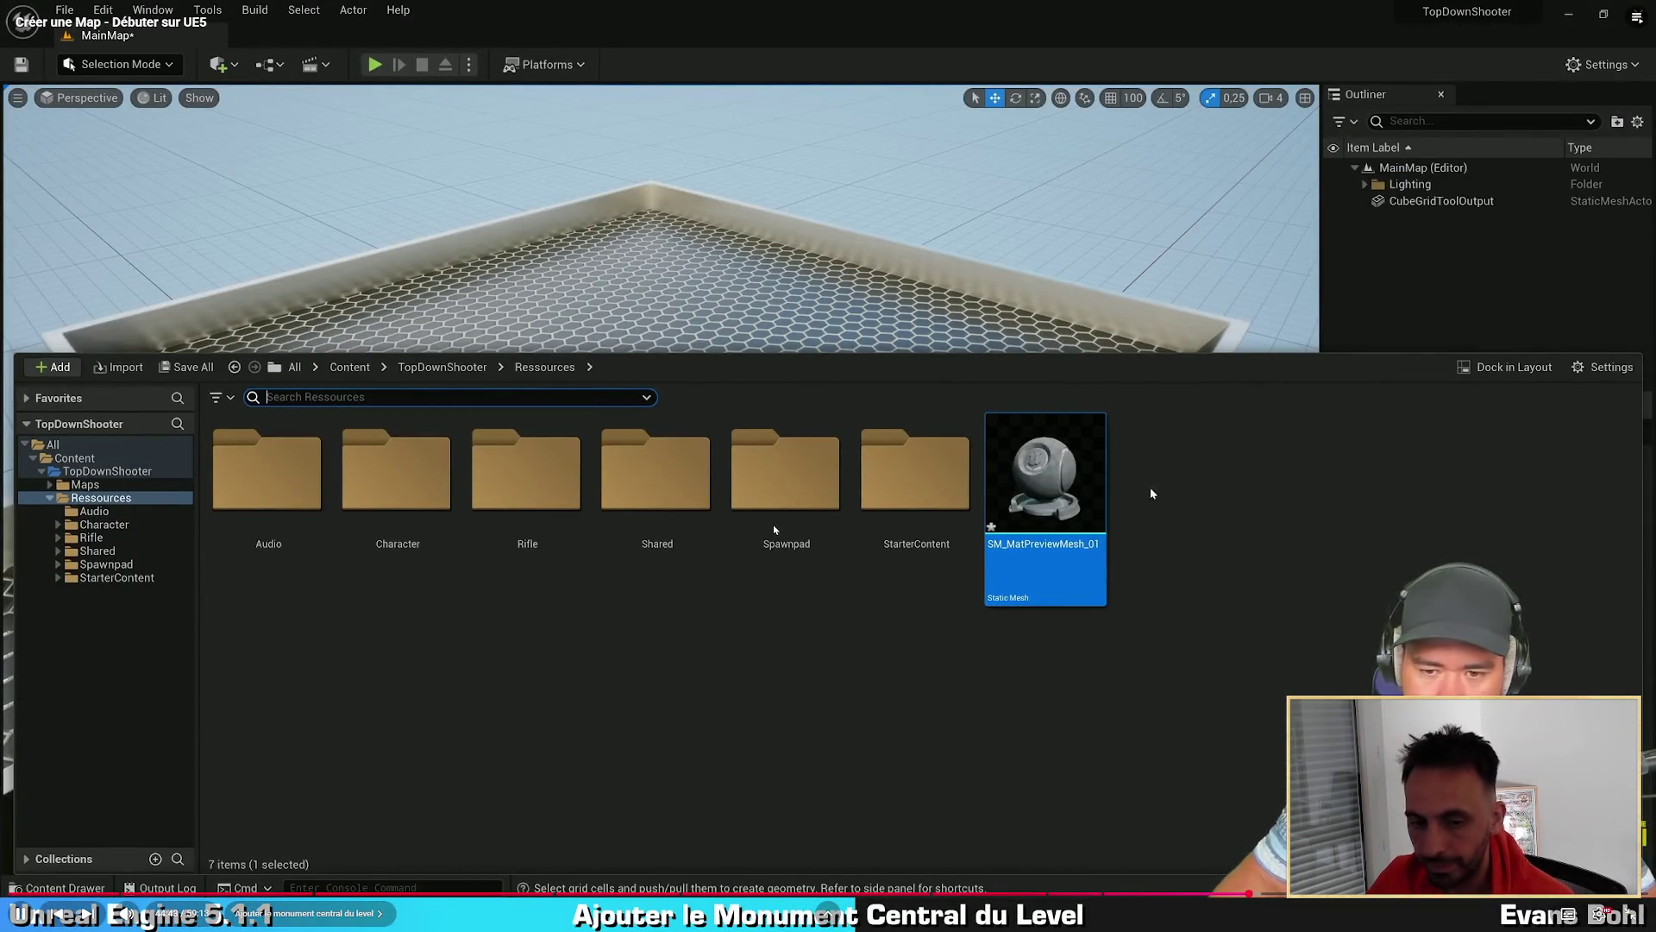
Step: Drag SM_MatPreviewMesh_01 into the level onto the hexagon floor
mouse_move(1048, 483)
mouse_down()
mouse_move(1064, 370)
mouse_move(884, 308)
mouse_move(669, 370)
mouse_move(580, 417)
mouse_move(322, 481)
mouse_move(172, 574)
mouse_up()
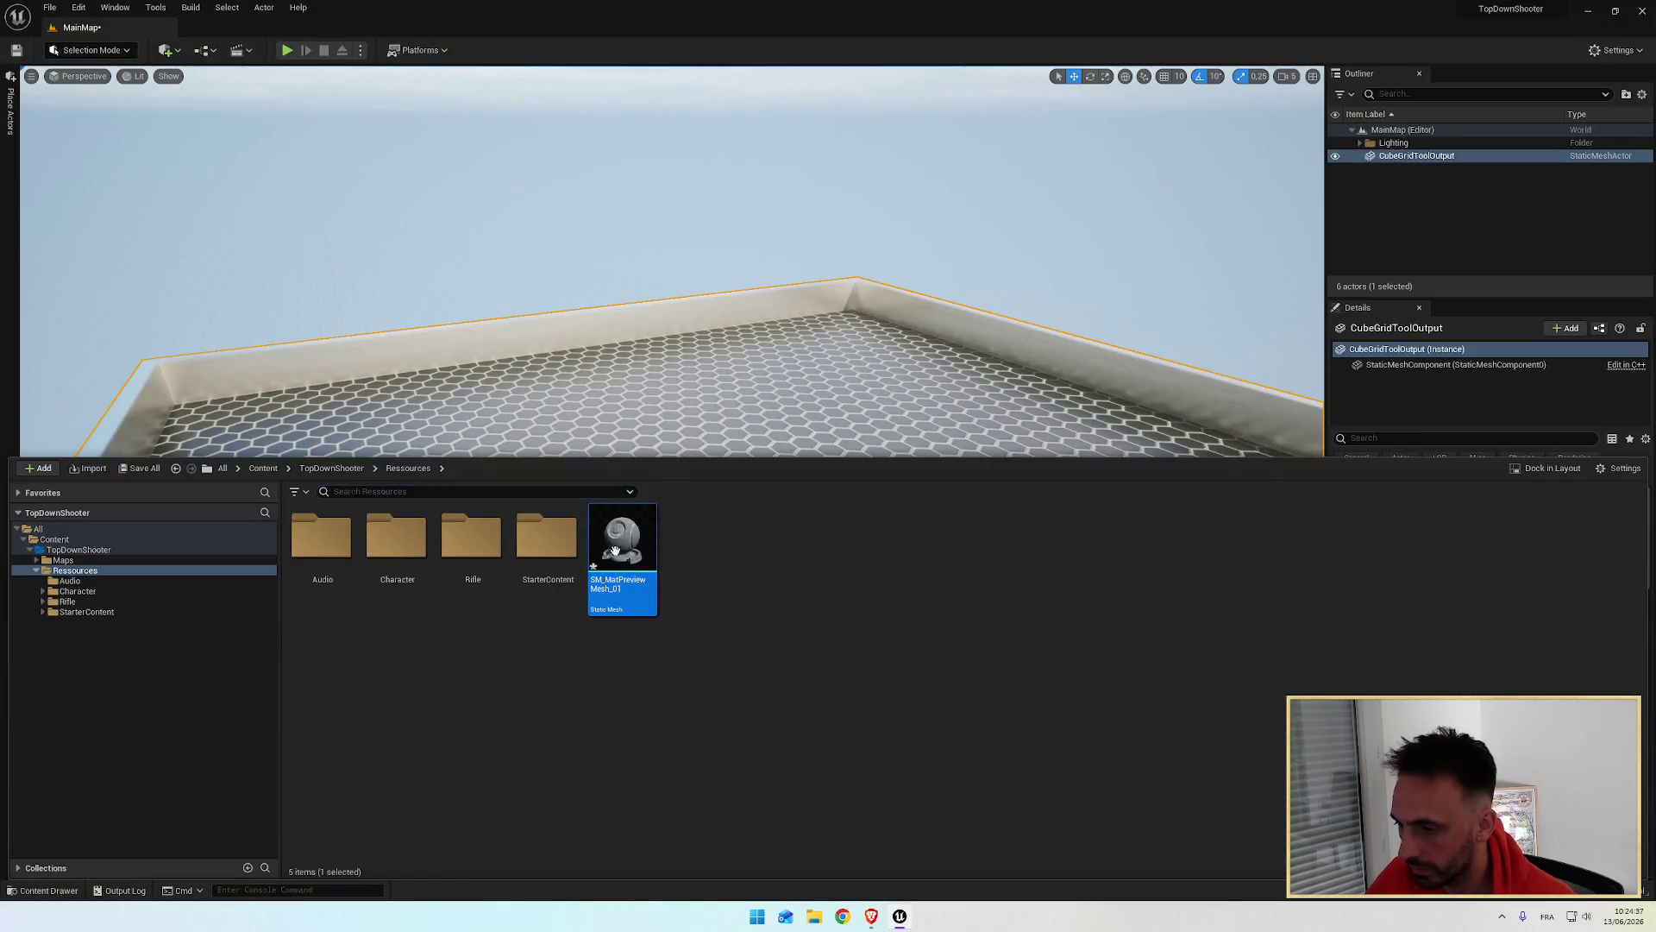
mouse_move(615, 549)
mouse_down()
mouse_move(661, 418)
mouse_move(716, 480)
mouse_move(698, 436)
mouse_move(693, 470)
mouse_move(673, 450)
mouse_up()
drag(776, 502, 752, 457)
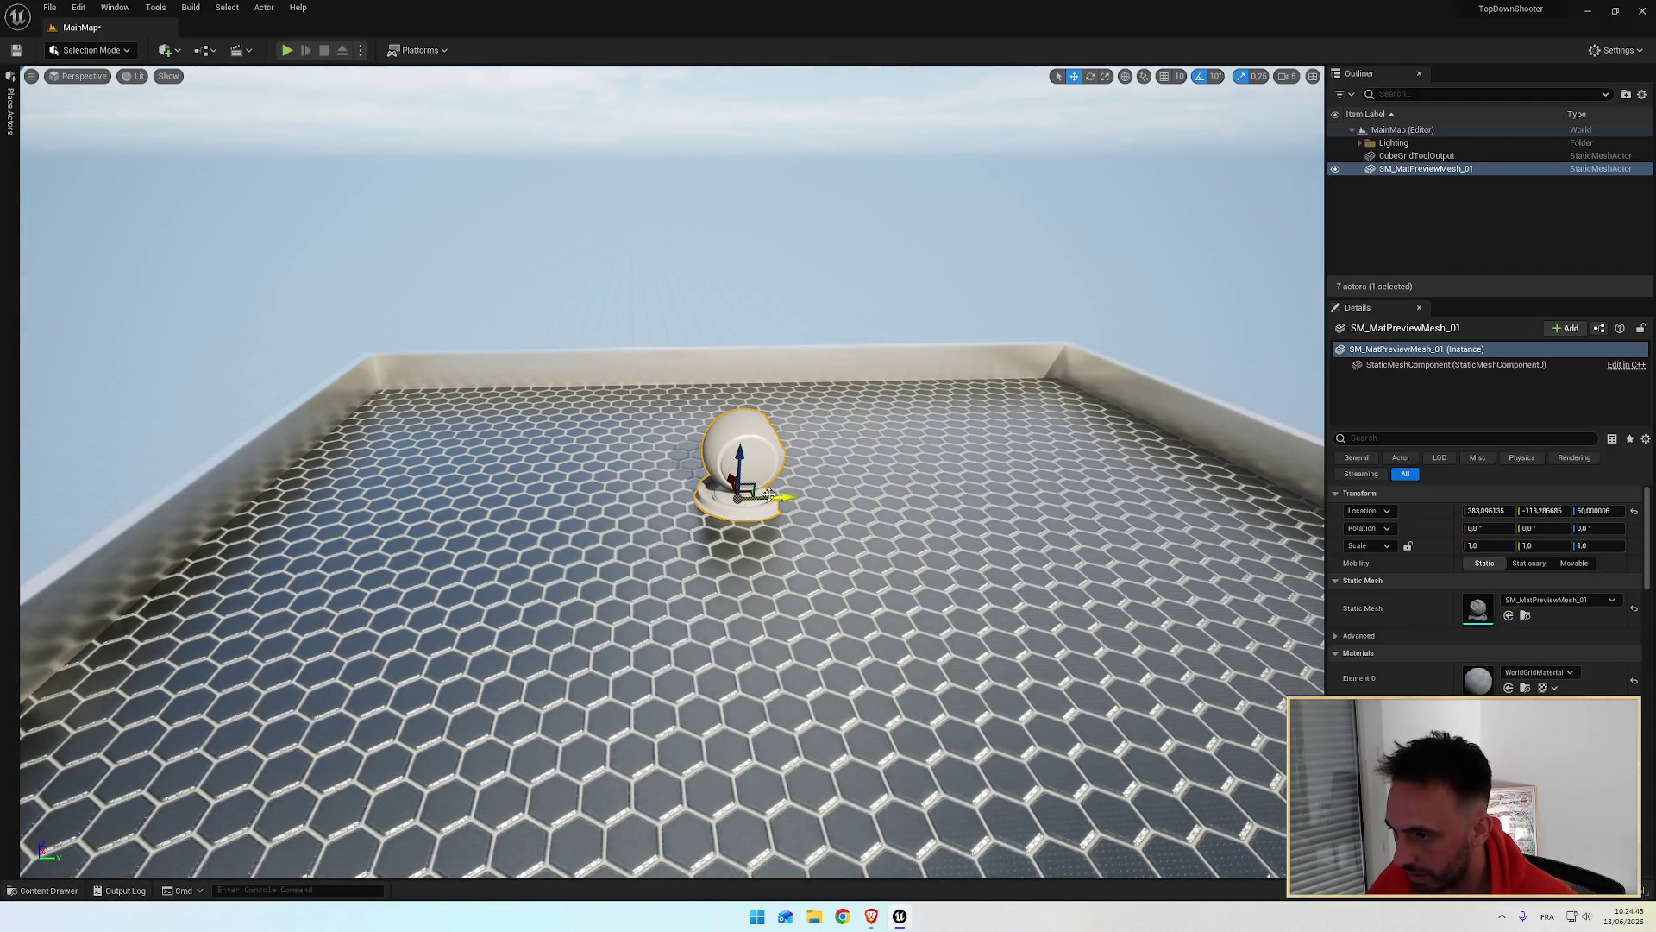
mouse_move(747, 500)
mouse_down()
mouse_move(737, 461)
mouse_move(789, 523)
mouse_up()
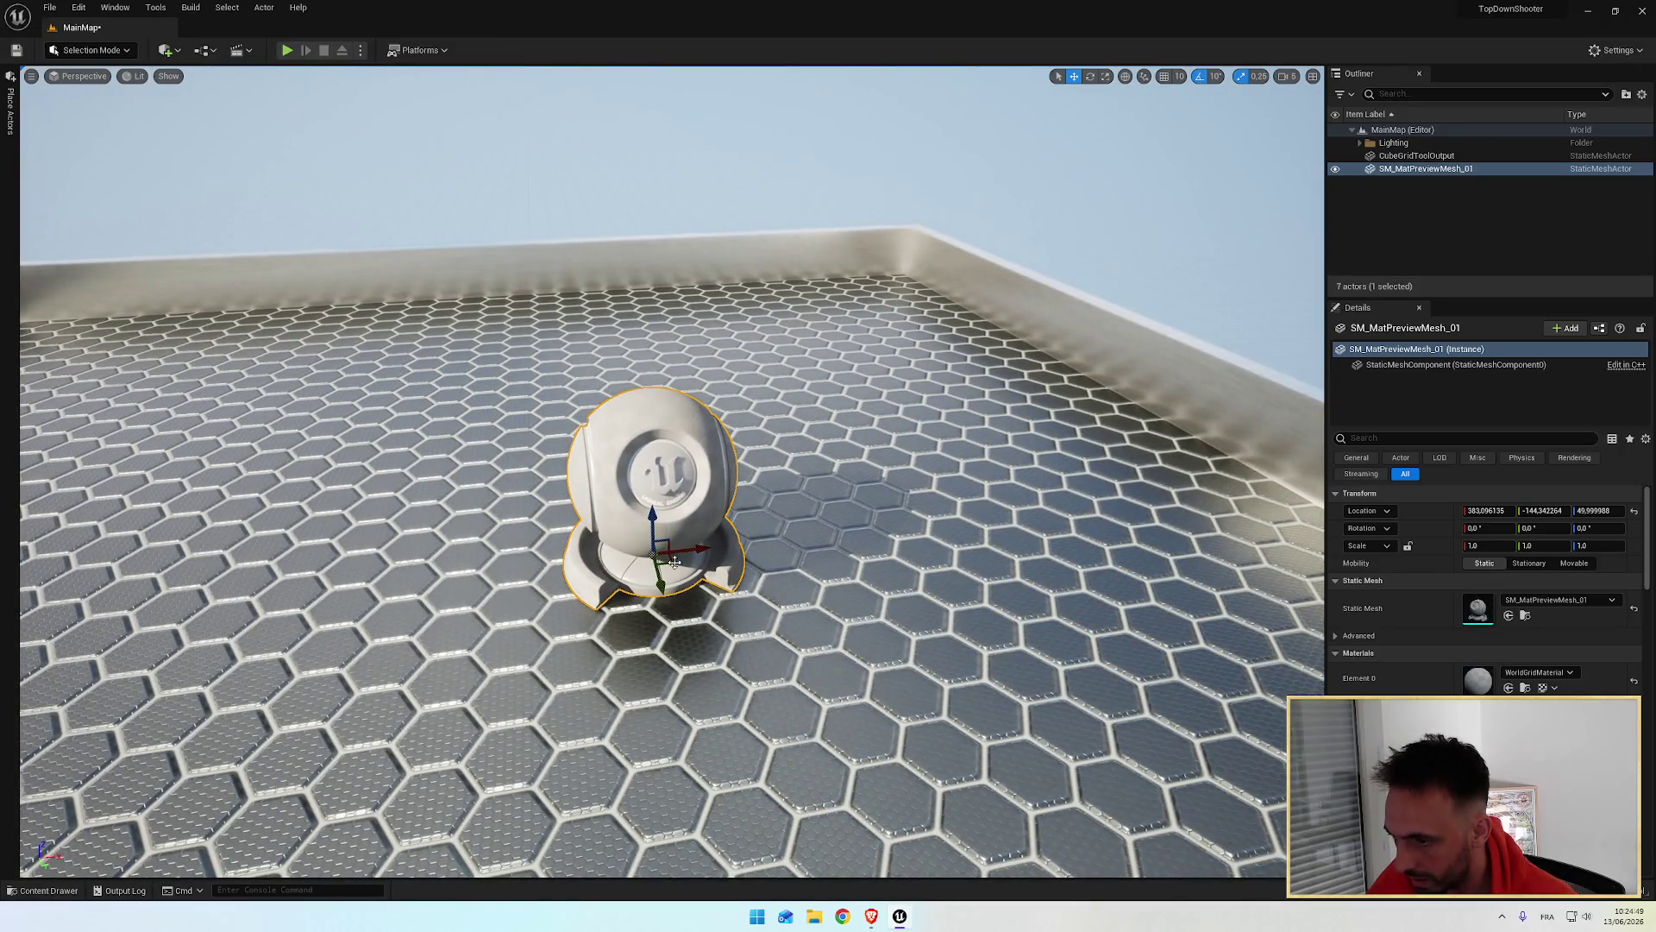
Step: Slide the monument into position and rotate it around its vertical axis
mouse_move(671, 562)
mouse_down()
mouse_move(555, 531)
mouse_move(597, 590)
mouse_move(767, 501)
mouse_move(672, 551)
mouse_move(1009, 552)
mouse_move(569, 526)
mouse_move(695, 530)
mouse_up()
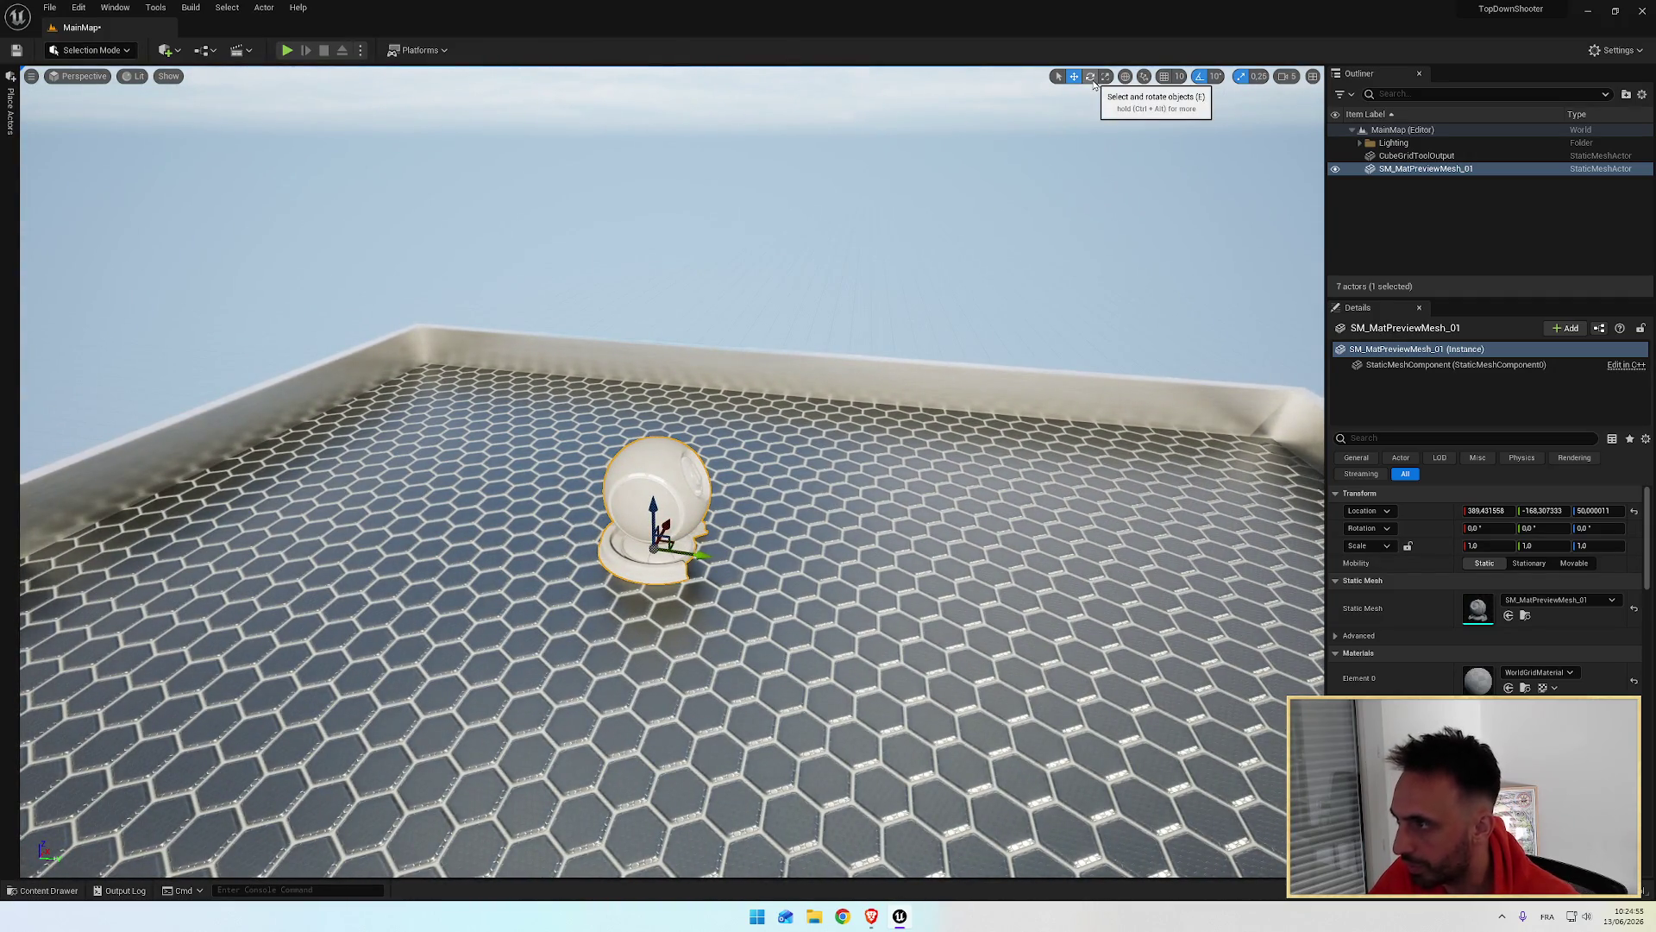
drag(707, 573, 724, 569)
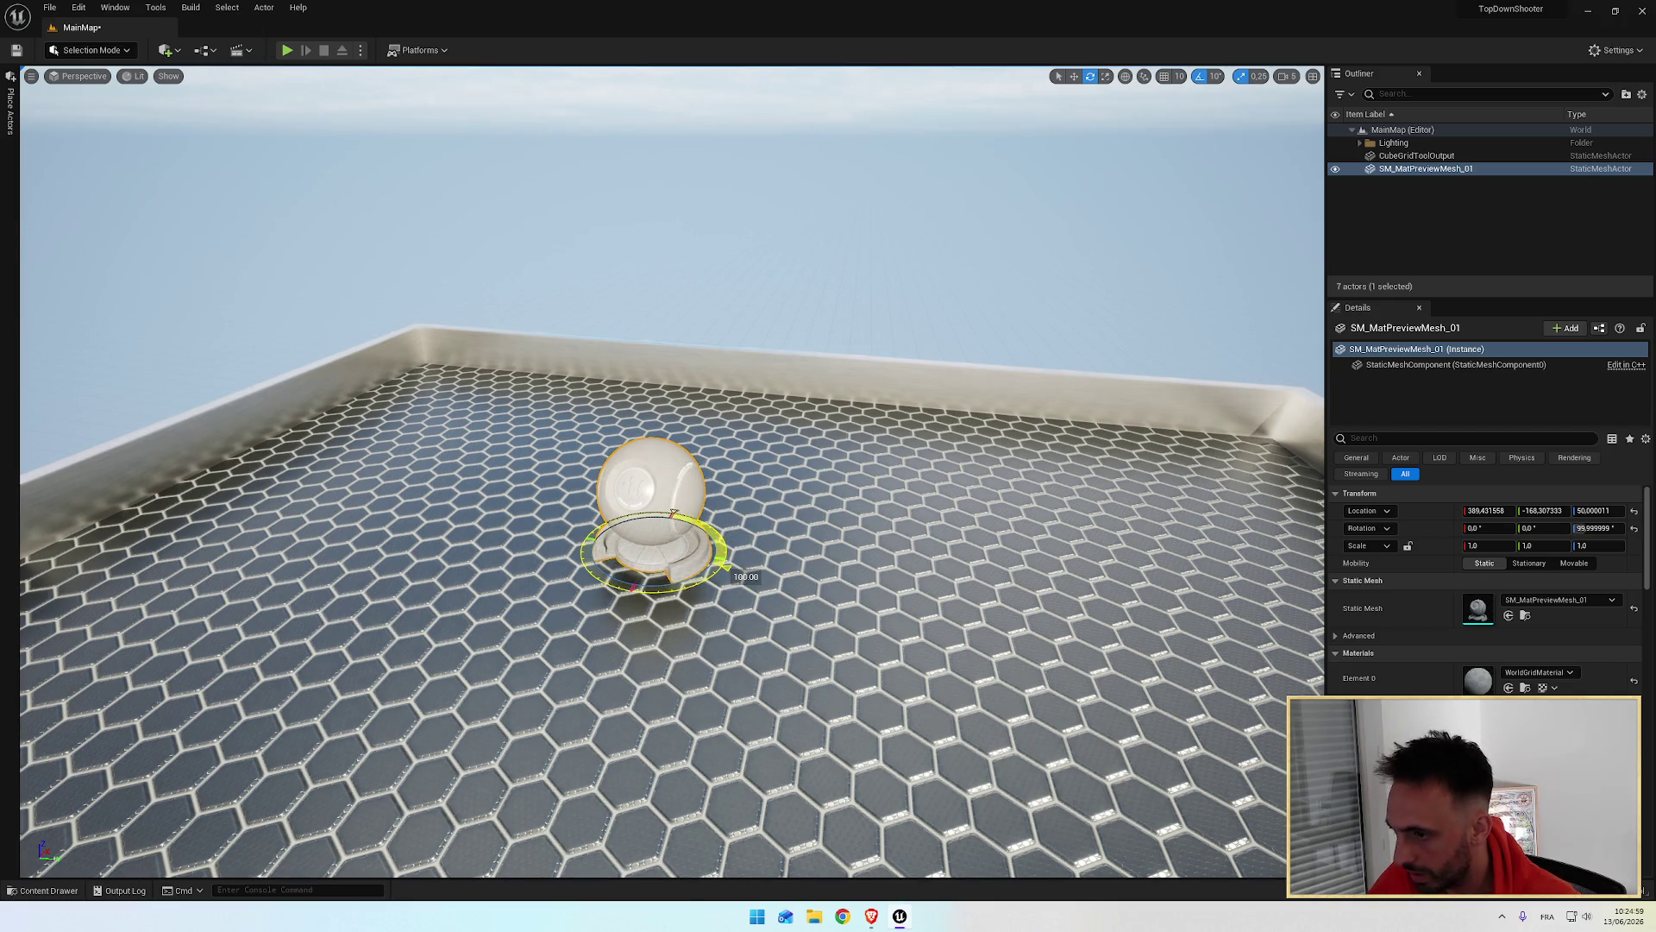
drag(673, 513, 628, 516)
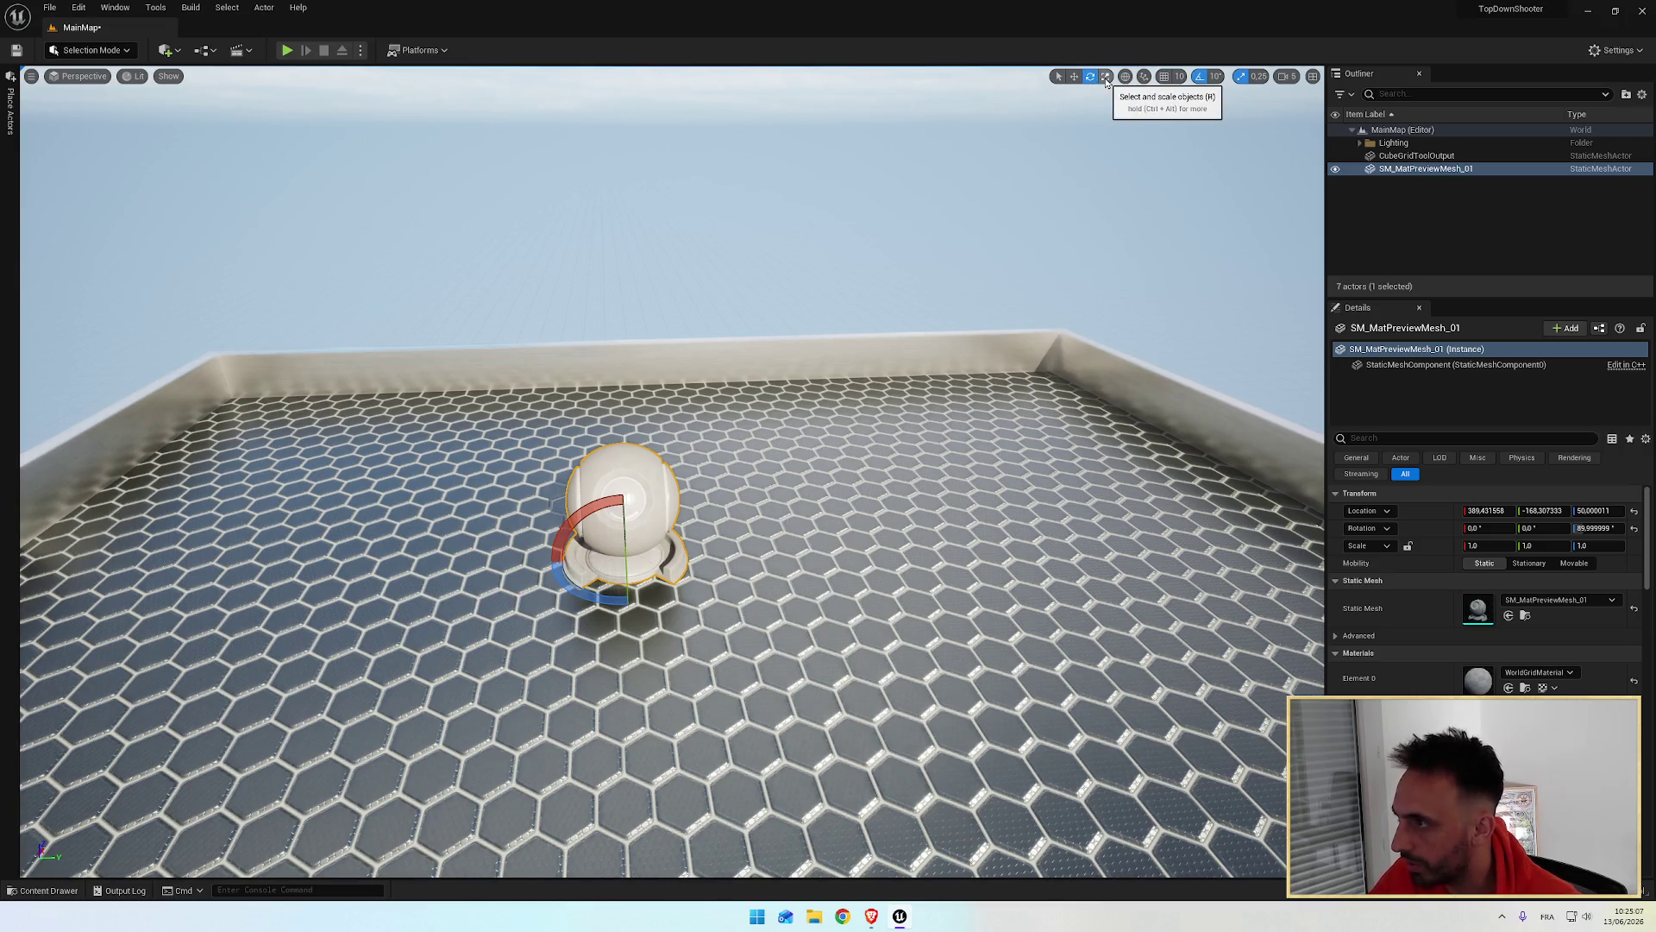
key(w)
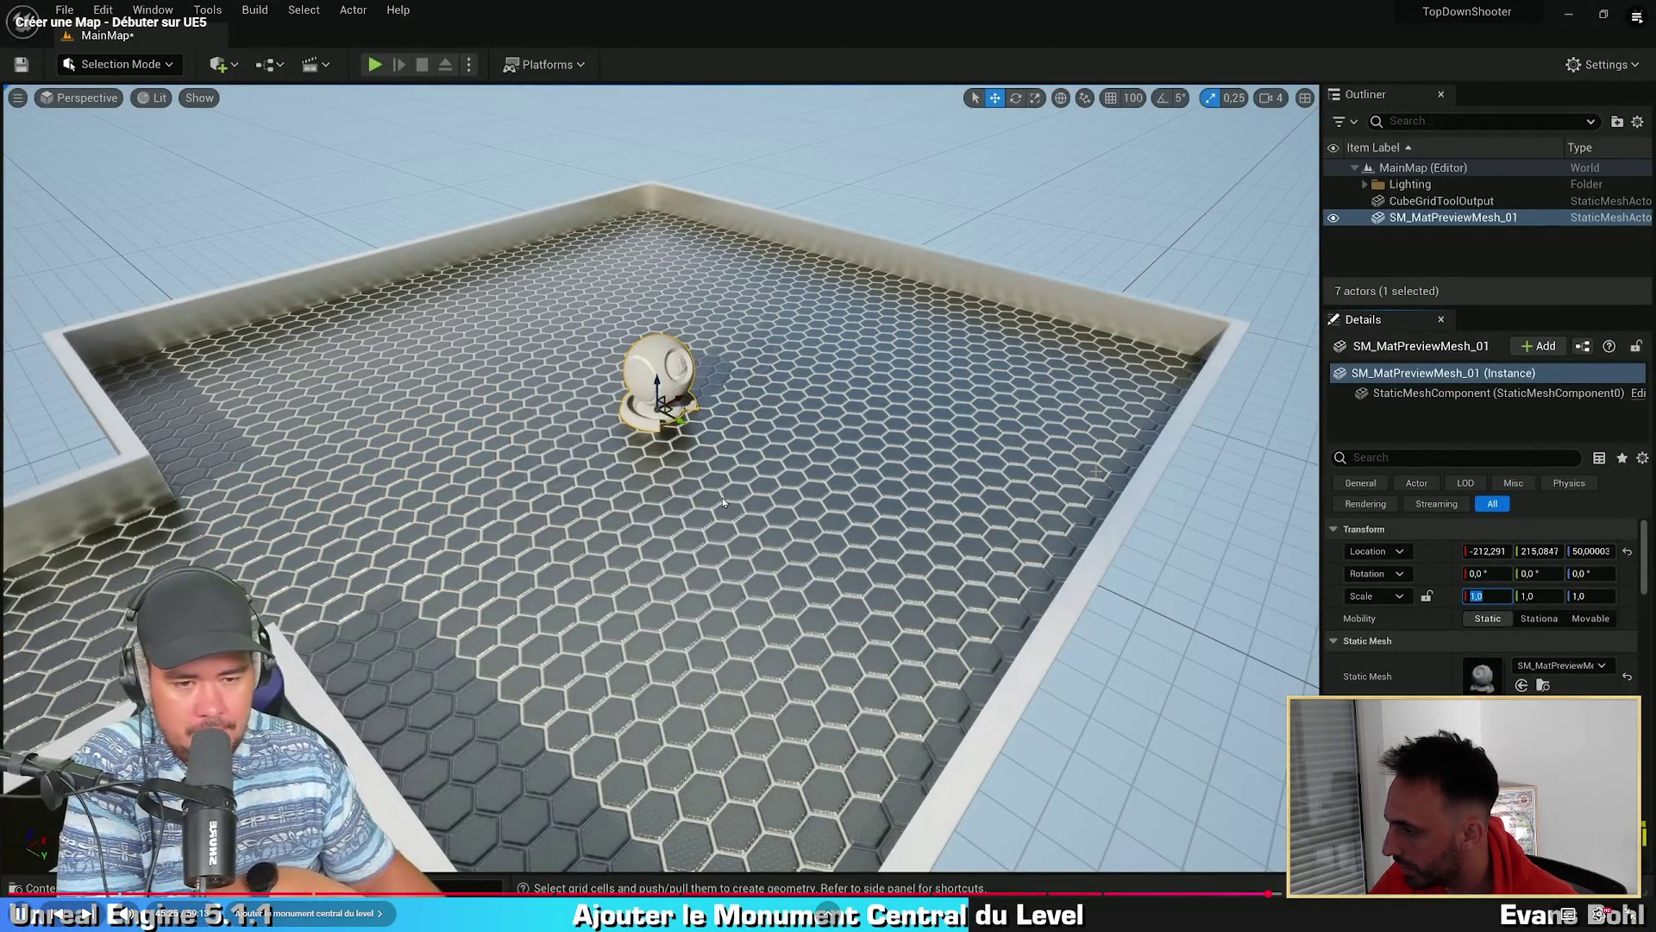
Step: Try uniform scales of 5 and then 10 on the monument
click(947, 550)
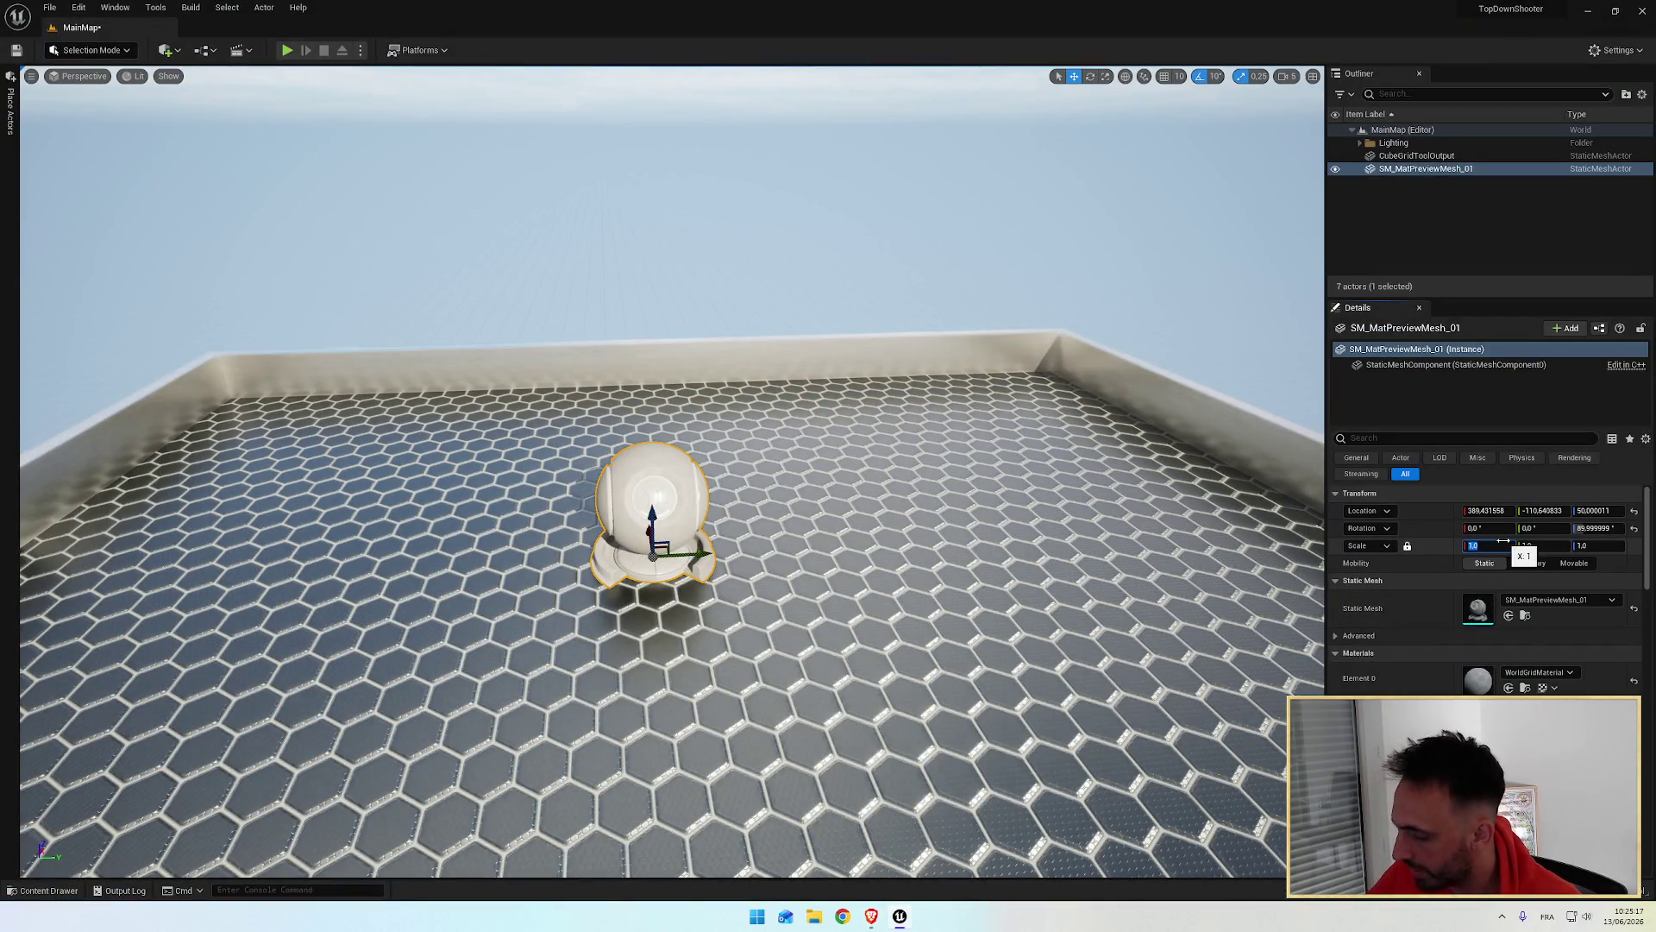
text(5)
key(Return)
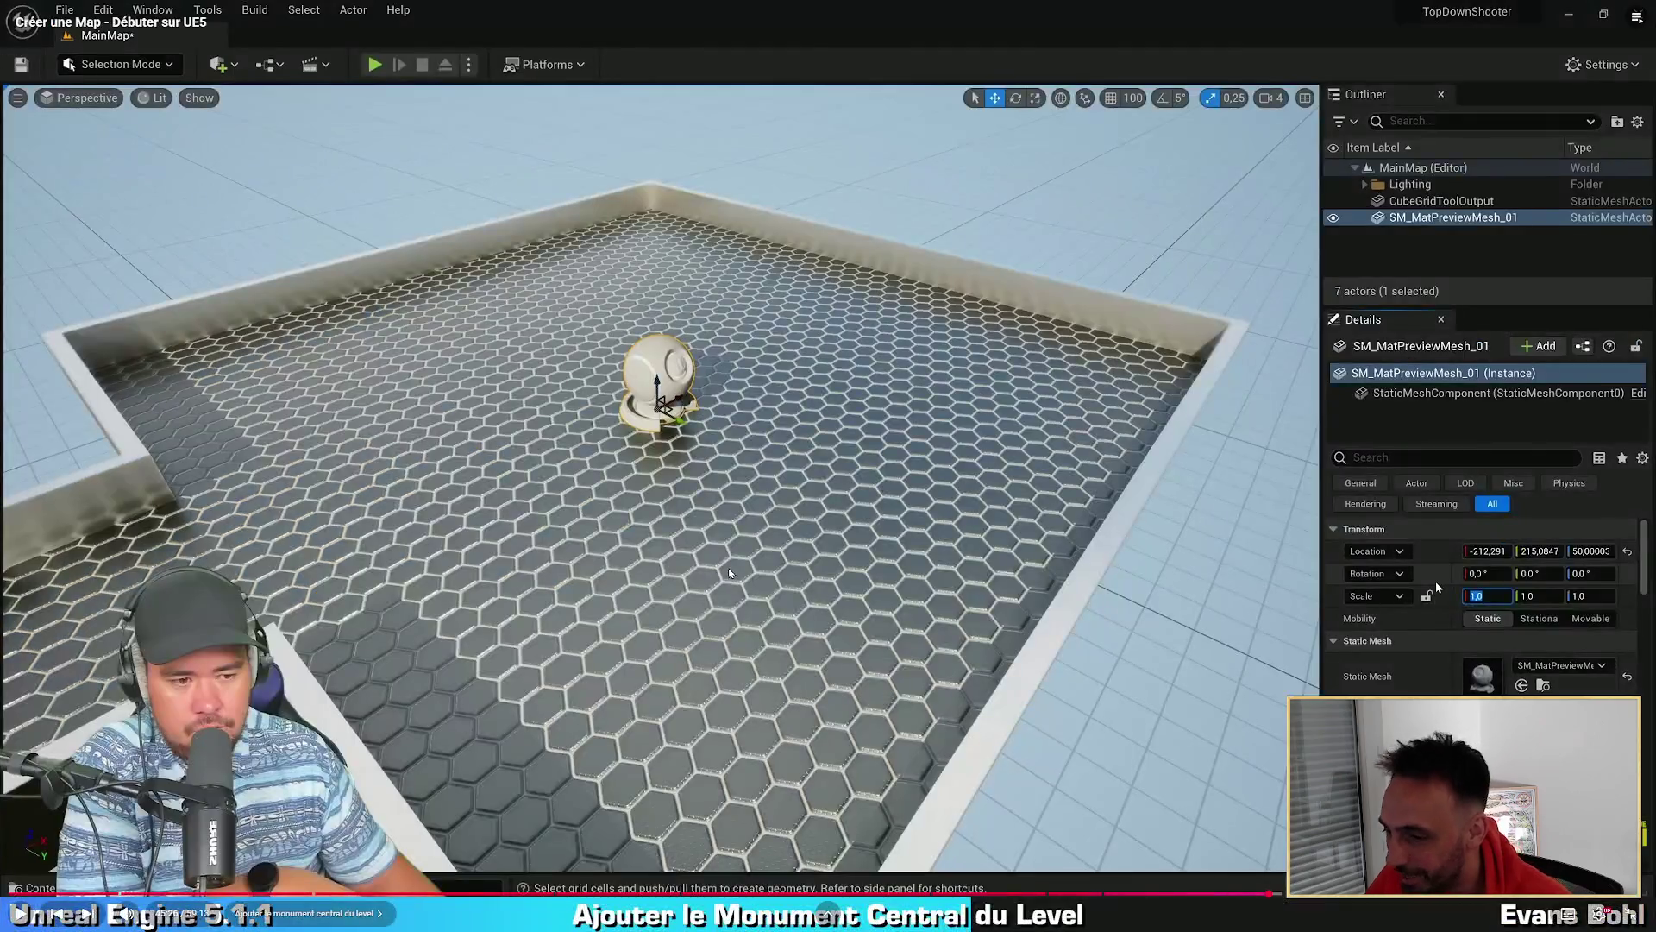
click(729, 572)
click(729, 572)
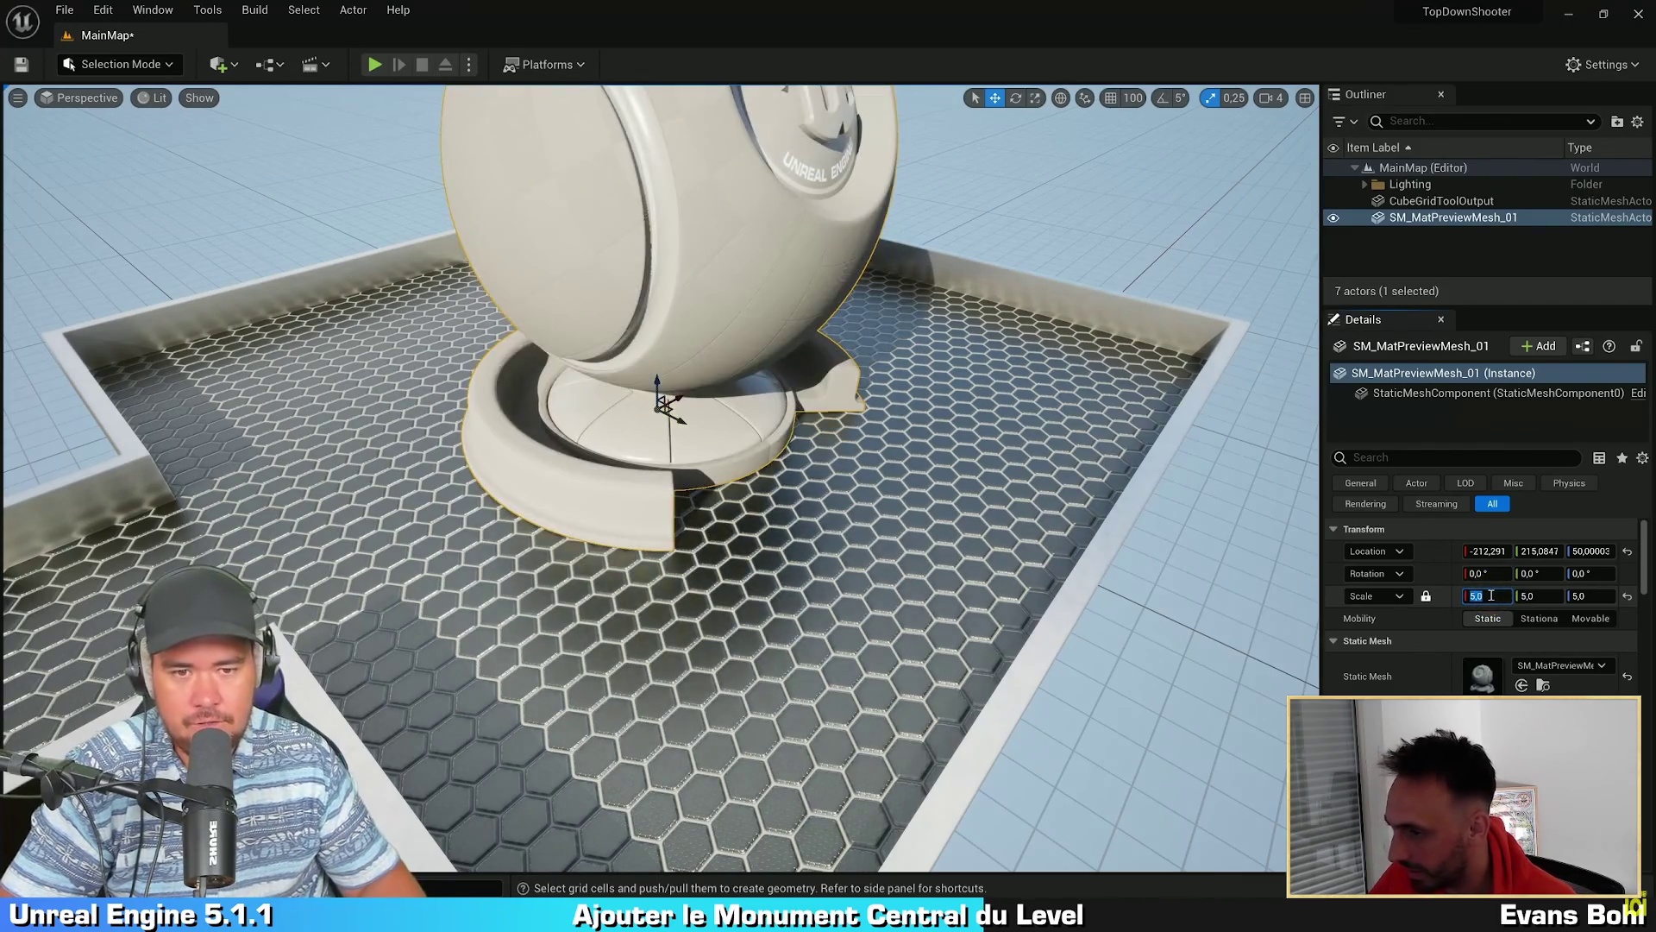
mouse_move(509, 569)
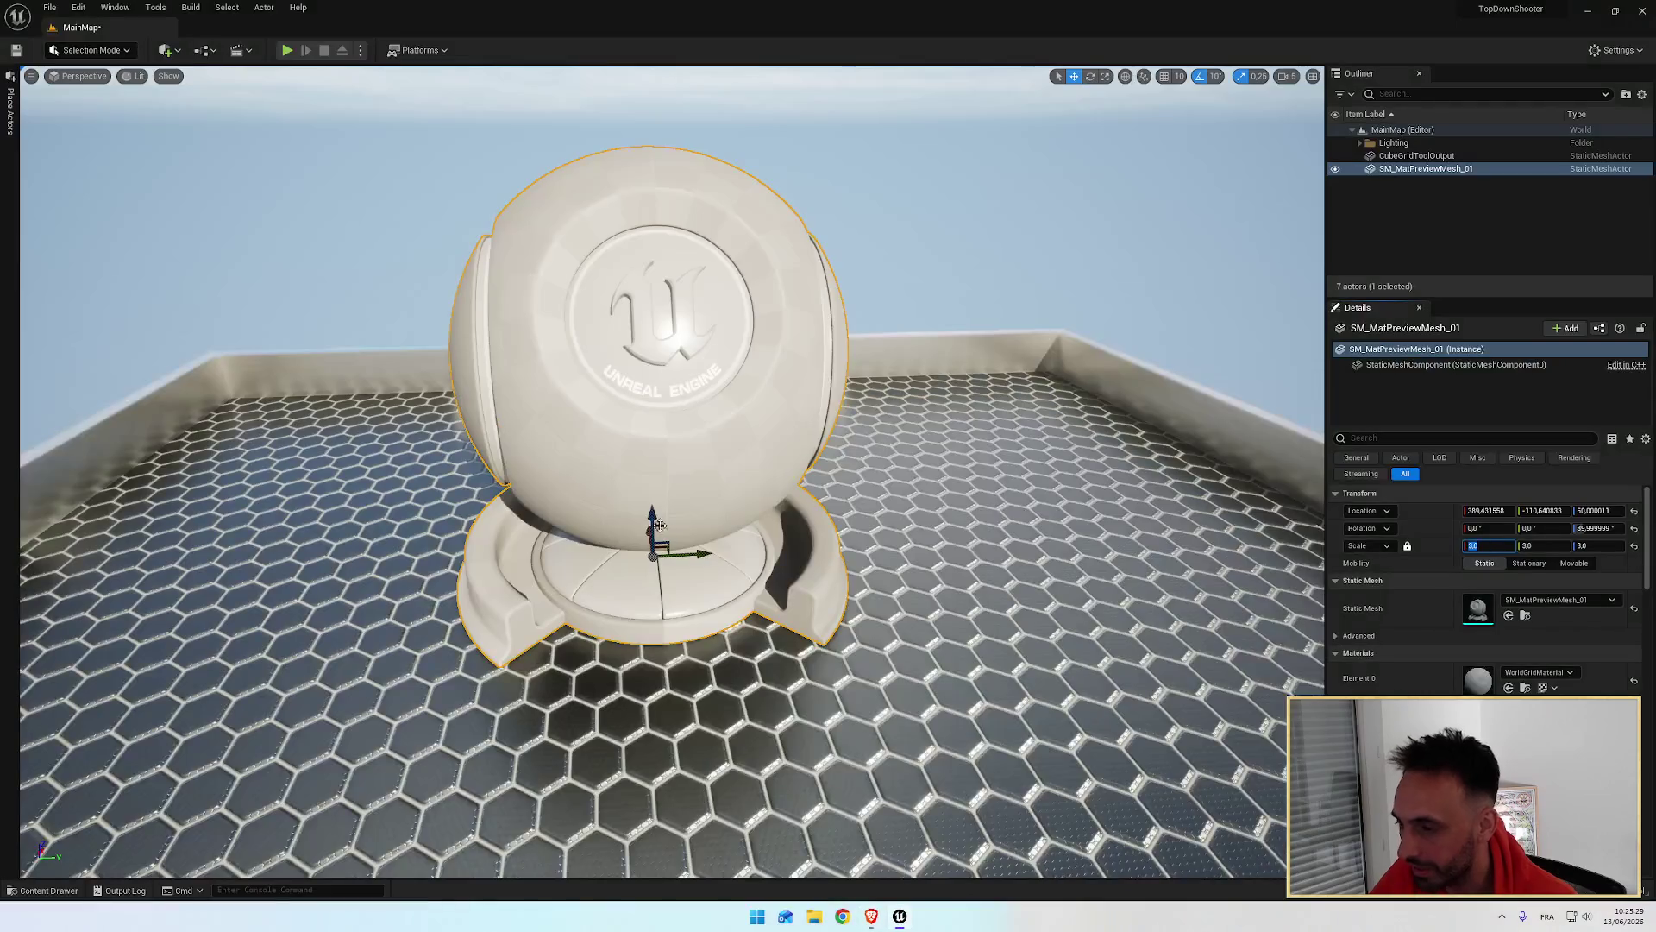
text(0)
key(Return)
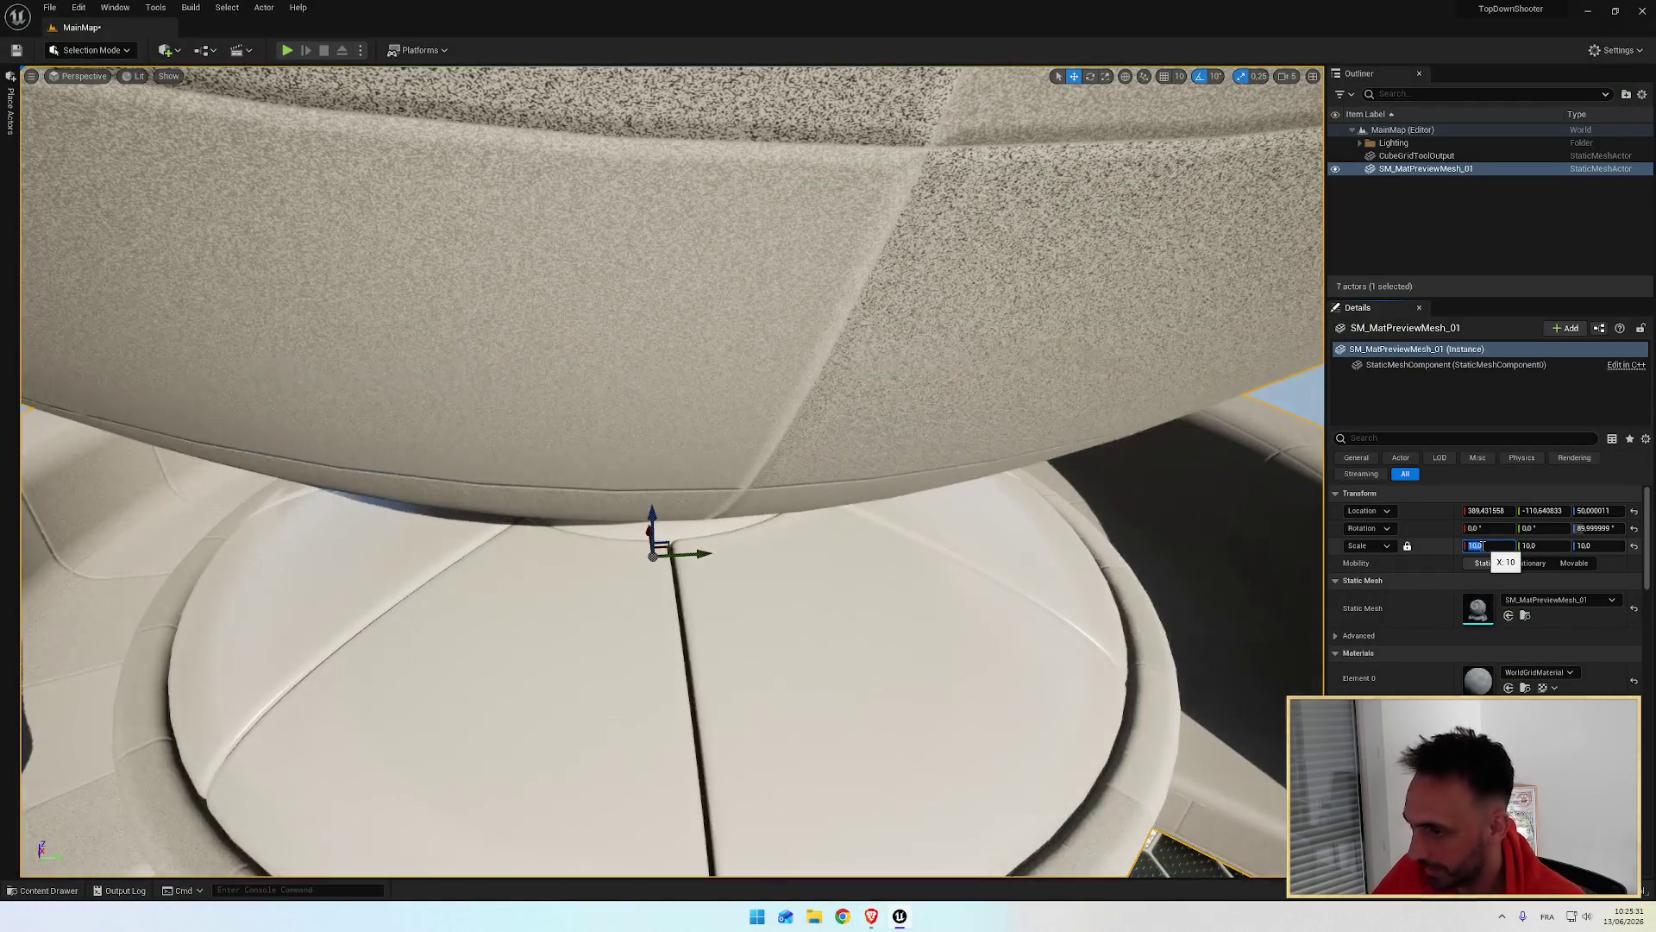
mouse_move(1250, 558)
mouse_down()
mouse_move(1018, 470)
mouse_move(906, 578)
mouse_move(837, 605)
mouse_up()
Step: Reduce the monument's uniform scale to 4, then settle on 2.5
text(4)
key(Return)
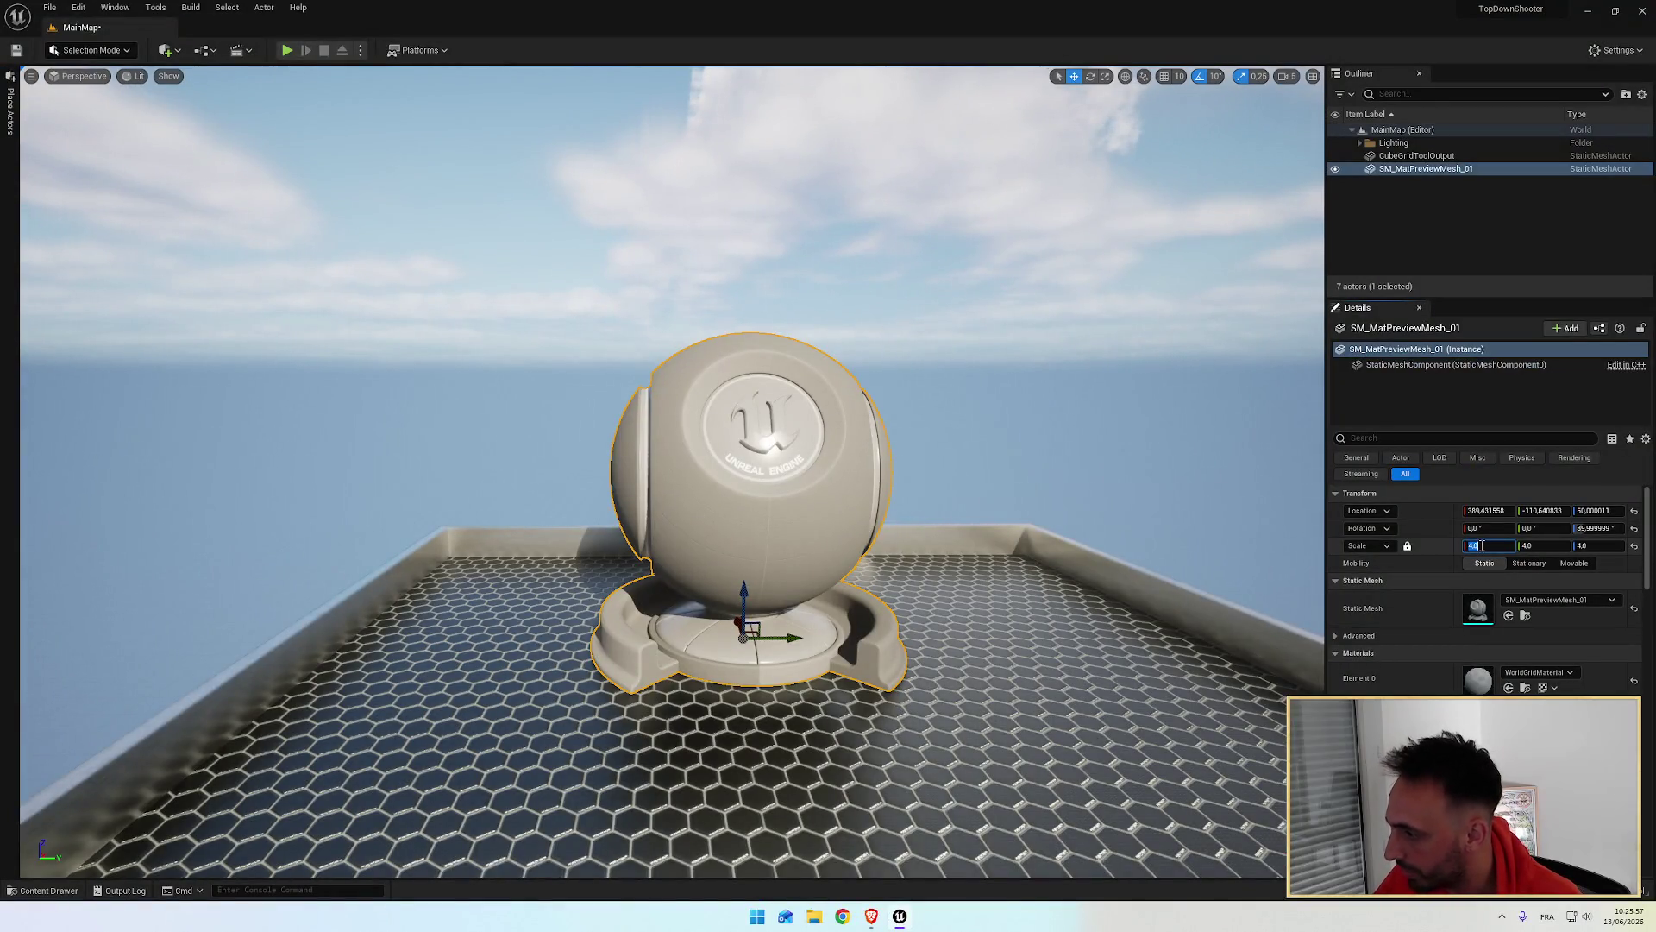
text(.5)
key(Return)
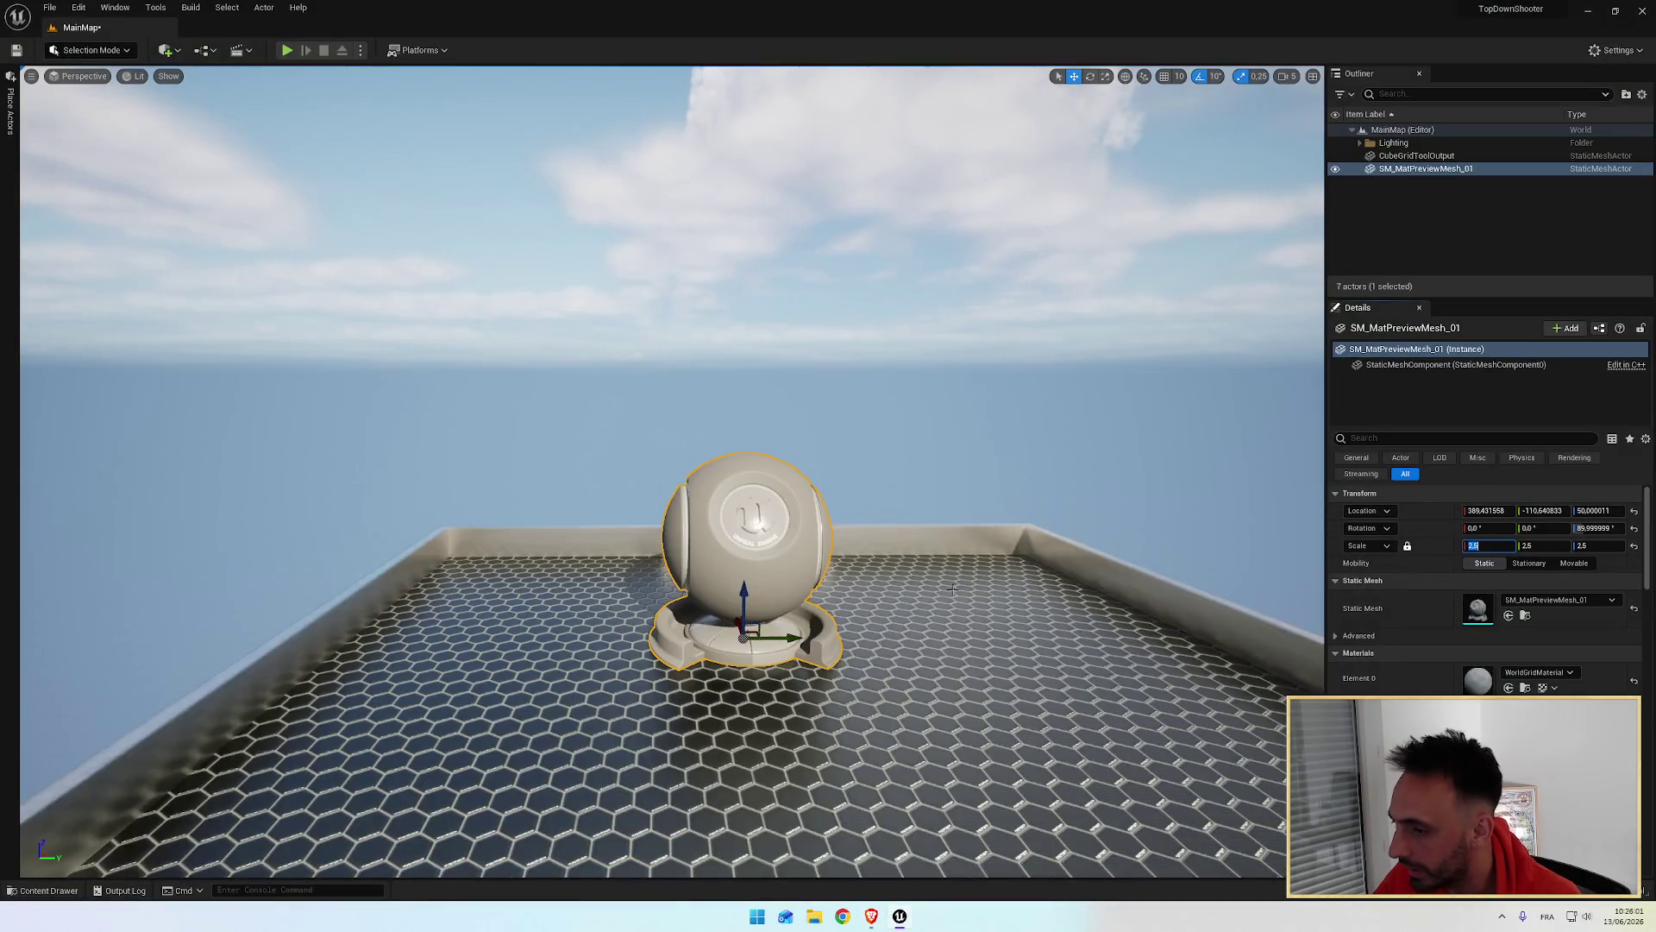
drag(953, 589, 961, 470)
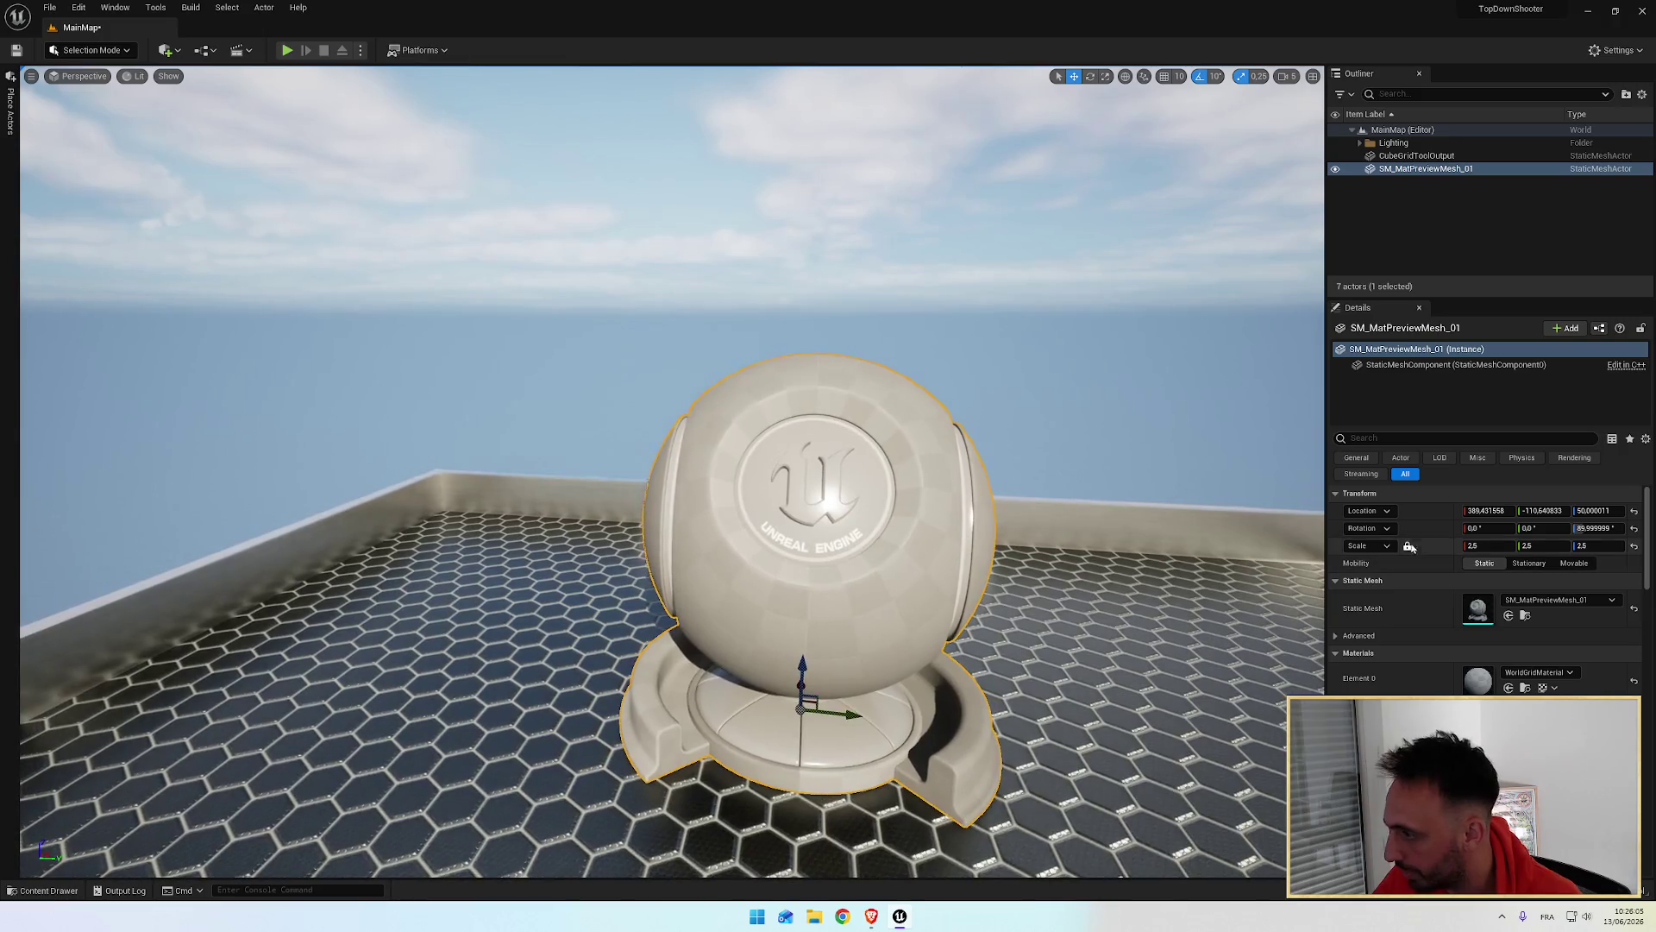
mouse_move(1254, 625)
mouse_down()
mouse_move(1148, 604)
mouse_move(1124, 556)
mouse_up()
Step: Set the monument's location to Y 0 and Z 50, then move on to its X value
drag(772, 241, 786, 240)
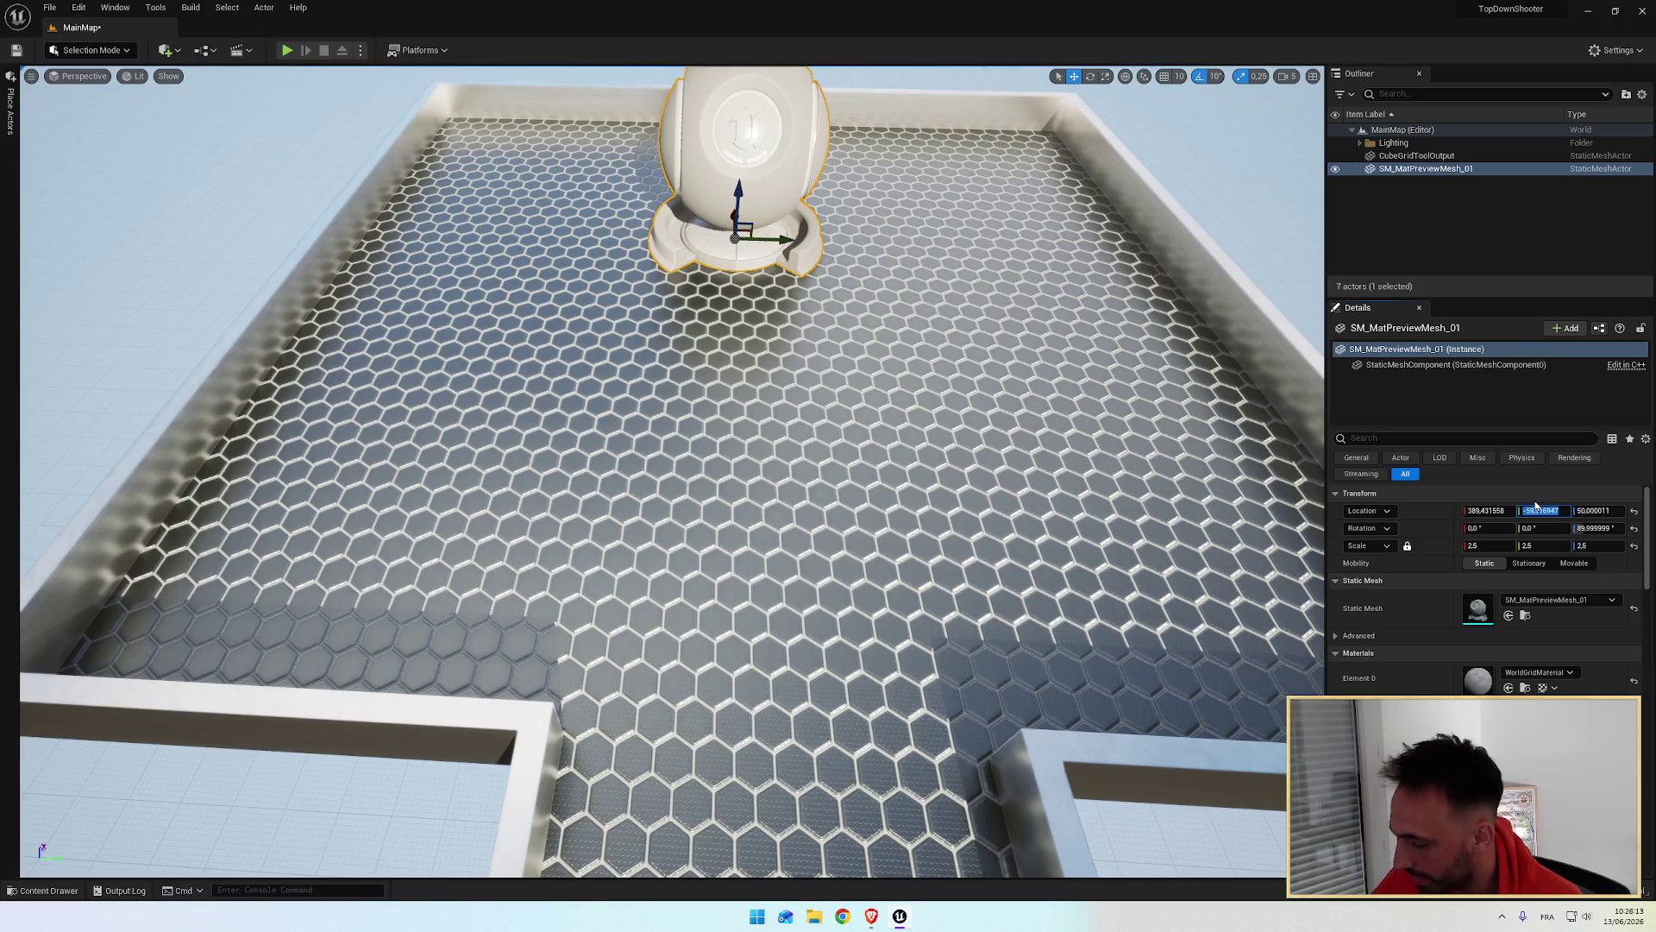
text(0)
key(Return)
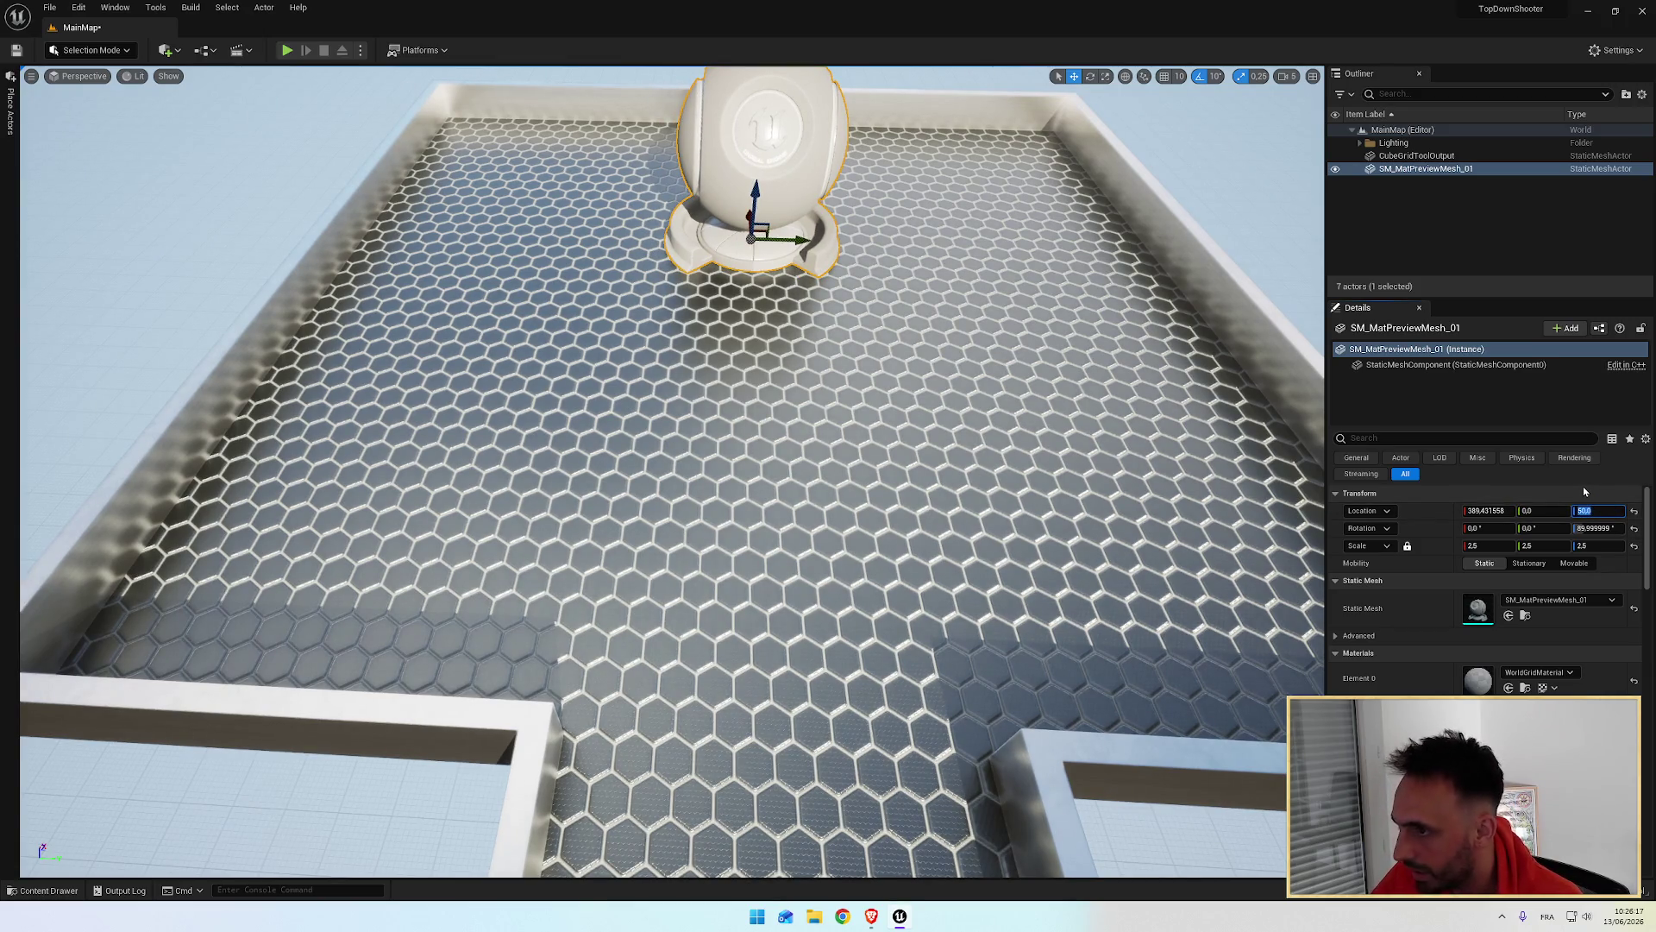
key(Return)
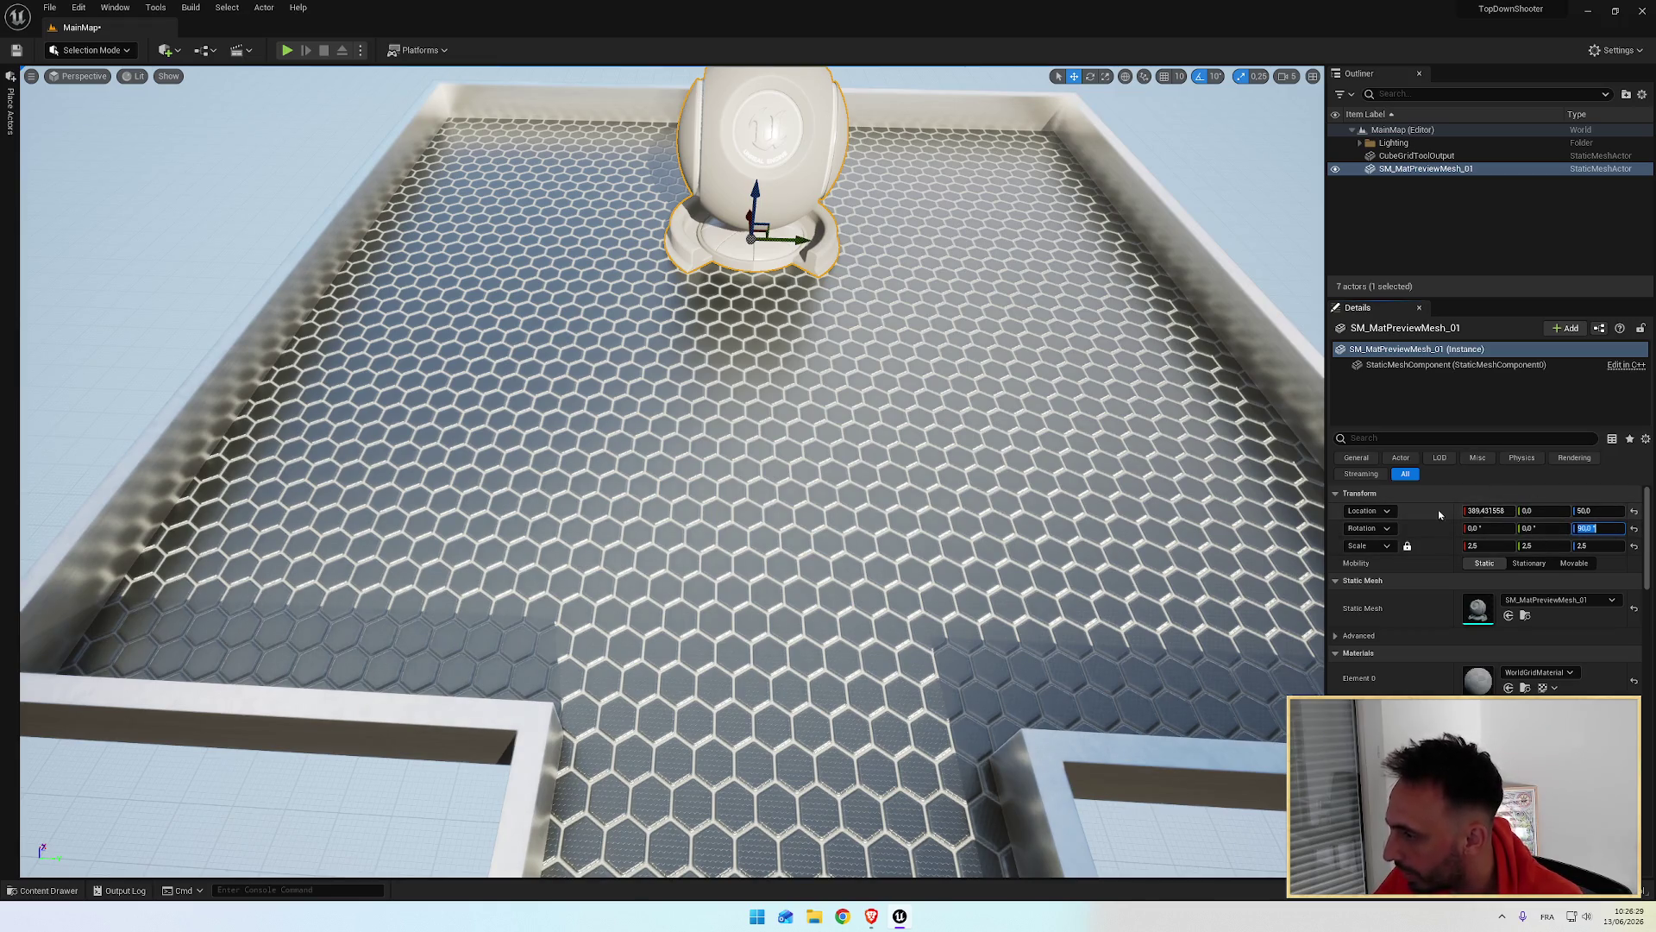
click(1484, 510)
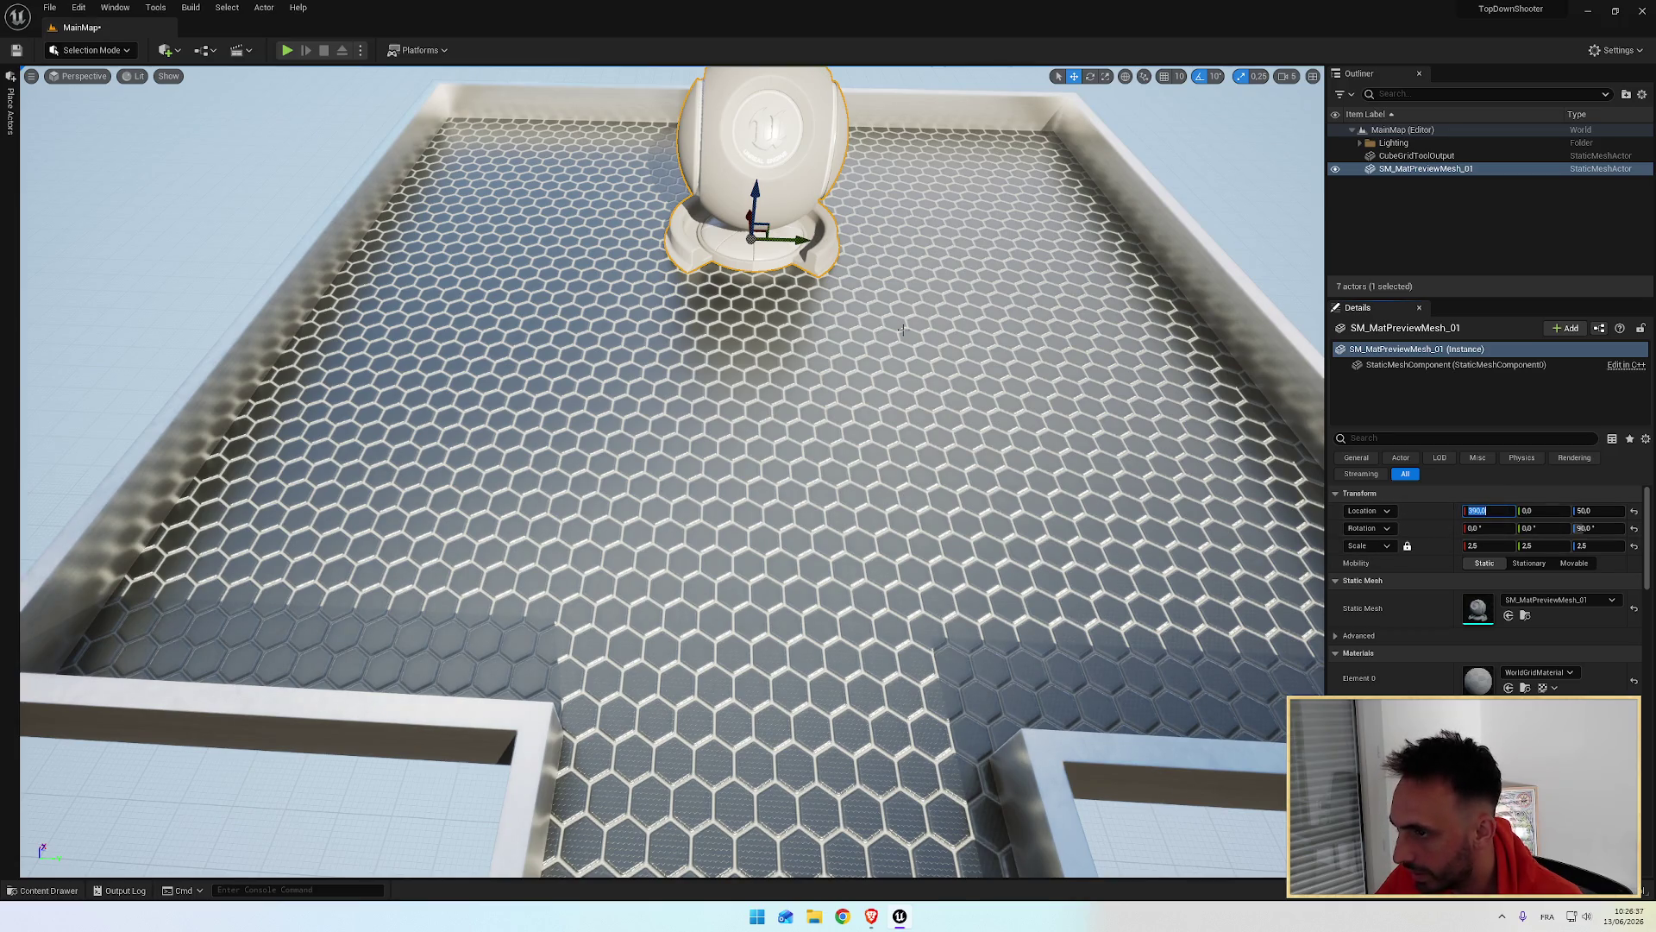
Step: Pull the view back to show the horizon and play the tutorial video for reference
drag(745, 216, 750, 173)
key(alt+Tab)
key(space)
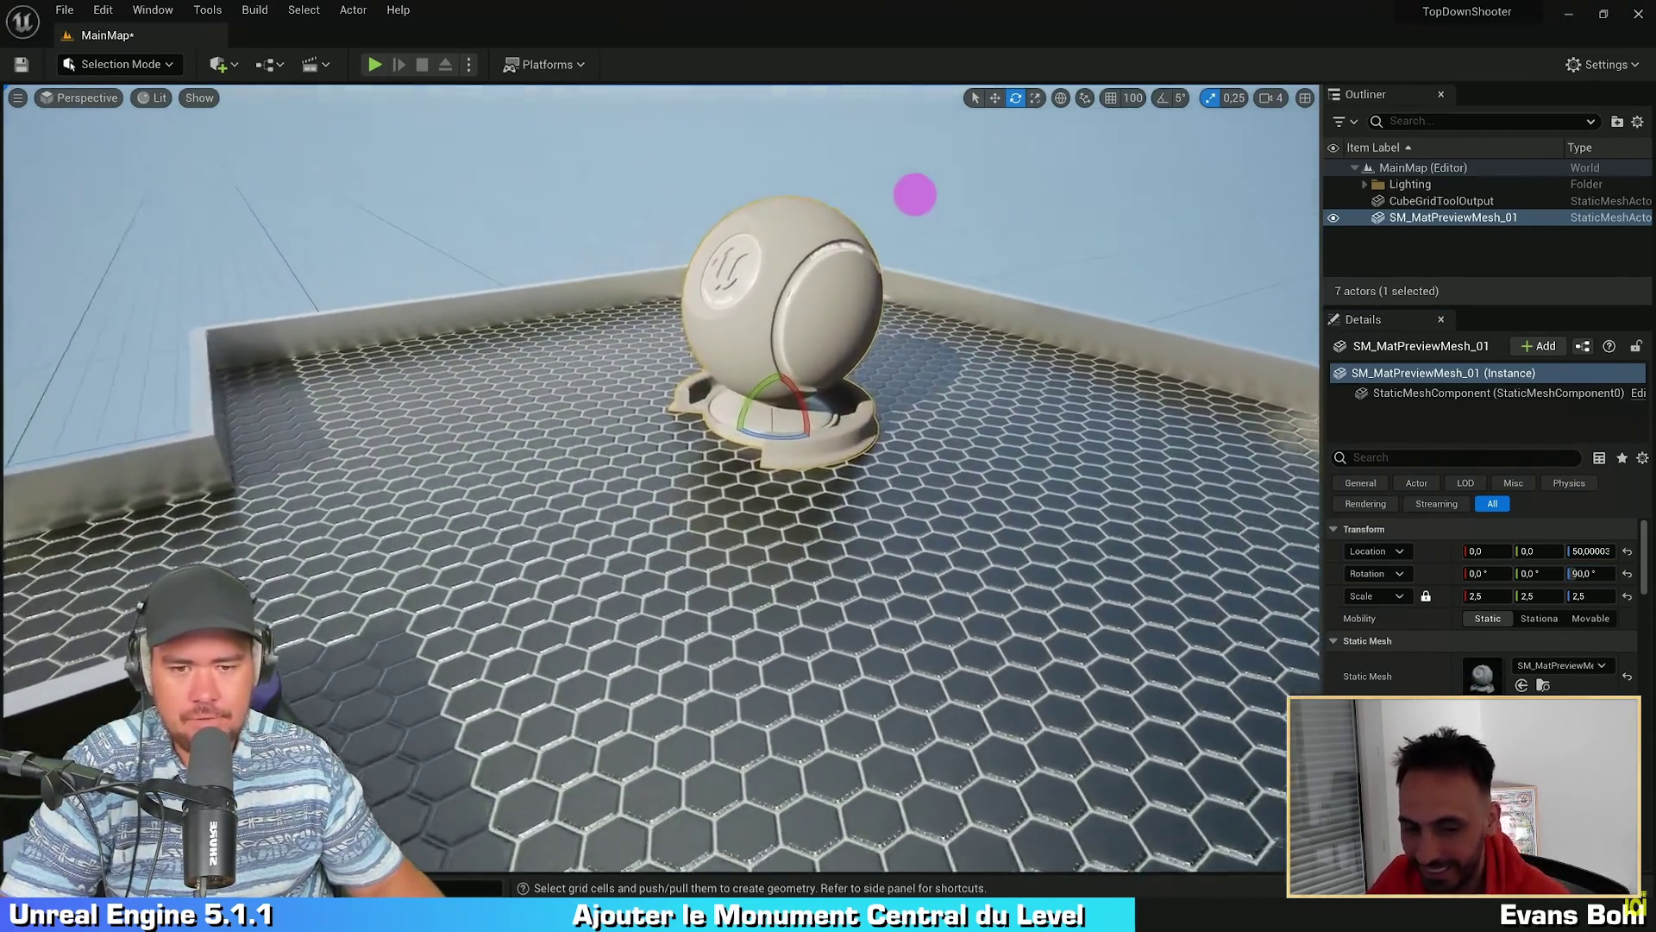
mouse_move(749, 377)
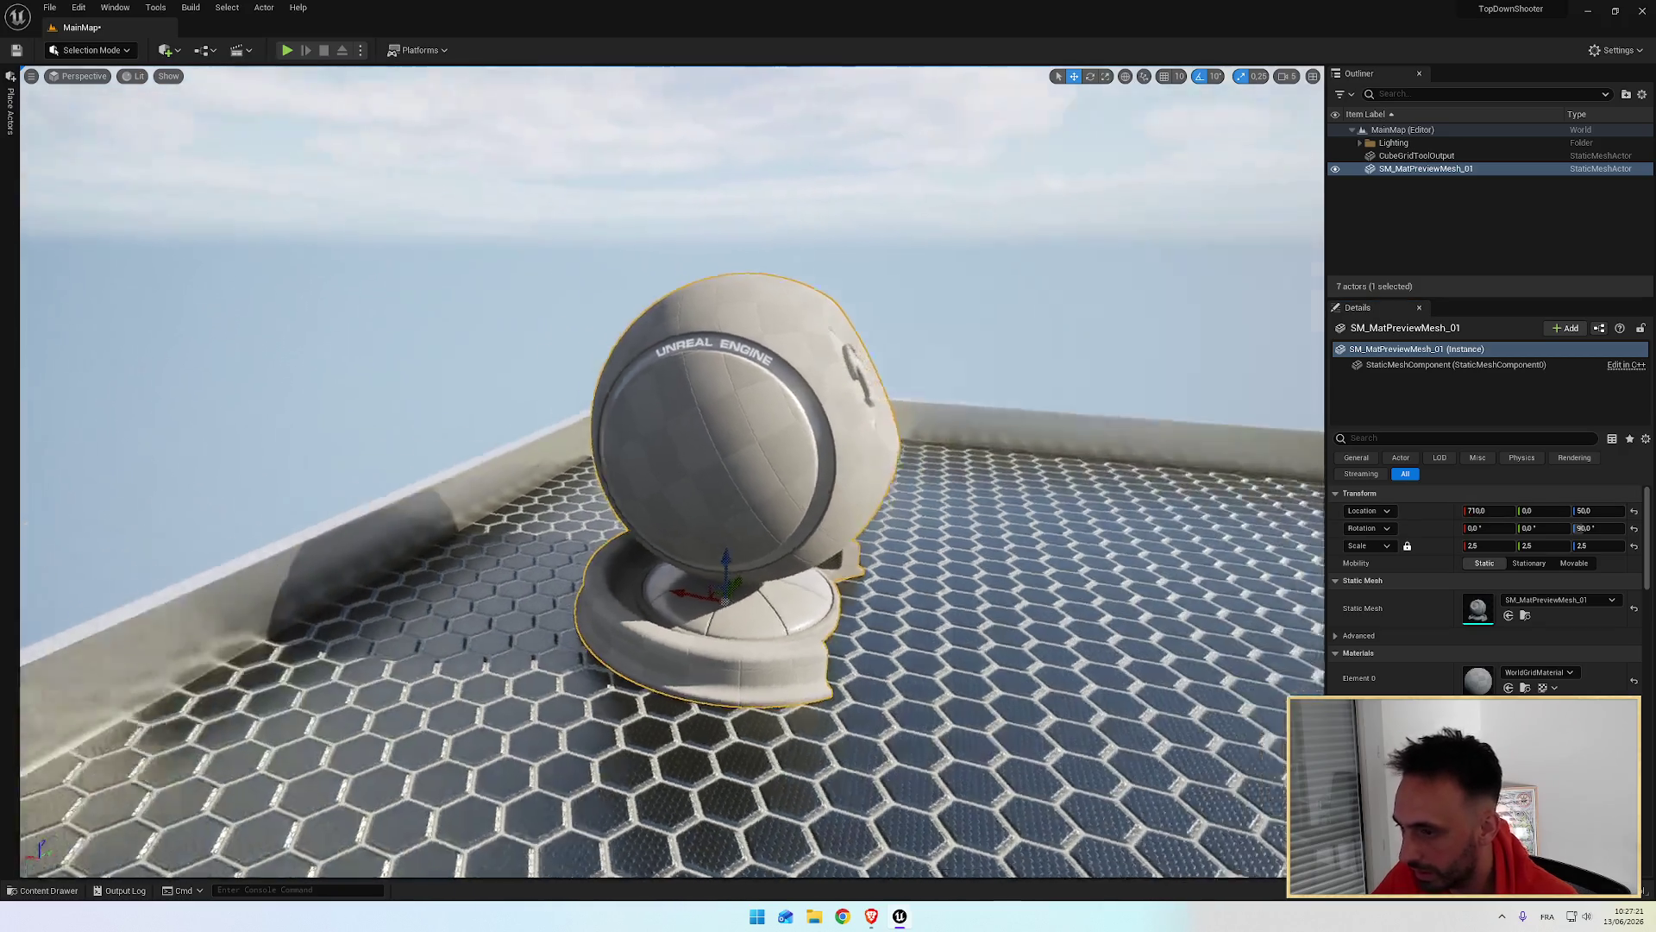
Step: Frame the monument, survey the surrounding floor, and open SM_MatPreviewMesh_01 in the Static Mesh Editor
key(f)
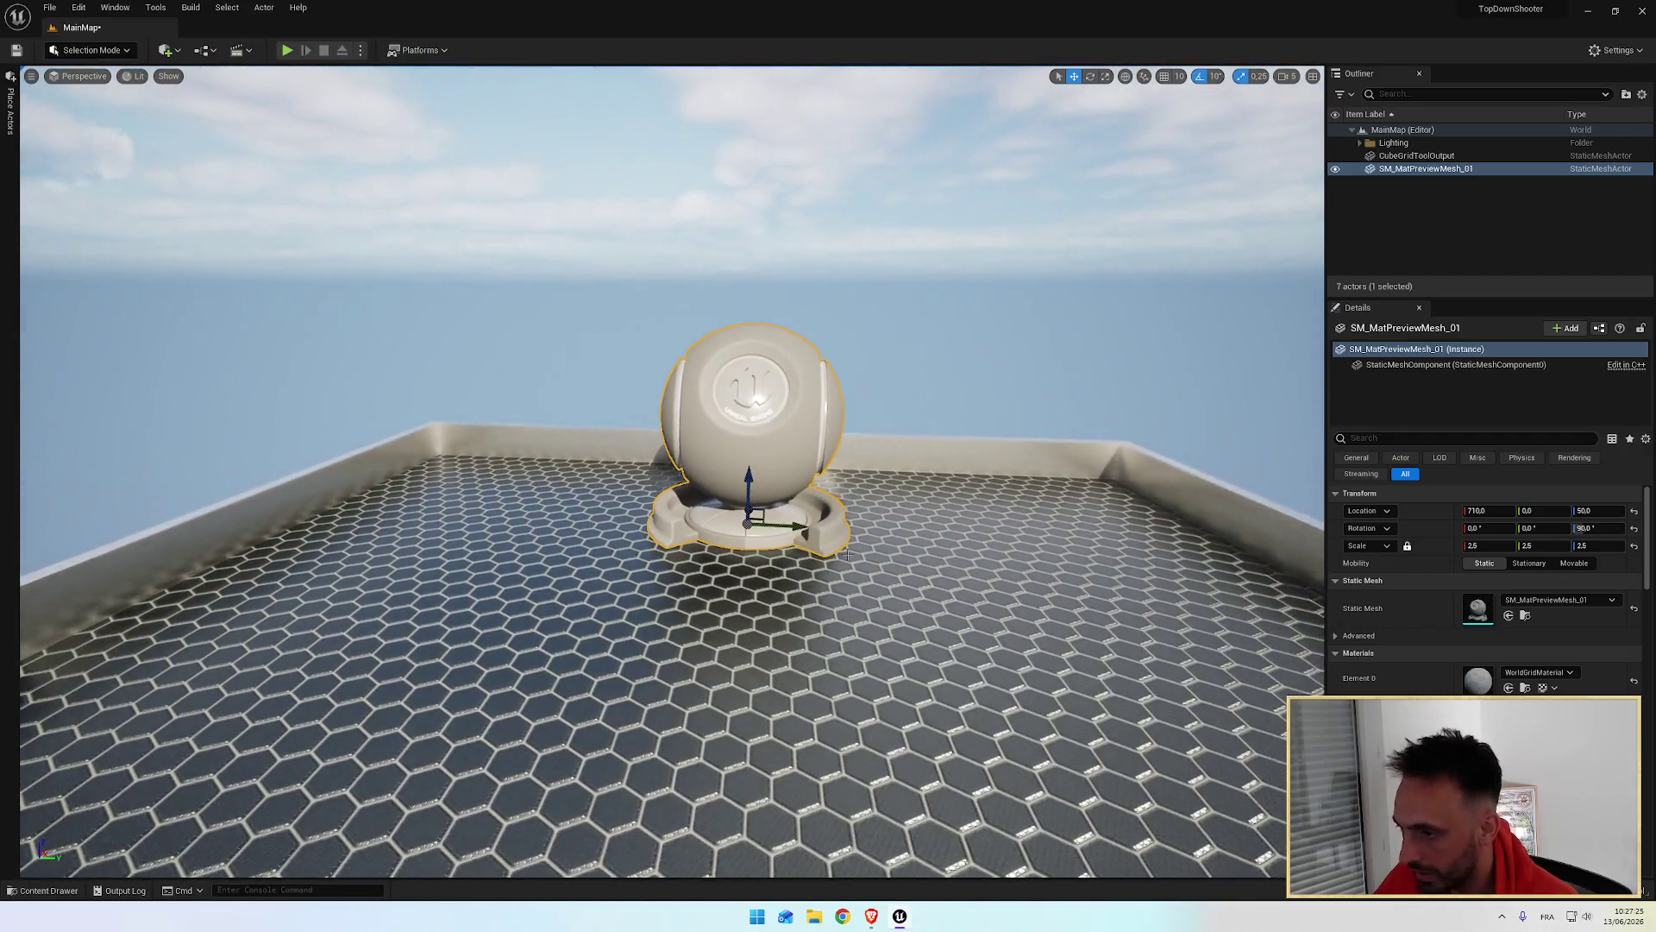
mouse_move(848, 554)
mouse_down()
mouse_move(777, 556)
mouse_move(829, 561)
mouse_move(810, 564)
mouse_move(744, 403)
mouse_up()
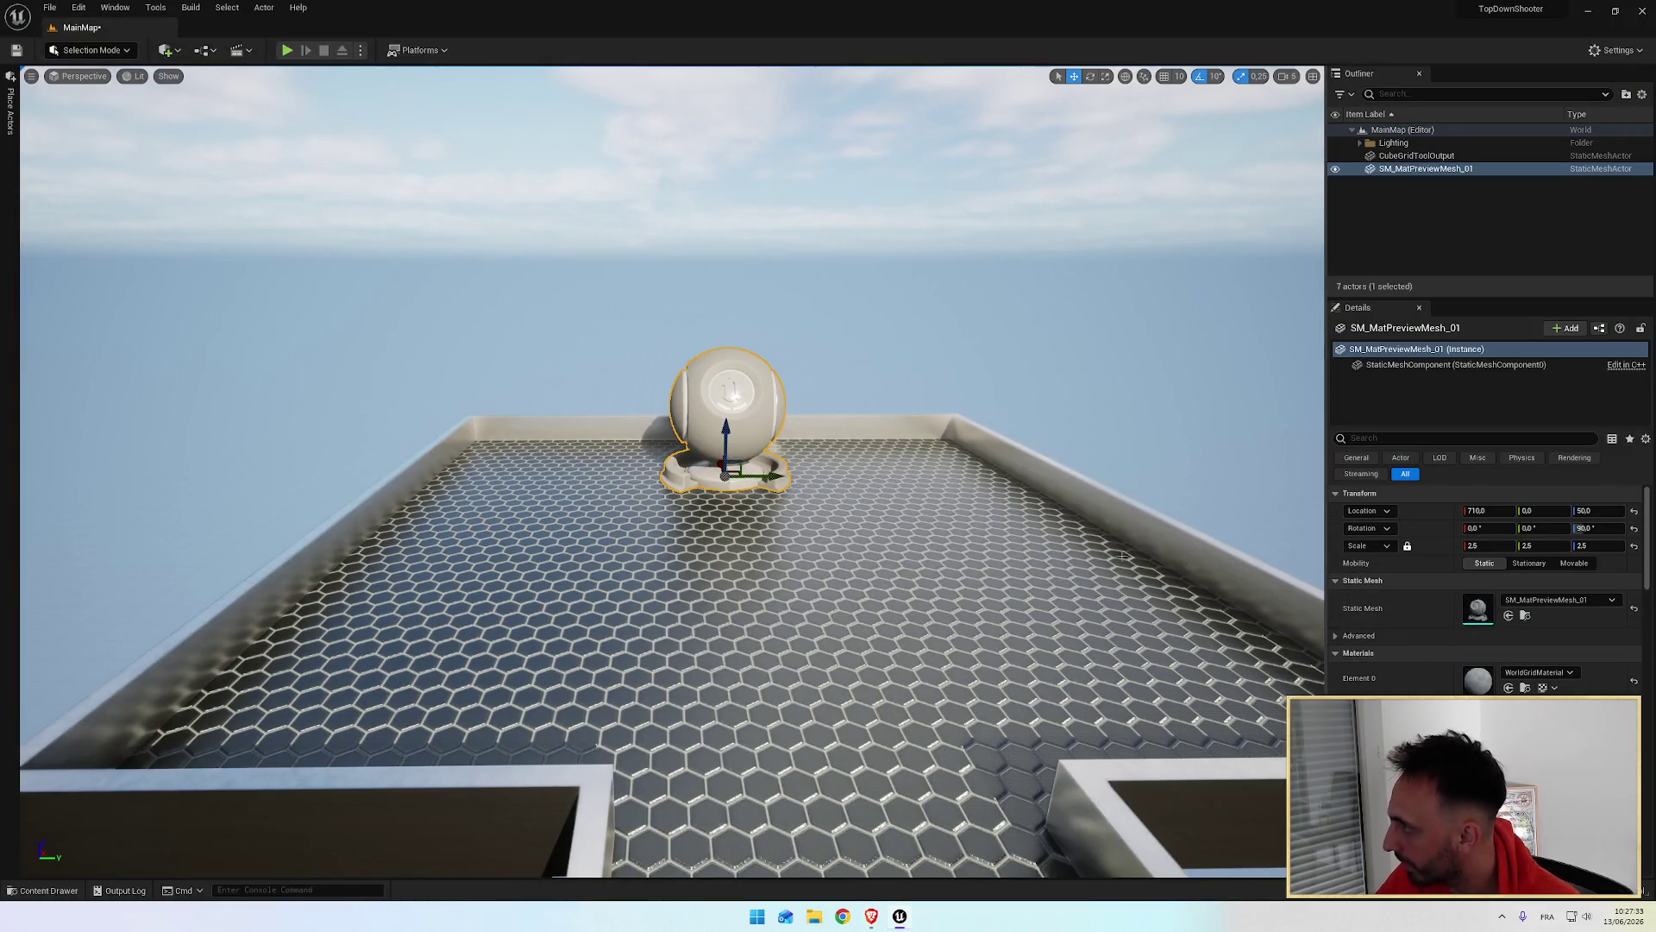
drag(1121, 557, 1021, 549)
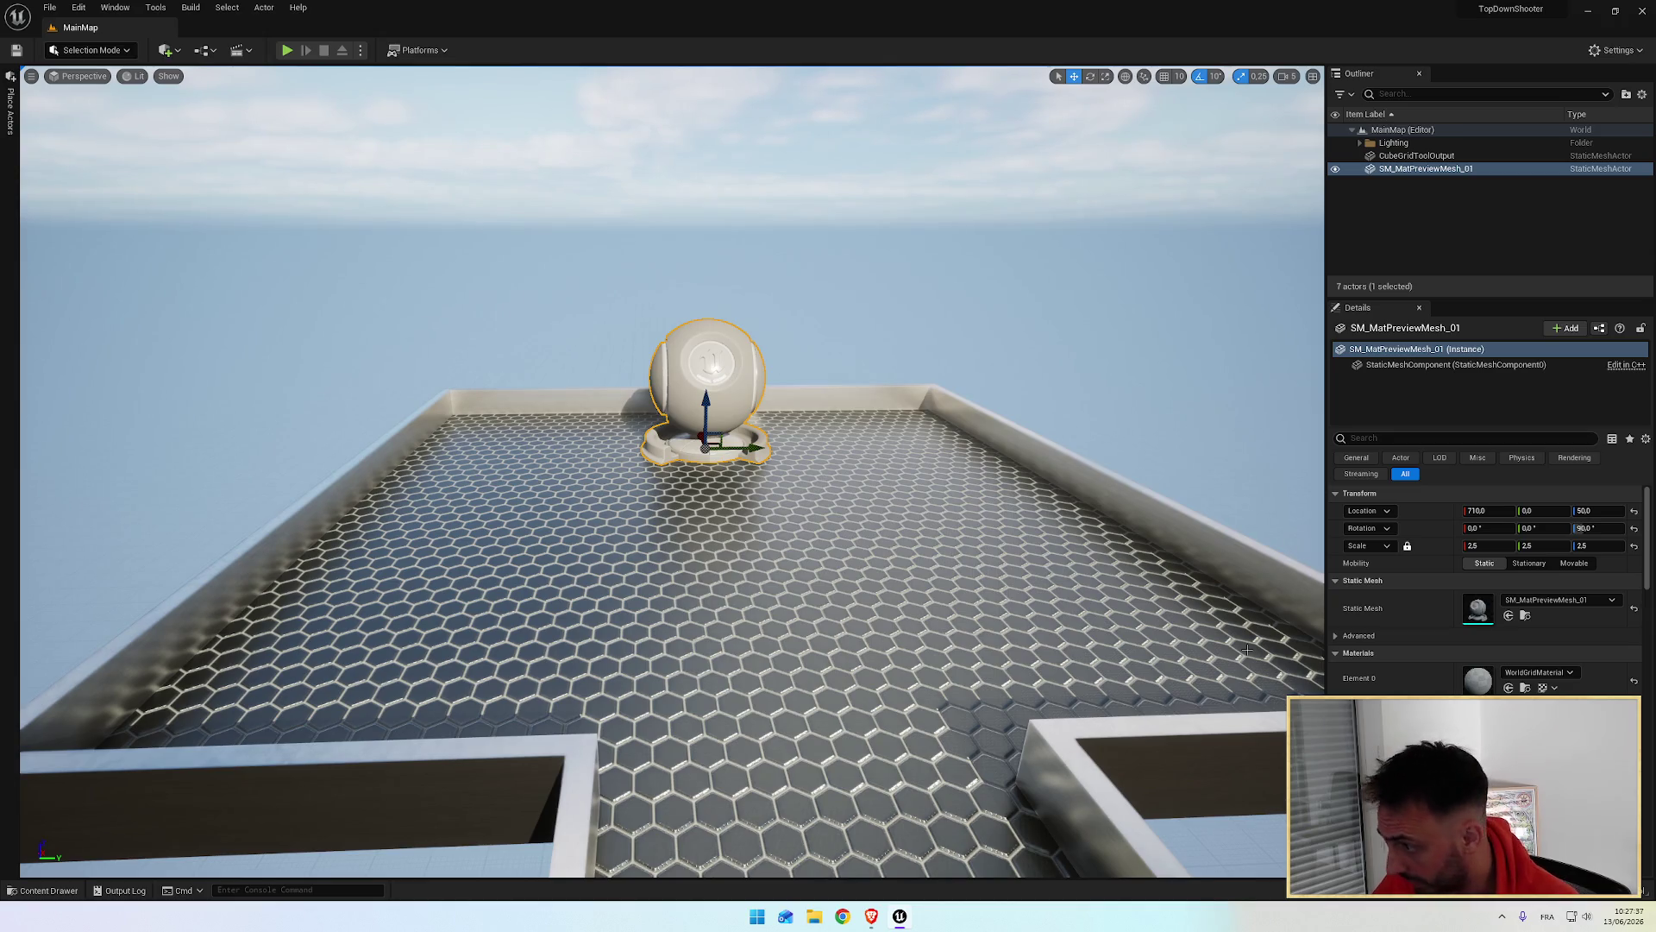
double_click(1477, 605)
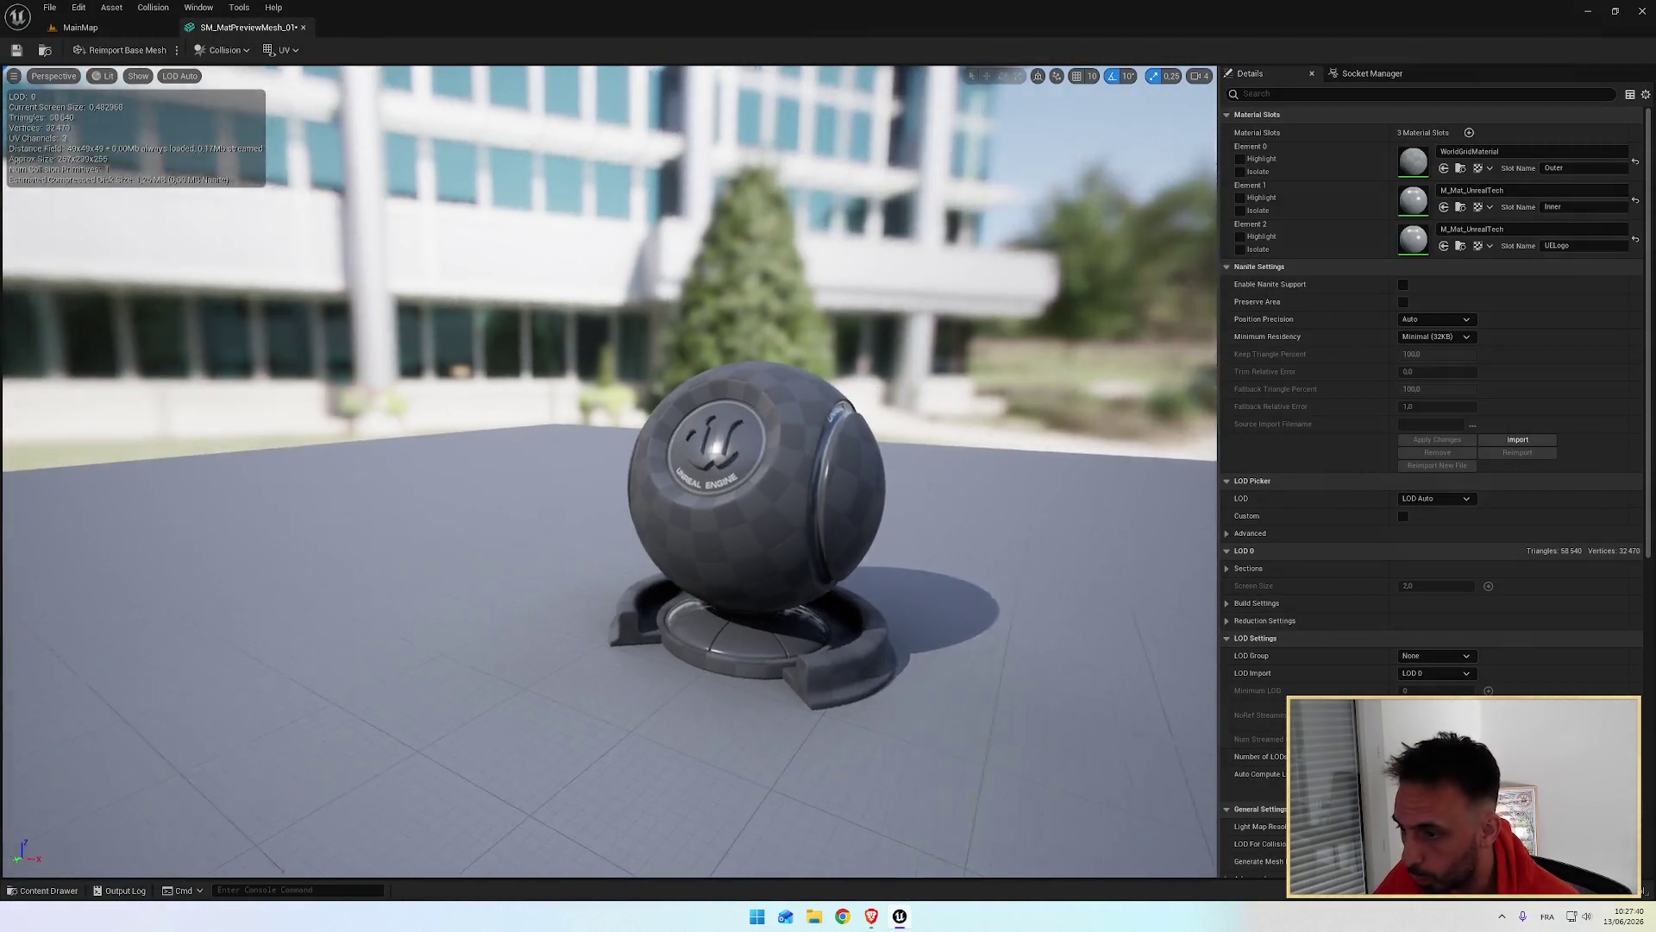
drag(831, 635, 835, 607)
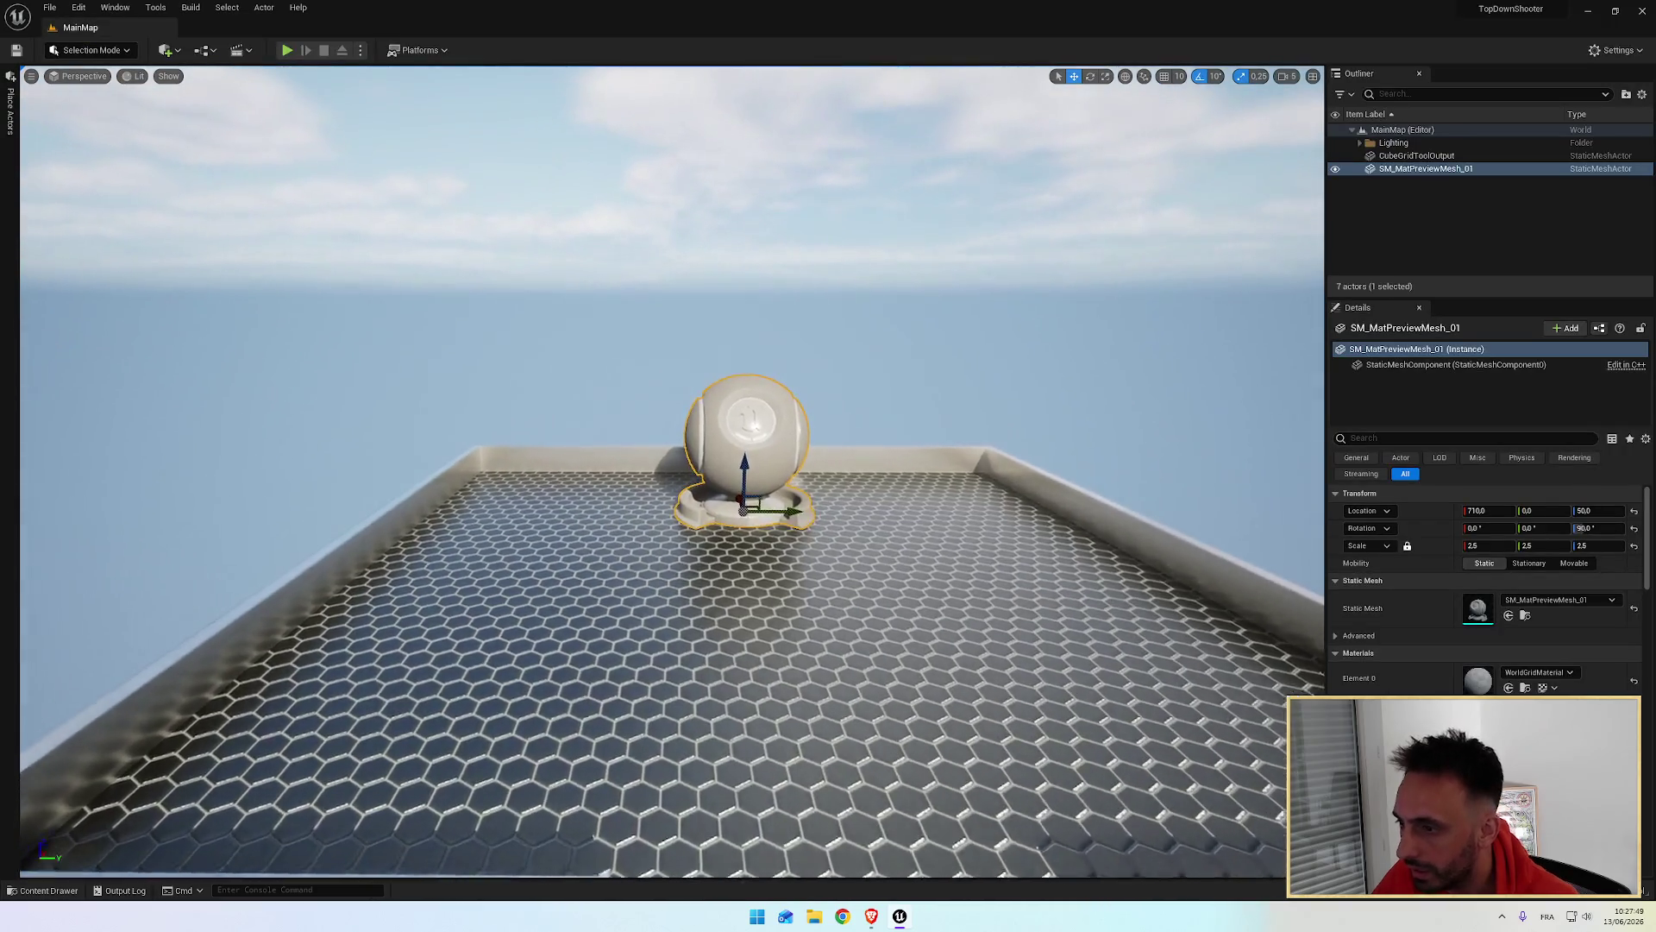
Step: Reframe the monument in the level, then find and reopen its mesh asset in the editor
key(f)
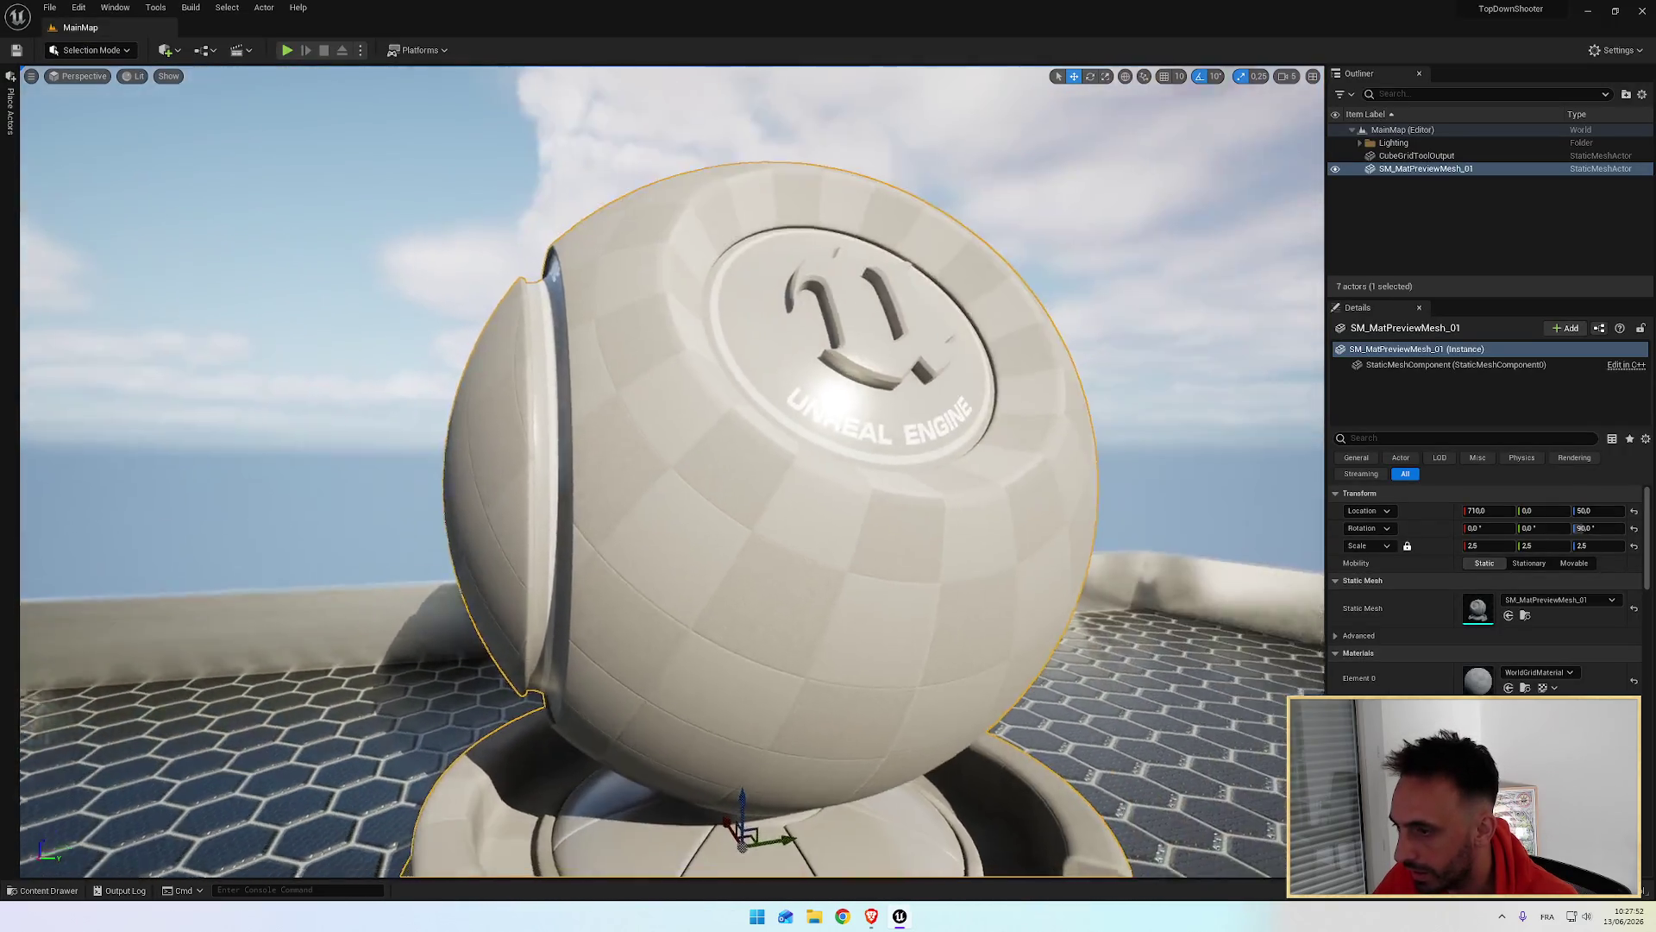
mouse_move(638, 416)
mouse_down()
mouse_move(656, 414)
mouse_move(637, 417)
mouse_up()
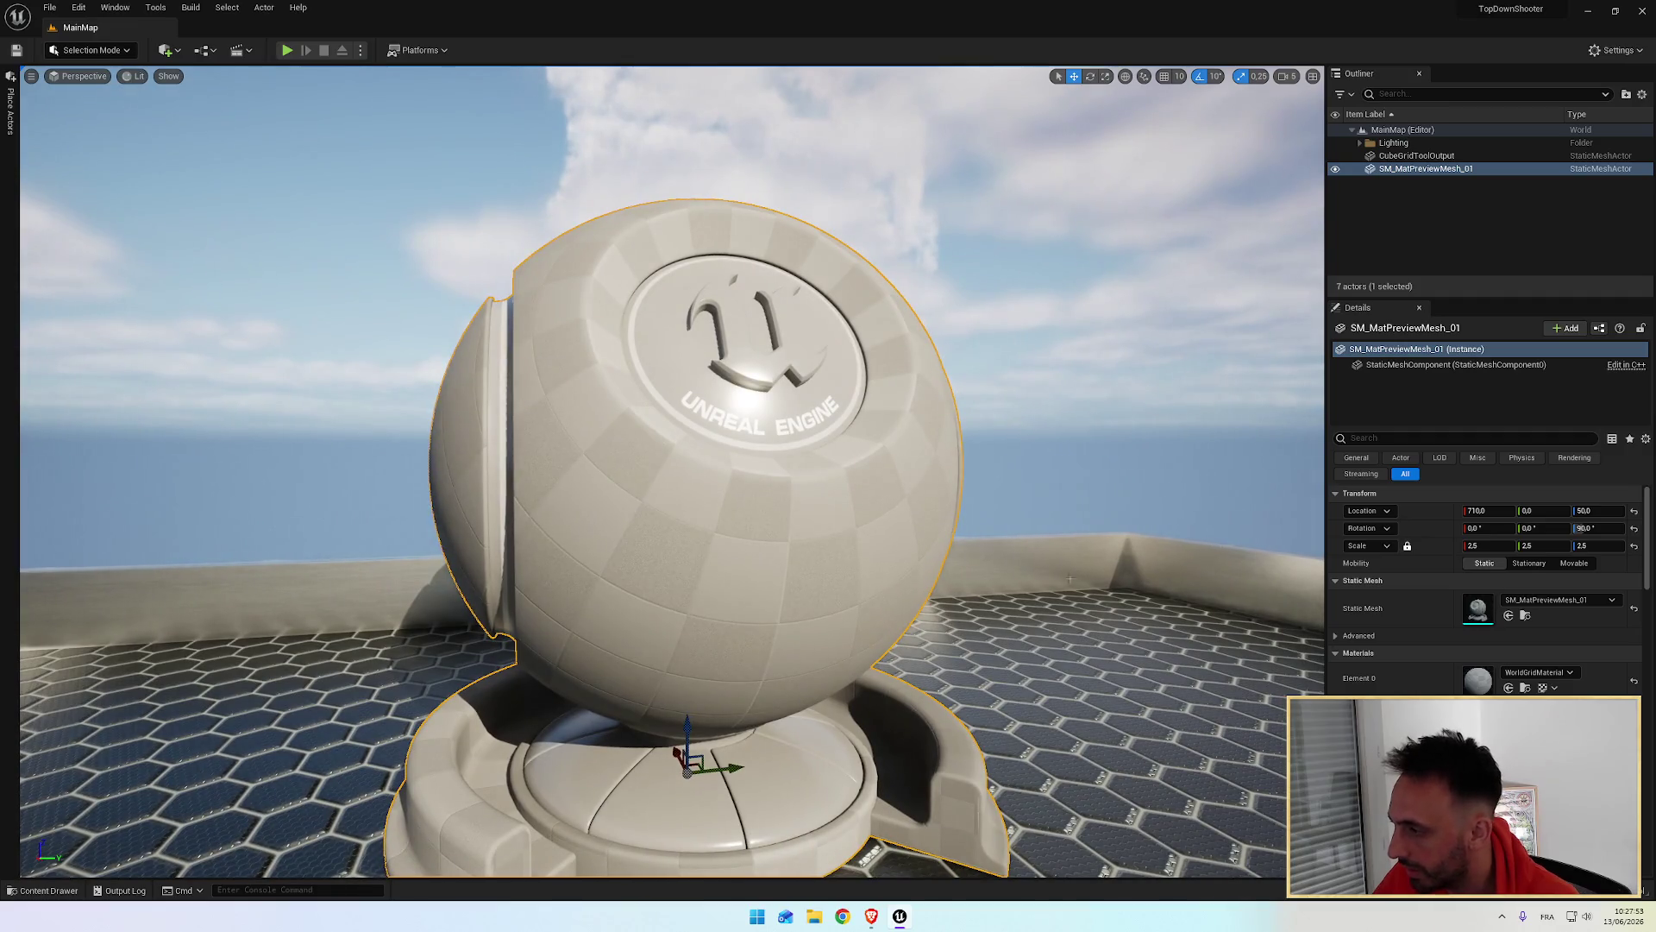
click(1525, 615)
double_click(643, 565)
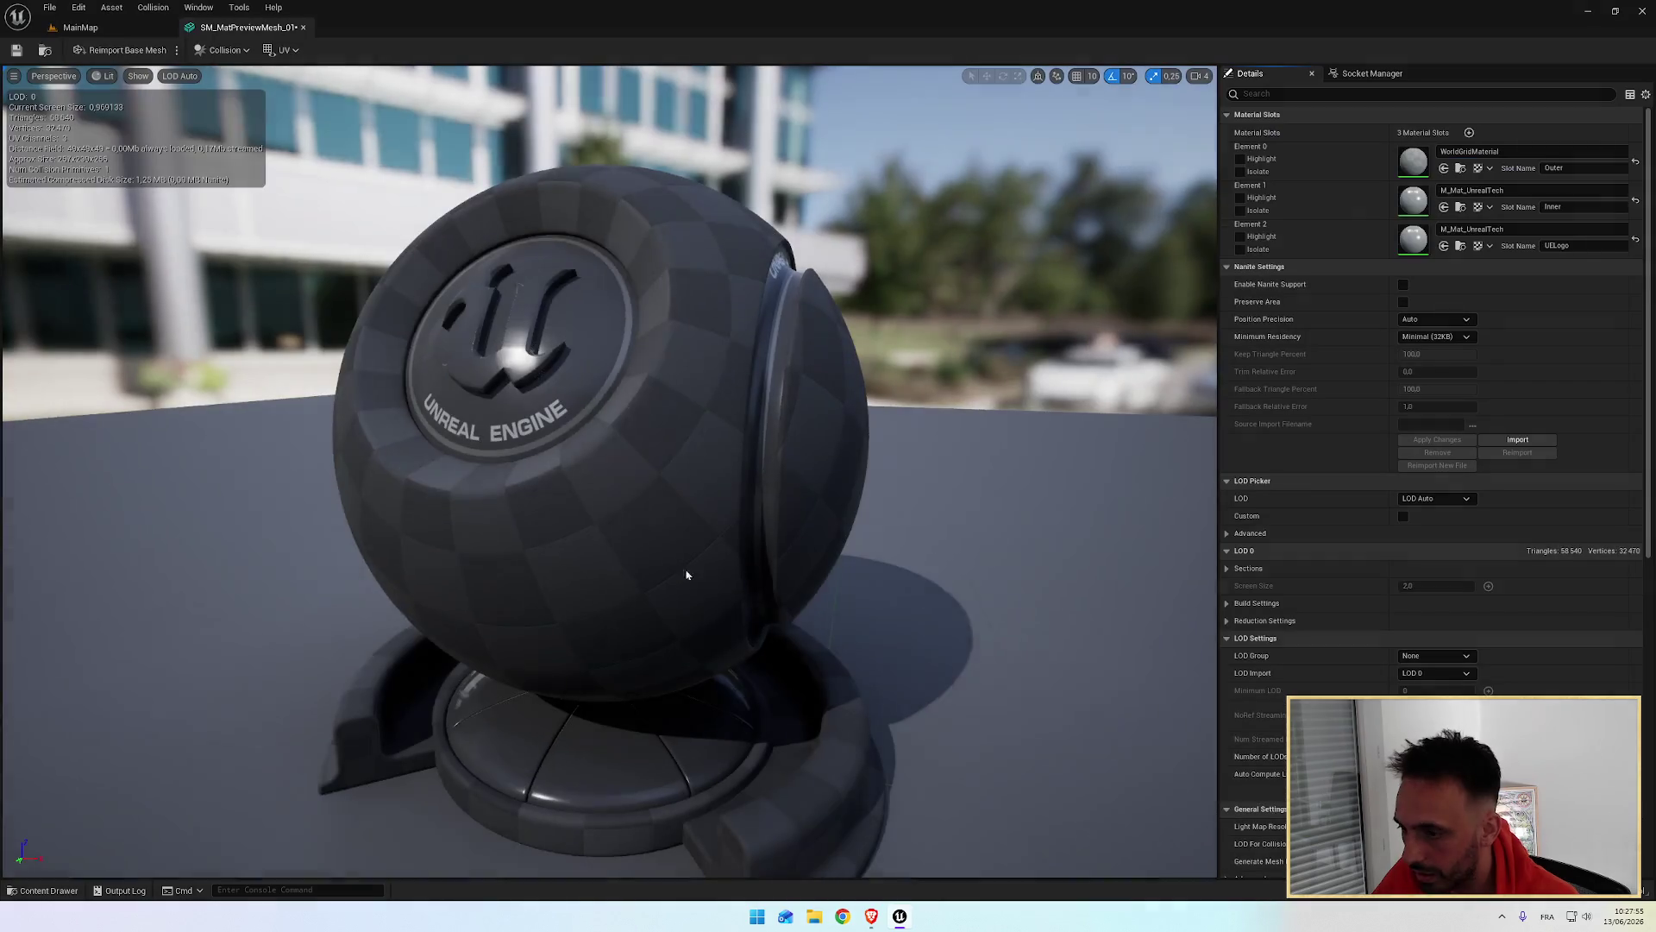
Step: Briefly isolate the UELogo, Inner and Outer material slots in turn, restoring the full mesh each time
scroll(672, 568, down, 5)
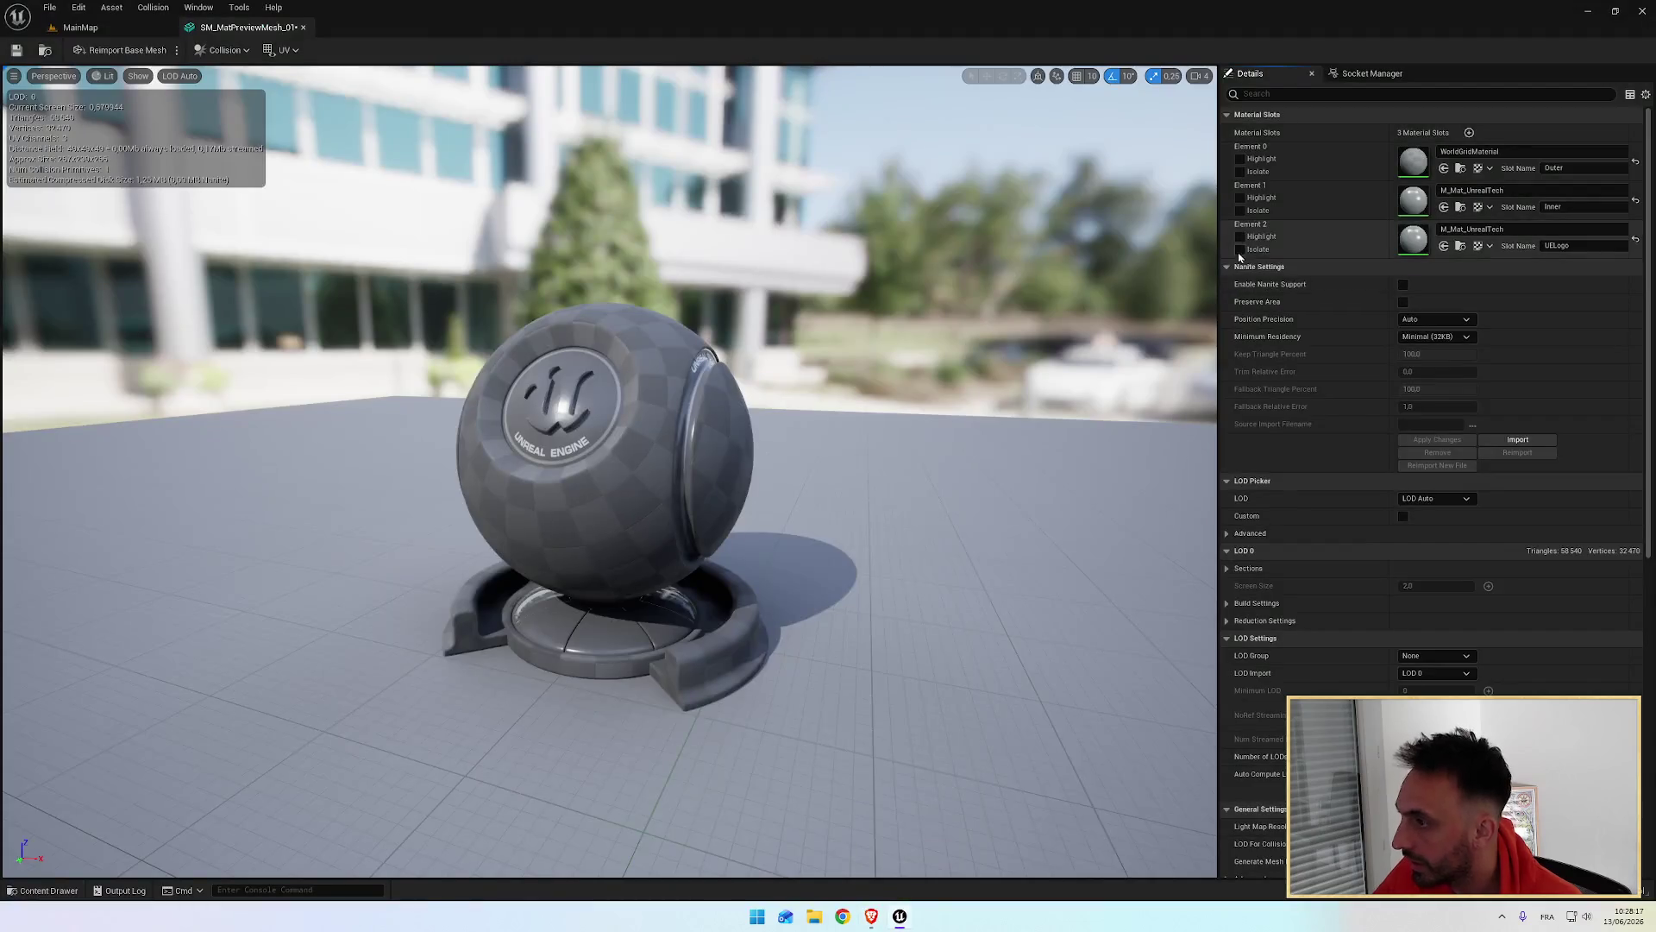
click(1241, 249)
click(1241, 249)
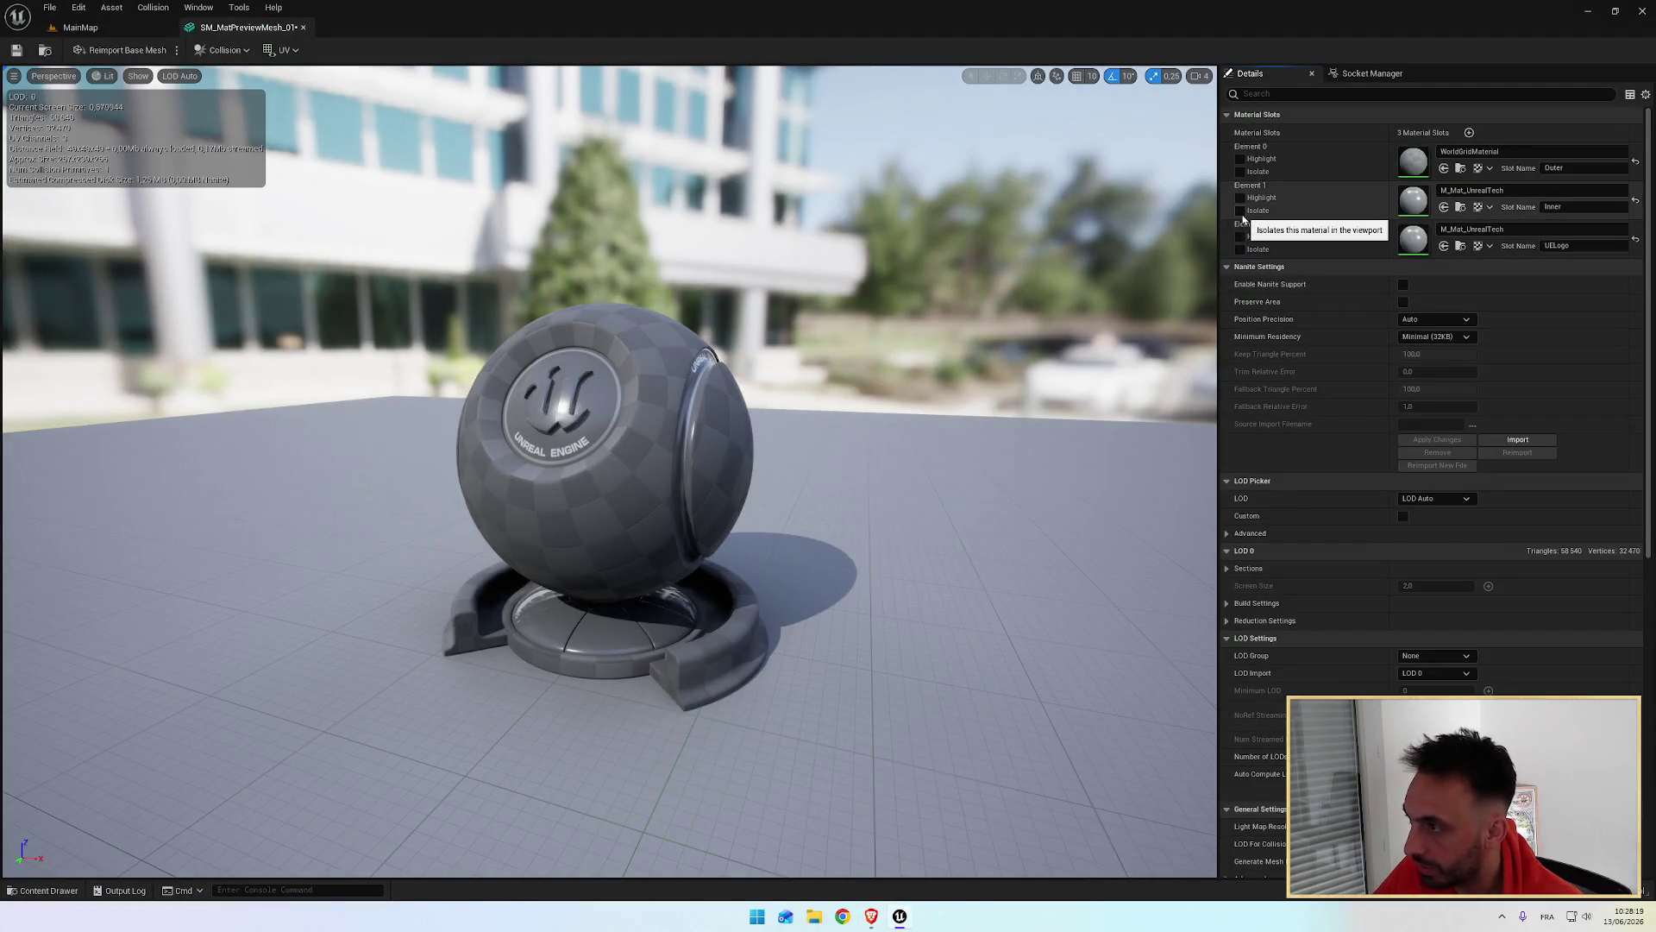
click(1241, 210)
click(1241, 210)
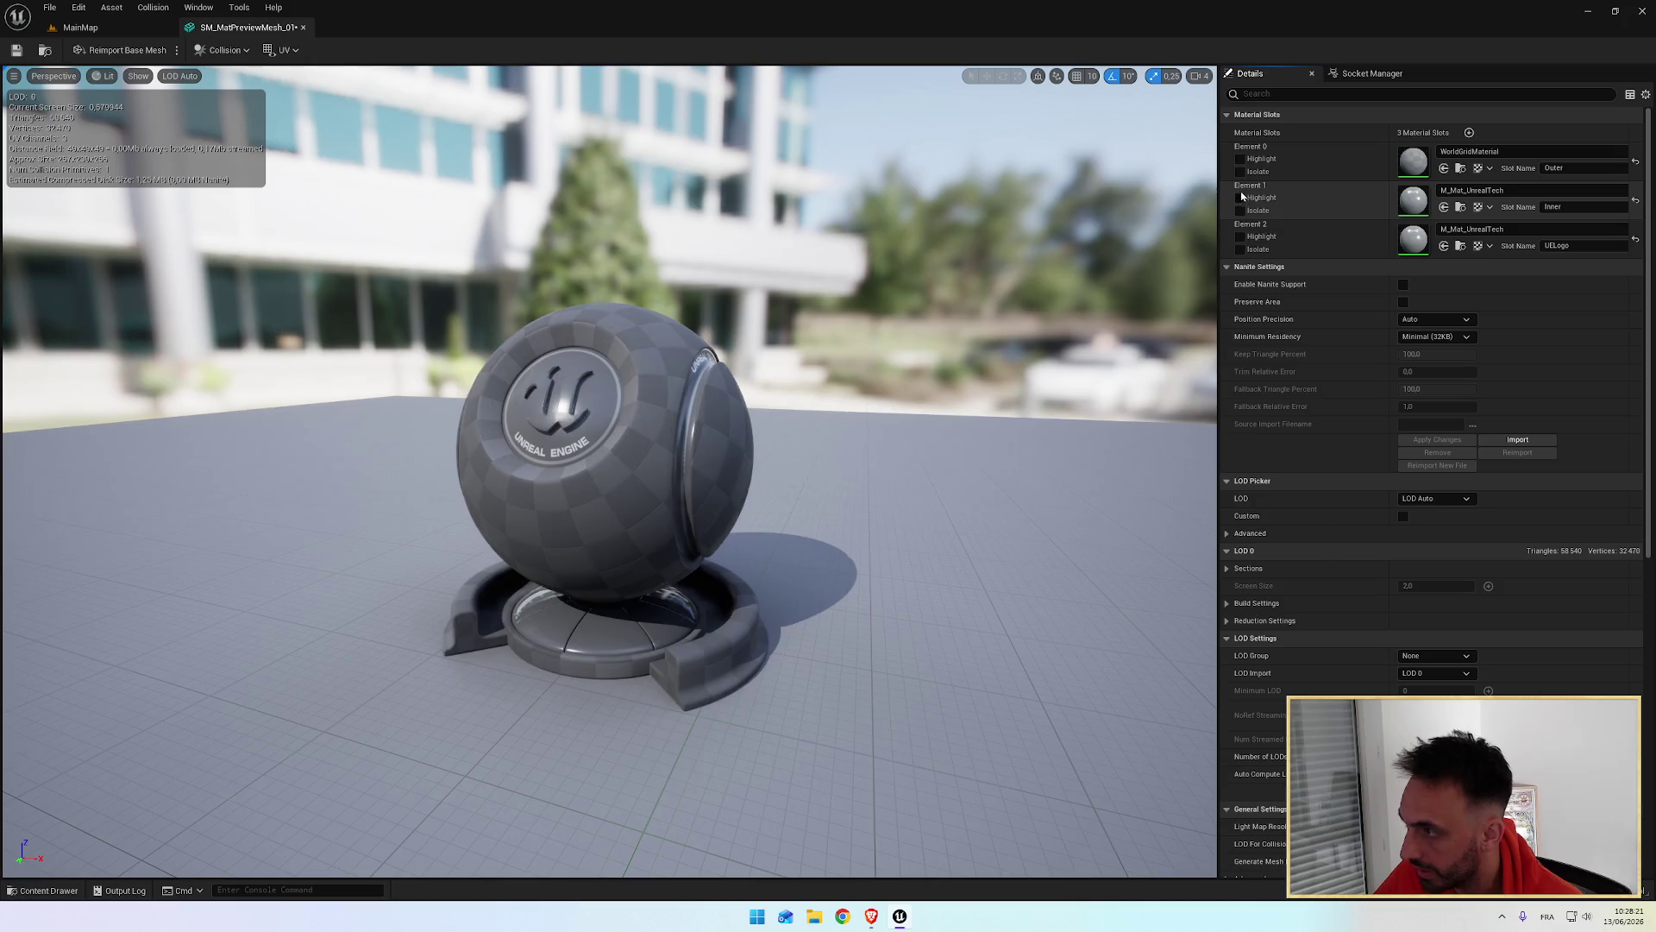
click(1240, 172)
click(1240, 172)
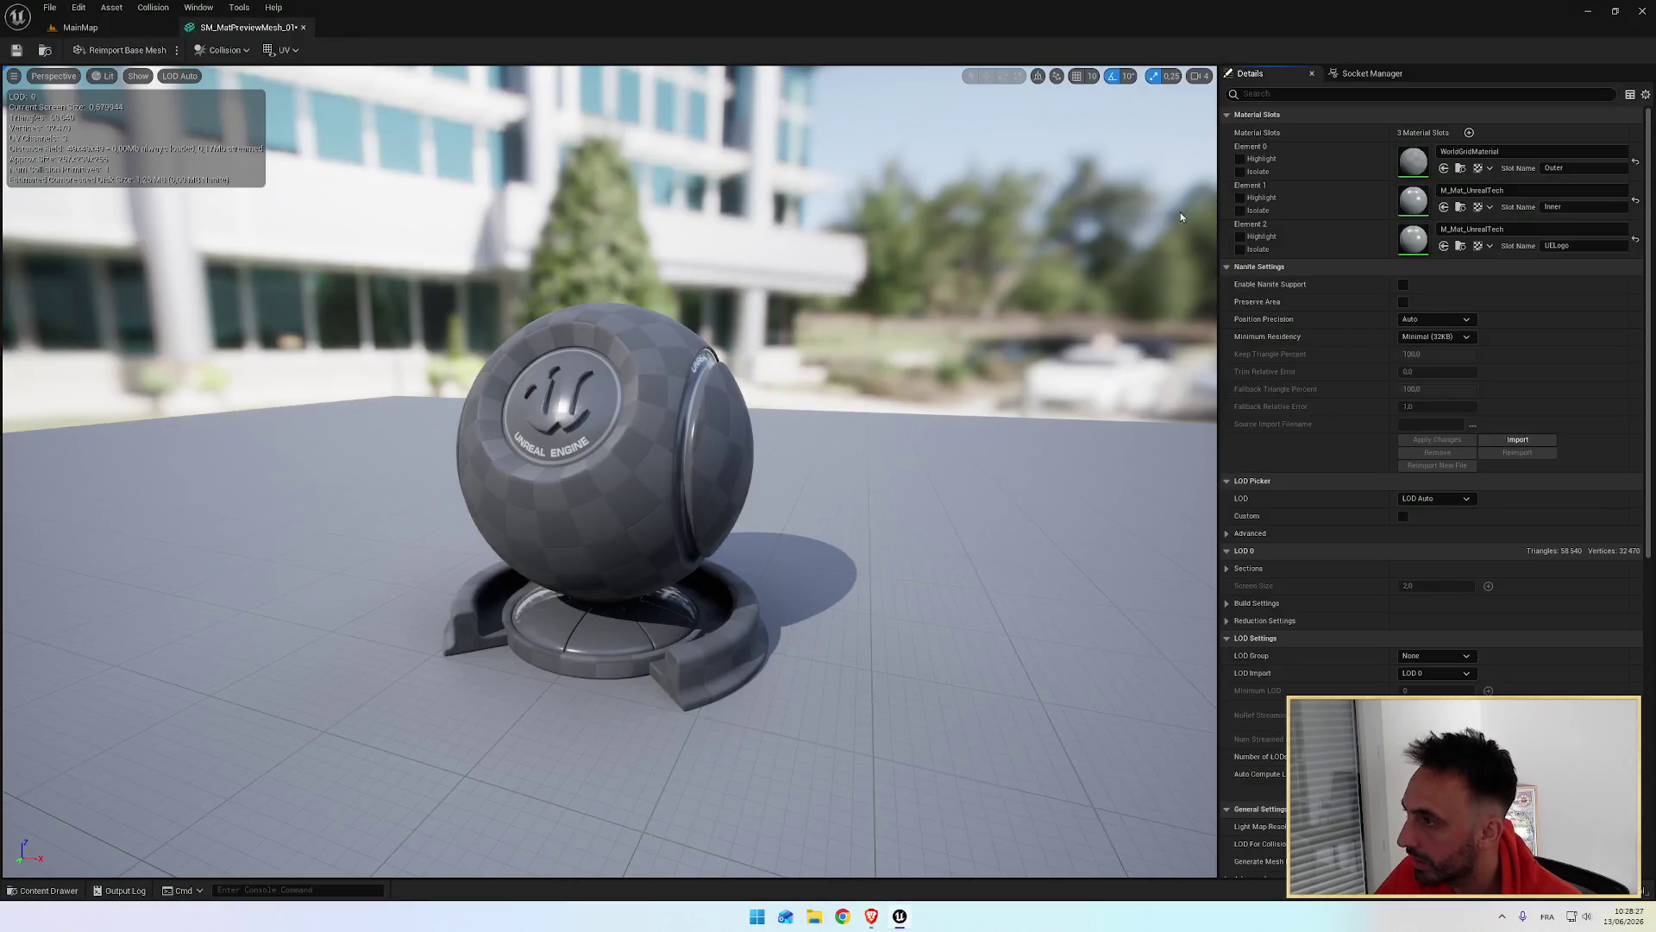
Step: Try Highlight and Isolate on the Inner slot, then leave Element 2 (UELogo) isolated
click(1241, 197)
click(1241, 211)
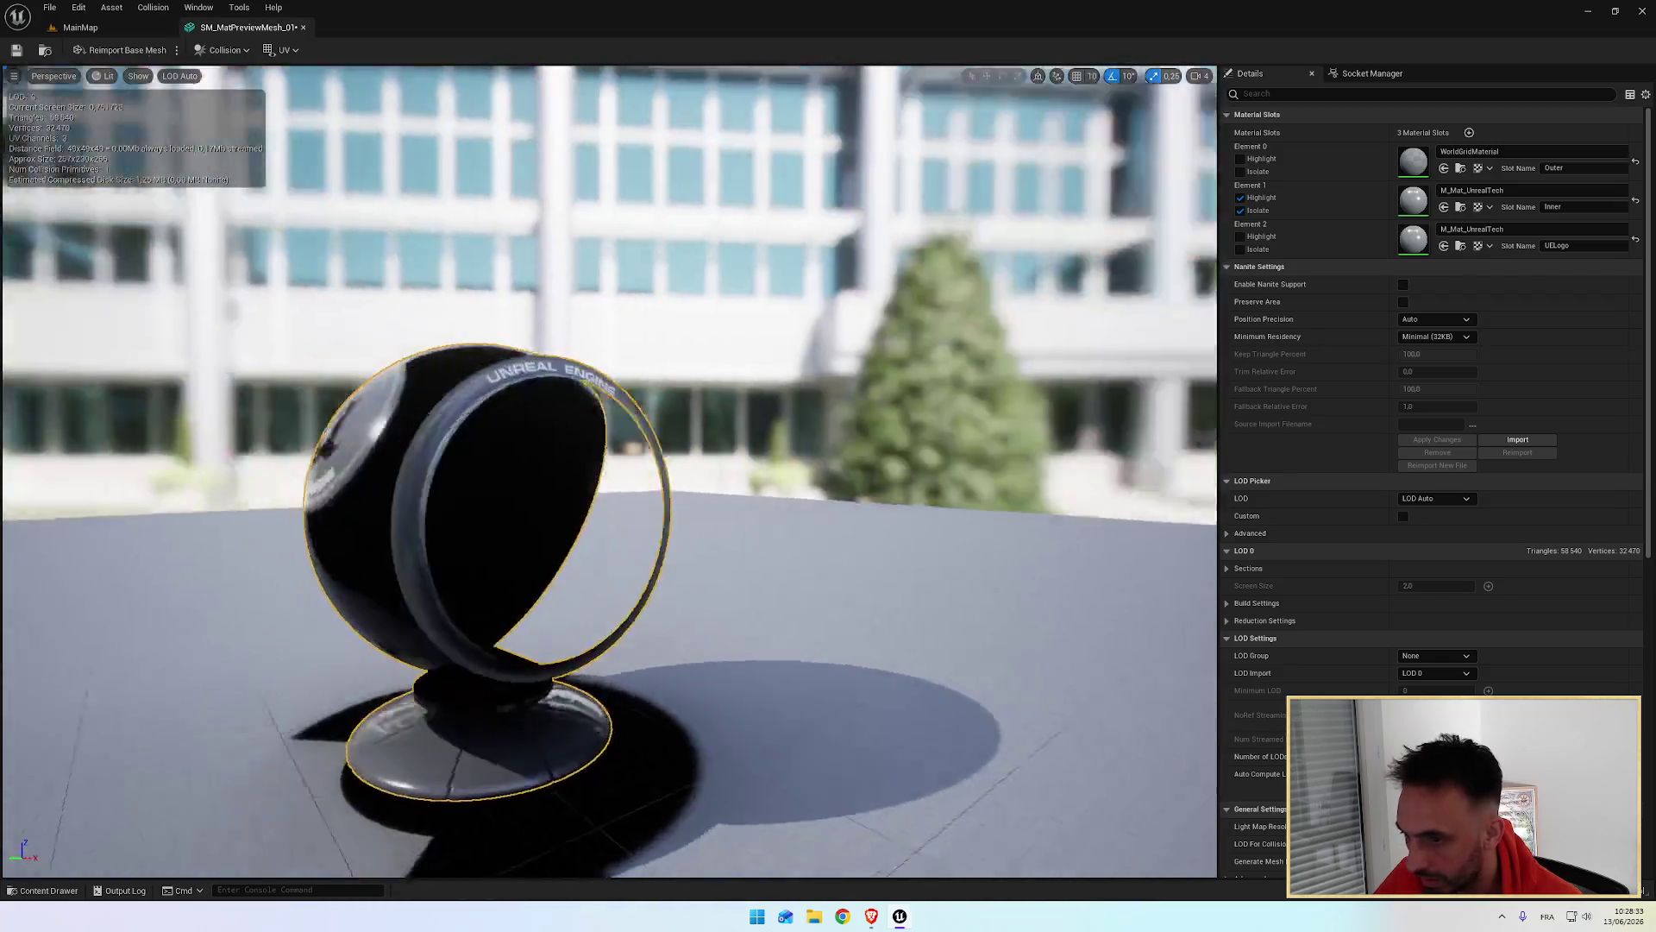
click(1240, 198)
click(1240, 210)
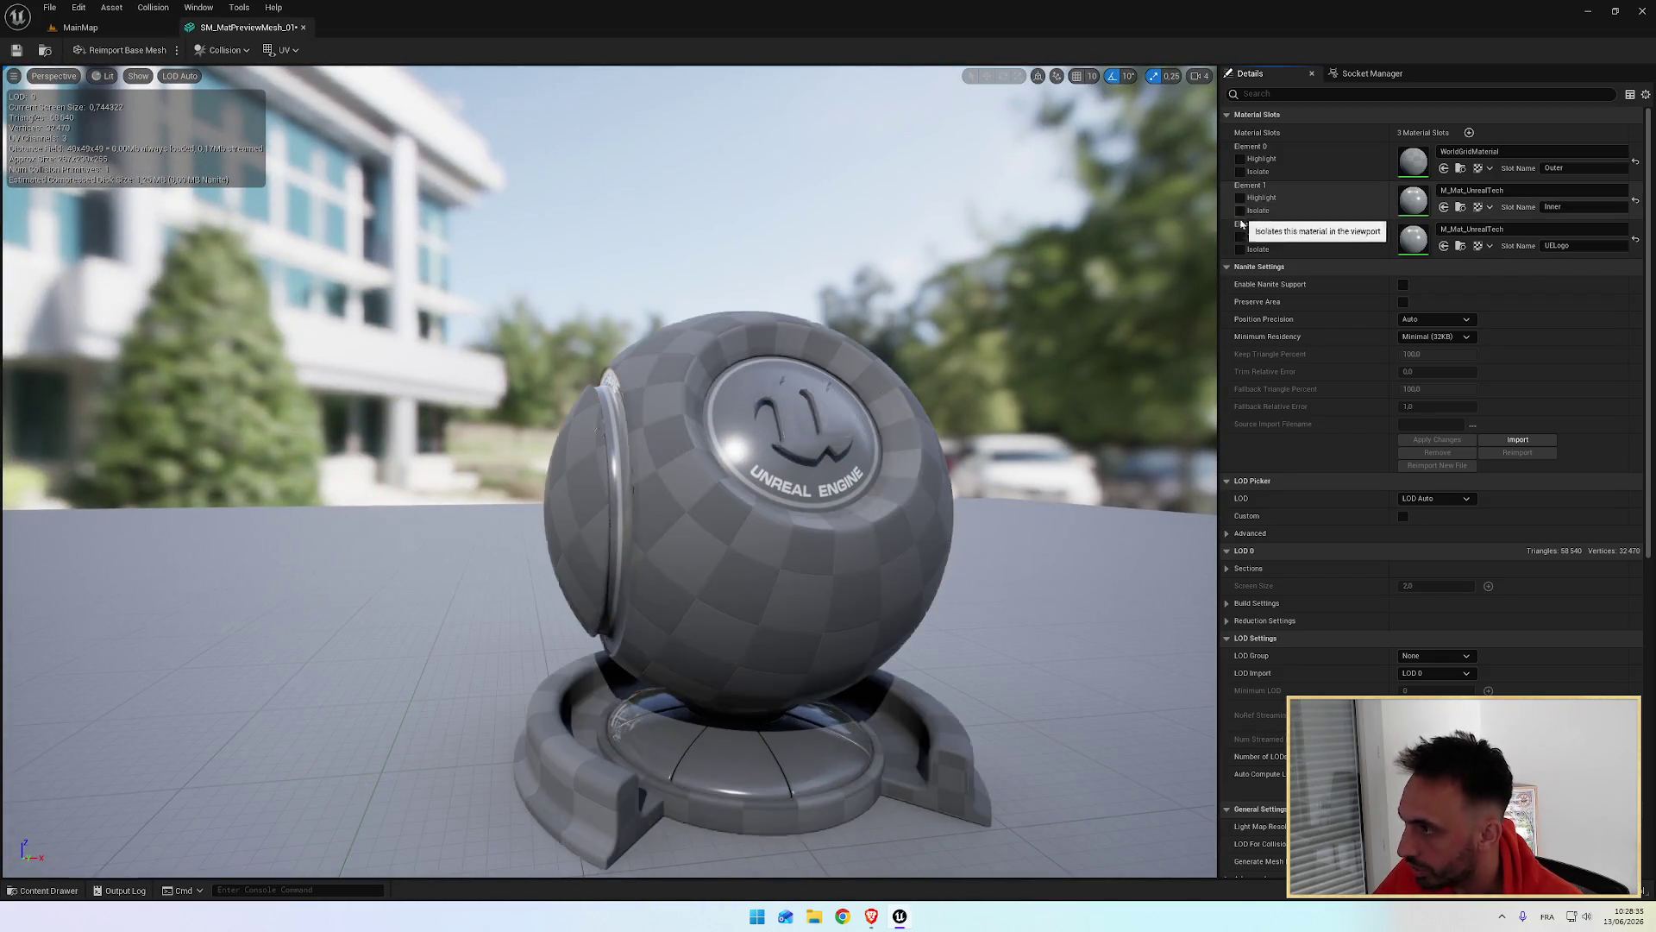
click(1241, 249)
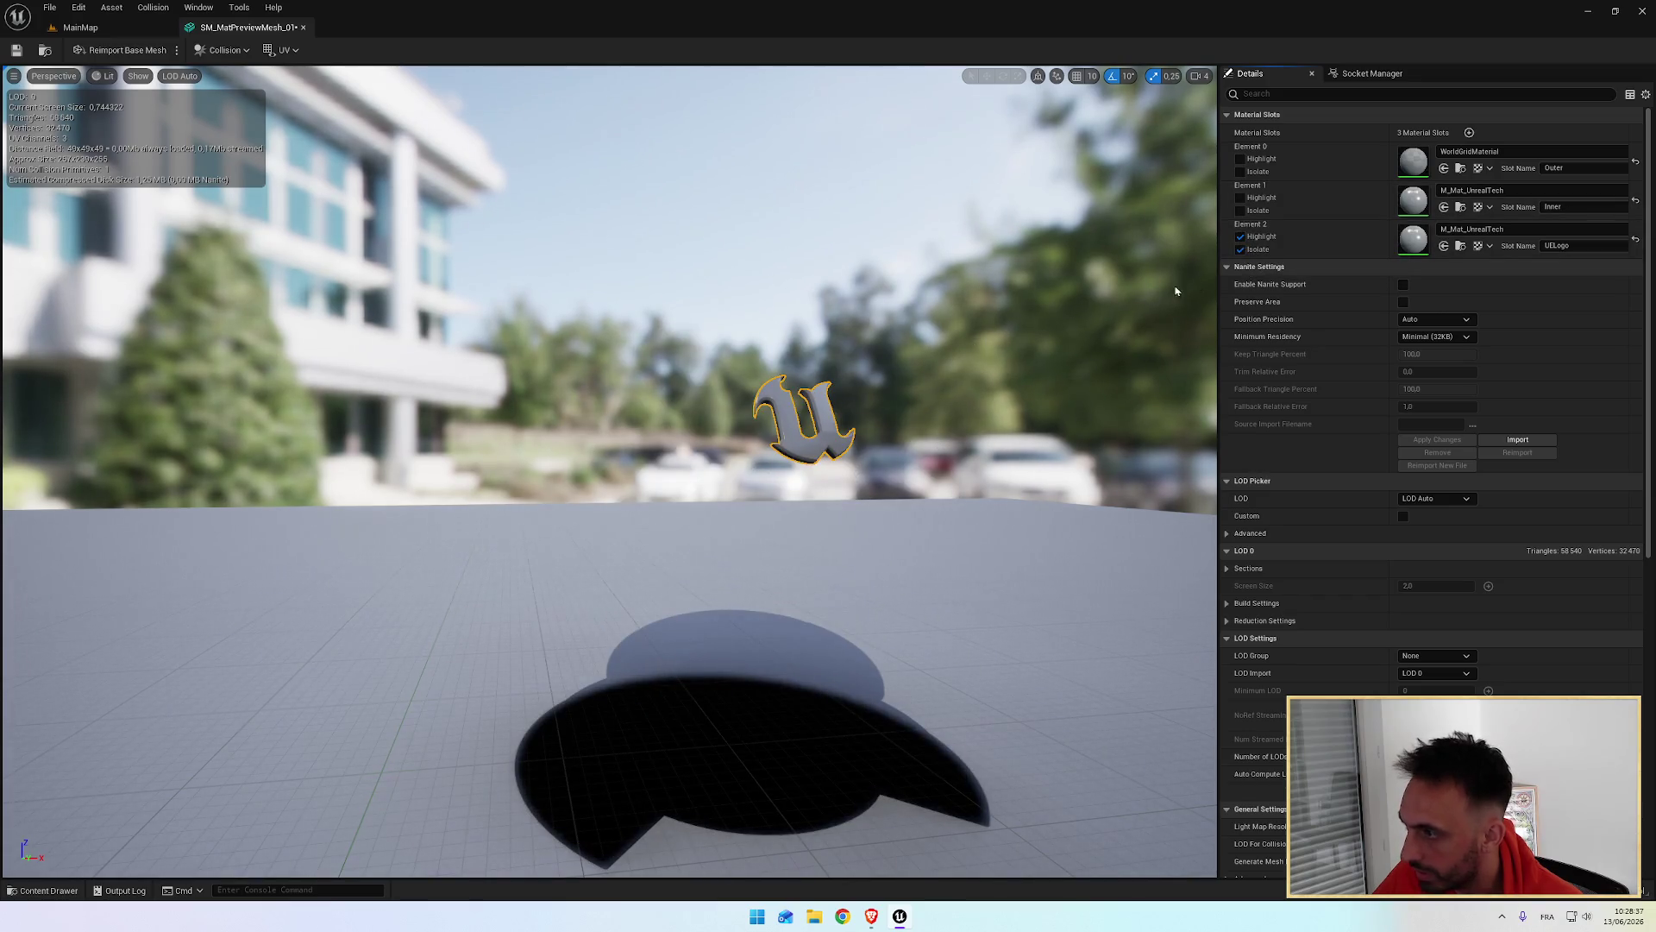
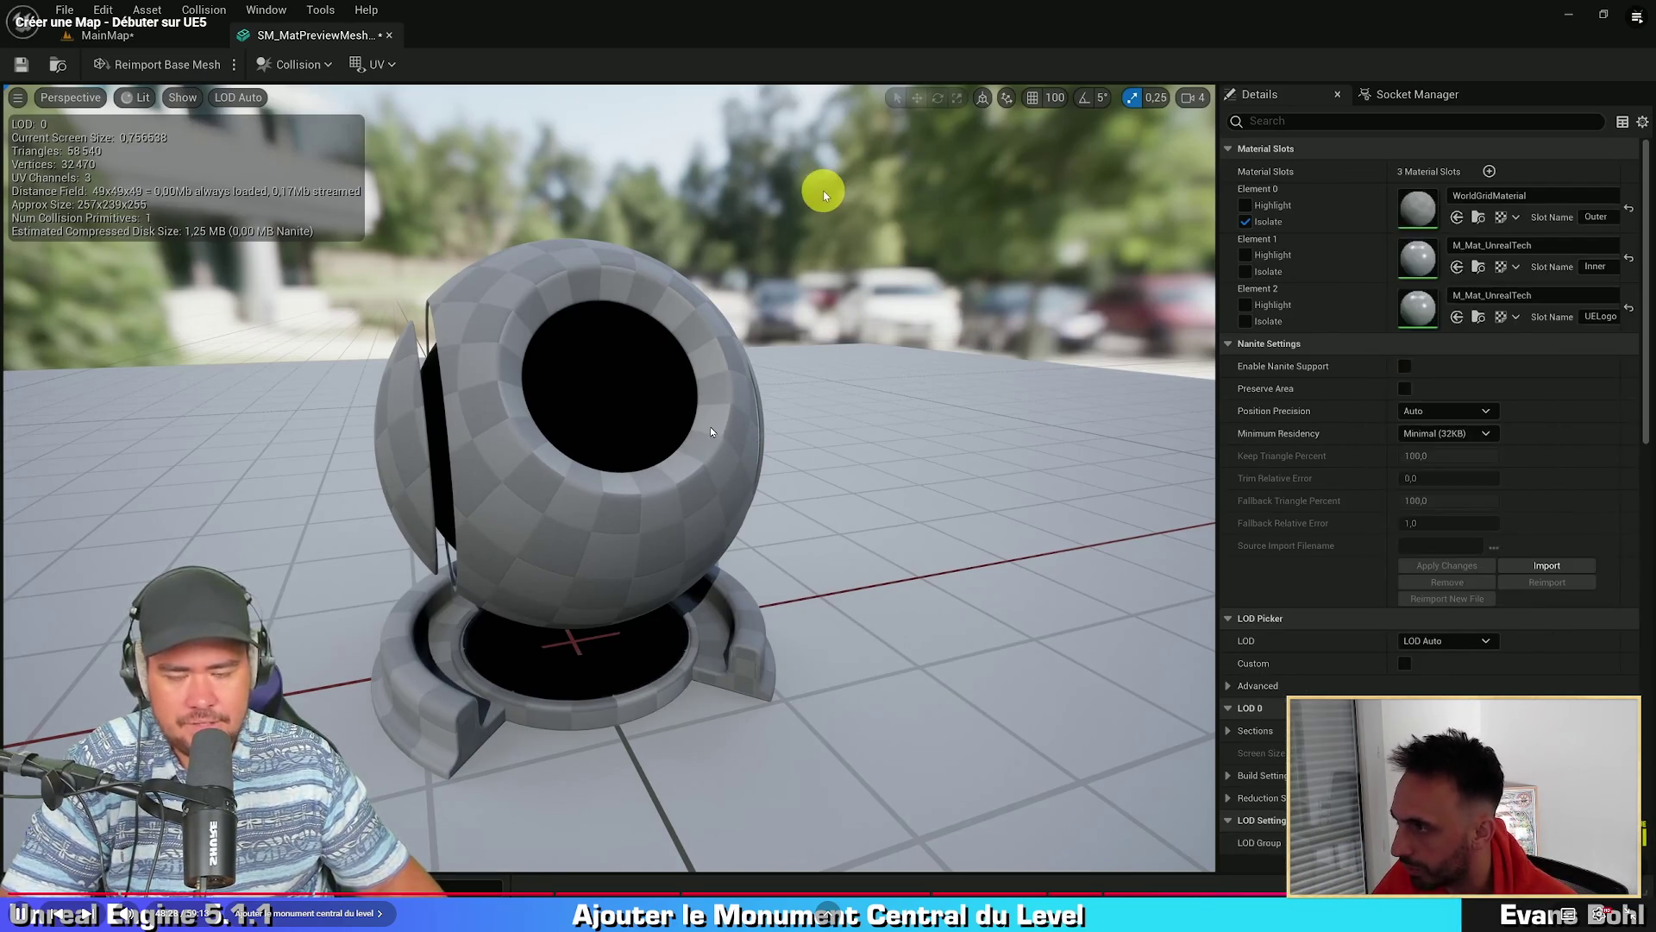
Step: Isolate the outer material slot (Element 0) of the preview mesh
key(alt+Tab)
click(1241, 171)
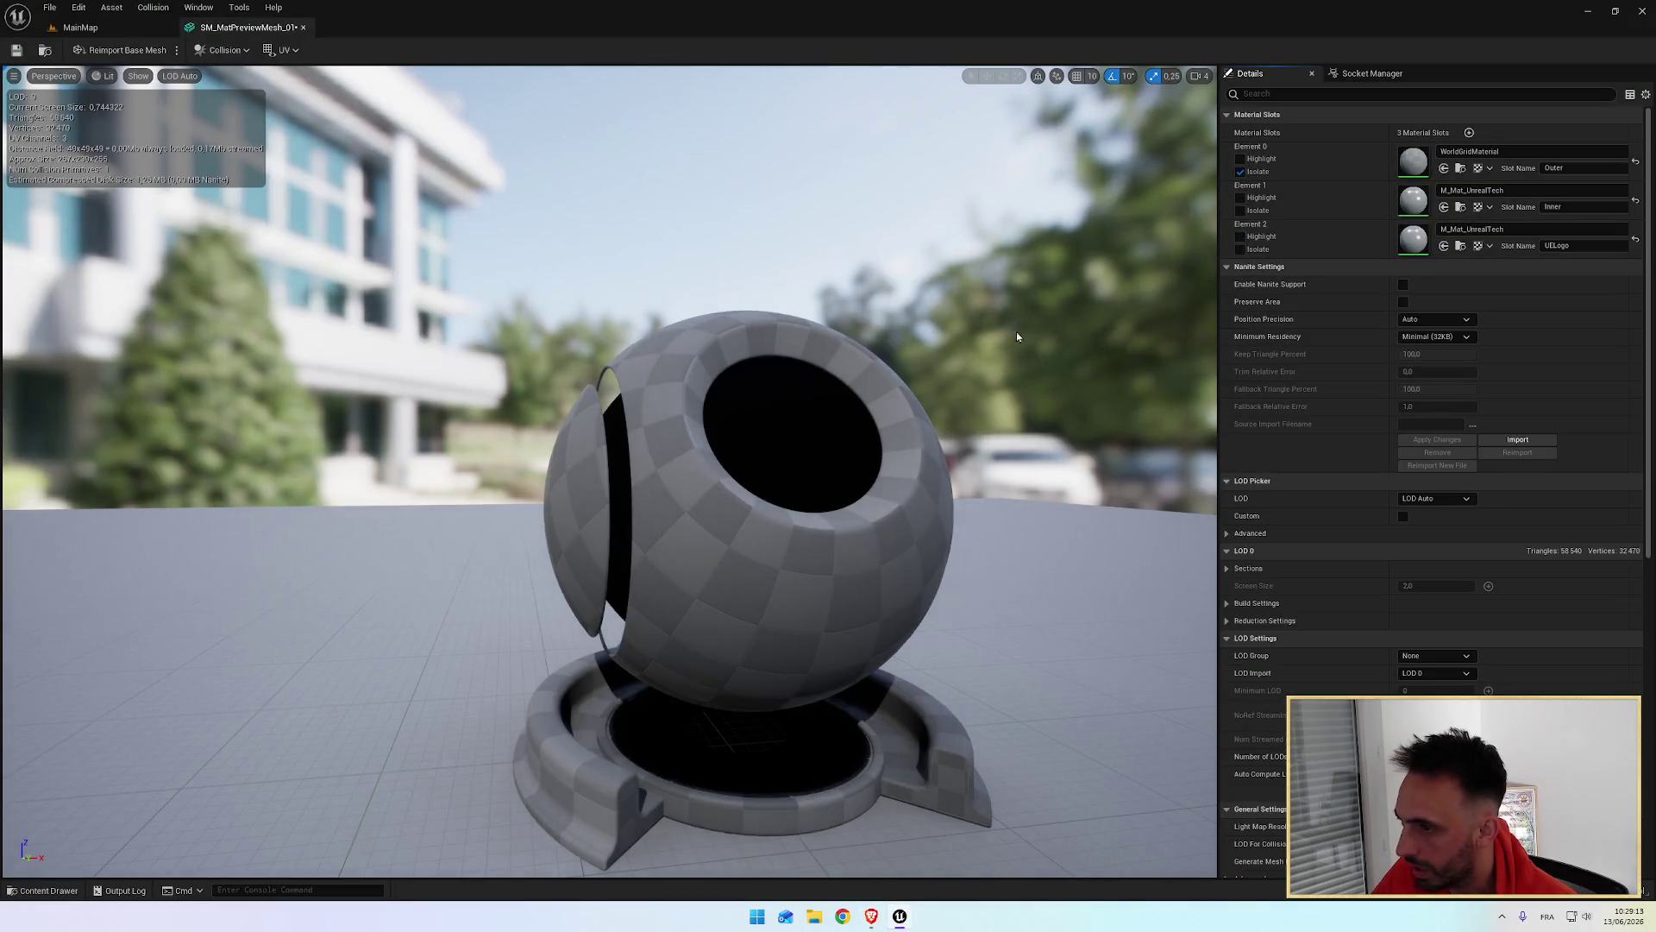
key(alt+Tab)
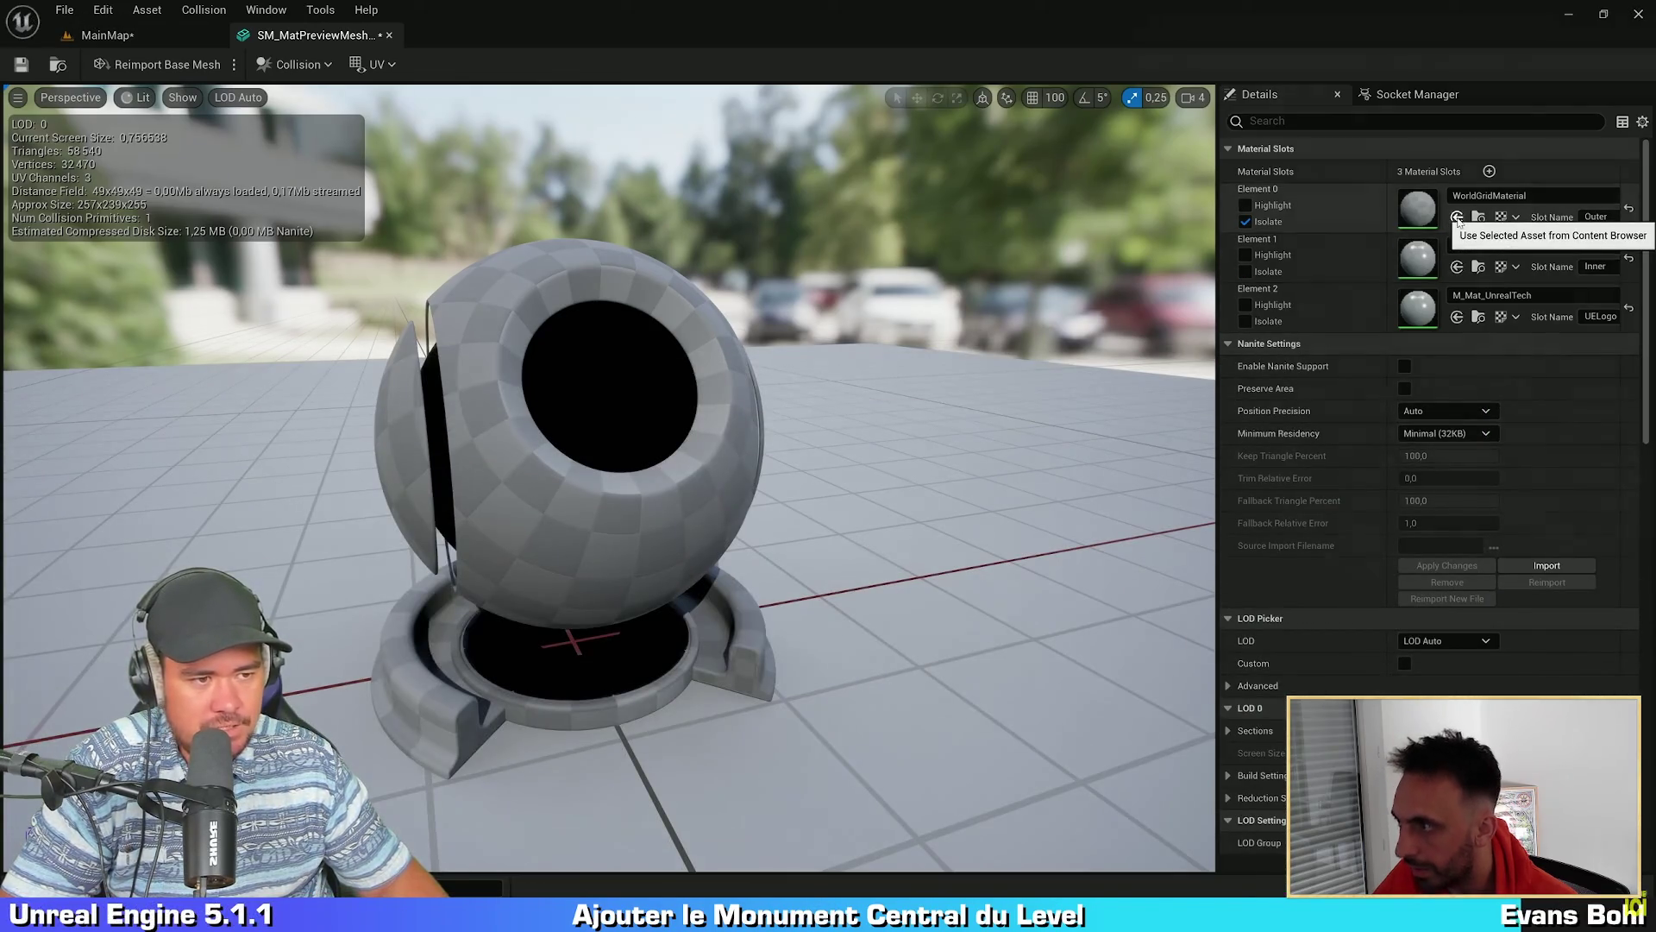
mouse_move(819, 509)
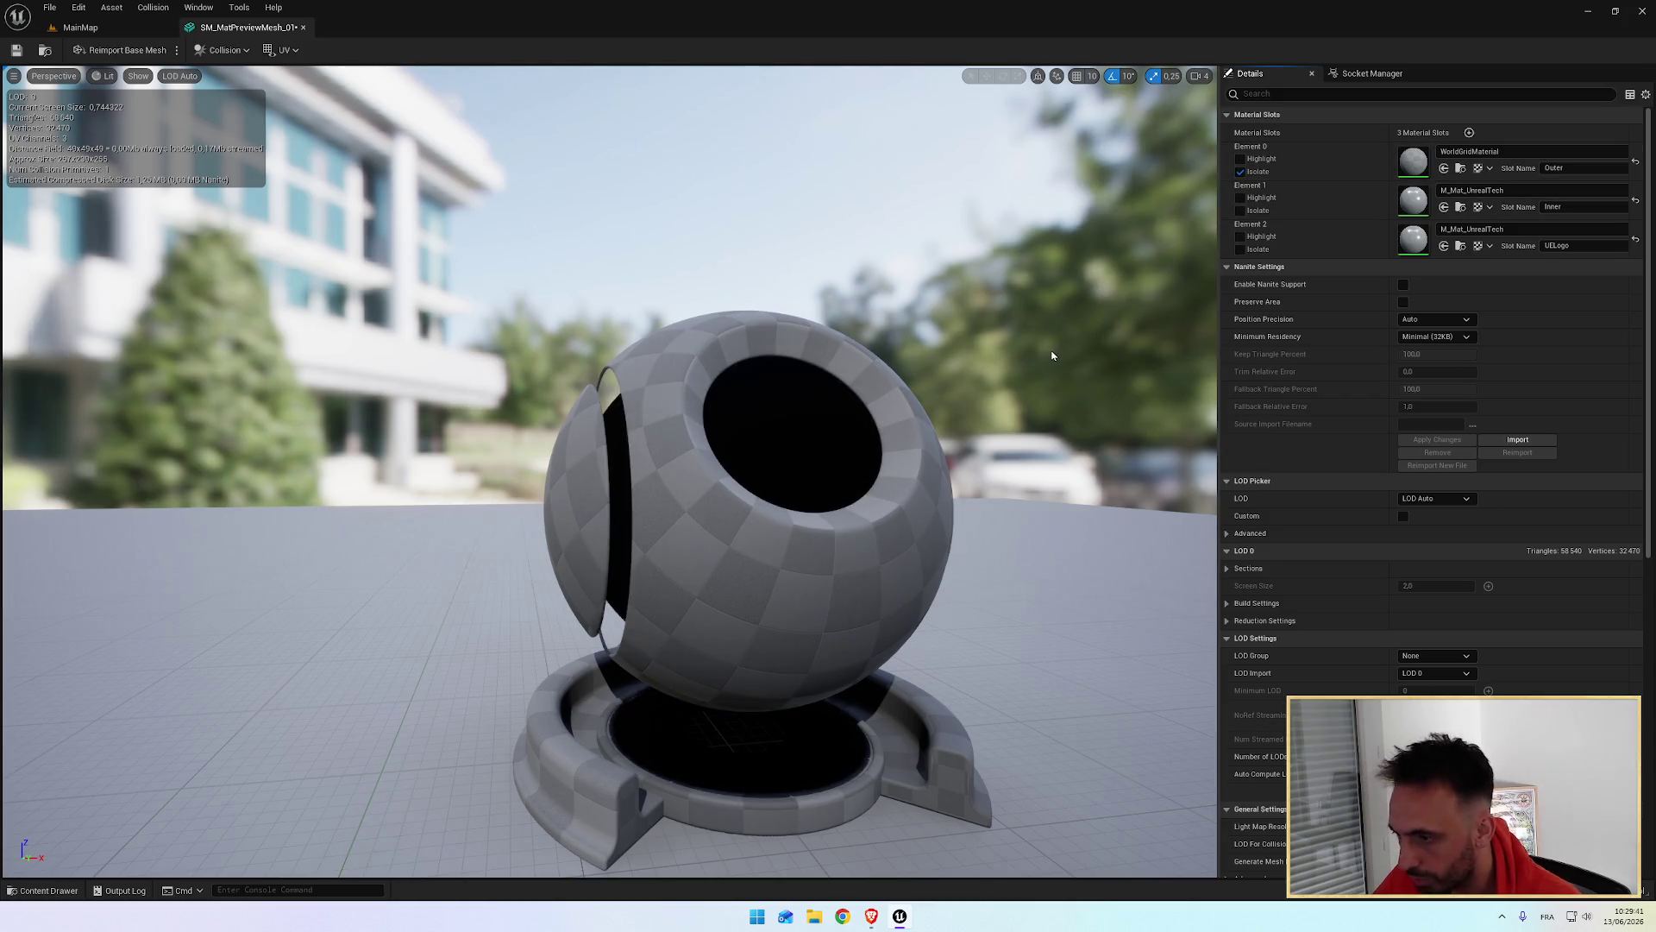
click(1240, 172)
Step: From StarterContent > Materials, drag M_Metal_Copper onto the Element 0 slot
key(ctrl+space)
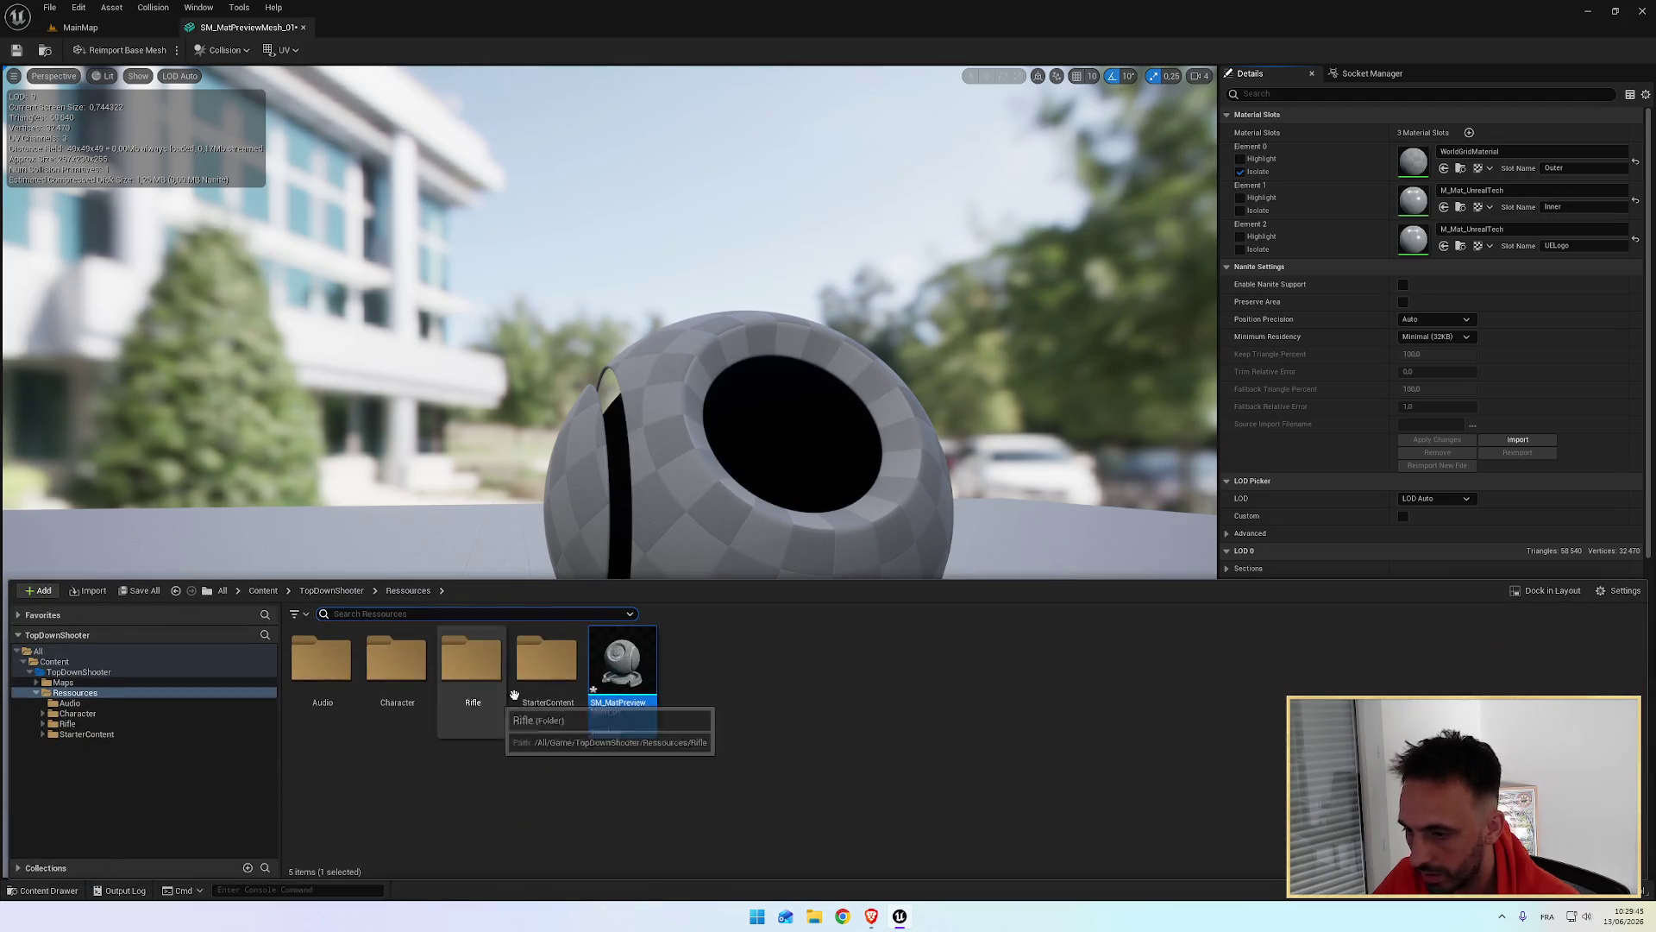
key(ctrl+space)
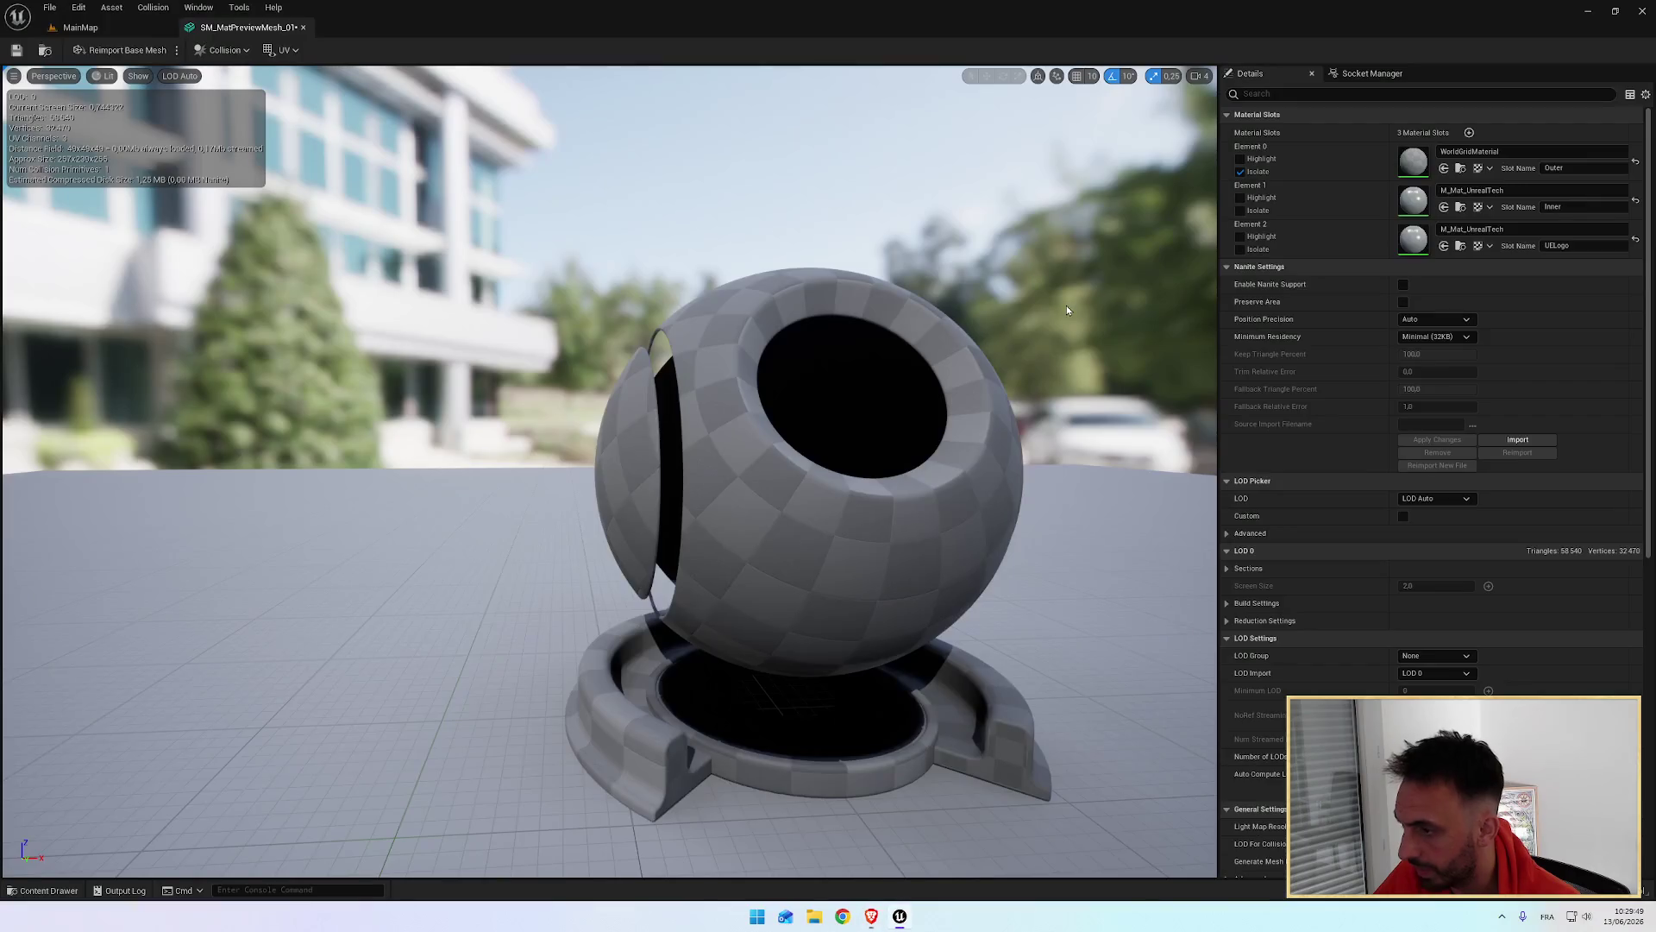
key(ctrl+space)
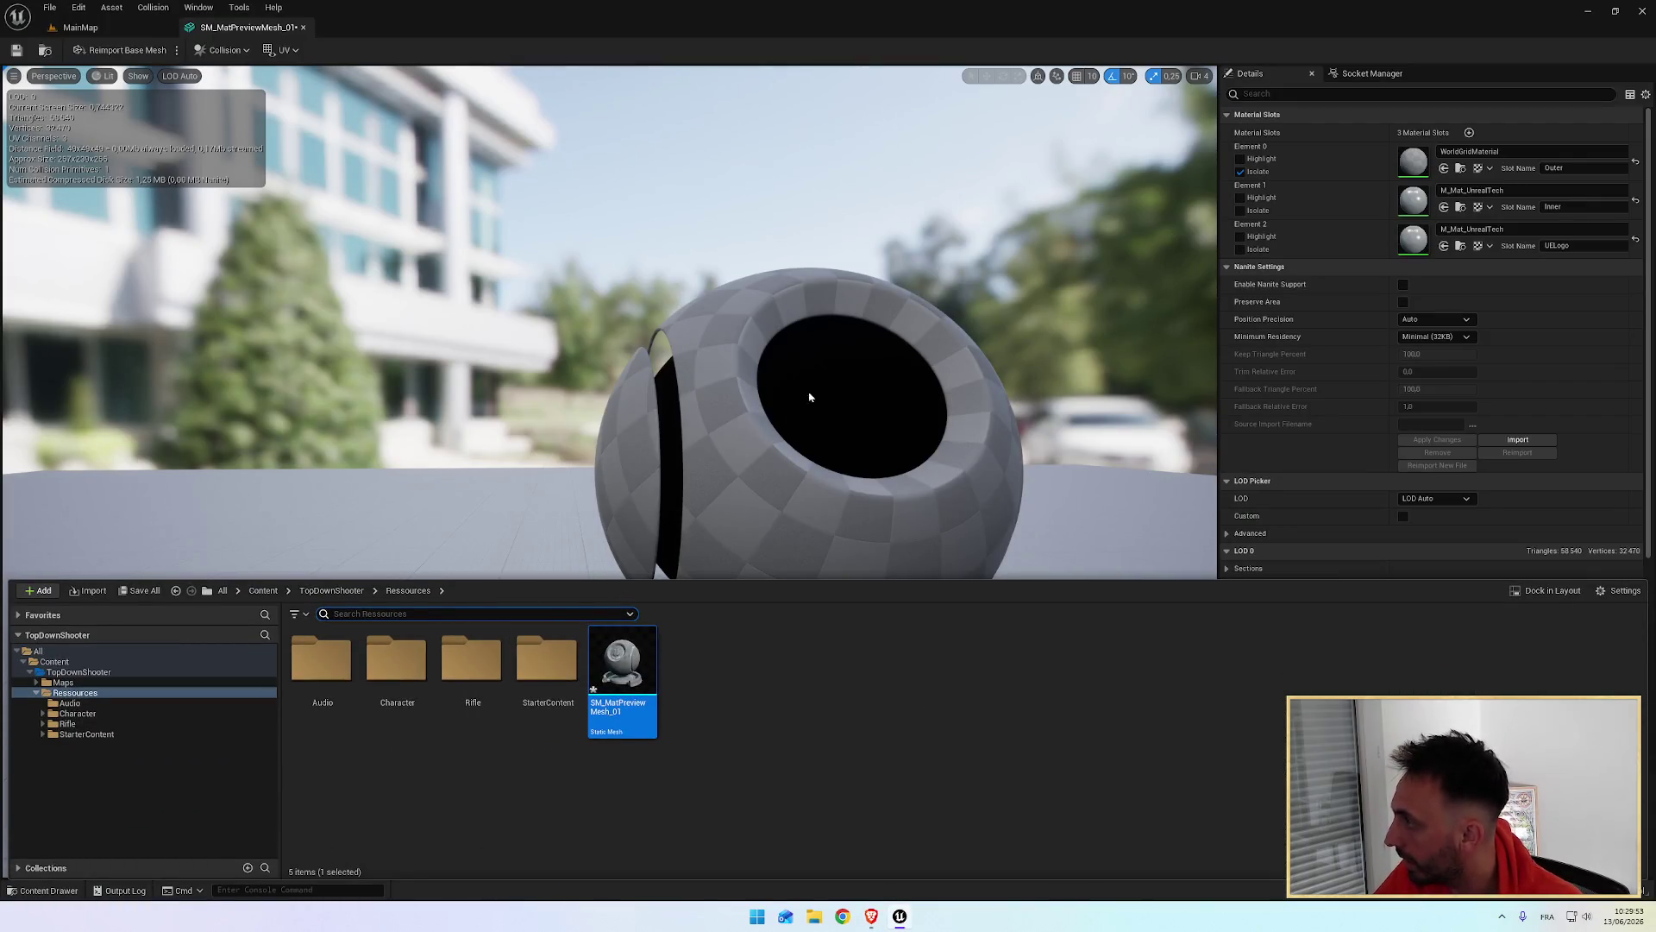
key(ctrl+space)
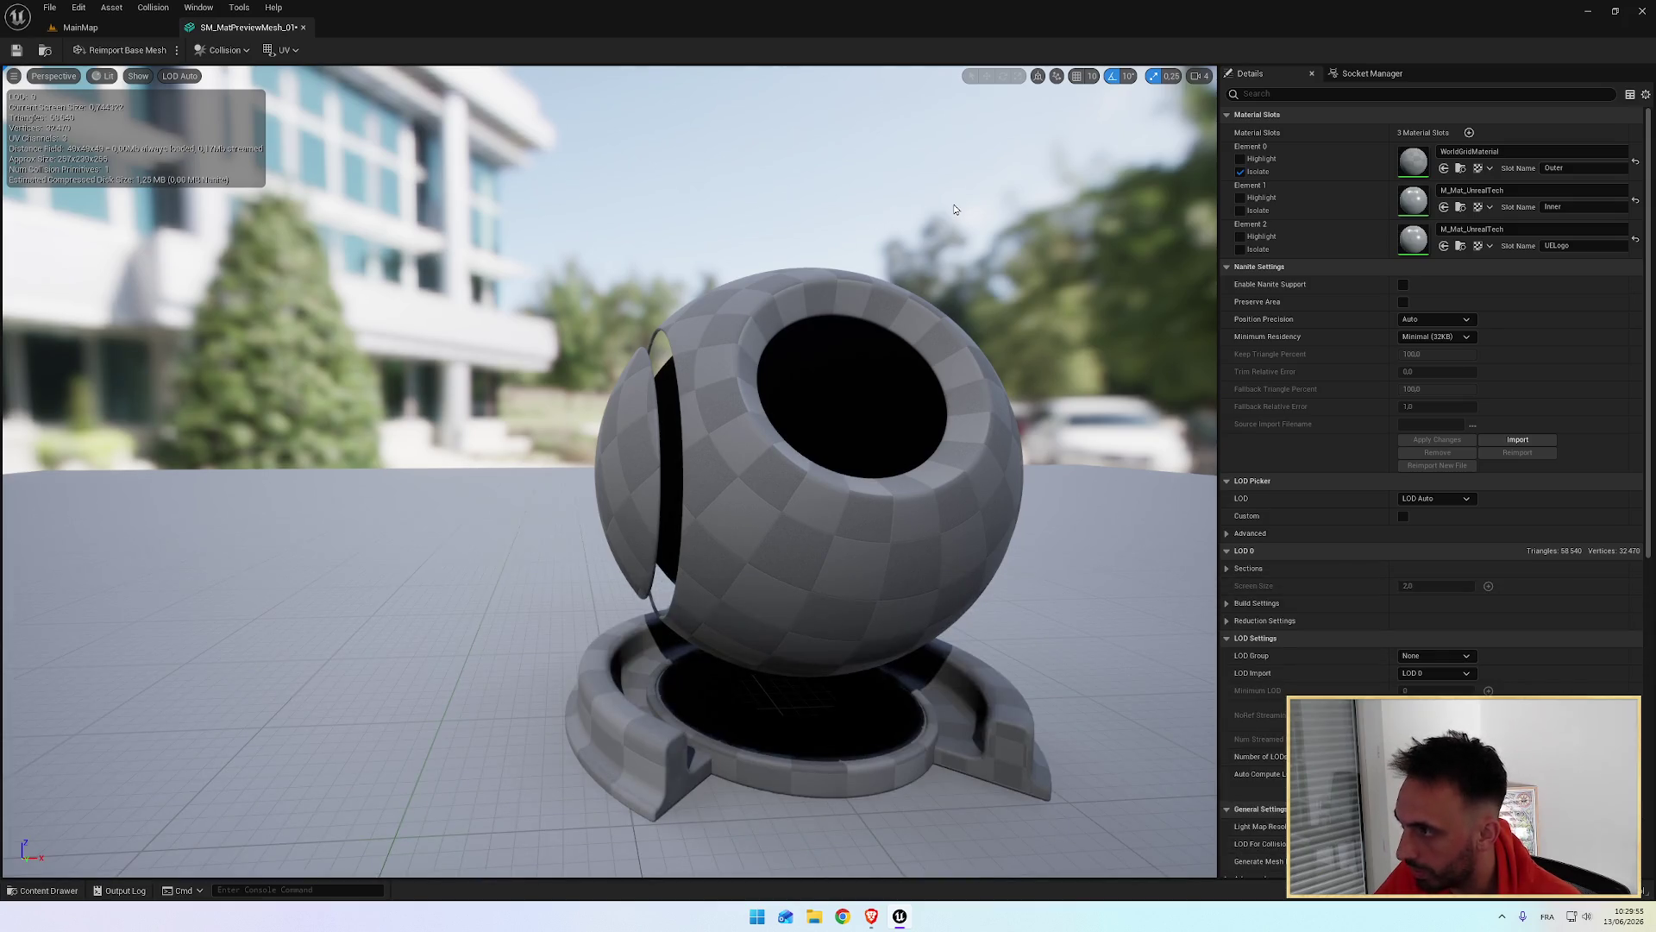
key(ctrl+space)
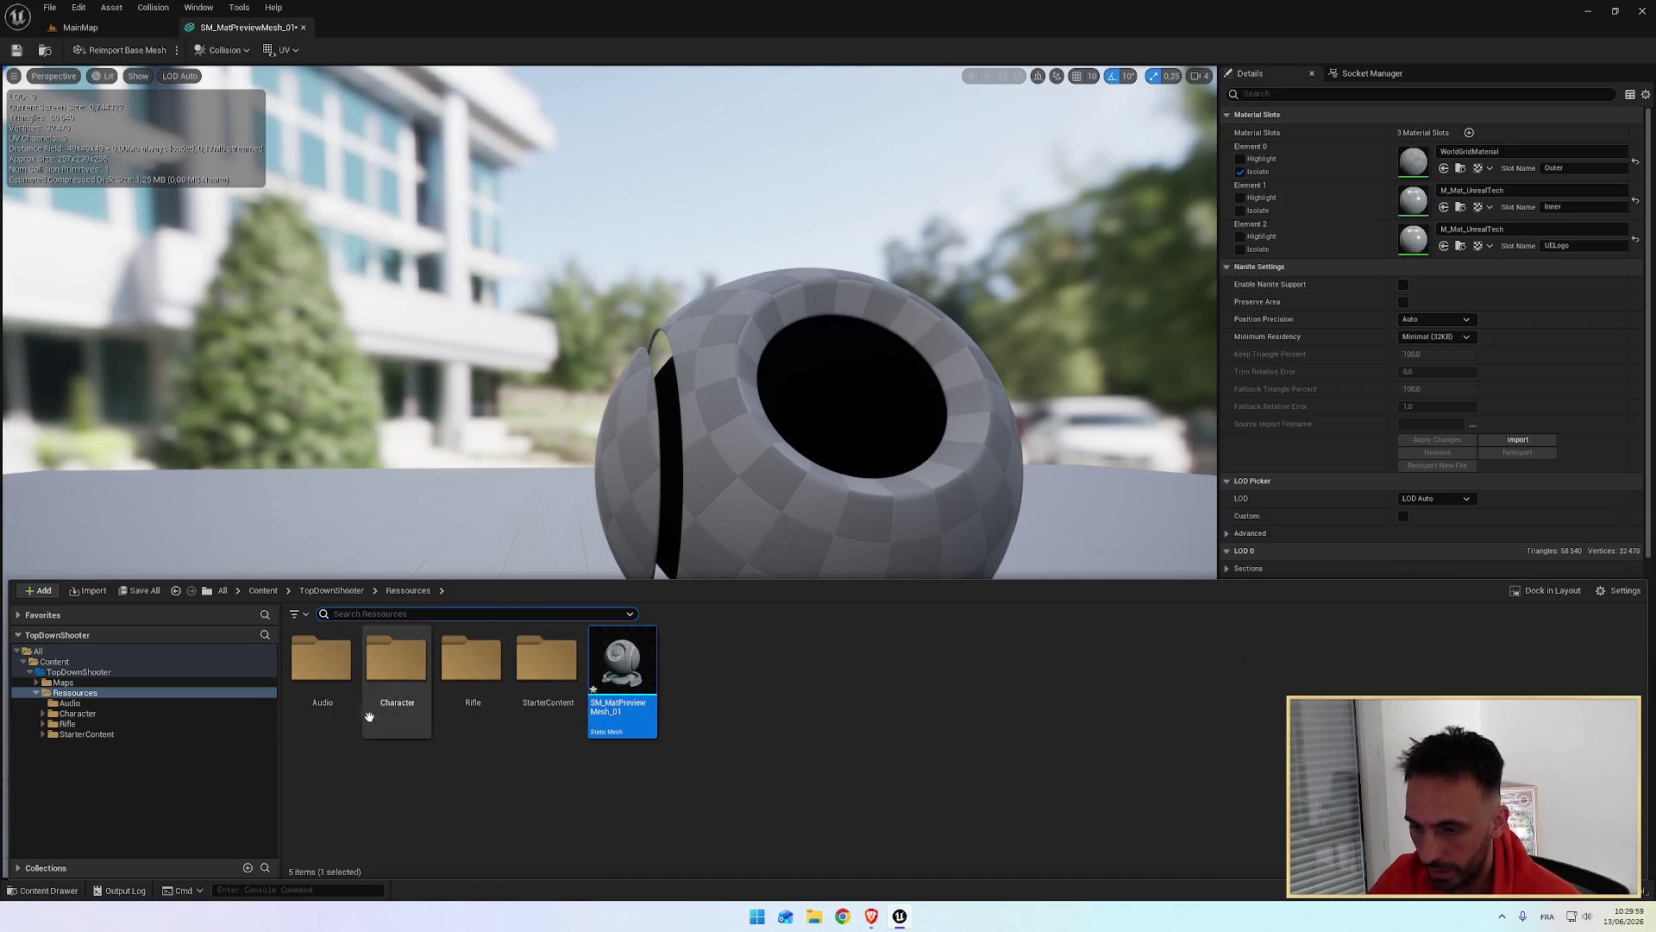
click(64, 735)
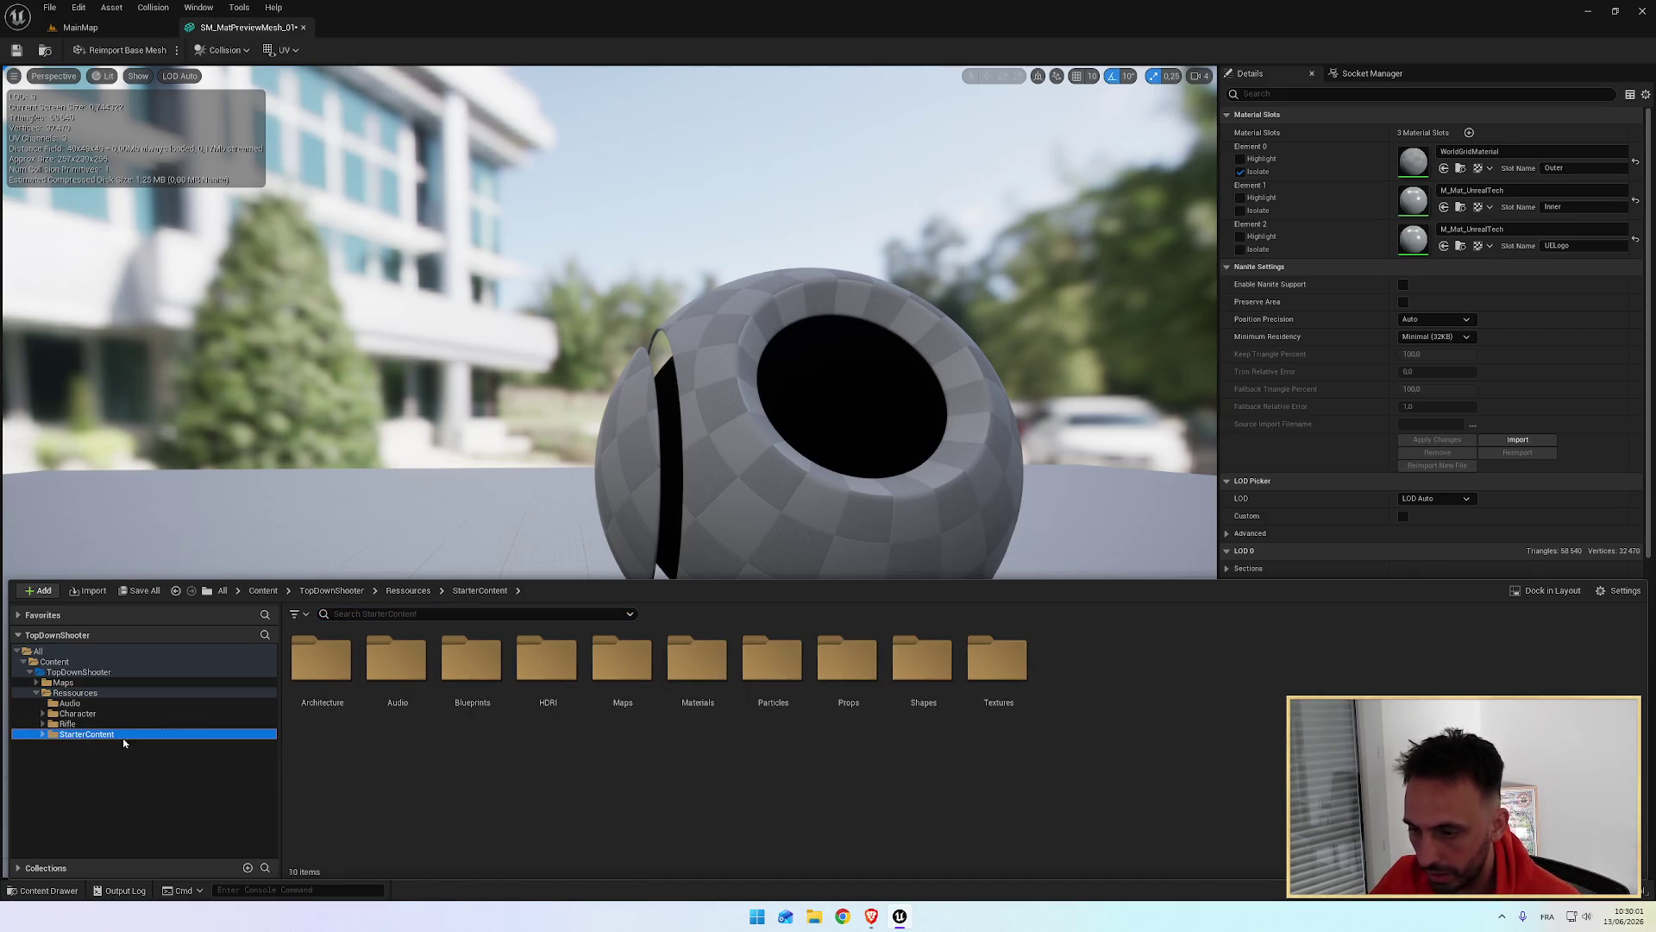
double_click(703, 678)
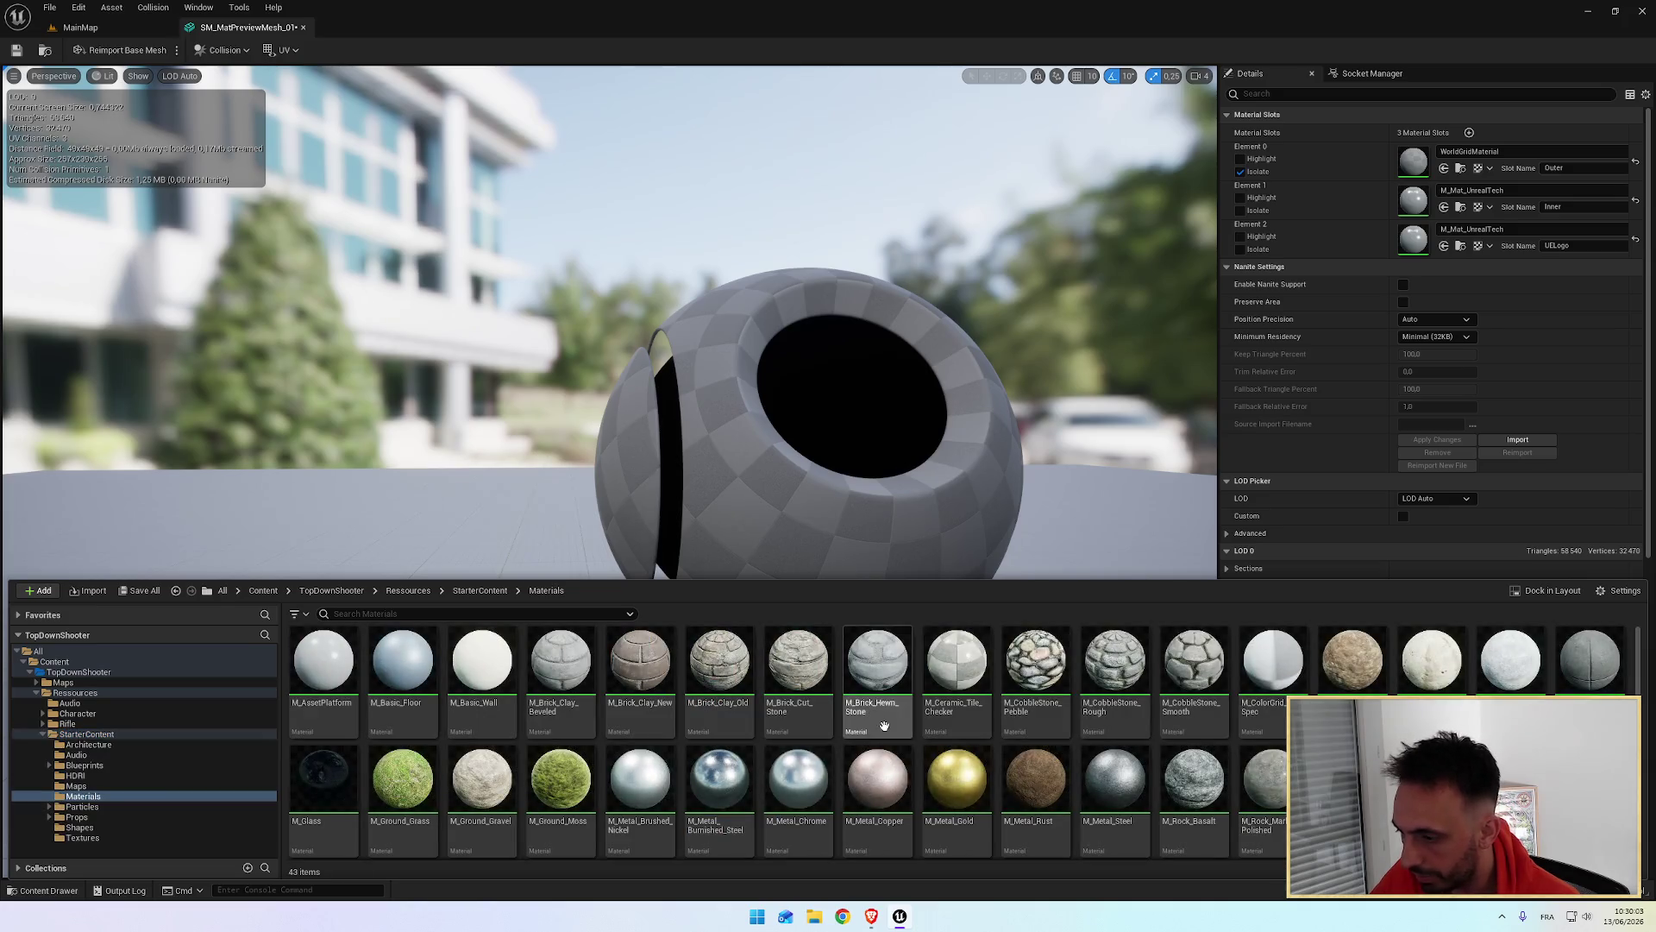
mouse_move(886, 789)
mouse_down()
mouse_move(1346, 250)
mouse_move(1467, 155)
mouse_up()
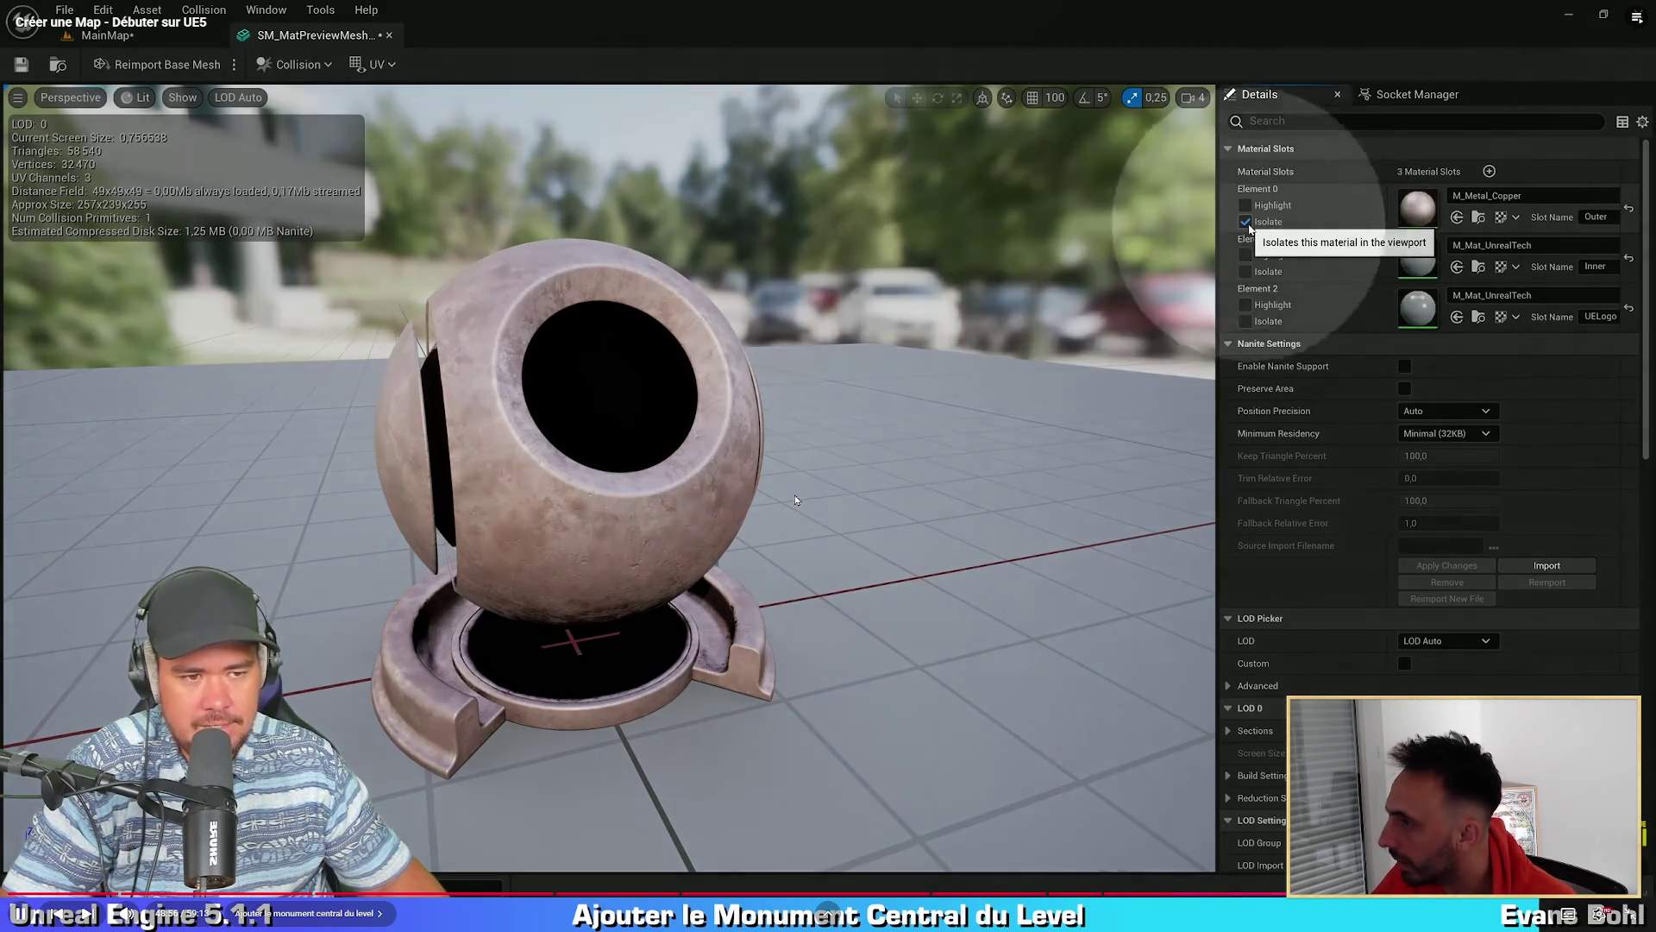
Step: Show the full mesh, orbit it, then isolate the inner material slot
click(1246, 221)
mouse_move(943, 233)
mouse_down()
mouse_move(991, 251)
mouse_move(547, 385)
mouse_move(503, 288)
mouse_move(1014, 246)
mouse_up()
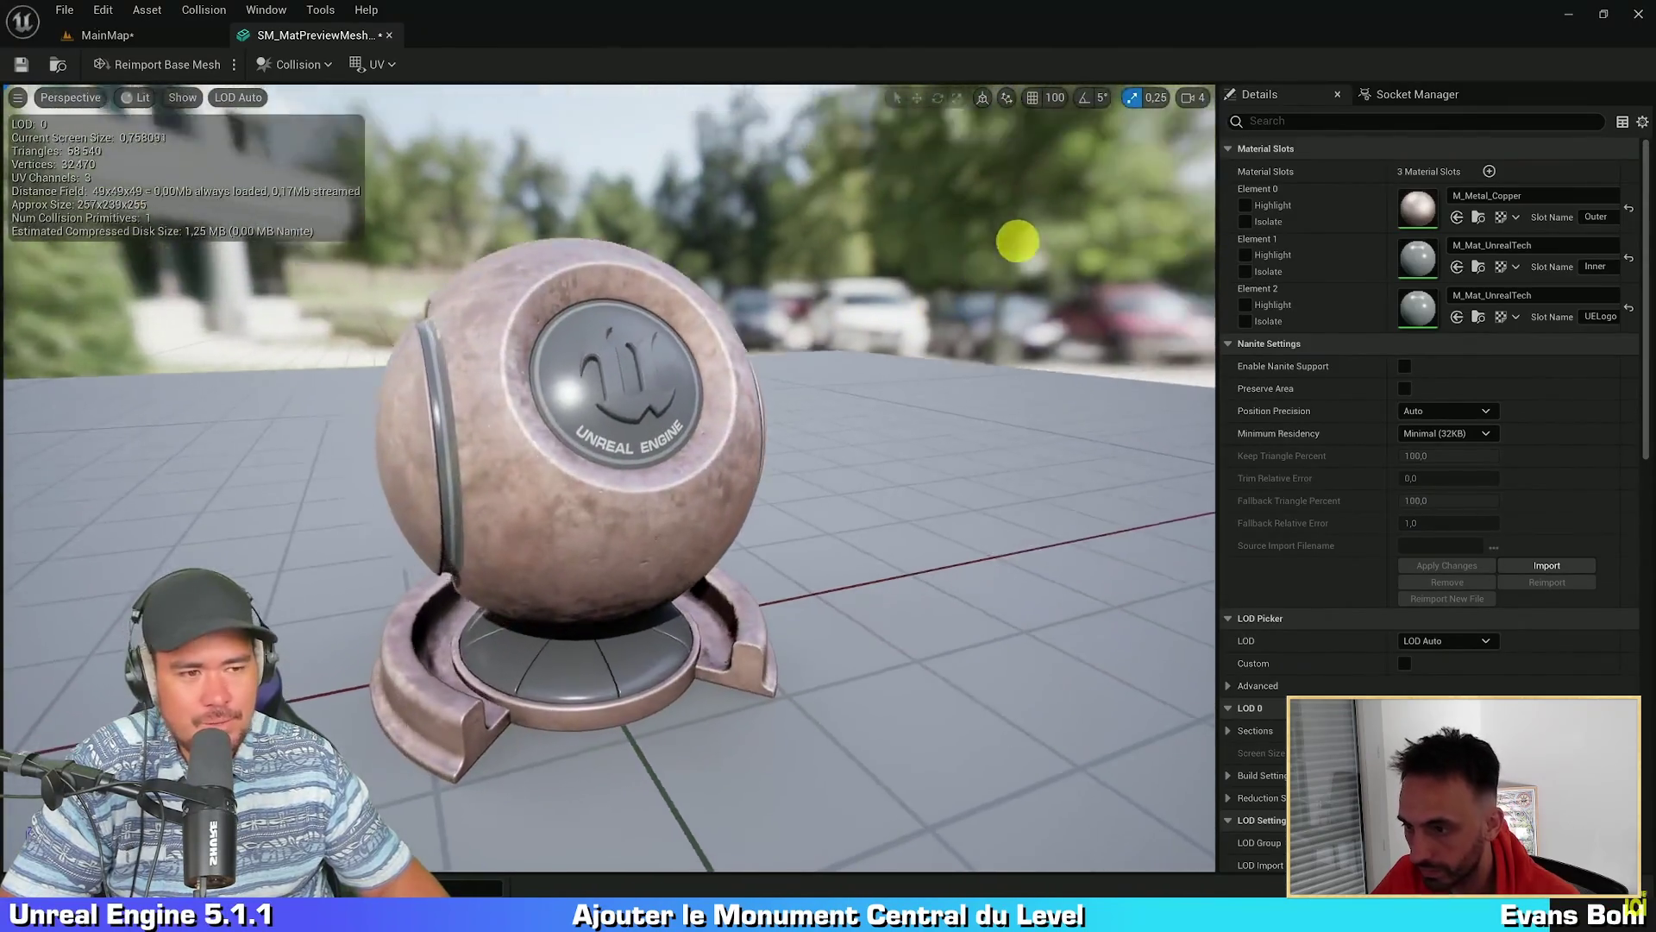
mouse_move(753, 509)
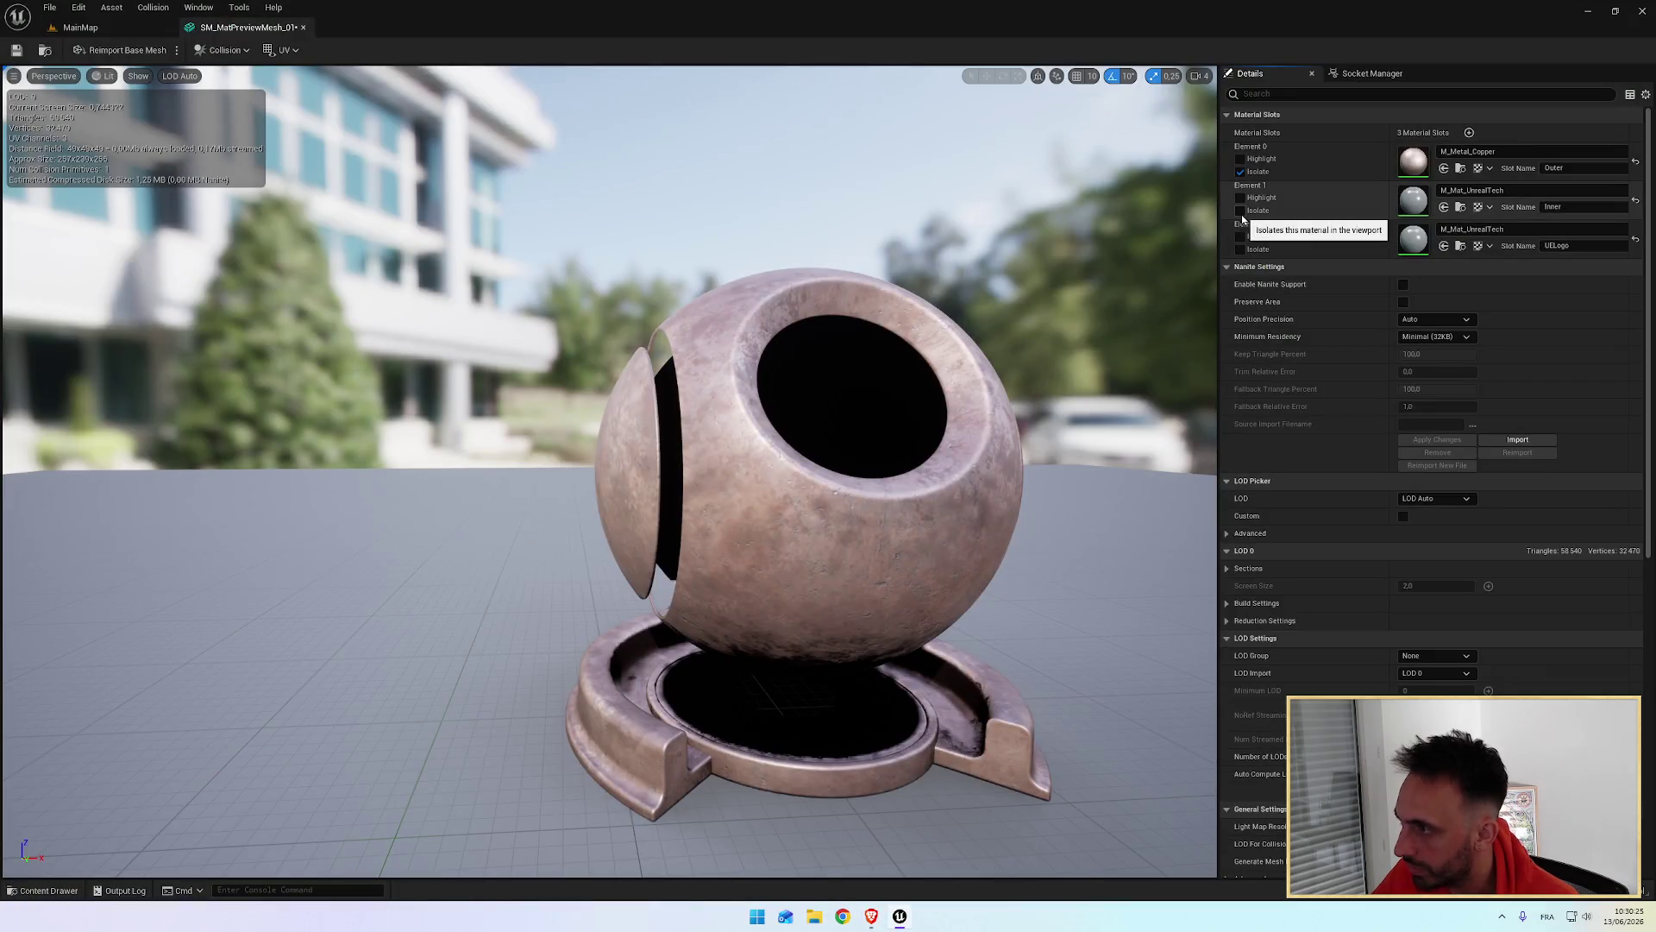
click(1241, 211)
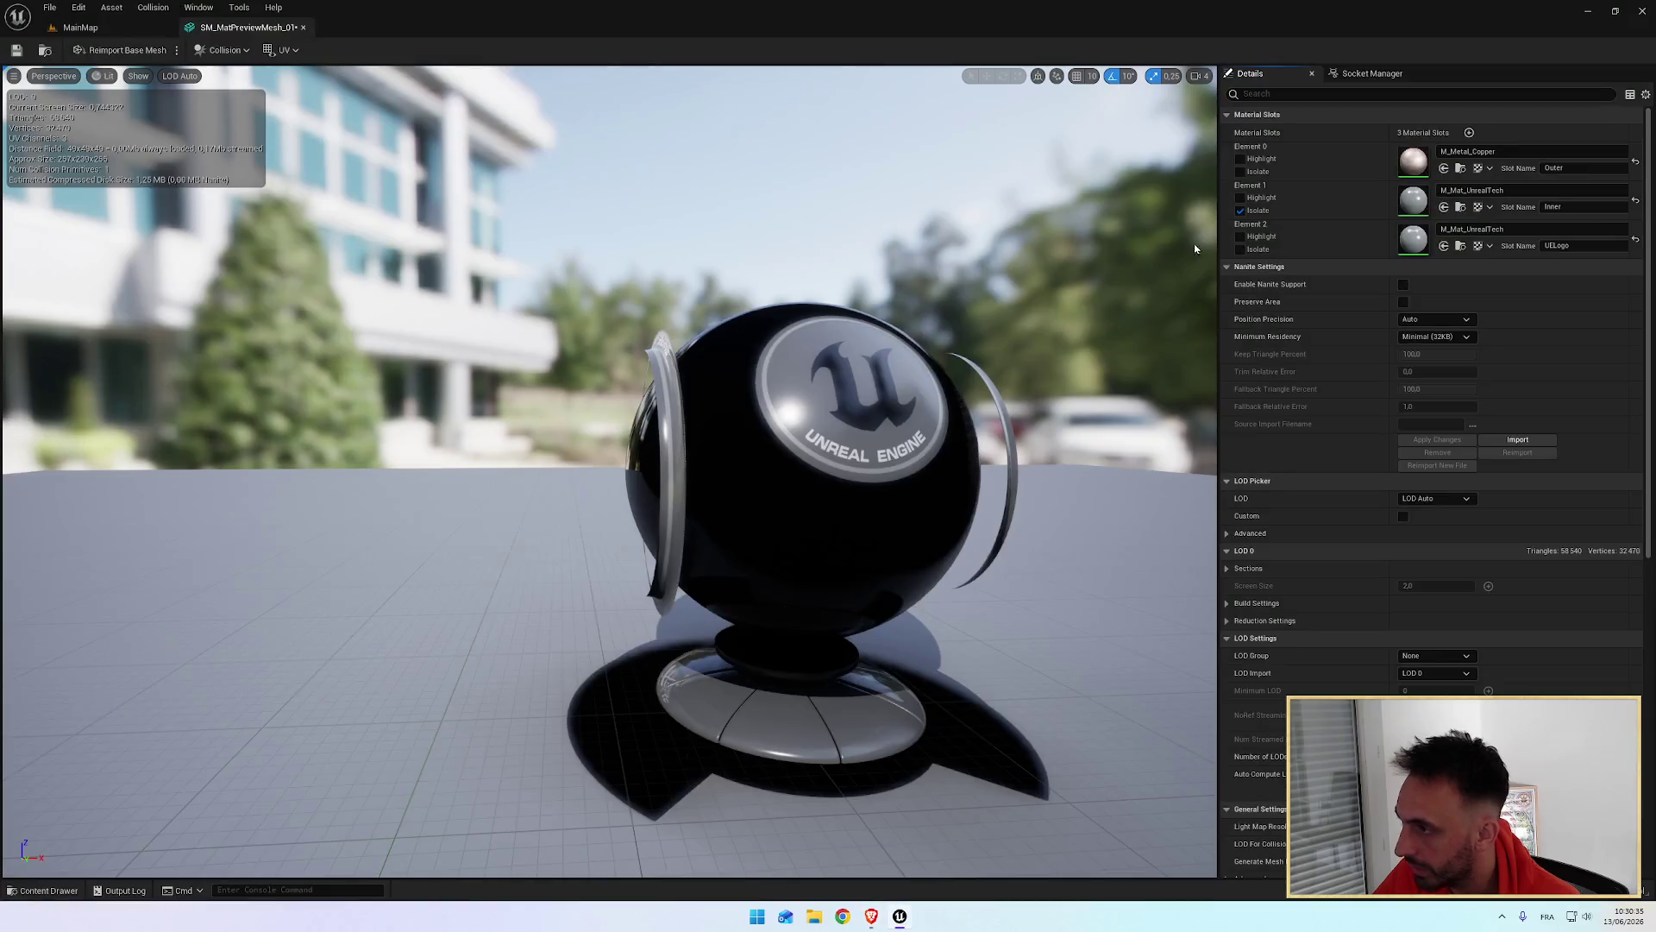
Step: Isolate the UELogo slot (Element 2), comparing it against the full copper mesh
click(1241, 249)
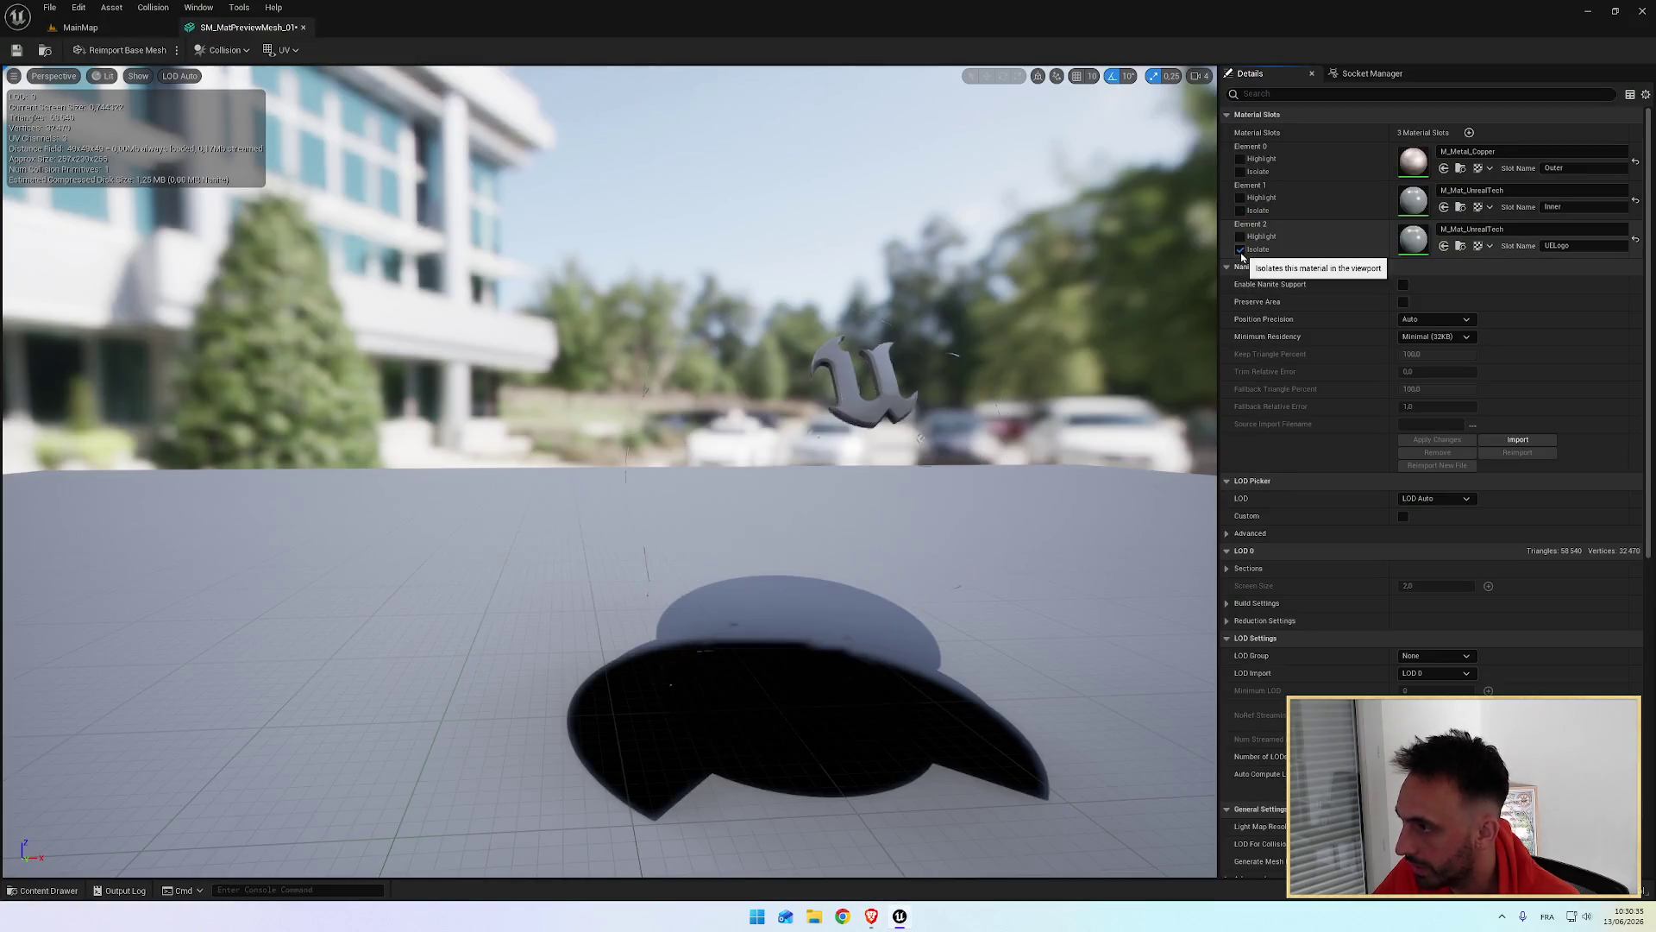
key(ctrl+z)
key(ctrl+y)
key(ctrl+z)
key(ctrl+y)
key(ctrl+z)
key(ctrl+y)
key(ctrl+z)
key(ctrl+y)
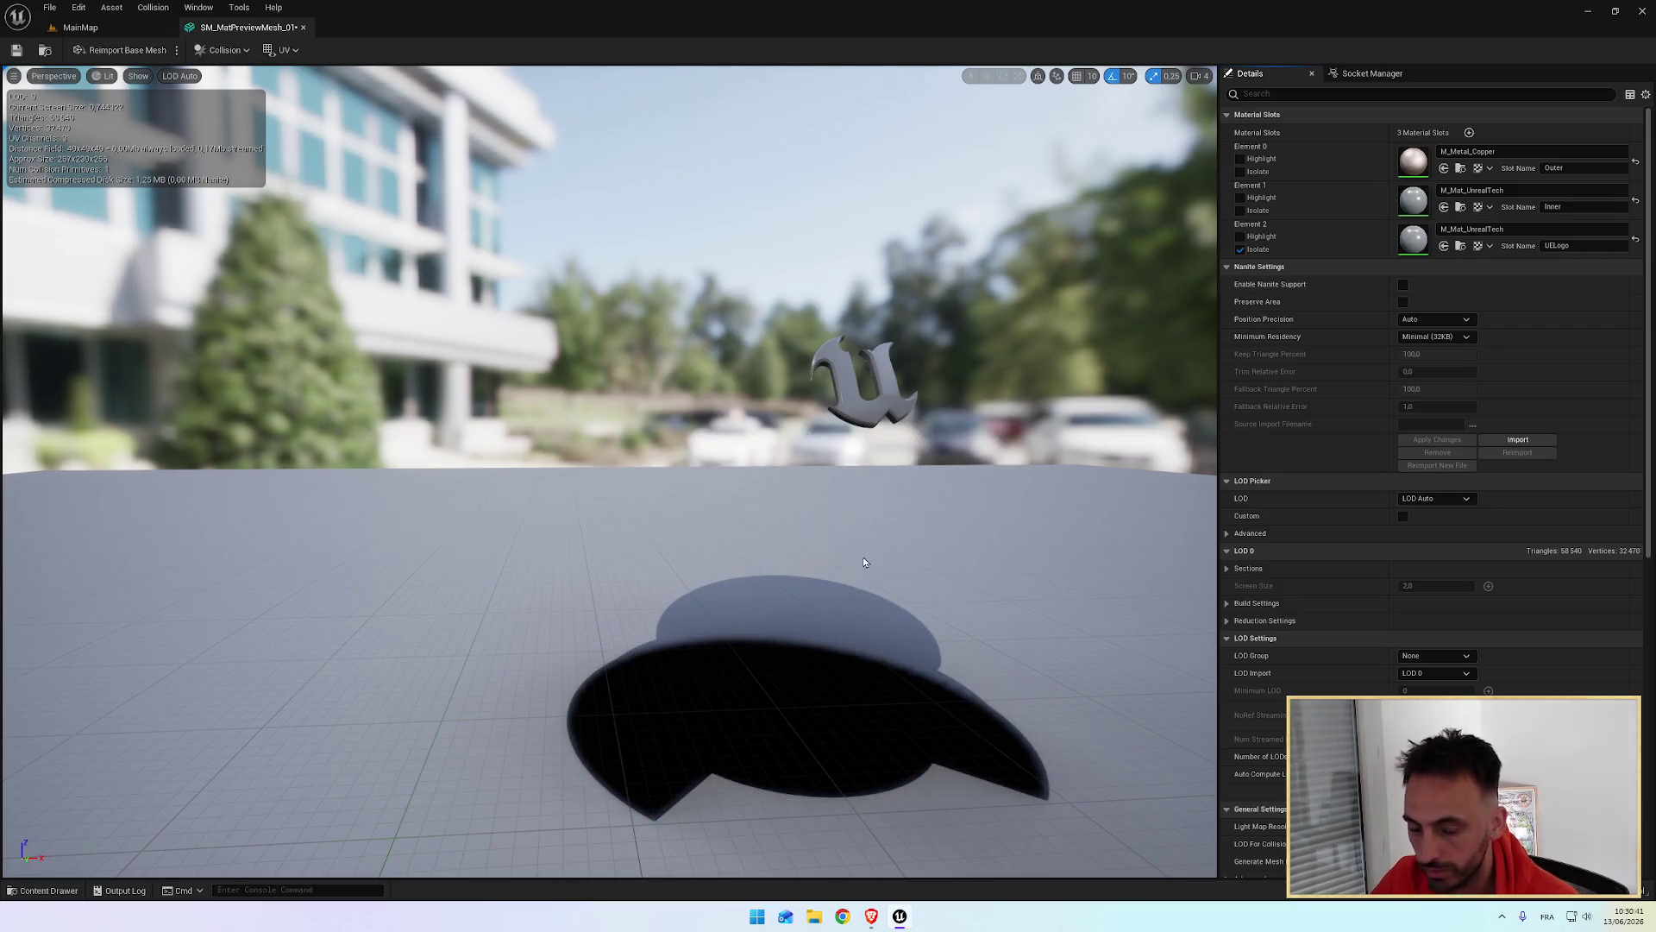
Step: Bring up the starter Materials folder and rewind the tutorial video five seconds
key(ctrl+space)
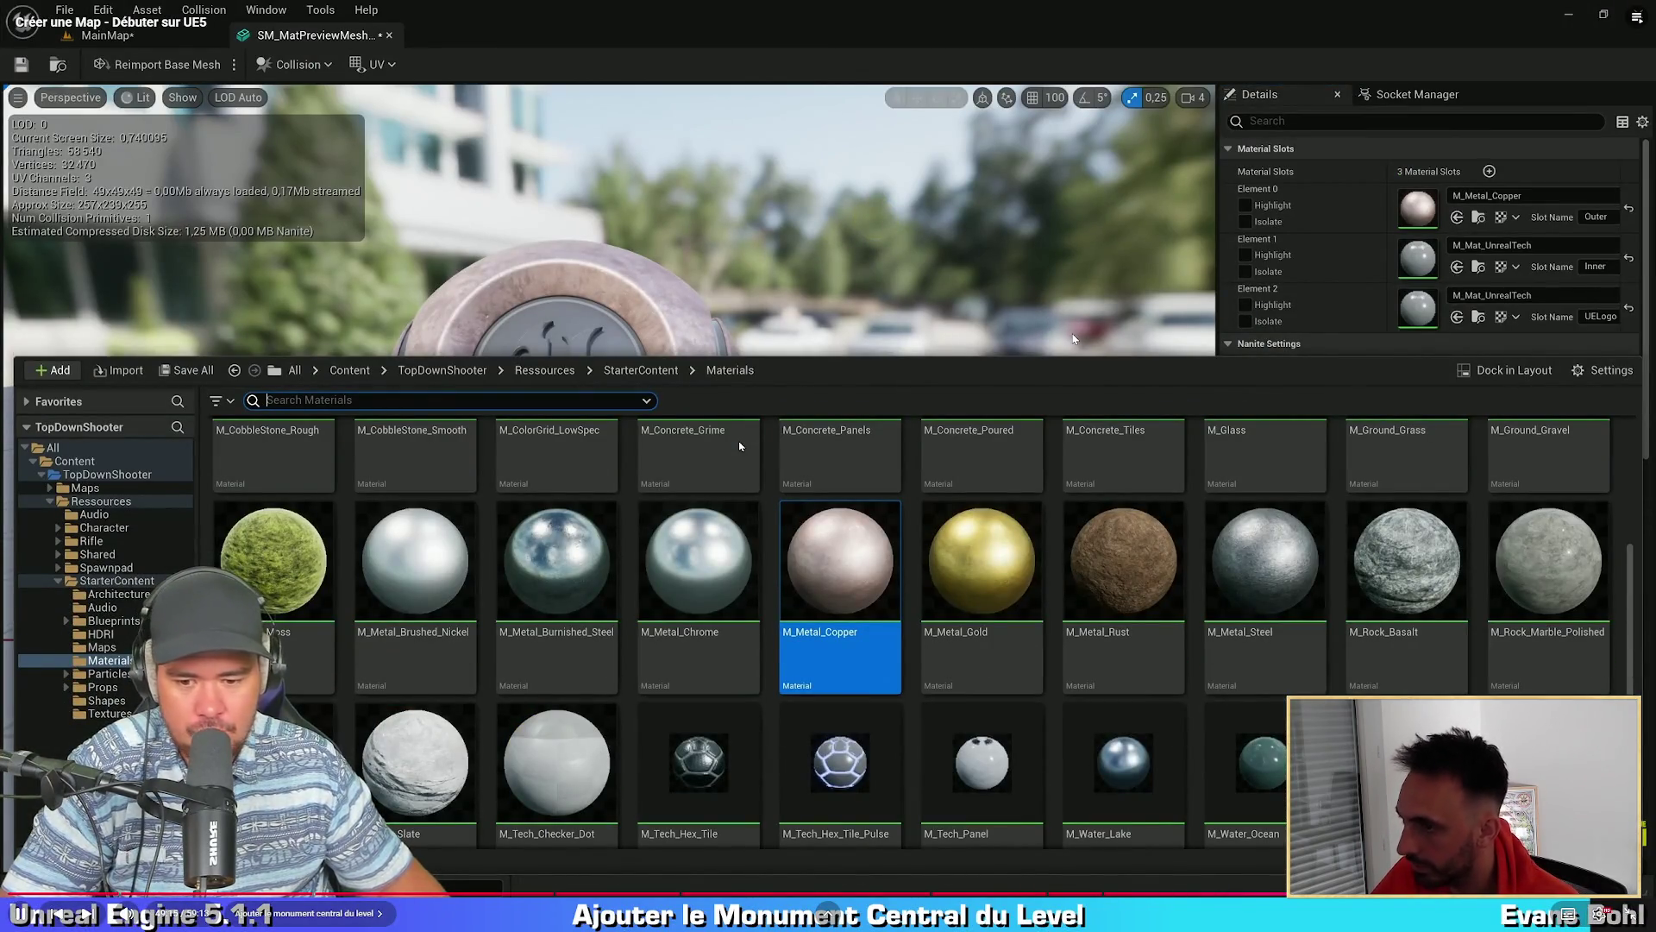
key(space)
key(Left)
key(Left)
key(space)
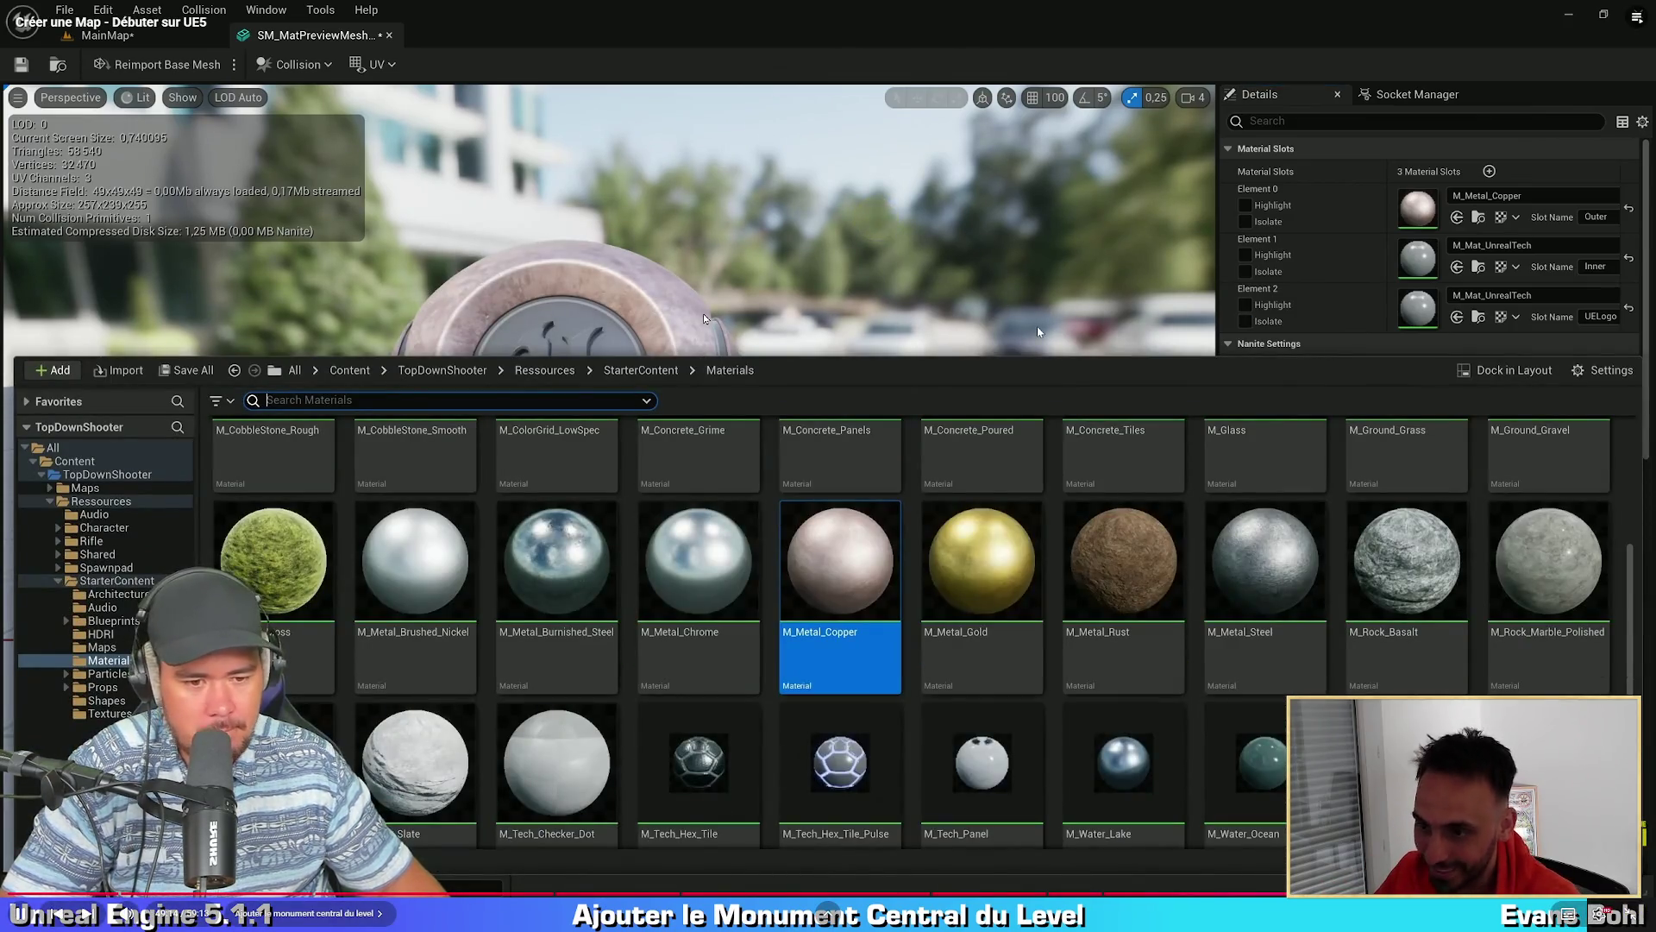
click(702, 314)
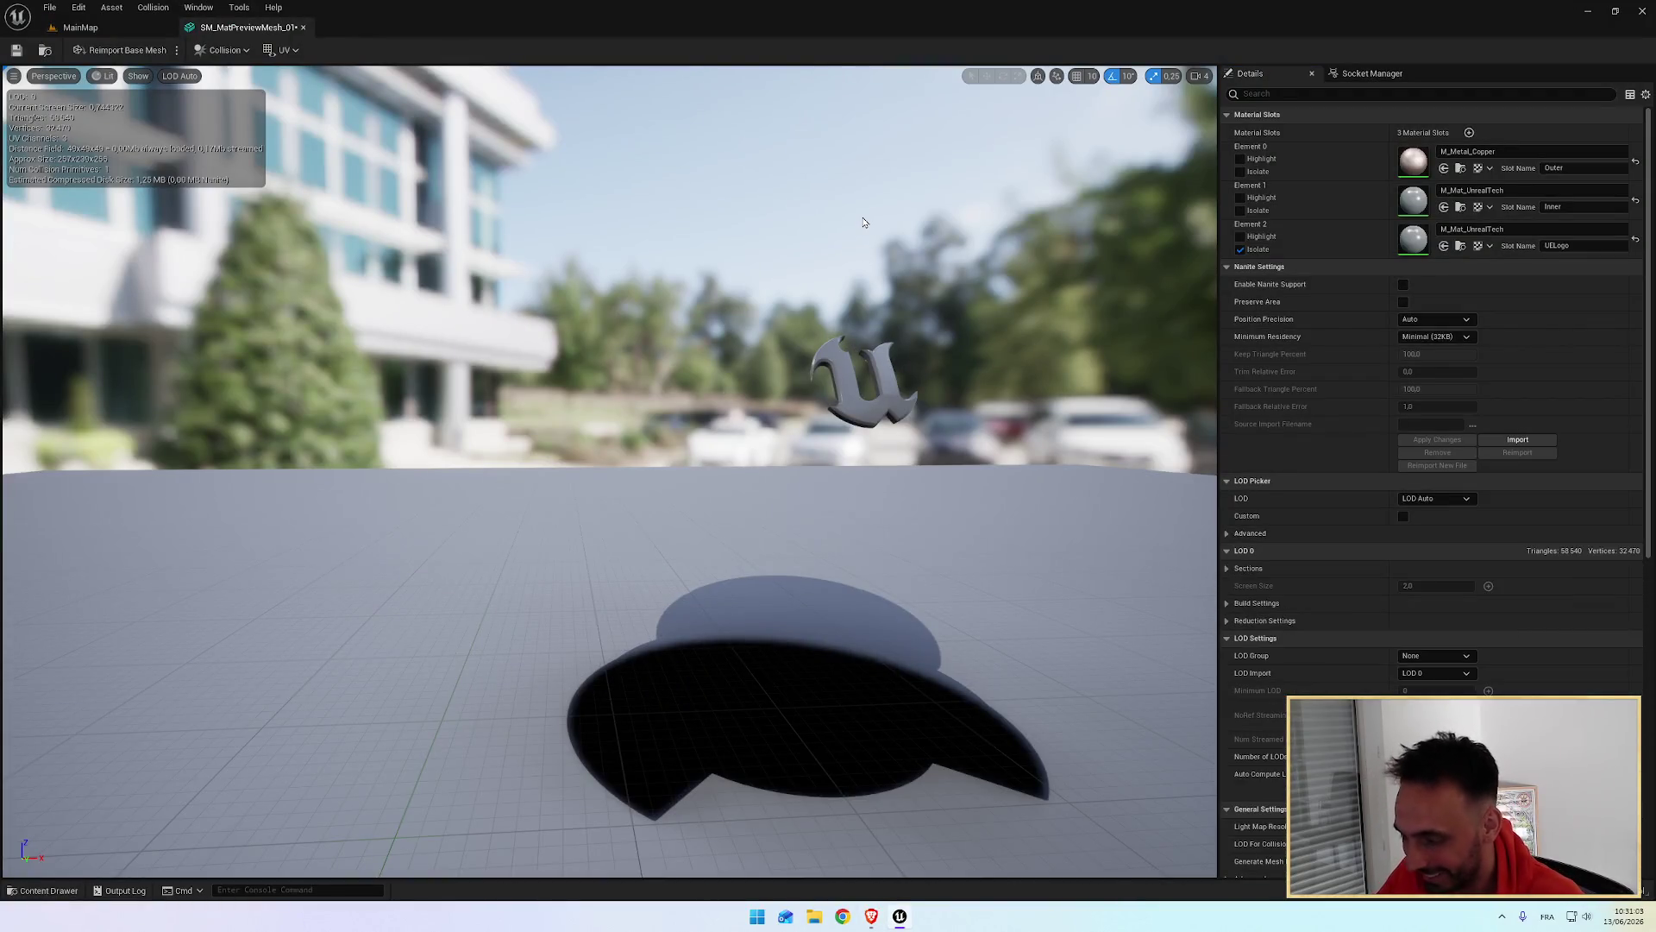
Step: Re-isolate the UELogo slot and show the starter Materials in the Content Drawer
click(1241, 249)
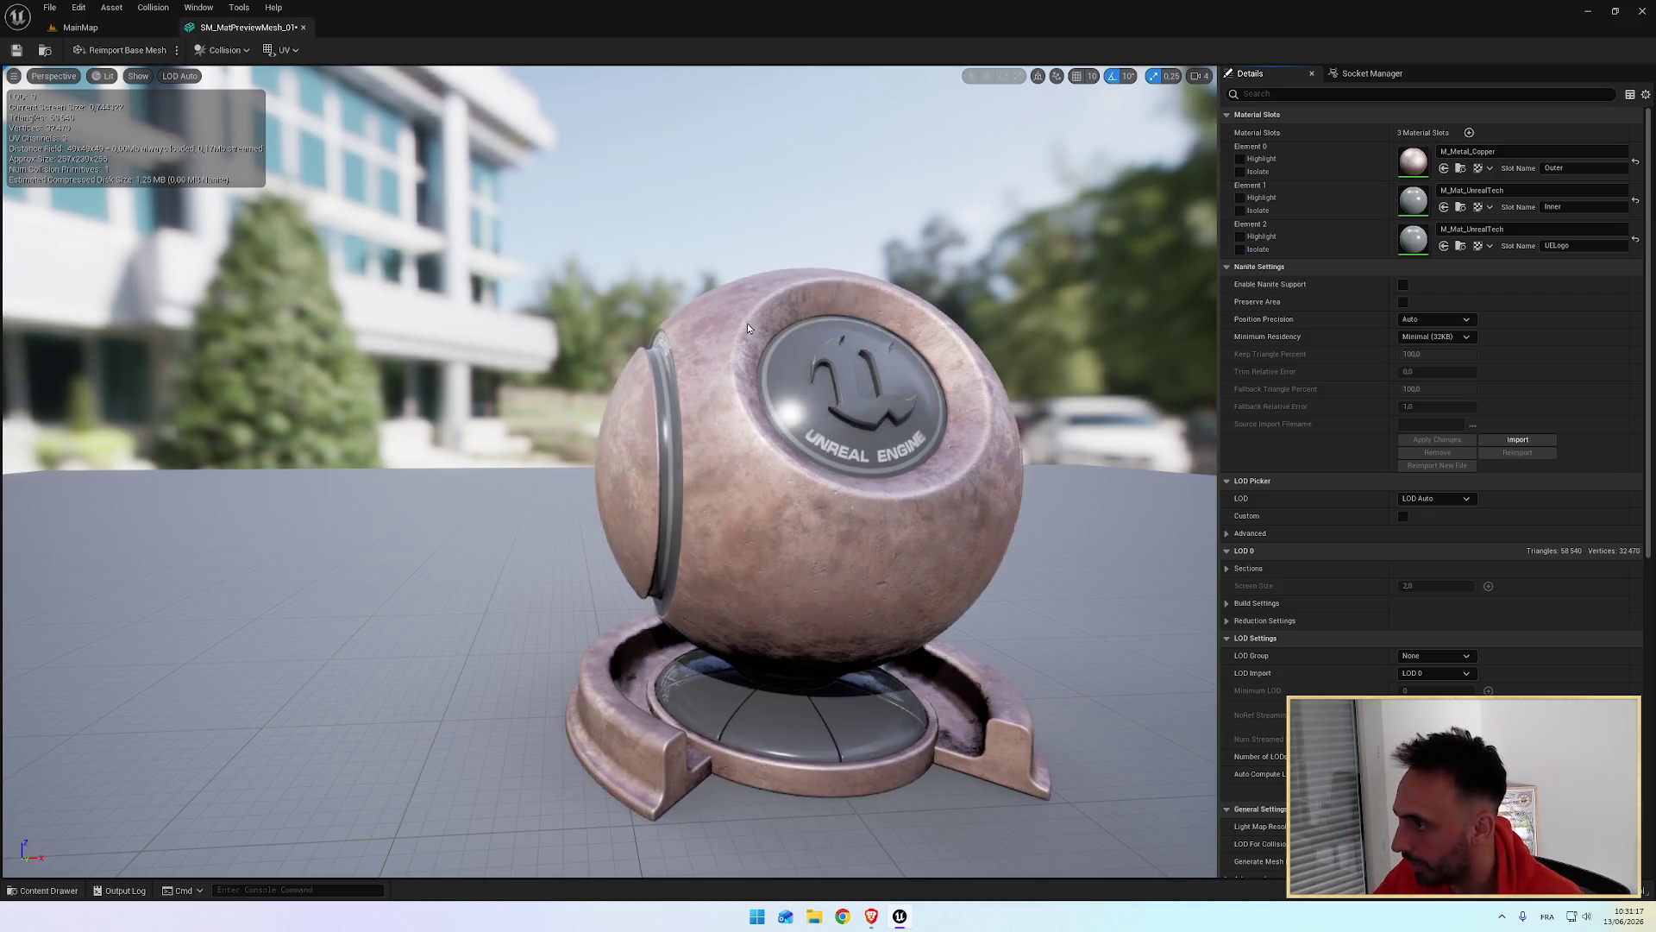
click(1241, 250)
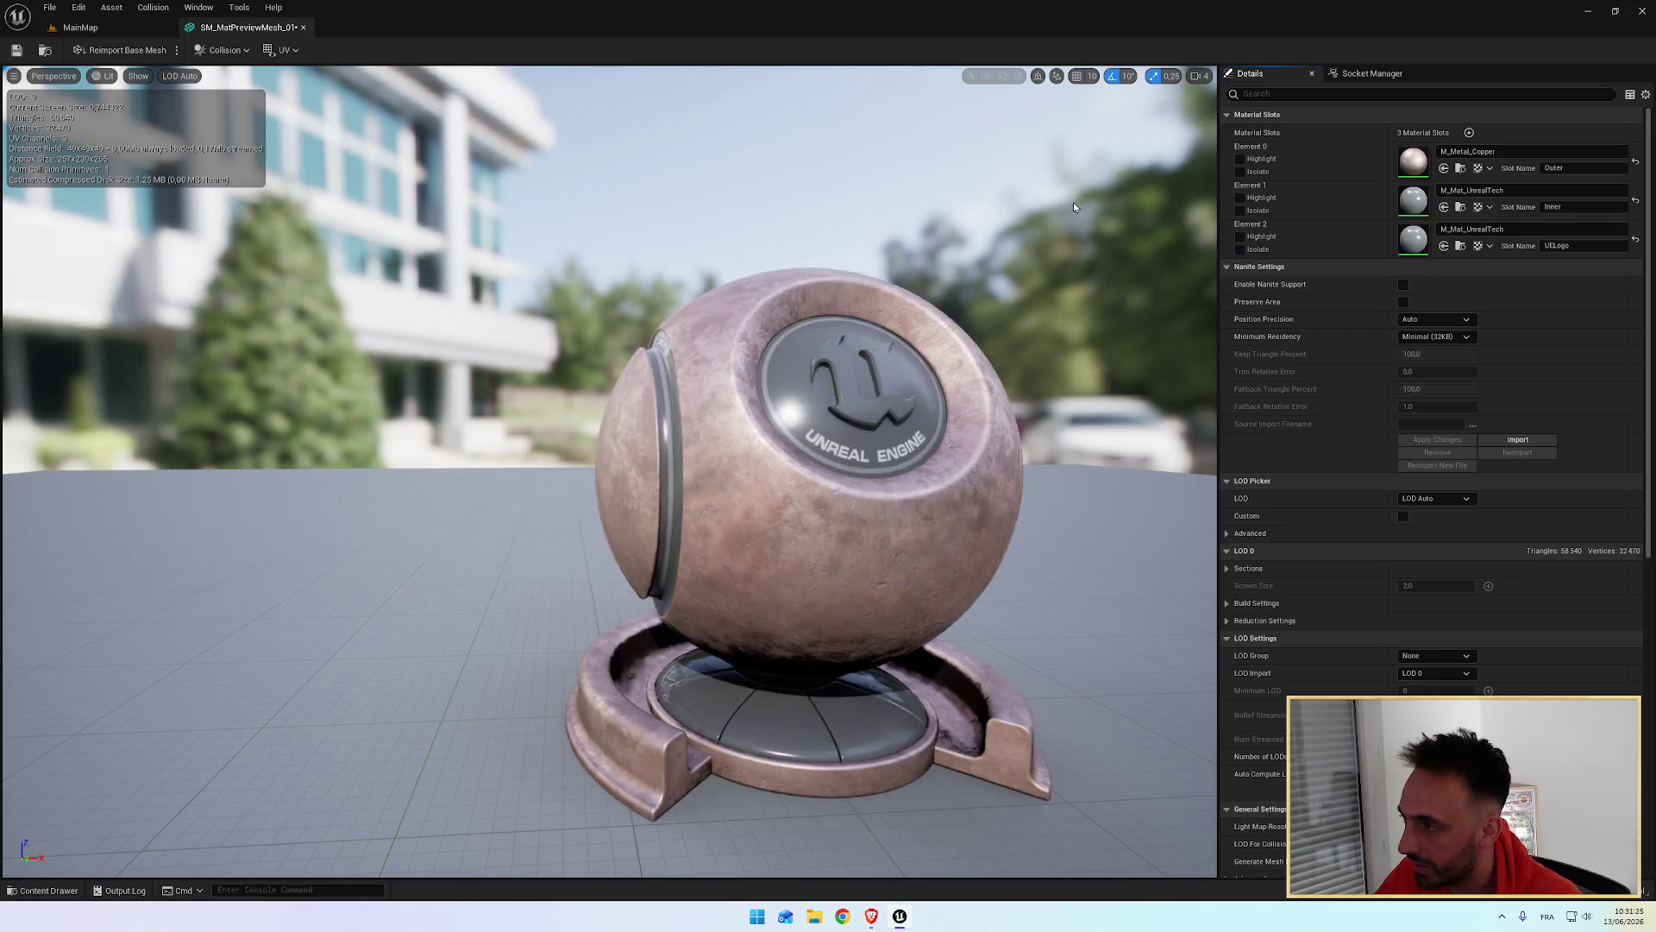
key(ctrl+space)
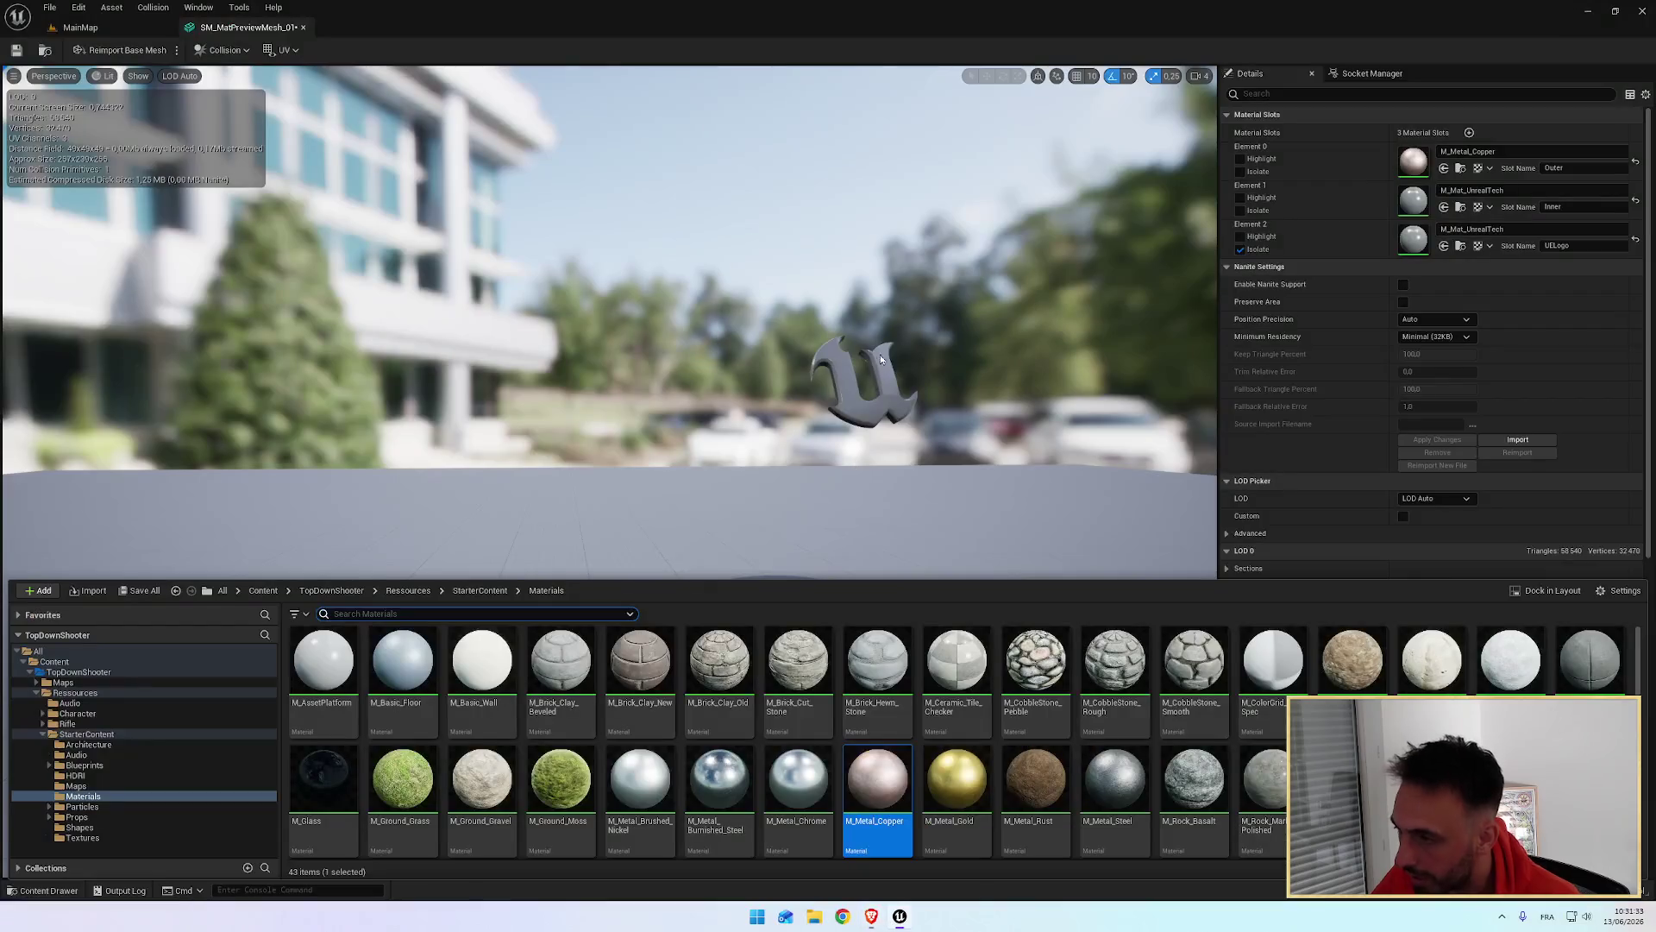
Step: Assign M_Metal_Gold to the UELogo slot and turn off Isolate to see the whole mesh
click(969, 787)
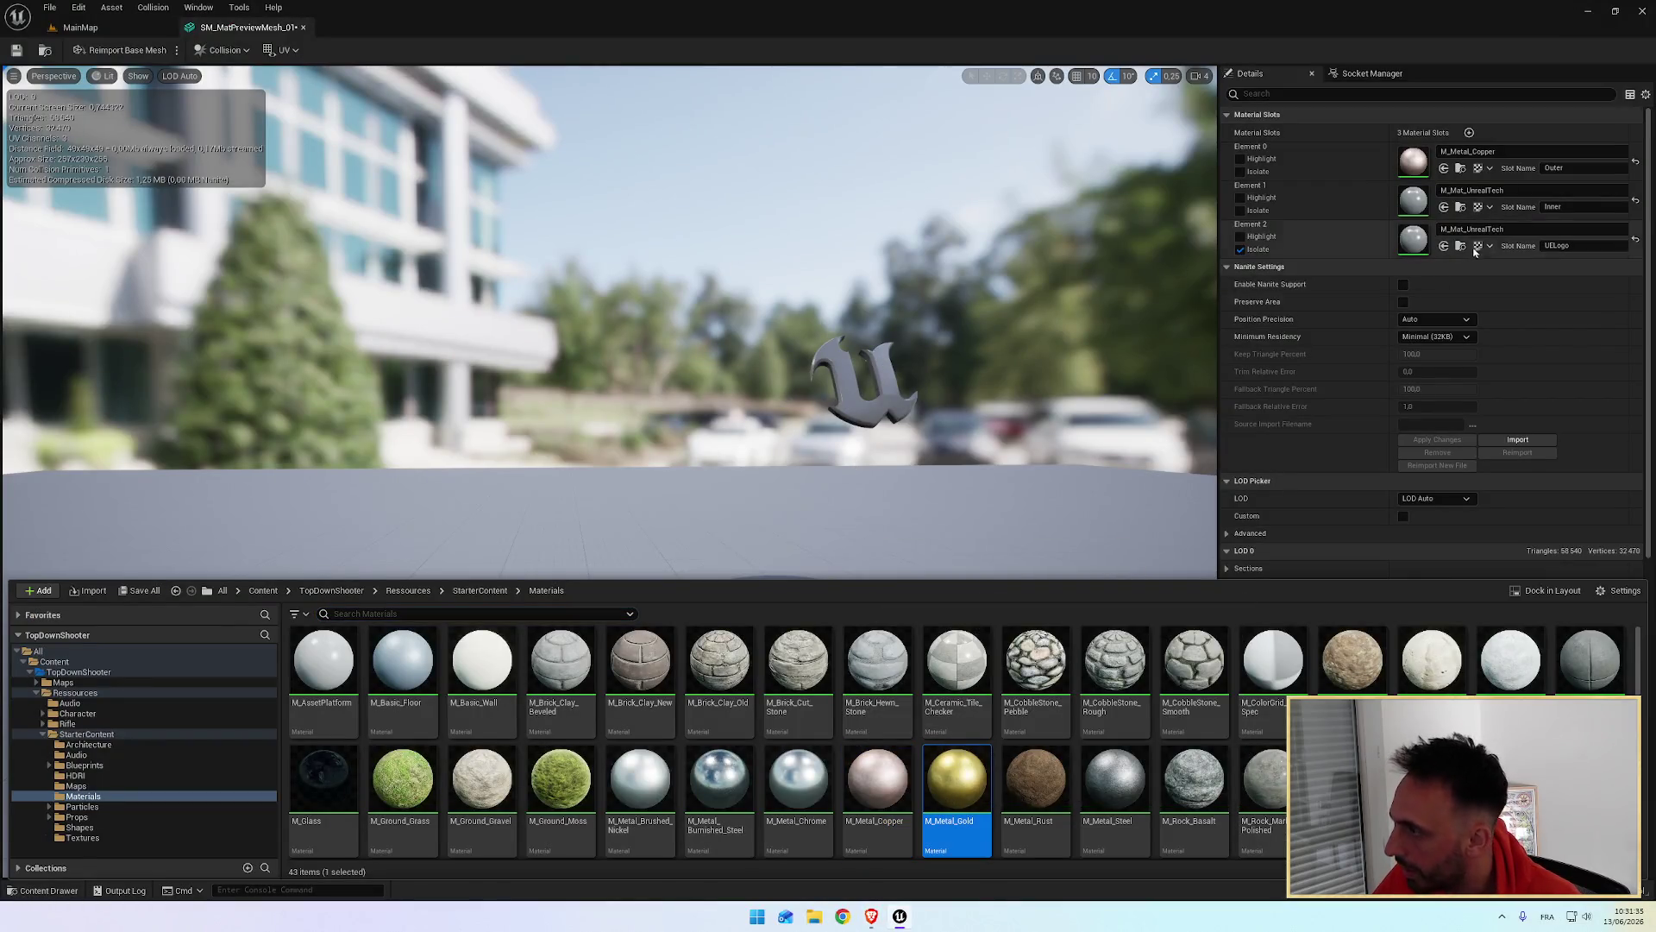
drag(963, 792, 1417, 246)
click(1084, 395)
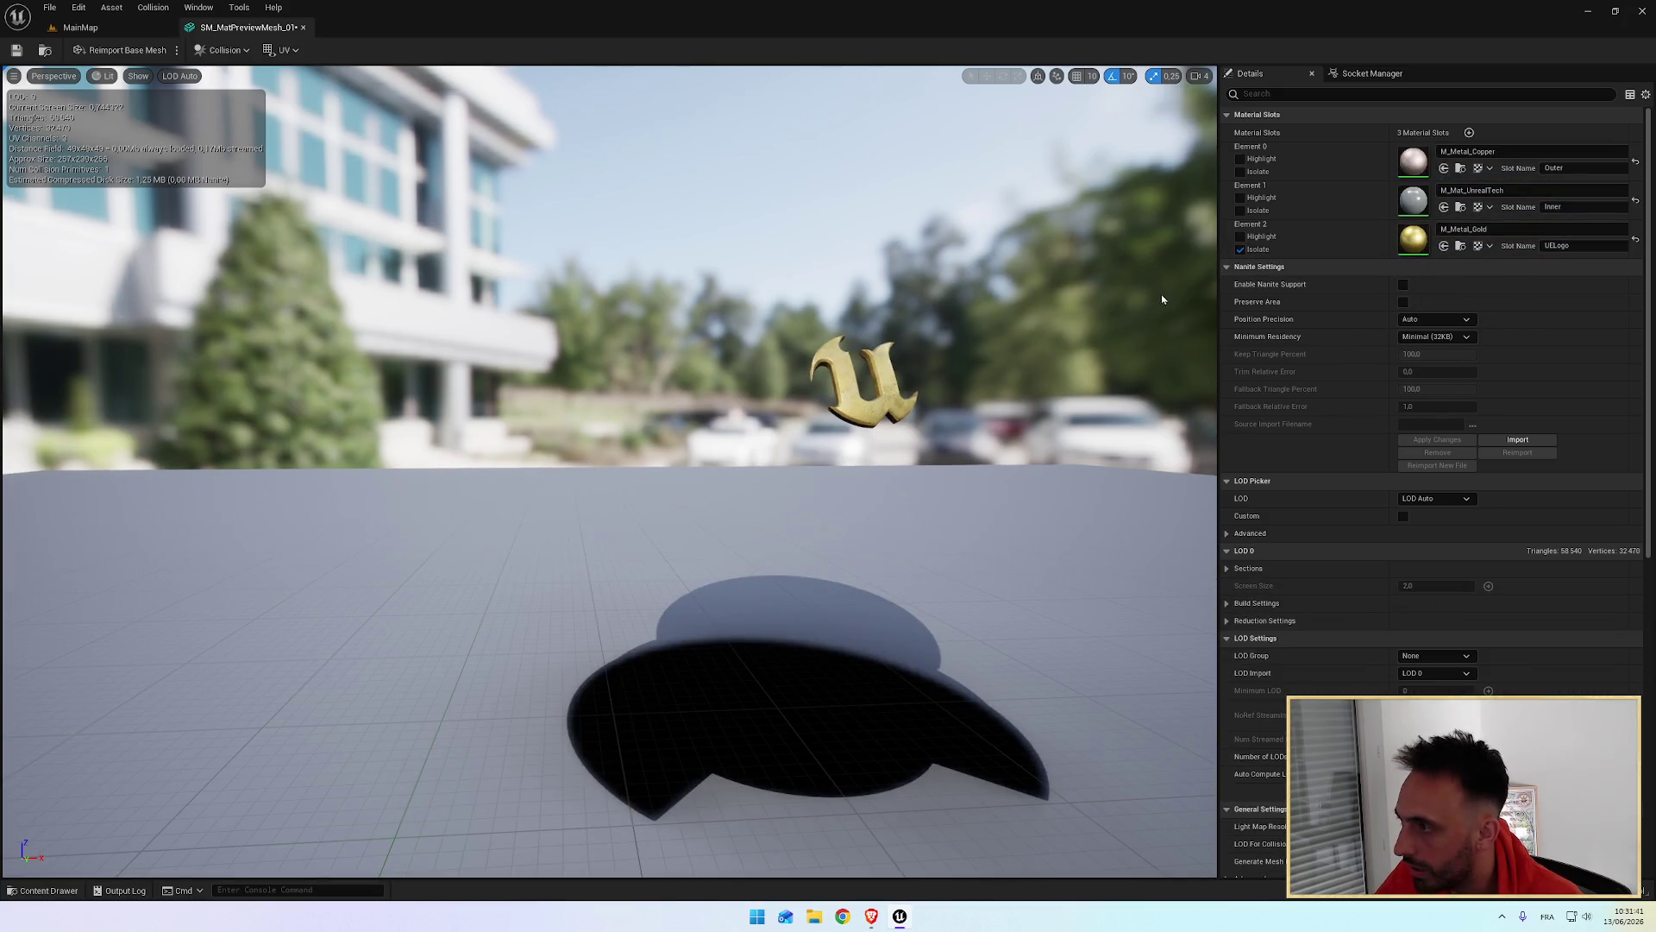
click(1240, 249)
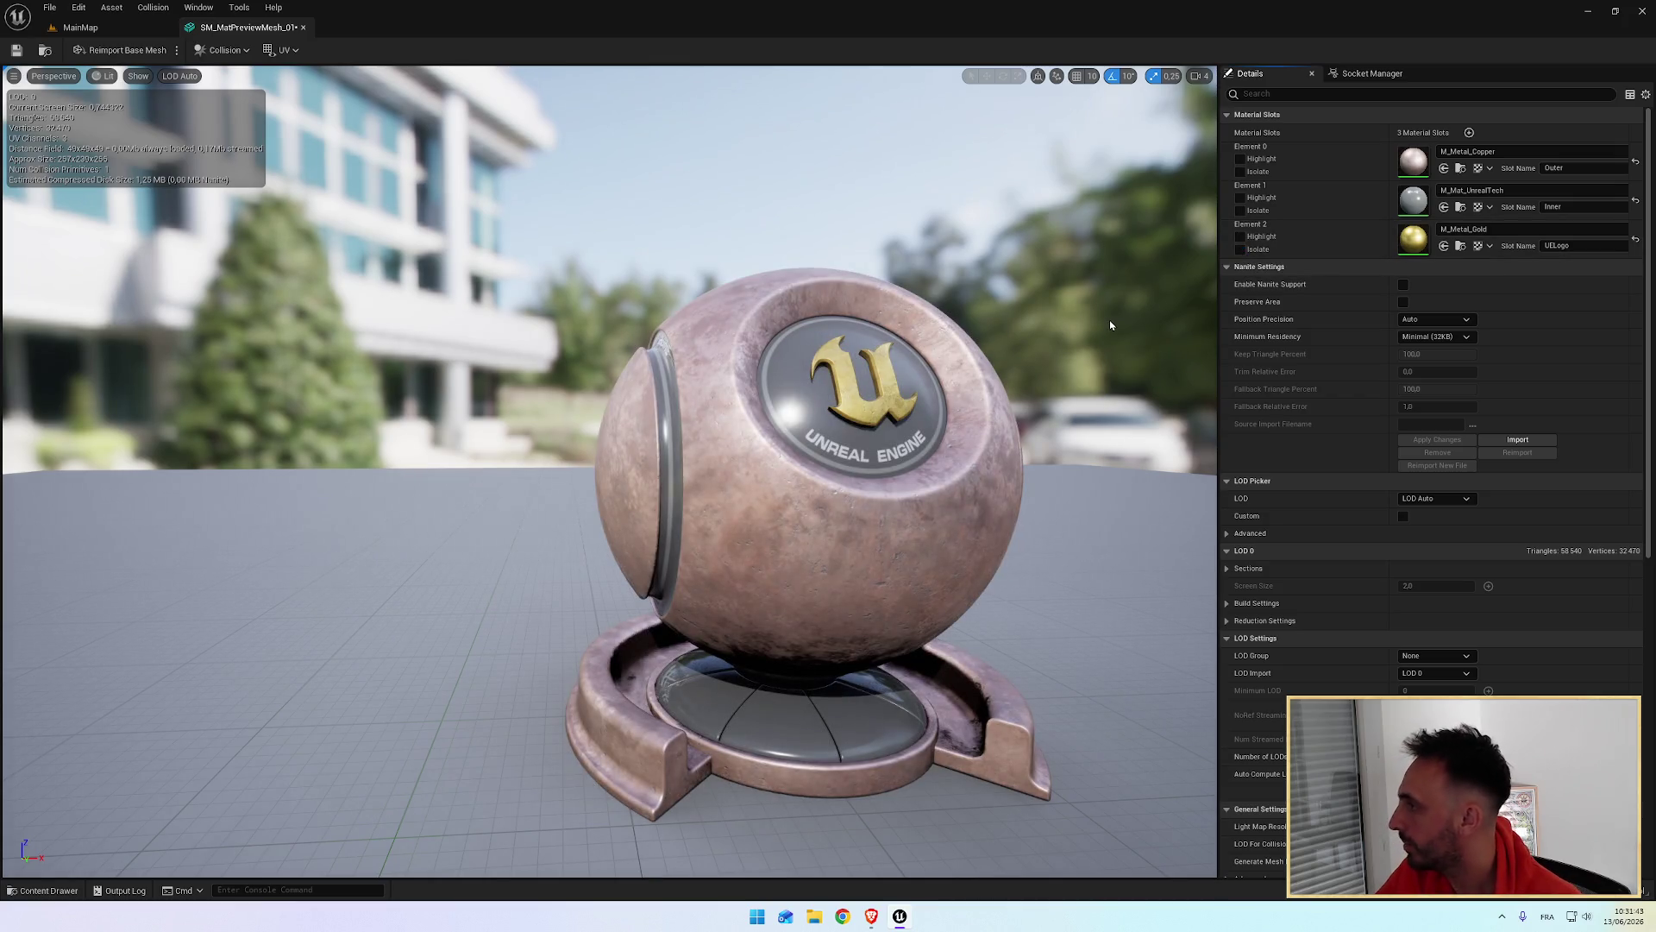
drag(1017, 376, 1017, 405)
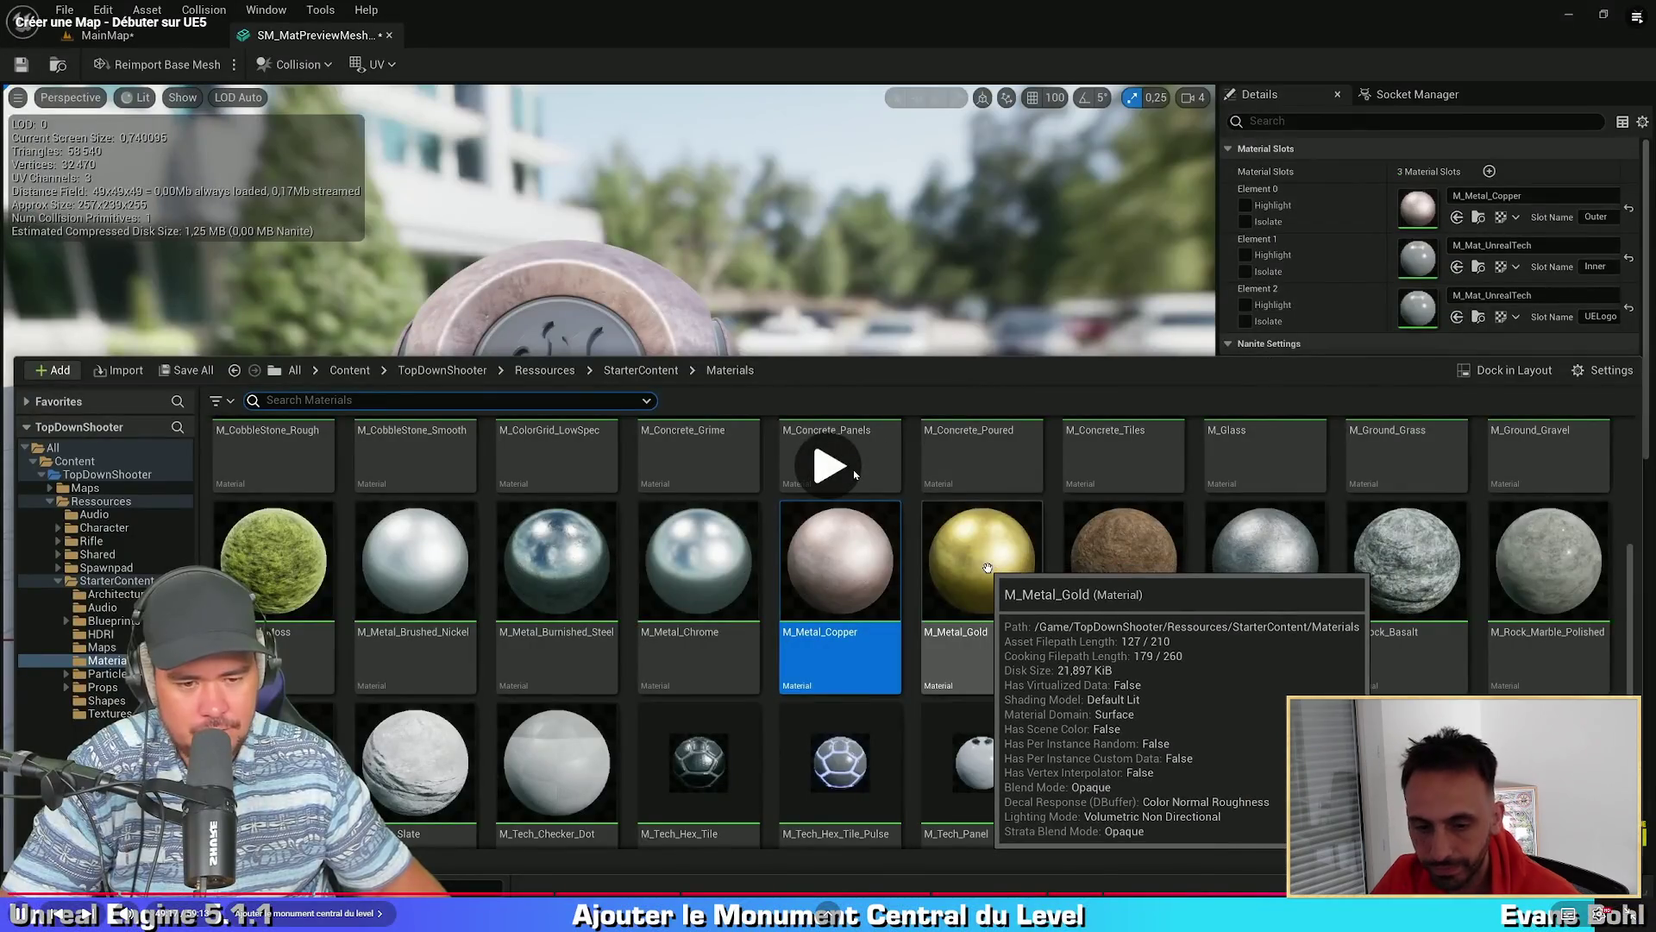
drag(987, 567, 991, 574)
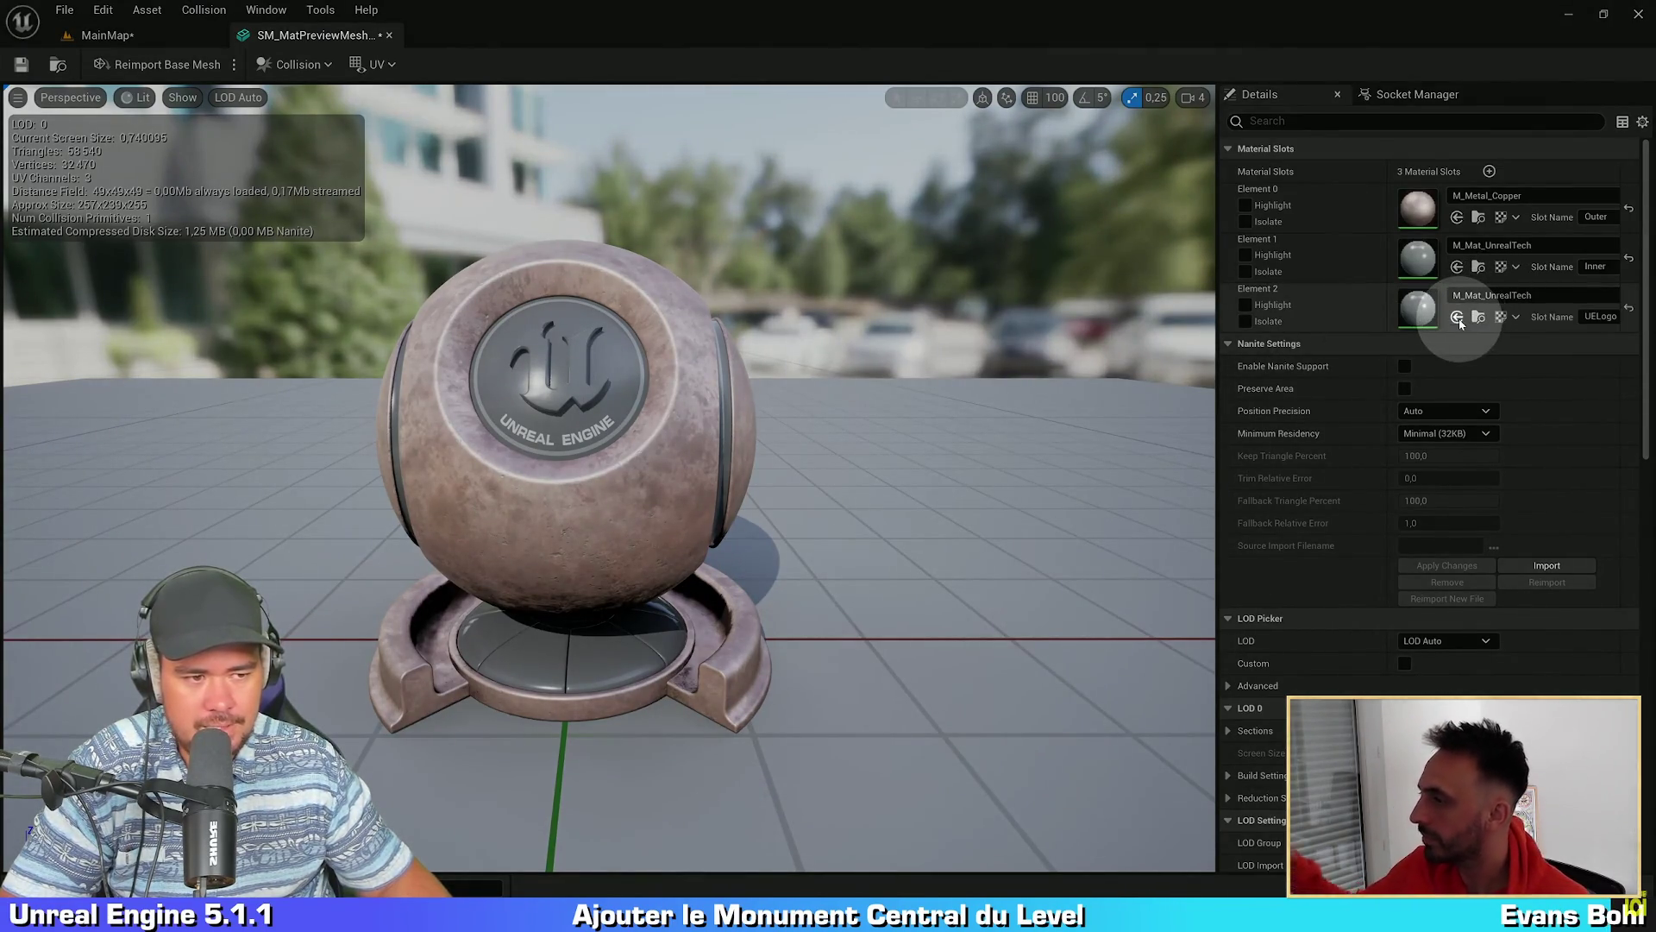
click(1457, 317)
mouse_move(980, 373)
mouse_down()
mouse_move(680, 432)
mouse_move(924, 426)
mouse_move(1182, 370)
mouse_move(1032, 392)
mouse_up()
Step: Save SM_MatPreviewMesh and switch back to the MainMap level tab
click(19, 67)
key(alt+Tab)
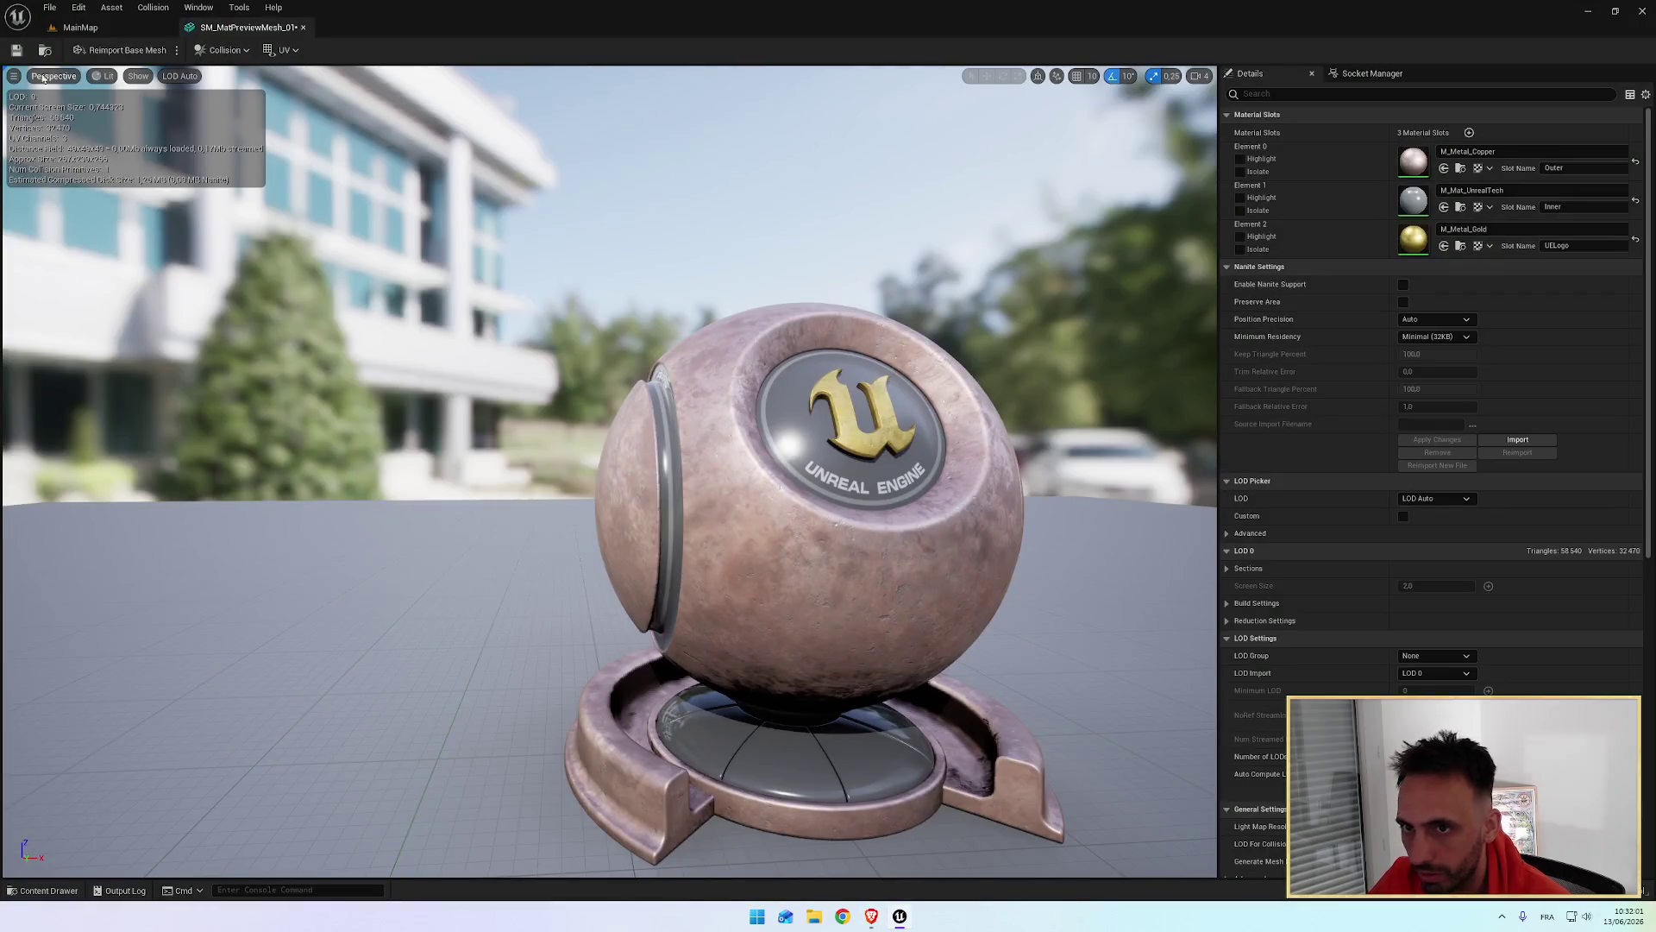
click(81, 27)
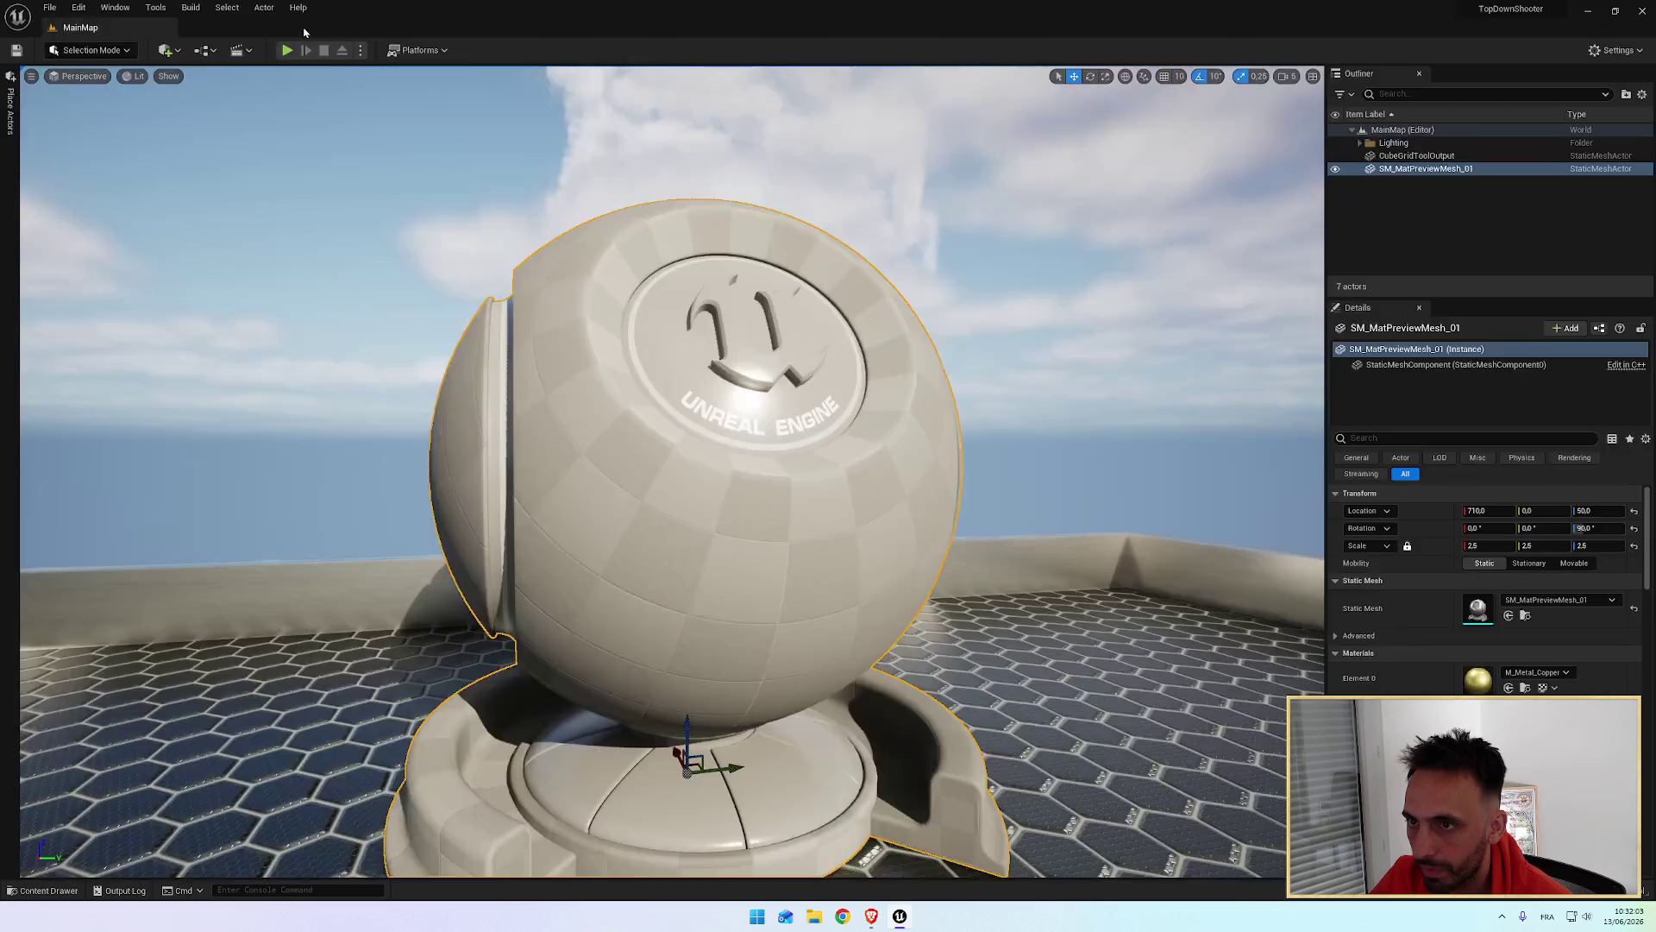
Step: Orbit around the copper-and-gold sphere in MainMap and dismiss the video player's menu
mouse_move(968, 461)
mouse_down()
mouse_move(518, 489)
mouse_move(518, 517)
mouse_move(937, 484)
mouse_up()
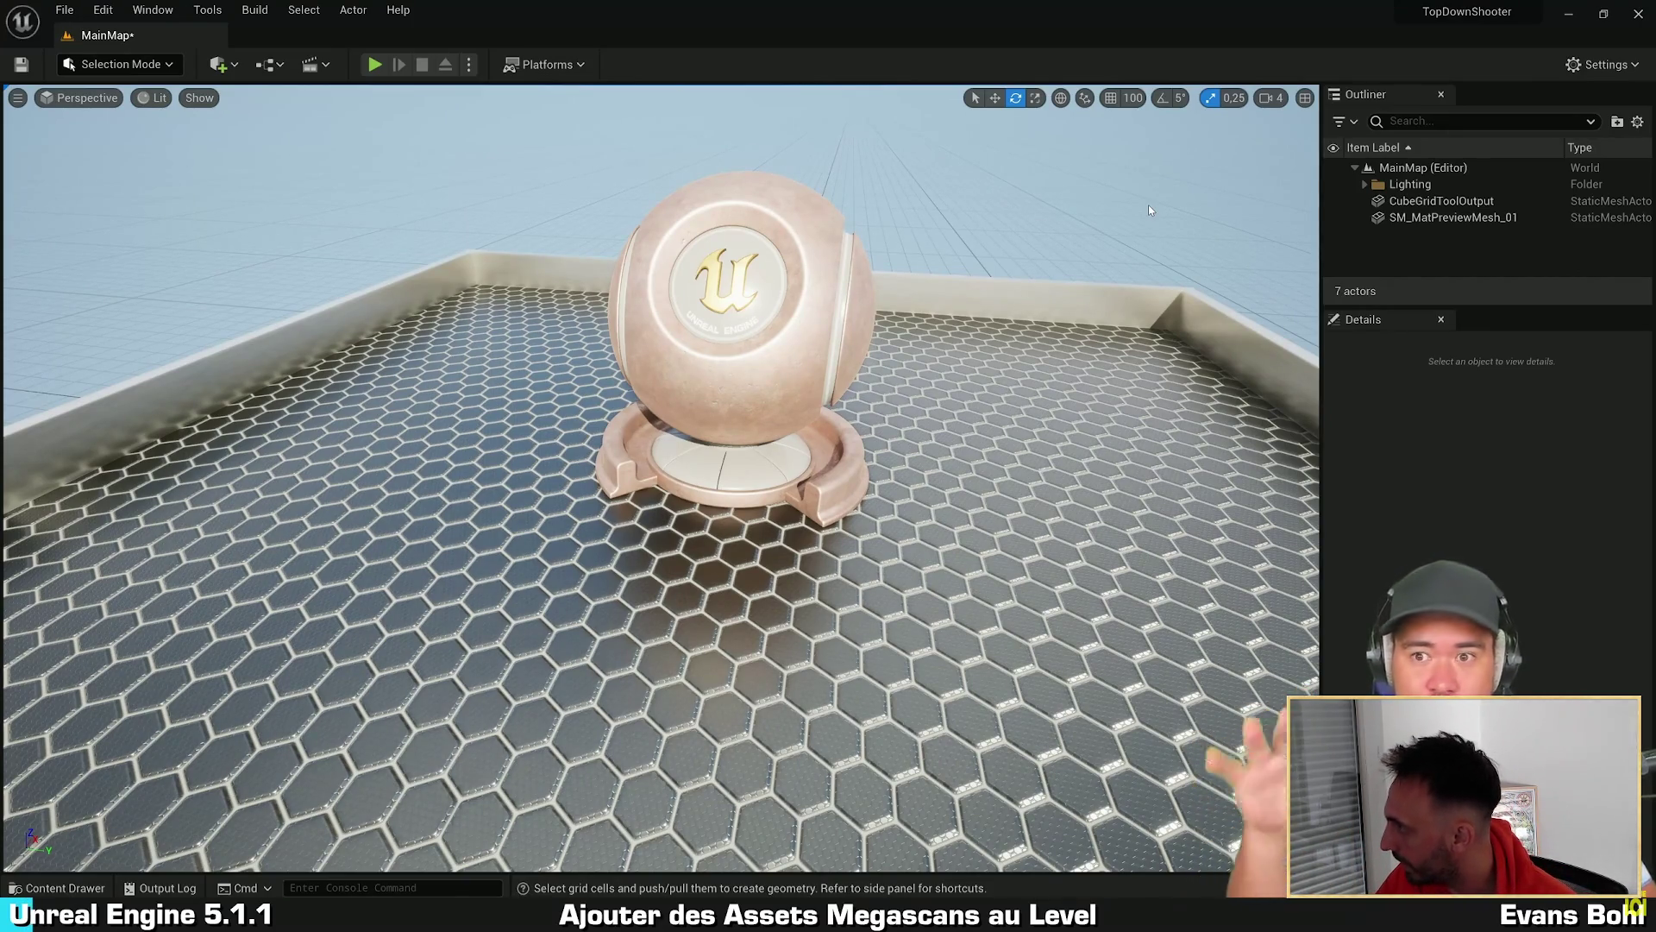
mouse_move(956, 482)
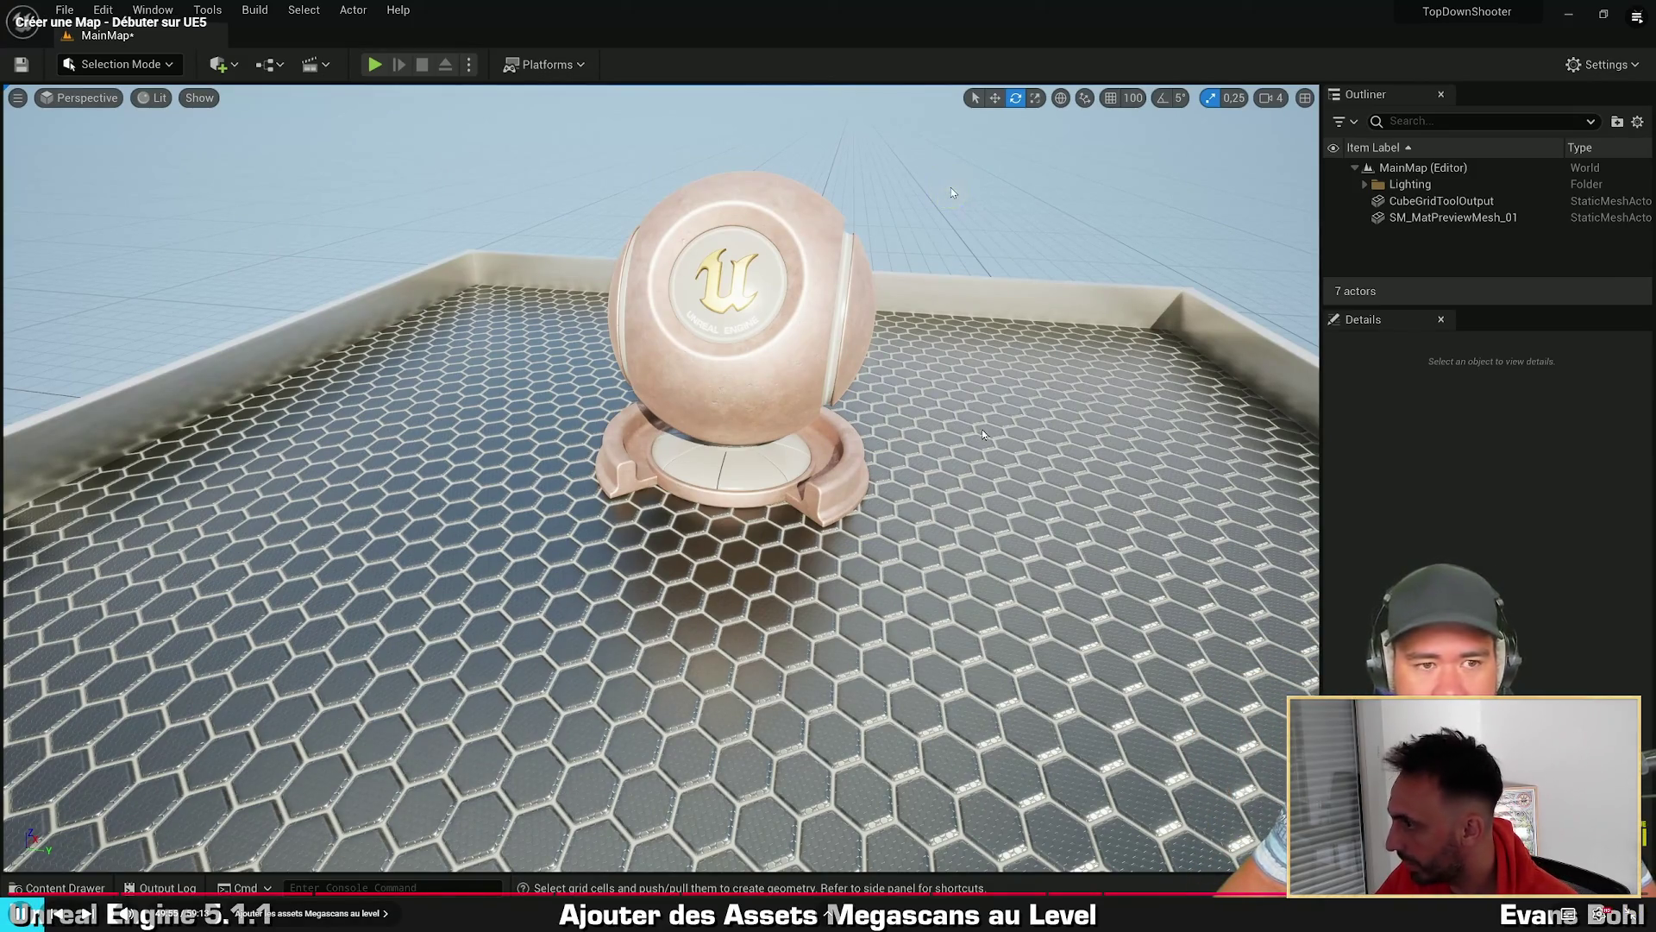
right_click(883, 536)
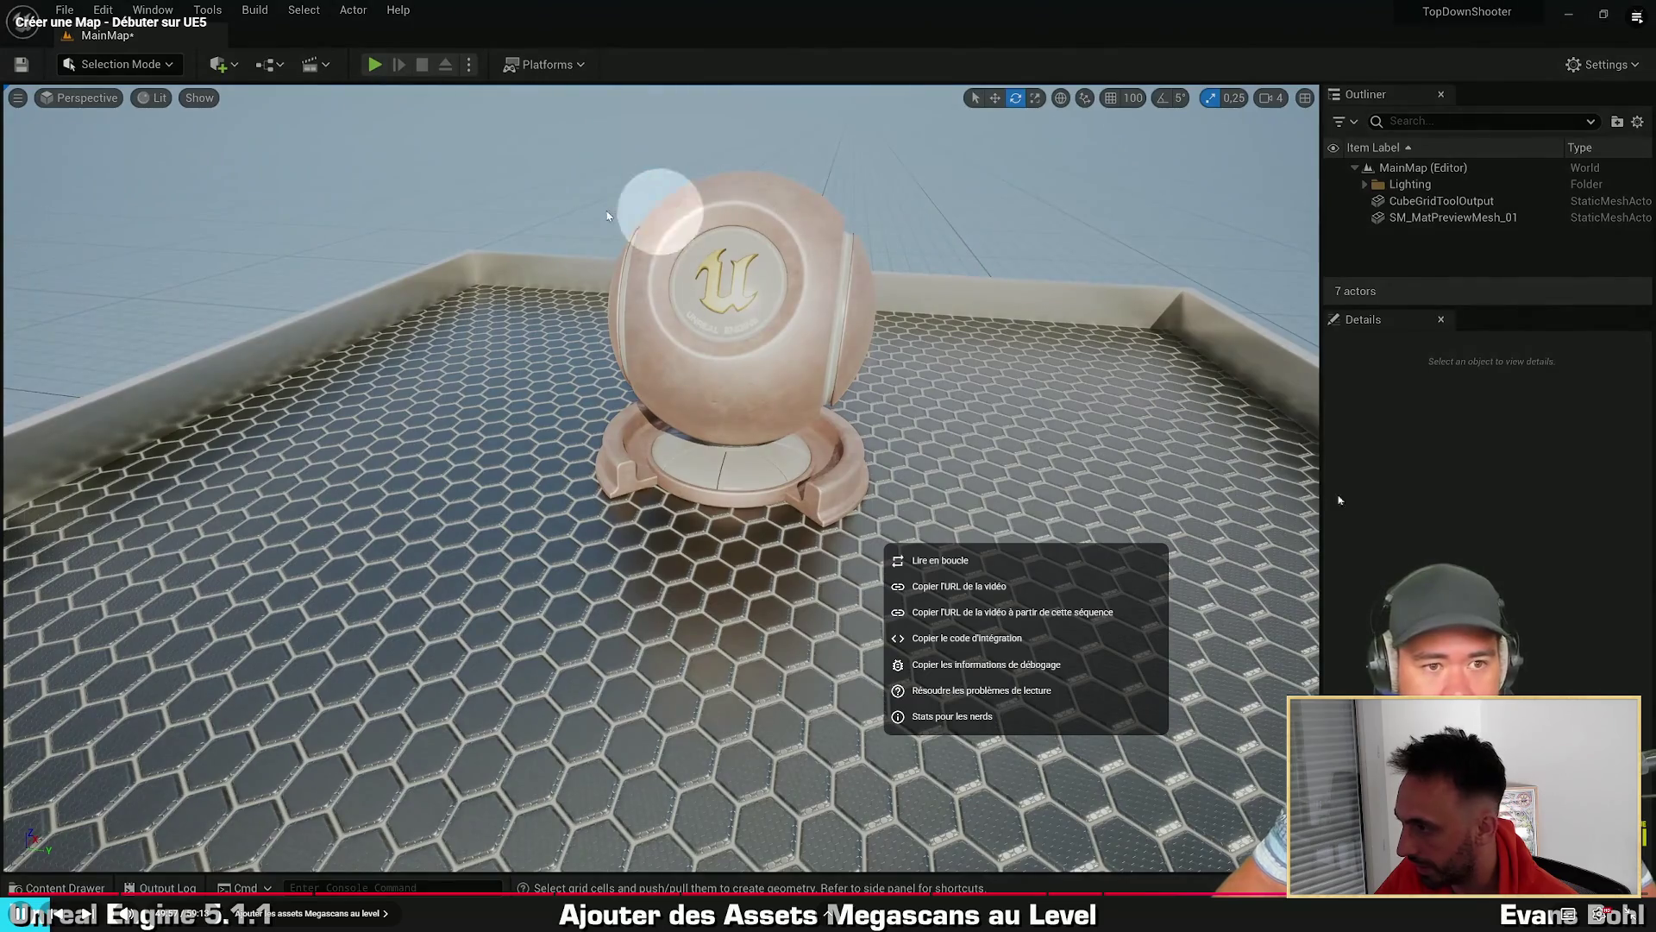
click(764, 576)
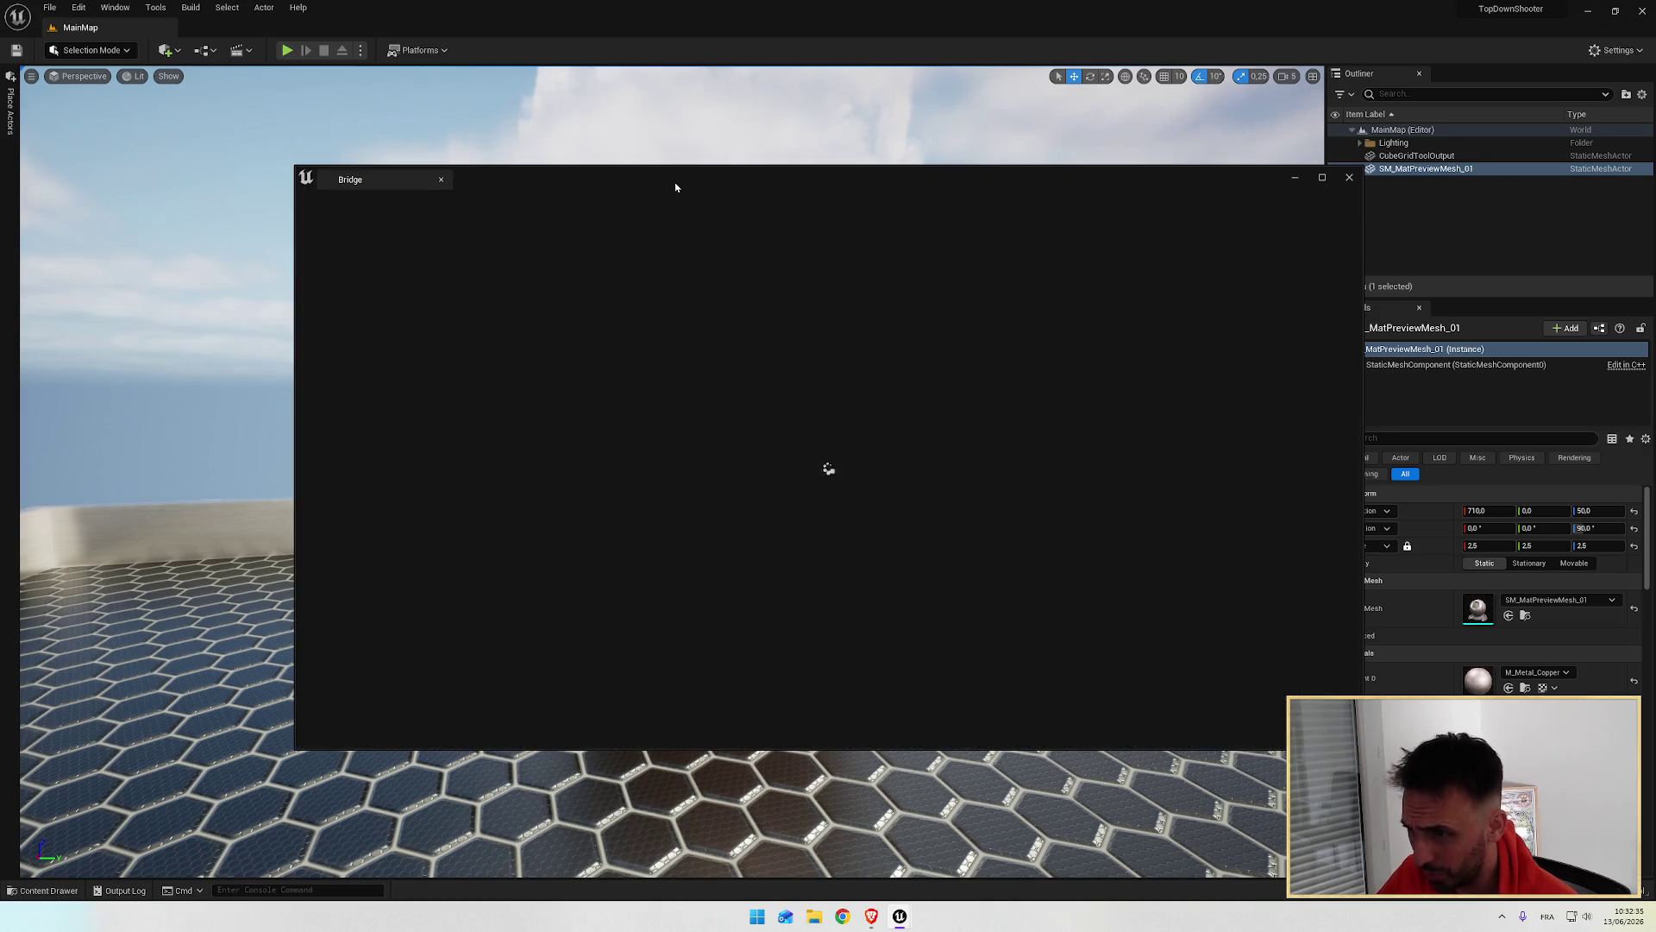
Step: Reposition Bridge, close the leftover login window, and reach the Quixel sign-in page
drag(675, 182, 547, 155)
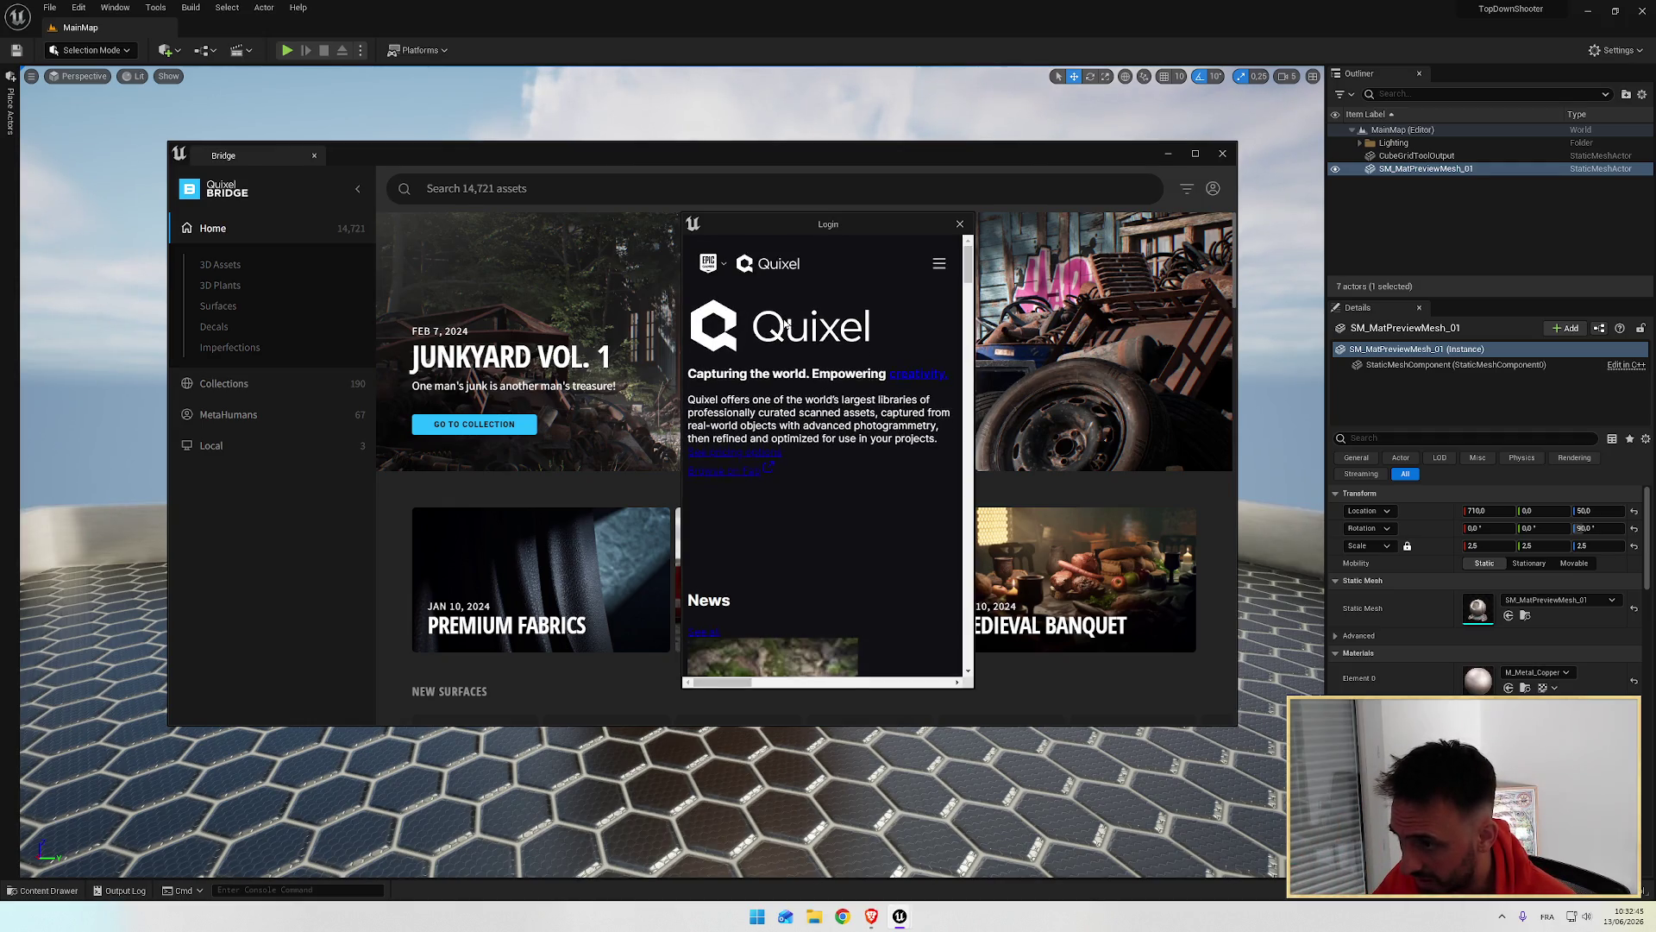
scroll(785, 449, down, 3)
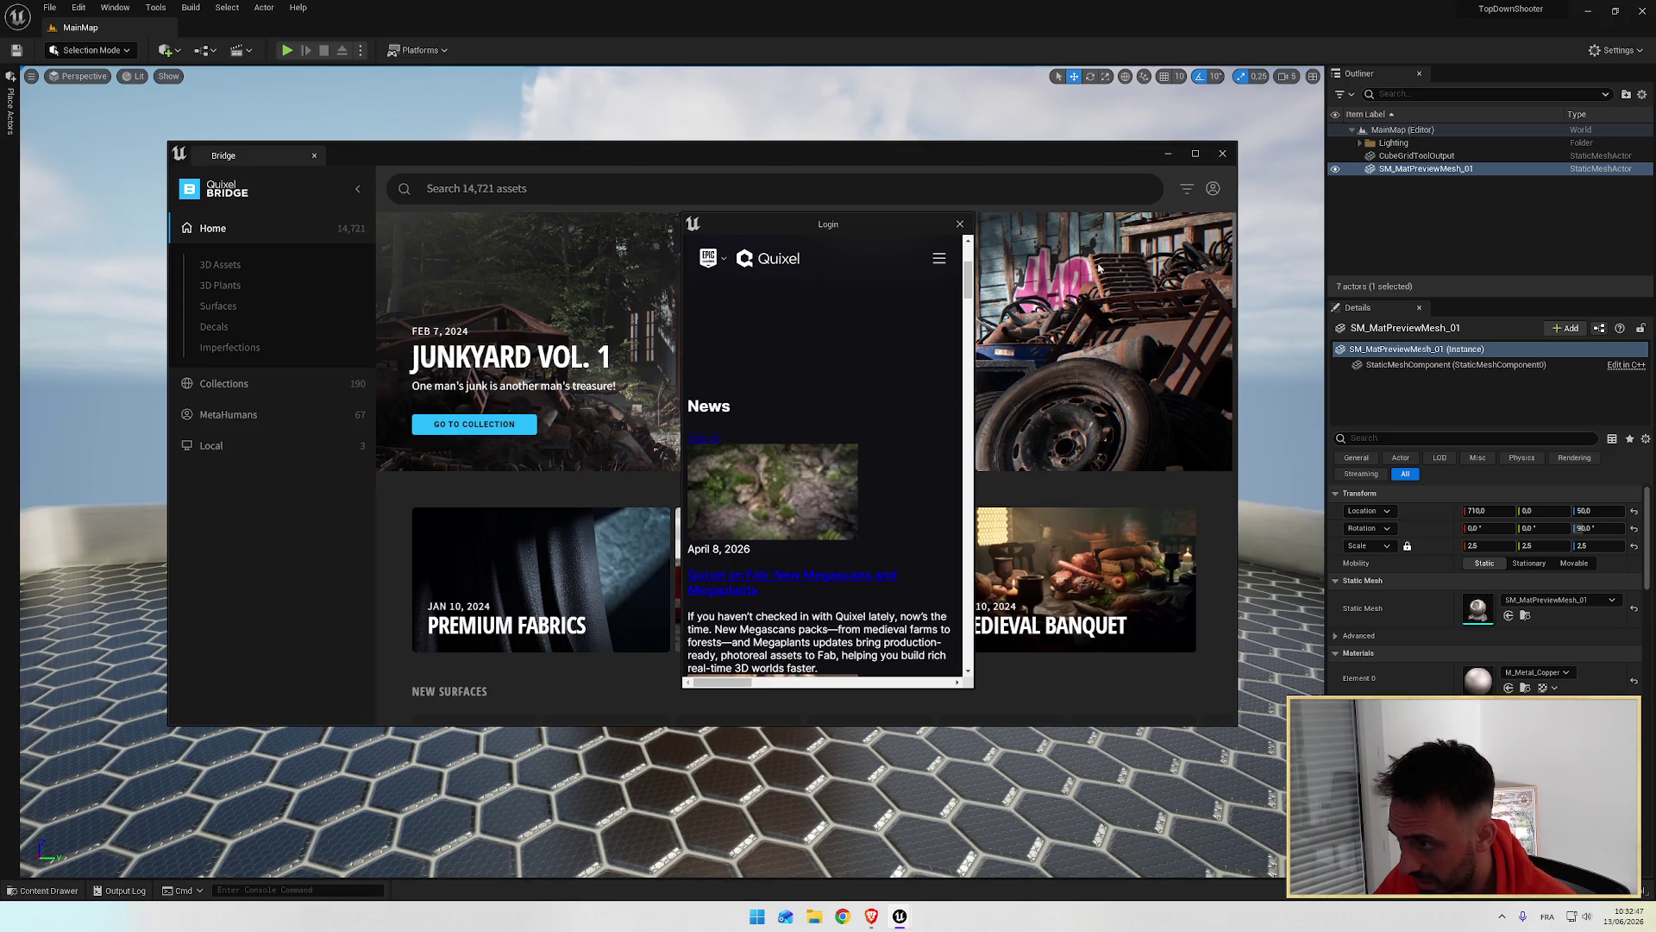
click(1213, 188)
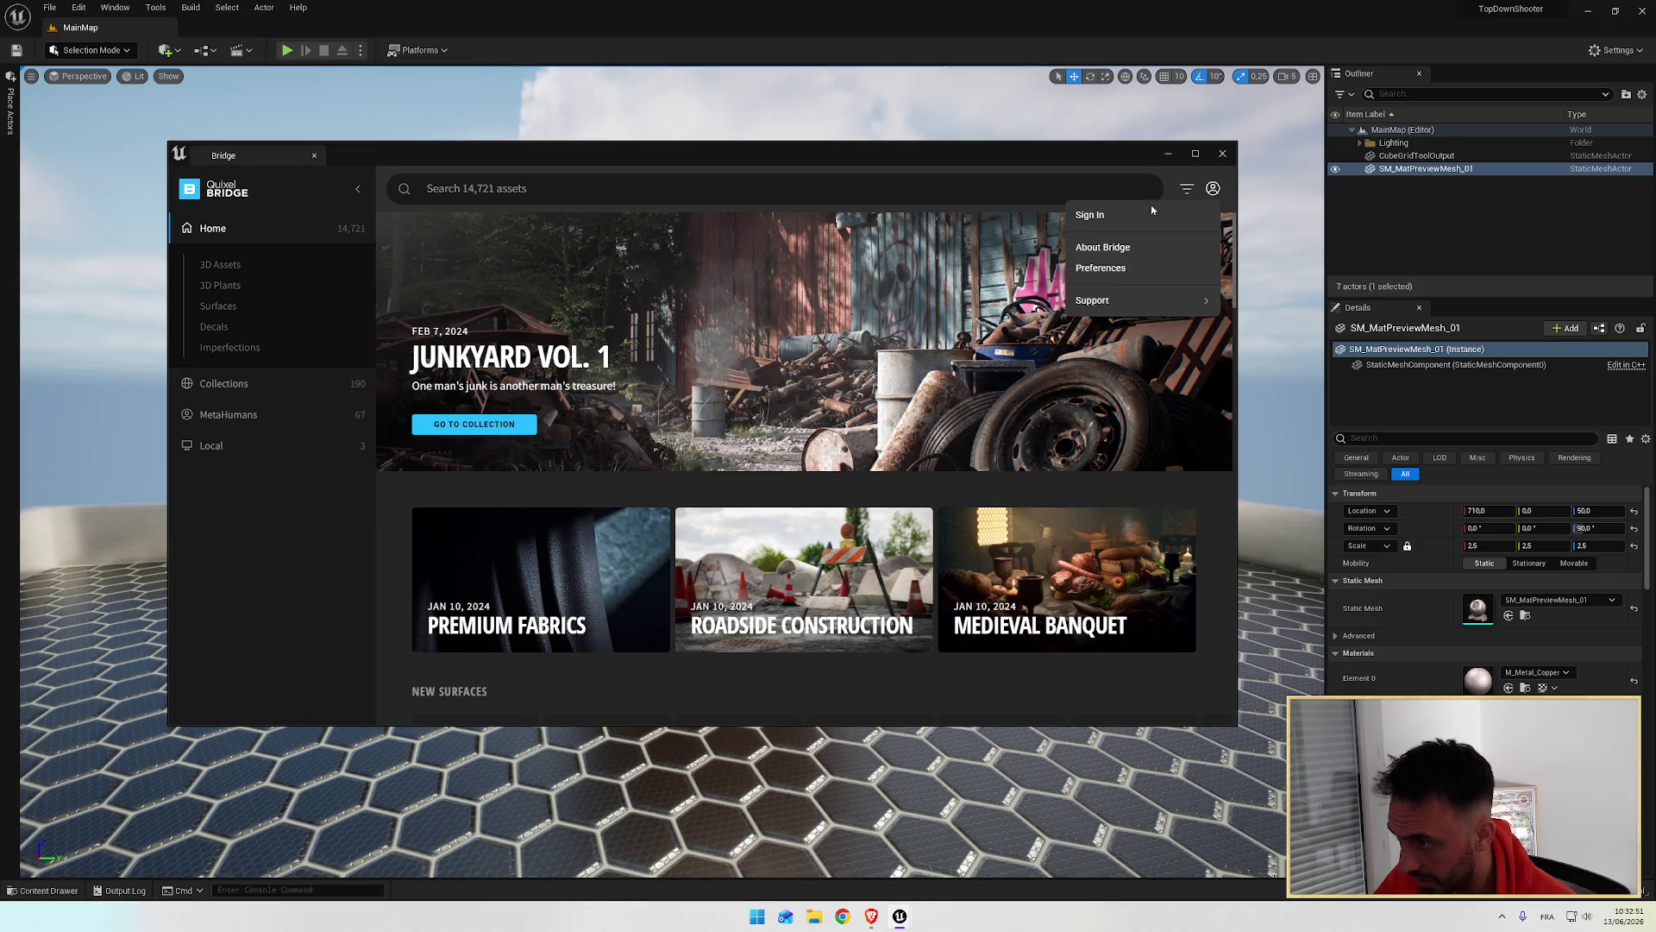
mouse_move(900, 916)
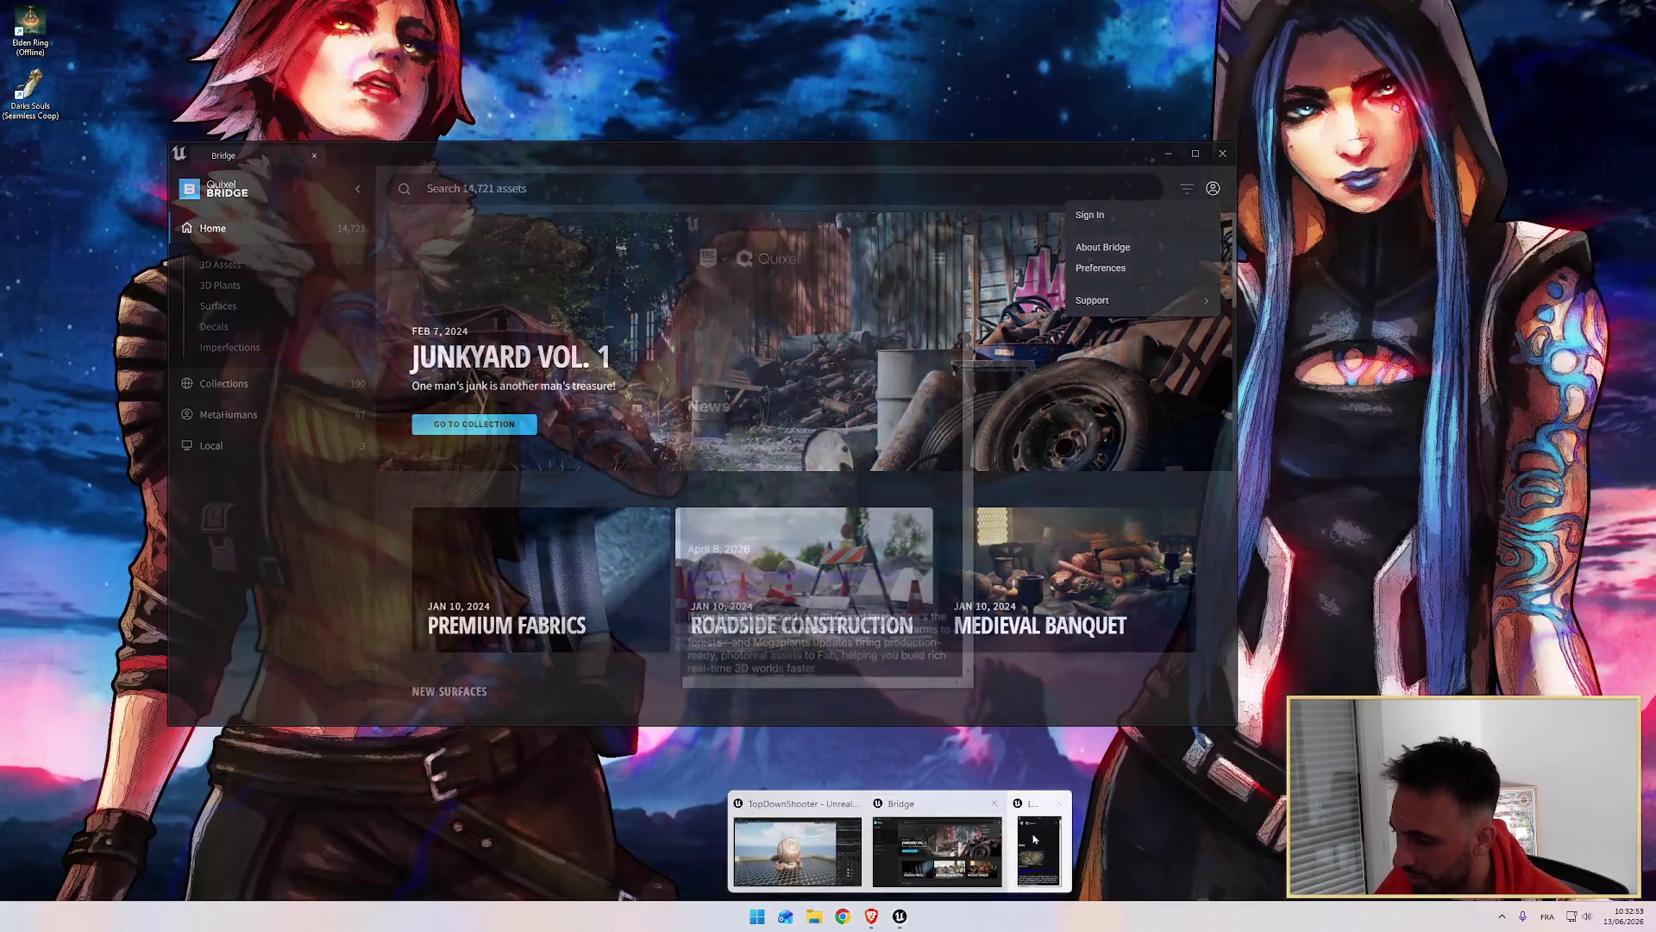
click(992, 862)
click(959, 226)
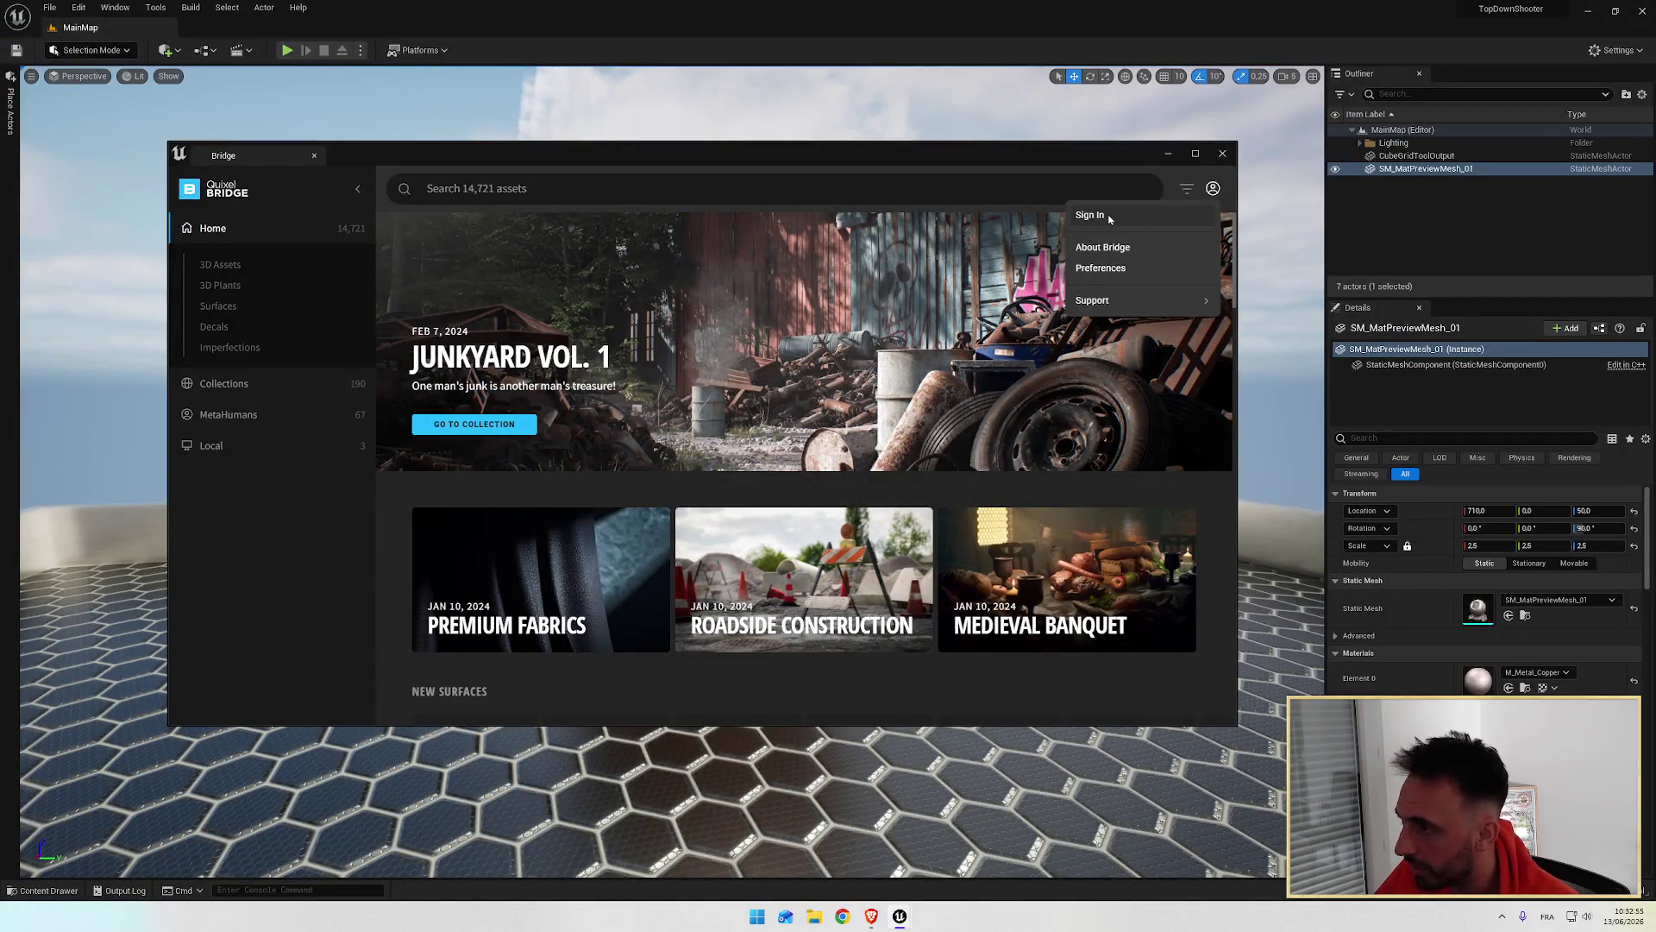
click(1111, 219)
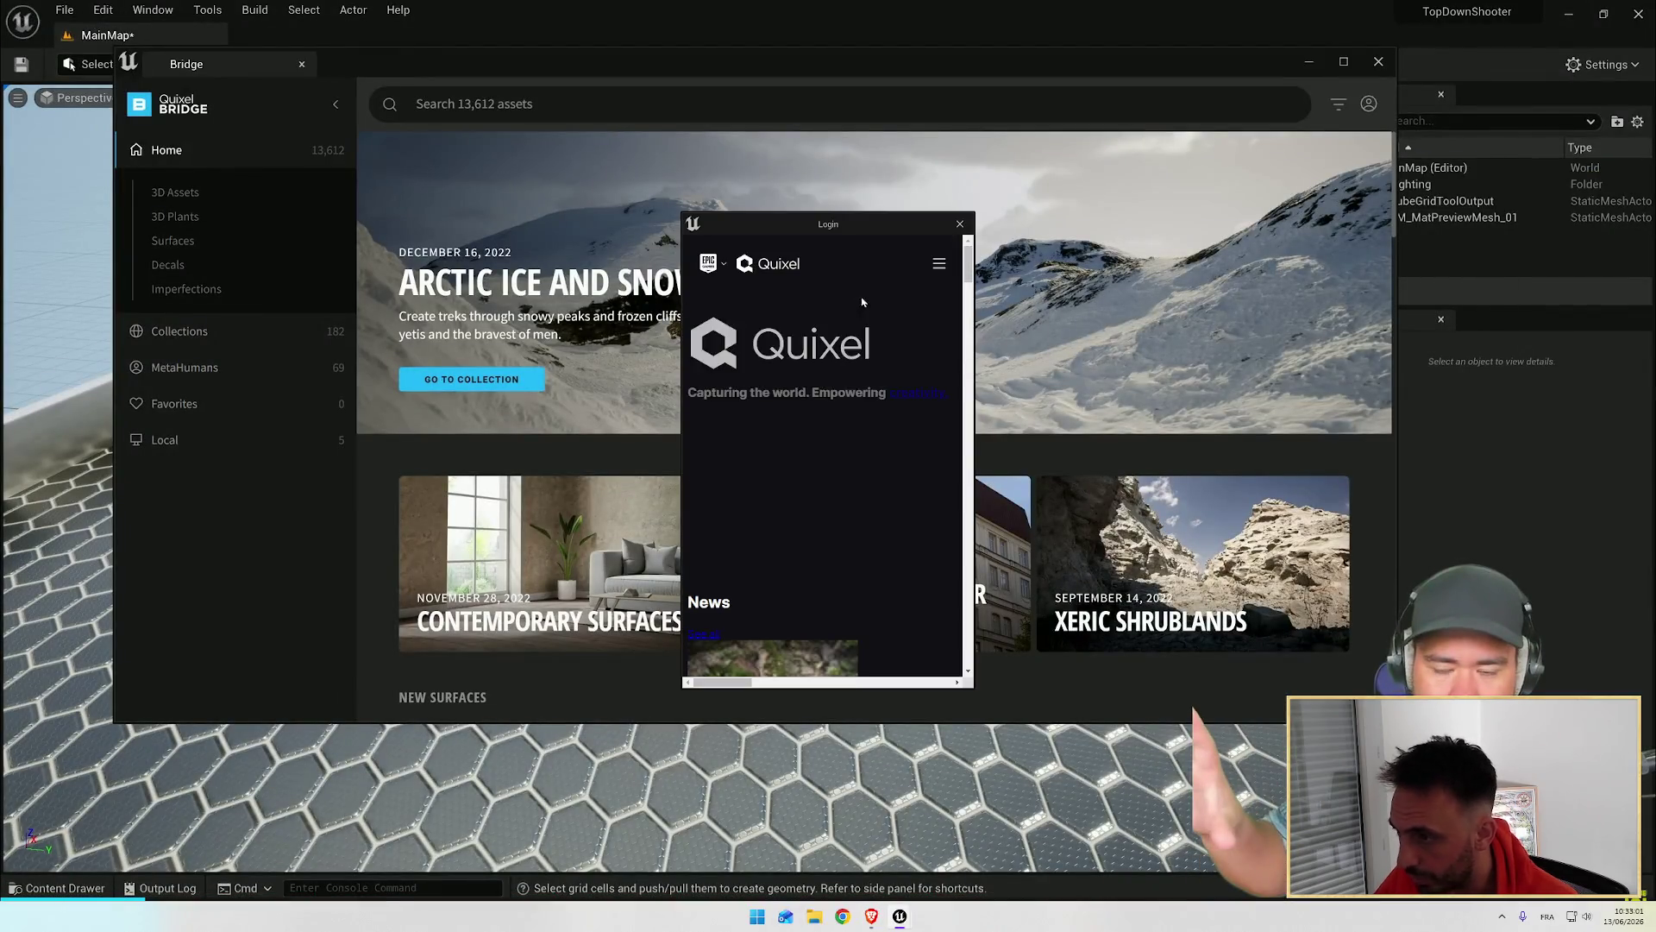
click(938, 263)
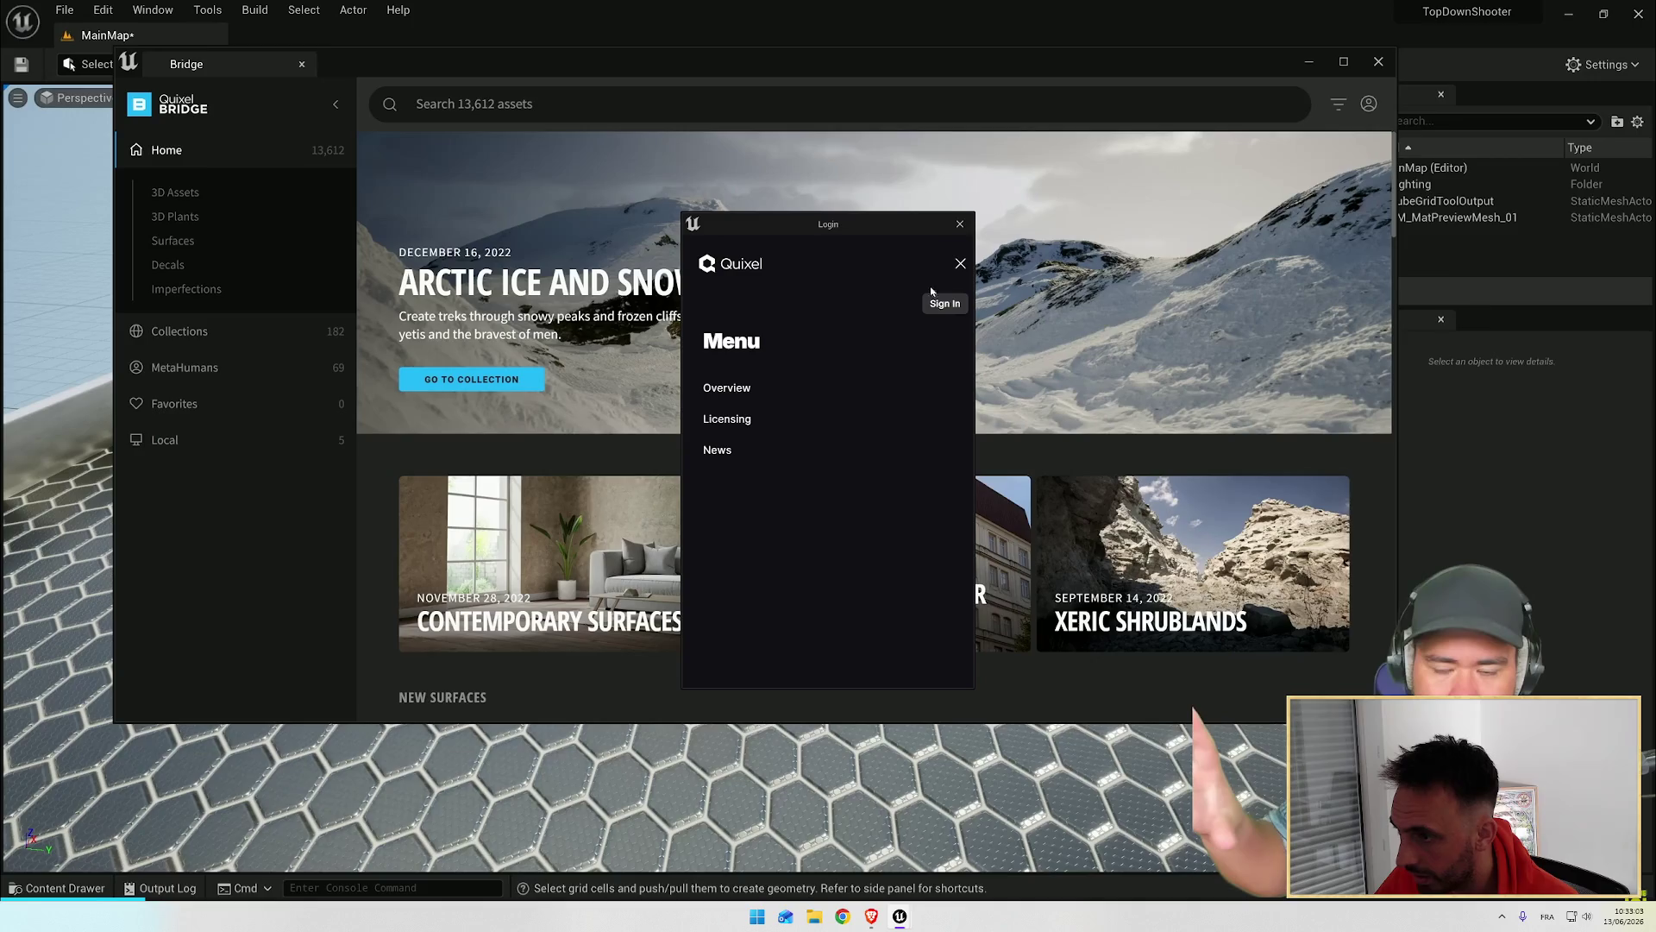
click(944, 303)
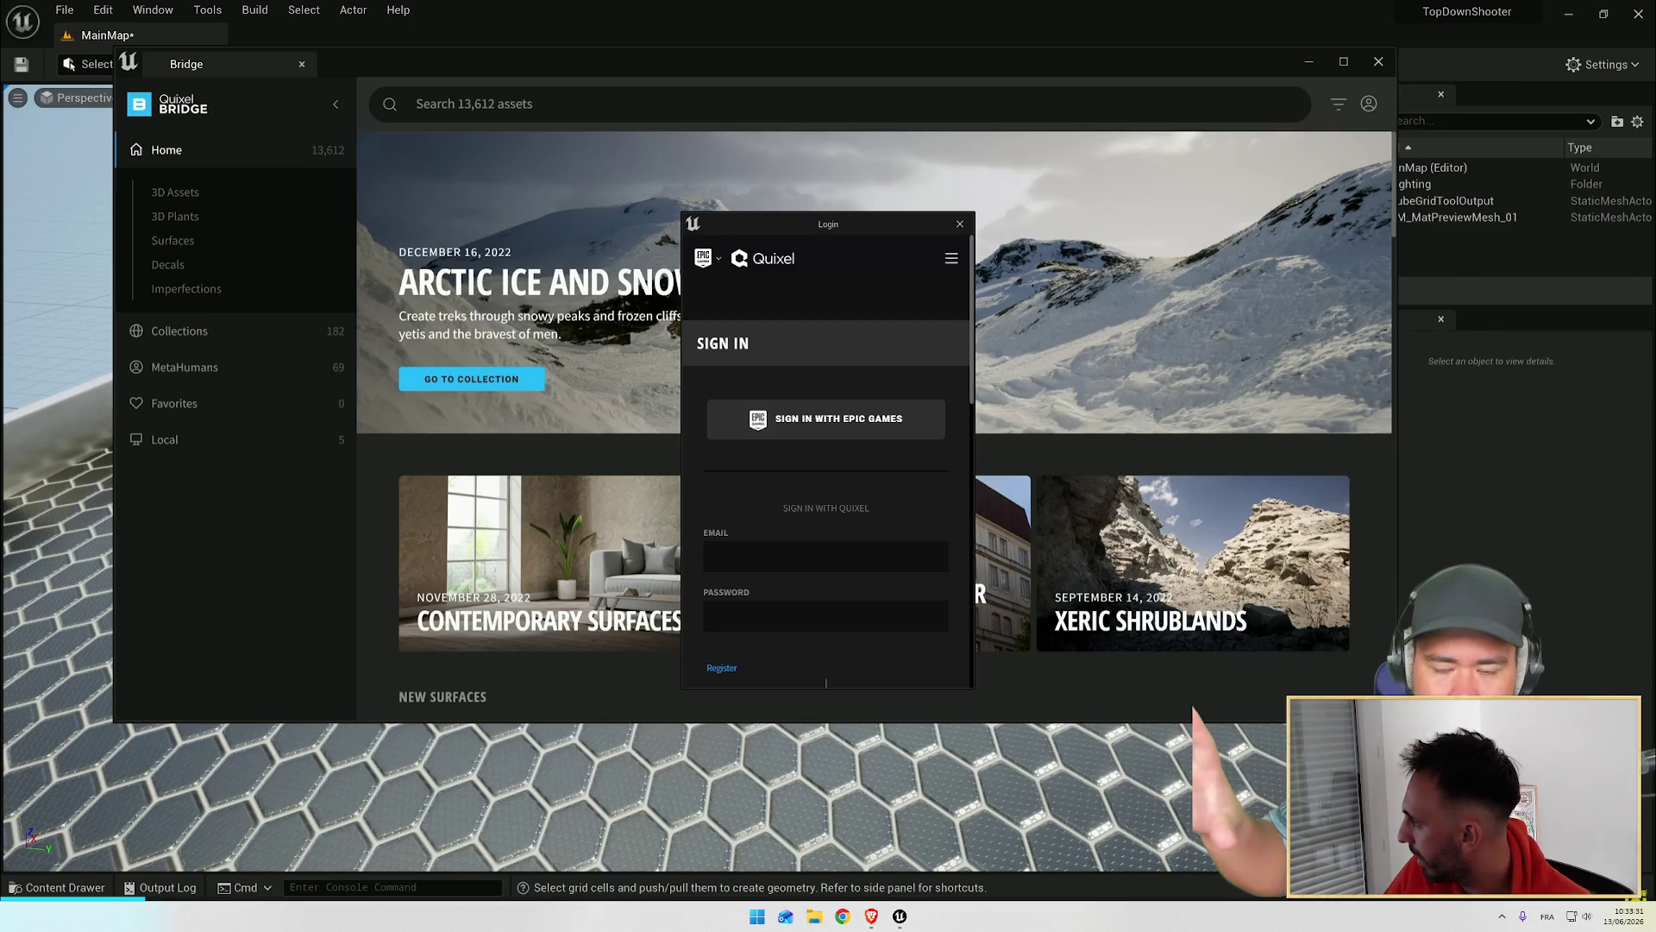
Step: Enter the account e-mail and password and submit the Quixel sign-in
click(740, 552)
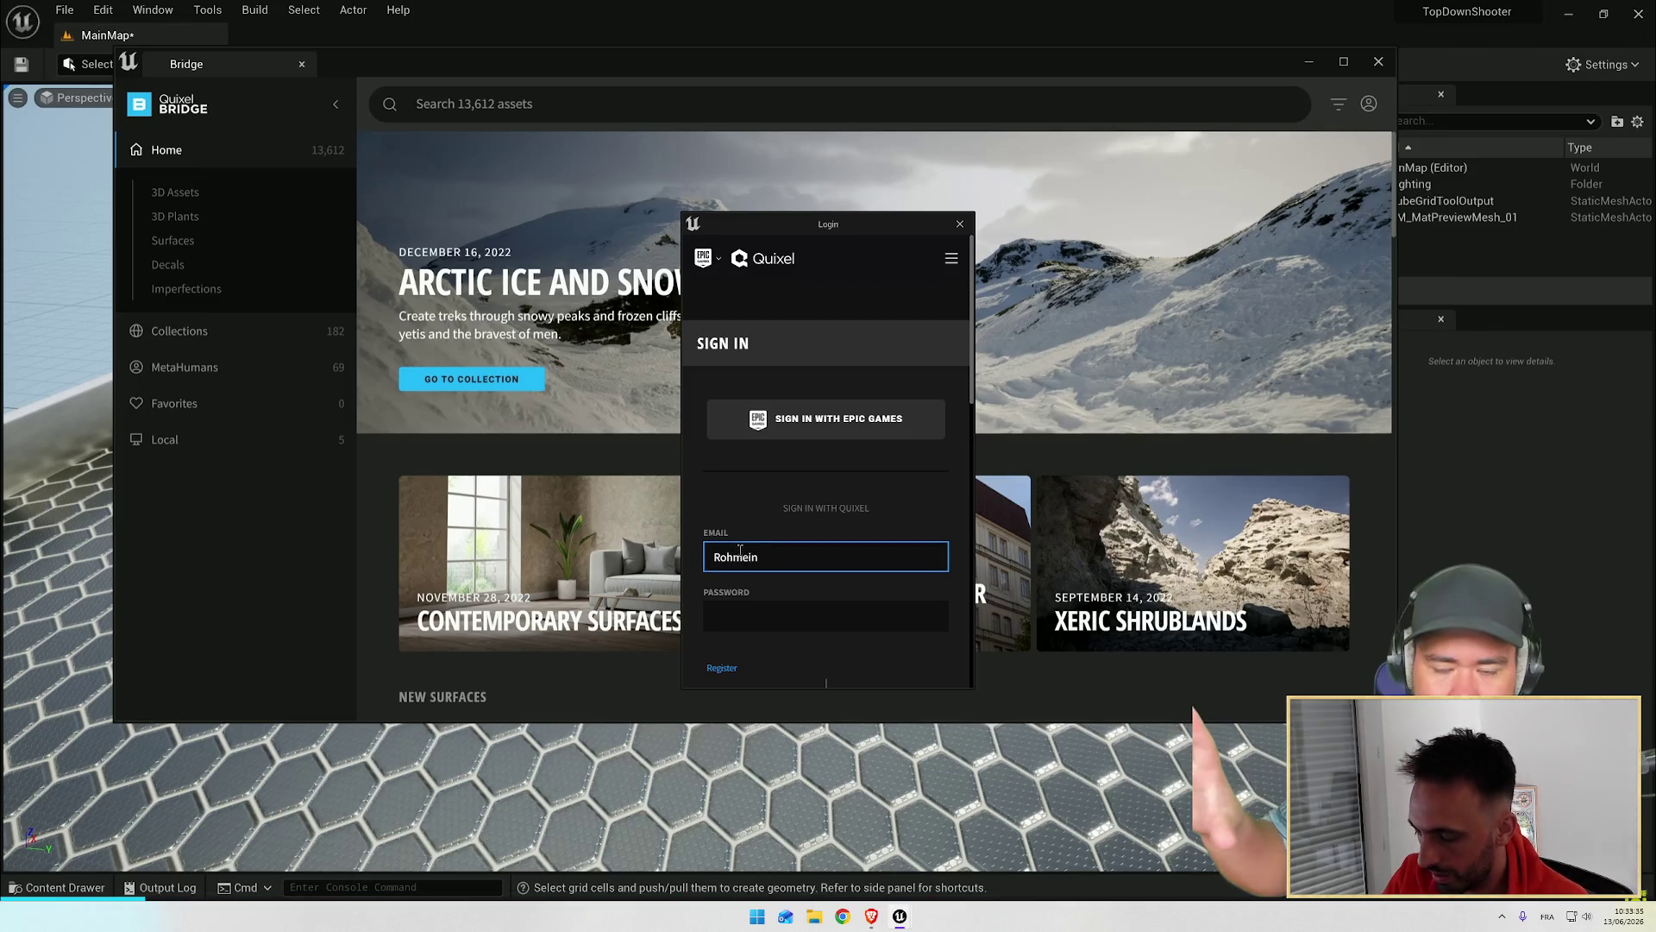
text(ive.f)
text(r)
scroll(740, 552, down, 2)
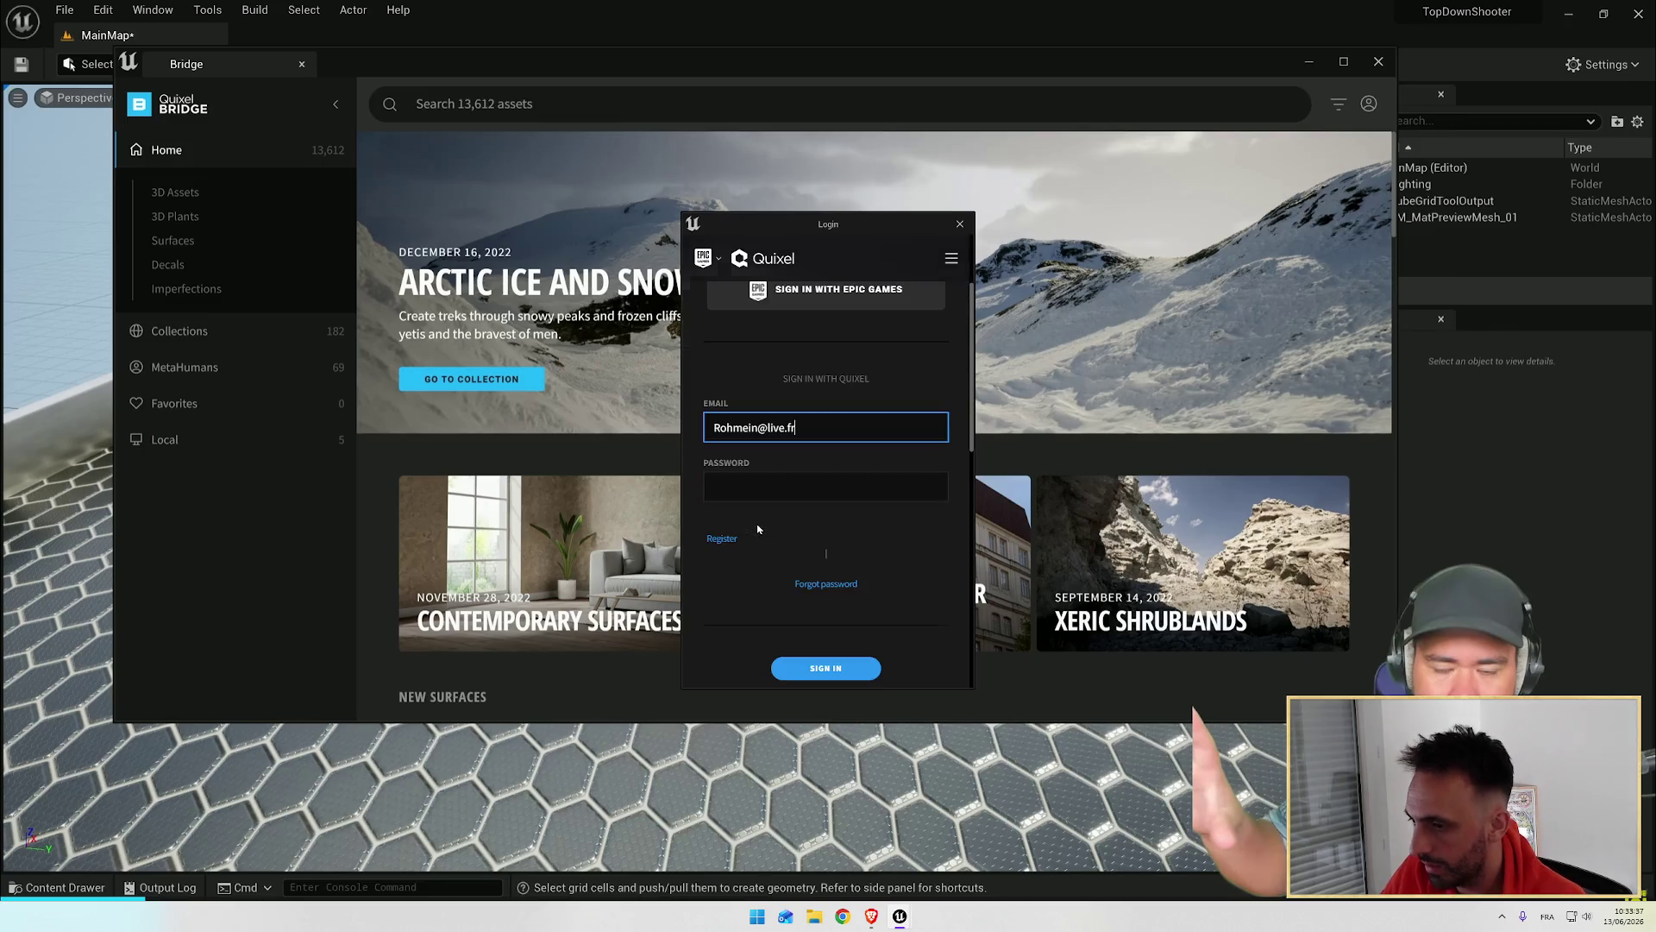
click(819, 492)
text(************)
click(826, 668)
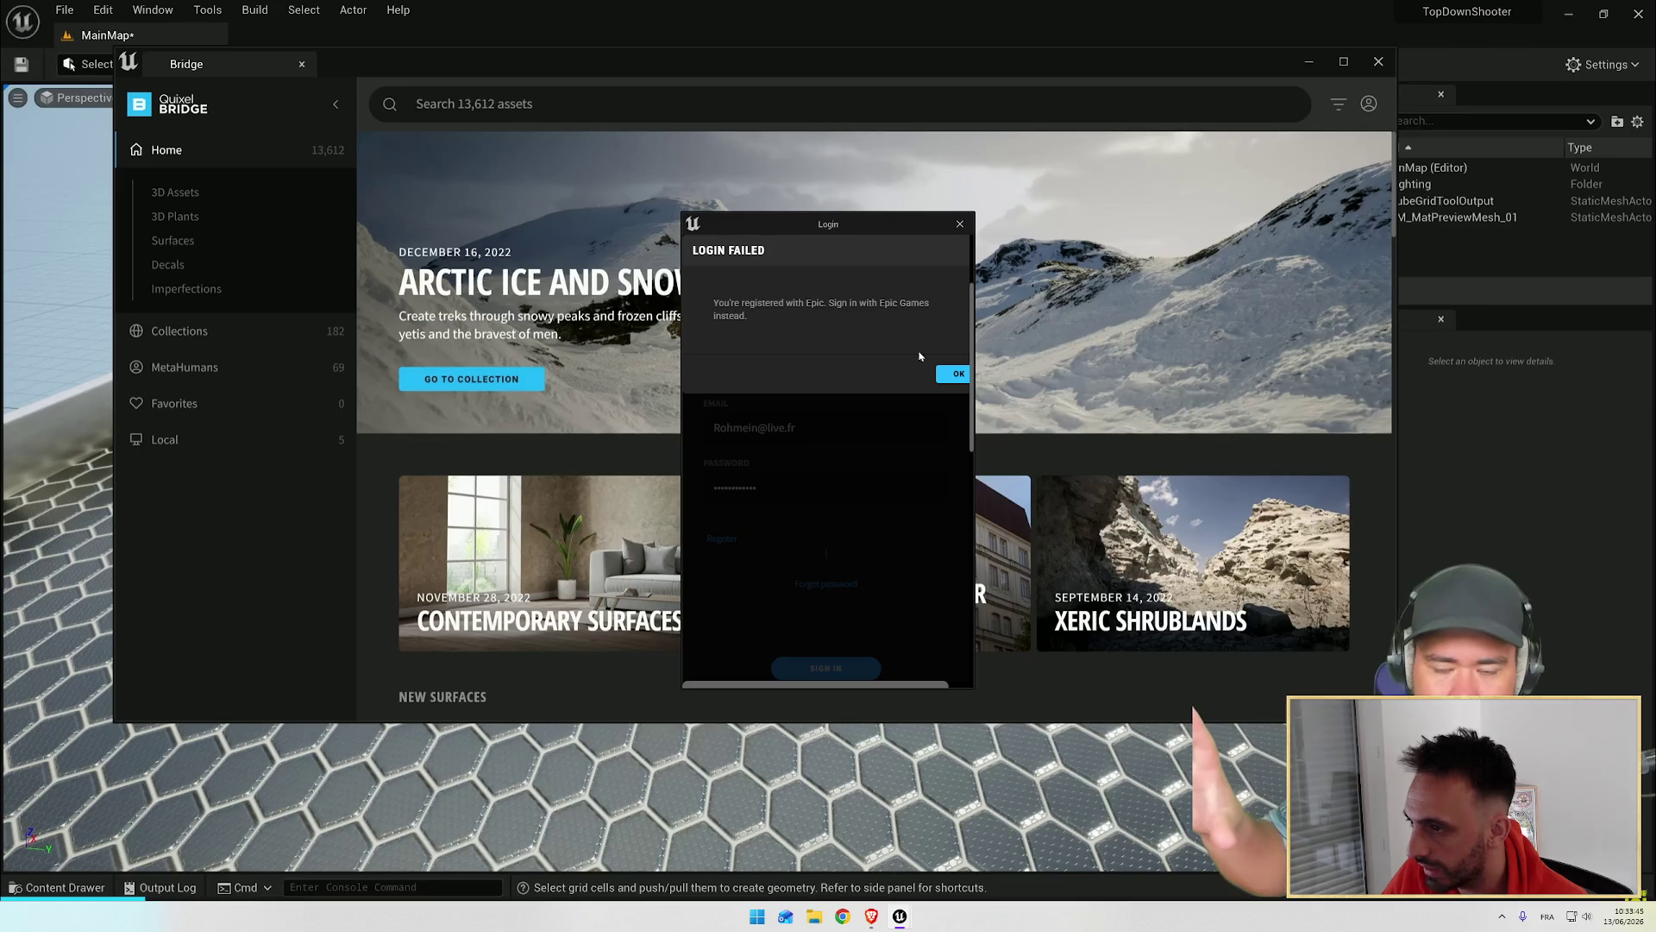
Step: Dismiss the login-failed error, sign in with Epic Games, and close the Login window
click(953, 374)
scroll(845, 354, up, 2)
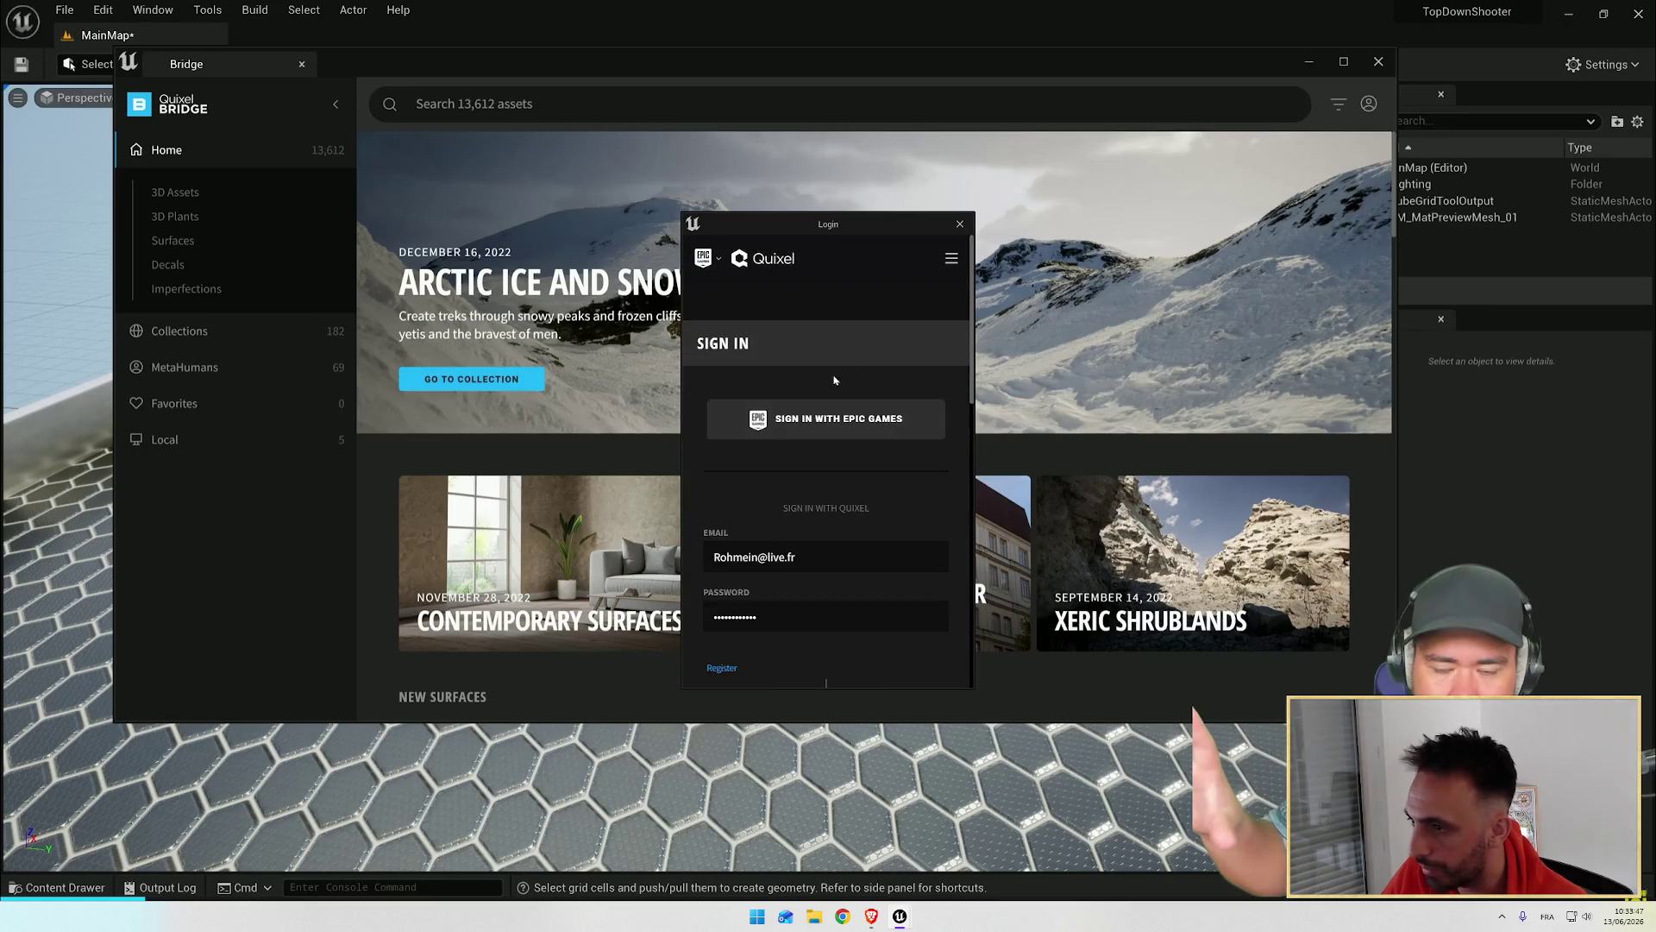
click(820, 418)
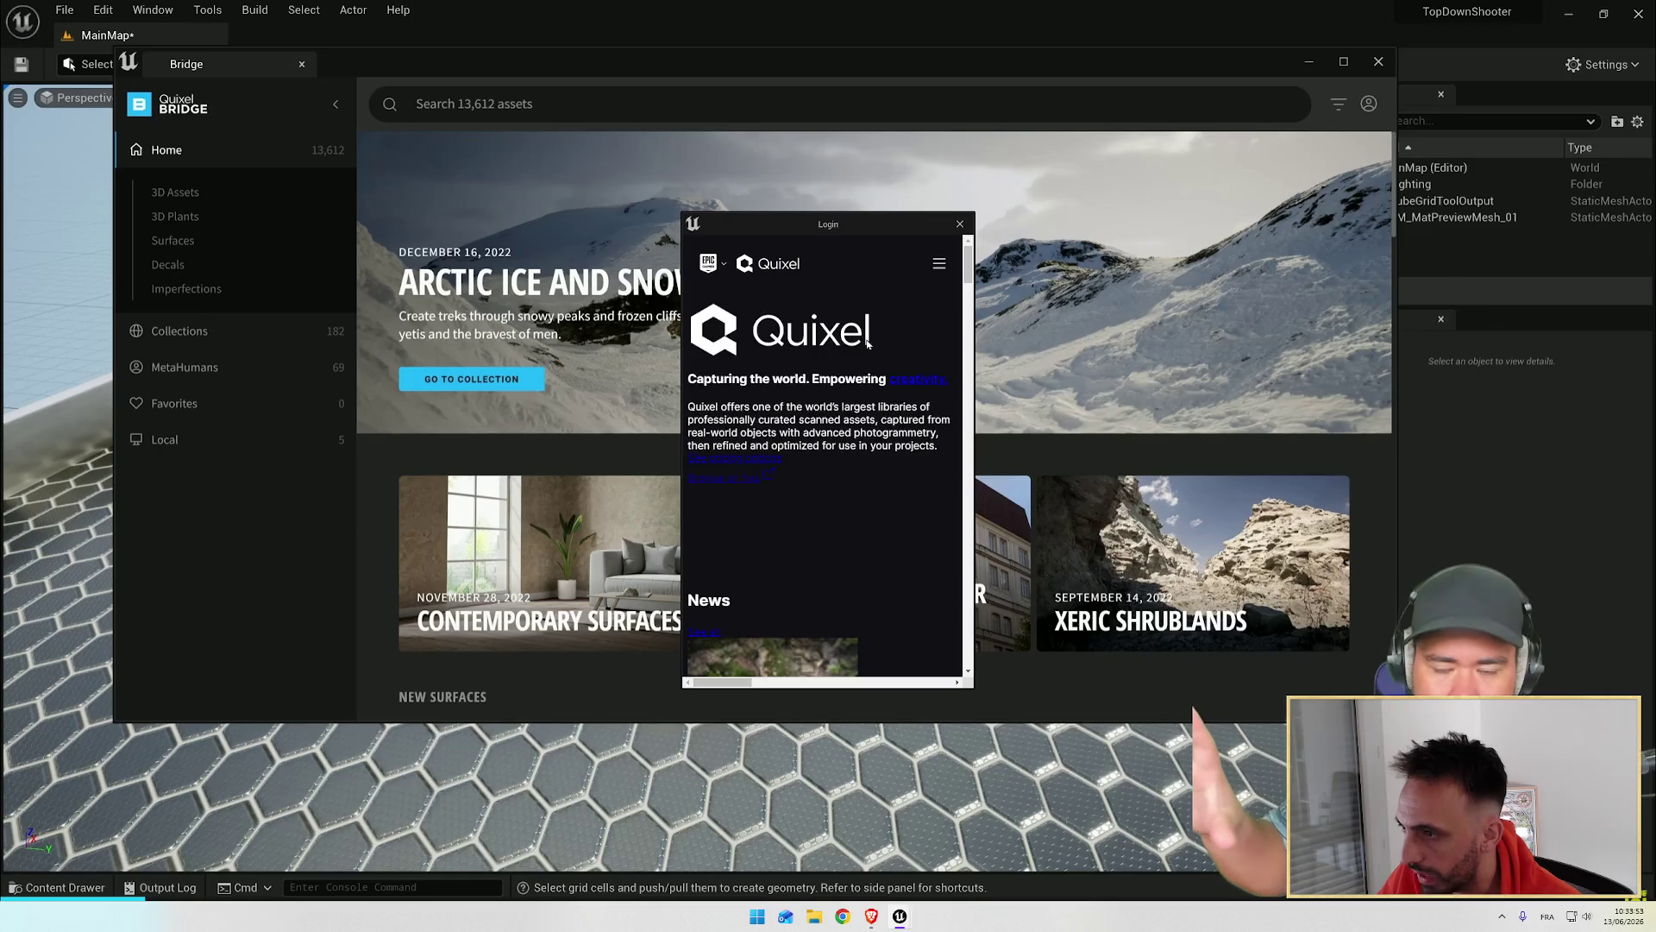
click(939, 263)
click(959, 264)
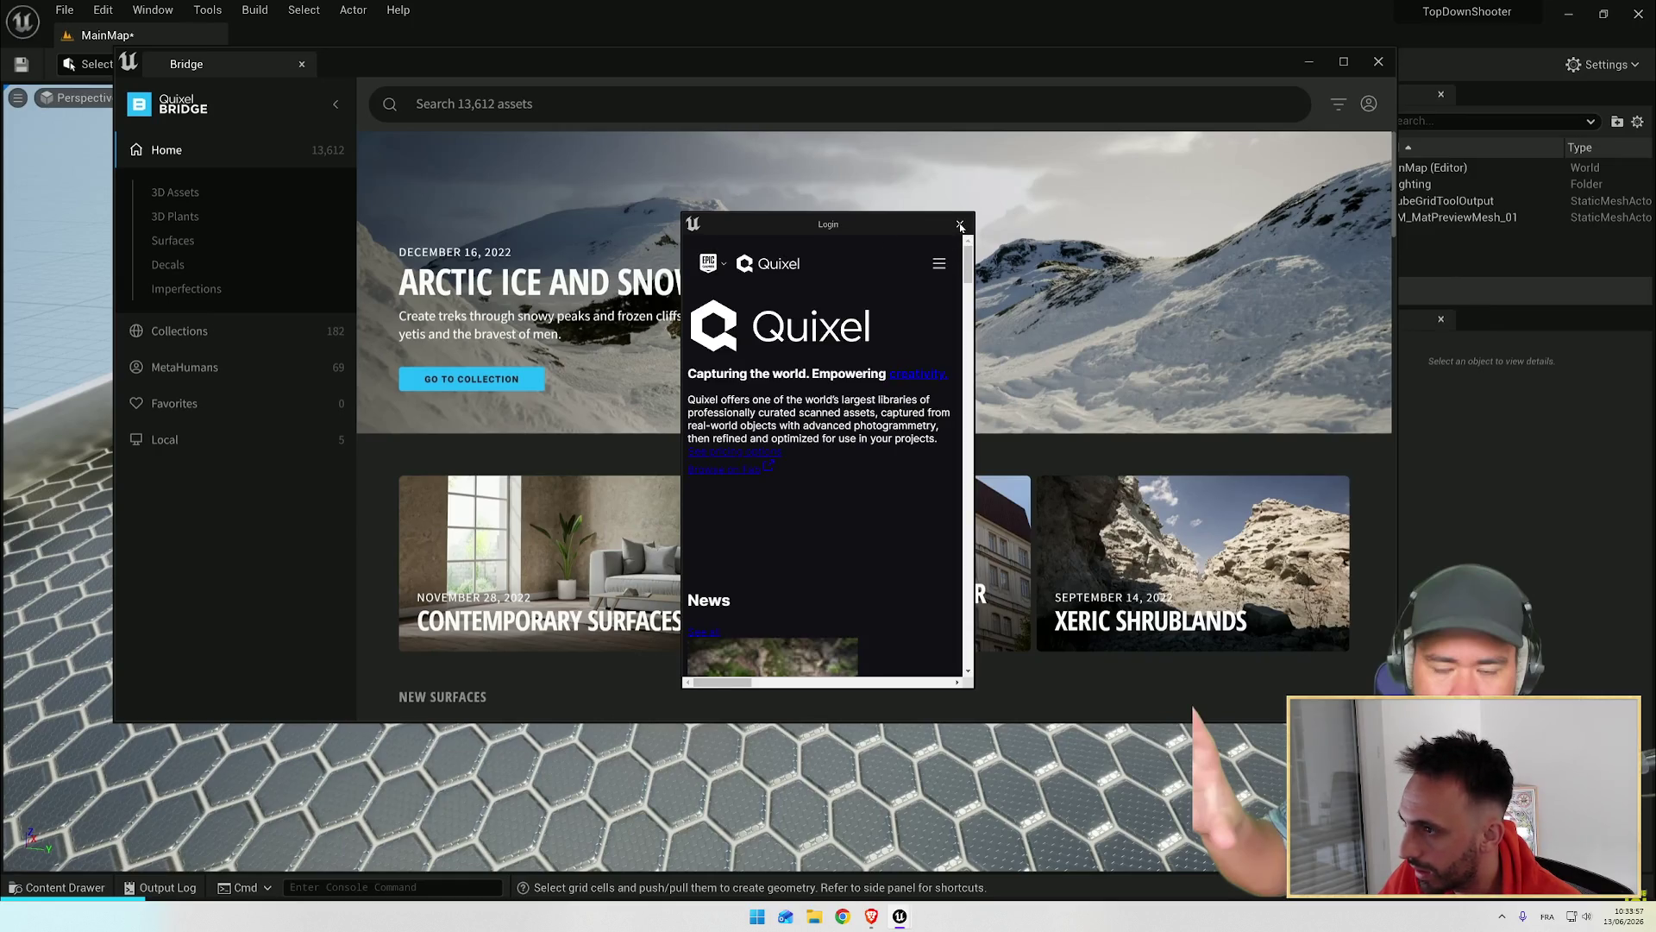
click(960, 225)
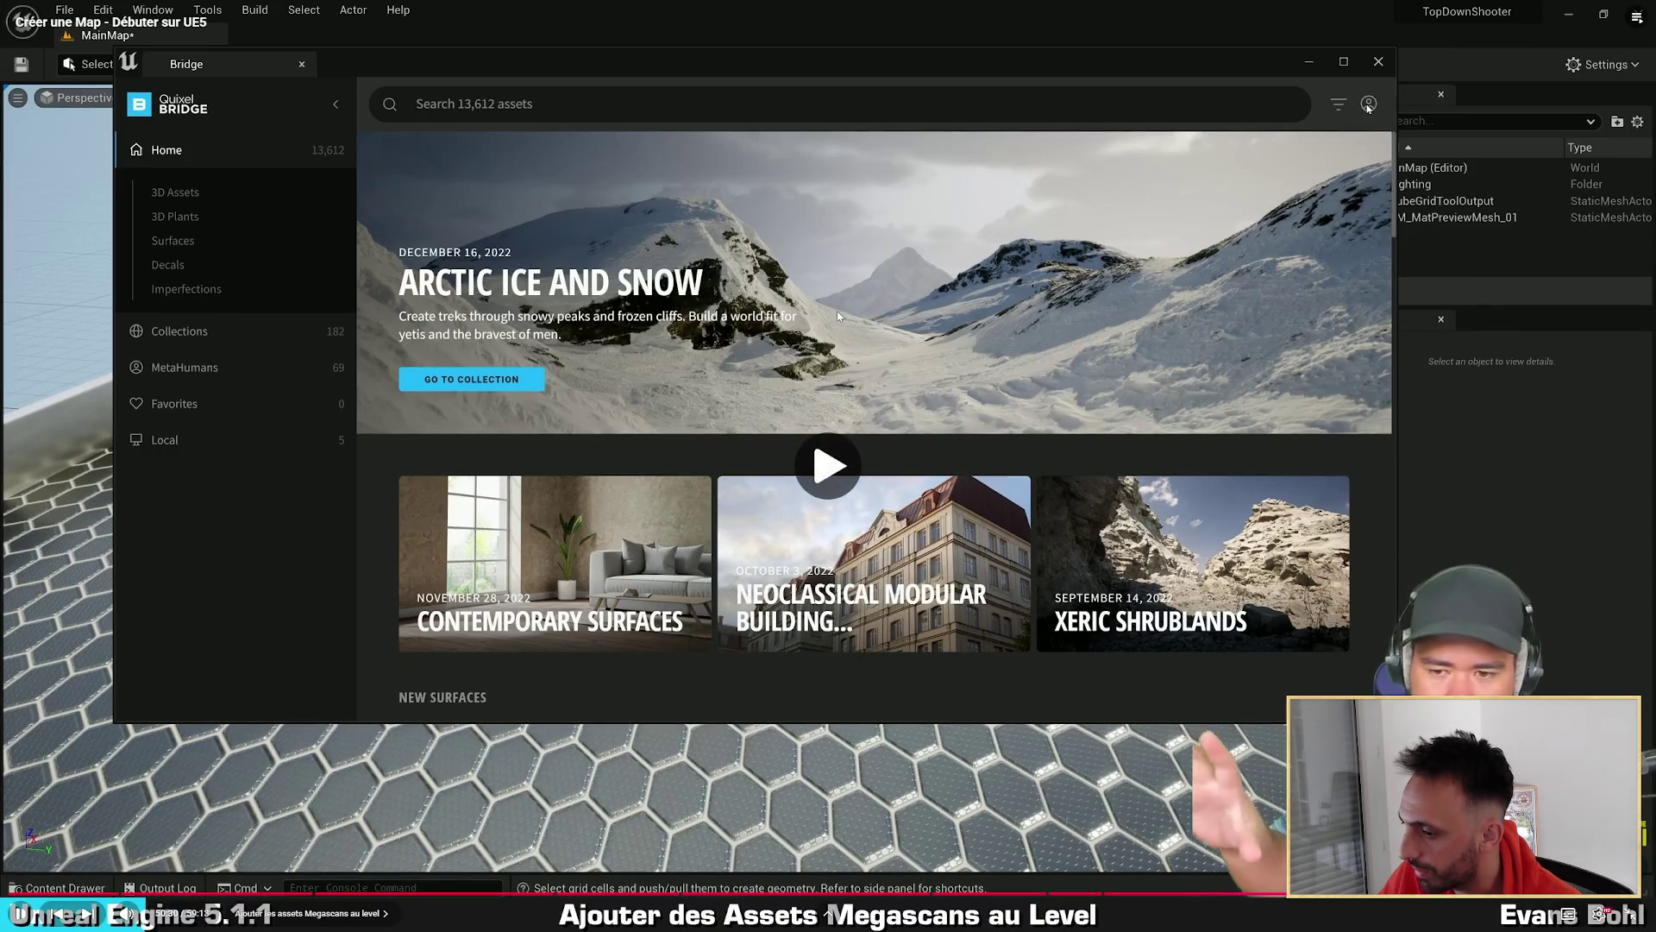
key(alt+Tab)
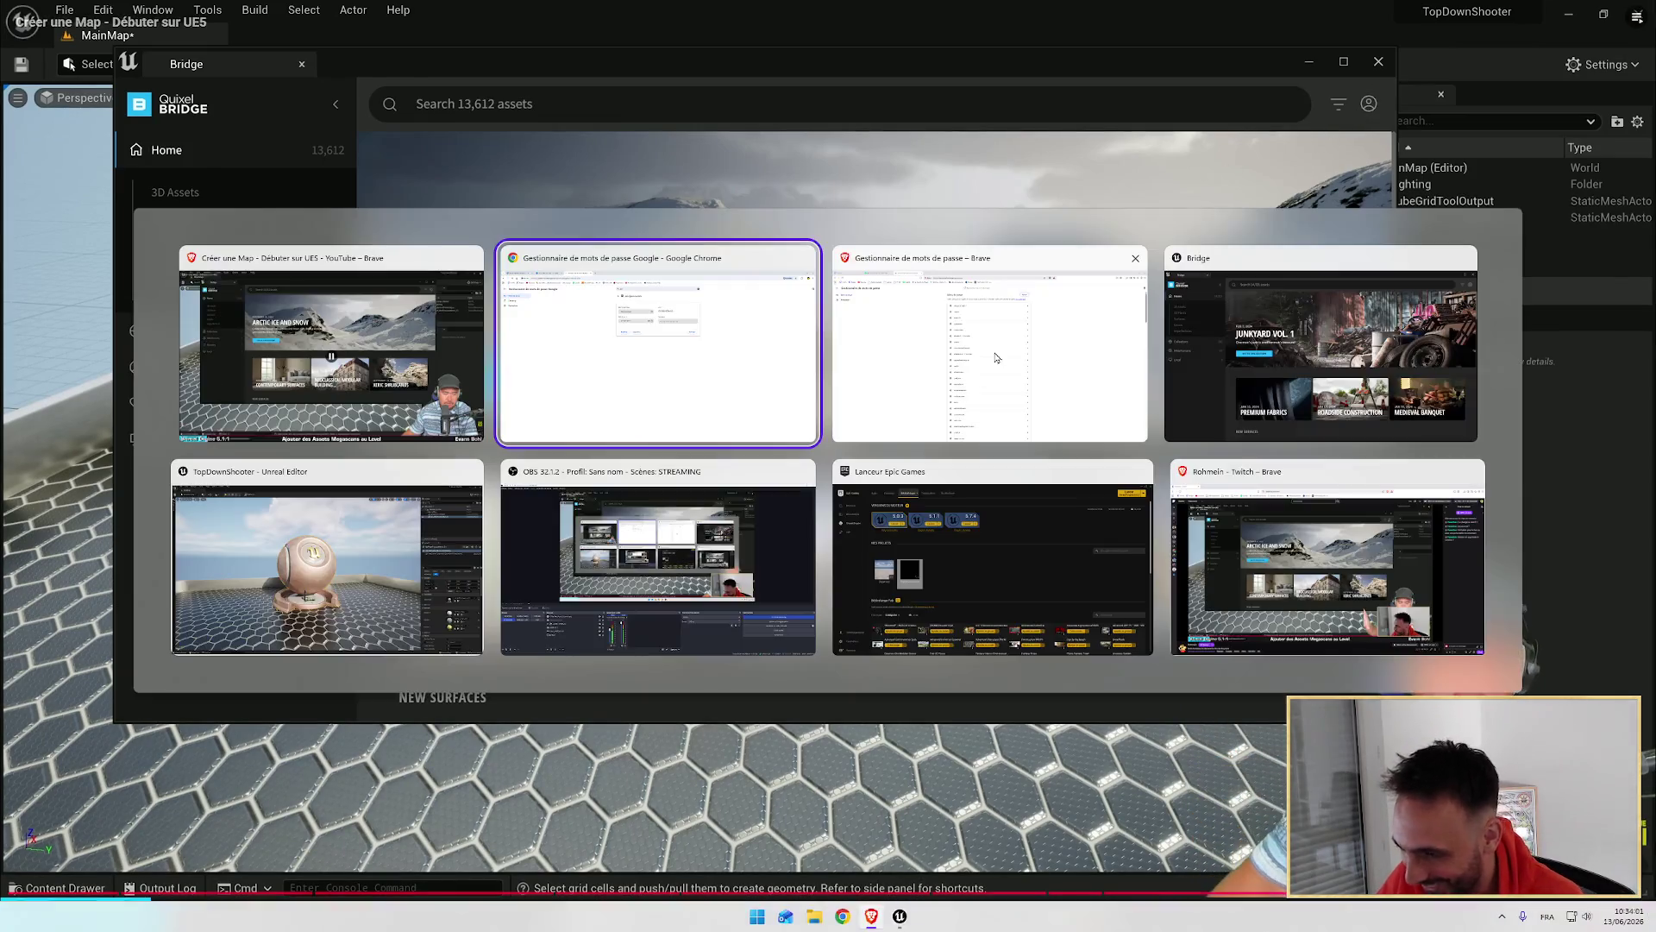
click(1199, 391)
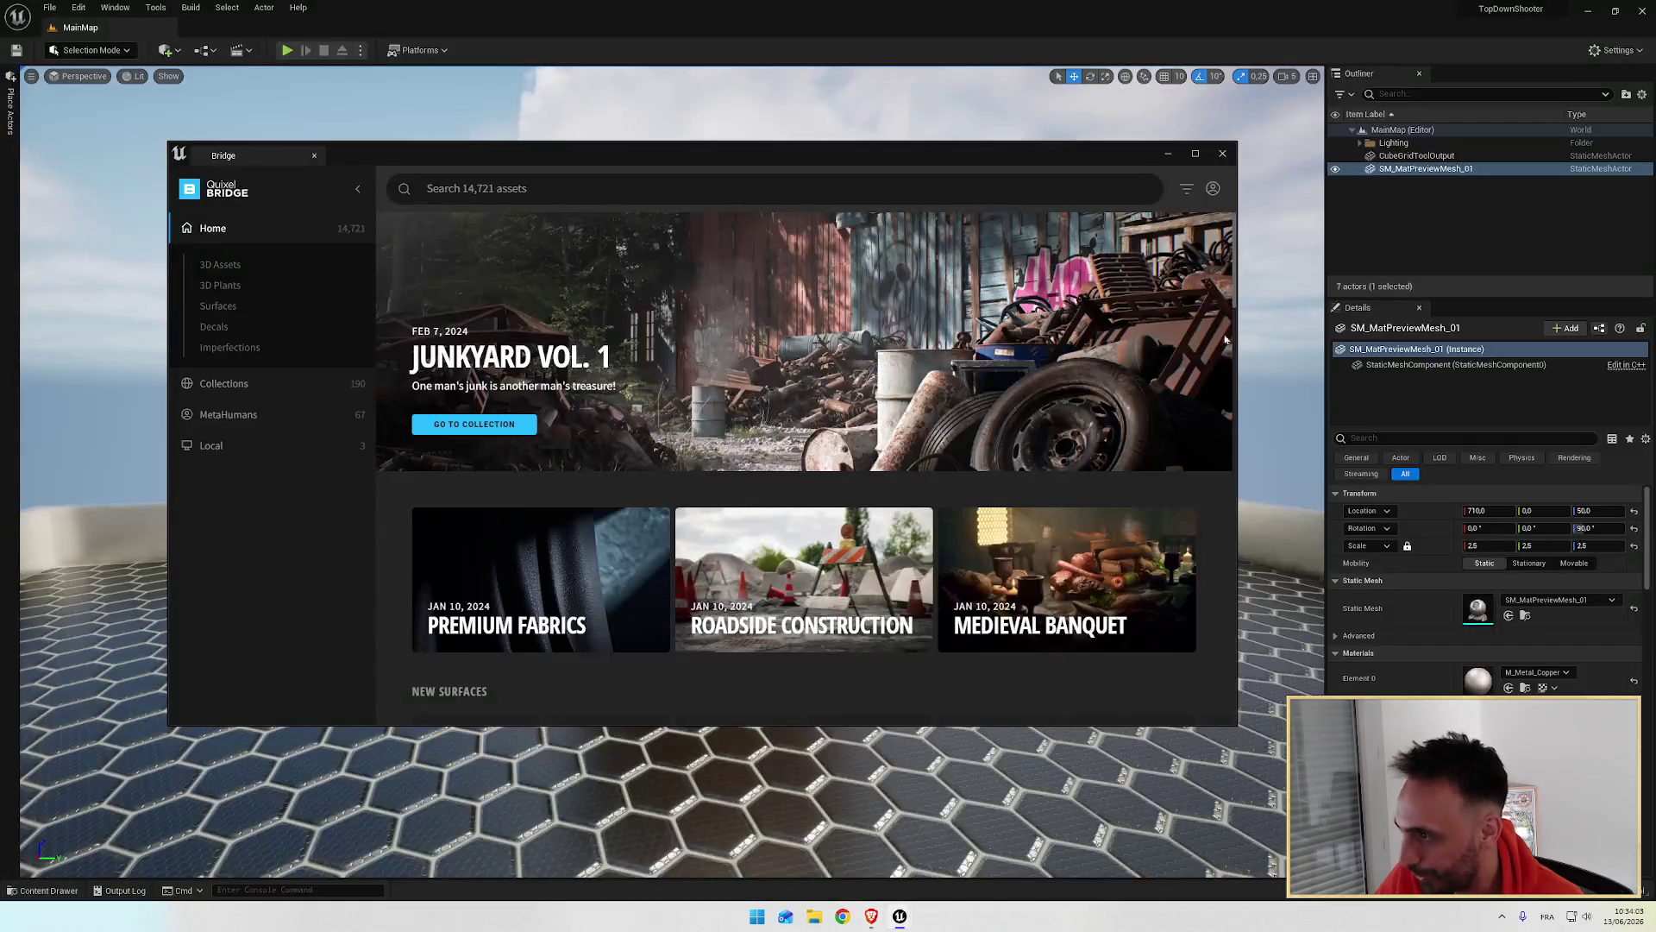
click(1214, 190)
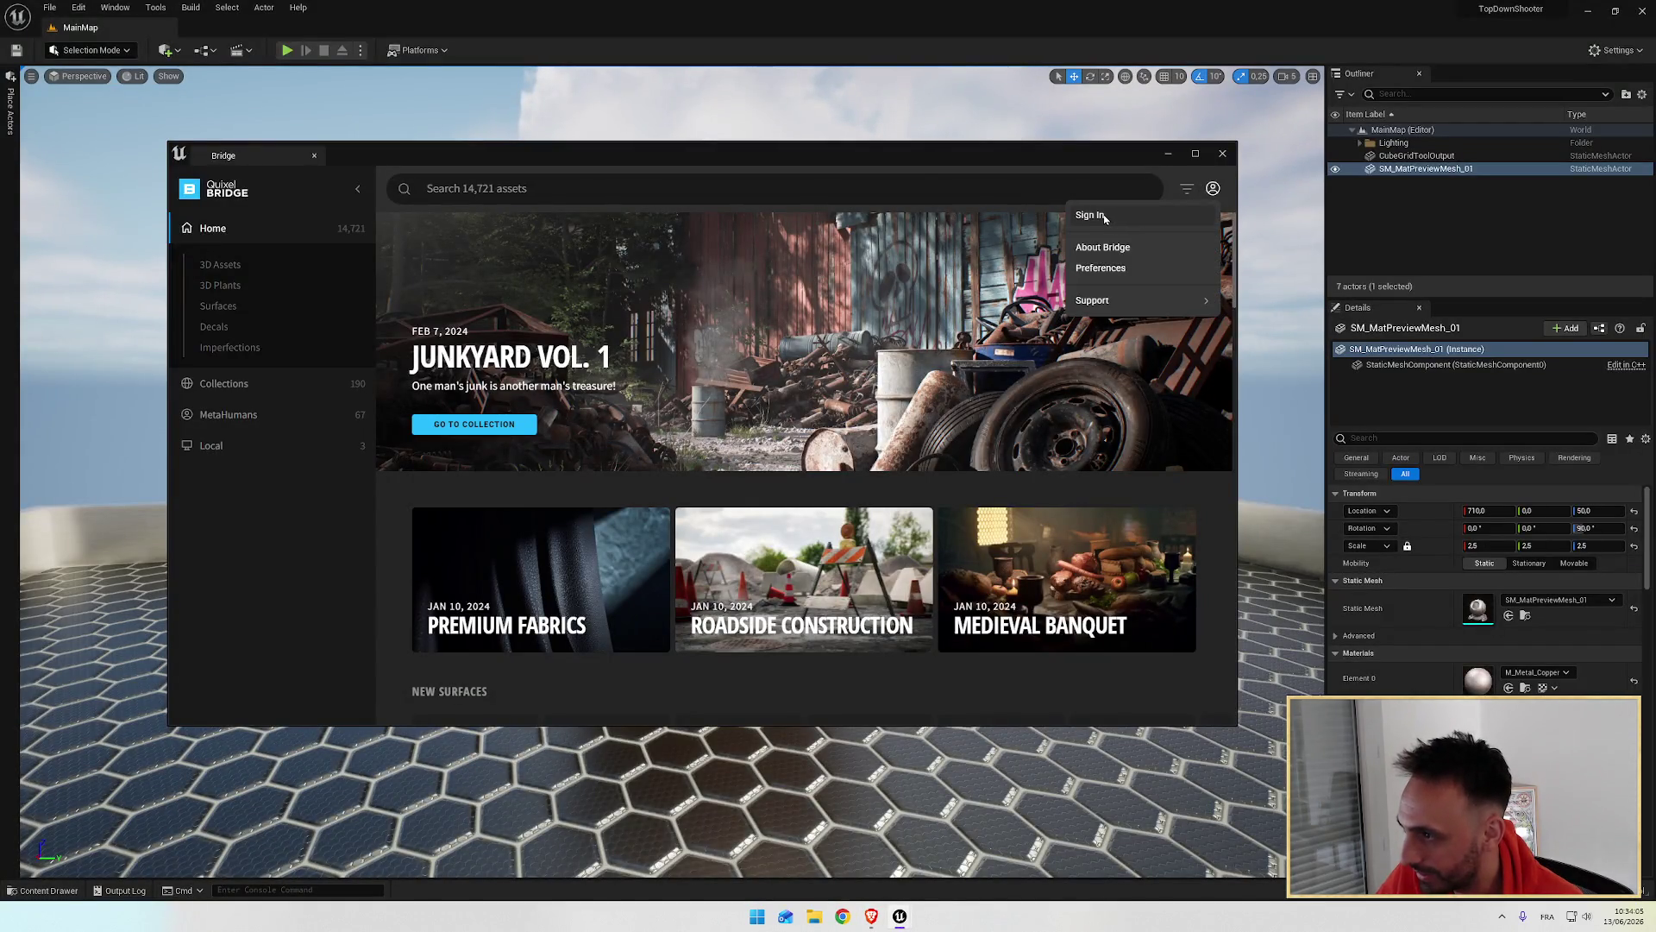
click(1090, 216)
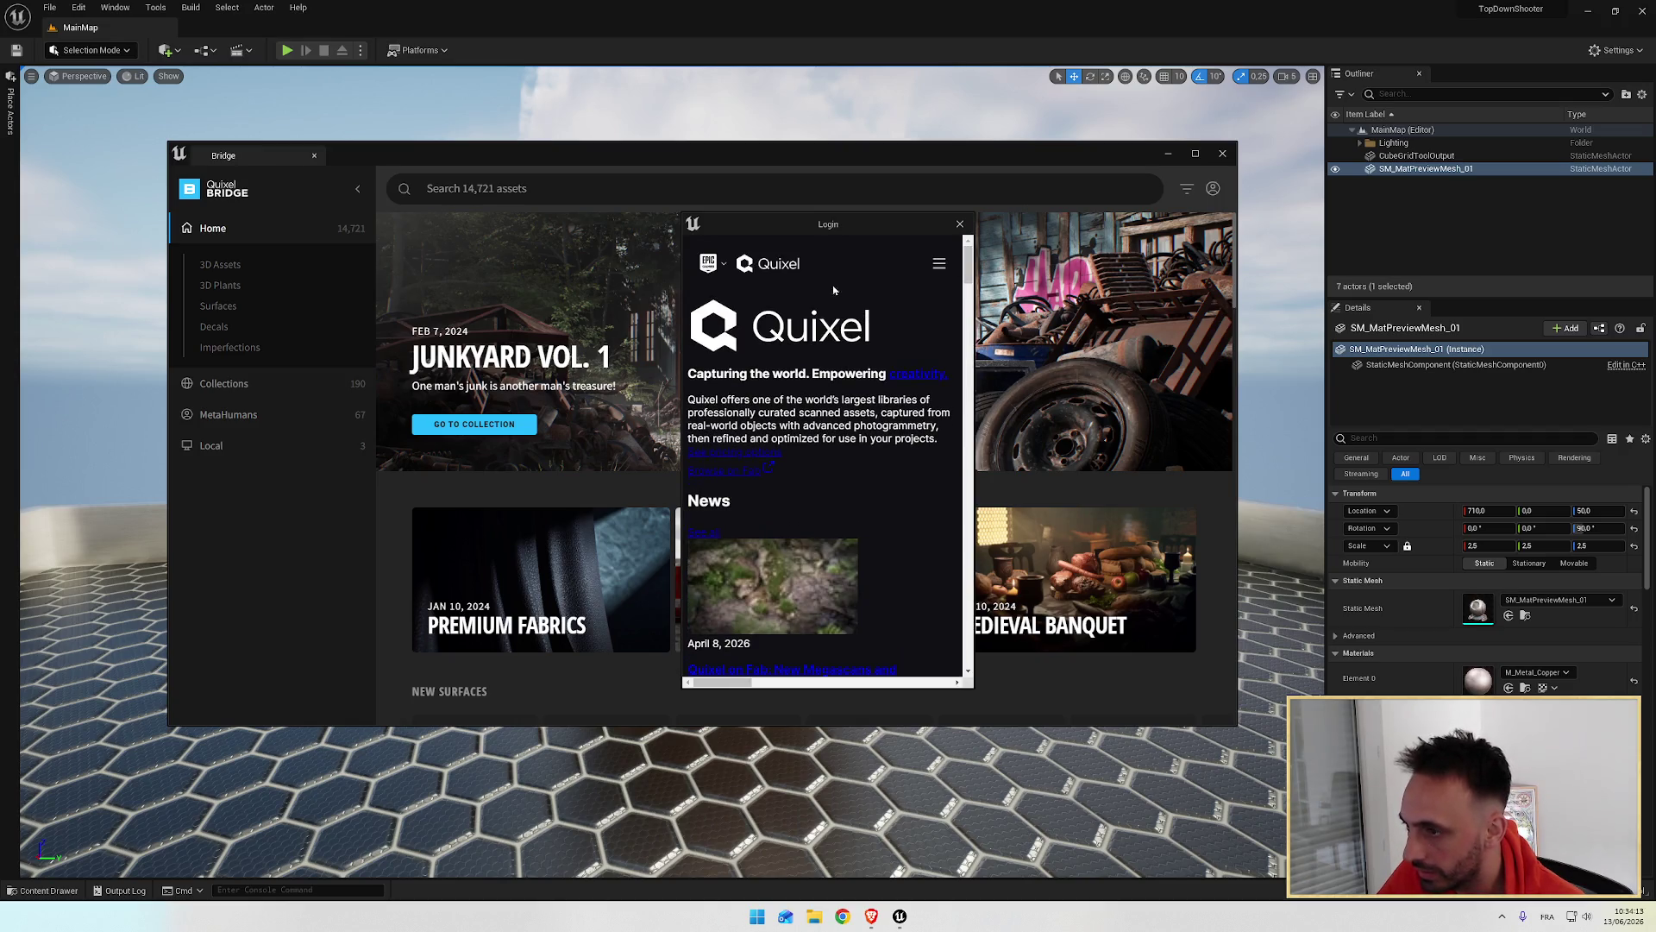
scroll(811, 451, down, 3)
scroll(811, 451, up, 3)
click(940, 258)
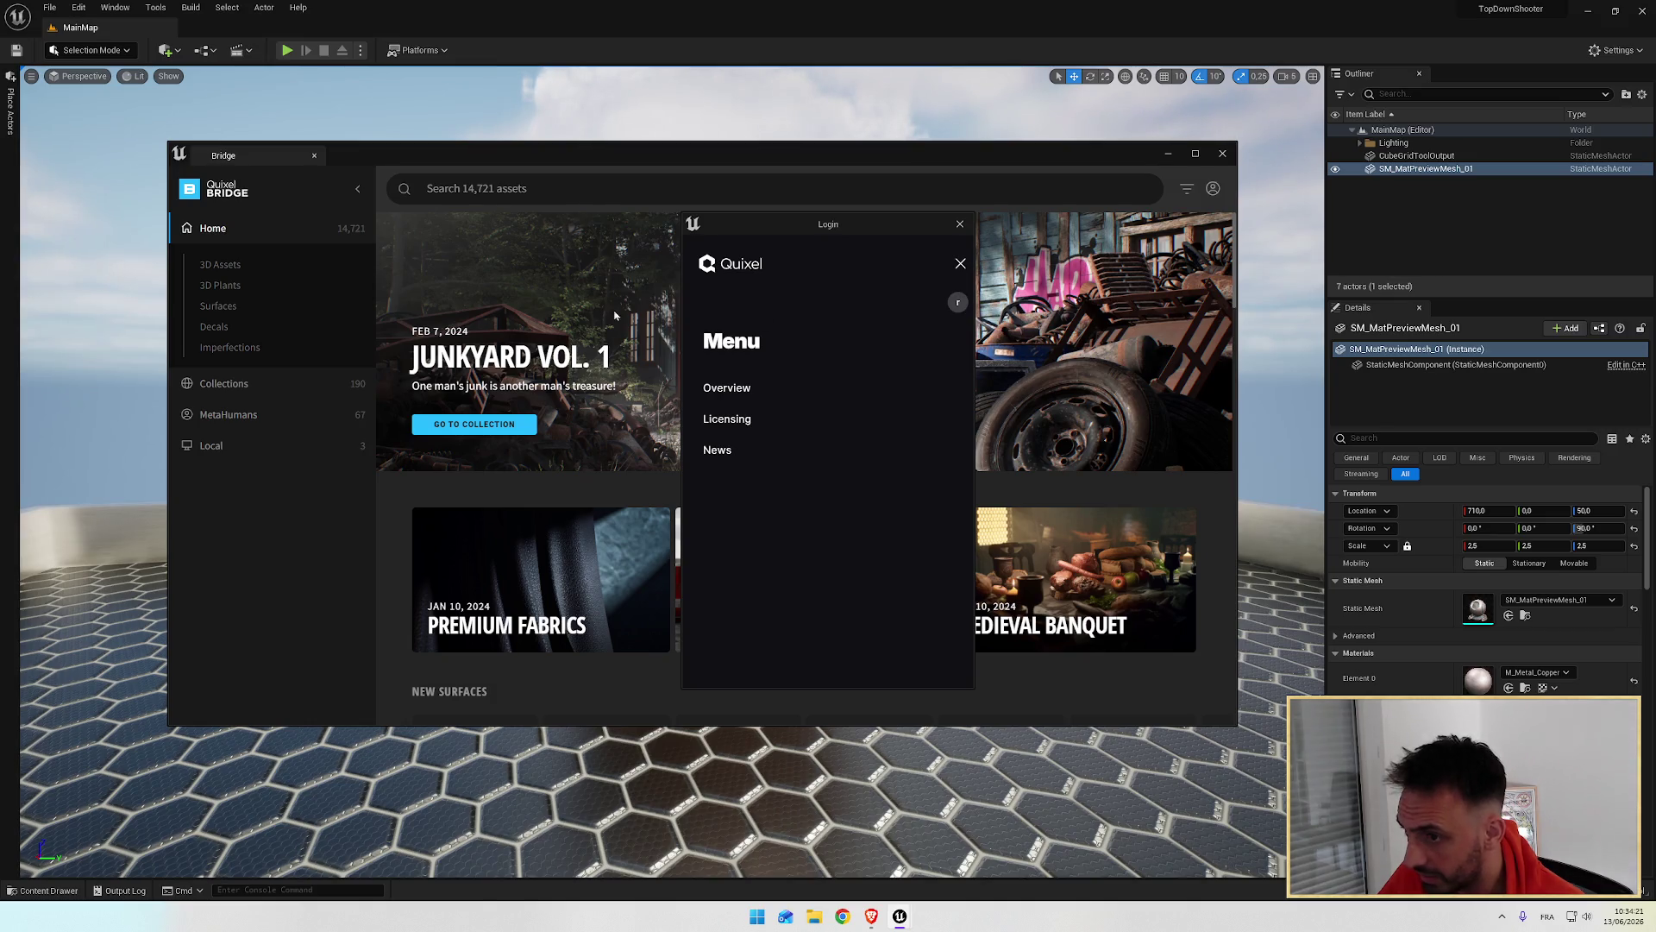
key(Escape)
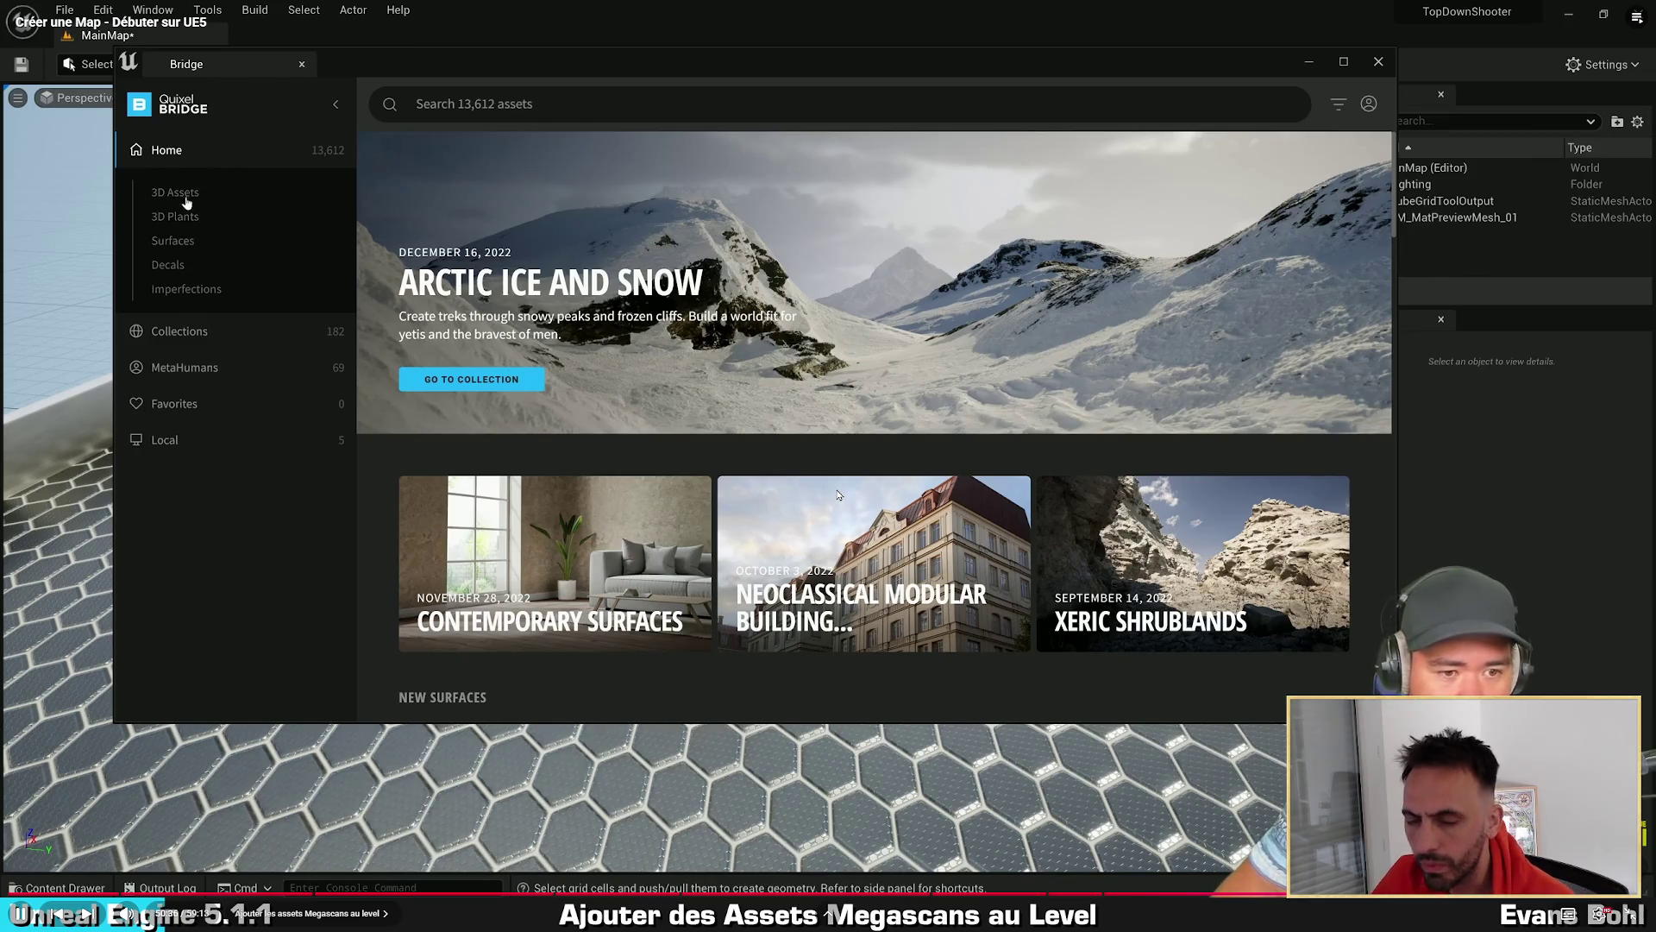
Step: Resume the tutorial and open Collections > Environment > Industrial in Bridge
click(176, 331)
click(195, 231)
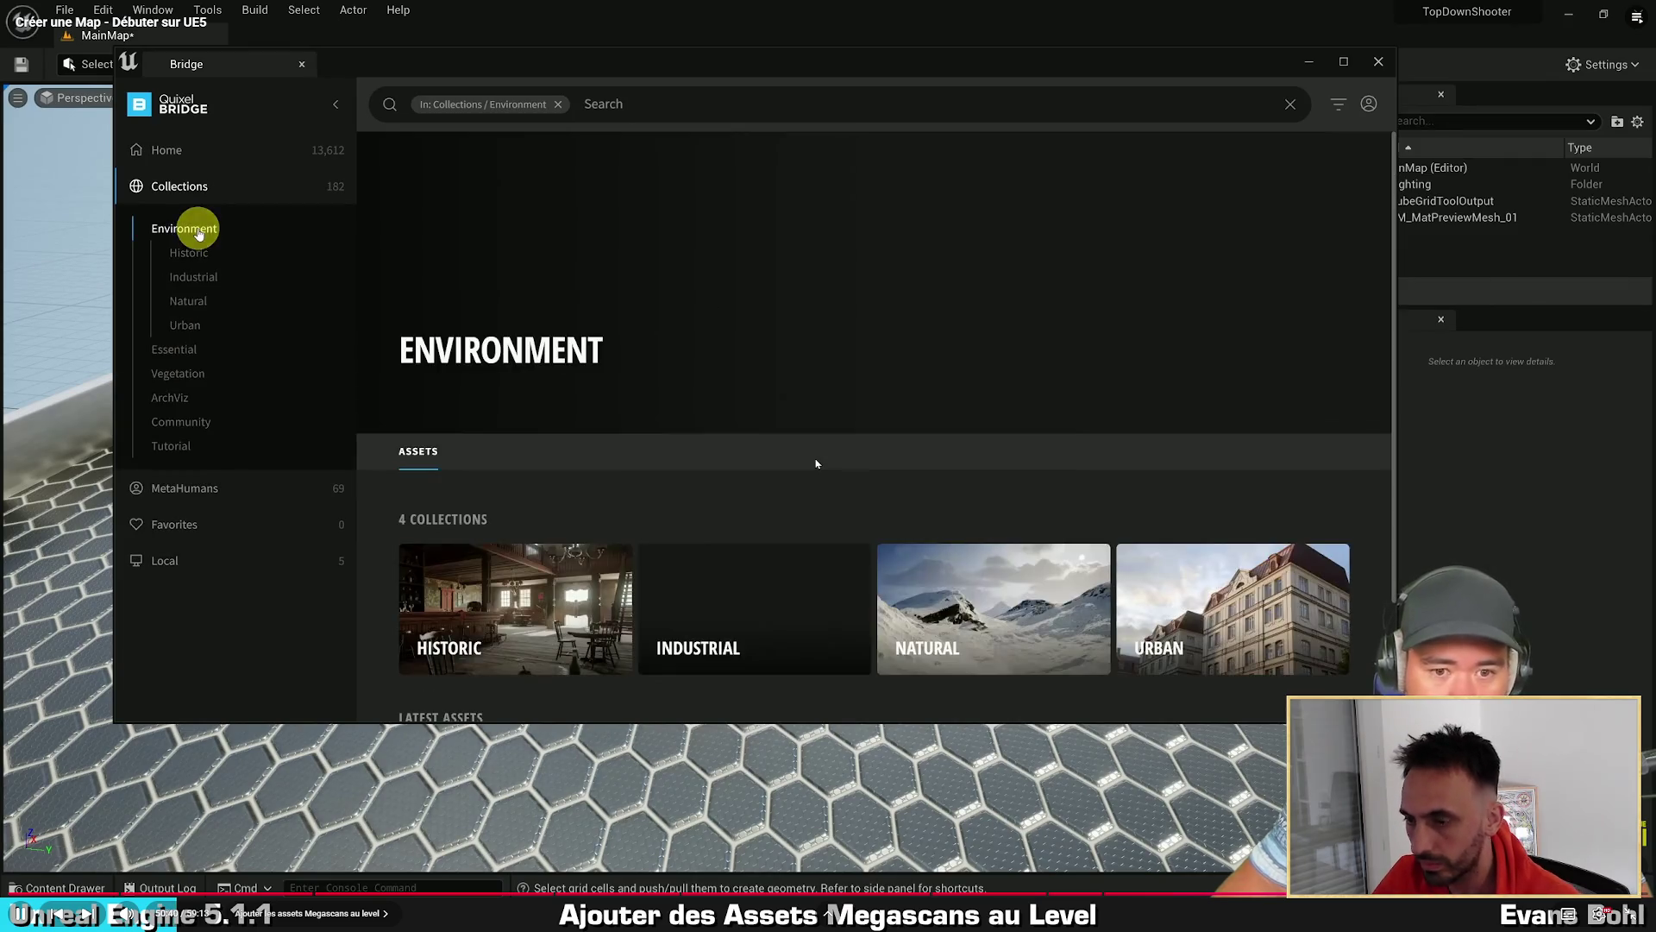
scroll(800, 466, down, 5)
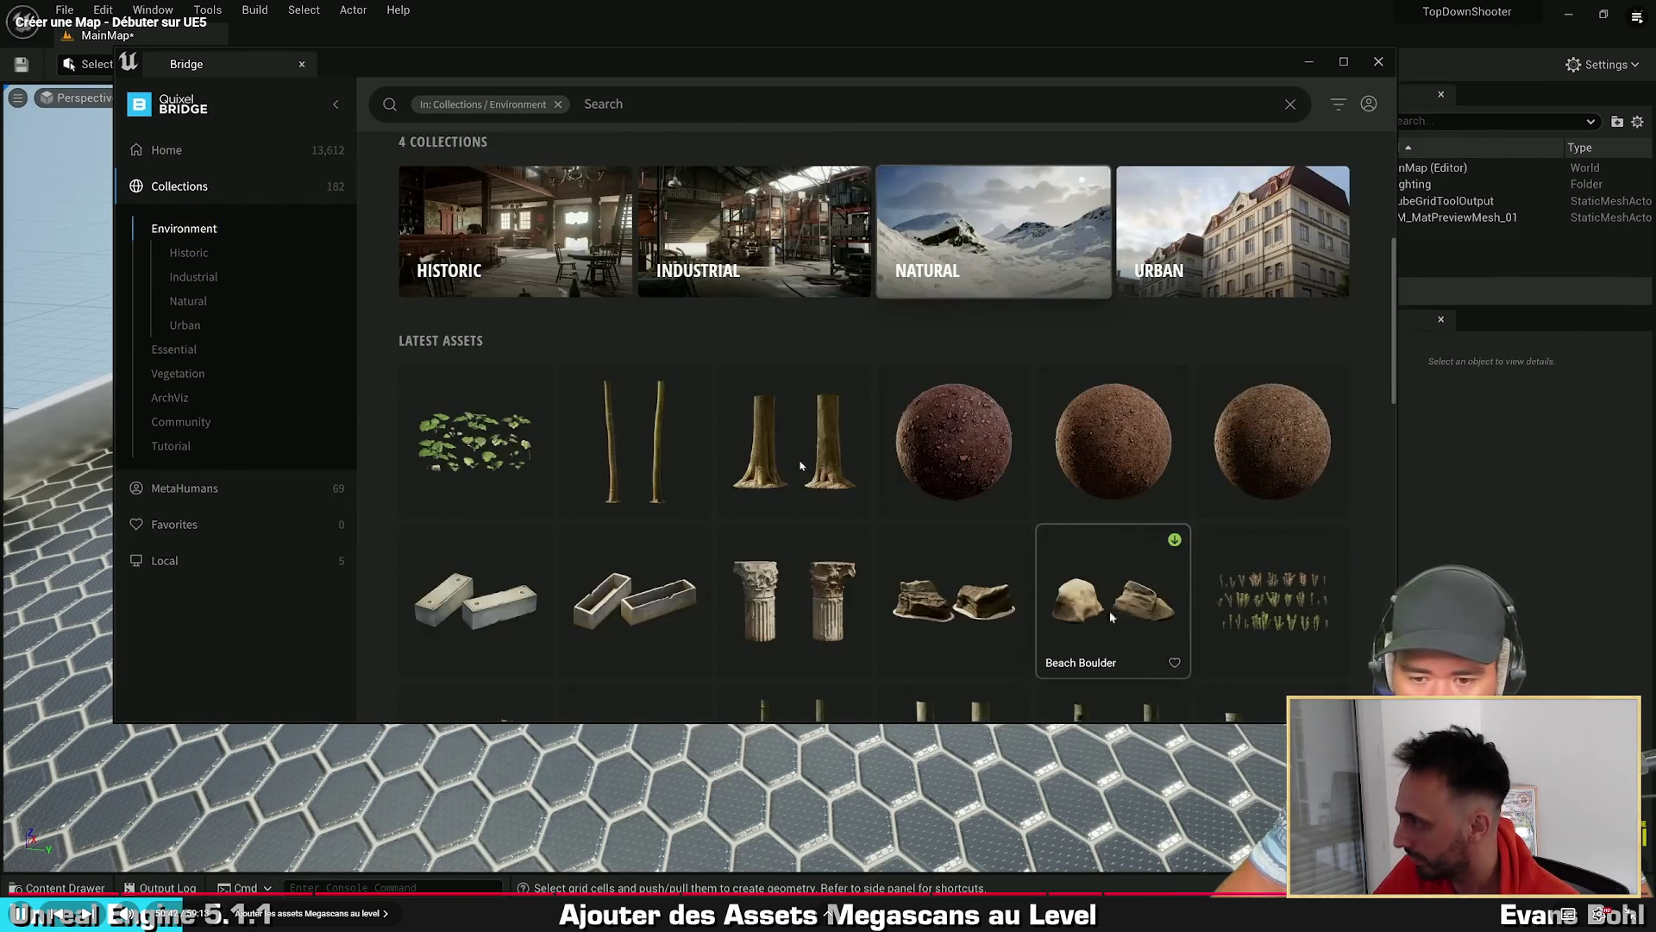
scroll(955, 298, up, 5)
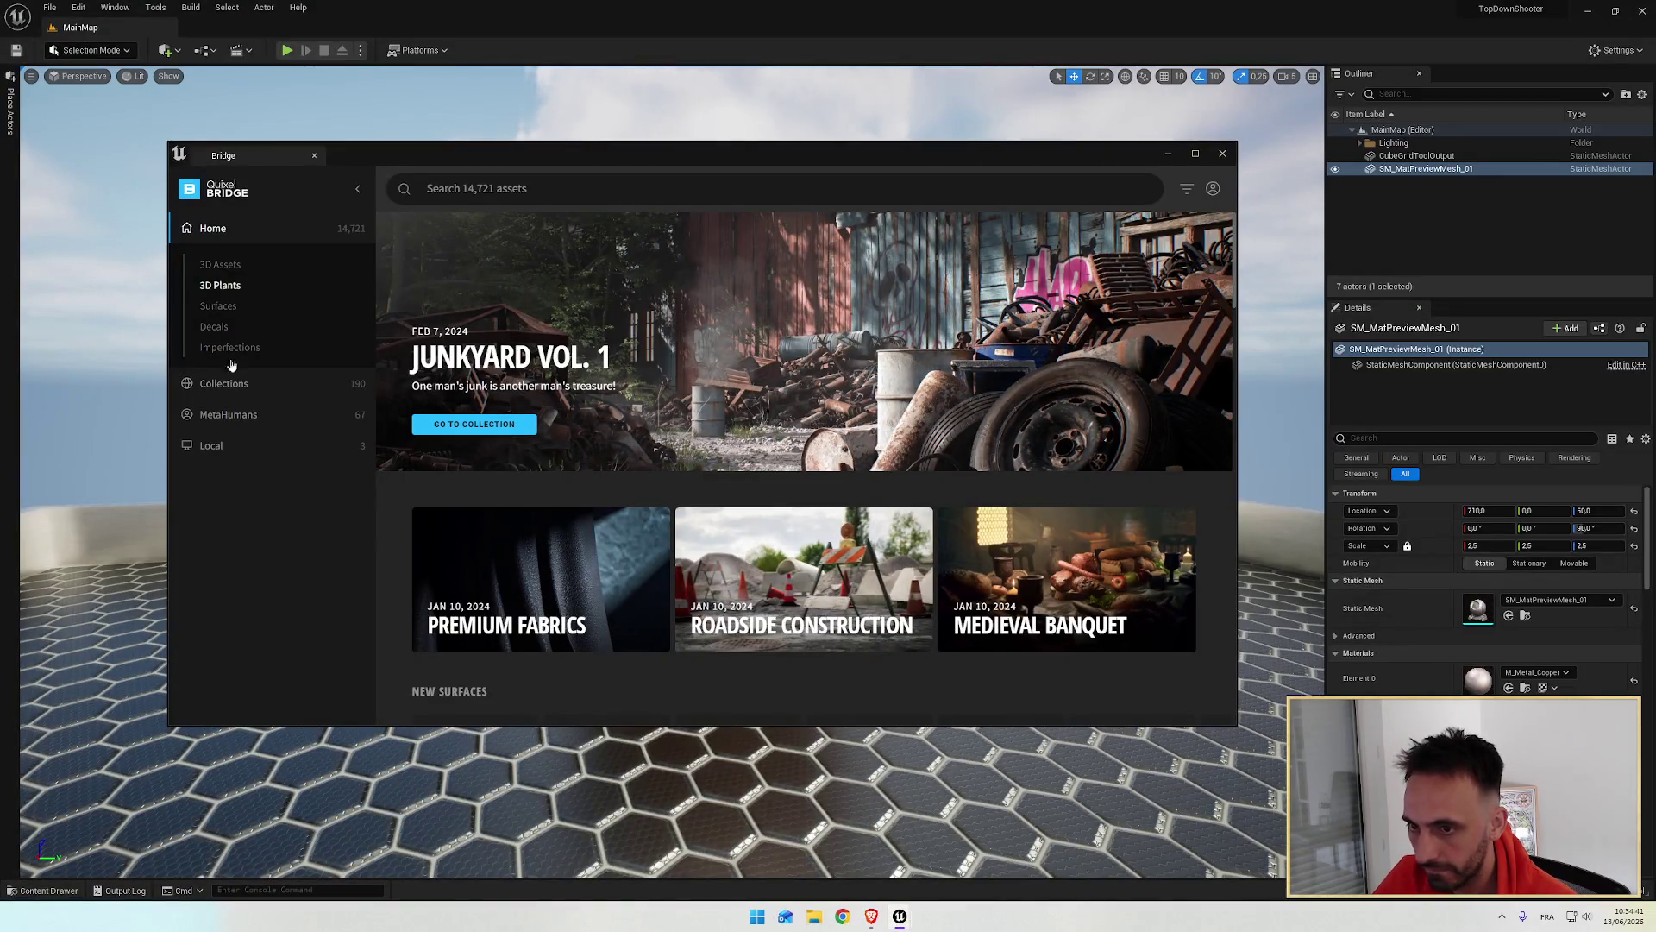
click(223, 383)
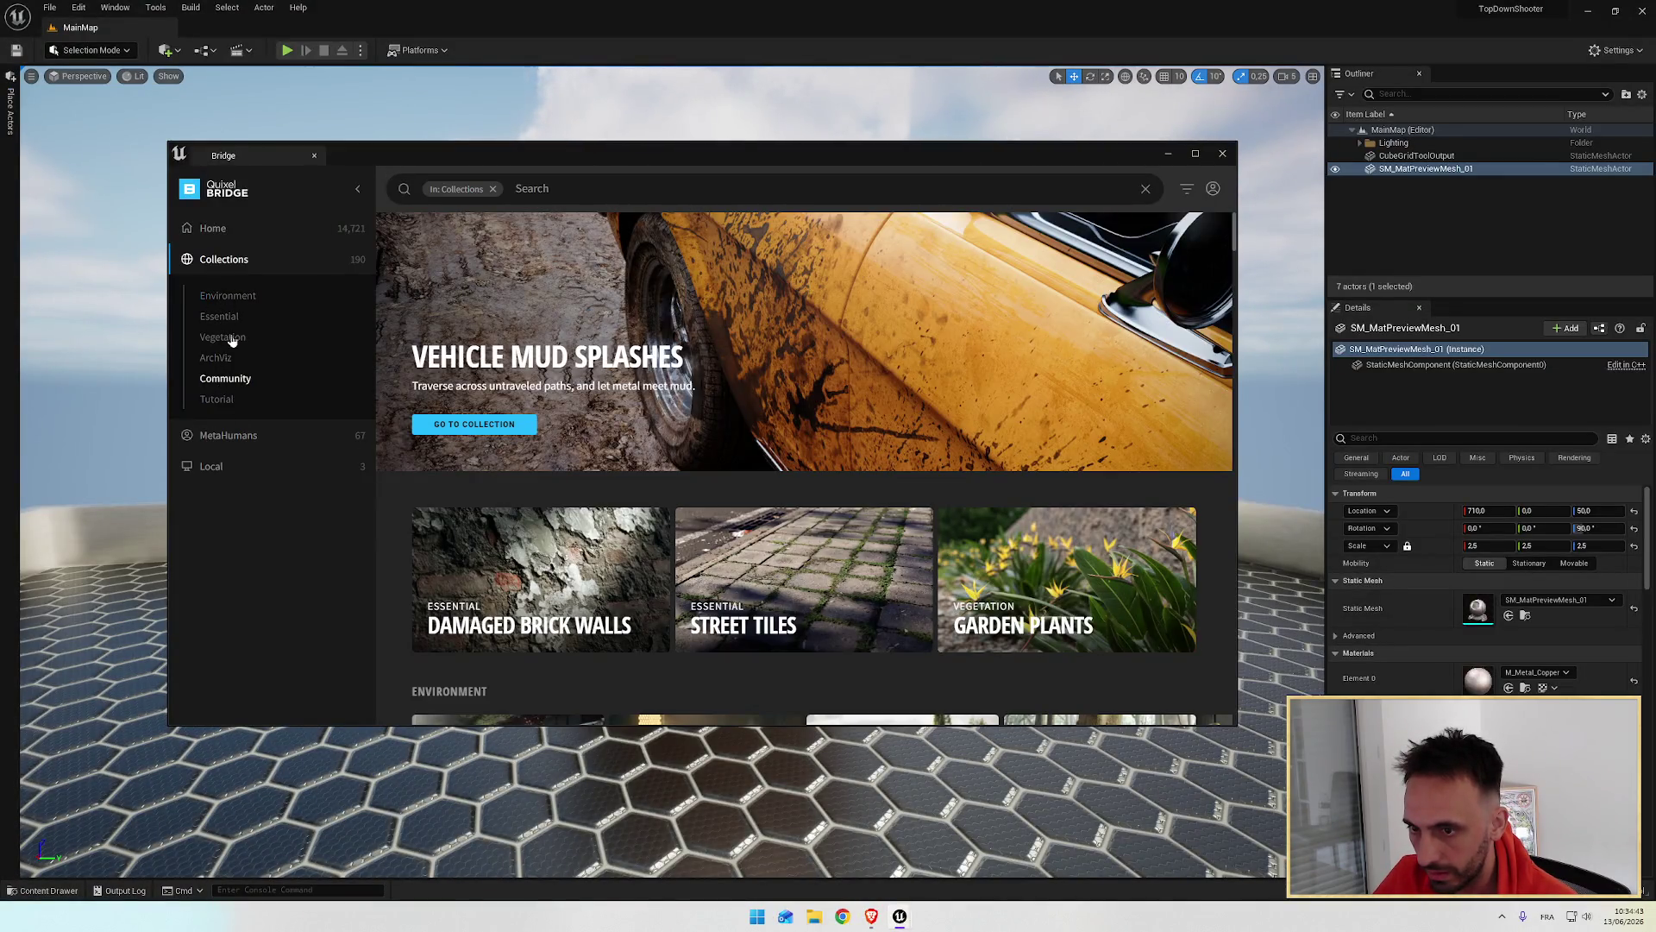
click(231, 298)
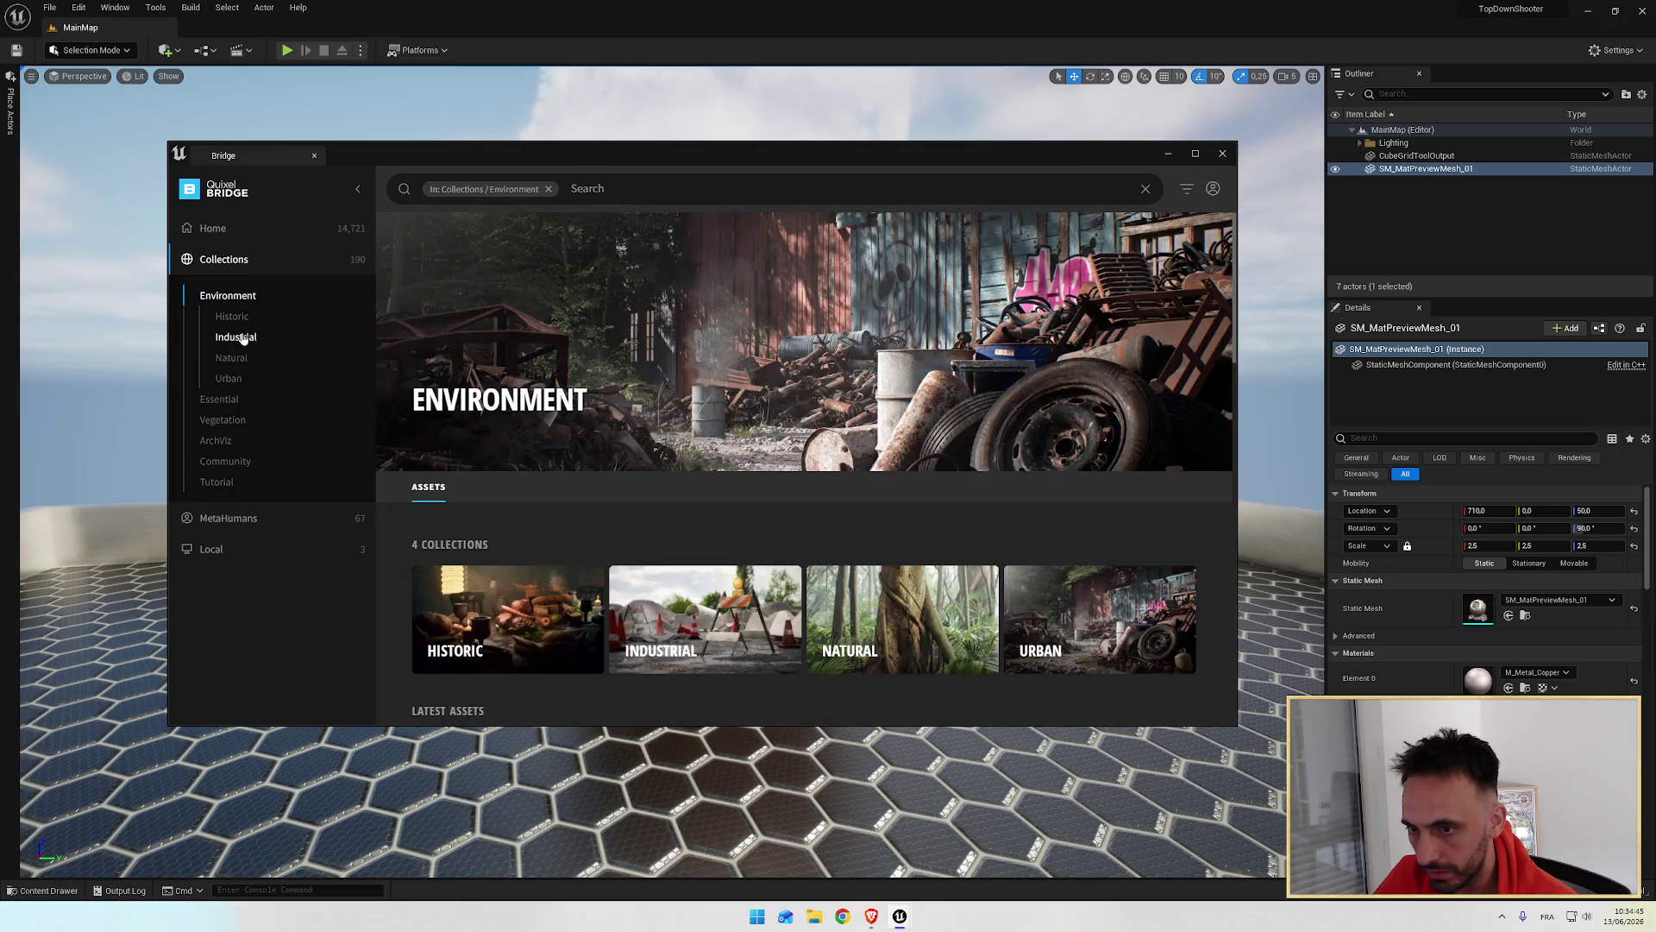
click(243, 336)
Step: Scroll the Industrial grid and open the Rusty Pipe Joint asset's details
scroll(591, 466, down, 10)
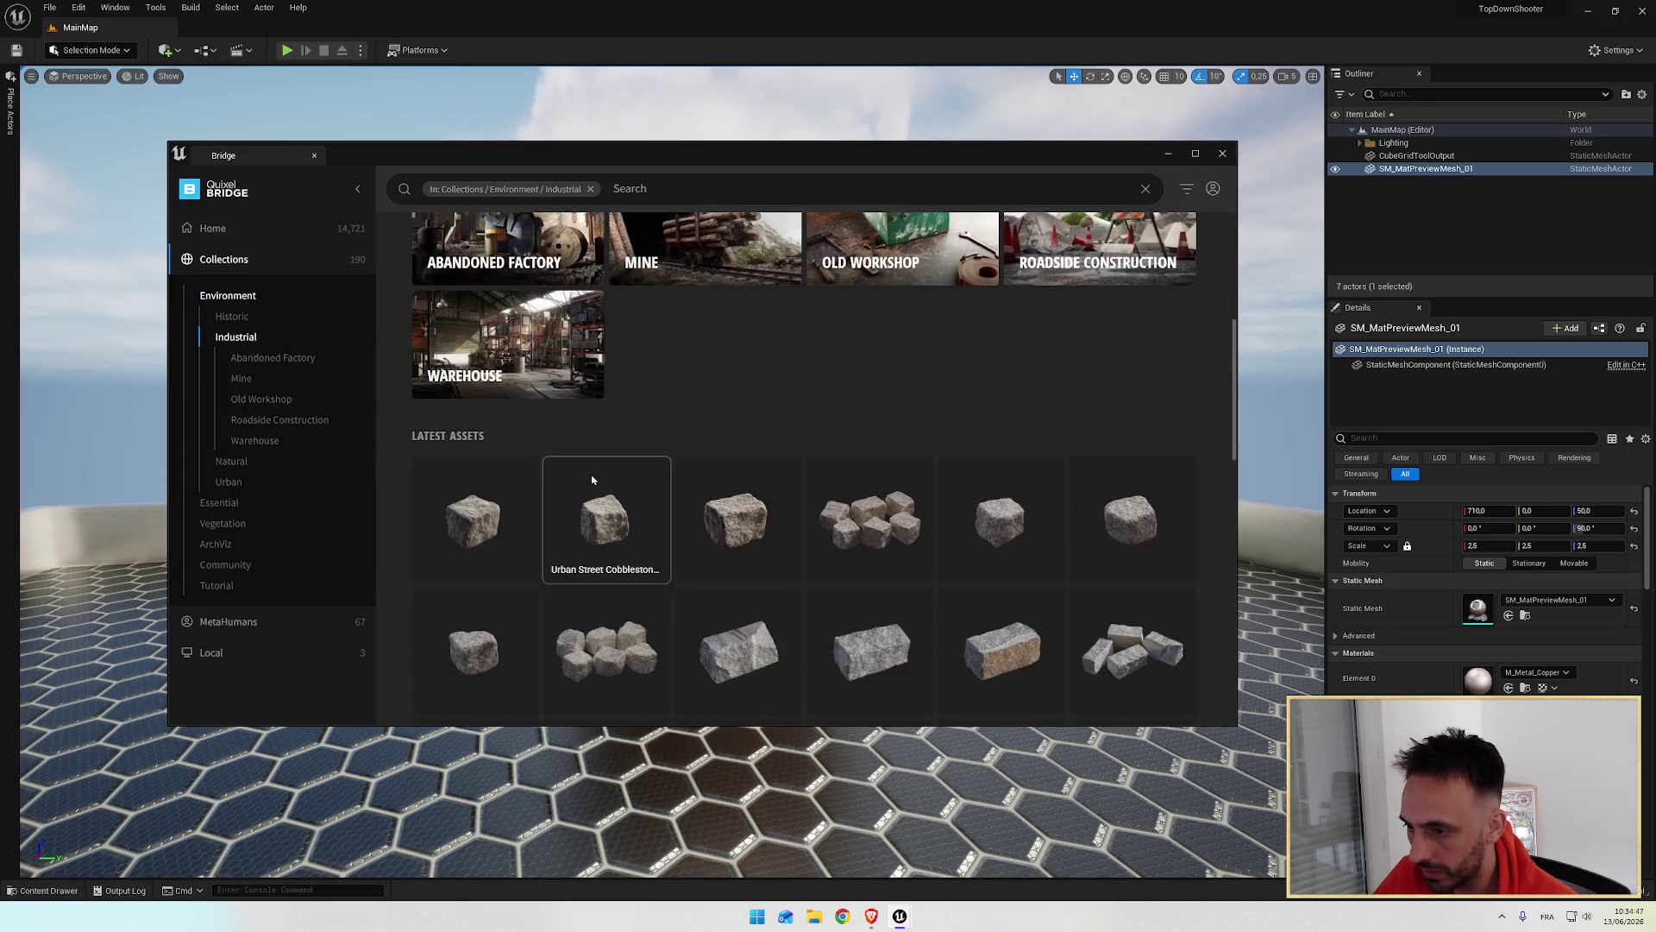
scroll(655, 483, down, 5)
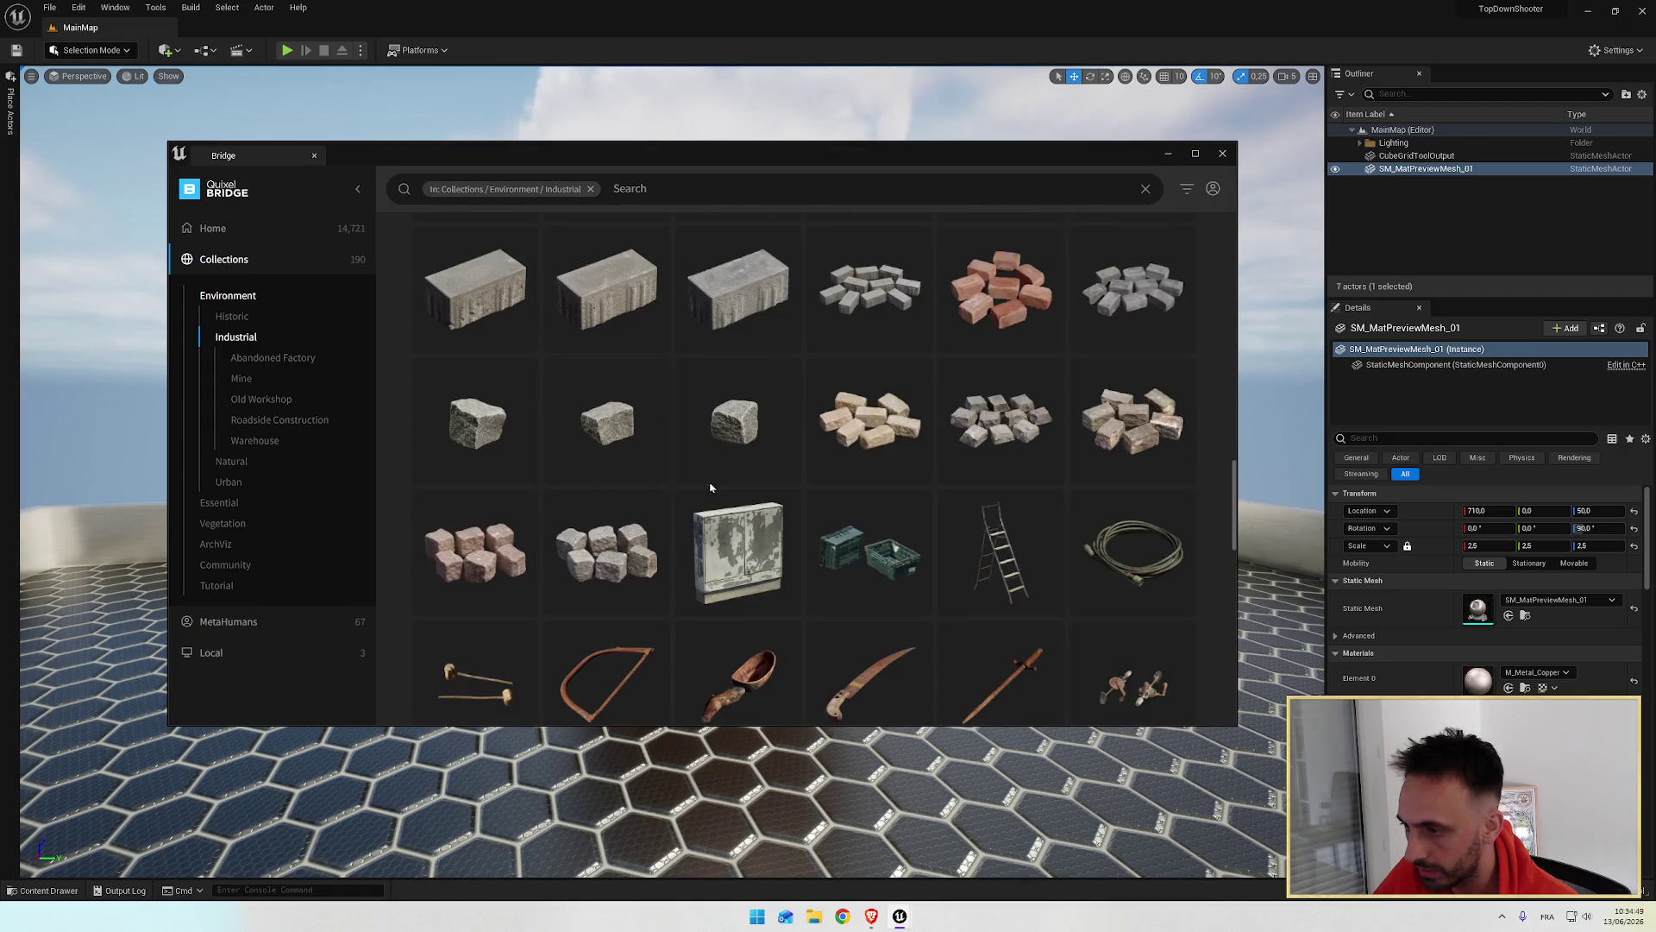
scroll(851, 445, down, 6)
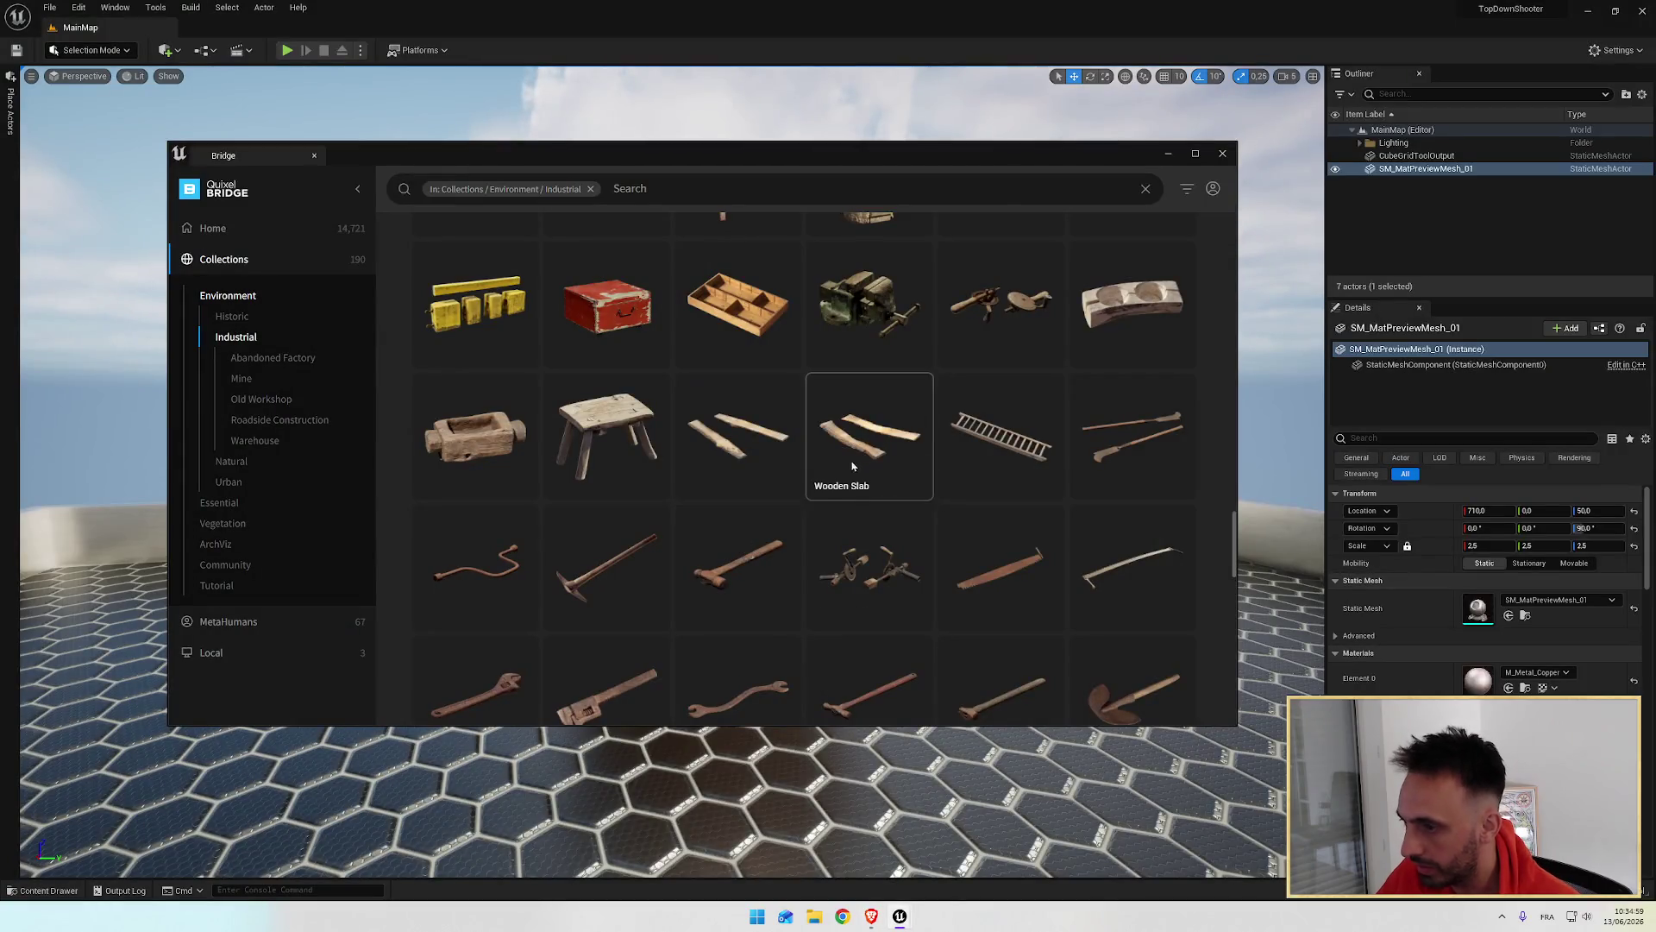
scroll(806, 492, down, 5)
scroll(747, 528, down, 10)
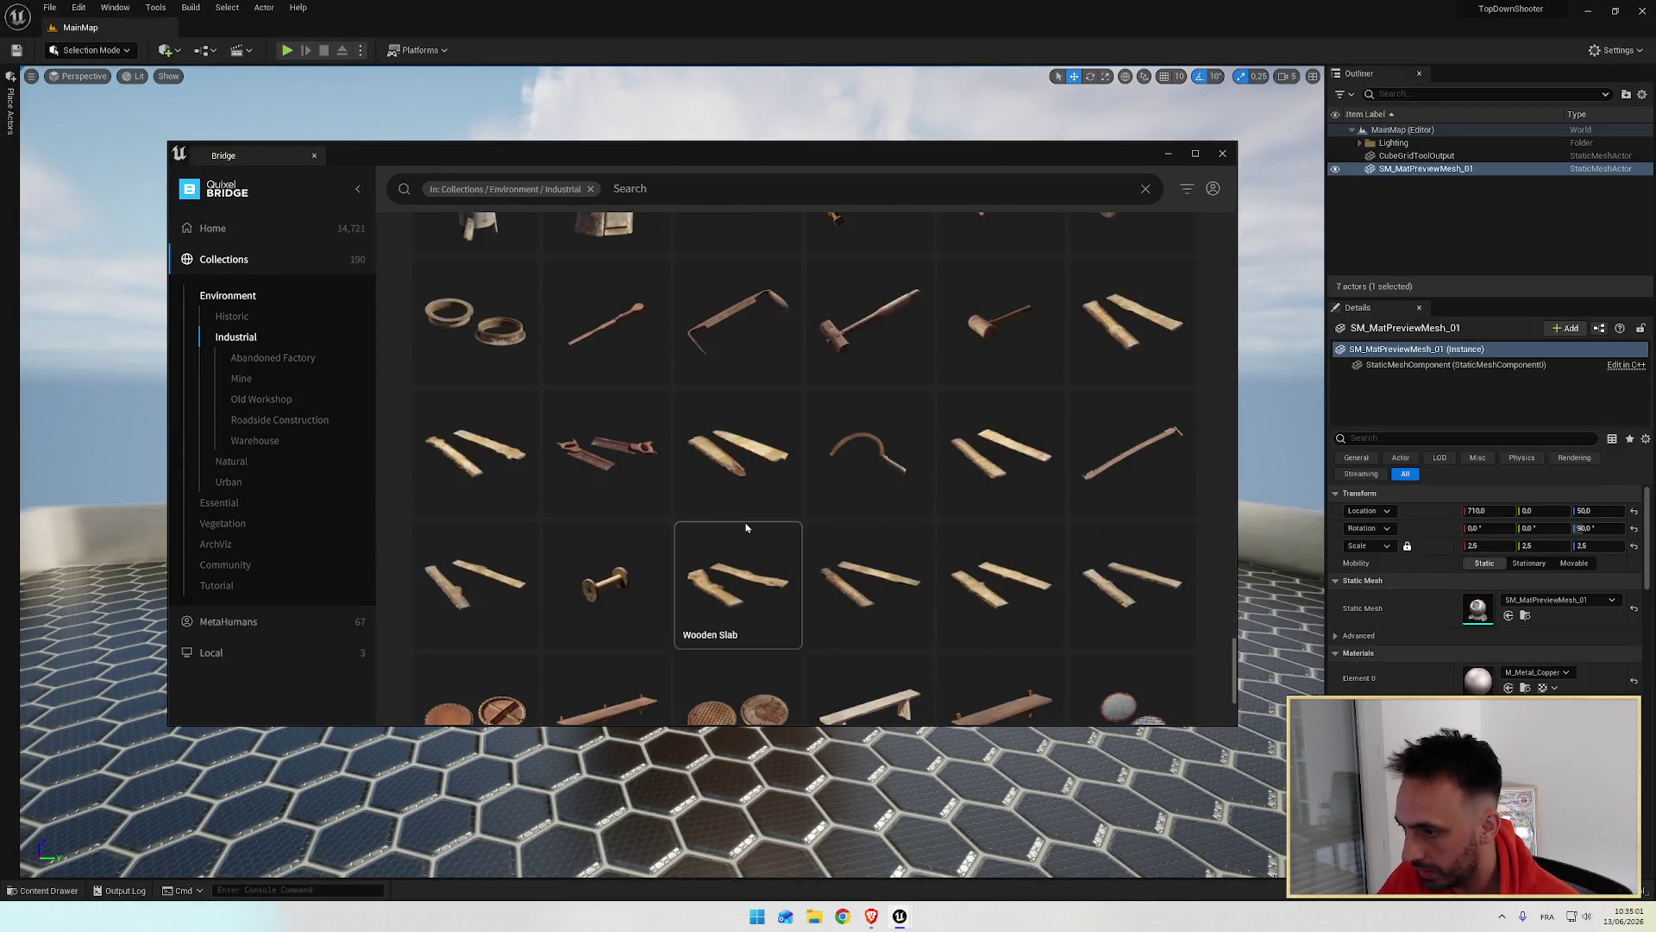
scroll(749, 530, up, 3)
scroll(747, 530, down, 5)
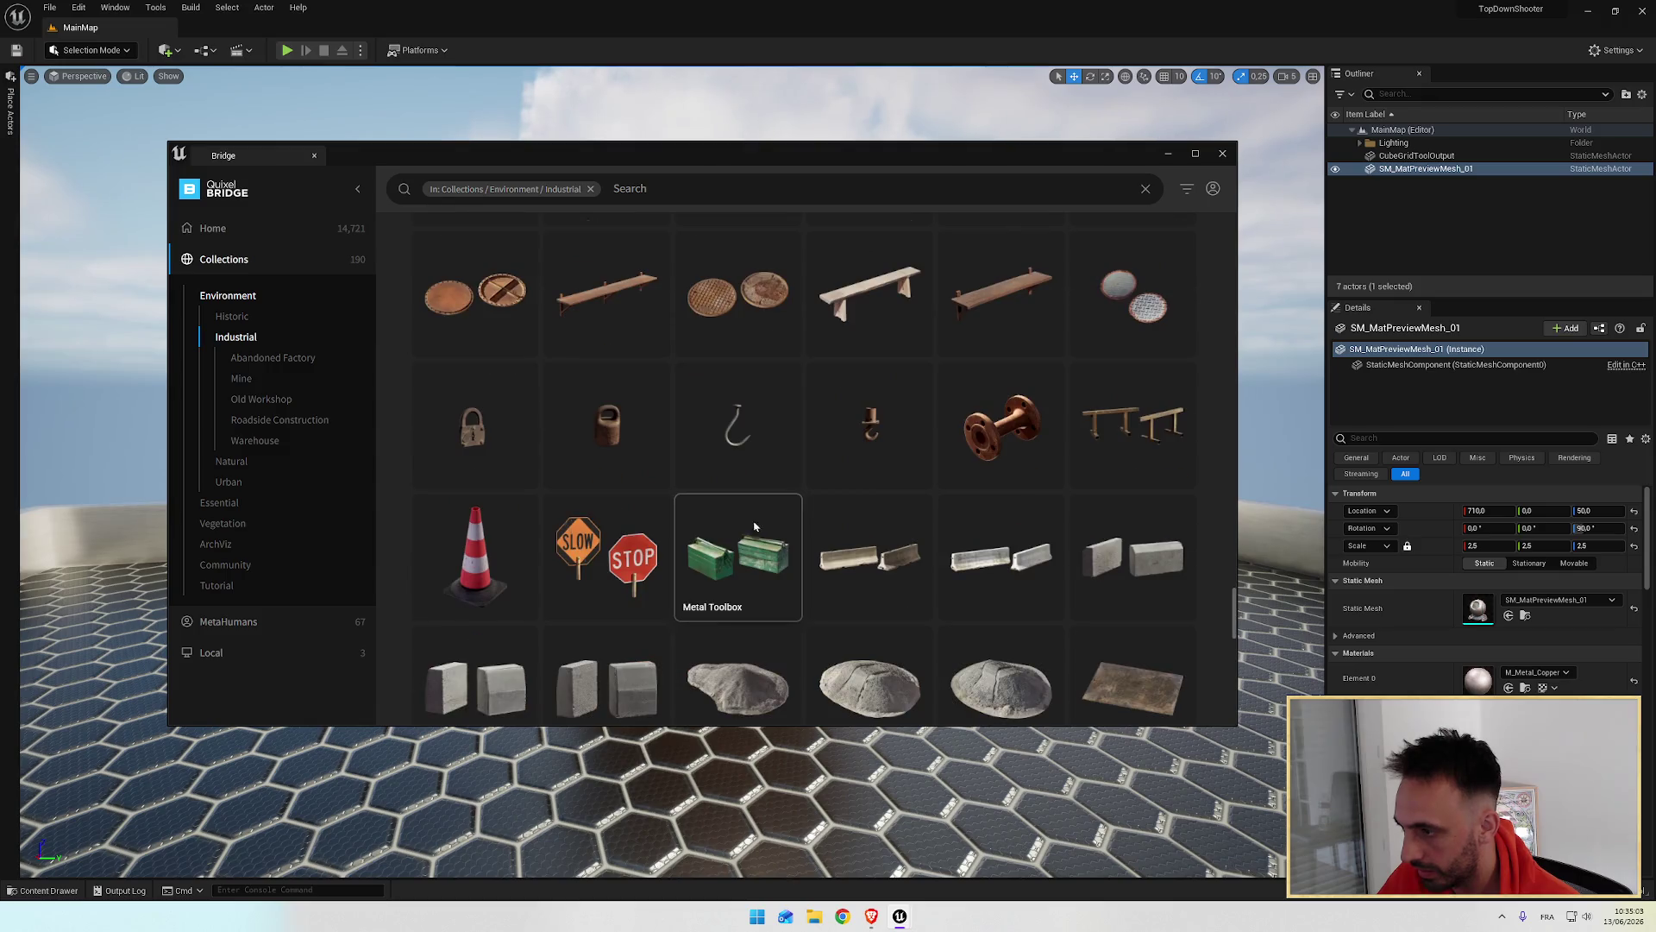
click(1000, 462)
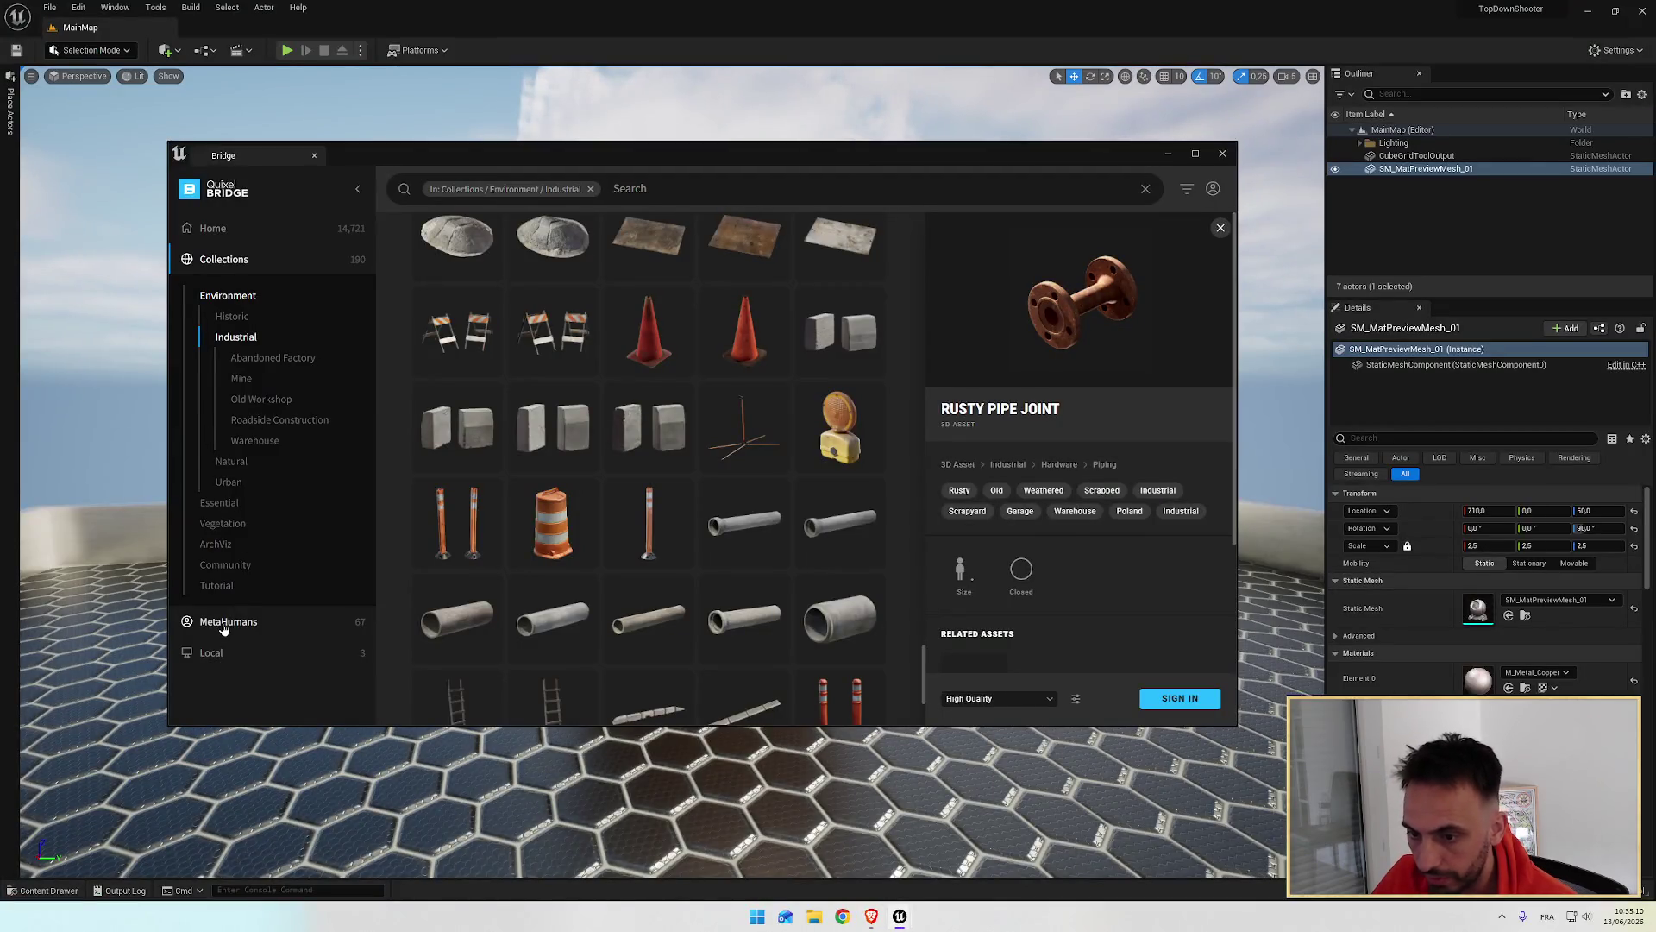
Step: Scroll through the MetaHuman presets, then return to the Bridge Home page
click(224, 624)
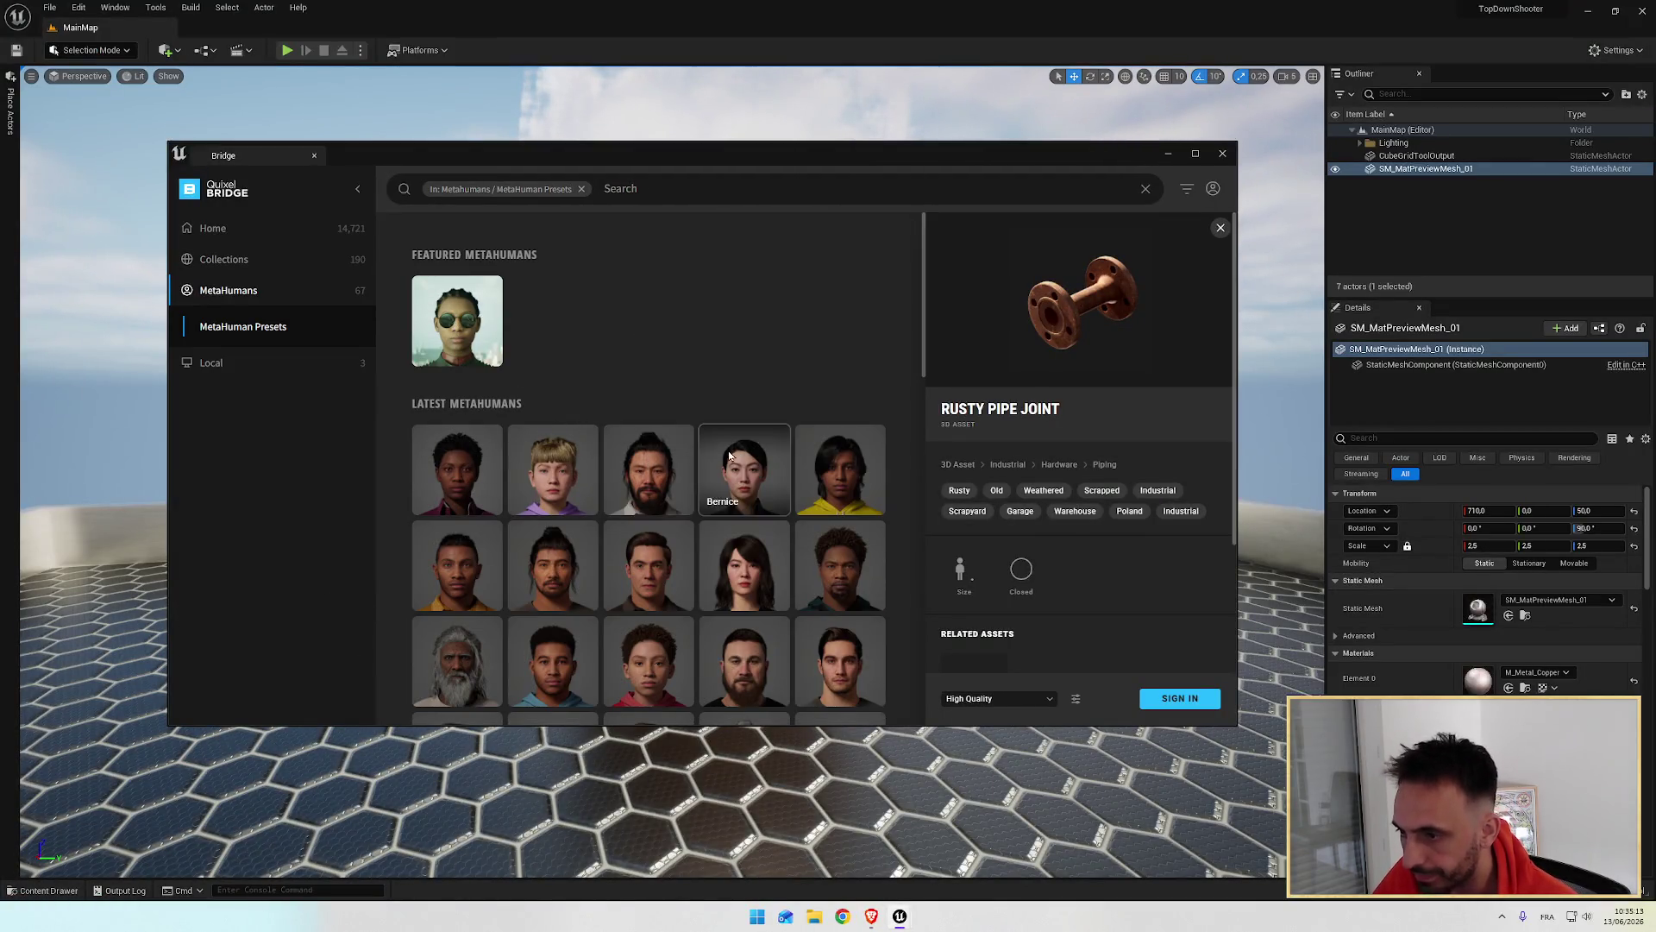
scroll(654, 463, down, 3)
scroll(654, 463, down, 2)
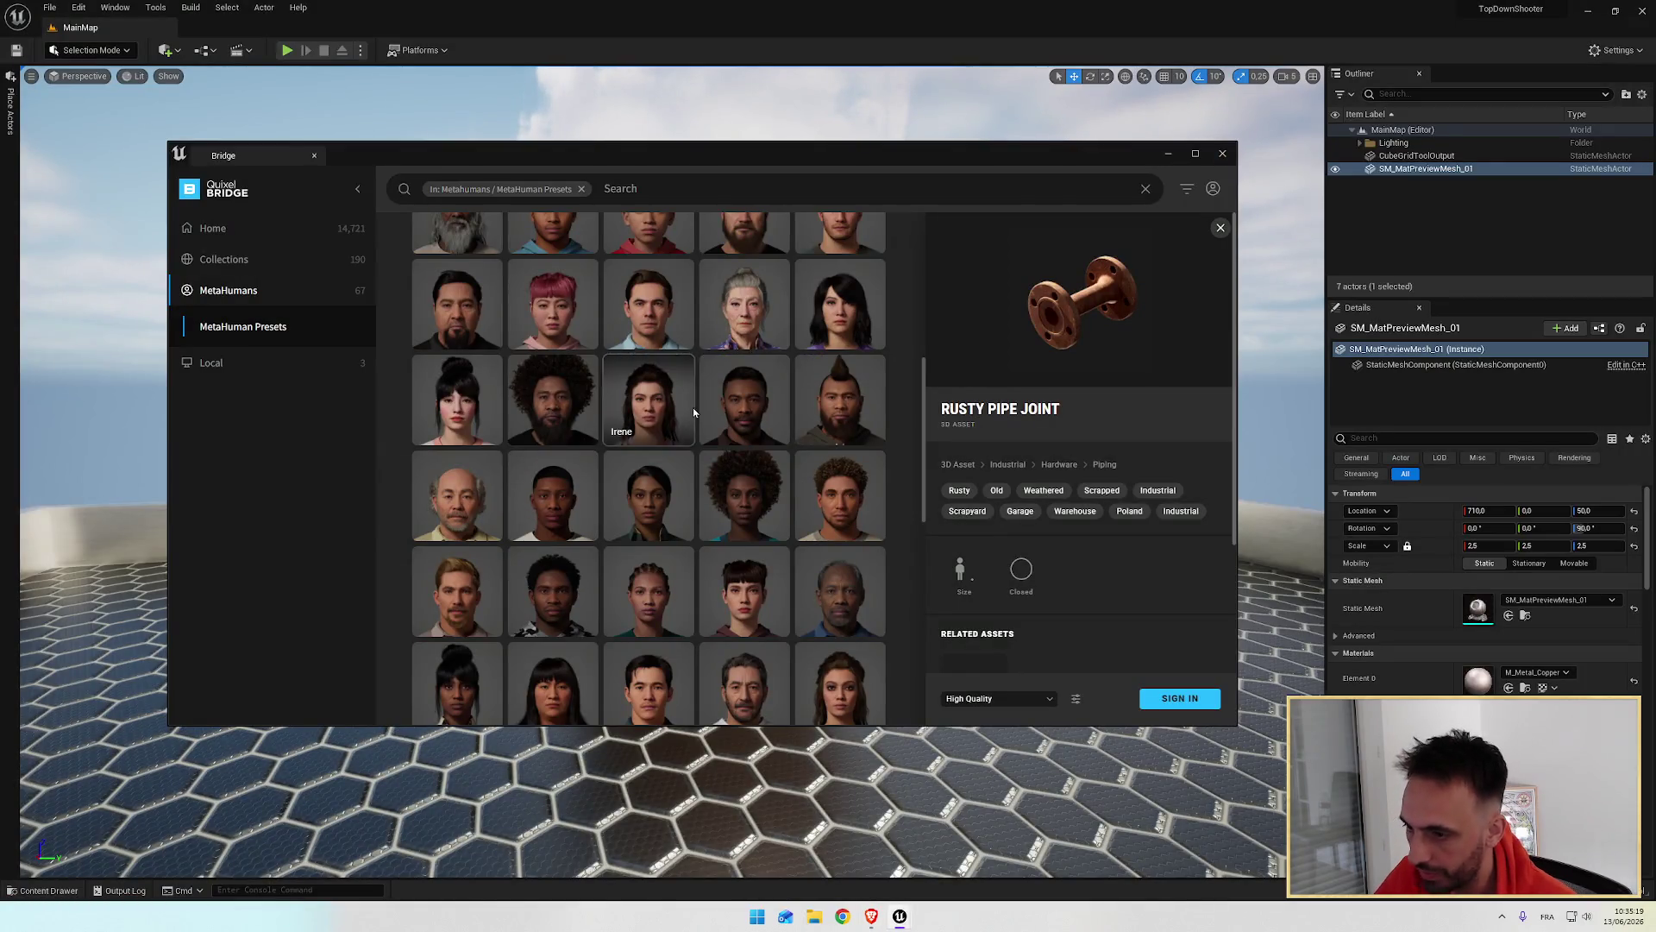
scroll(650, 562, down, 1)
scroll(638, 397, up, 3)
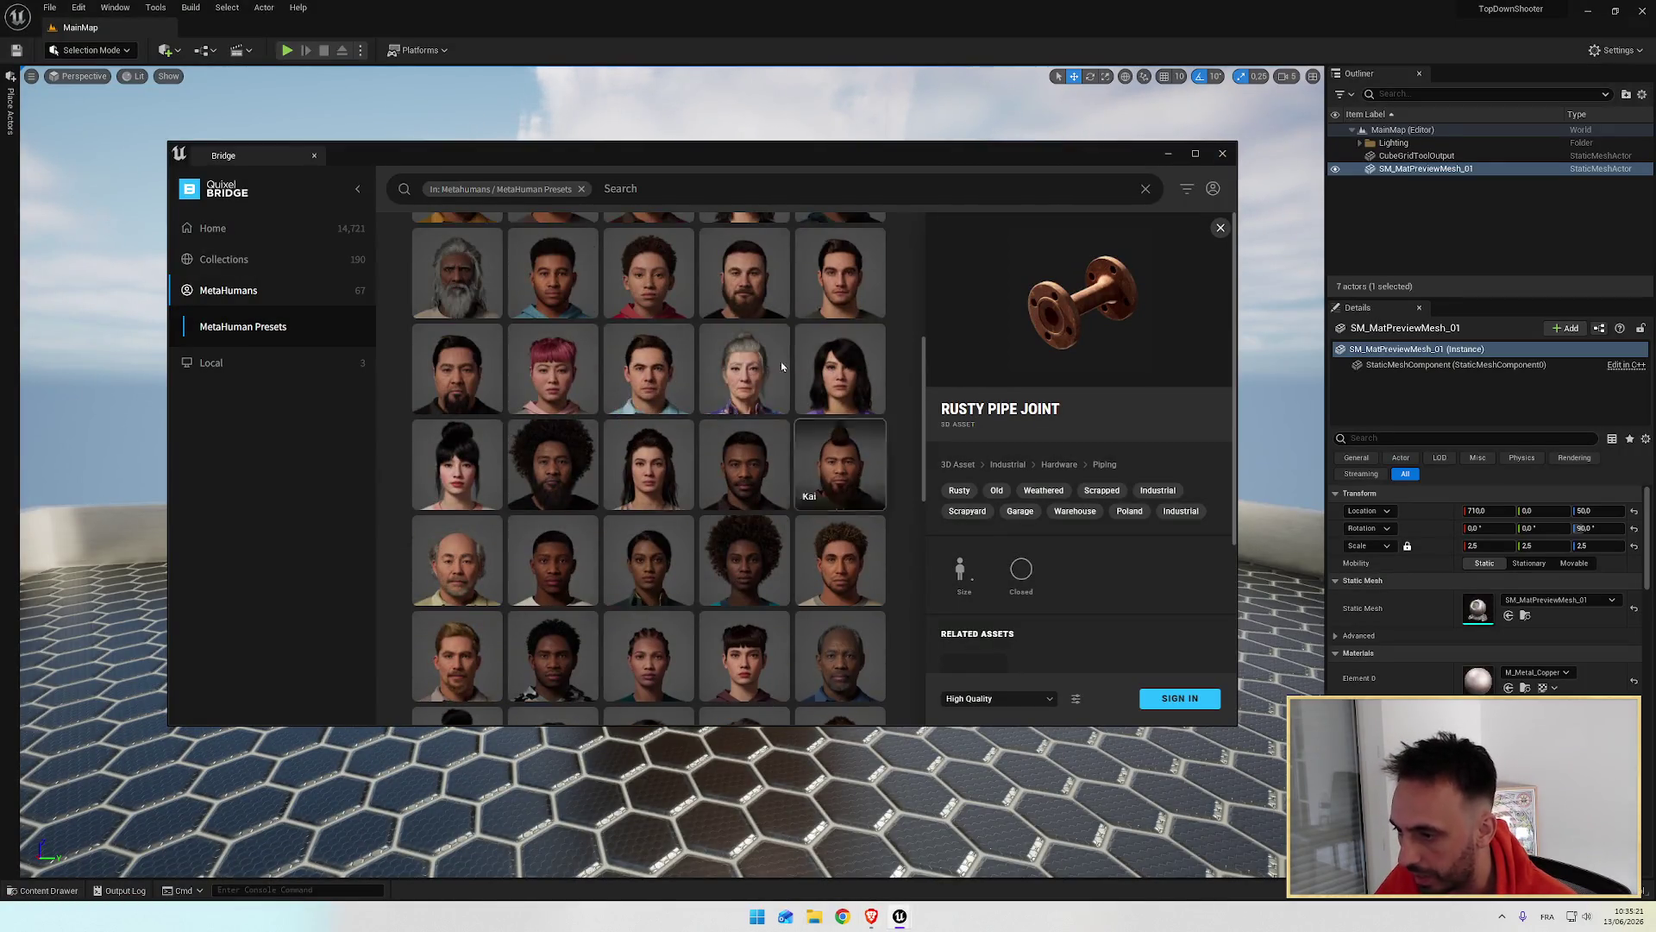
scroll(634, 370, up, 5)
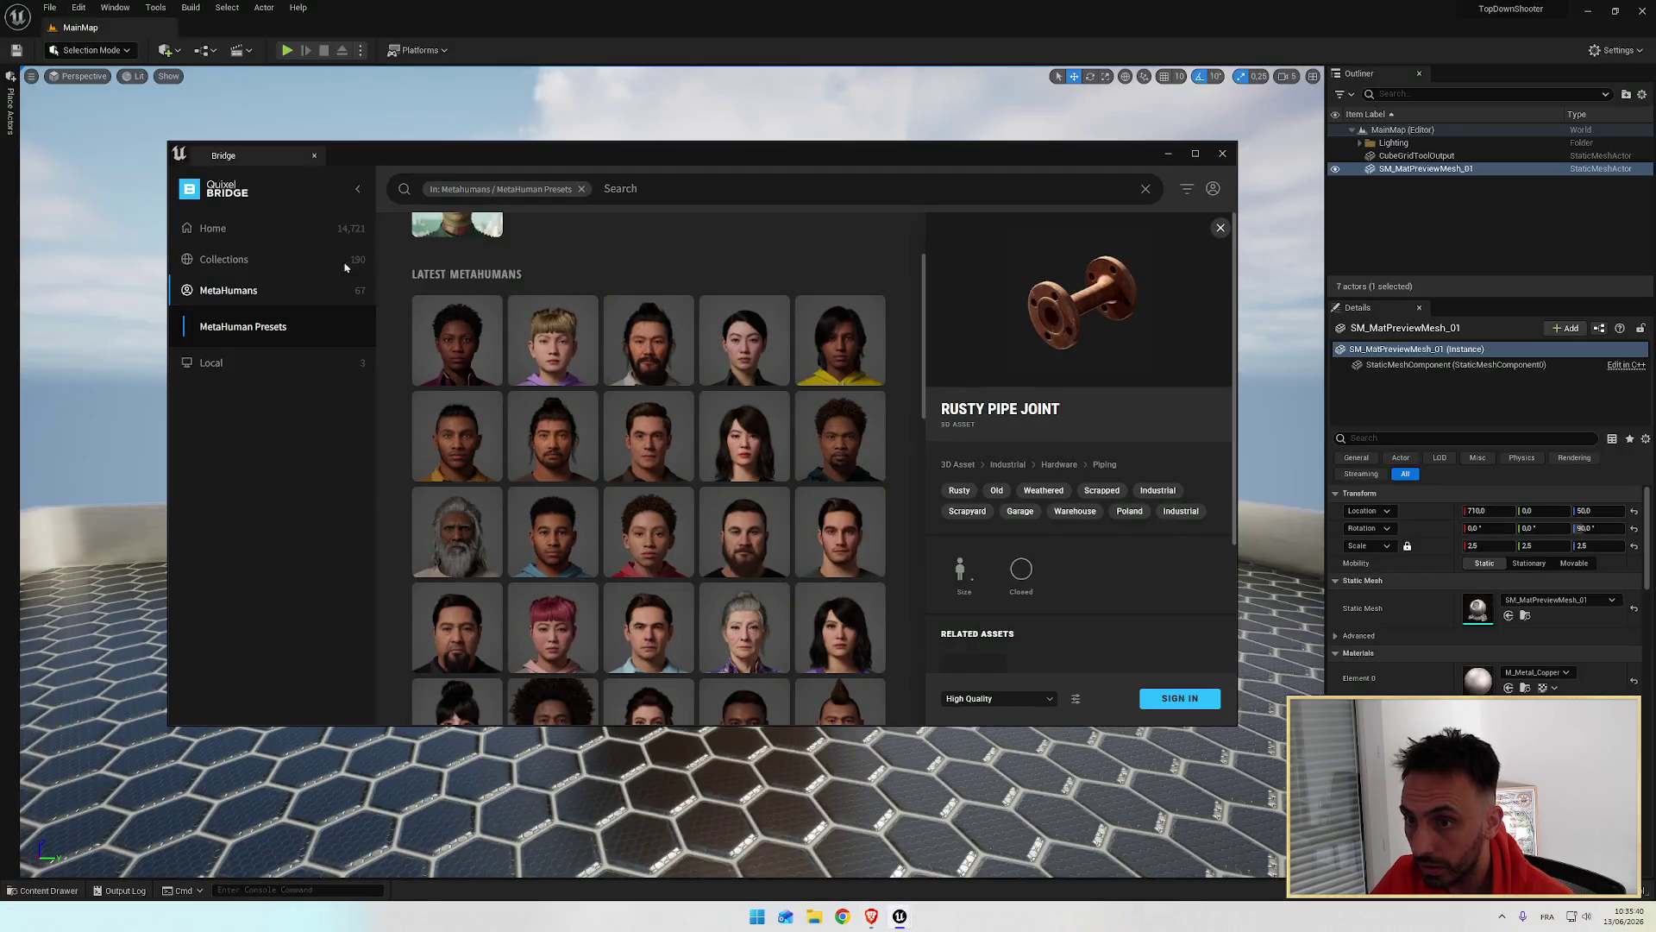
click(203, 228)
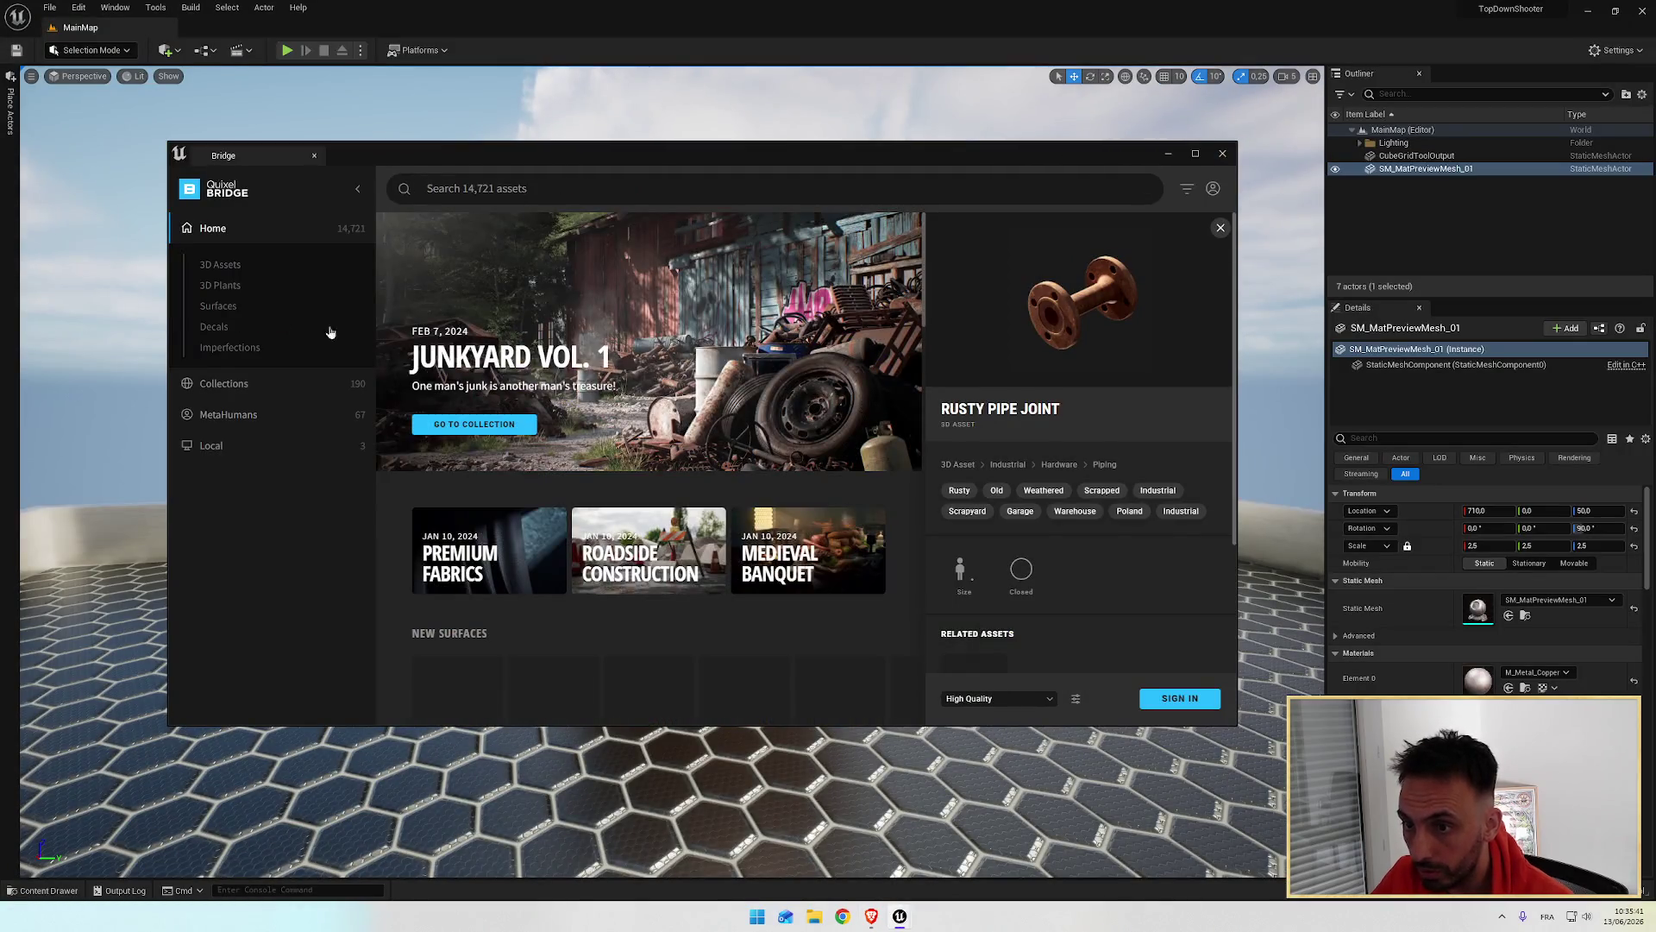
Step: Browse the 3D Assets, 3D Plants and Nature categories in Bridge
click(239, 266)
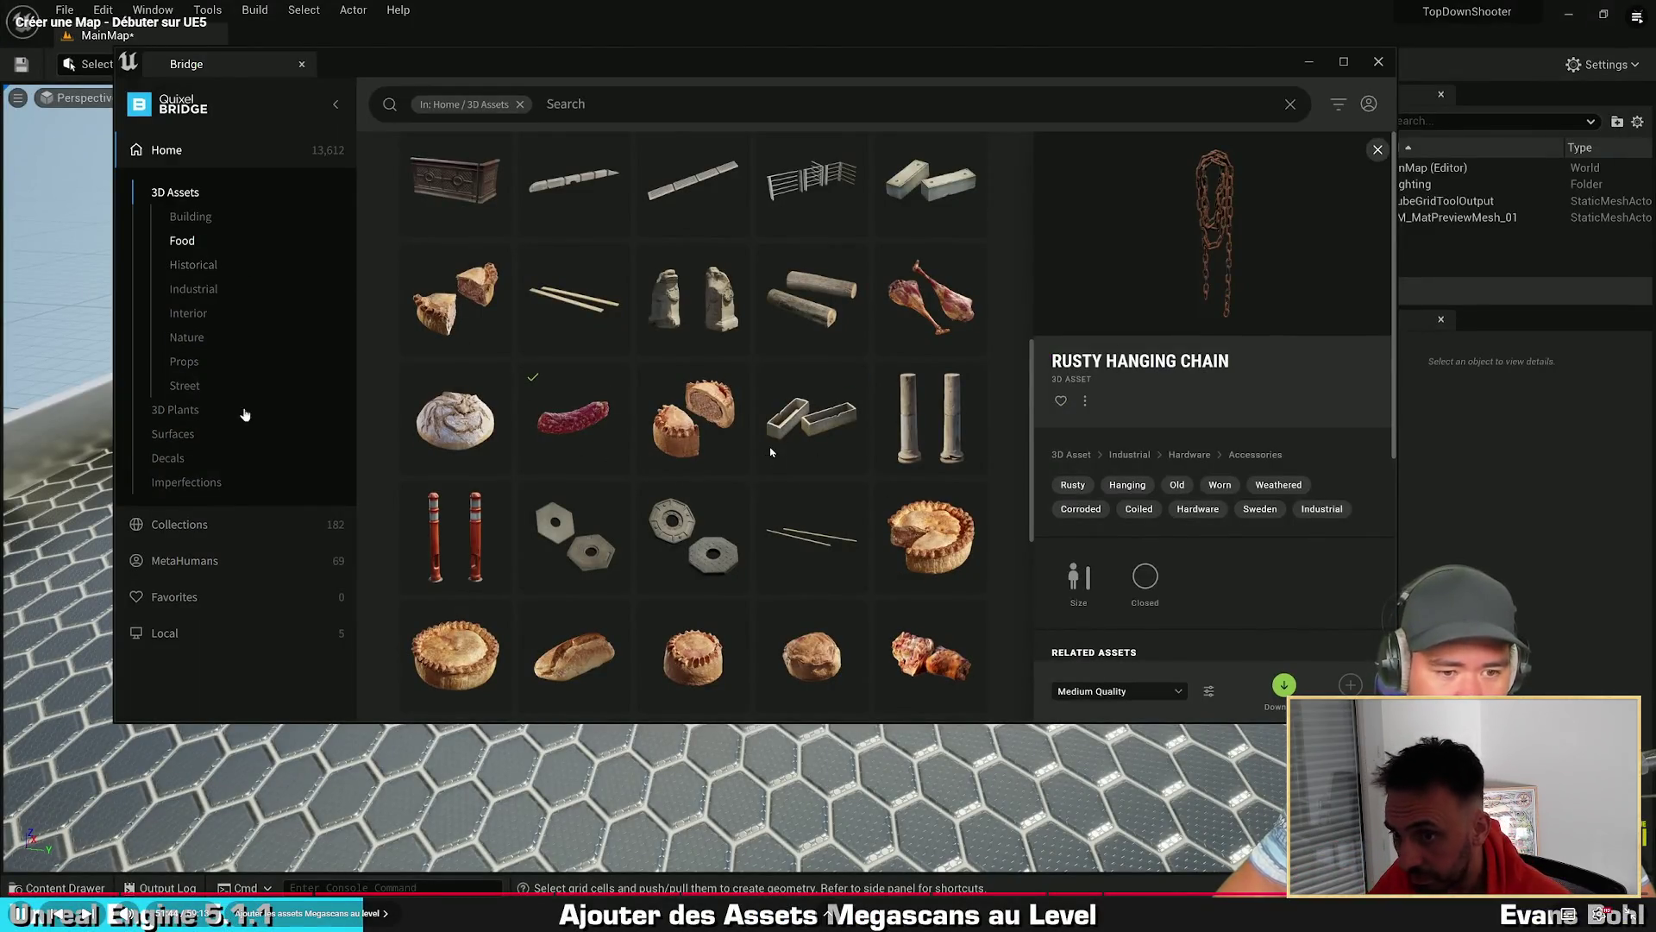
click(184, 414)
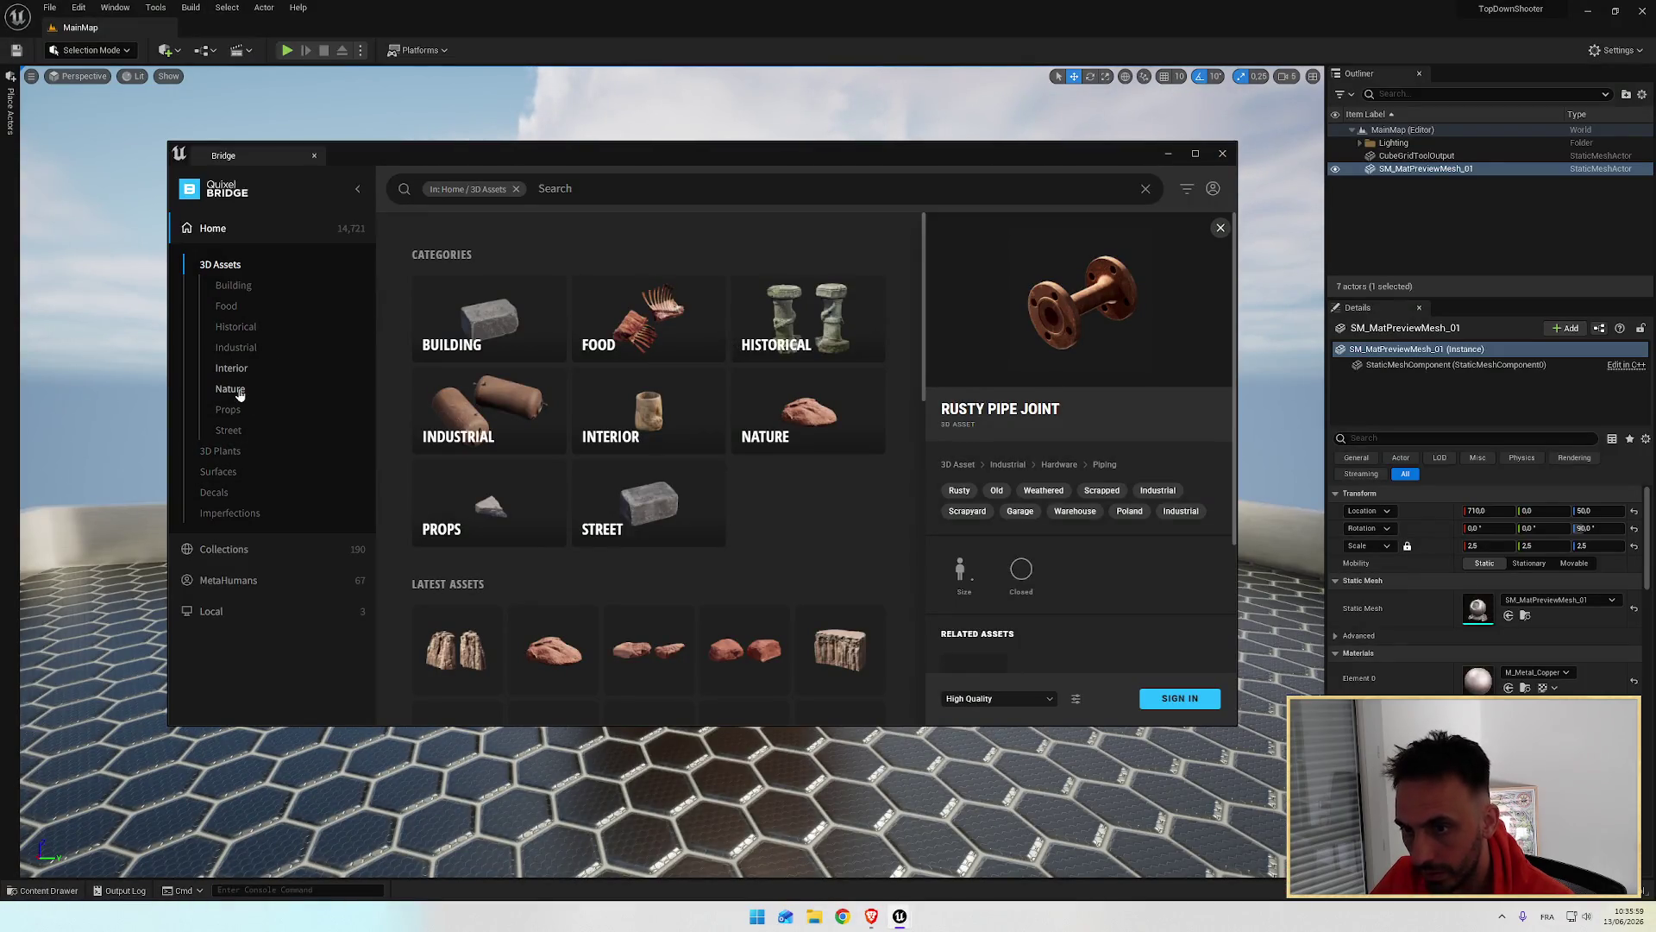
click(238, 390)
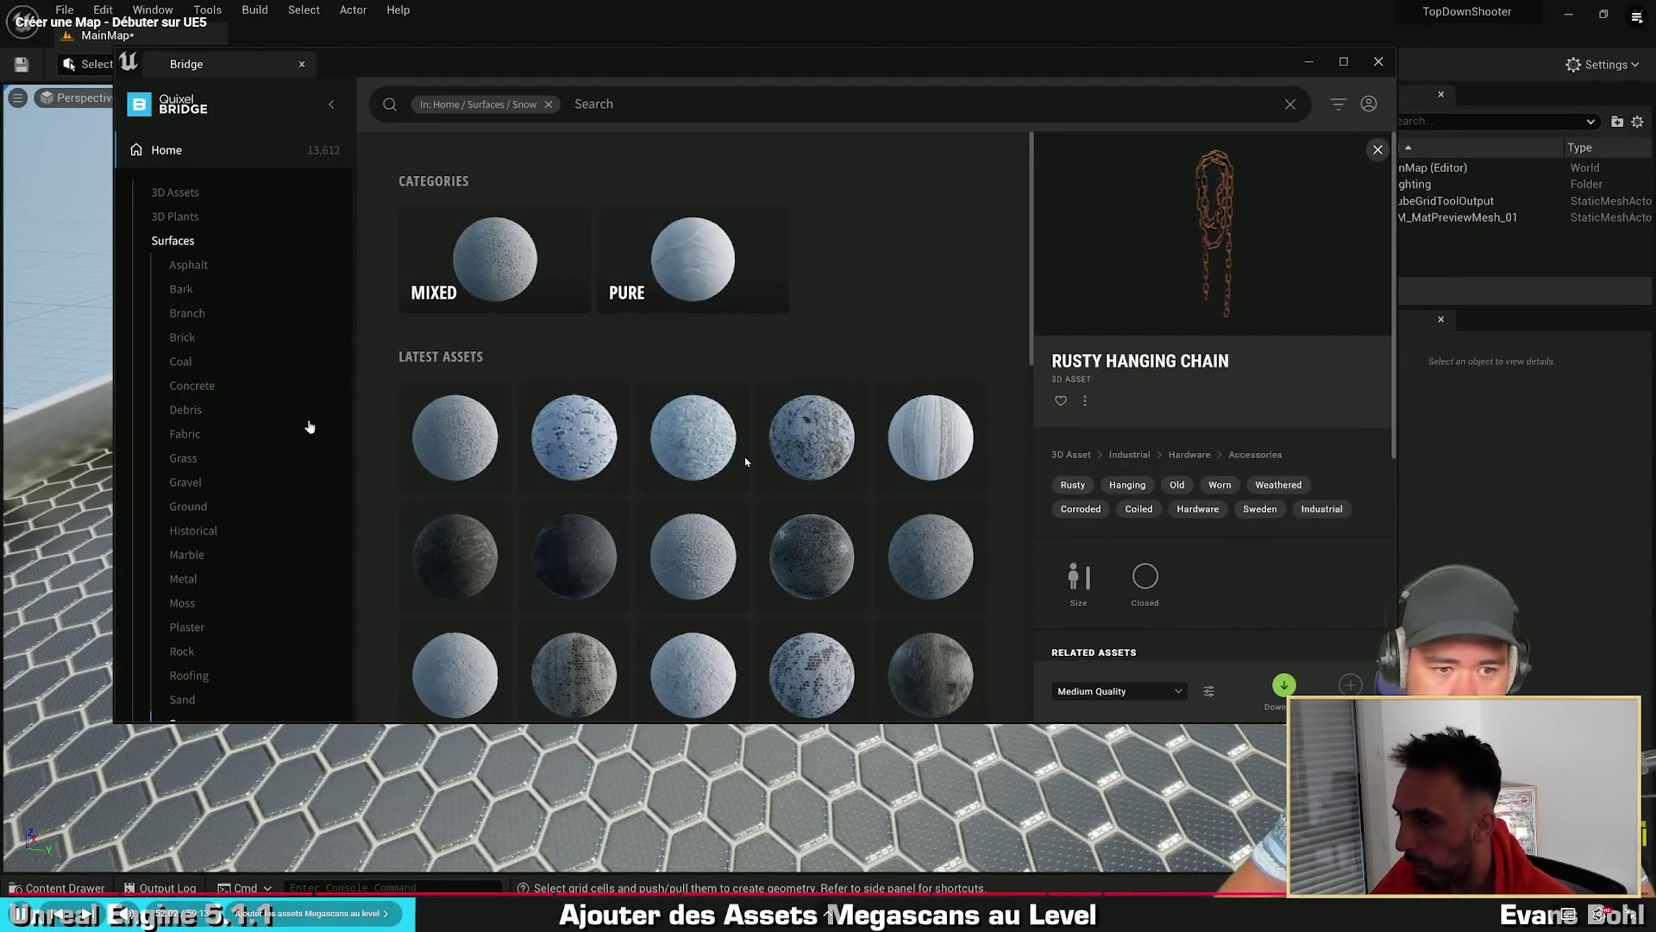
scroll(215, 345, down, 3)
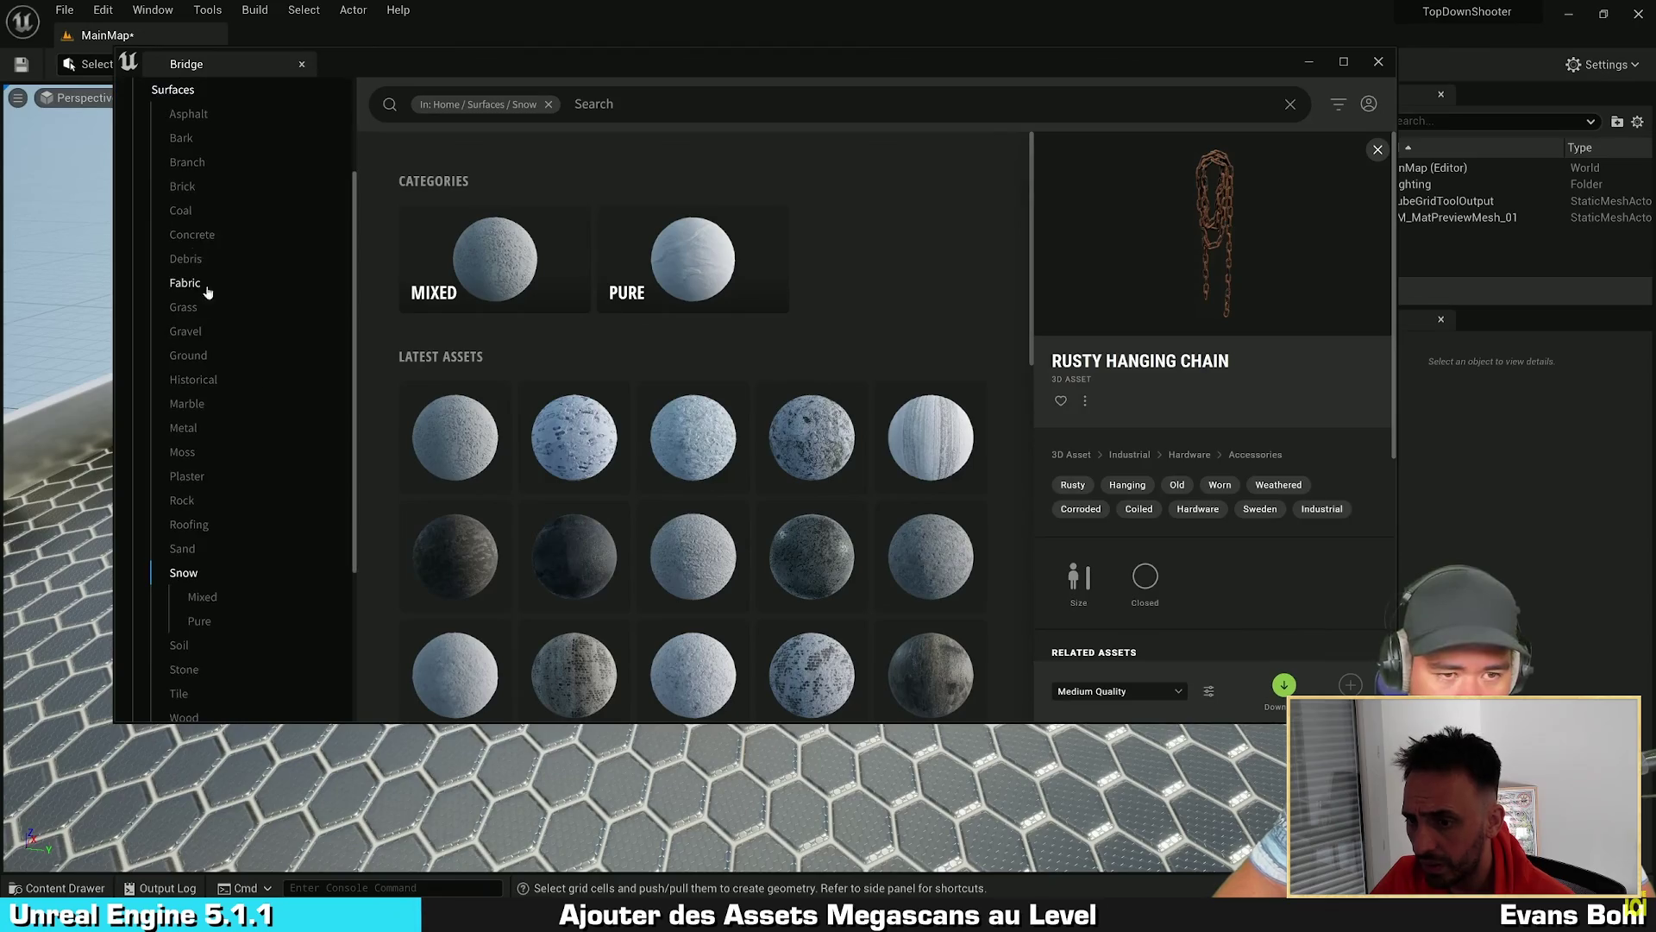
scroll(296, 555, down, 5)
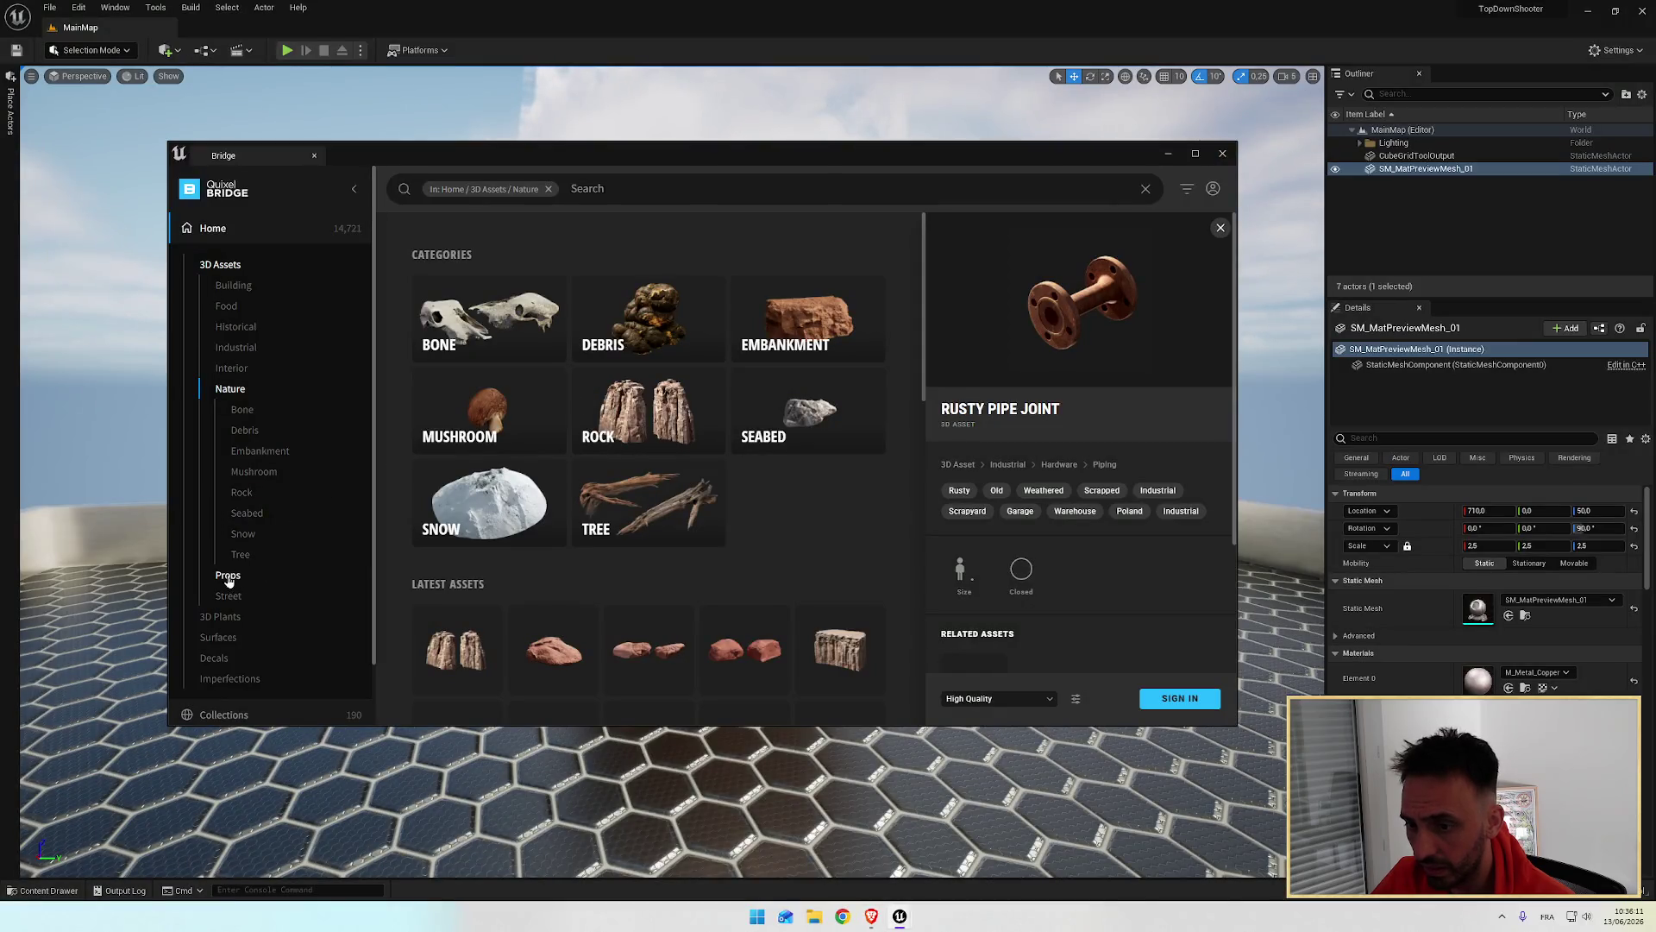
scroll(229, 582, down, 2)
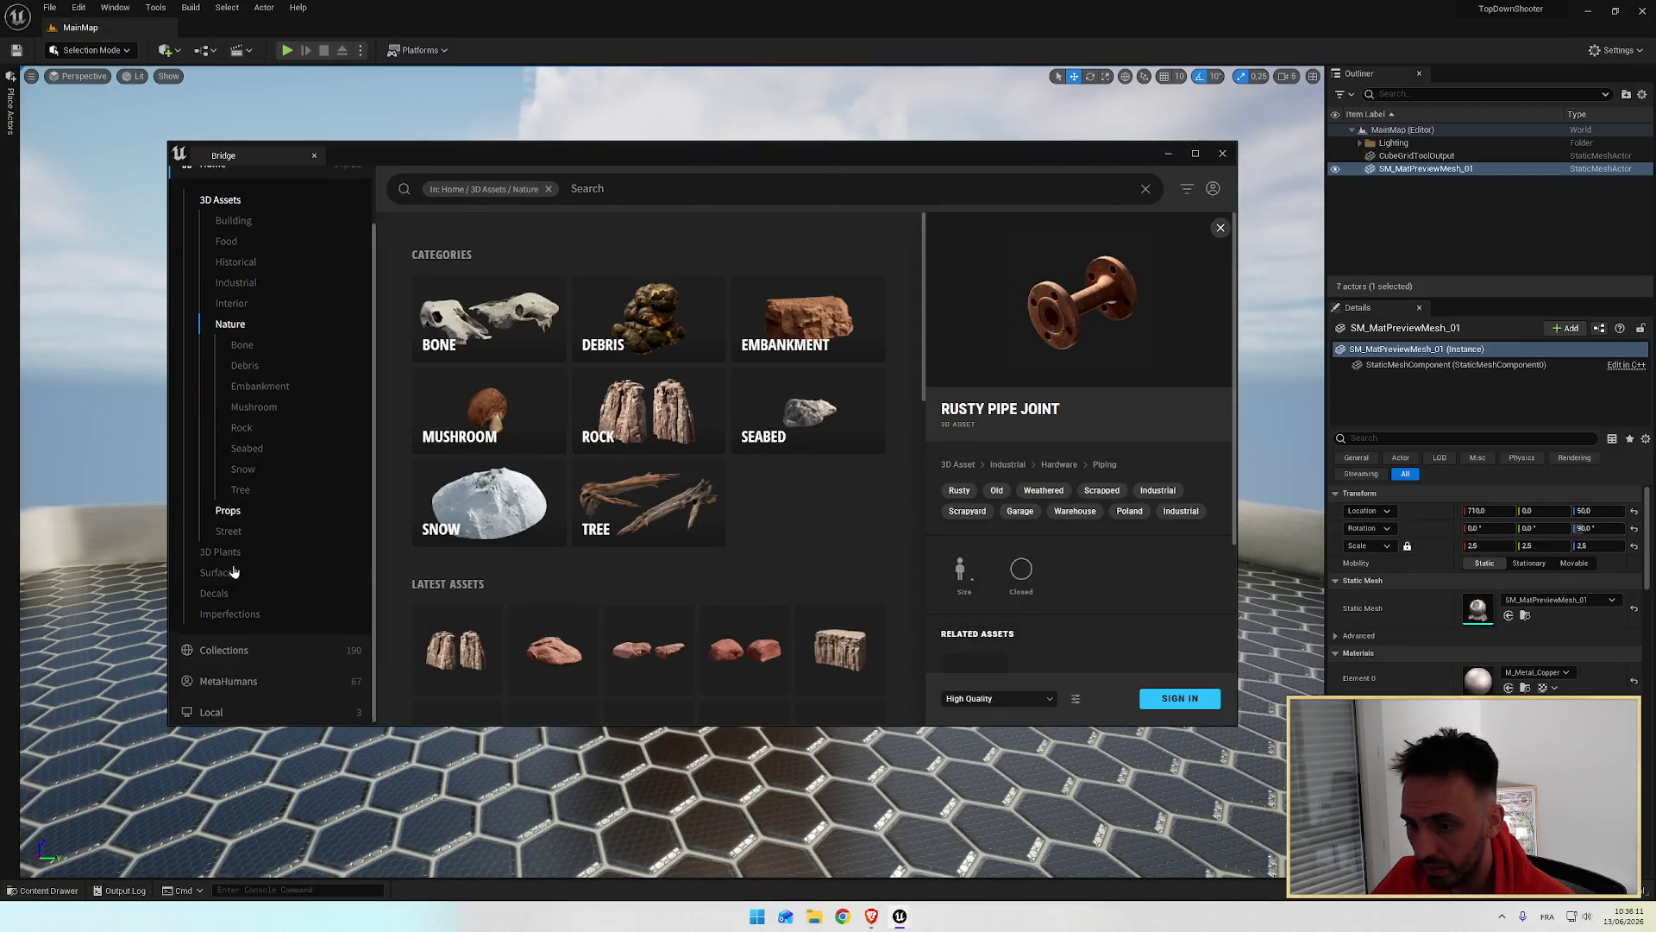
Step: Look through Decals and Imperfections, then open the 3D Assets Food category
click(220, 591)
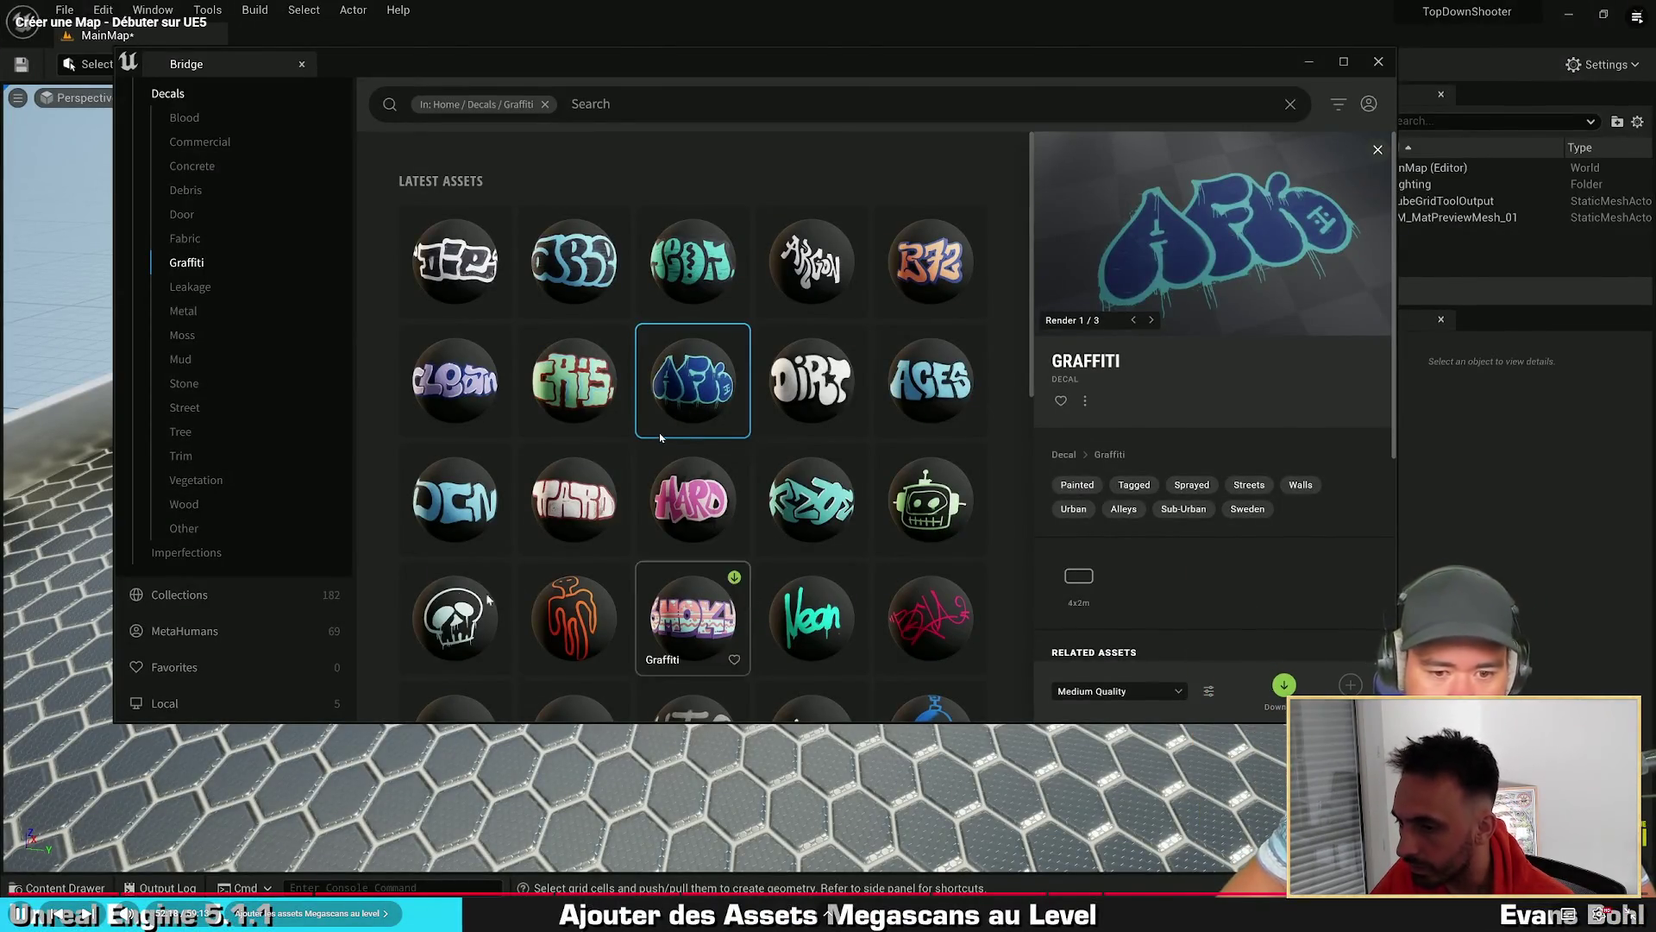
click(173, 557)
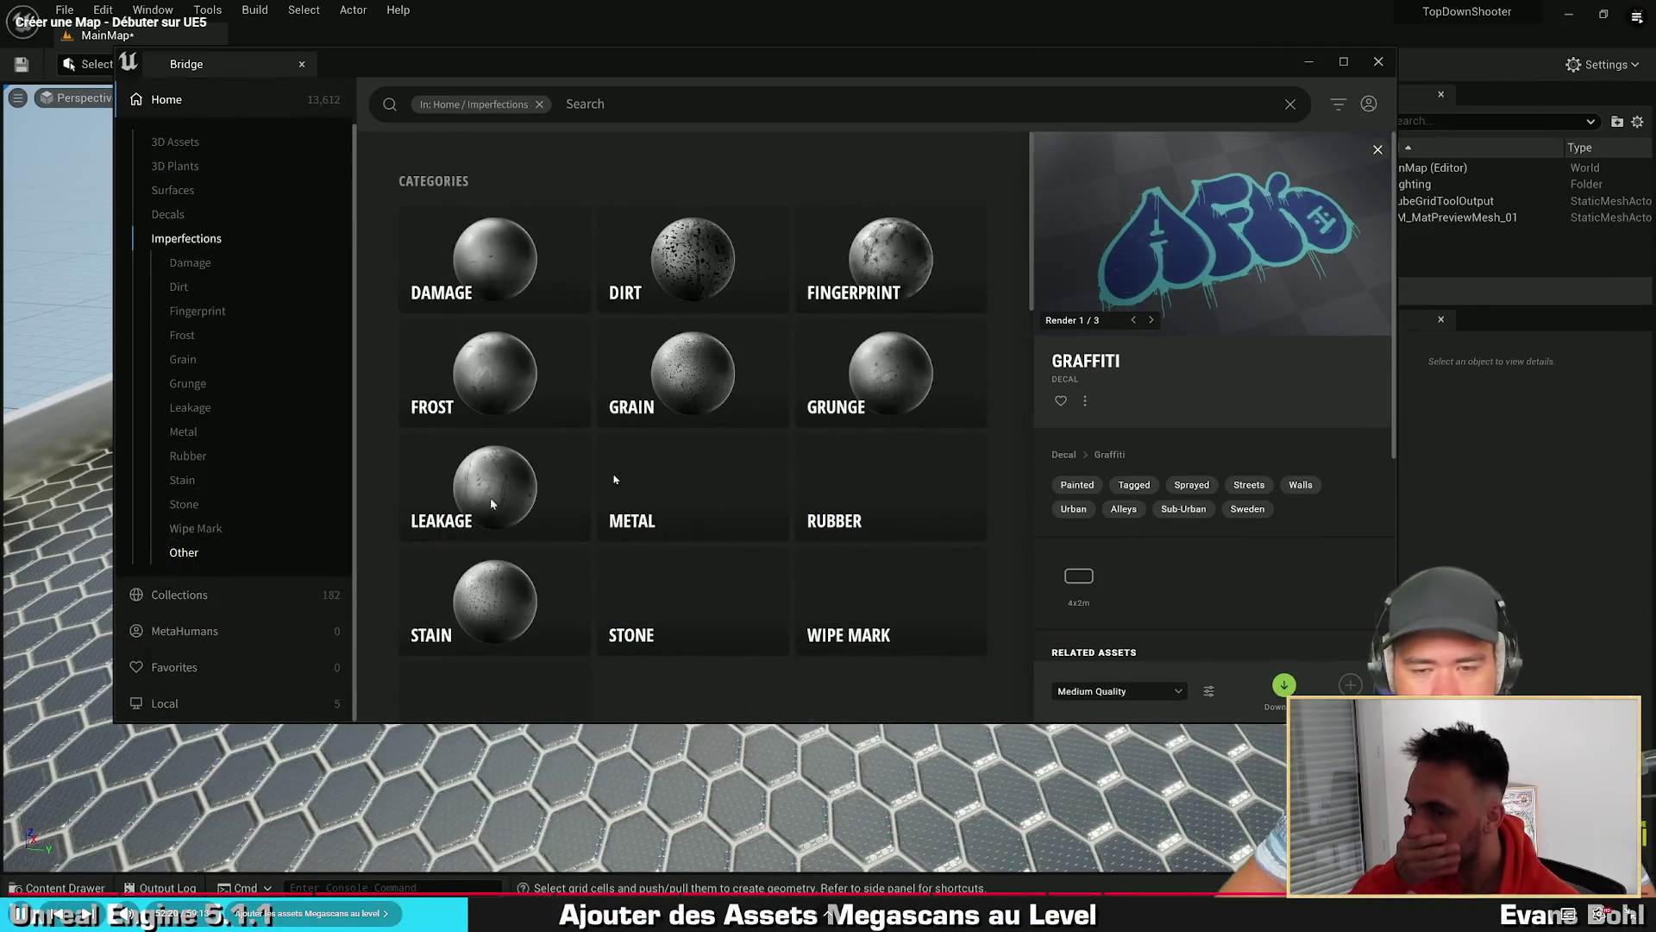
scroll(747, 423, down, 5)
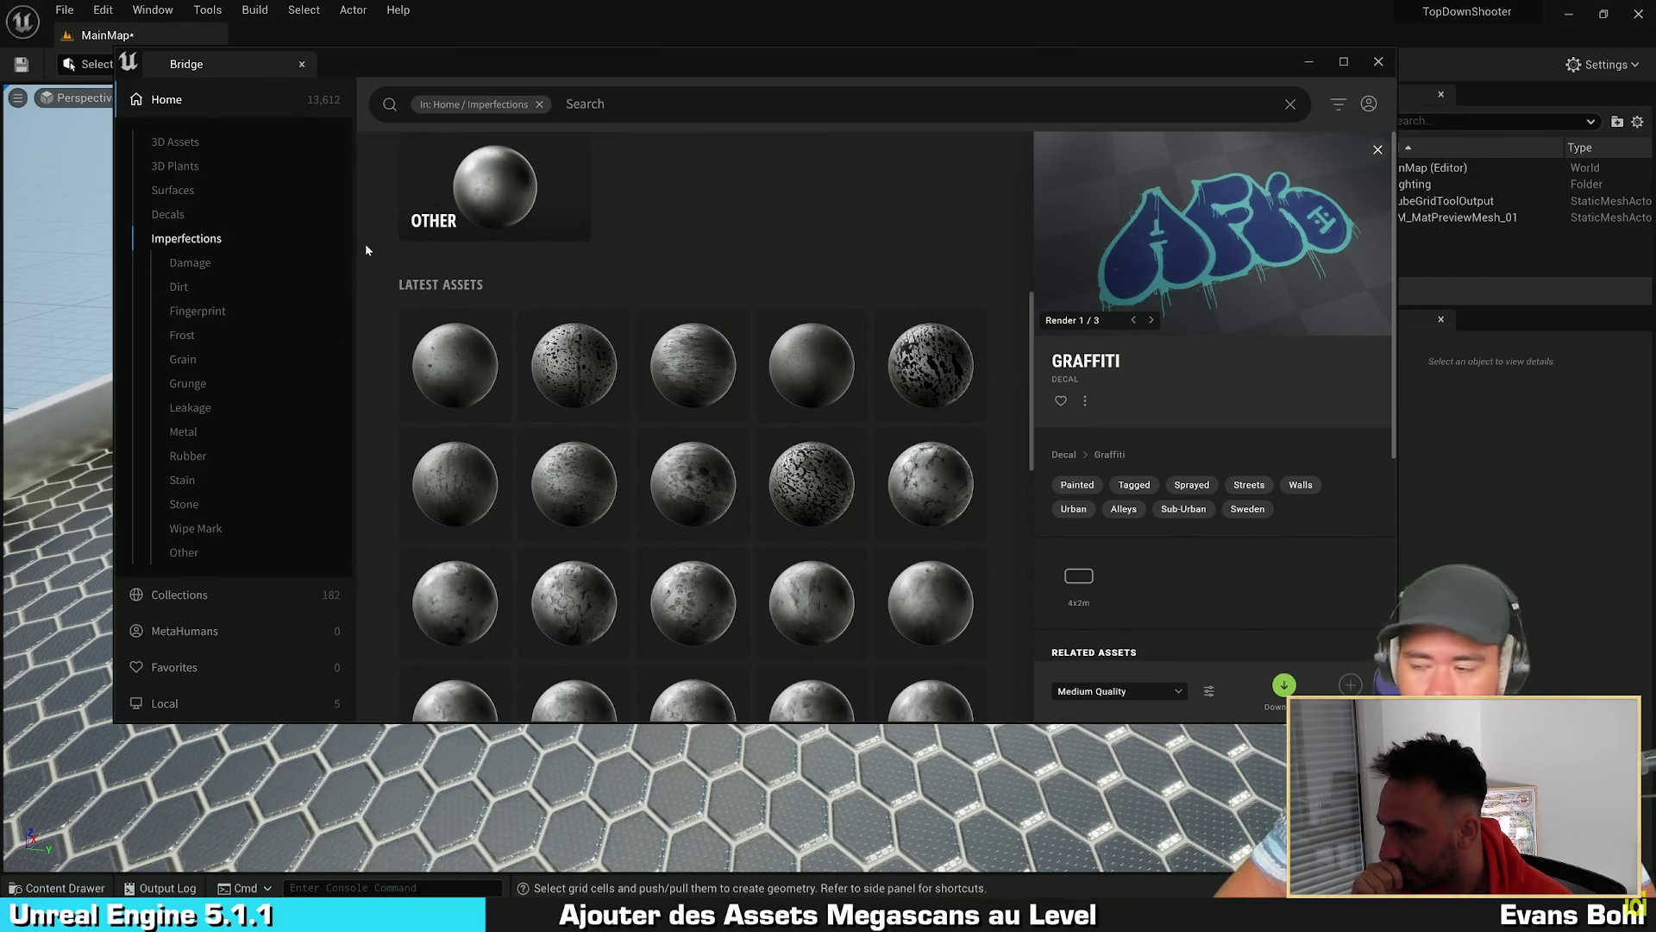
mouse_move(273, 279)
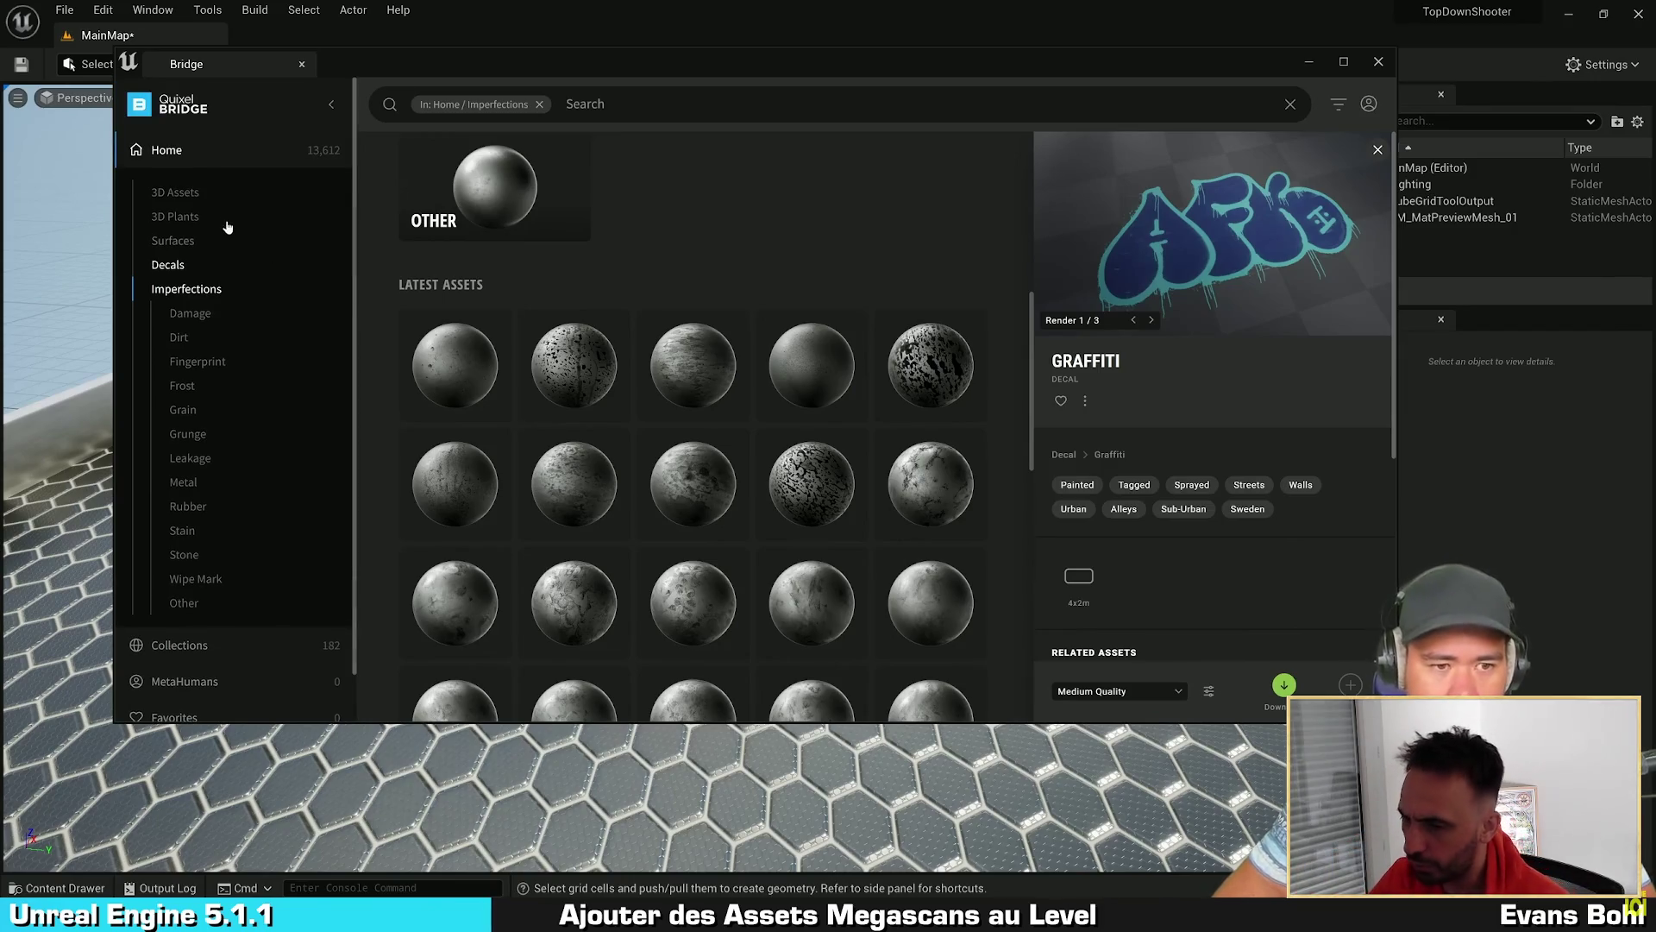
key(alt+Tab)
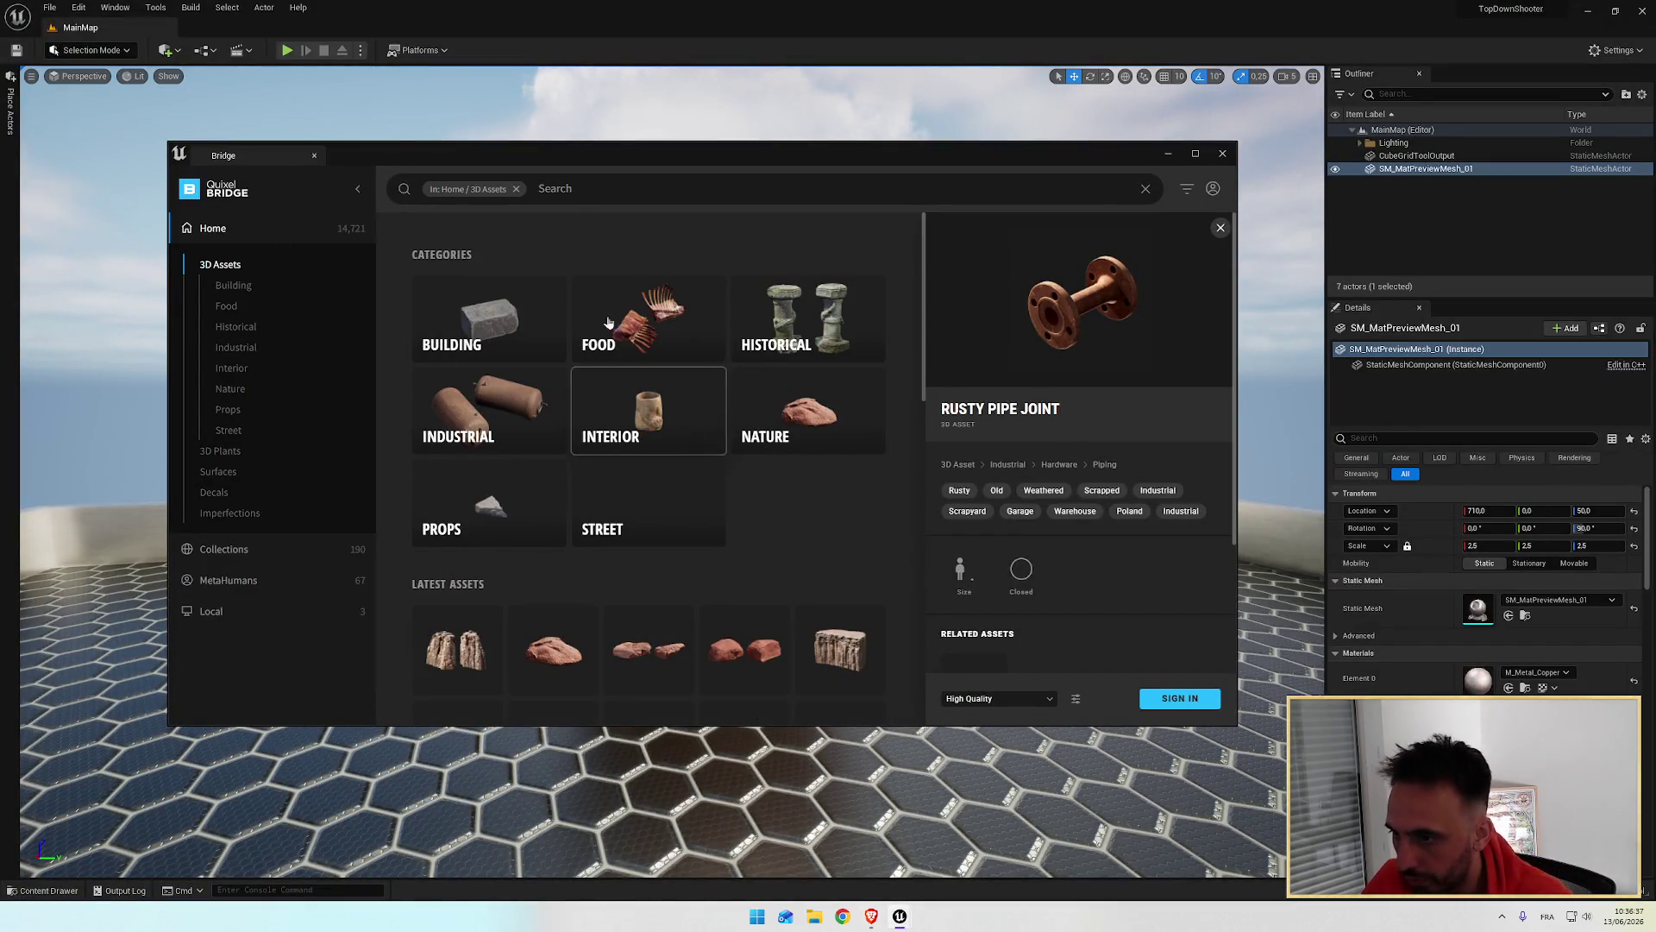
click(643, 321)
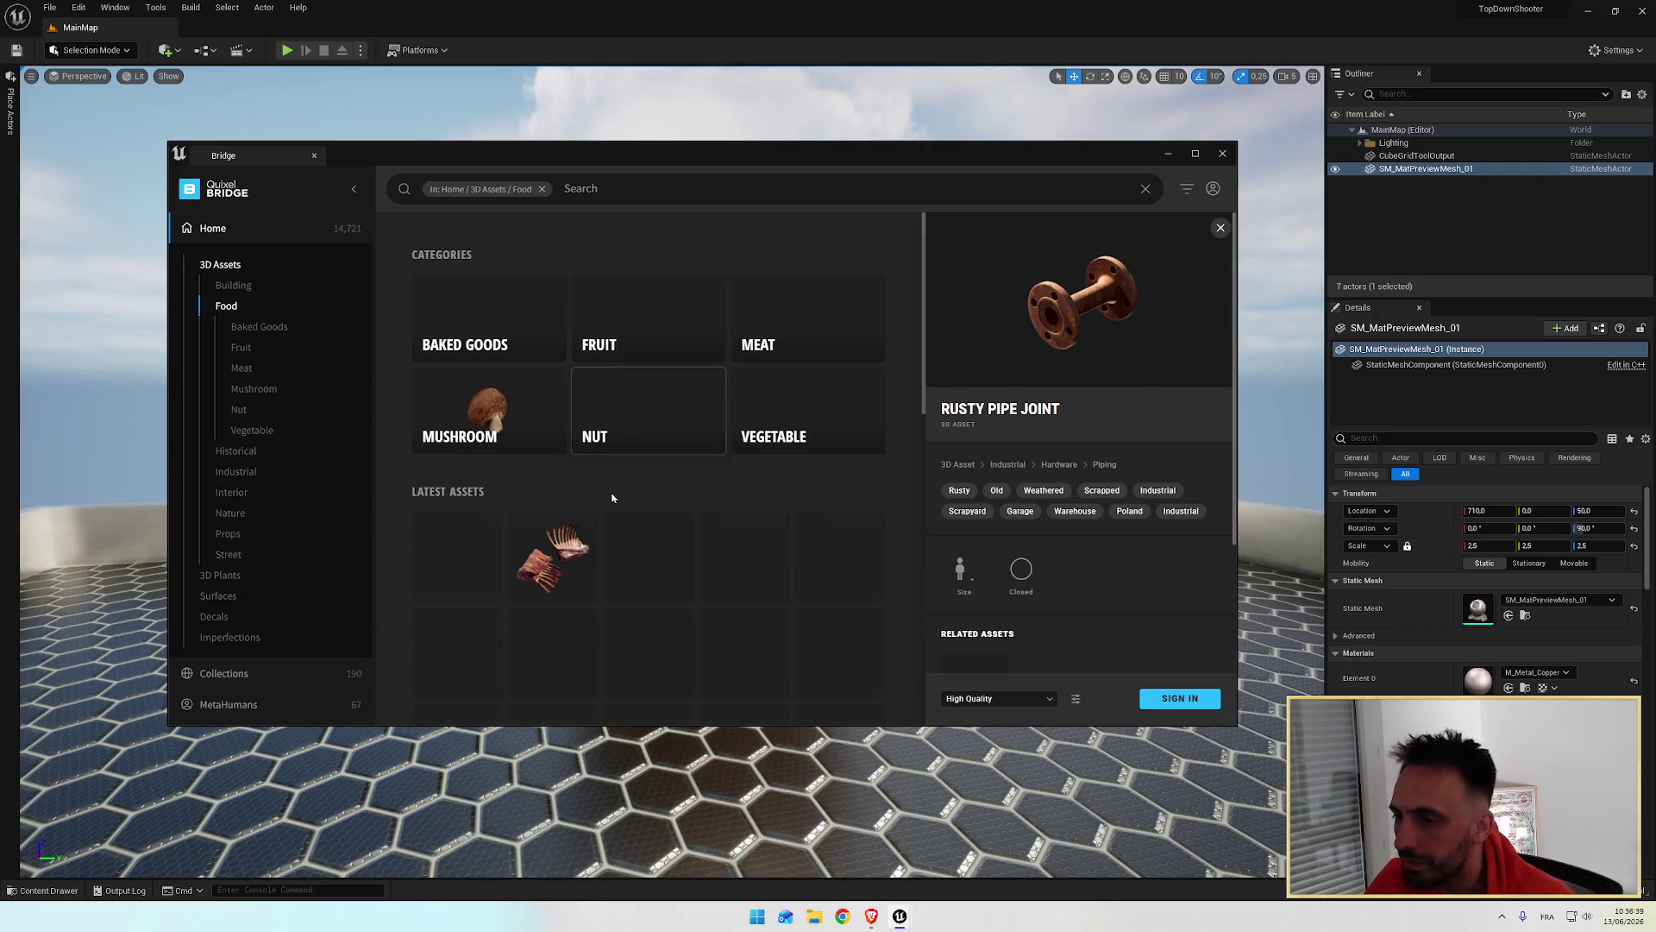
Step: Open Food > Nut, select Coconut, and keep High Quality for the download
click(654, 425)
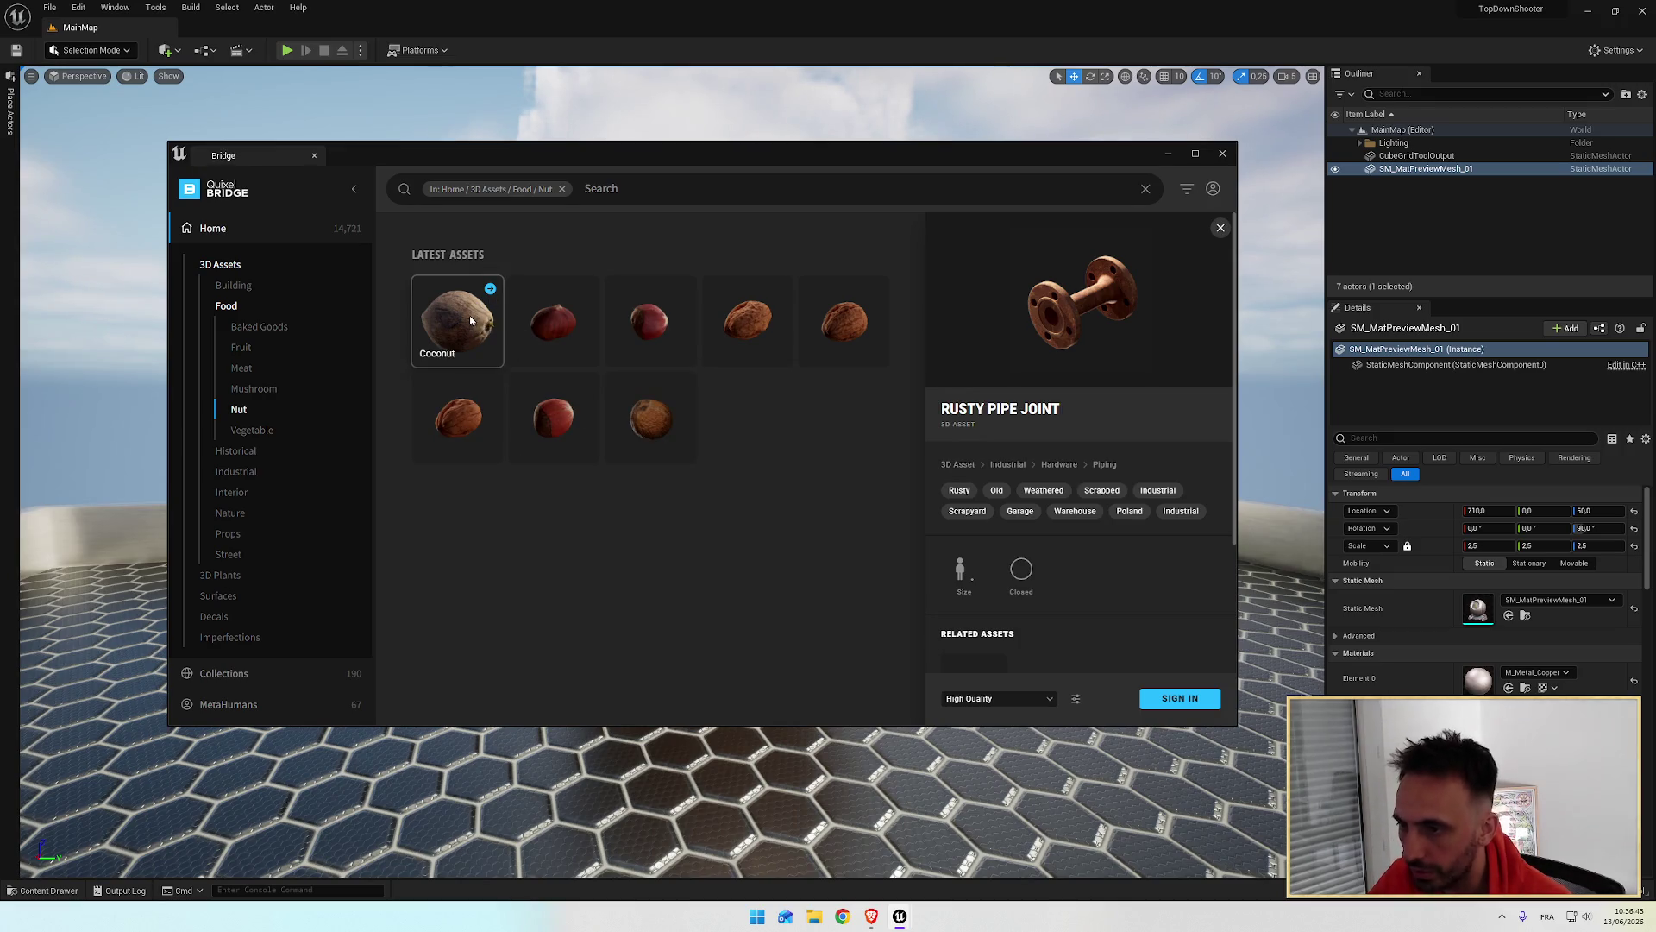
click(480, 312)
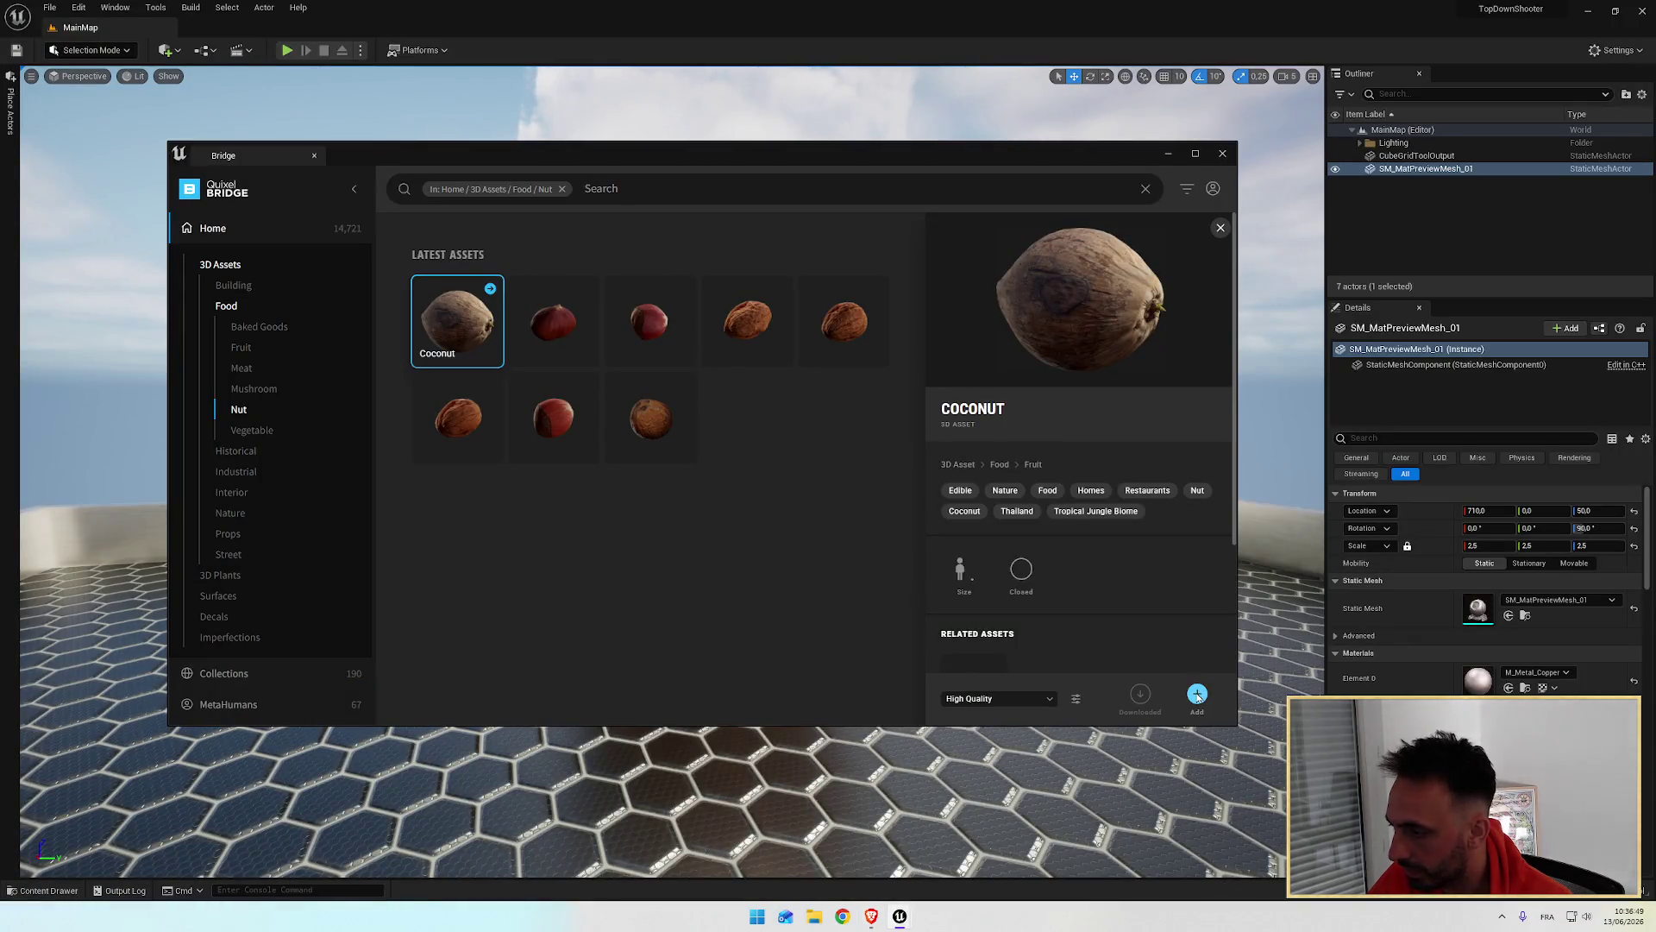
click(1031, 701)
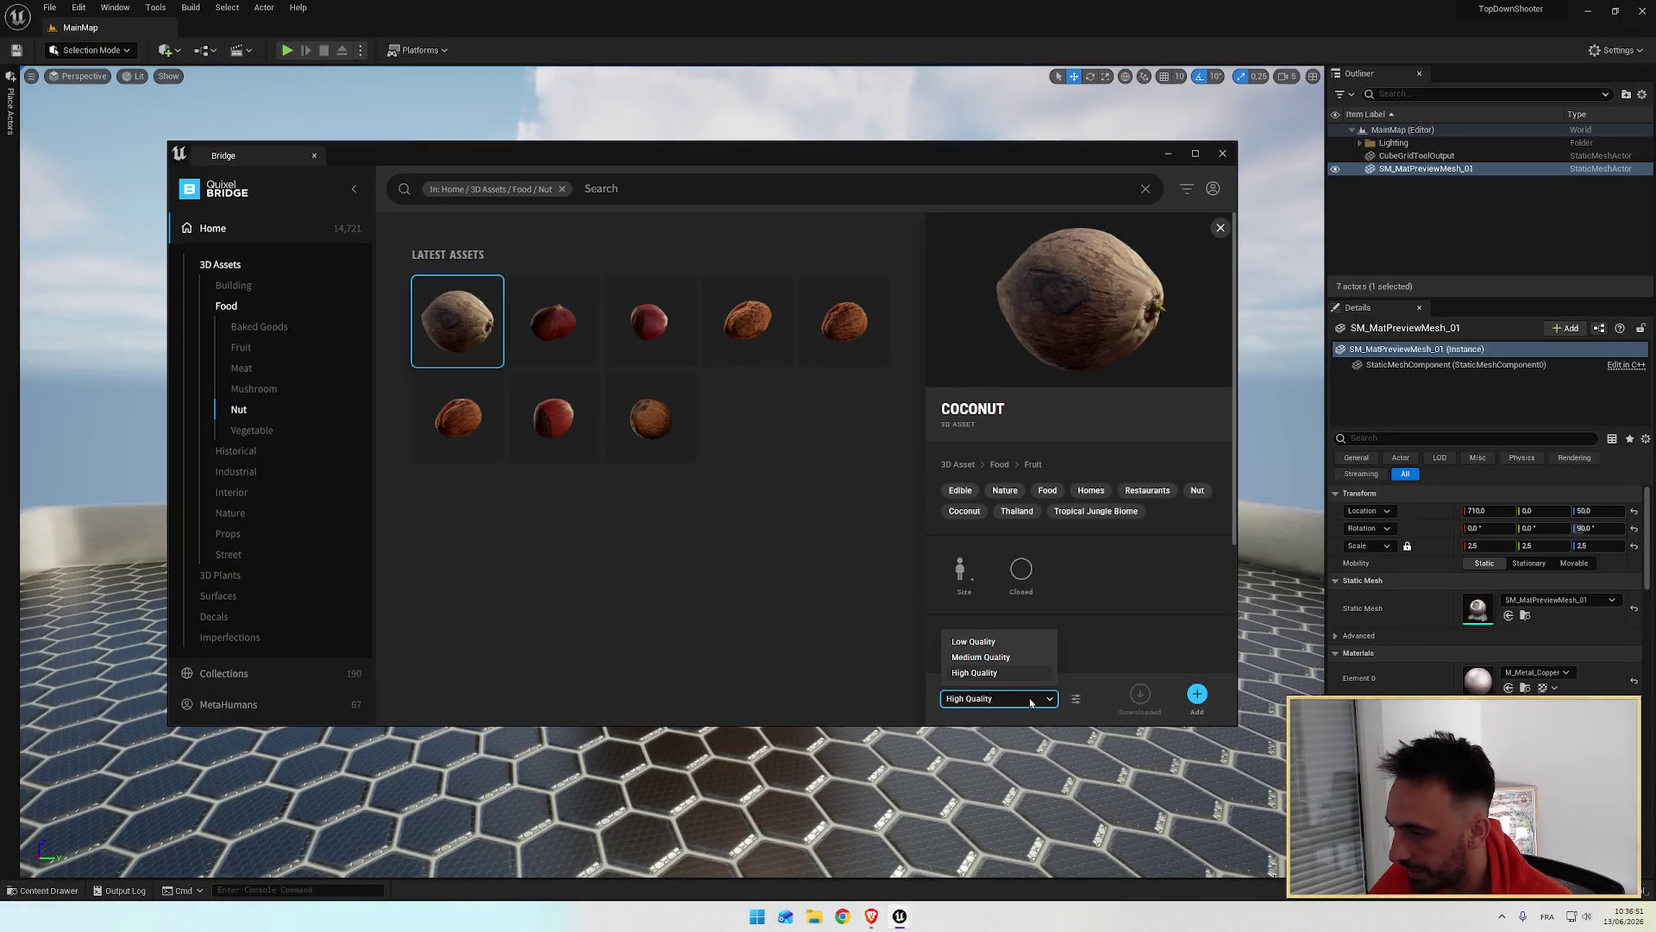
click(1000, 672)
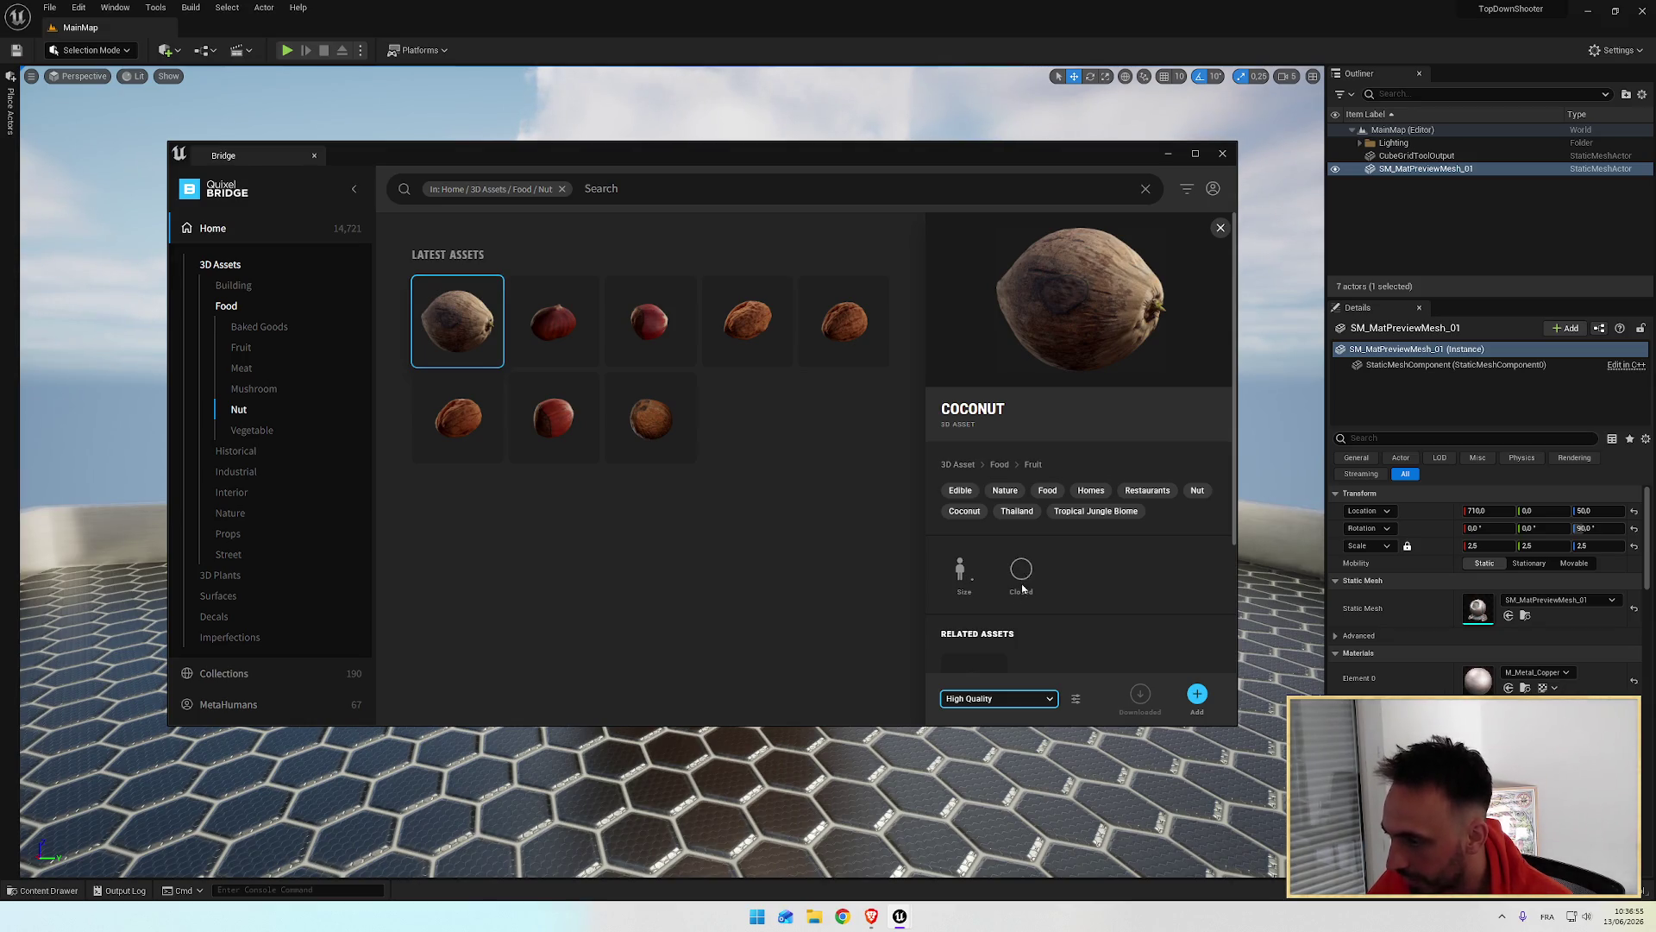
scroll(1021, 589, down, 2)
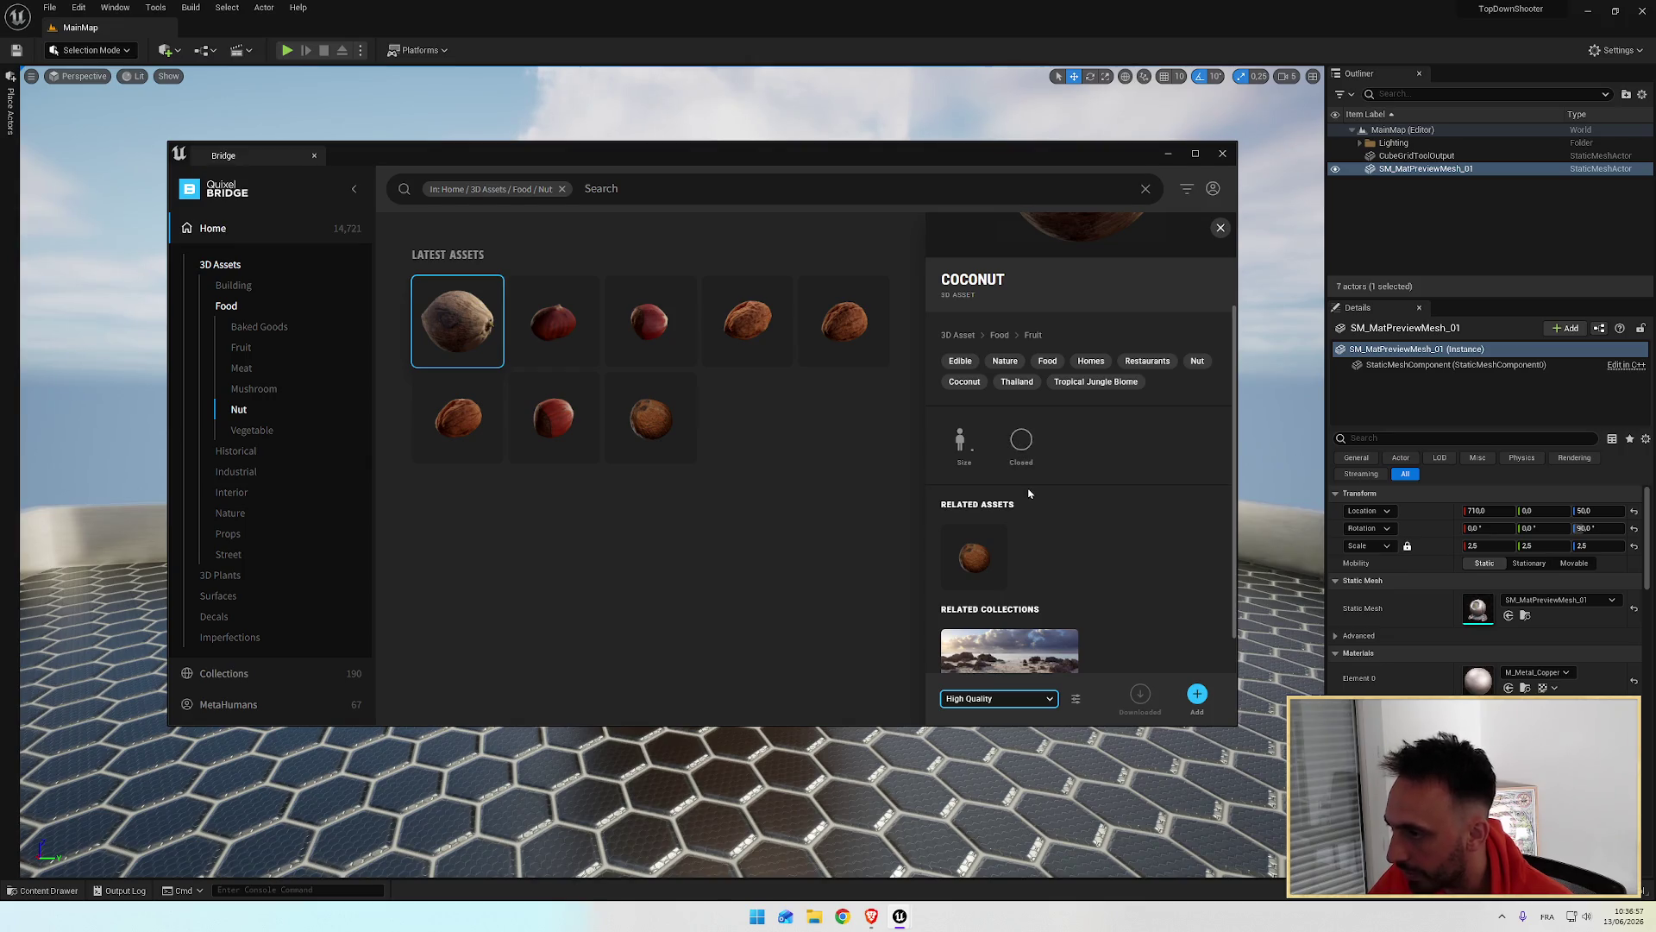
scroll(1028, 497, down, 1)
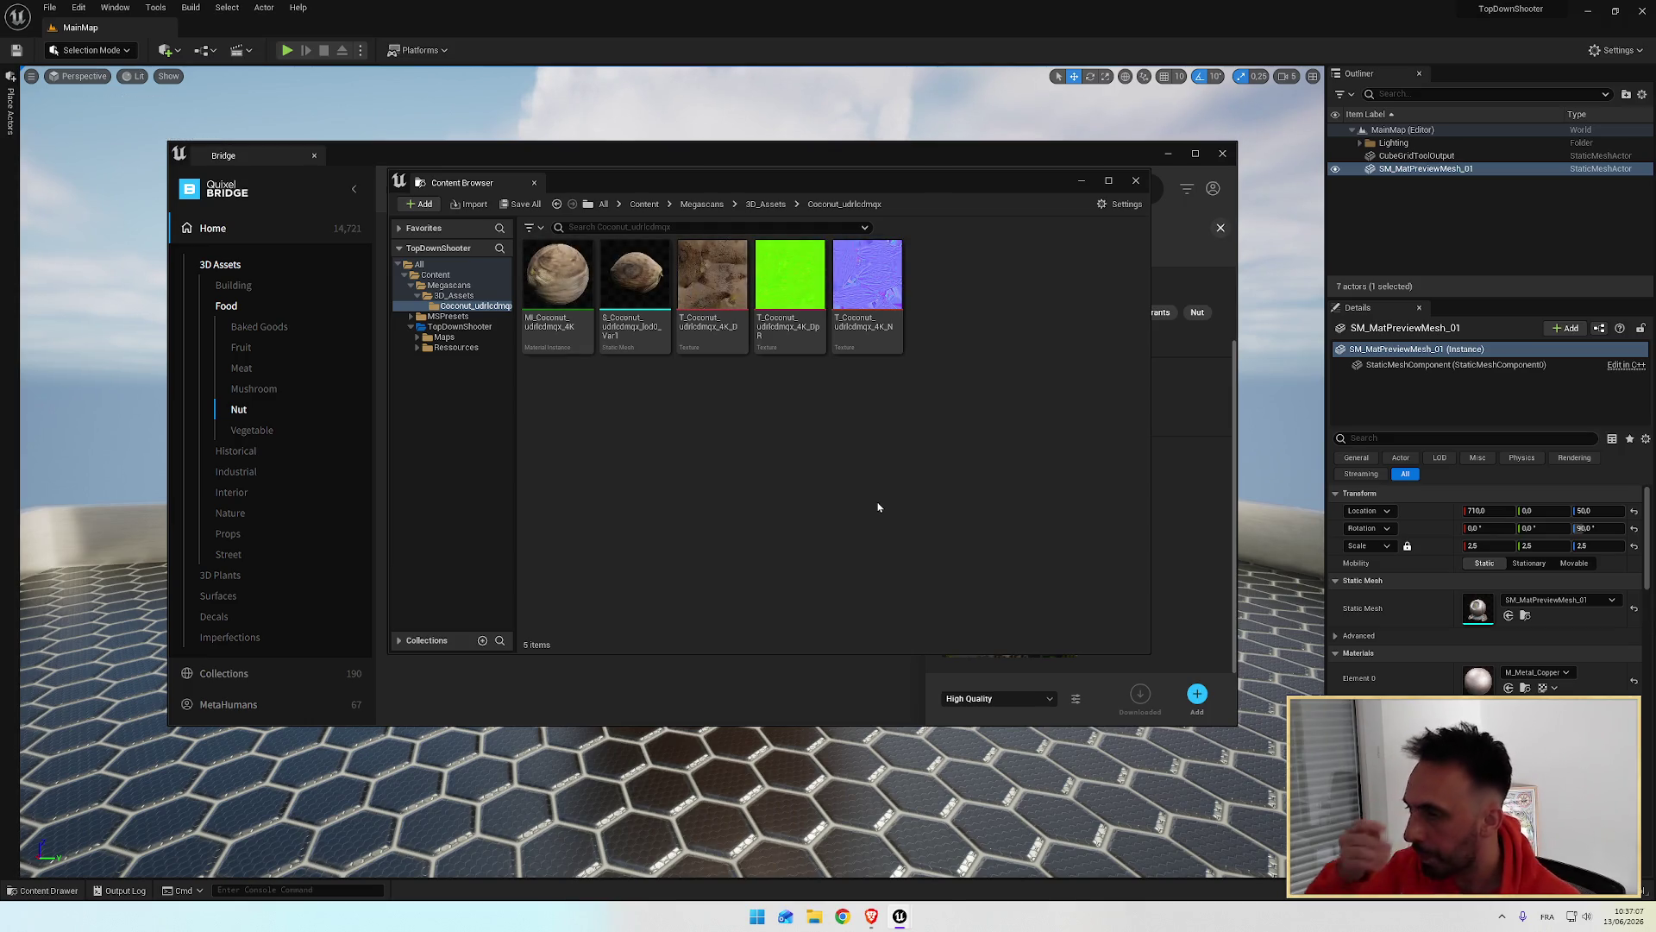
Step: Switch to the browser showing the tutorial's Coconut asset in Bridge
key(alt+Tab)
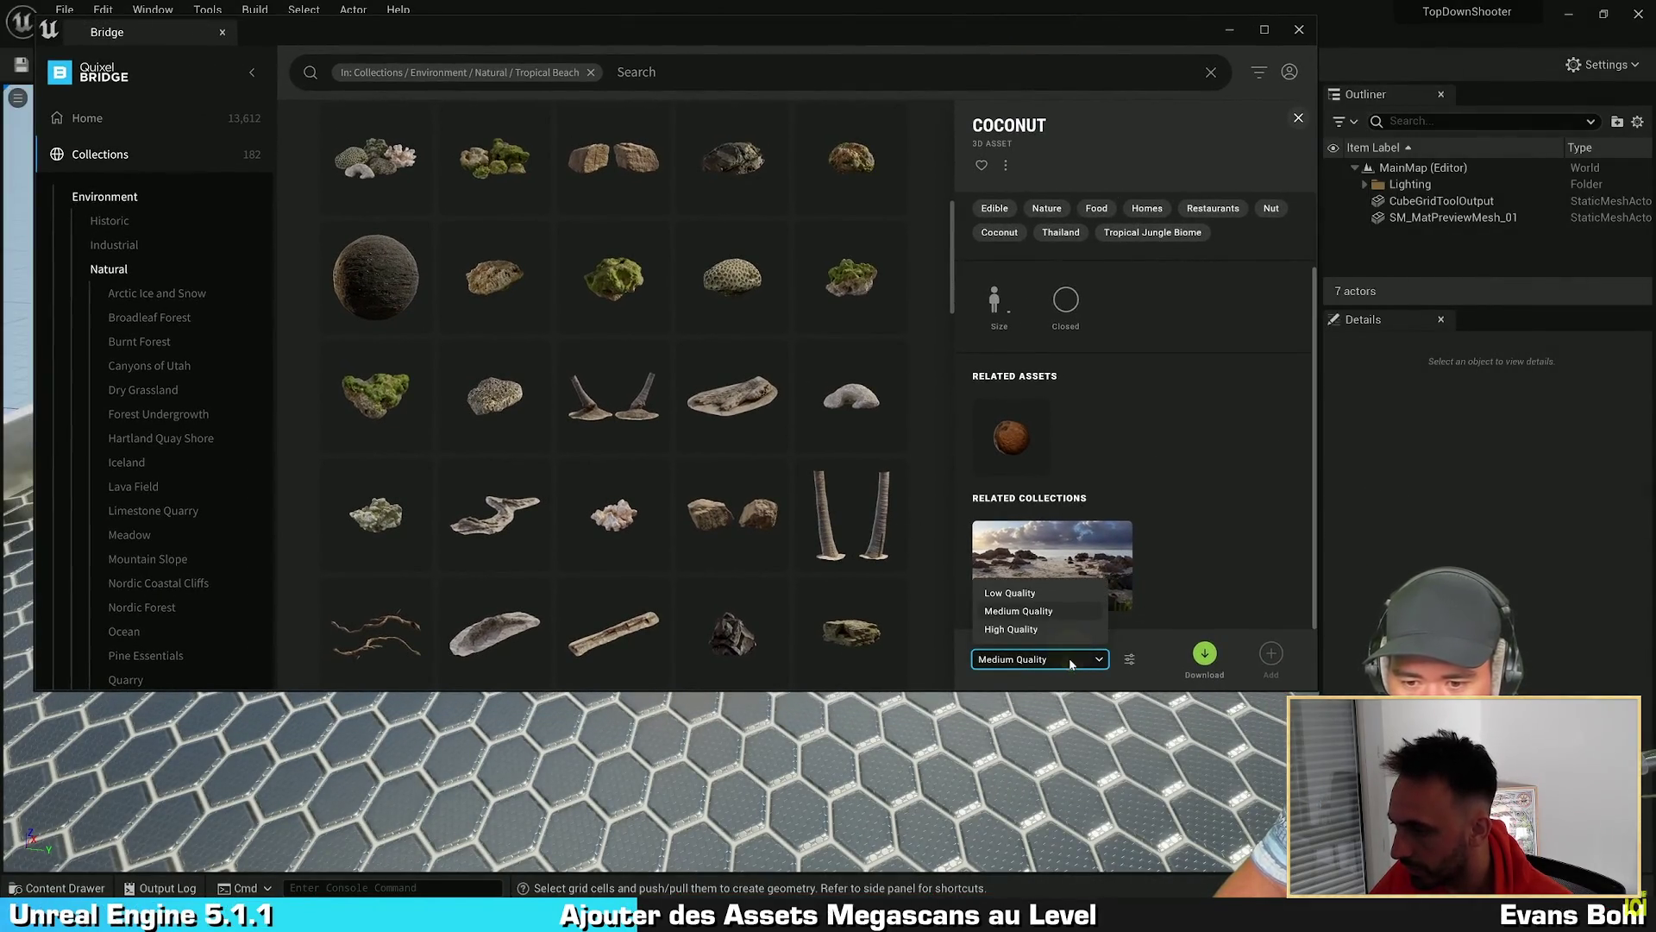
Step: Download the Coconut asset in Bridge at Medium Quality and add it to the project
click(1246, 397)
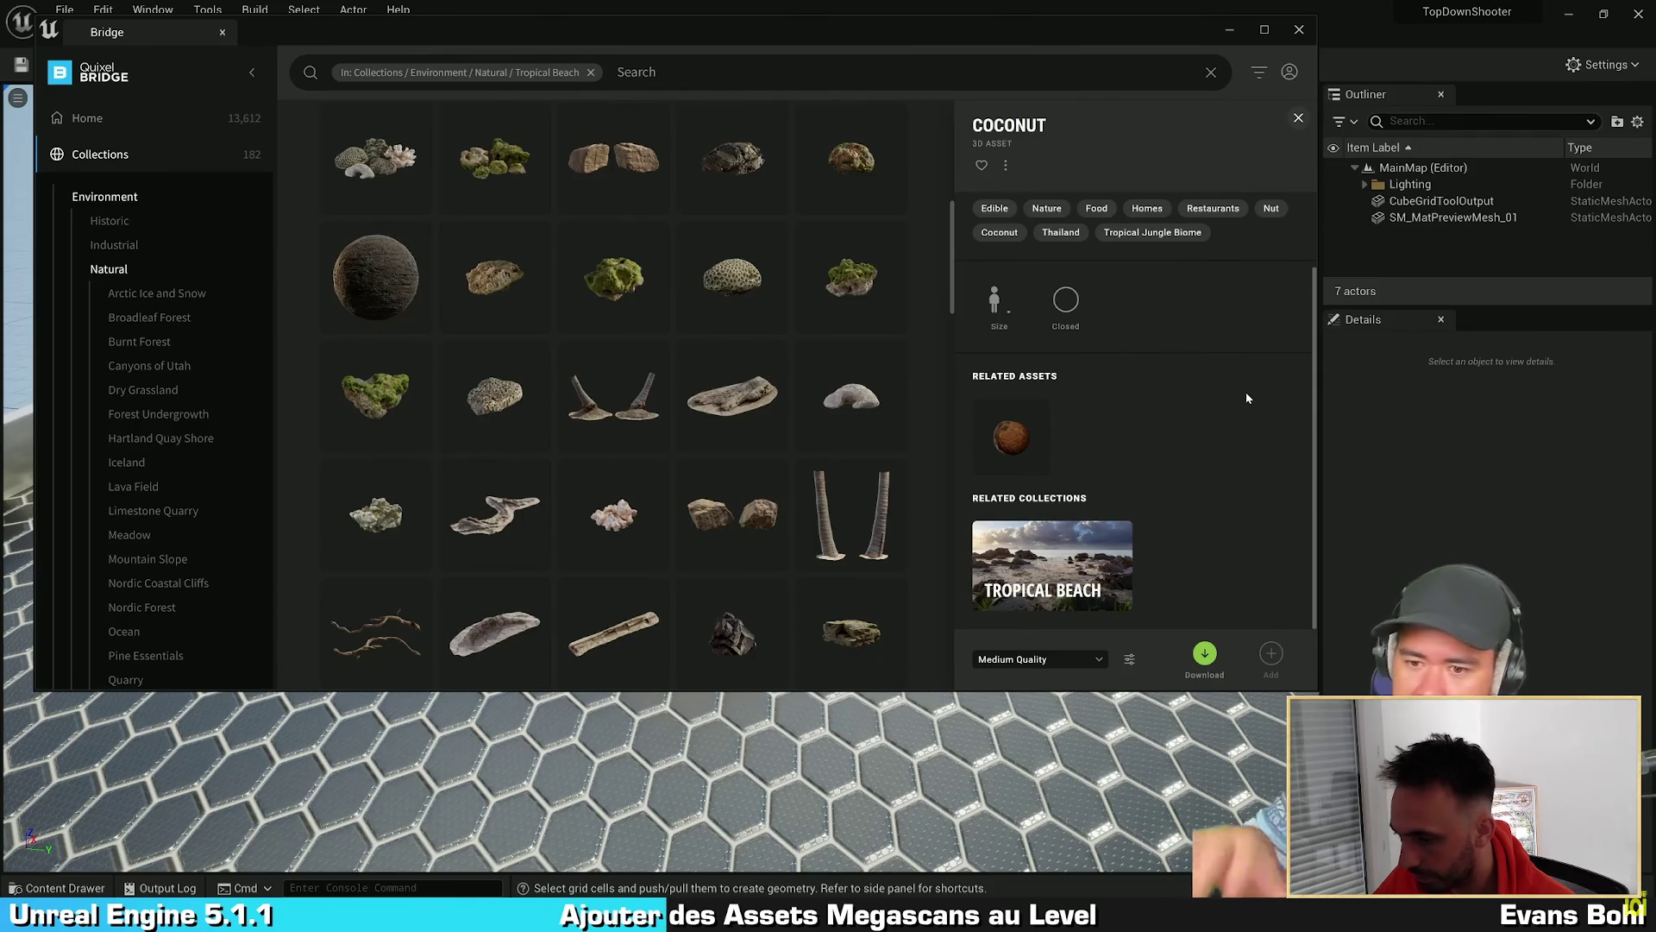
click(1059, 658)
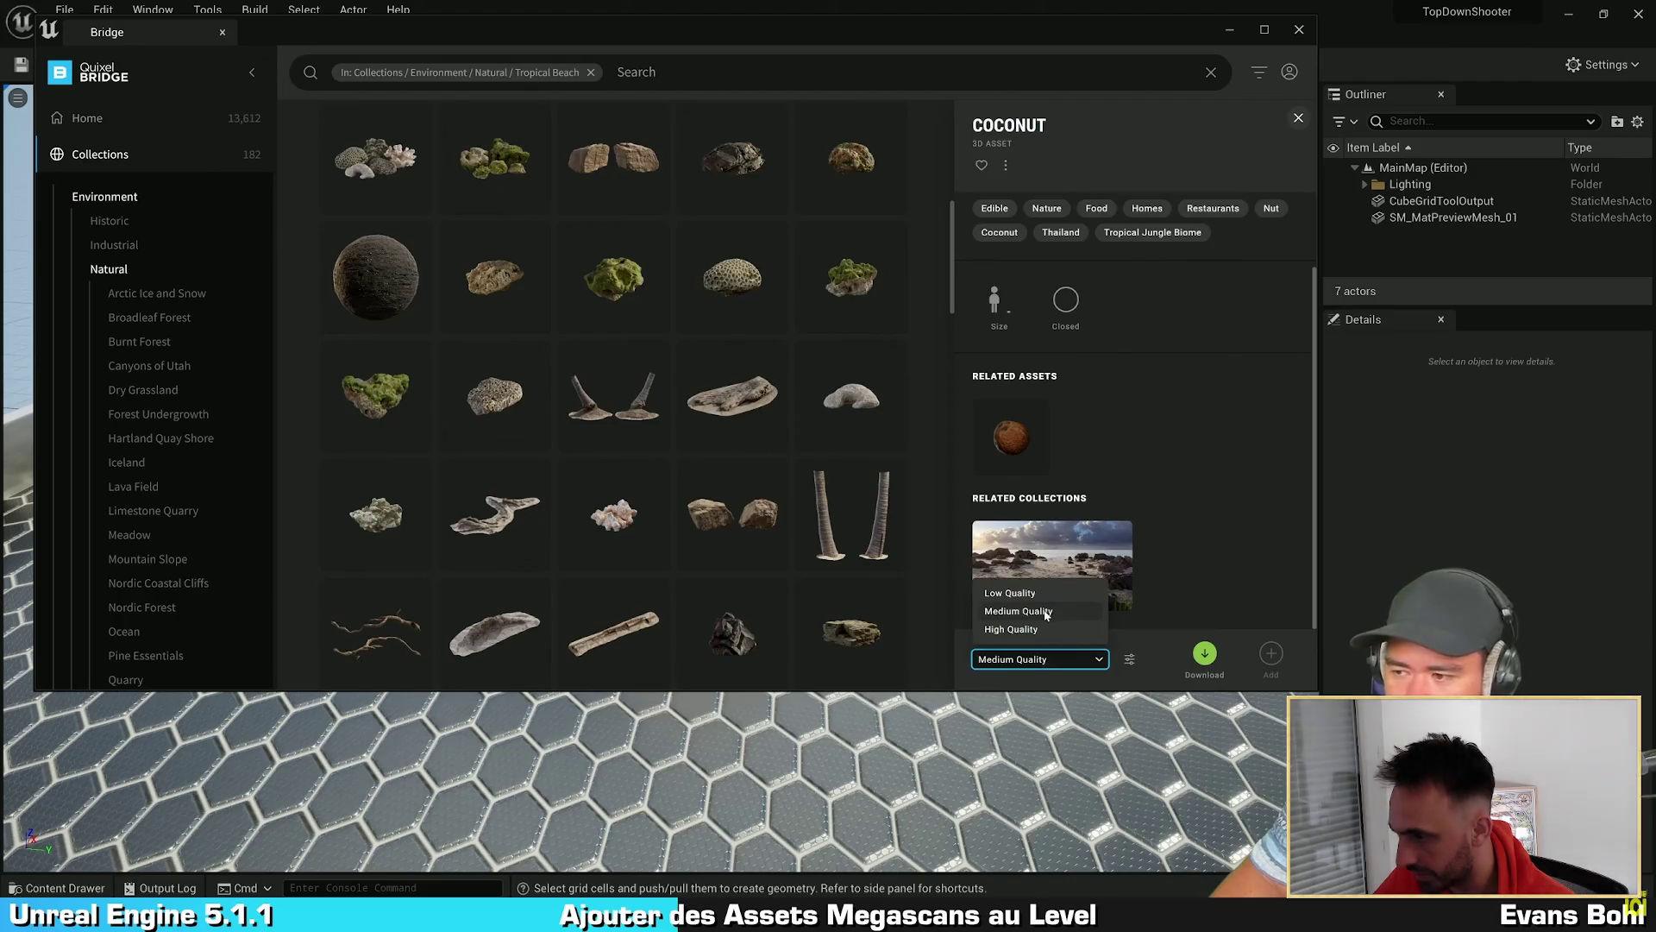
click(1046, 613)
click(1183, 419)
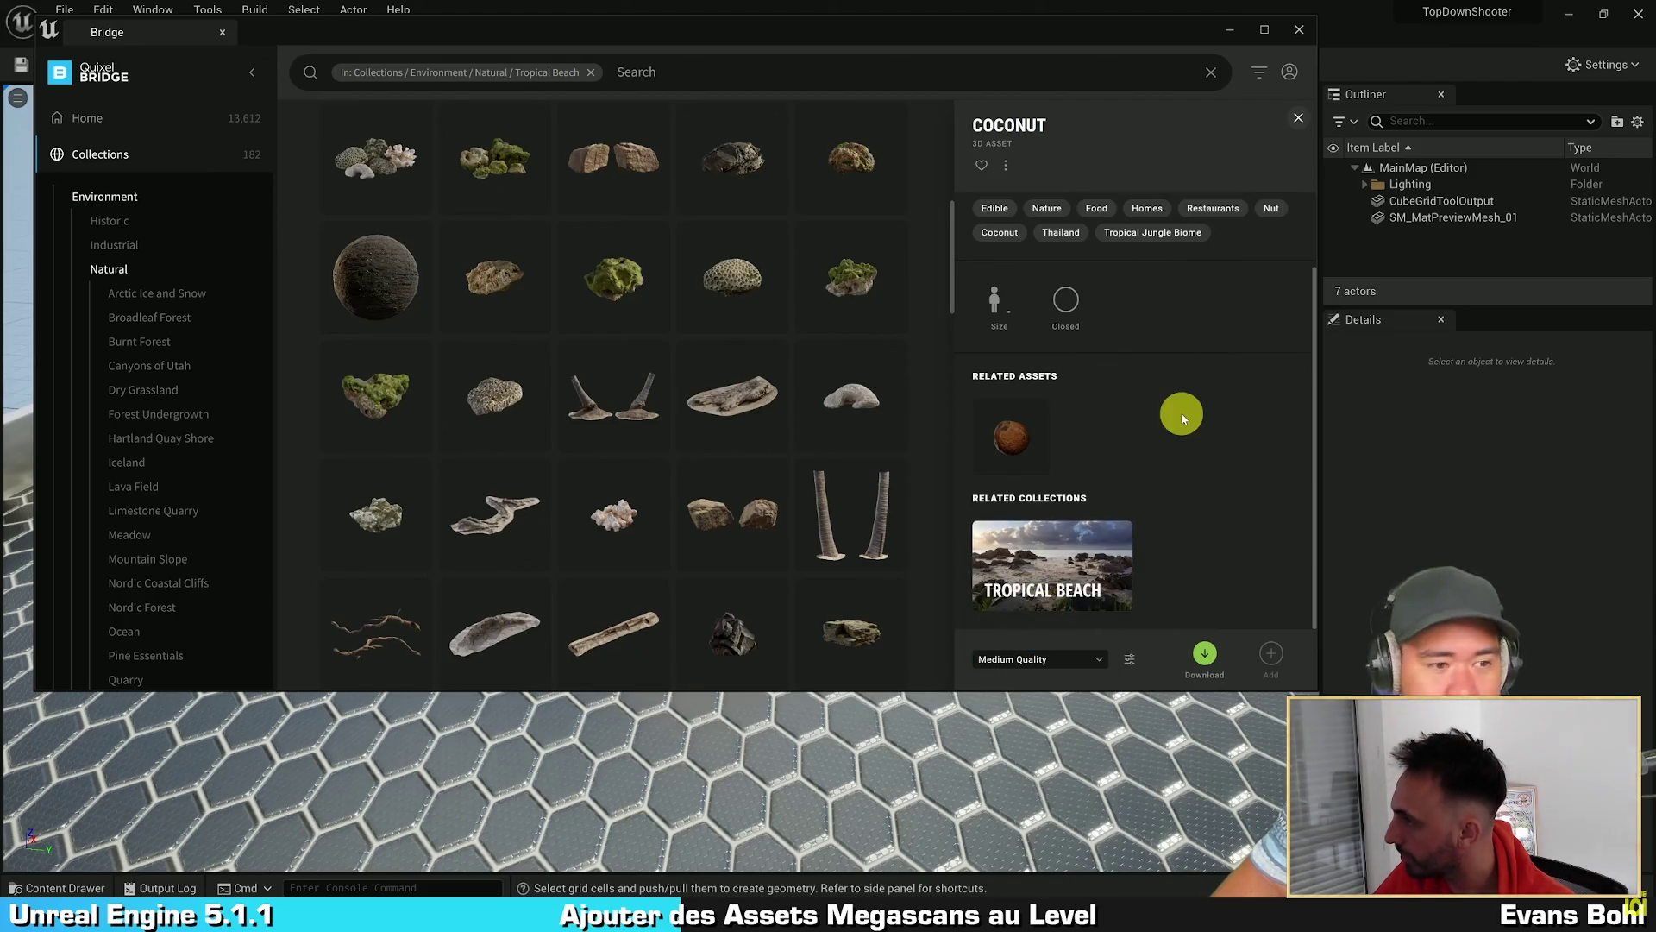
click(1194, 367)
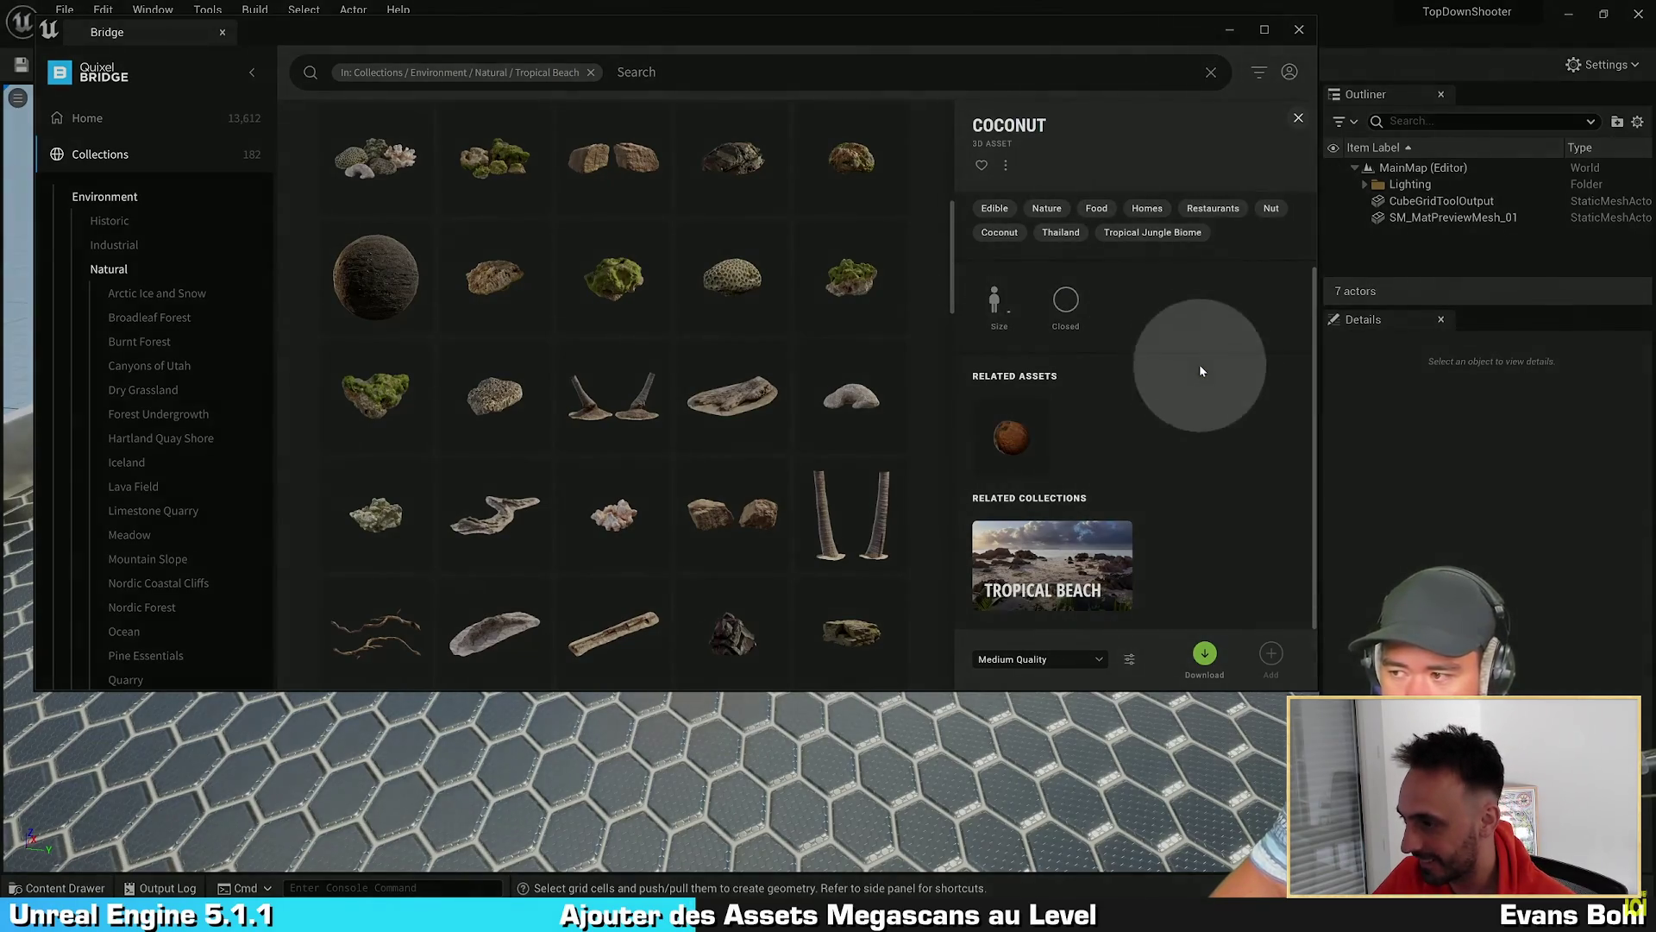
click(1206, 656)
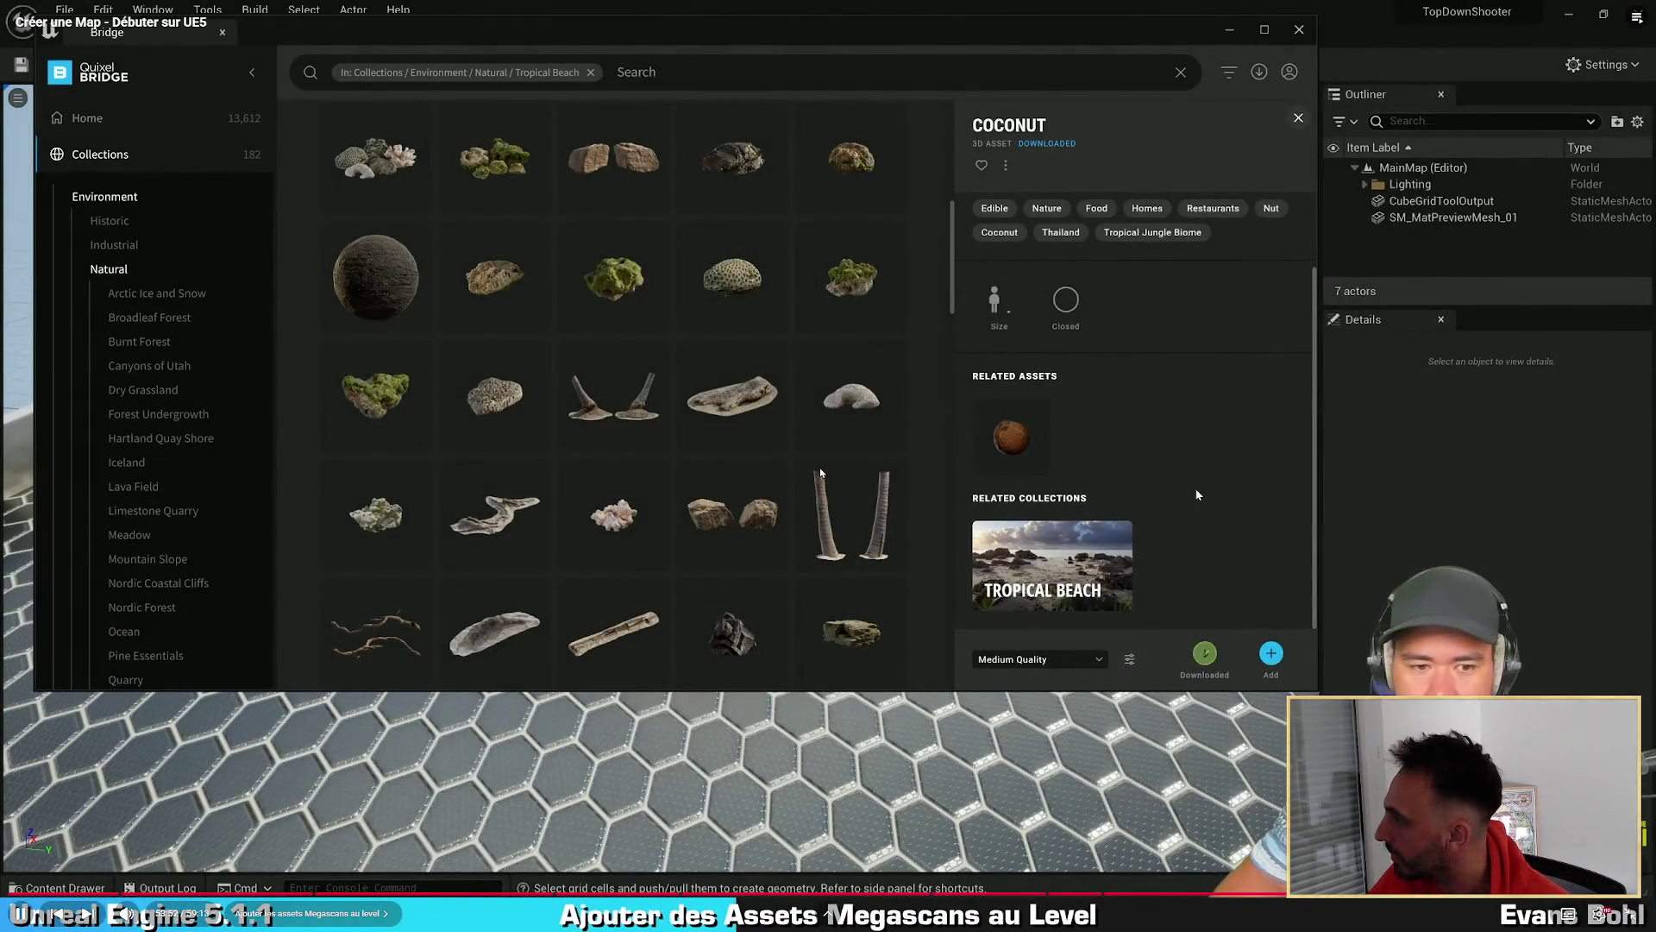
click(1195, 669)
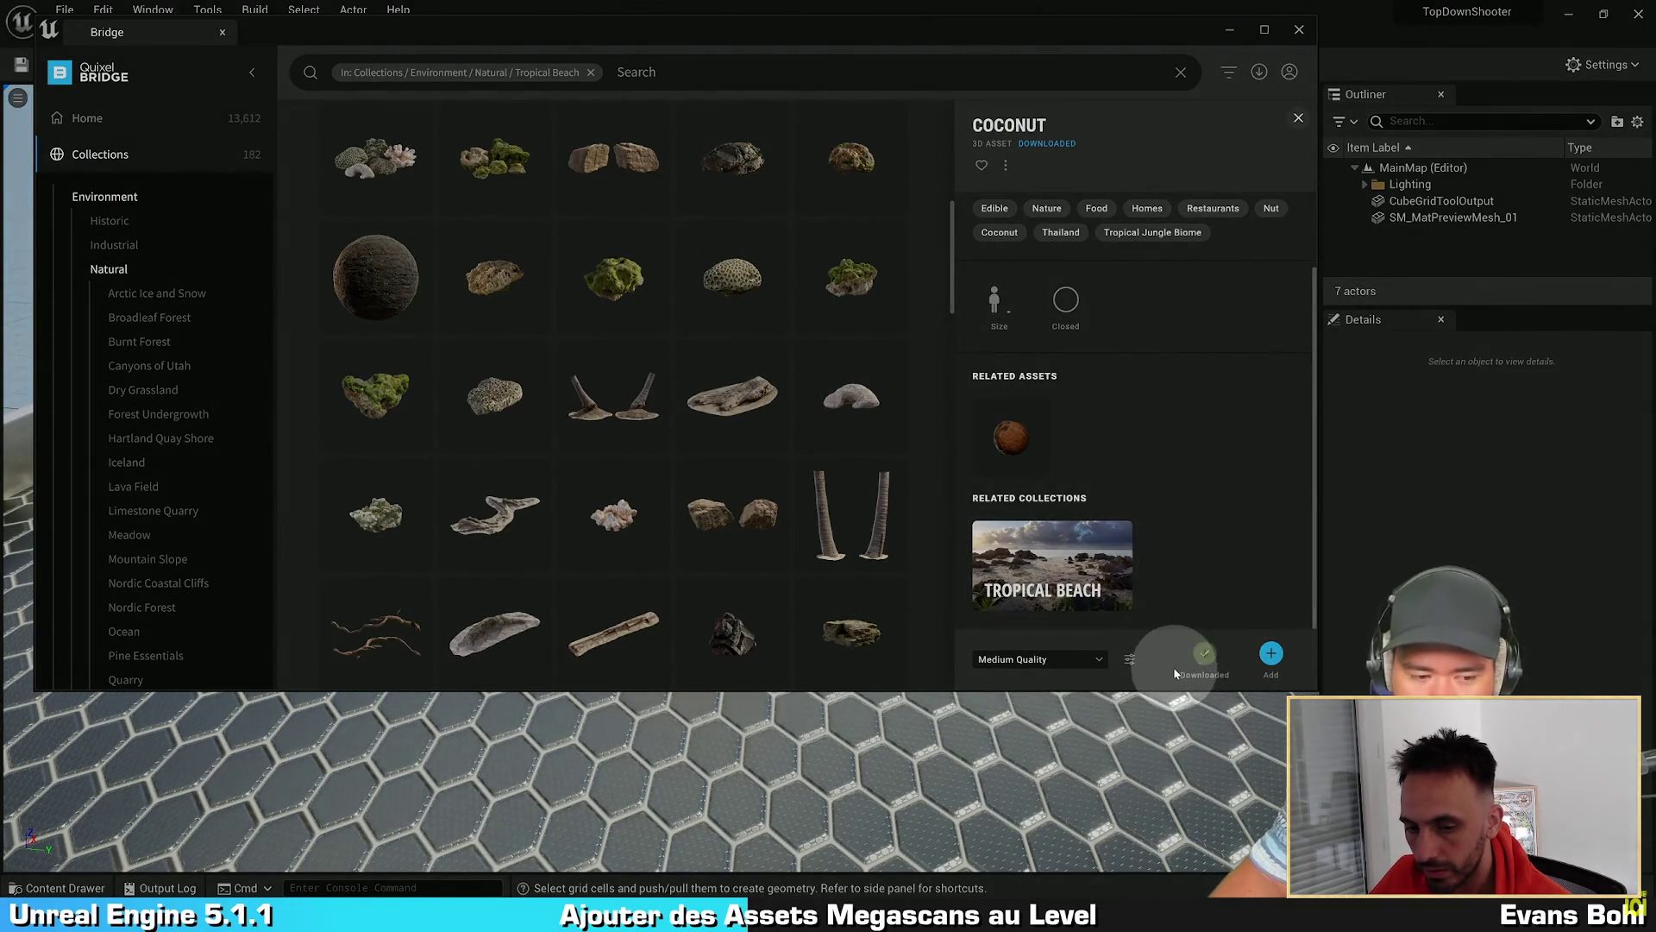
click(1270, 656)
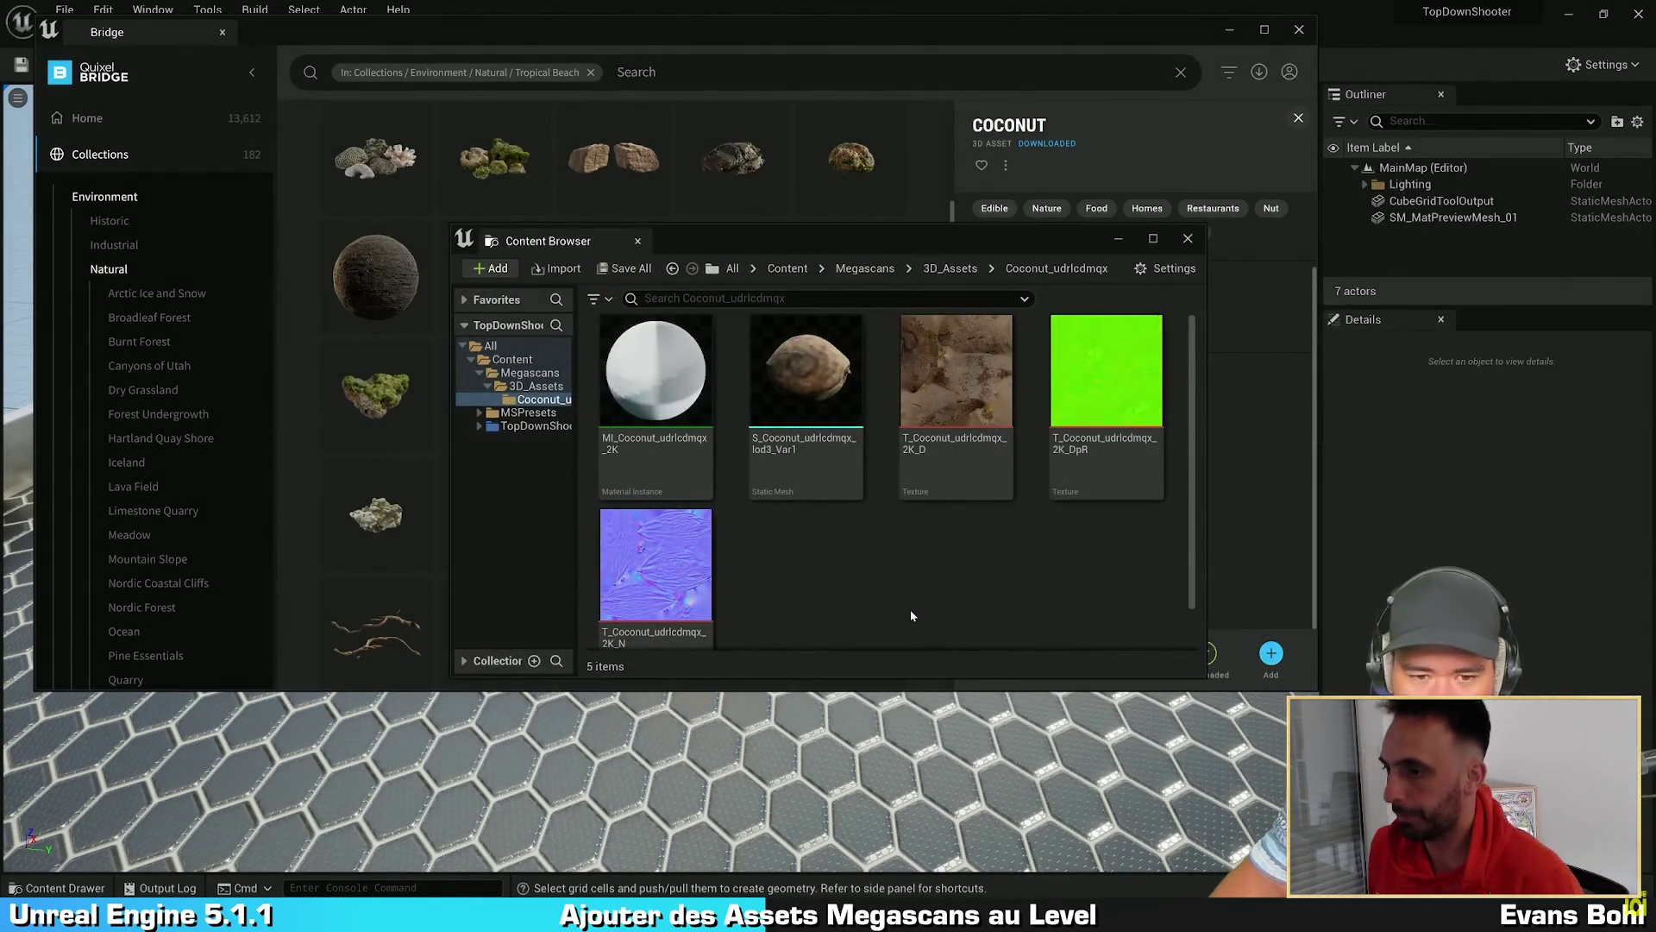
Step: Check the new Megascans and MSPresets folders in Content, then close the content browser and reposition Bridge
click(512, 359)
click(695, 552)
click(654, 415)
click(784, 418)
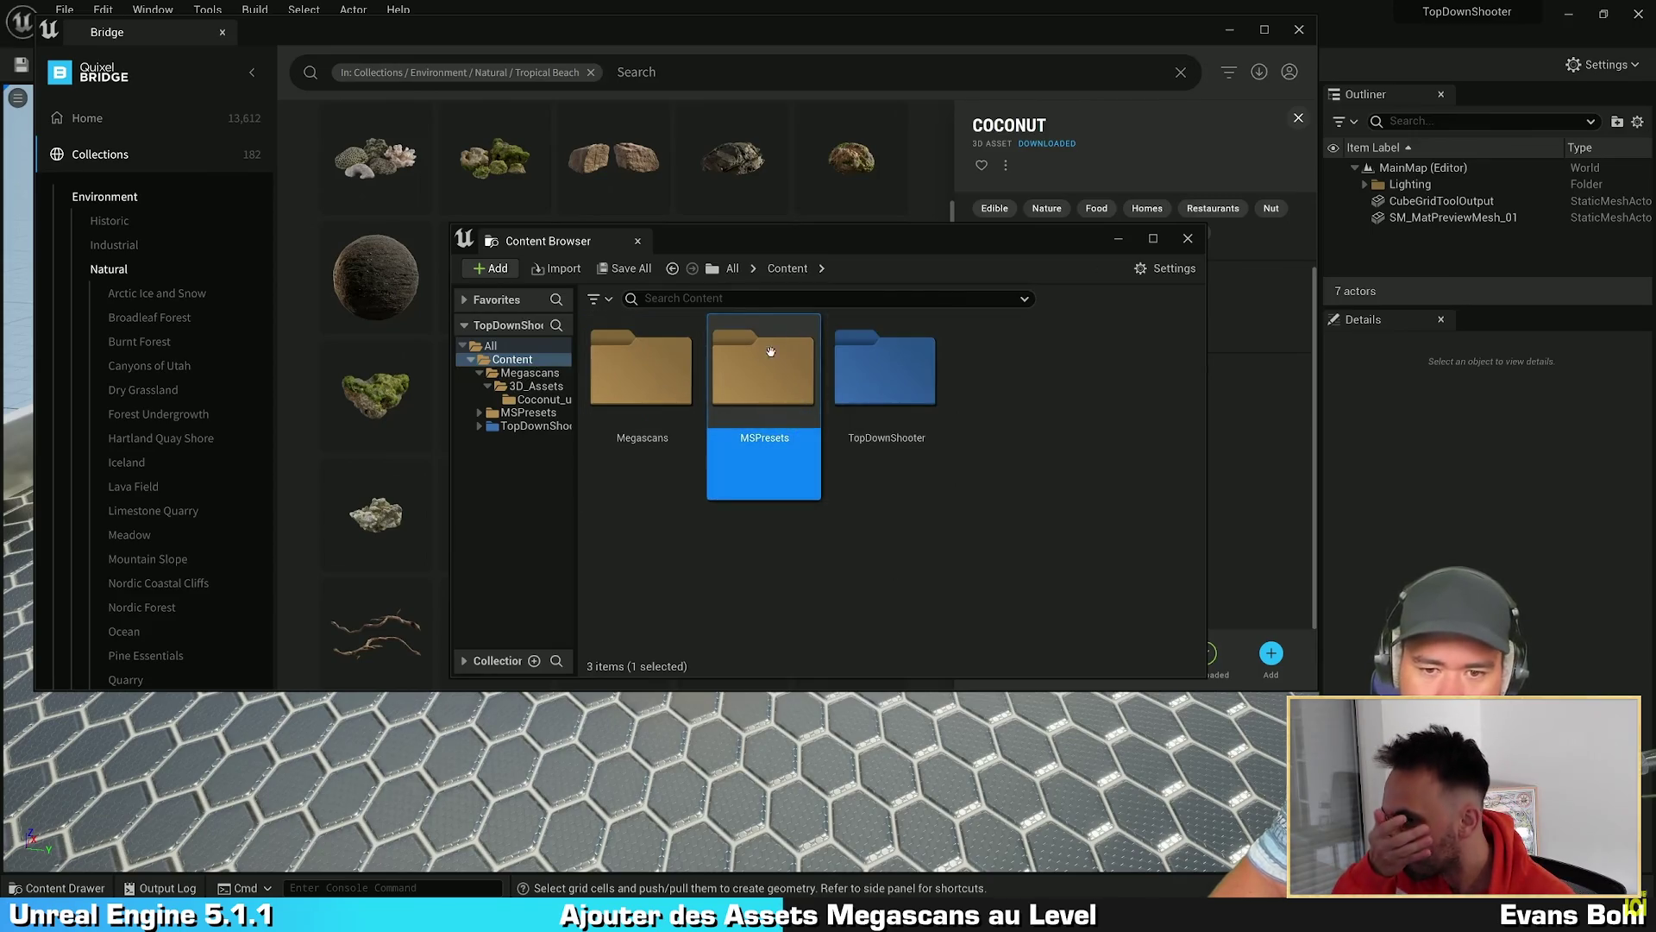
click(1186, 240)
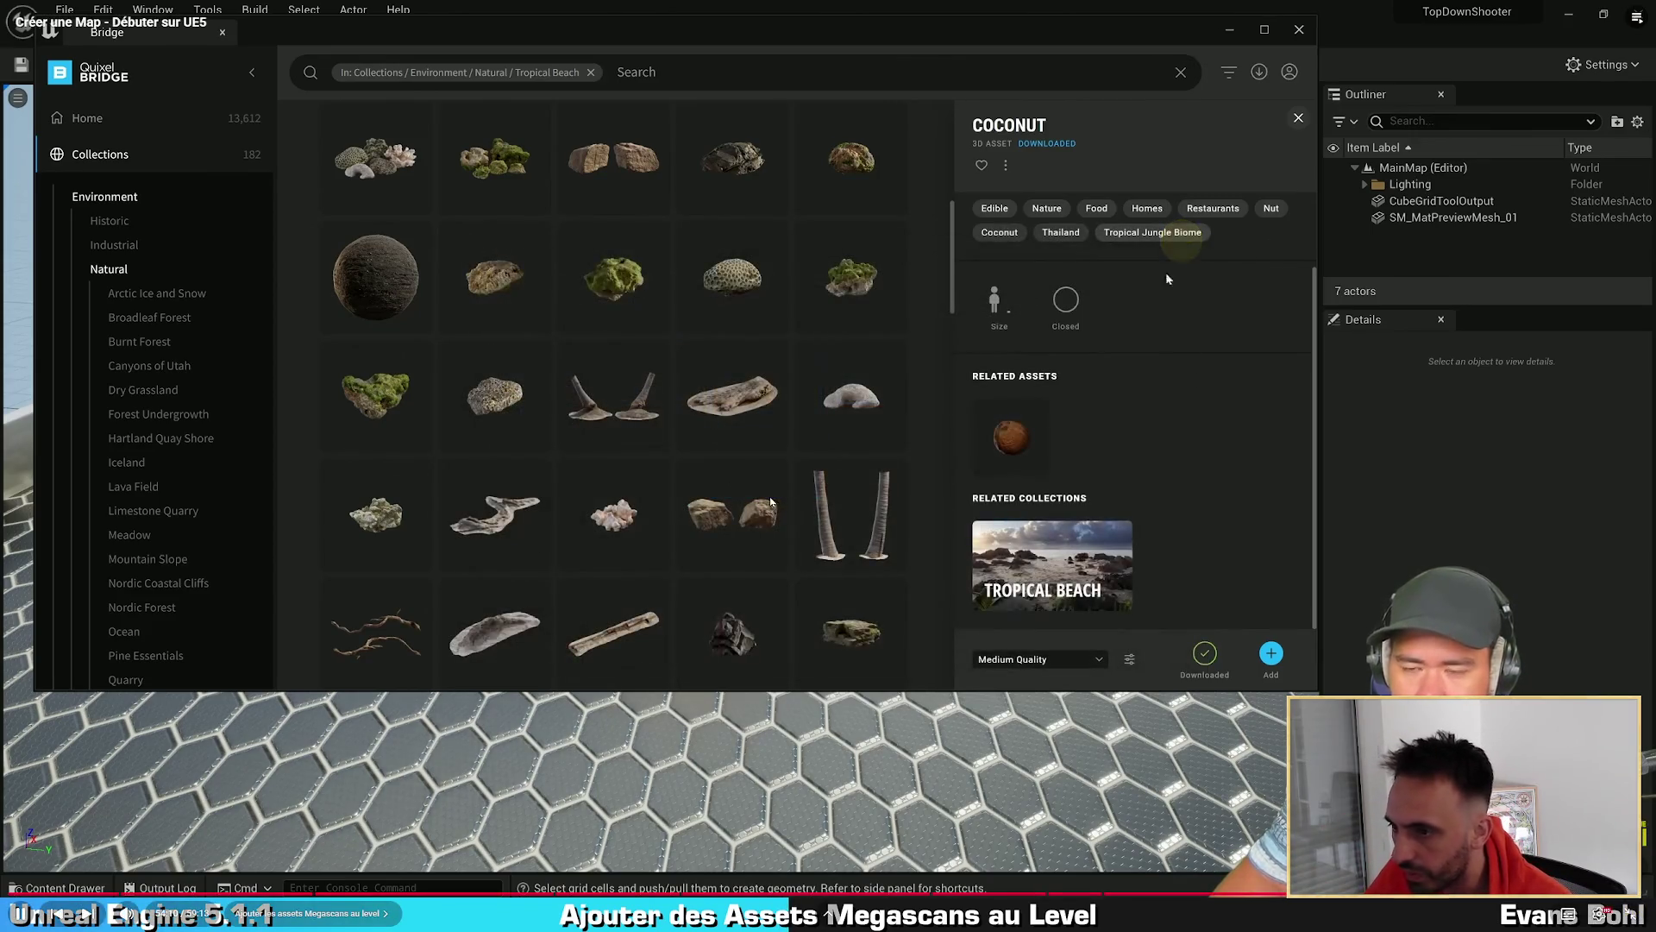
scroll(811, 510, up, 3)
scroll(1156, 368, up, 3)
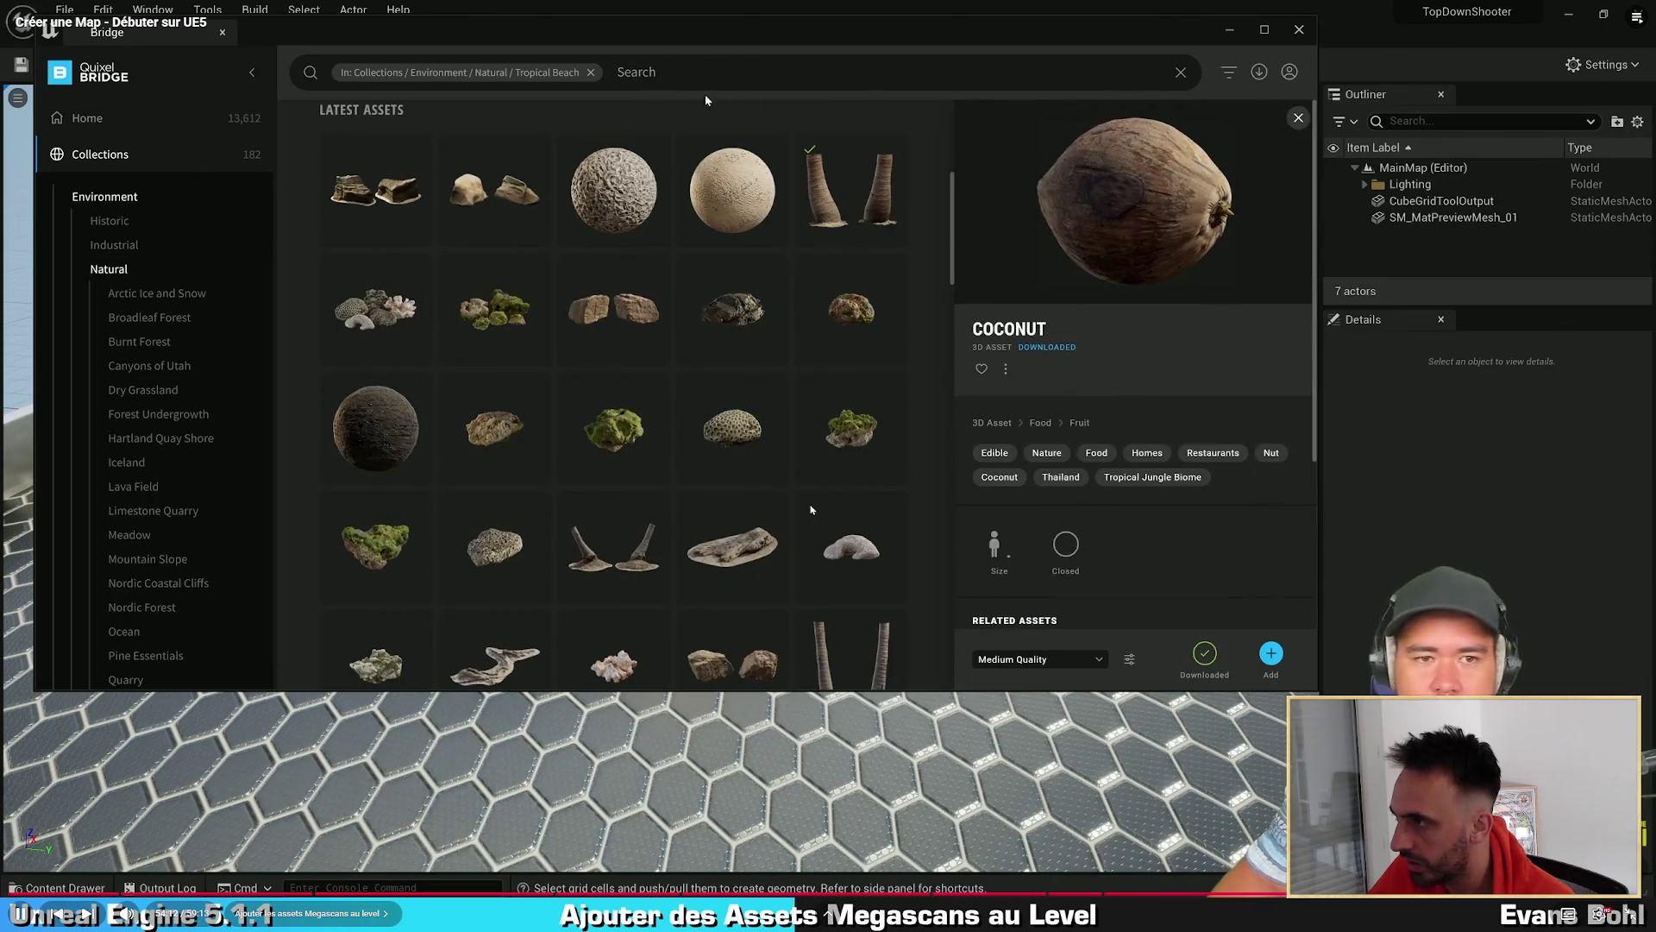
drag(518, 28, 530, 113)
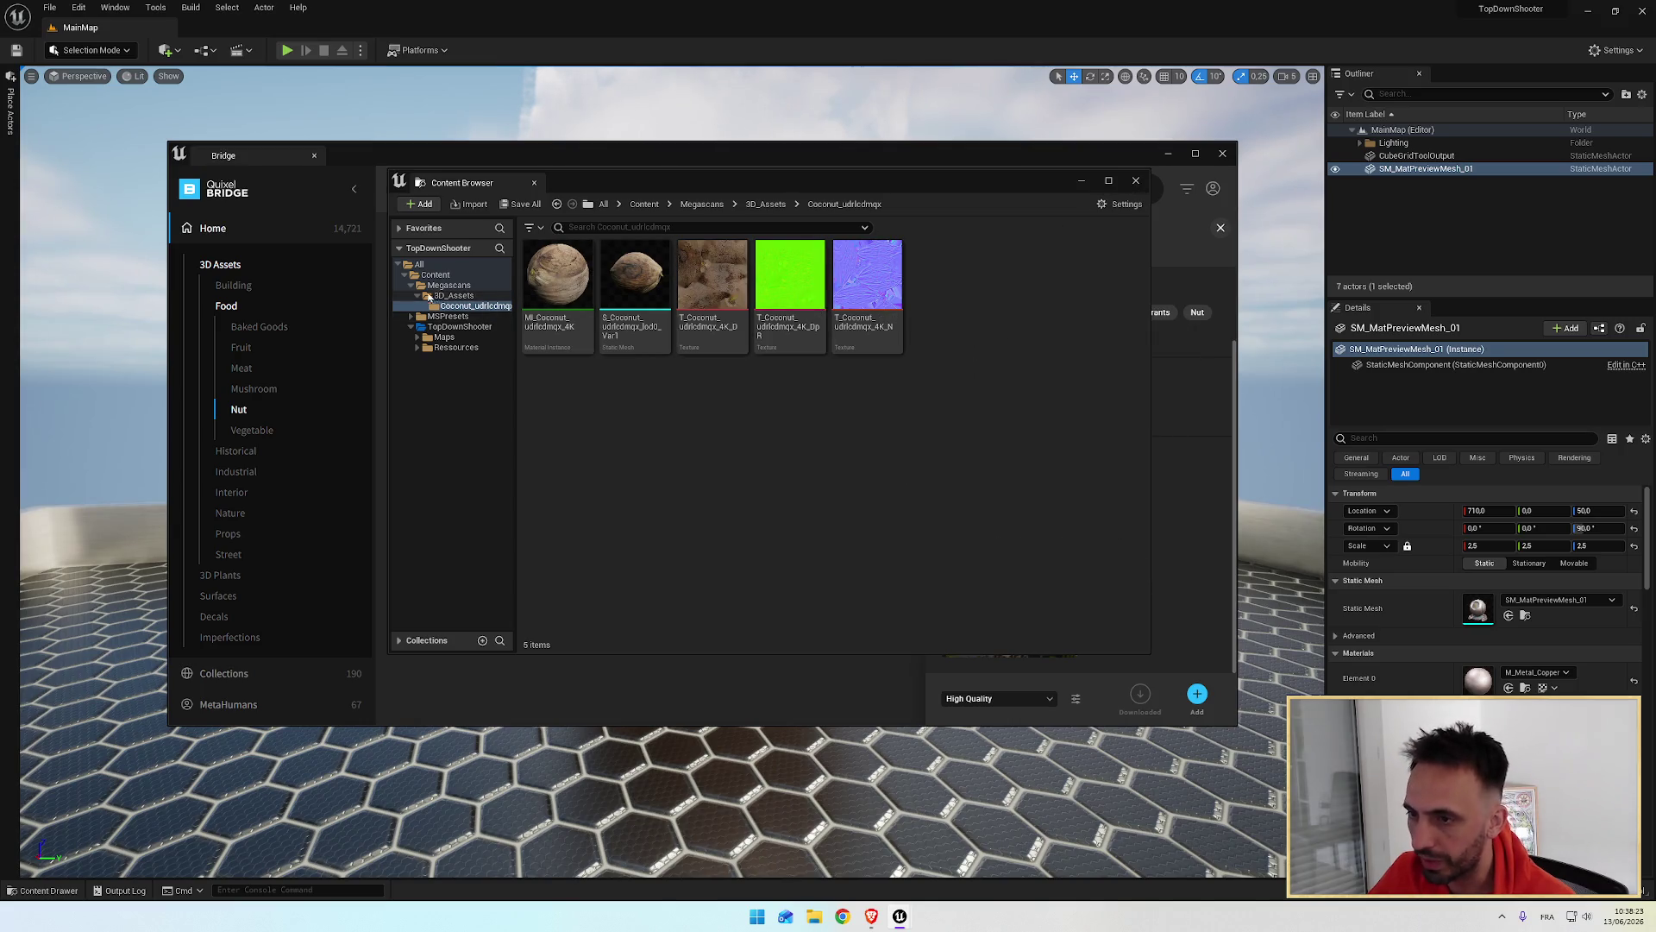
Step: Close the coconut assets and Bridge windows, then open the Content Drawer on the Ressources folder
click(1136, 183)
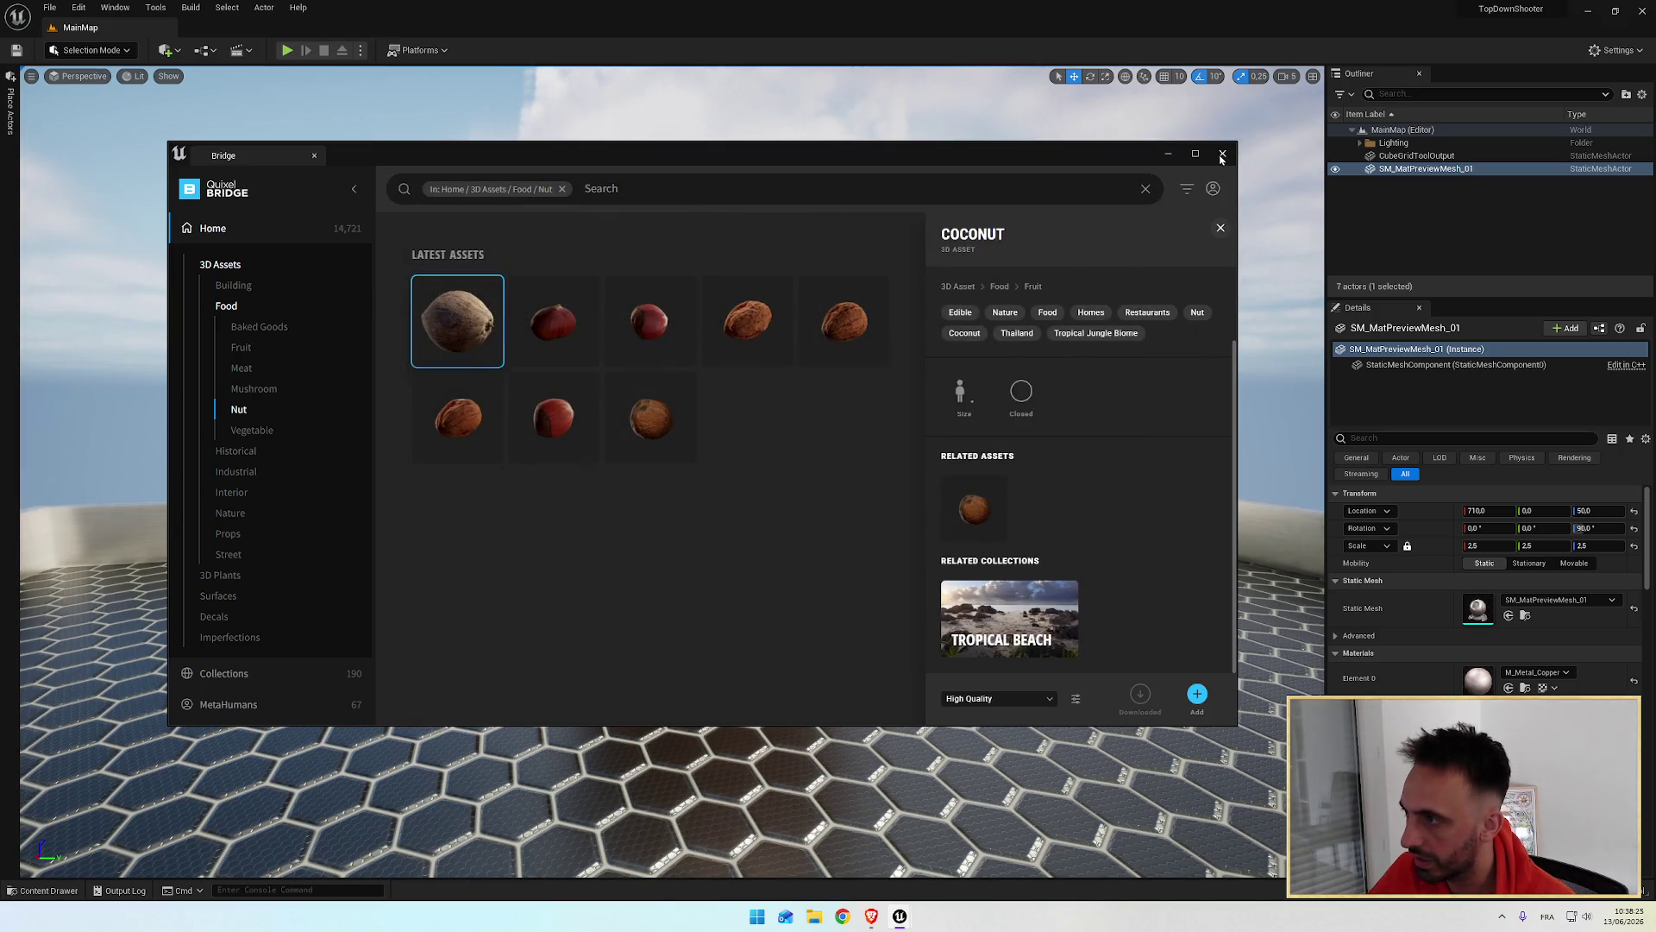
click(1223, 154)
click(43, 889)
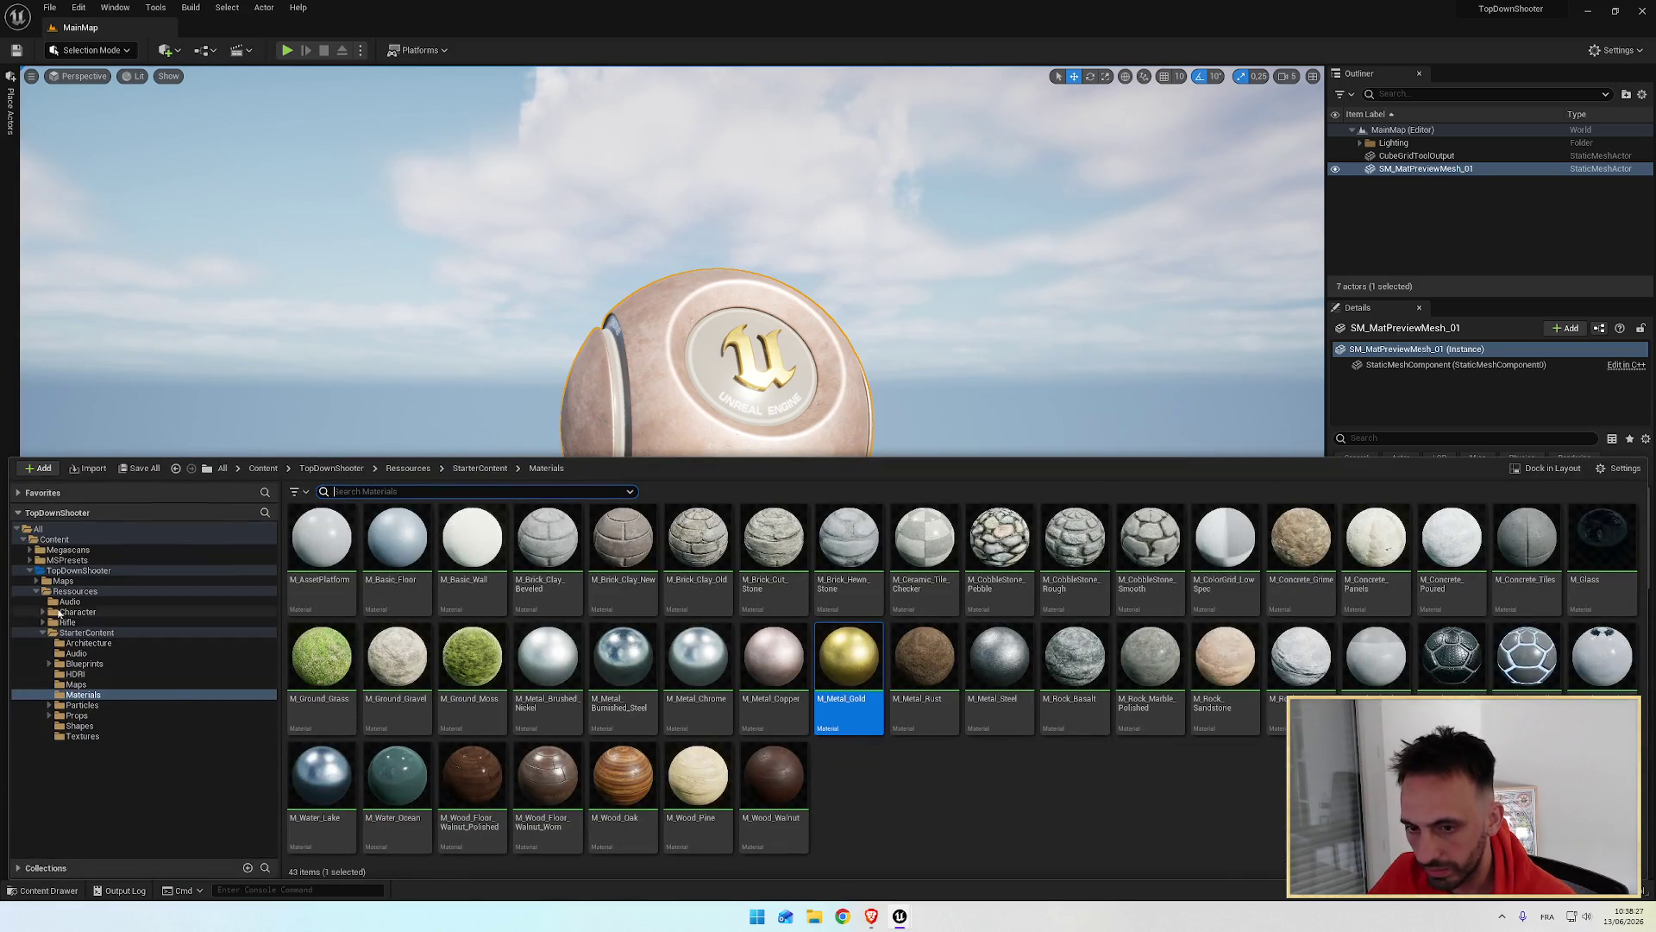
double_click(76, 591)
click(68, 549)
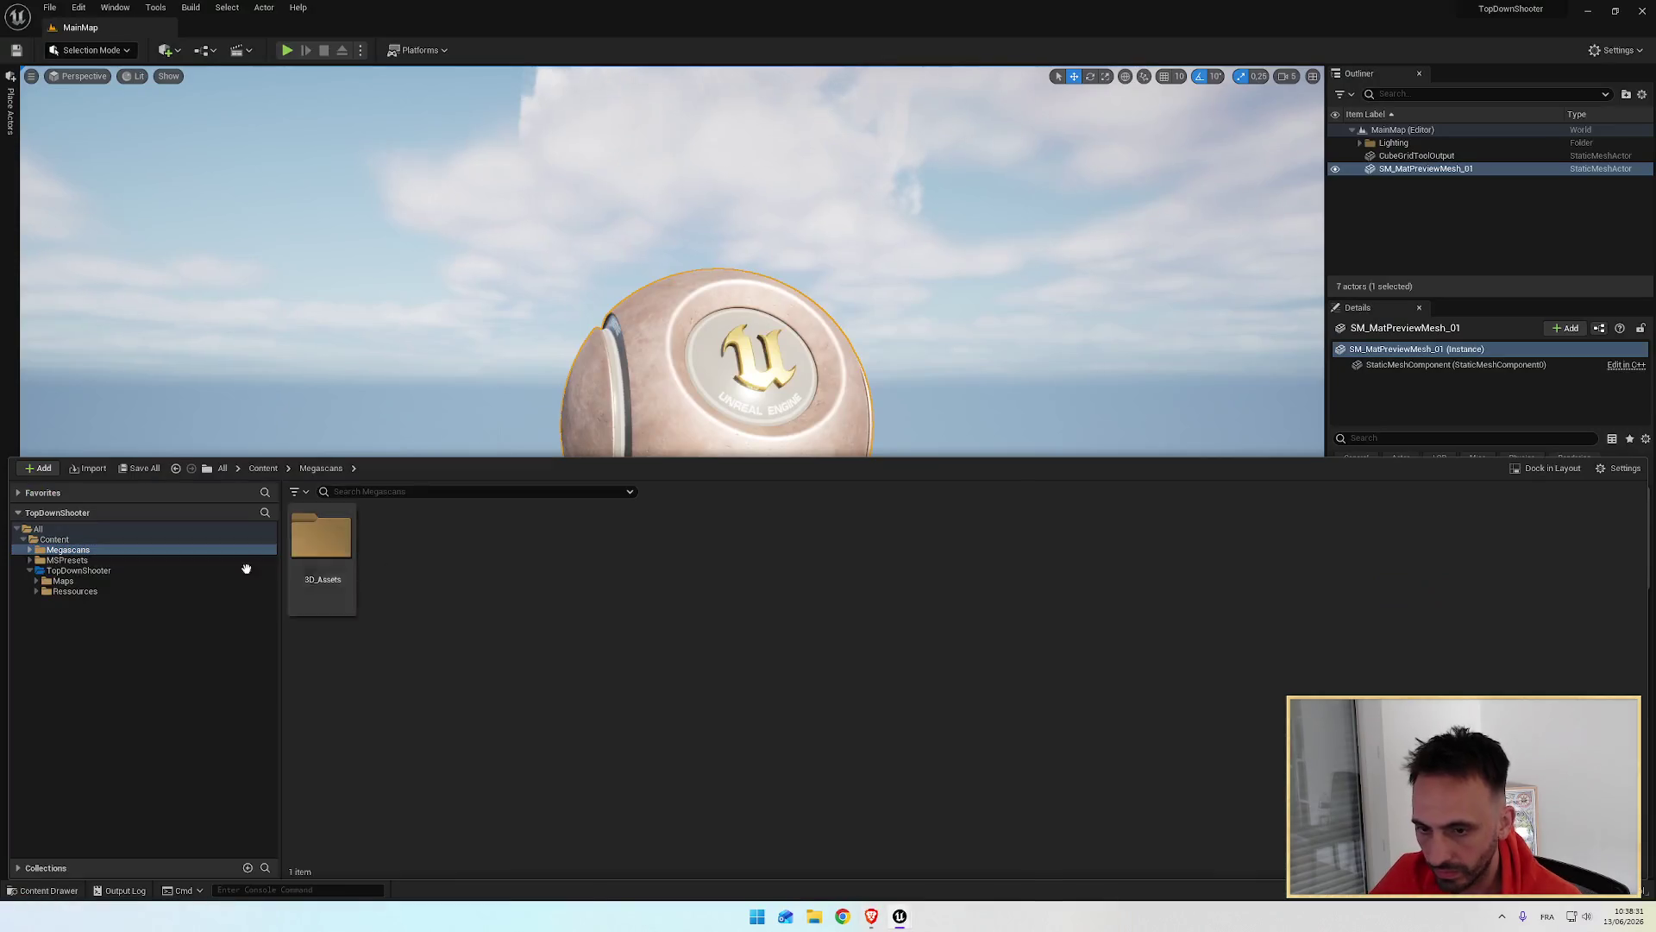
click(86, 591)
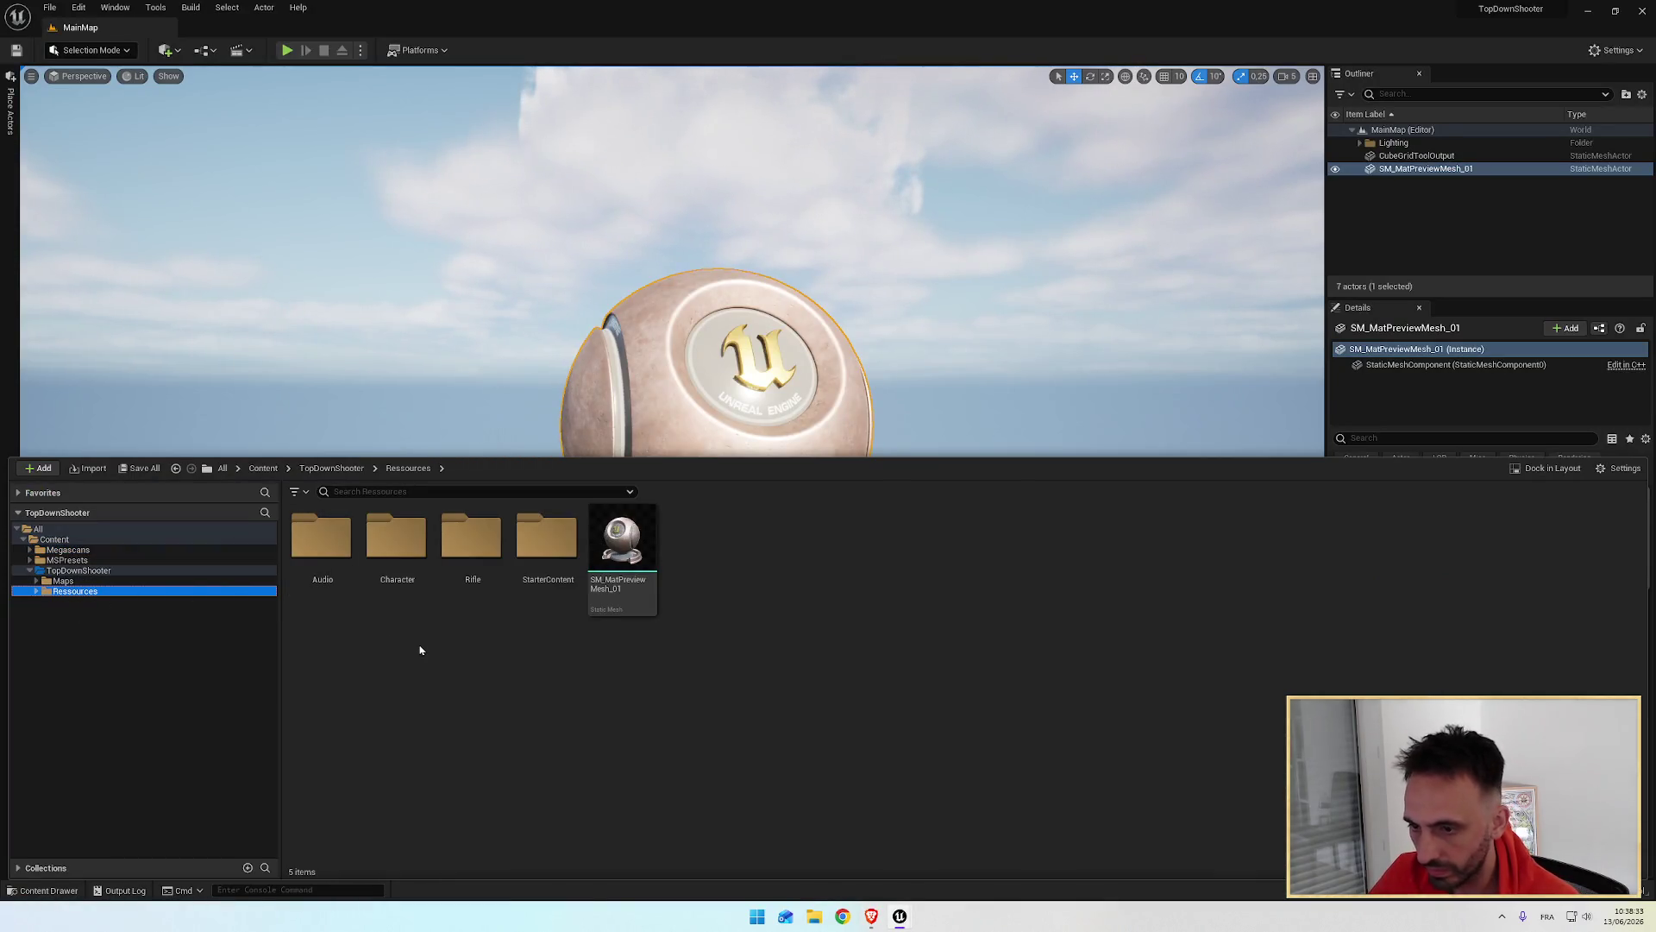
right_click(76, 592)
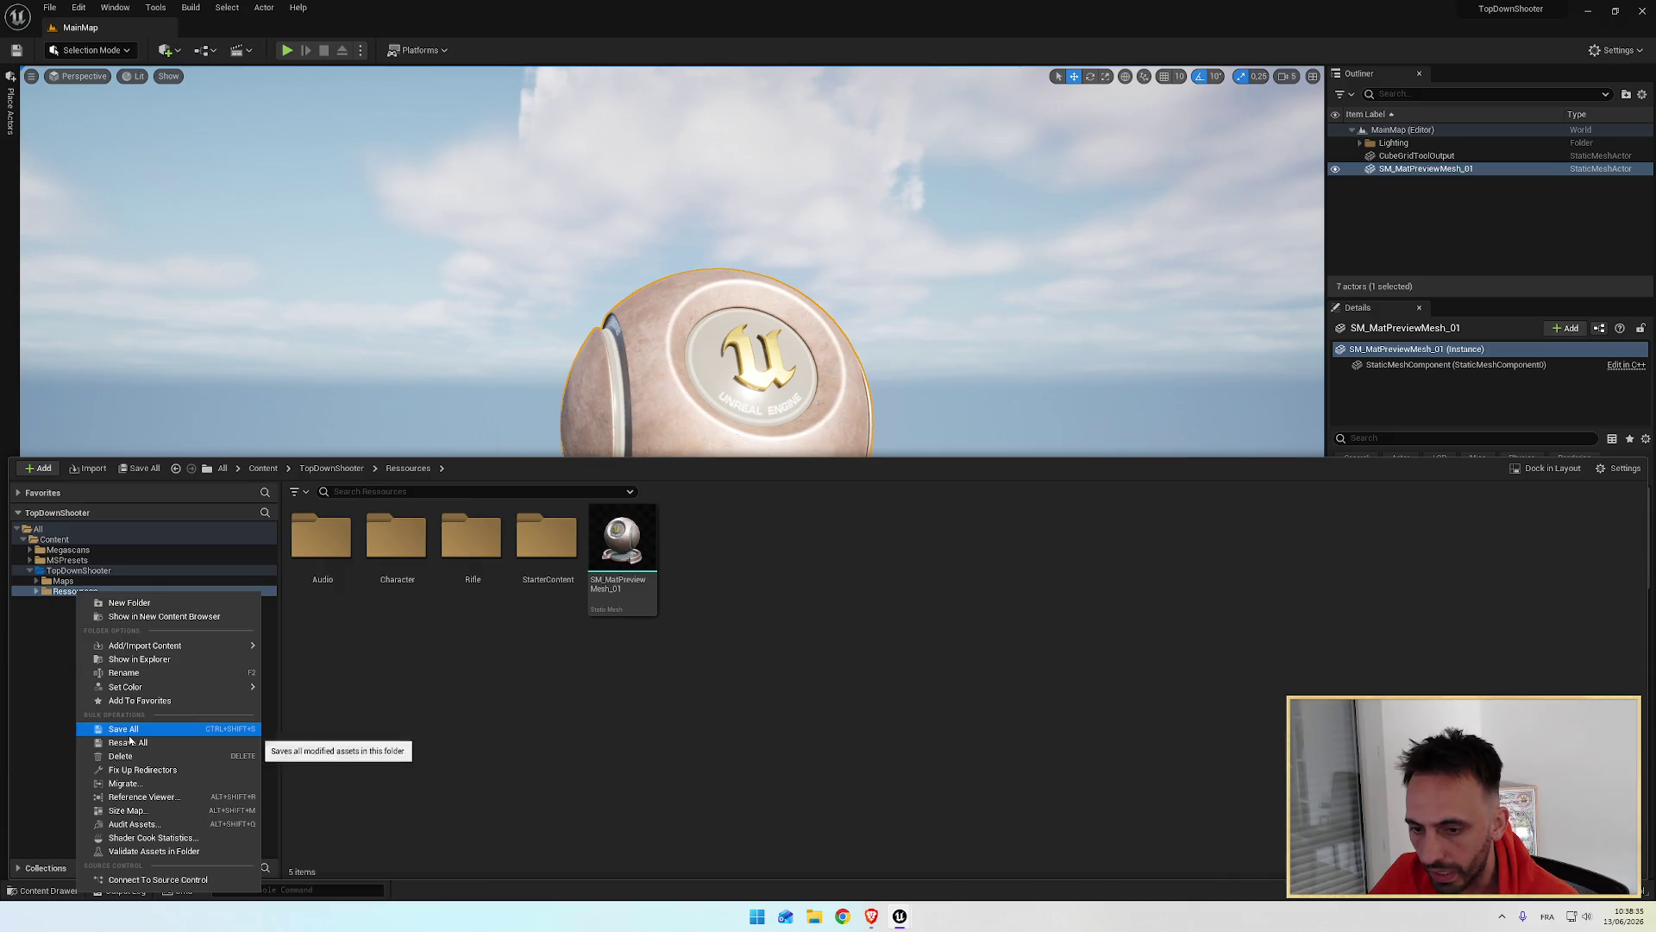
Step: Set a new custom folder colour on Ressources: green with R 0.1 and G 0.5
mouse_move(138, 687)
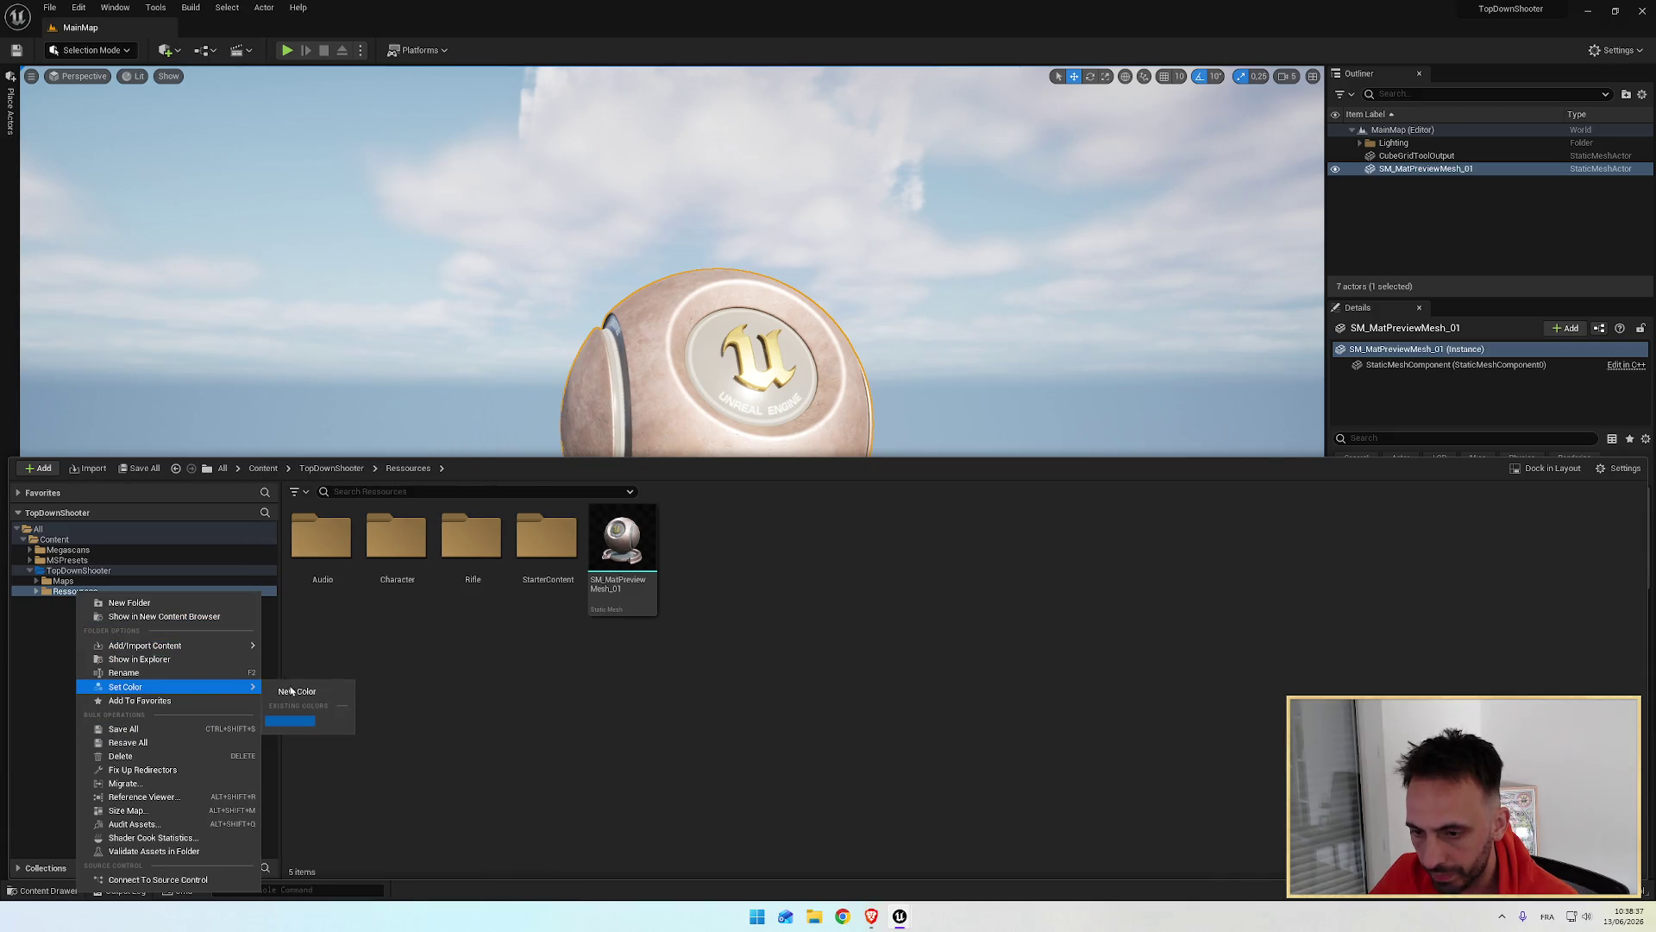
click(294, 693)
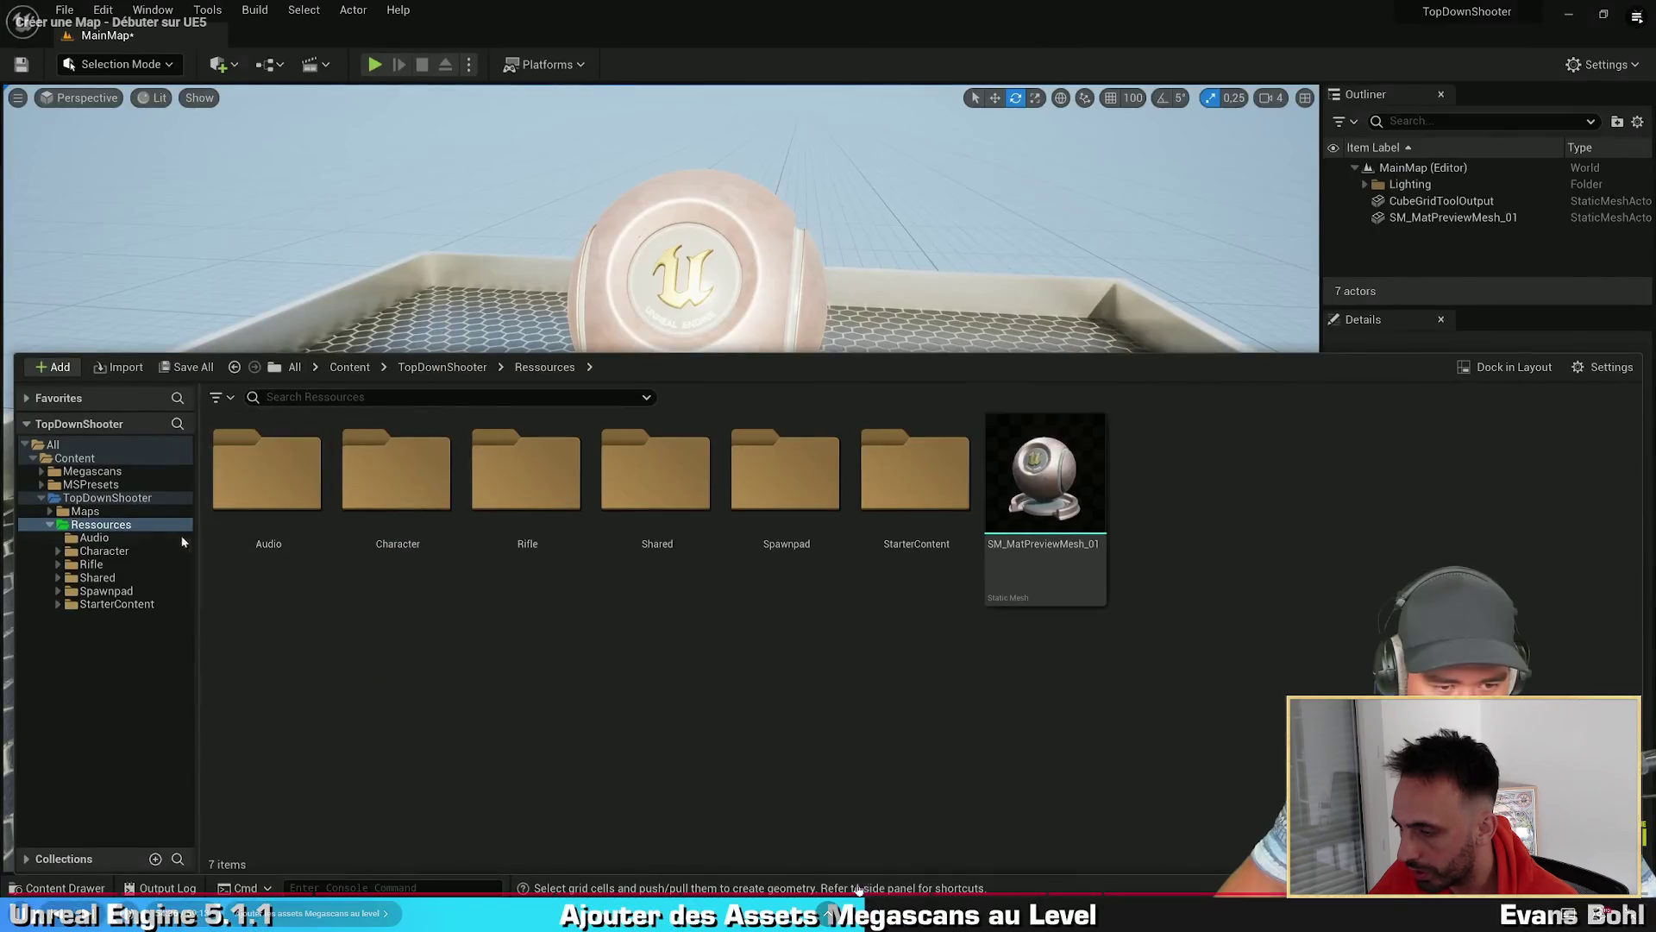
key(alt+Tab)
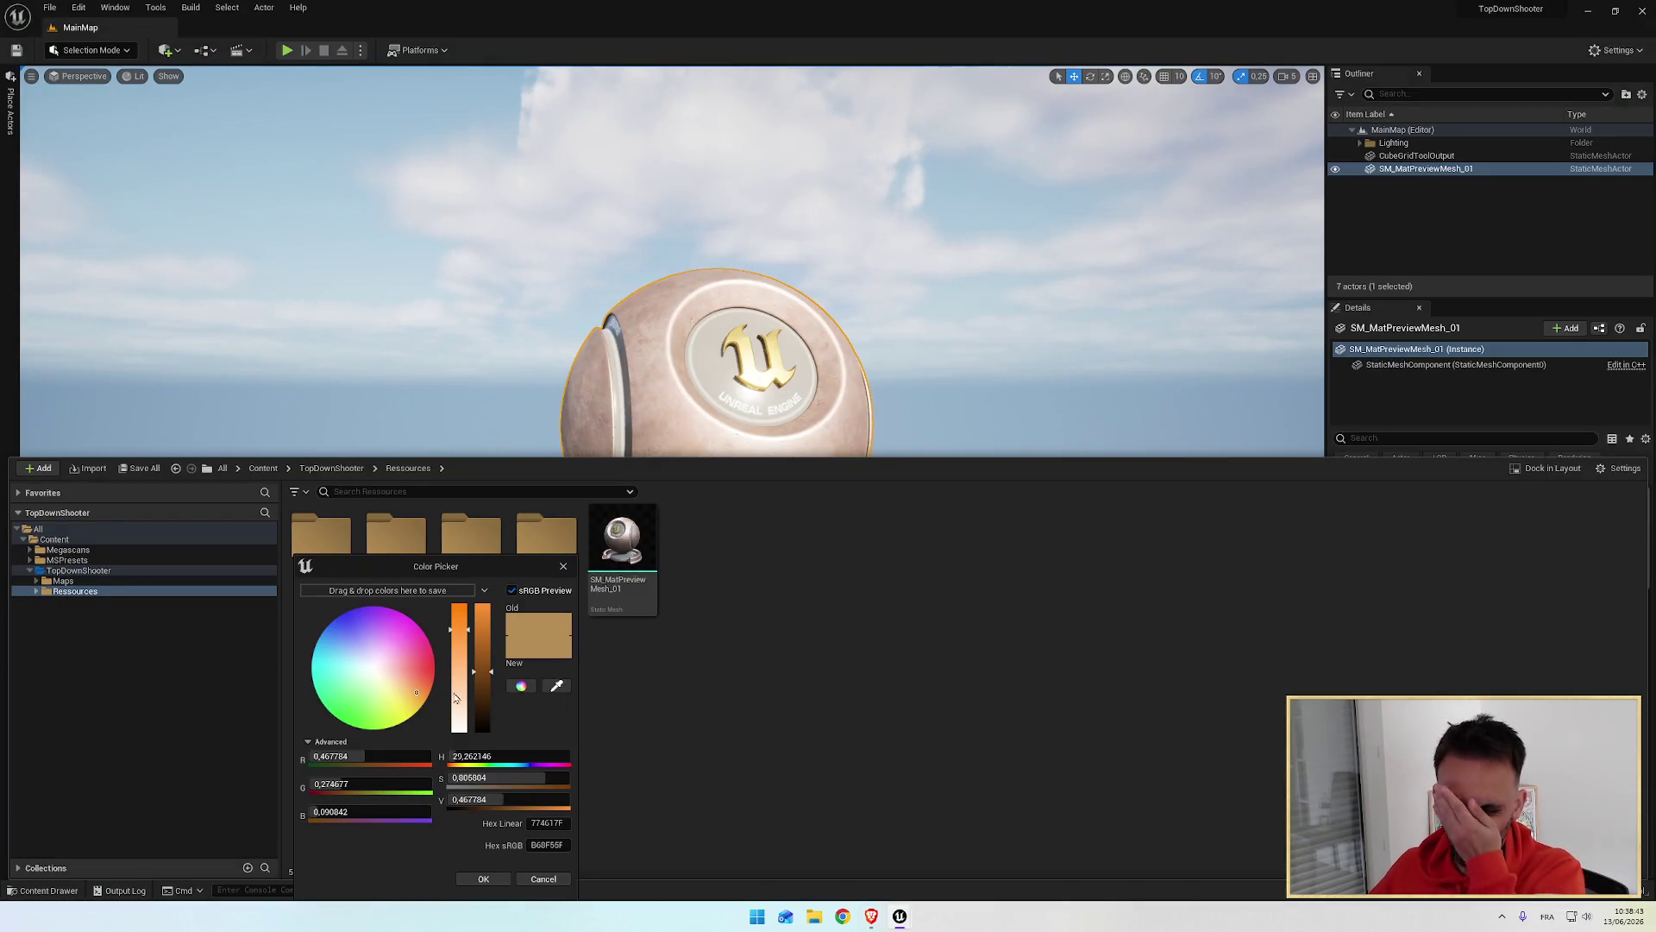
mouse_move(418, 694)
mouse_down()
mouse_move(362, 697)
mouse_move(329, 666)
mouse_move(433, 673)
mouse_move(400, 615)
mouse_move(351, 717)
mouse_up()
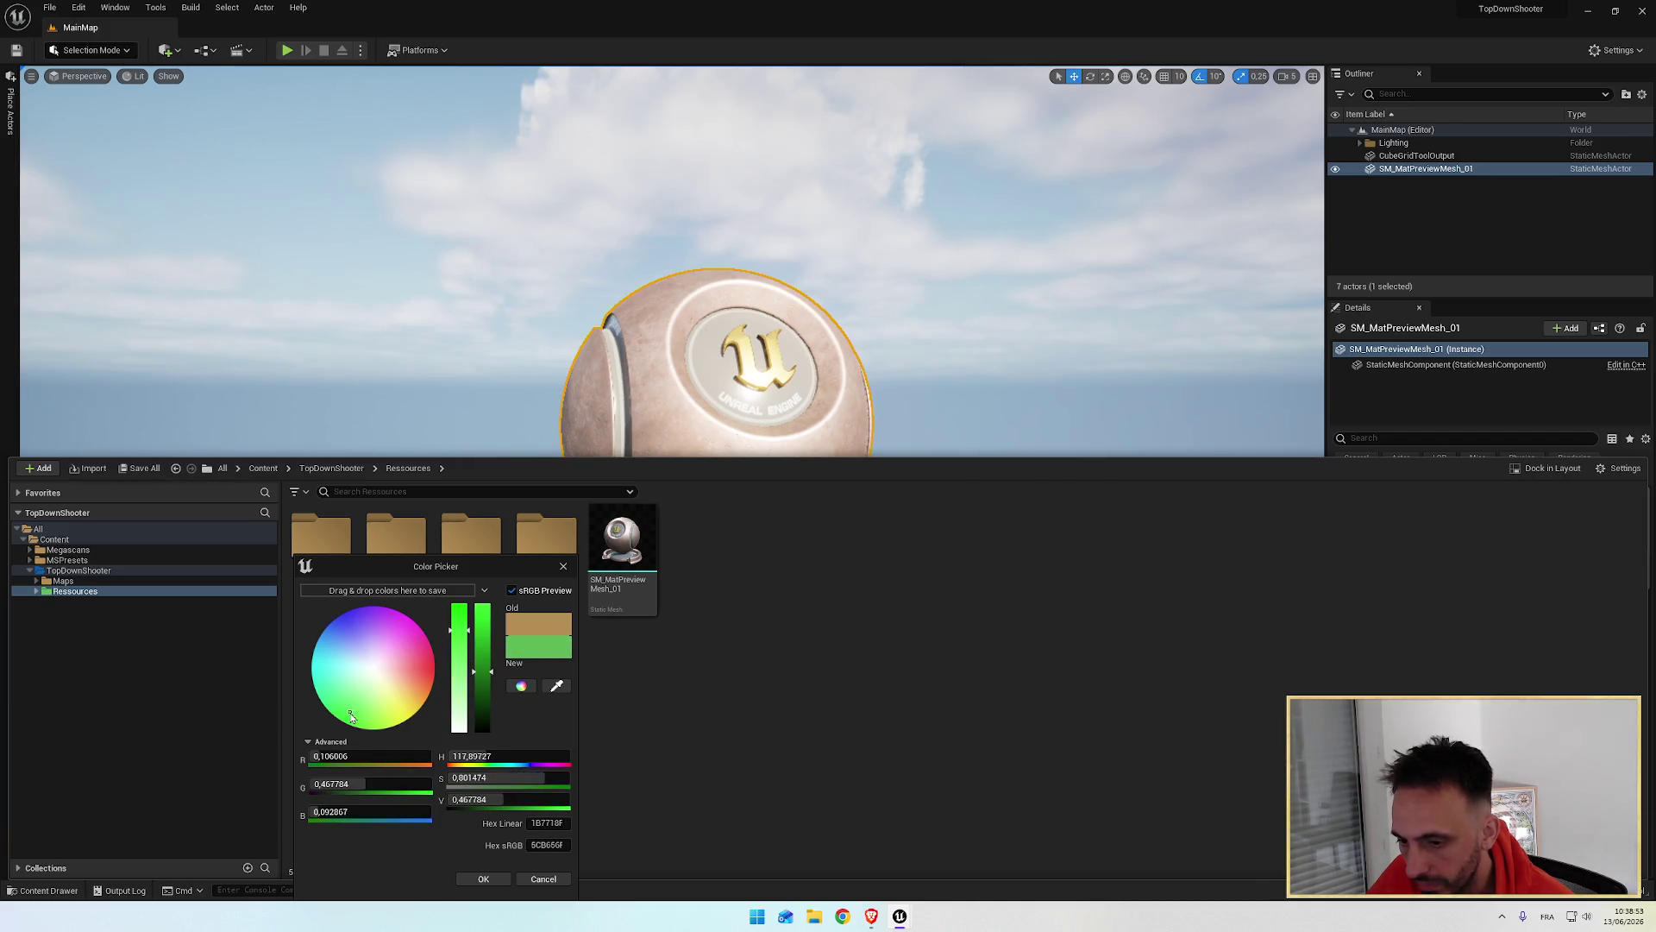
click(358, 755)
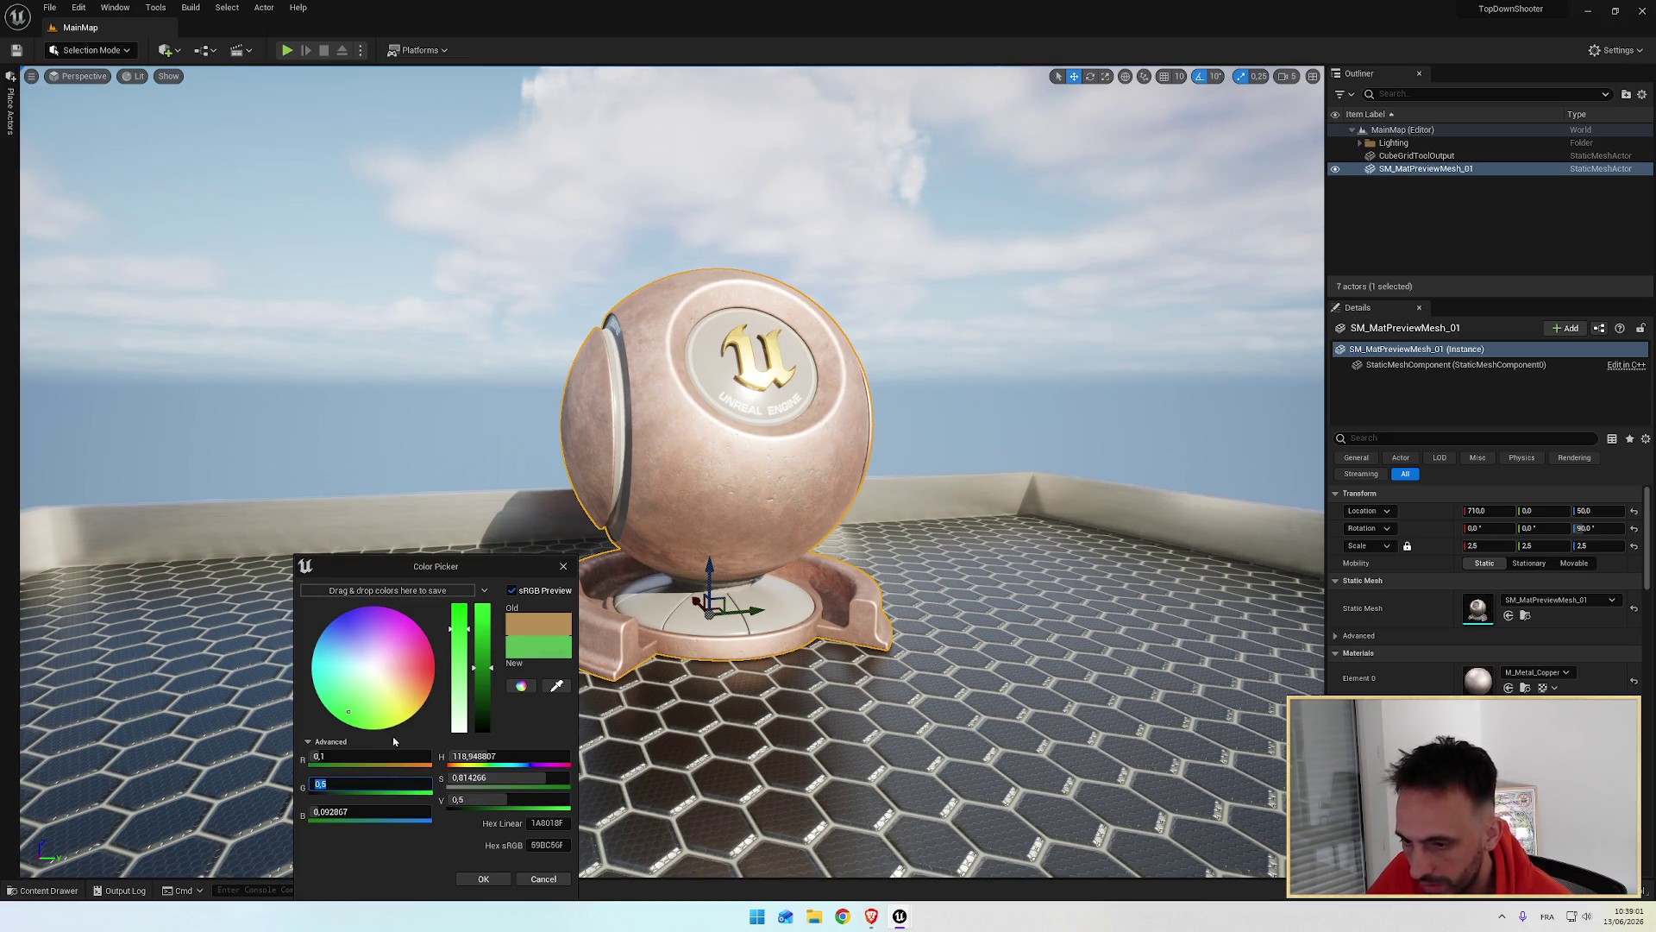
key(Tab)
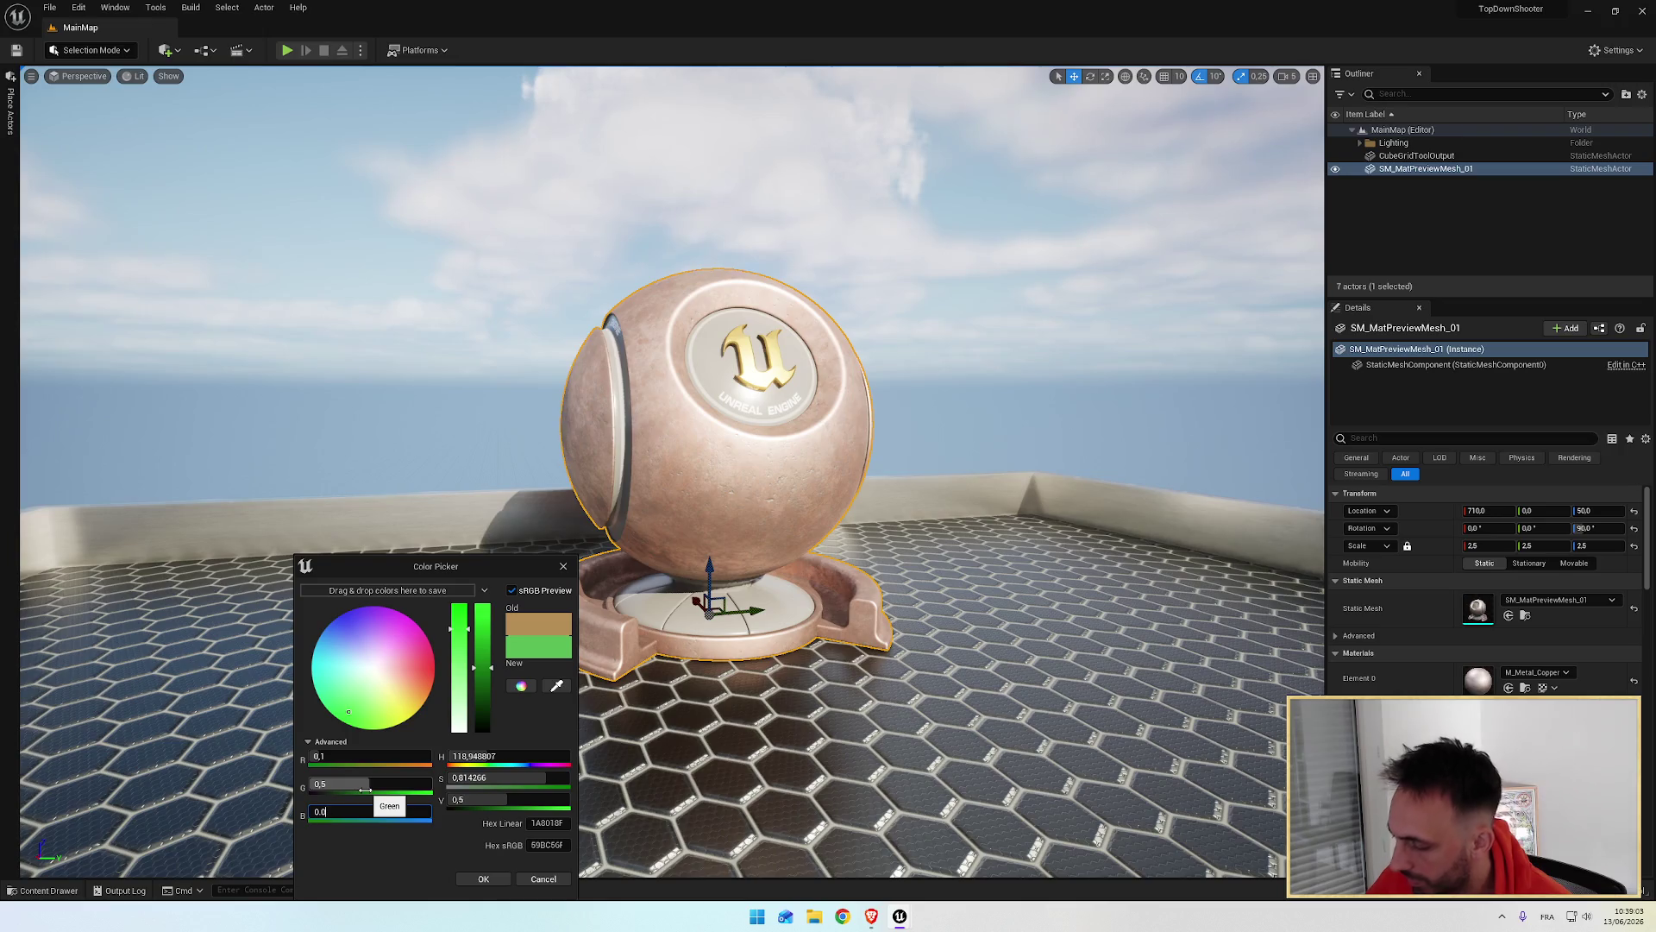
click(486, 879)
key(ctrl+space)
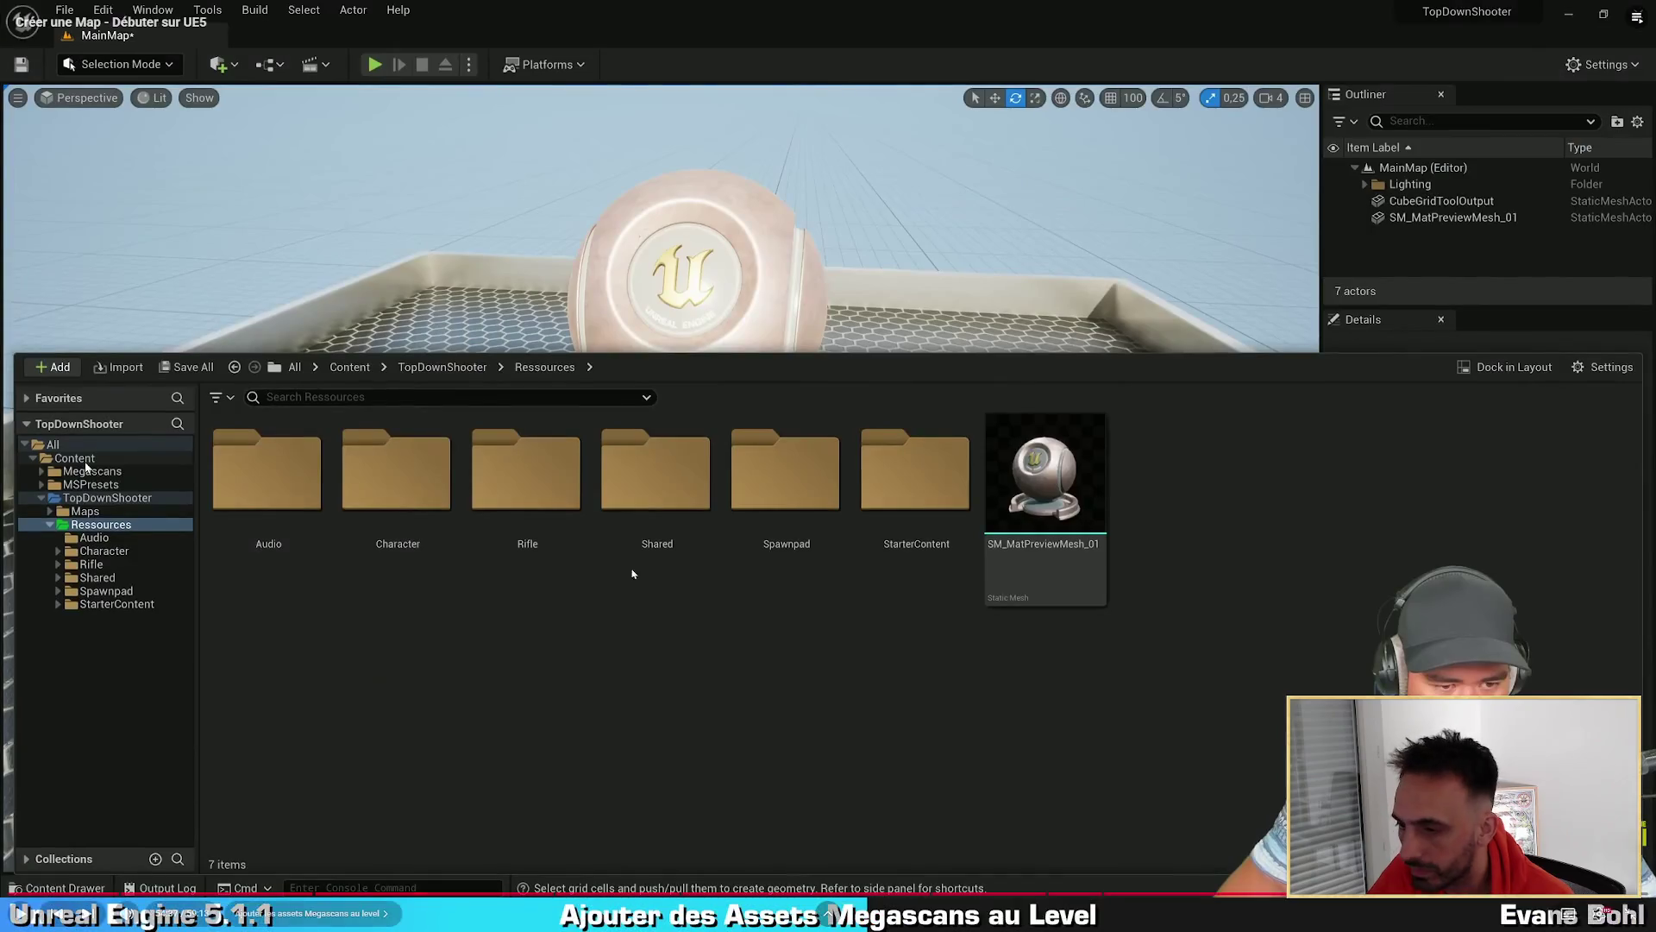
Step: Move the Megascans and MSPresets folders into Ressources using Move Here
click(617, 562)
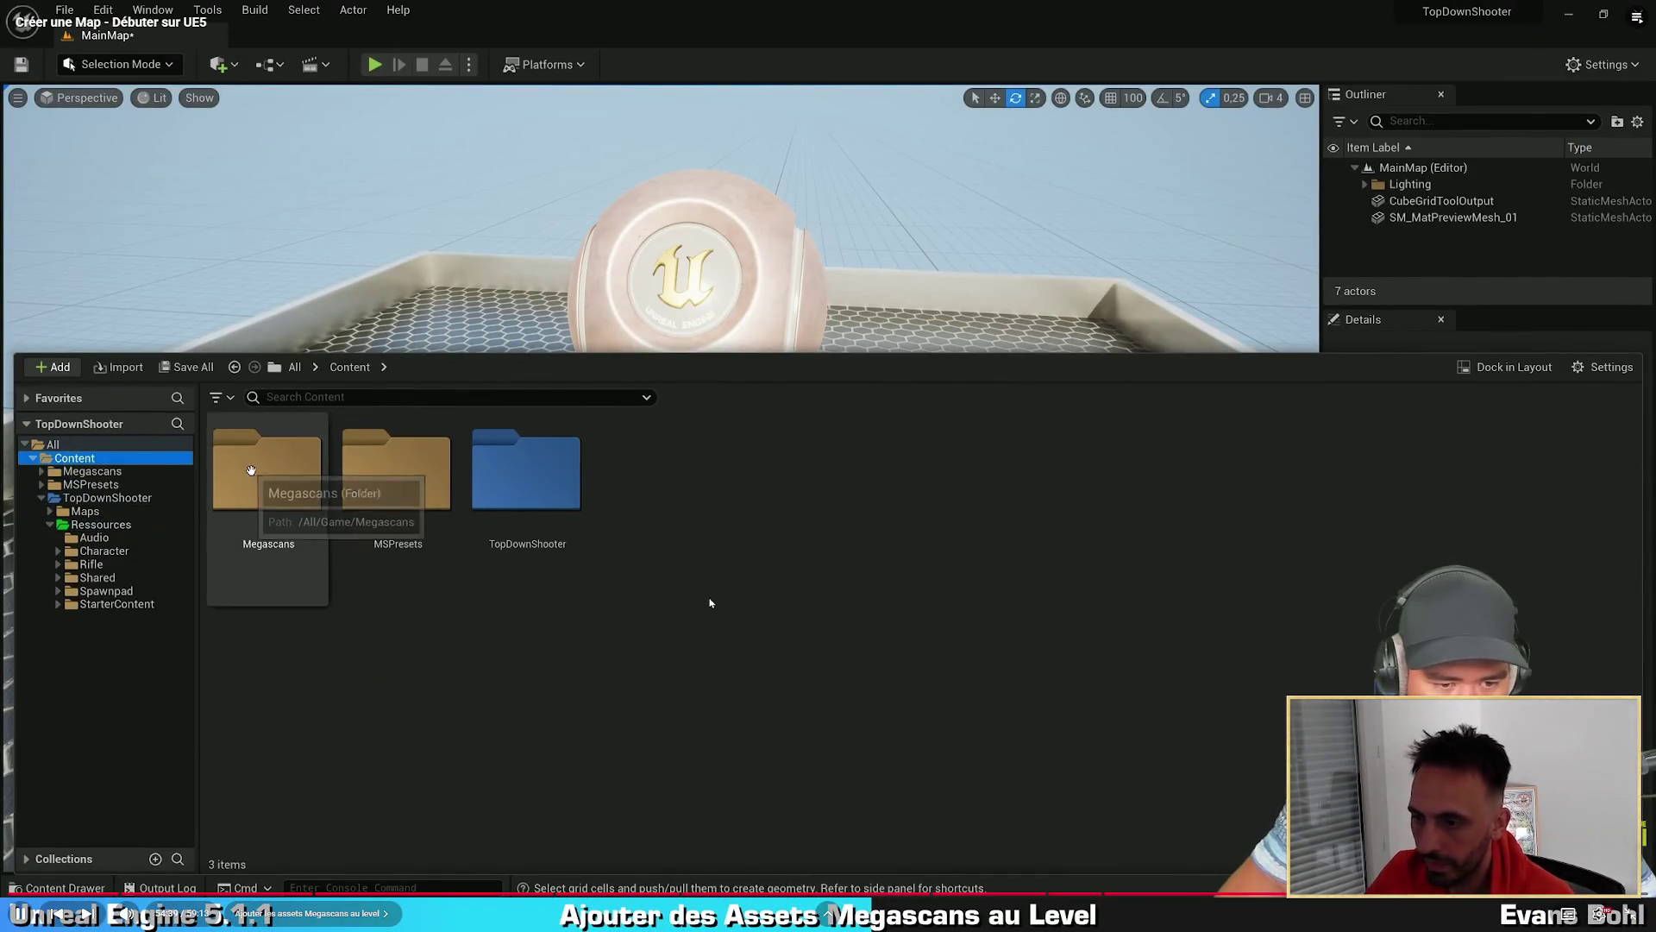
key(alt+Tab)
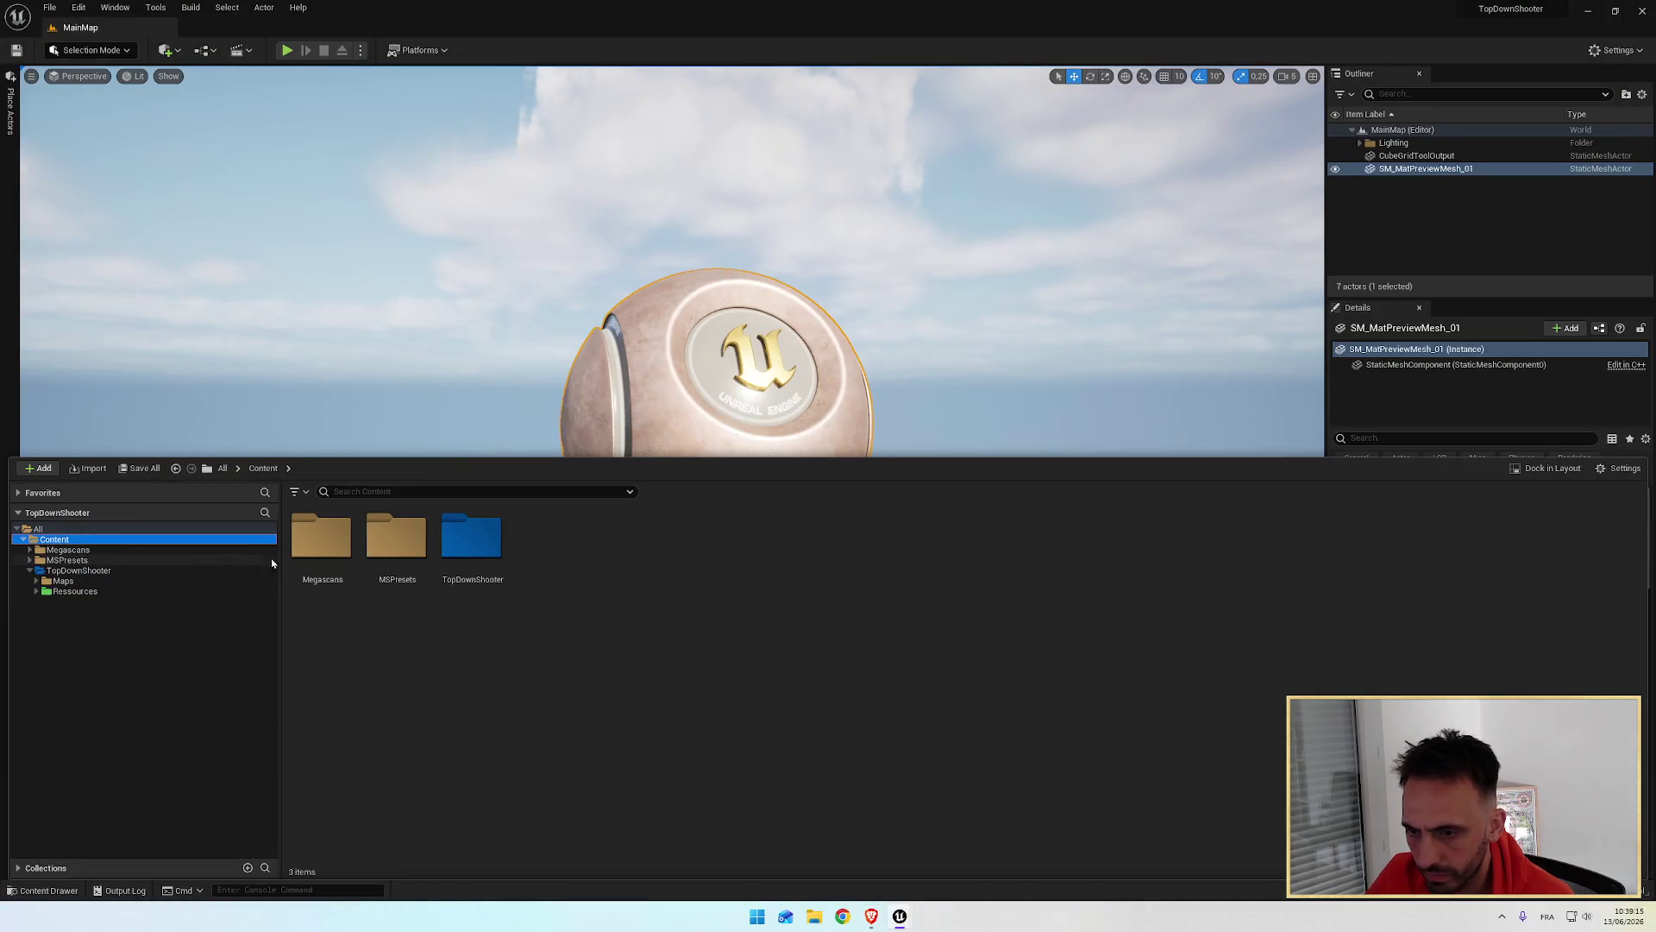
click(321, 543)
ctrl+click(397, 543)
mouse_move(327, 616)
mouse_down()
mouse_move(276, 552)
mouse_move(75, 593)
mouse_up()
click(276, 642)
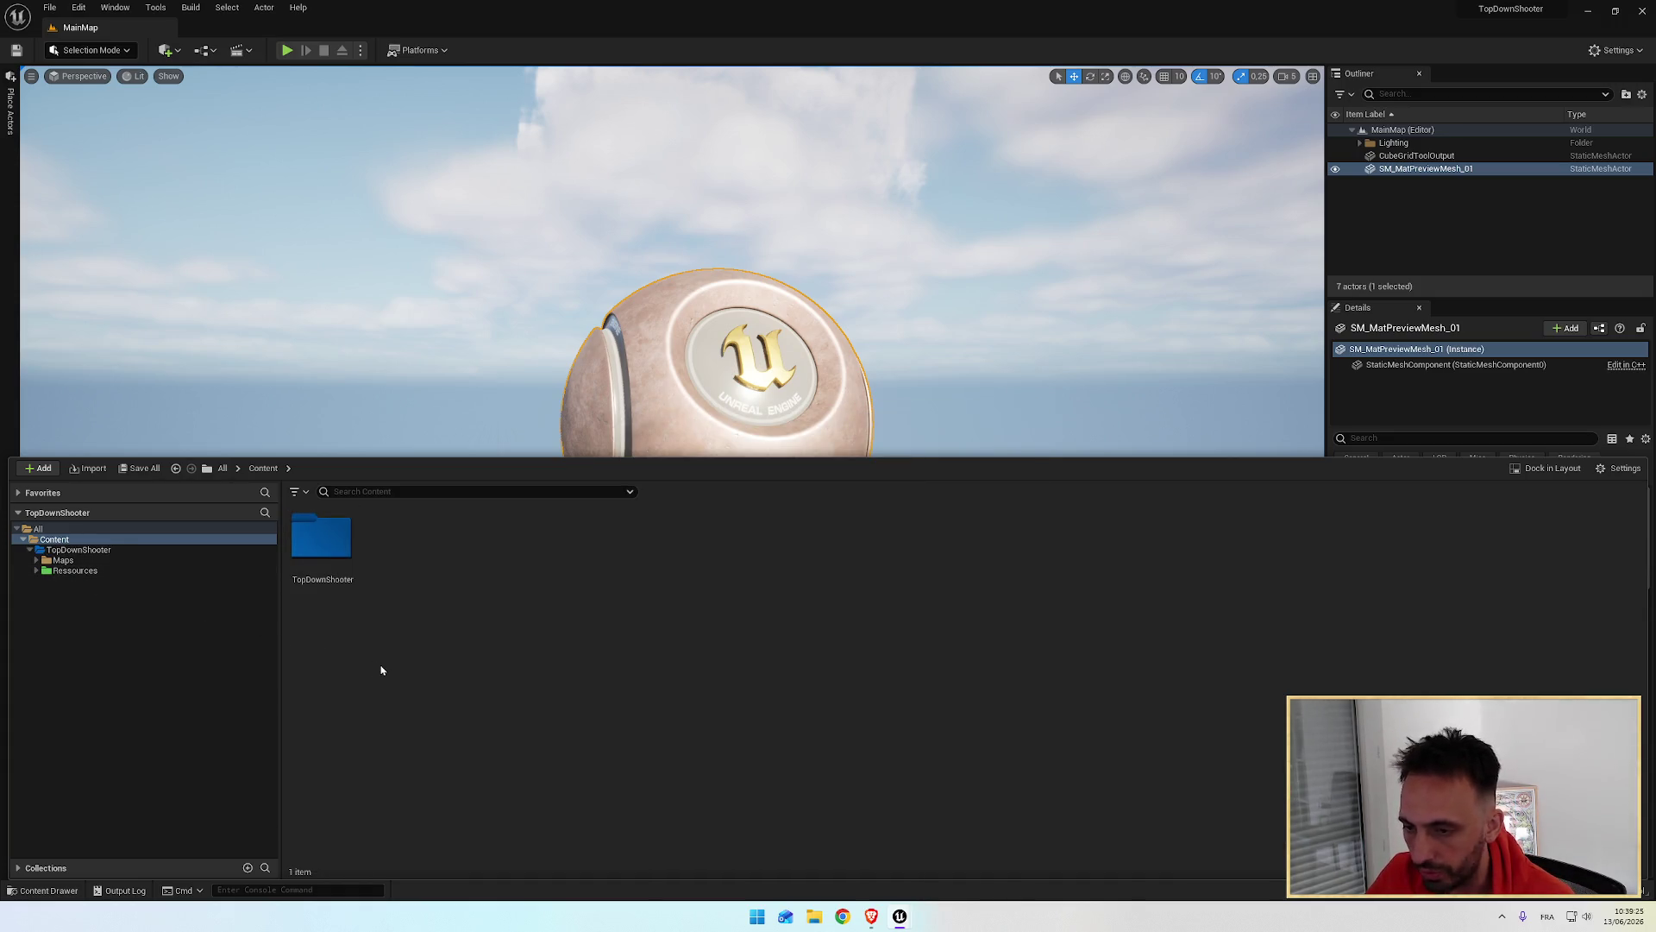
Step: Browse into Ressources/Megascans/3D_Assets/Coconut to view the five imported coconut assets
key(alt+Tab)
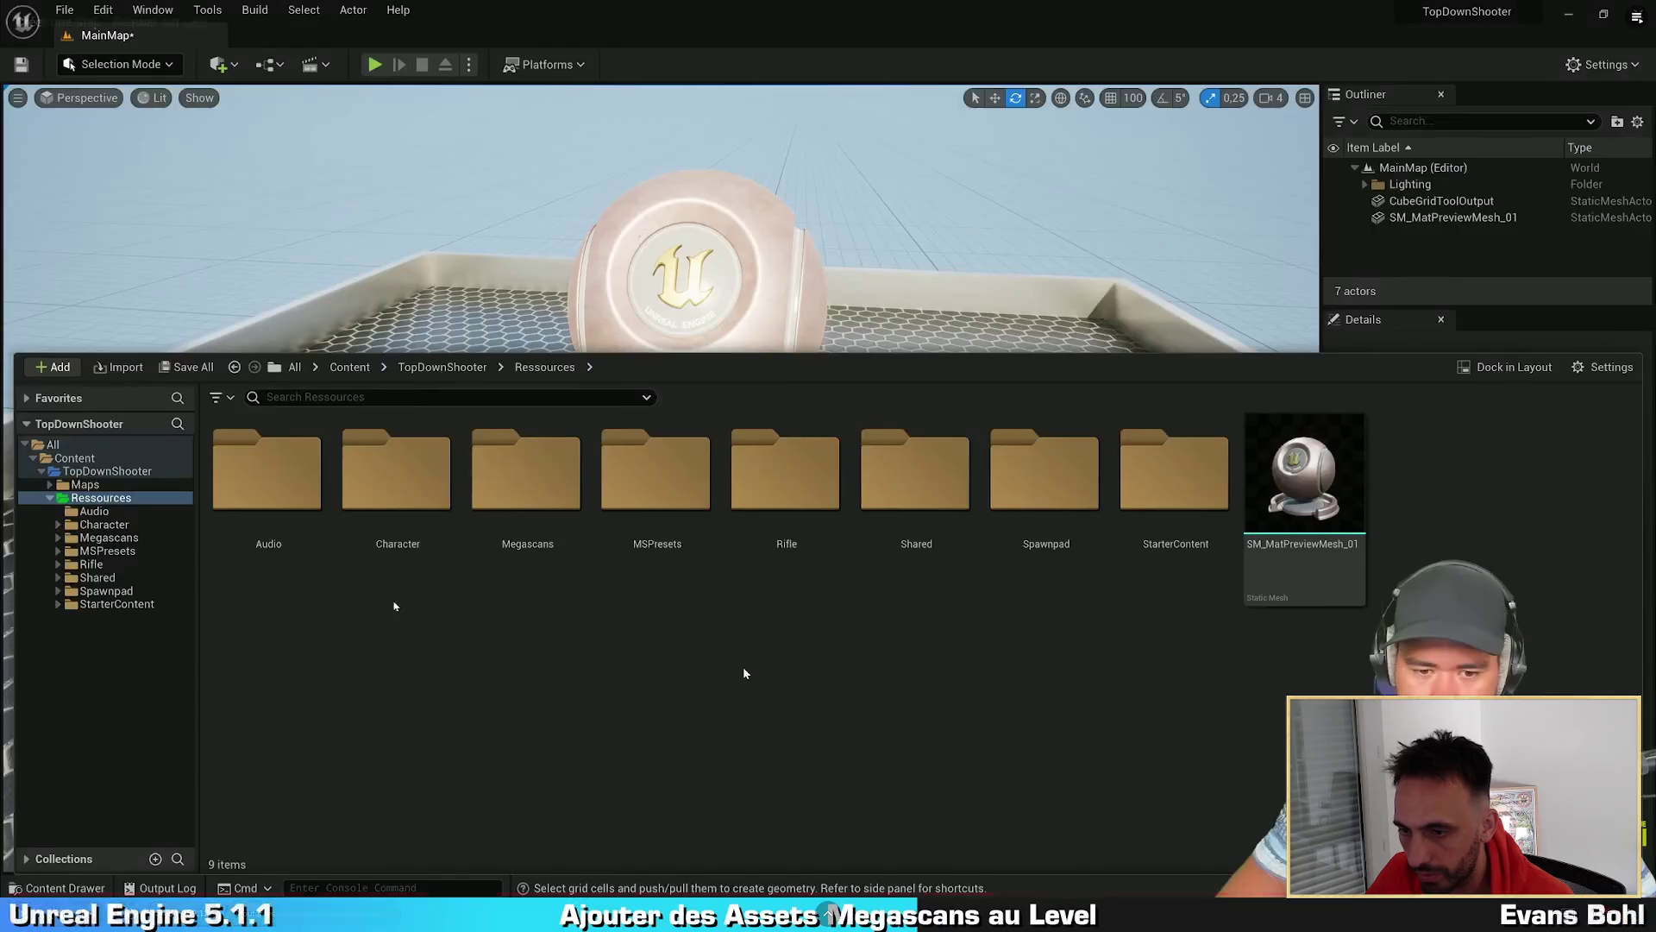
mouse_move(651, 565)
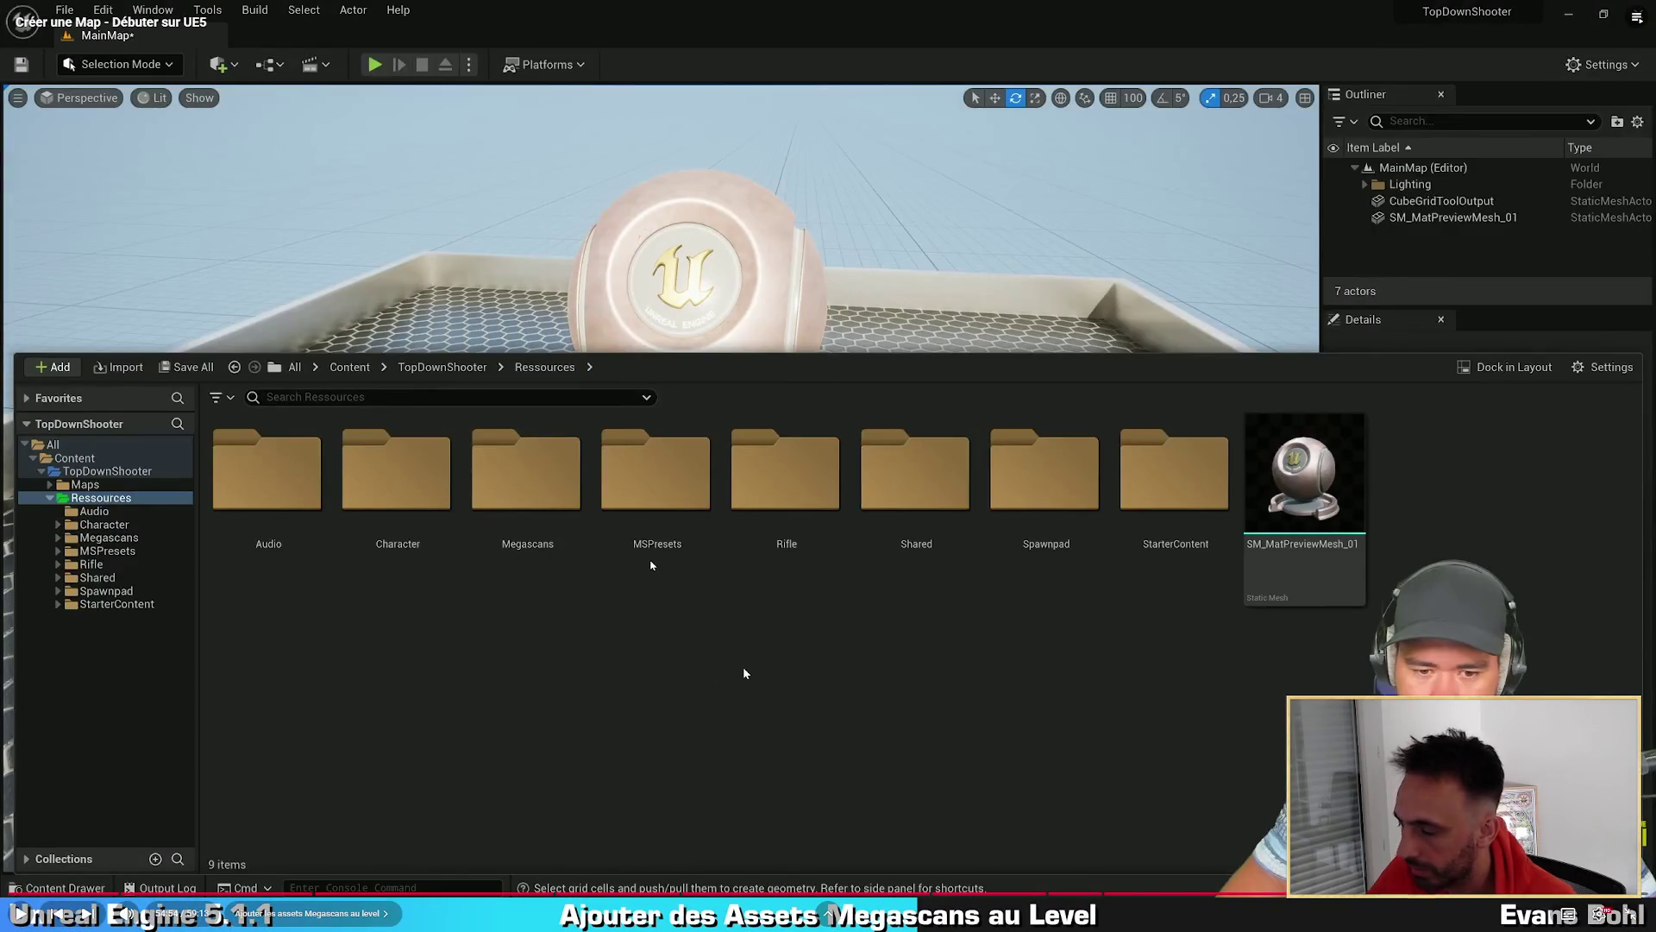
click(744, 673)
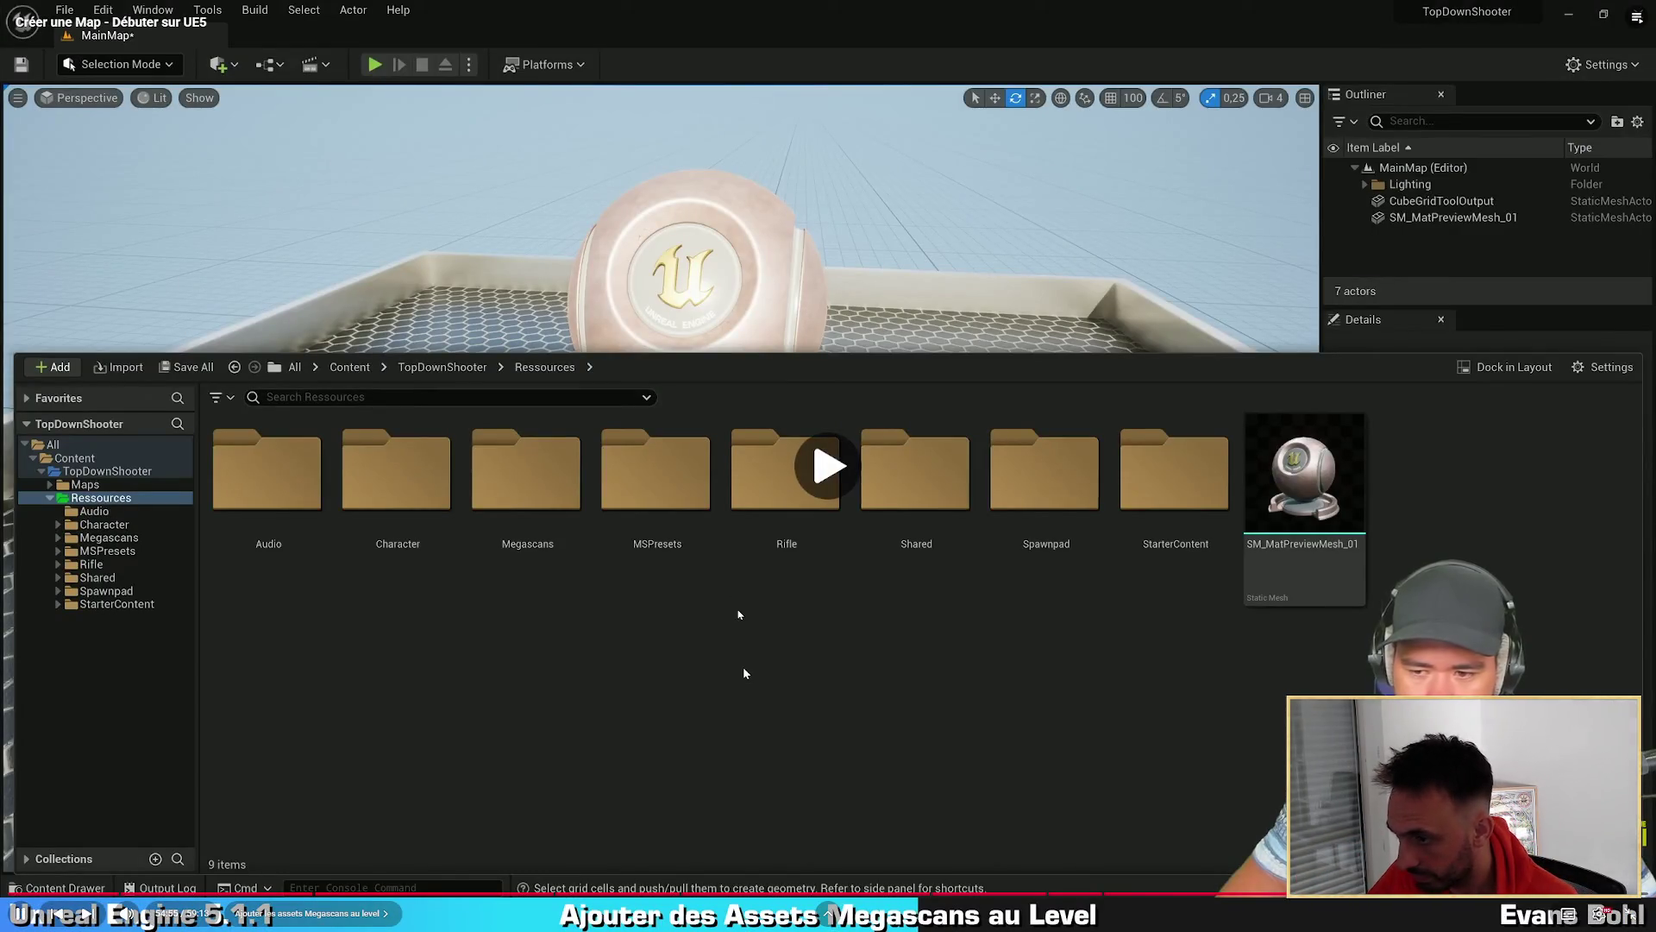
key(alt+Tab)
click(53, 571)
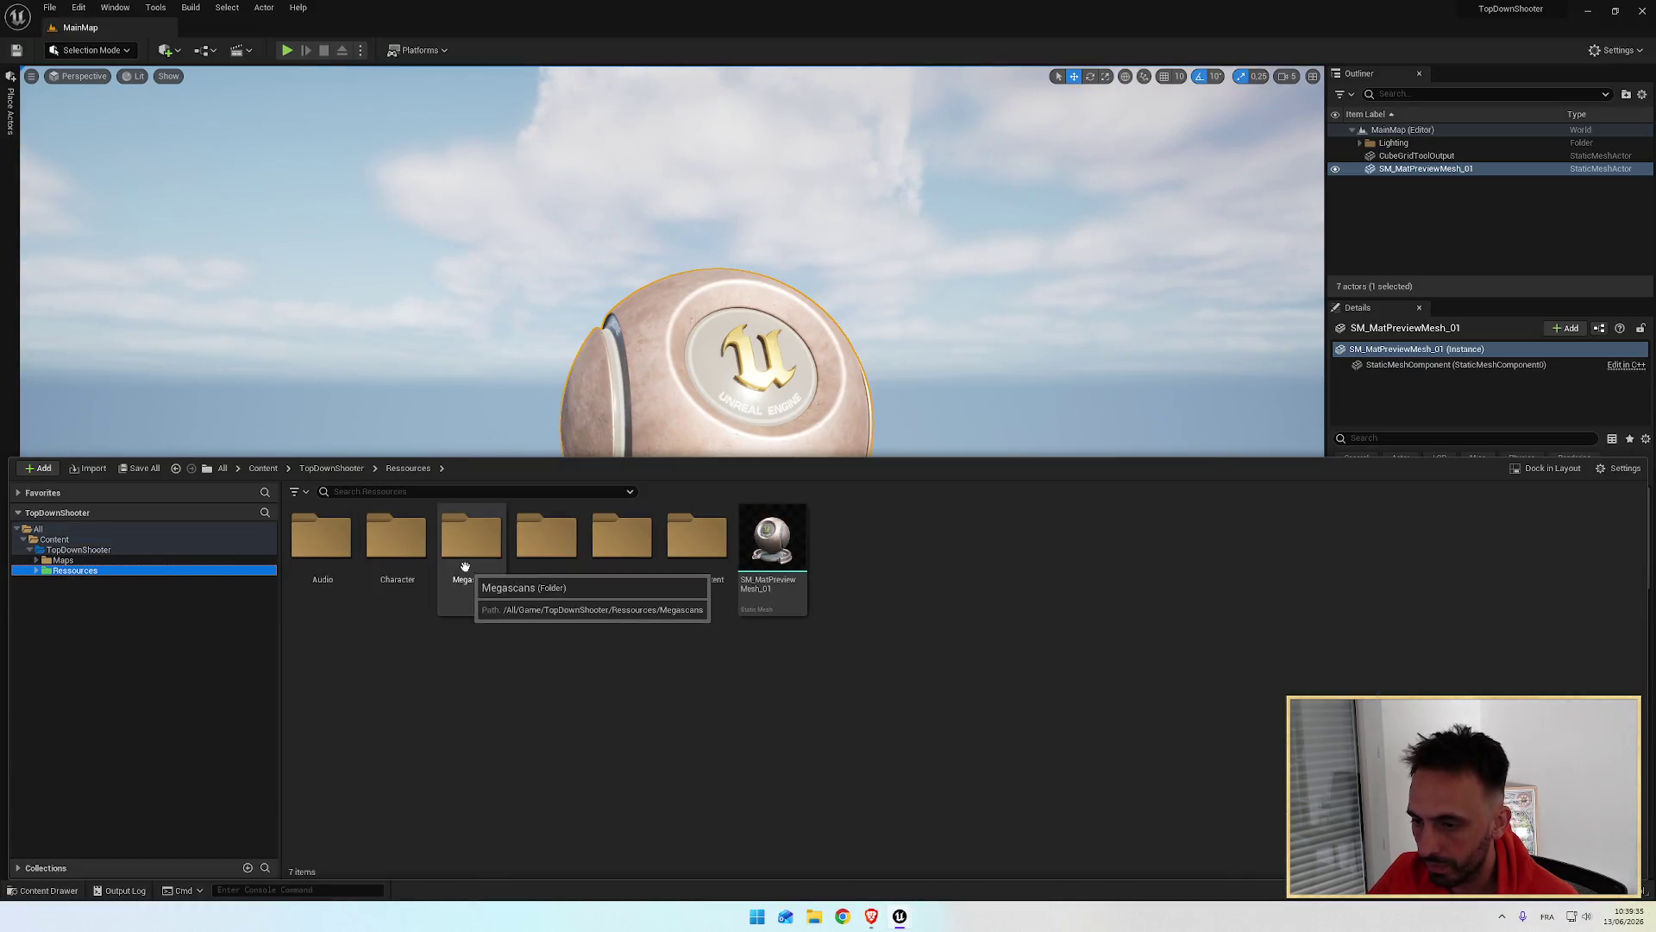
double_click(464, 570)
double_click(333, 544)
double_click(333, 543)
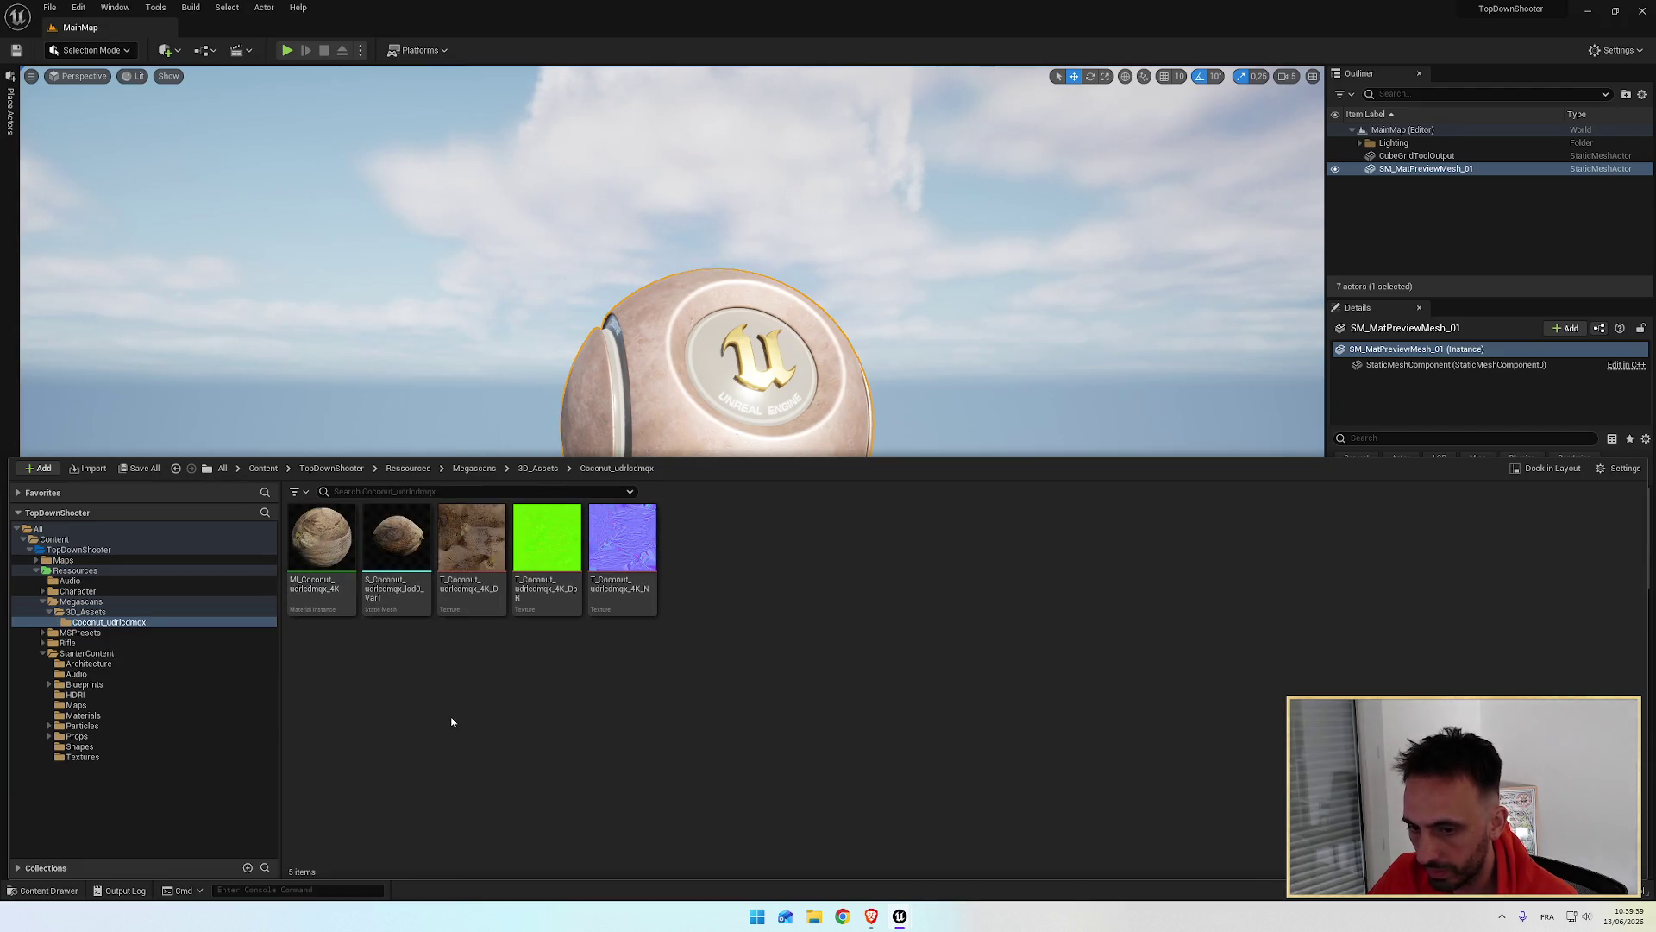
key(alt+Tab)
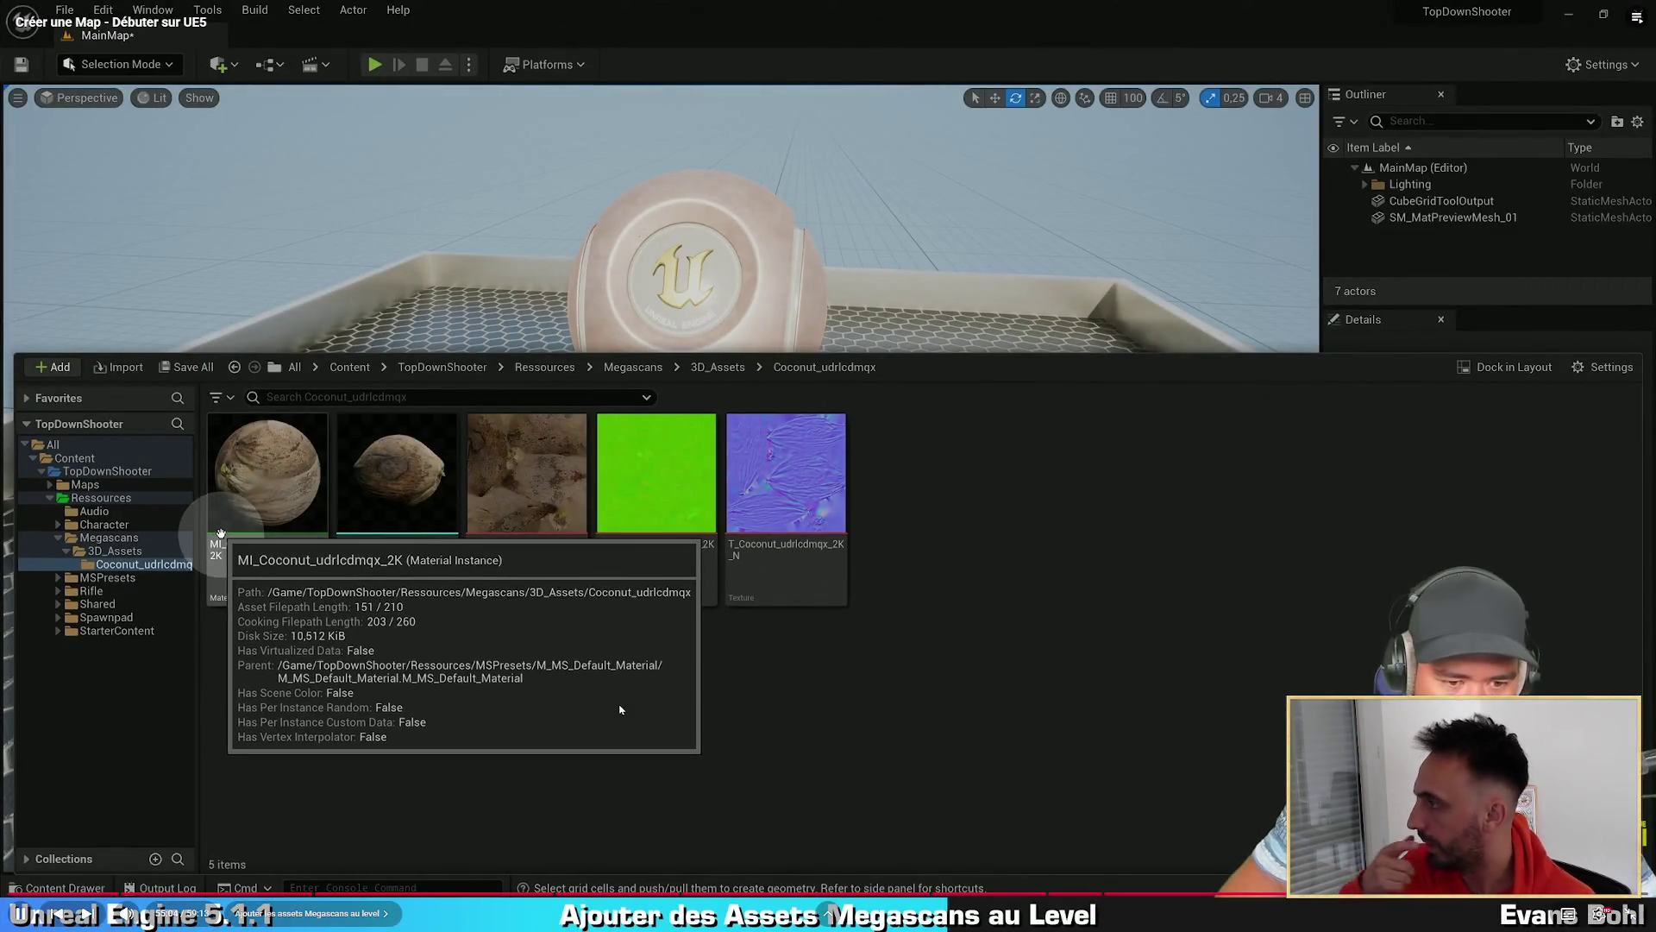